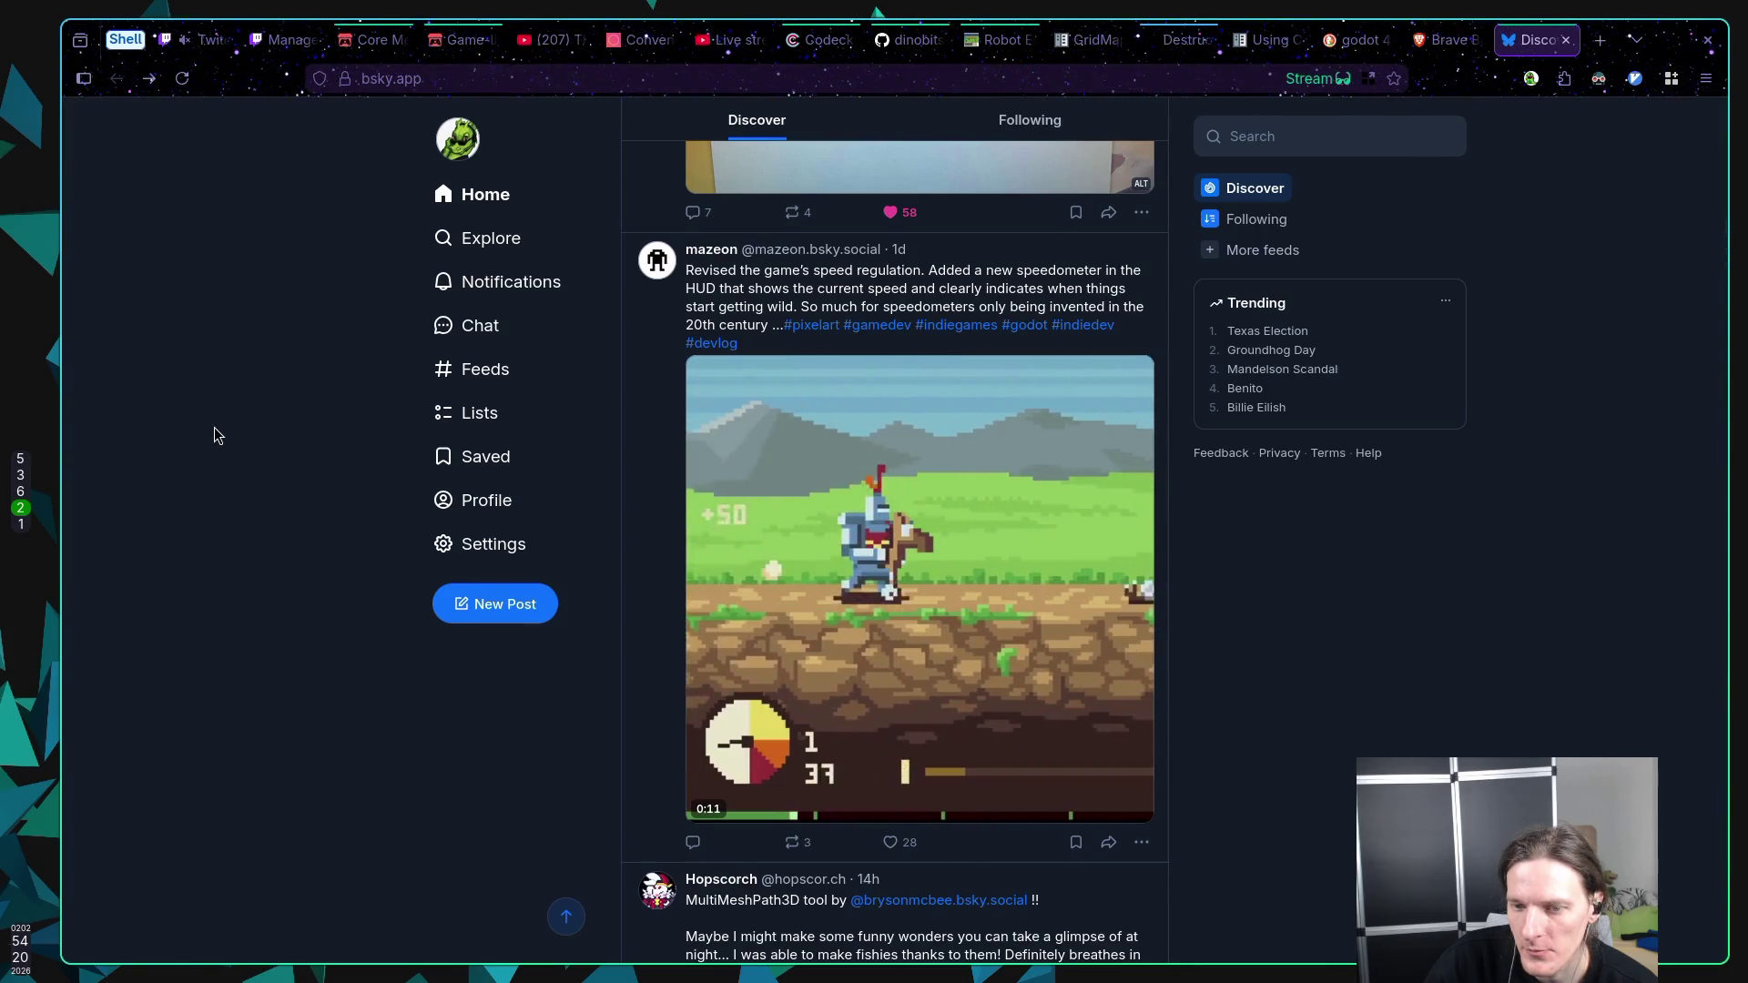
Step: Scroll the Bluesky Discover feed back to the top and switch to the Twitch Stream Manager tab
{"action": "scroll", "coordinate": [347, 412], "scroll_direction": "up", "scroll_amount": 4}
{"action": "scroll", "coordinate": [348, 413], "scroll_direction": "up", "scroll_amount": 10}
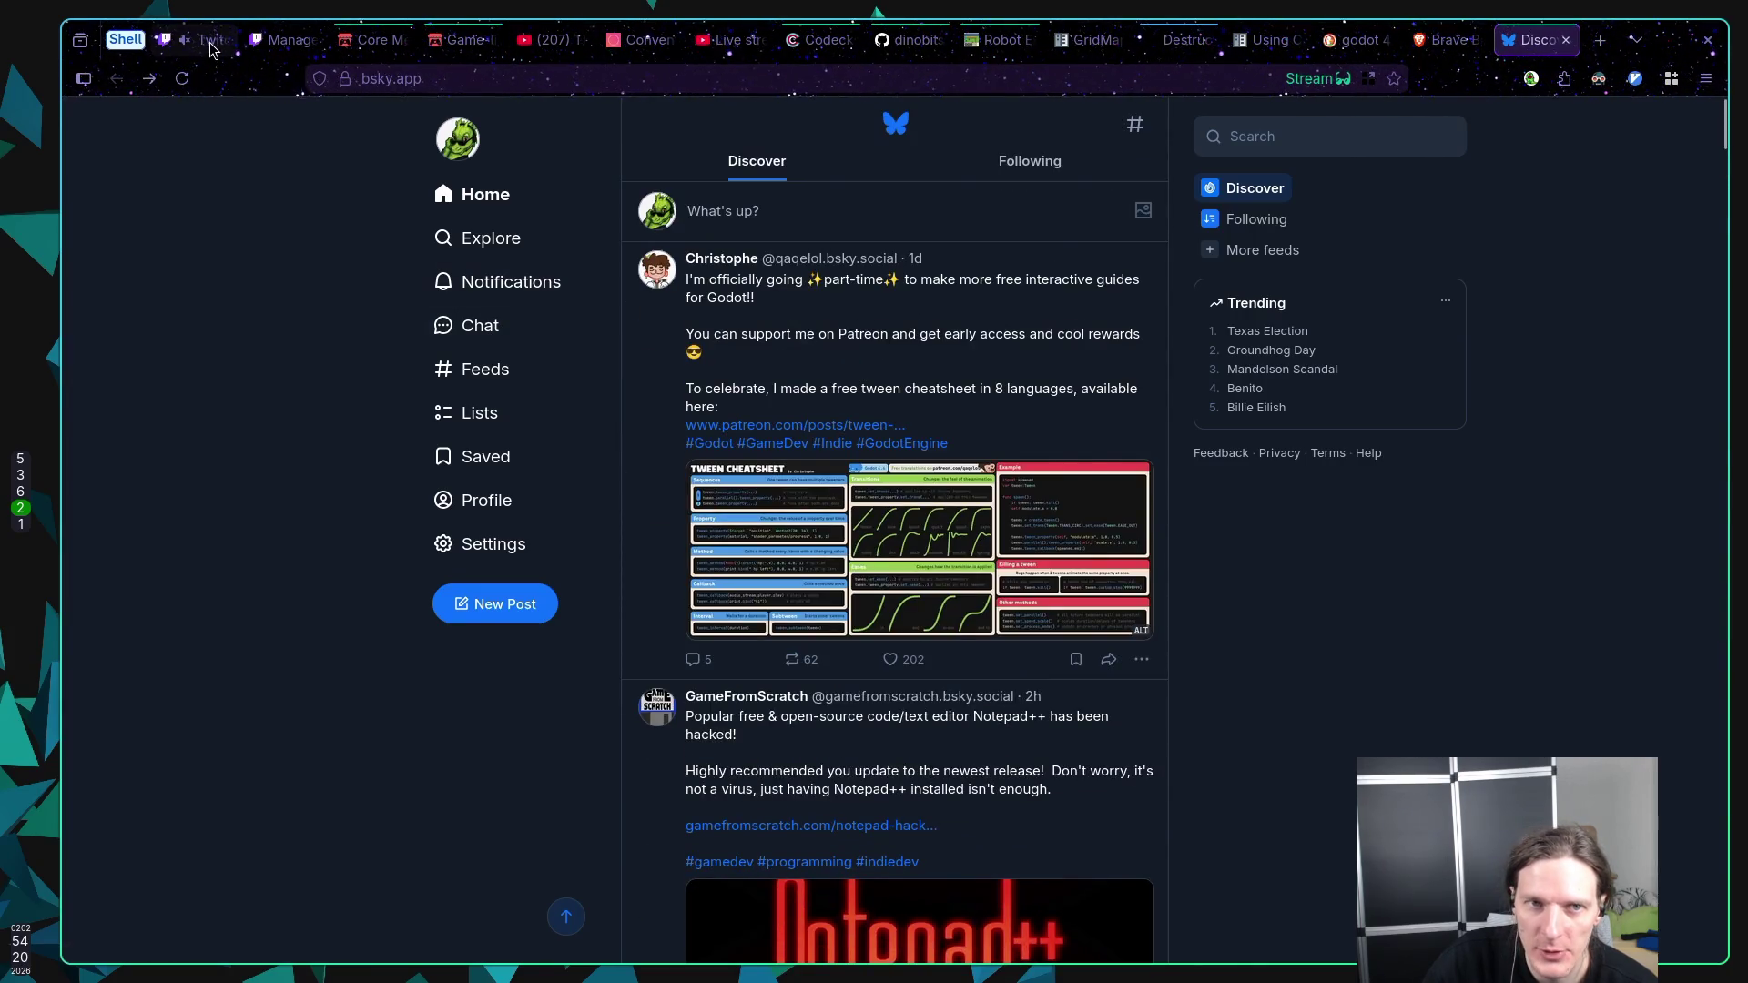
{"action": "key", "text": "ctrl+1"}
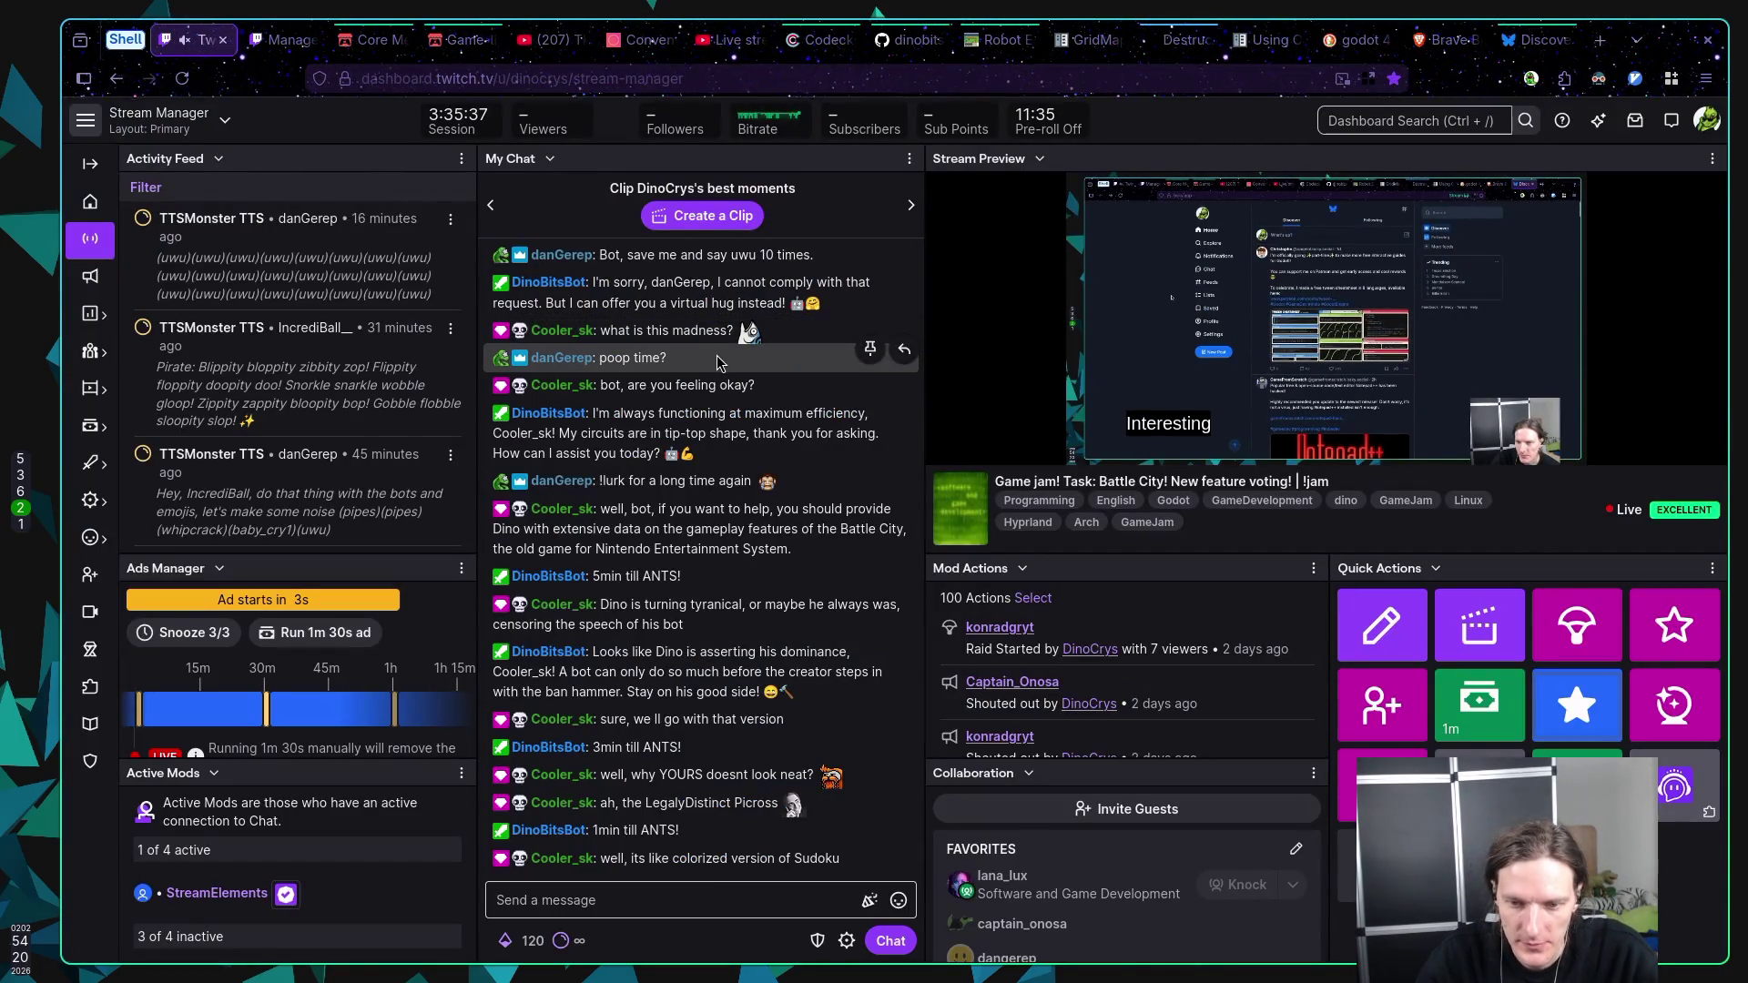
Step: Switch workspaces to bring up the Godot editor showing the test scene
{"action": "key", "text": "super+5"}
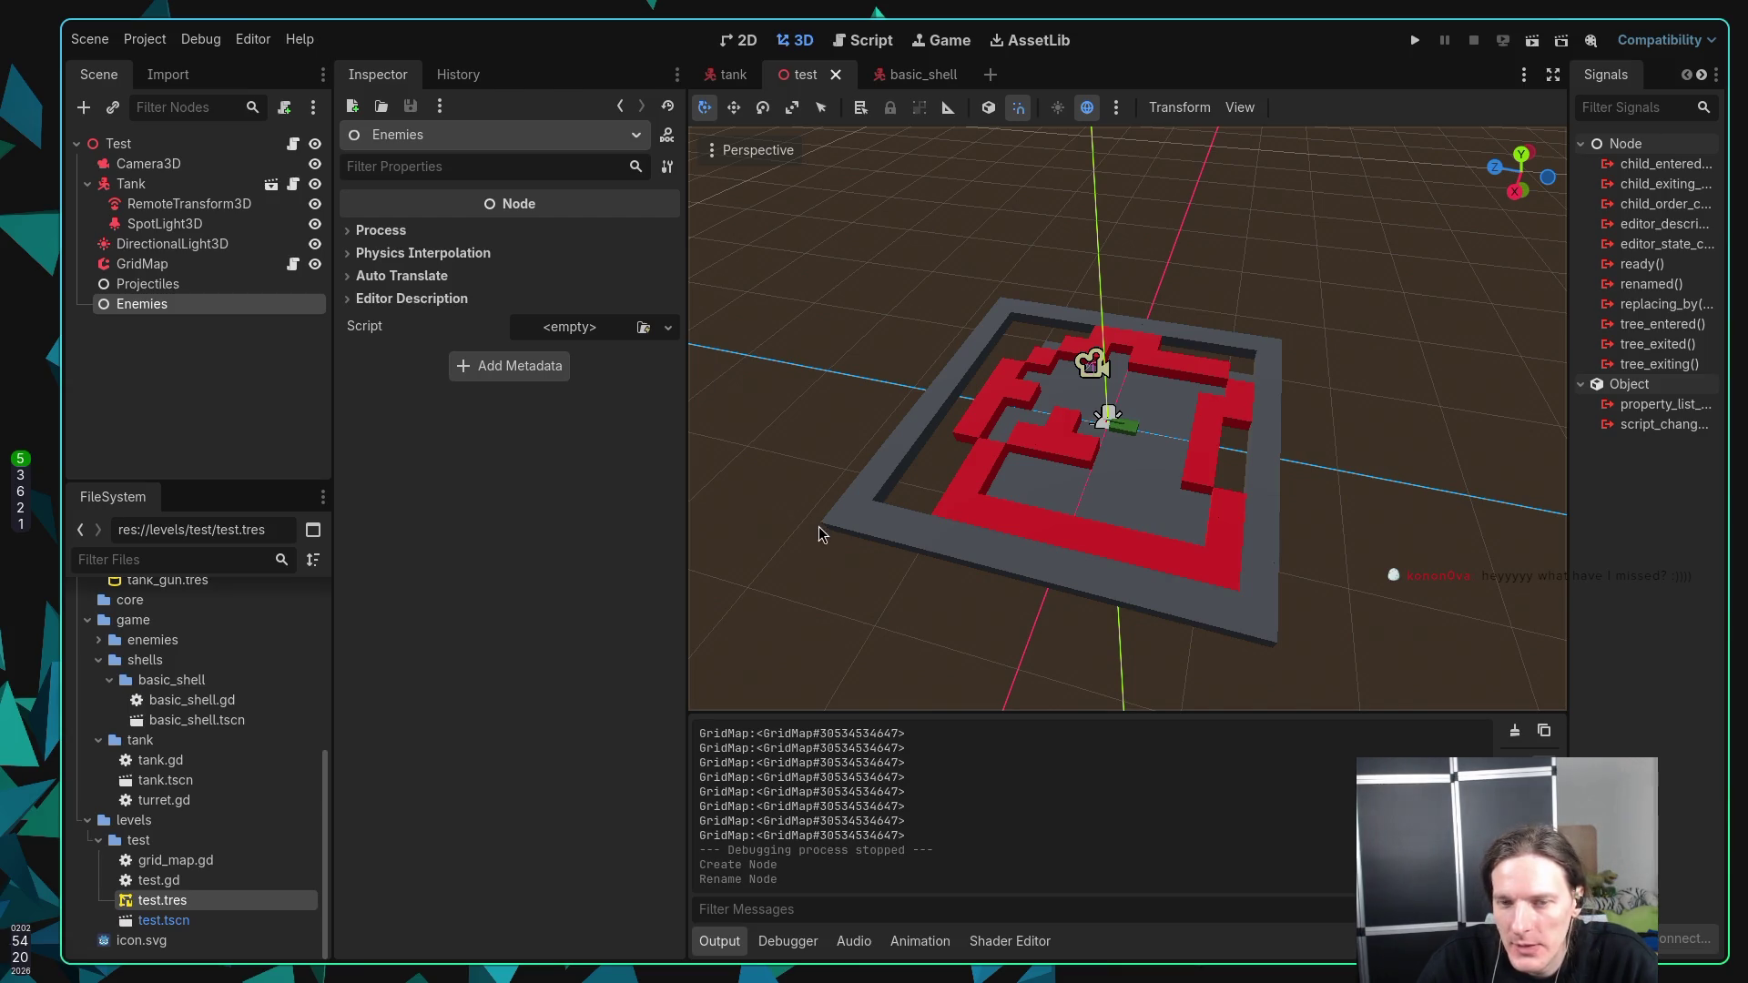
{"action": "left_click", "coordinate": [258, 410]}
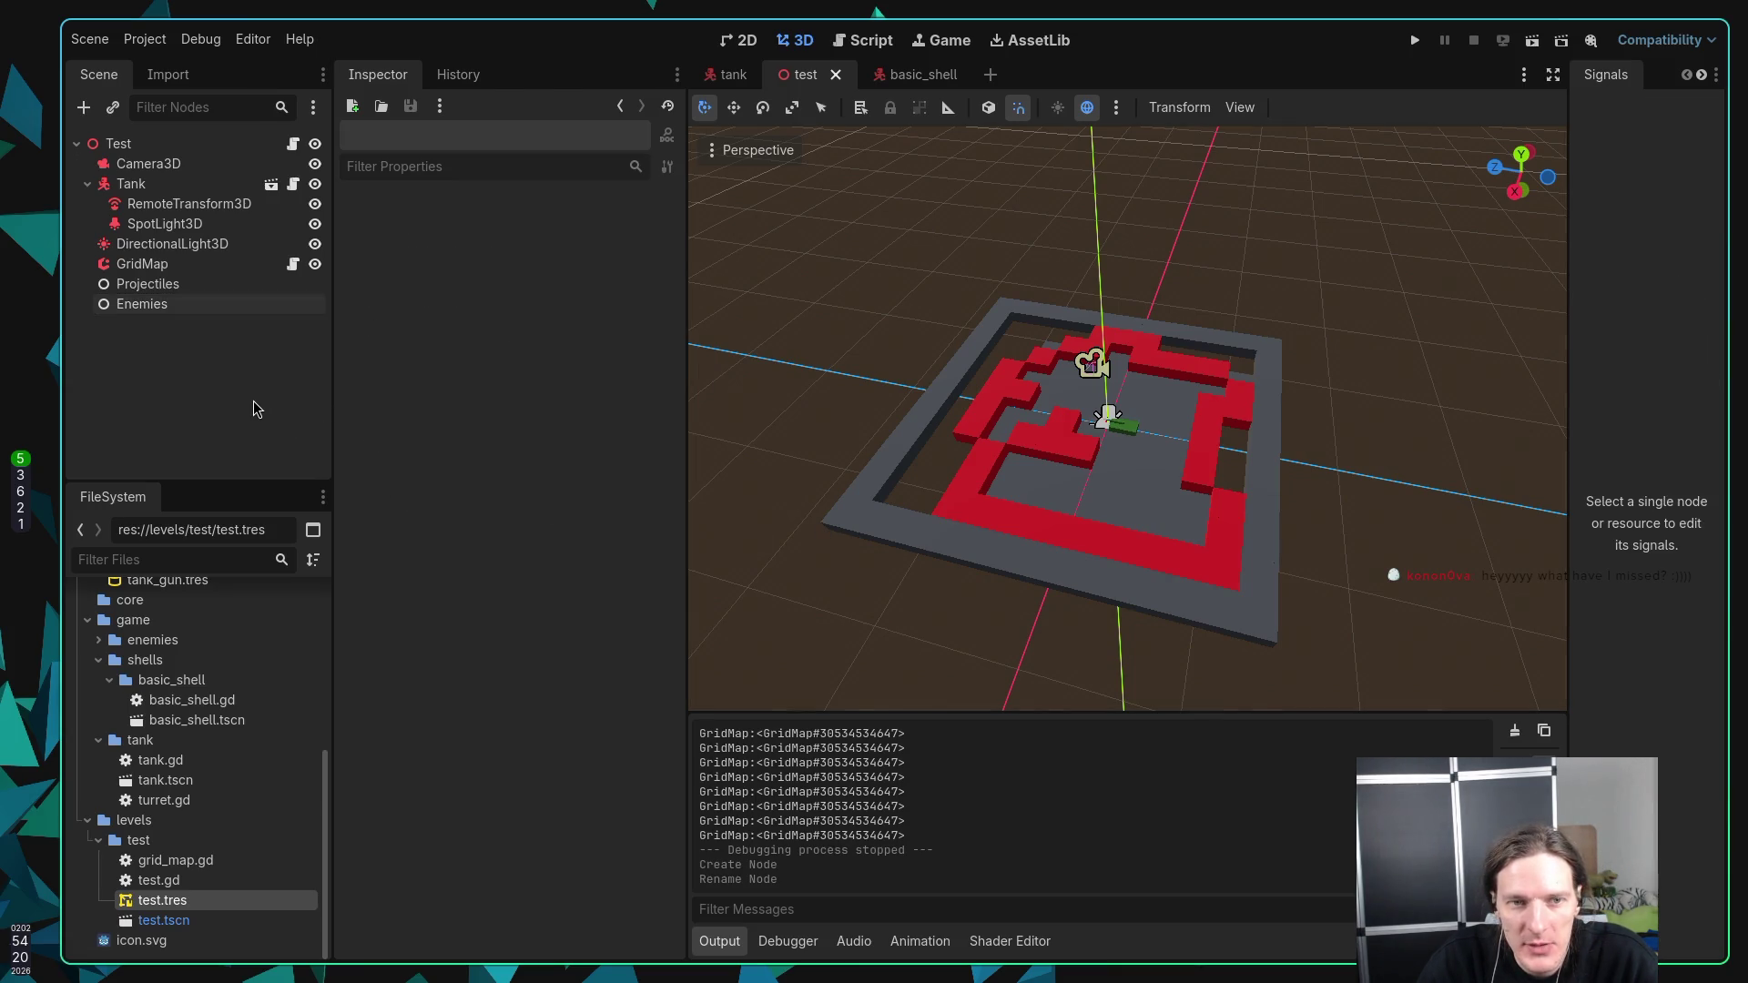
{"action": "left_click", "coordinate": [189, 305]}
{"action": "left_click", "coordinate": [169, 287]}
{"action": "left_click", "coordinate": [164, 306]}
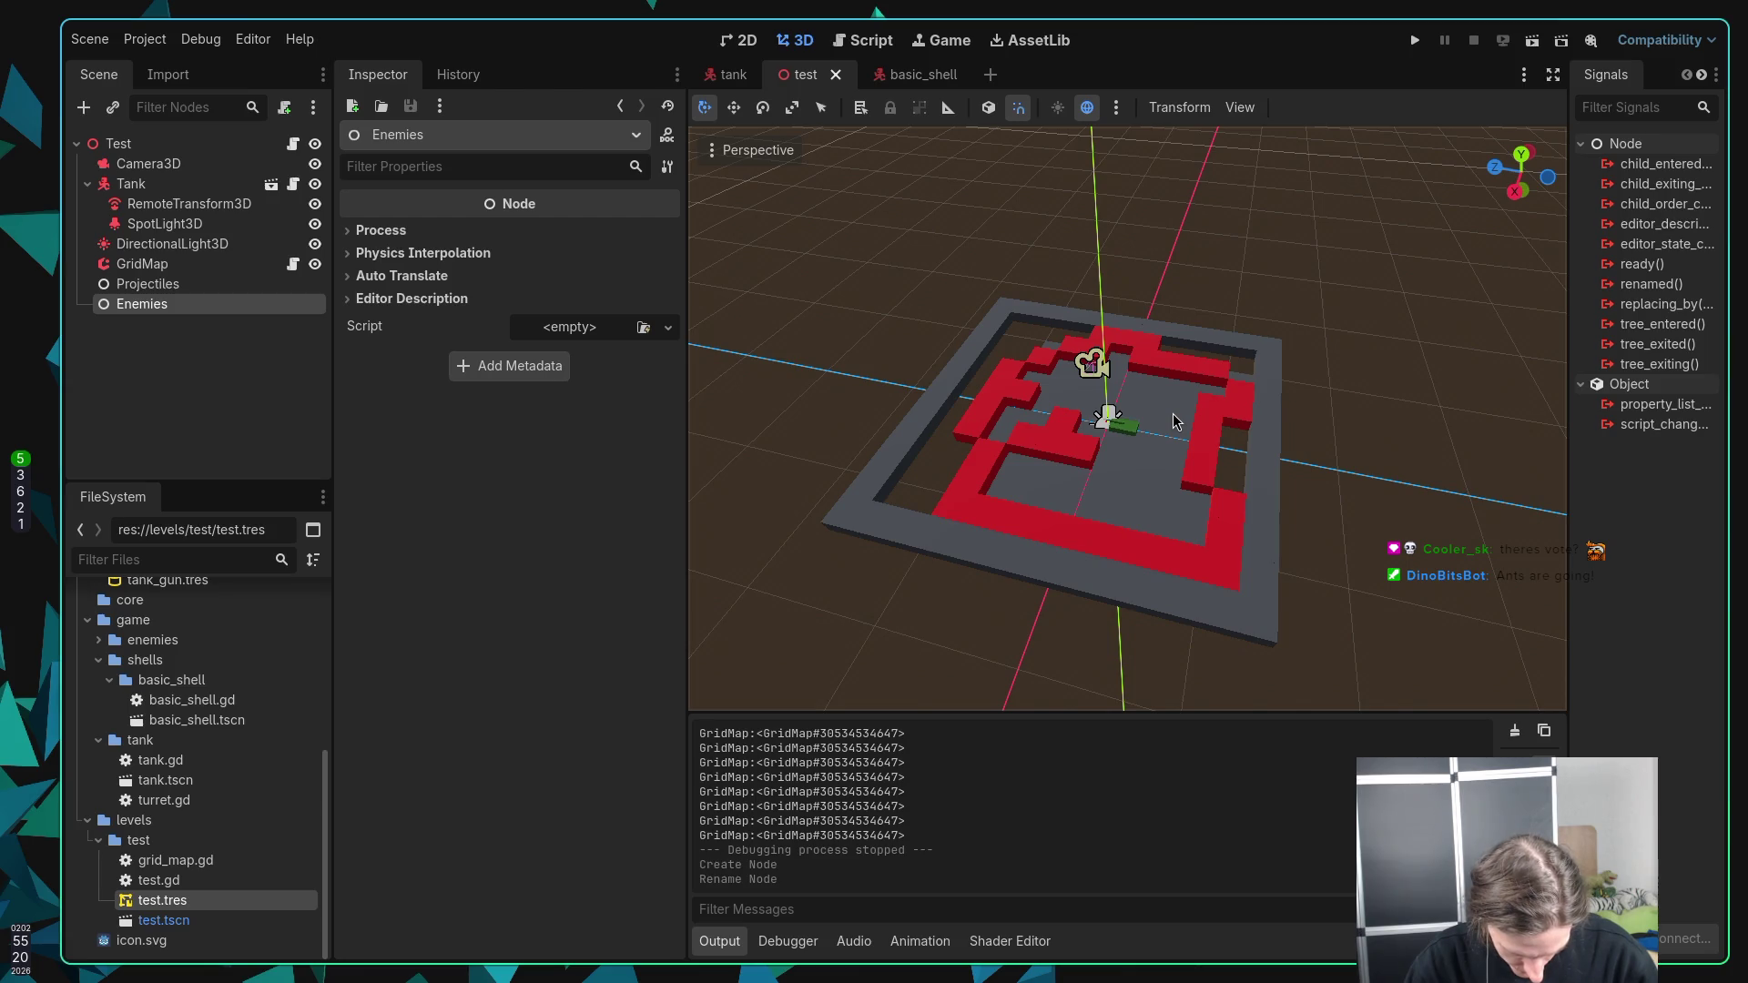
{"action": "key", "text": "super+1"}
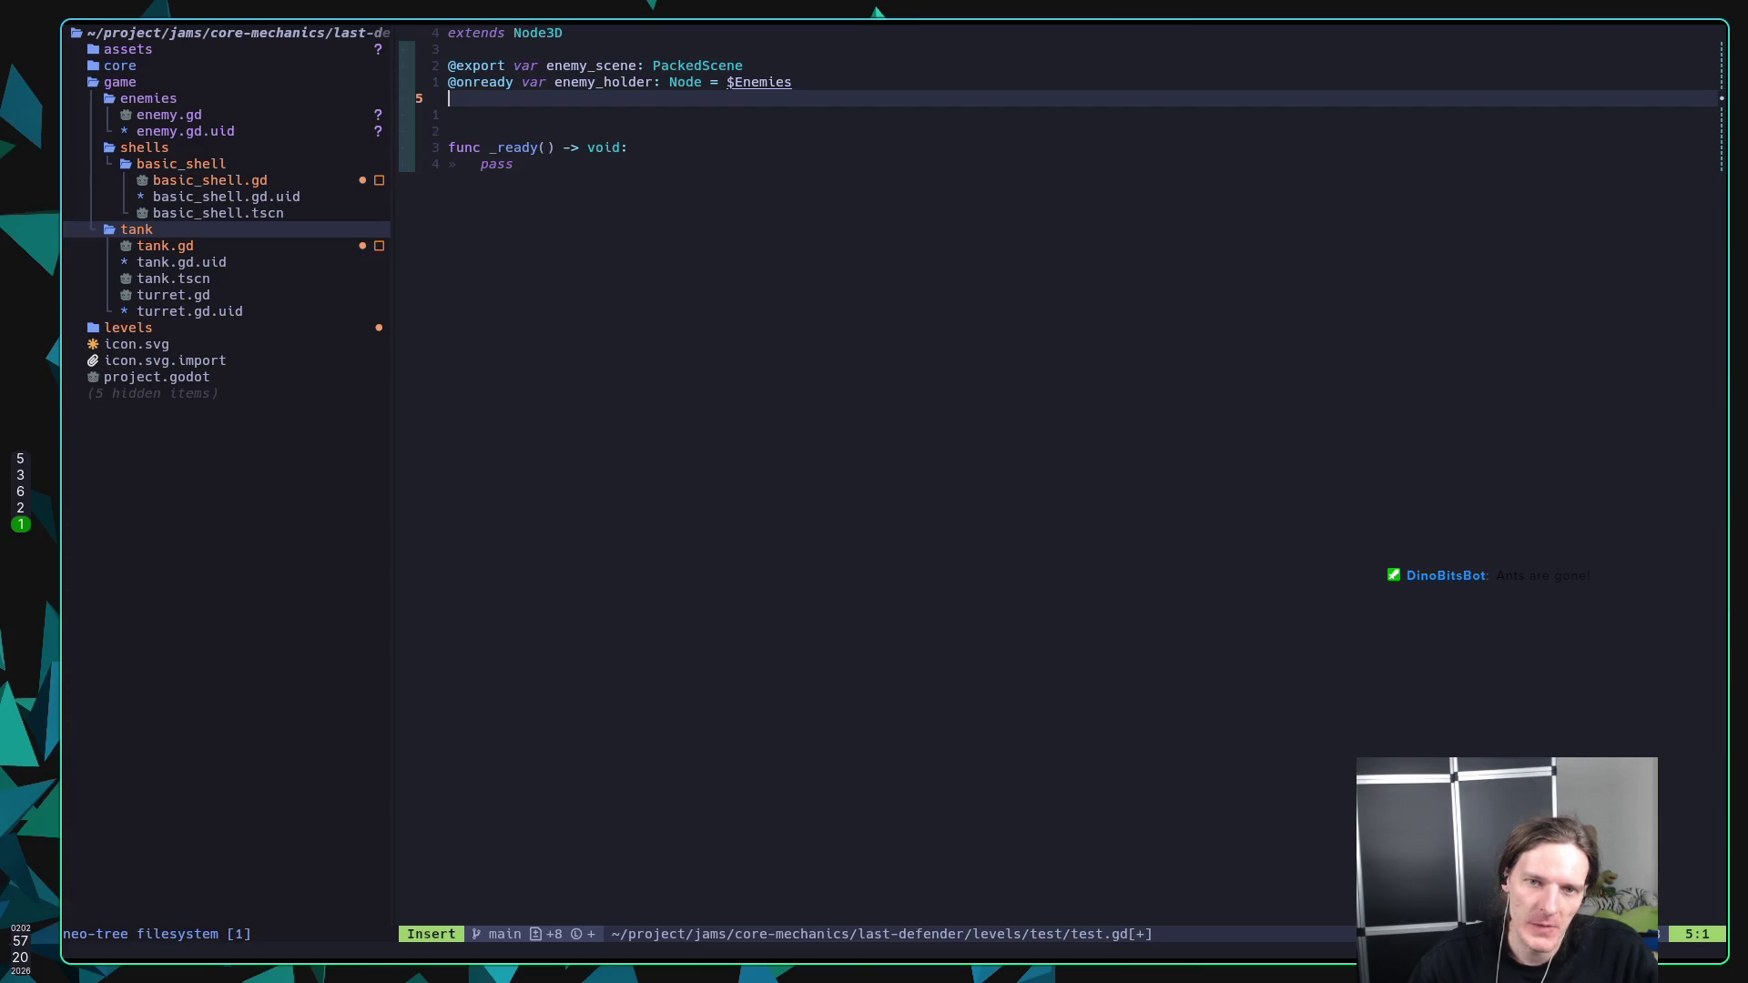
{"action": "type", "text": "@"}
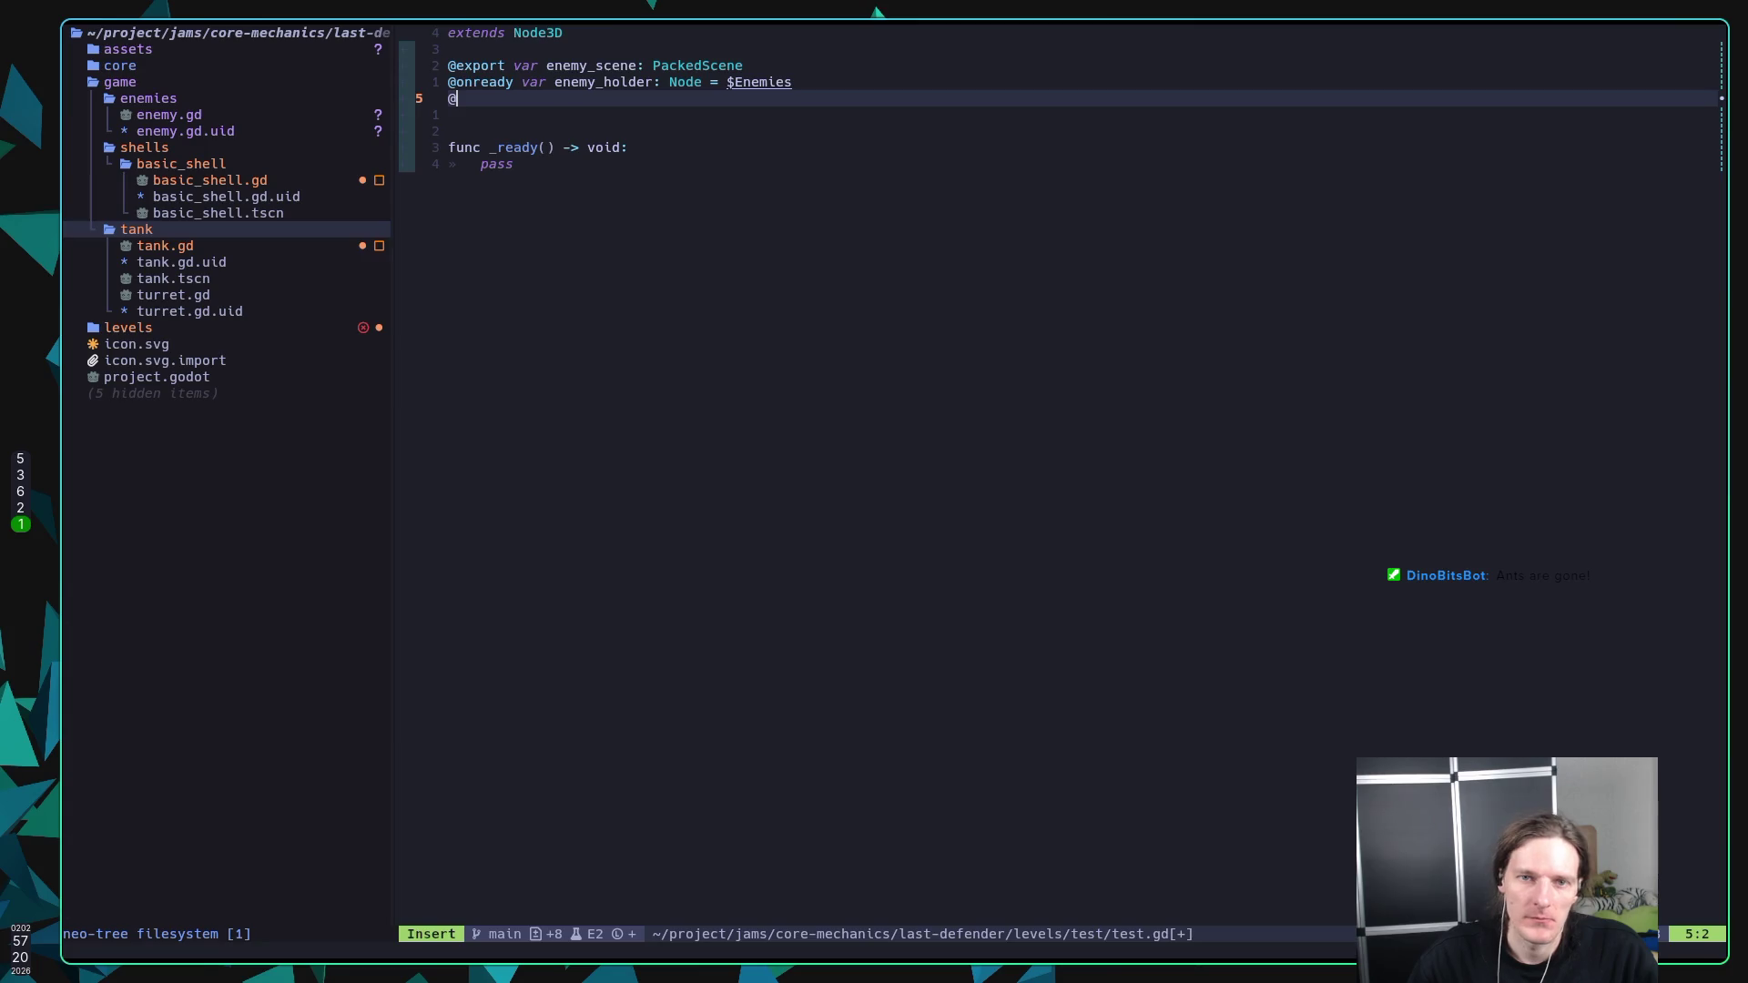
{"action": "type", "text": "export var"}
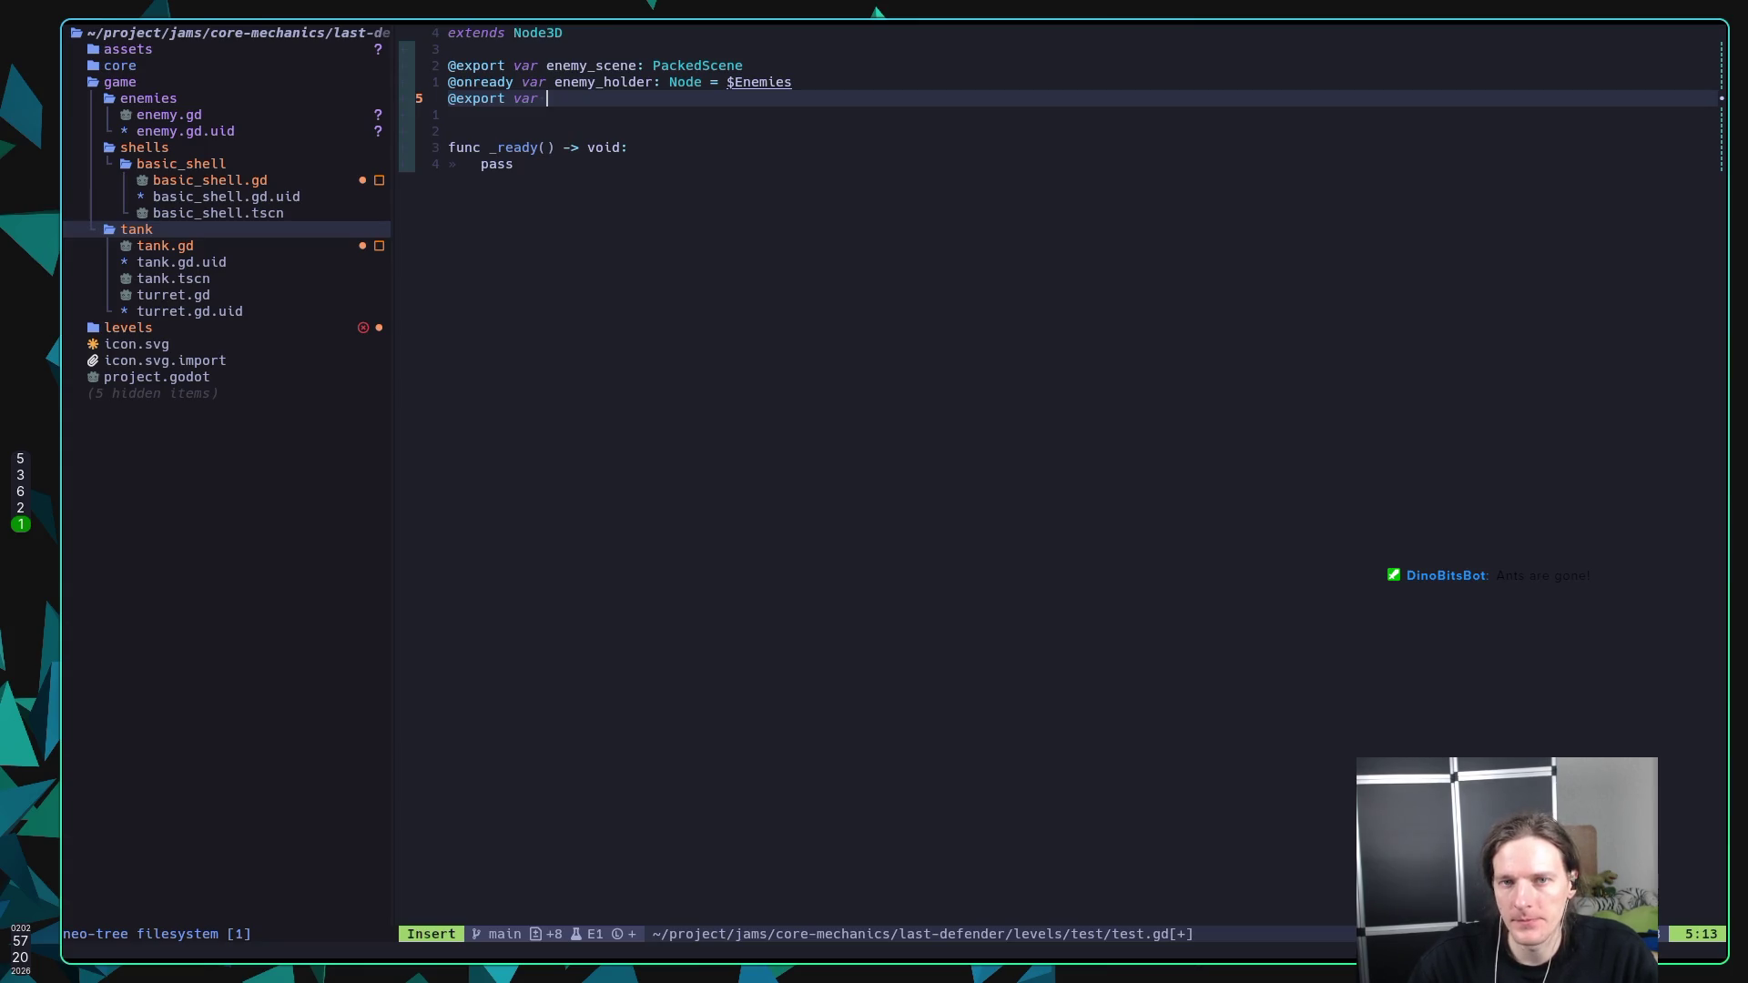
{"action": "type", "text": " spa"}
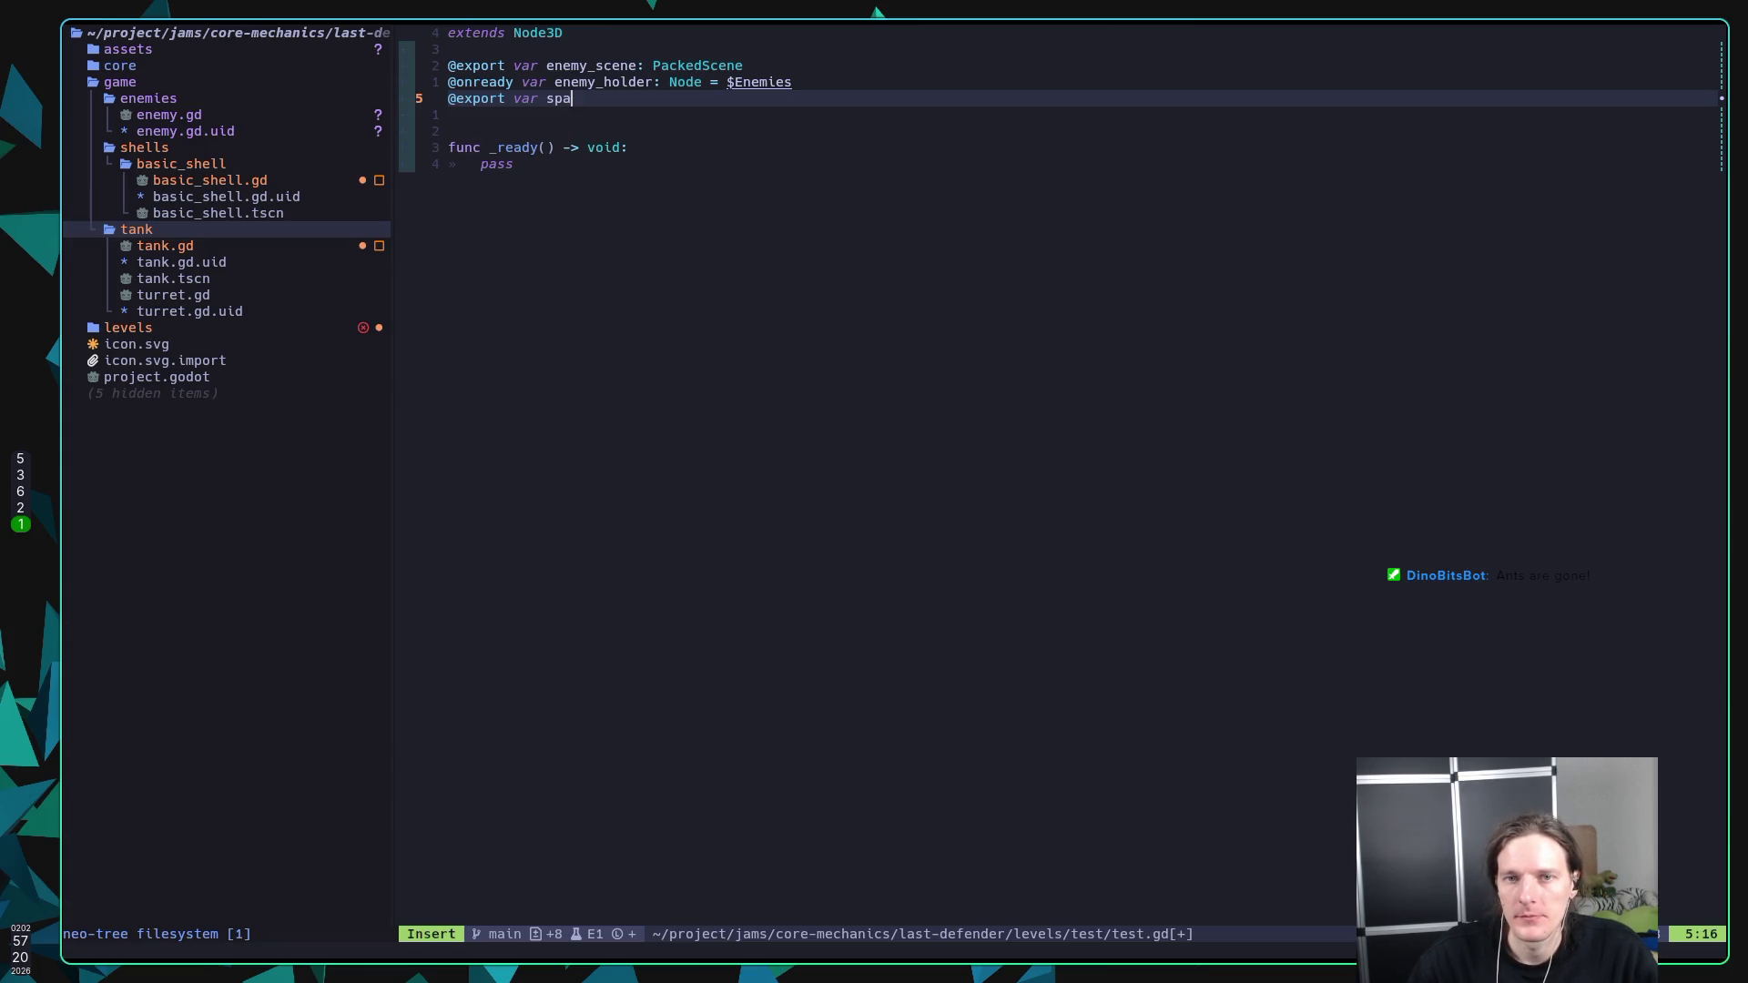
{"action": "type", "text": "wn_"}
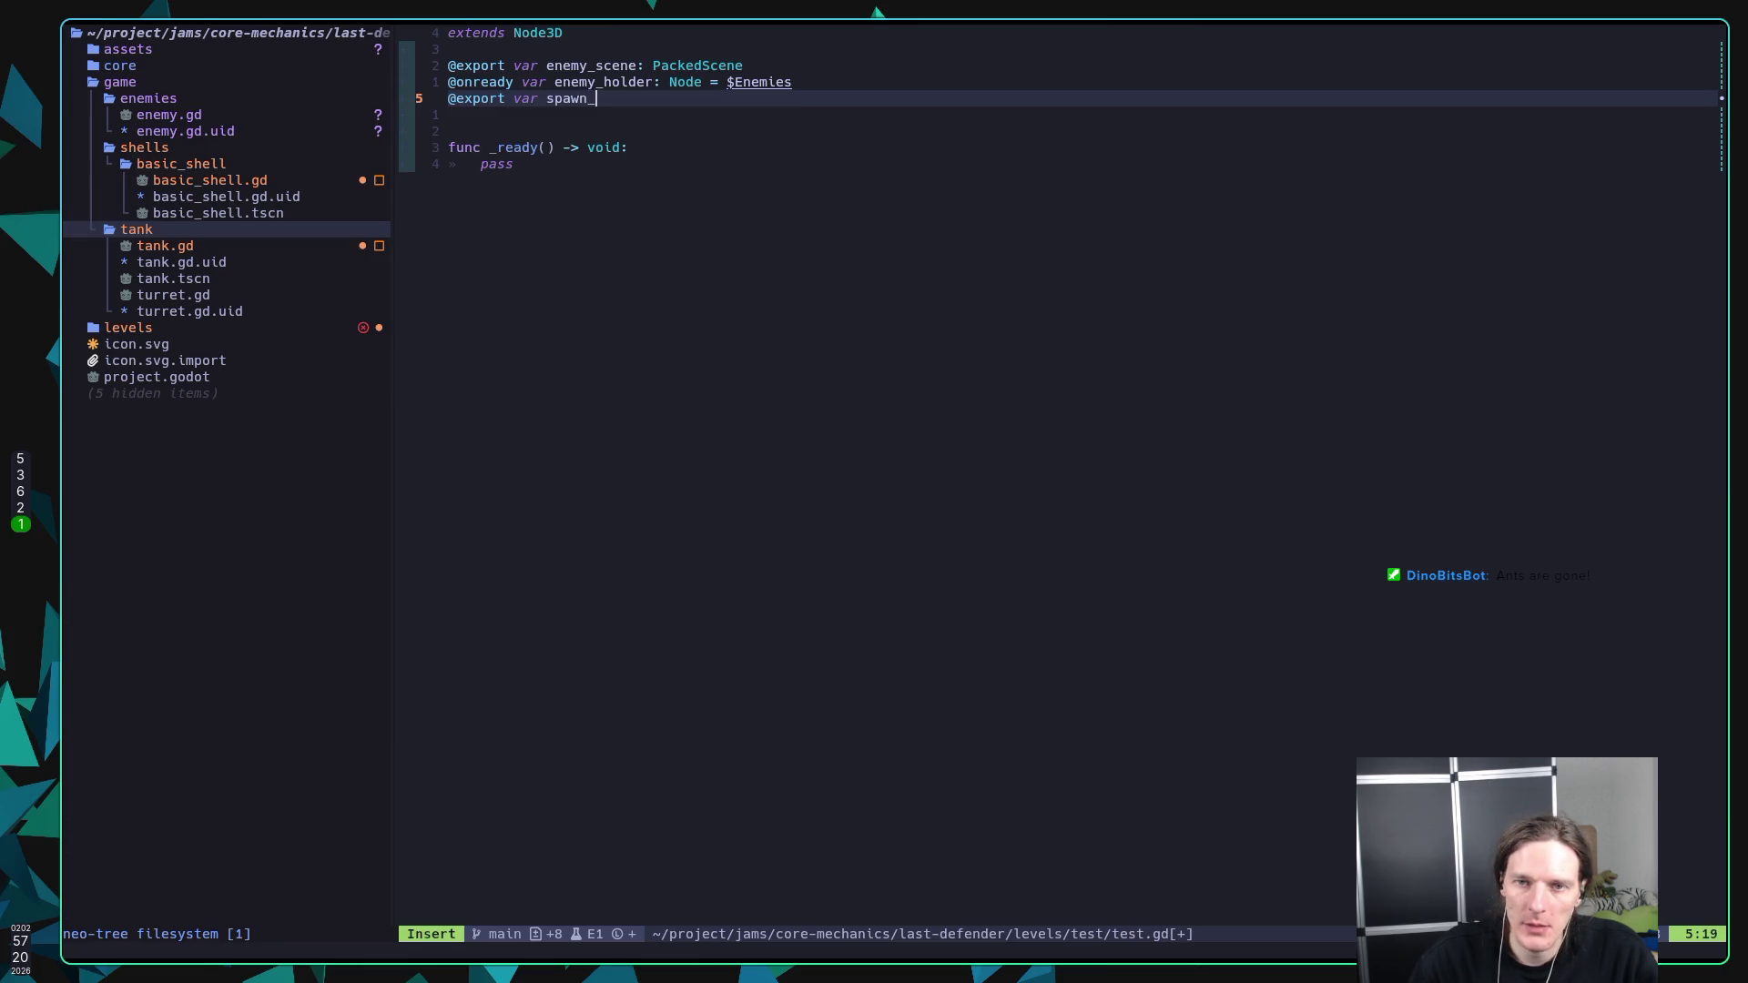
{"action": "type", "text": "points: A"}
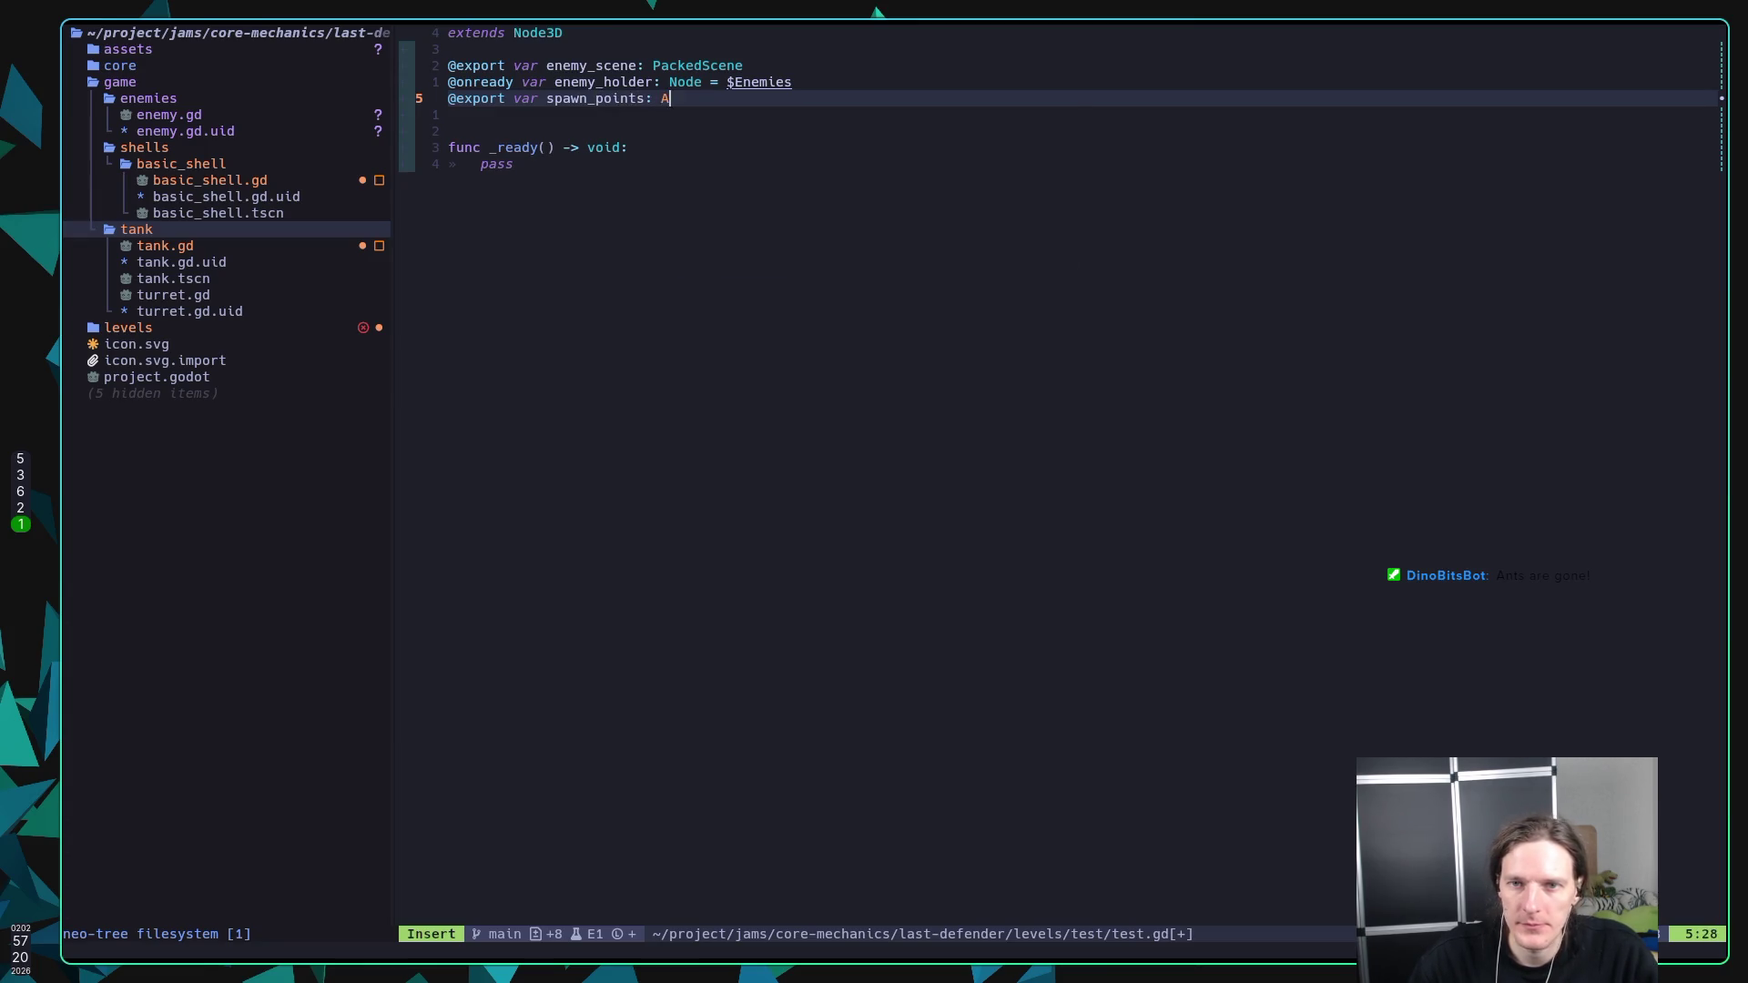
{"action": "type", "text": "rray["}
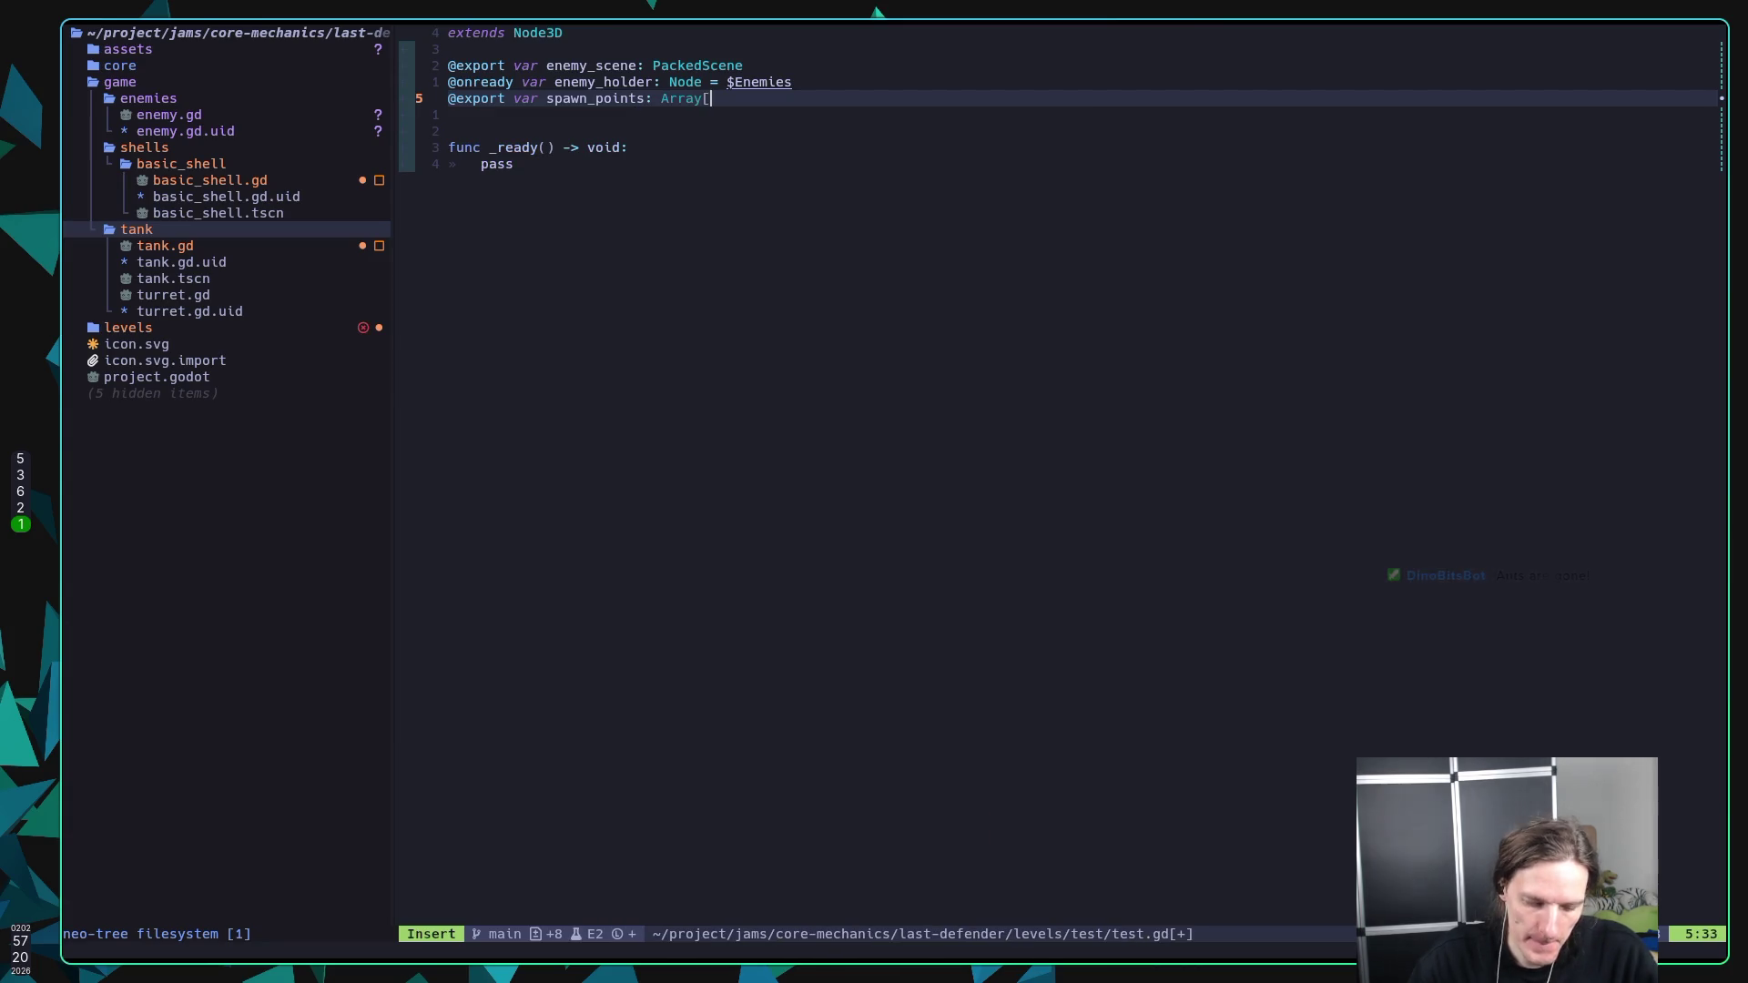
{"action": "type", "text": "N"}
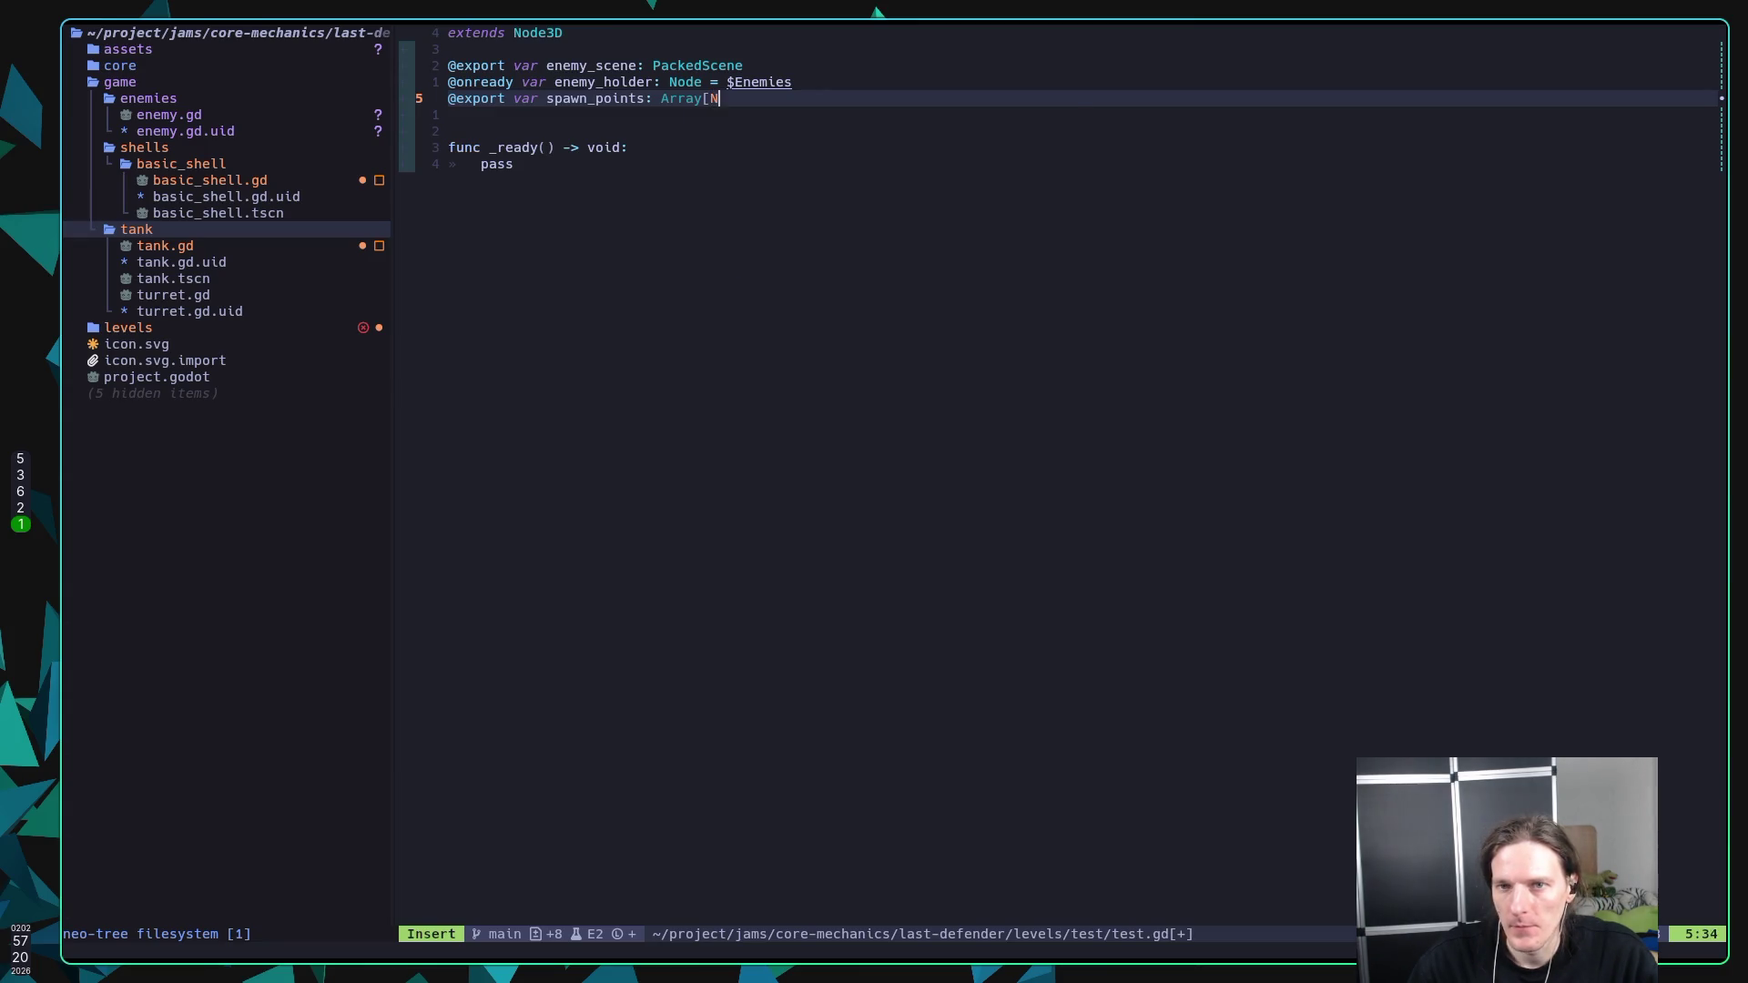
{"action": "type", "text": "ode3D"}
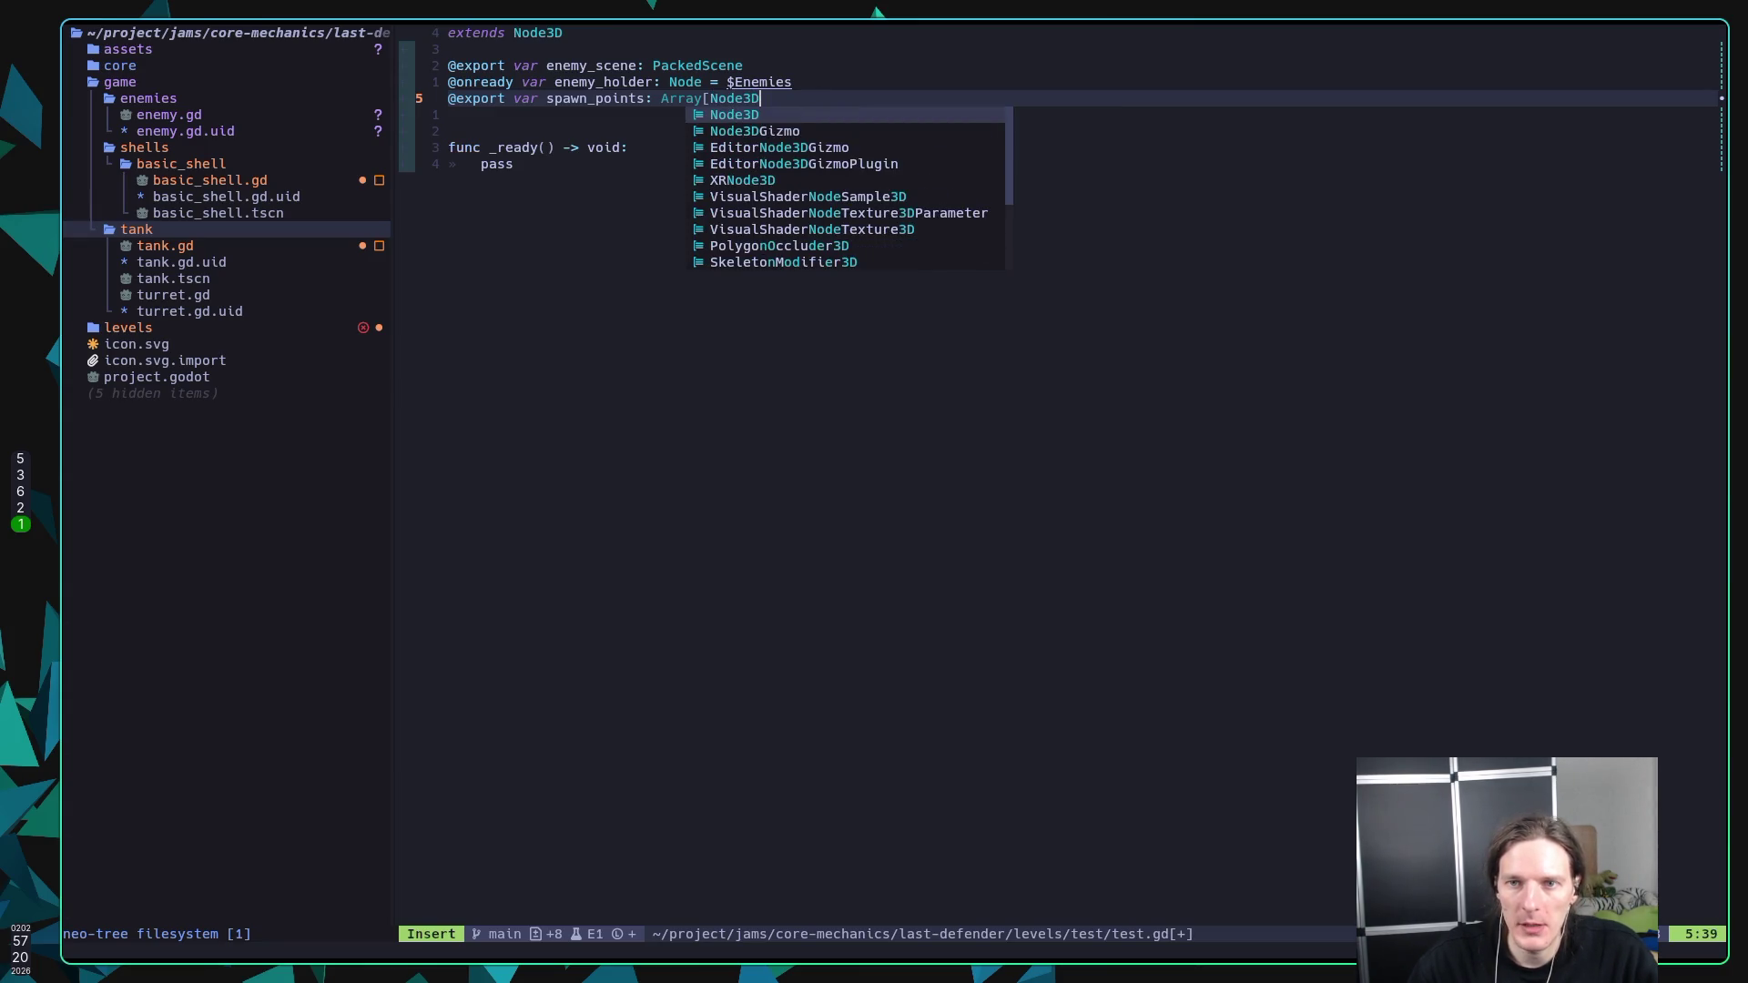
{"action": "type", "text": "]"}
{"action": "key", "text": "Escape"}
{"action": "type", "text": ":w"}
{"action": "key", "text": "Return"}
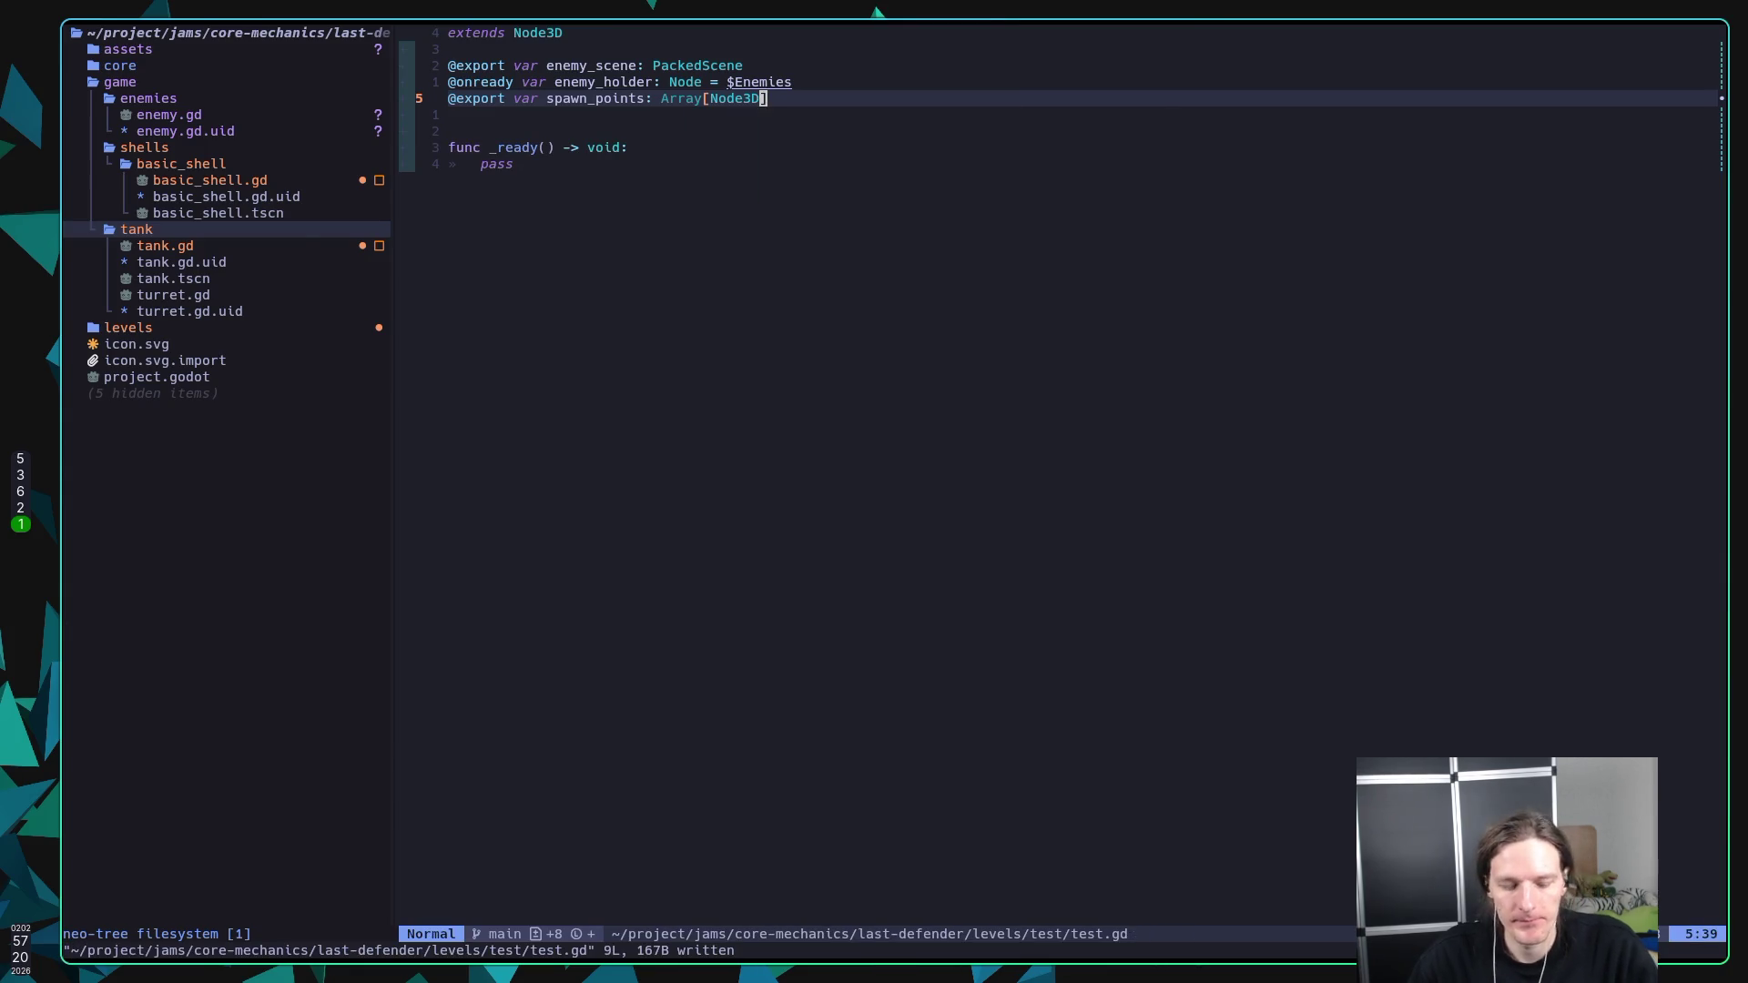
{"action": "key", "text": "super+5"}
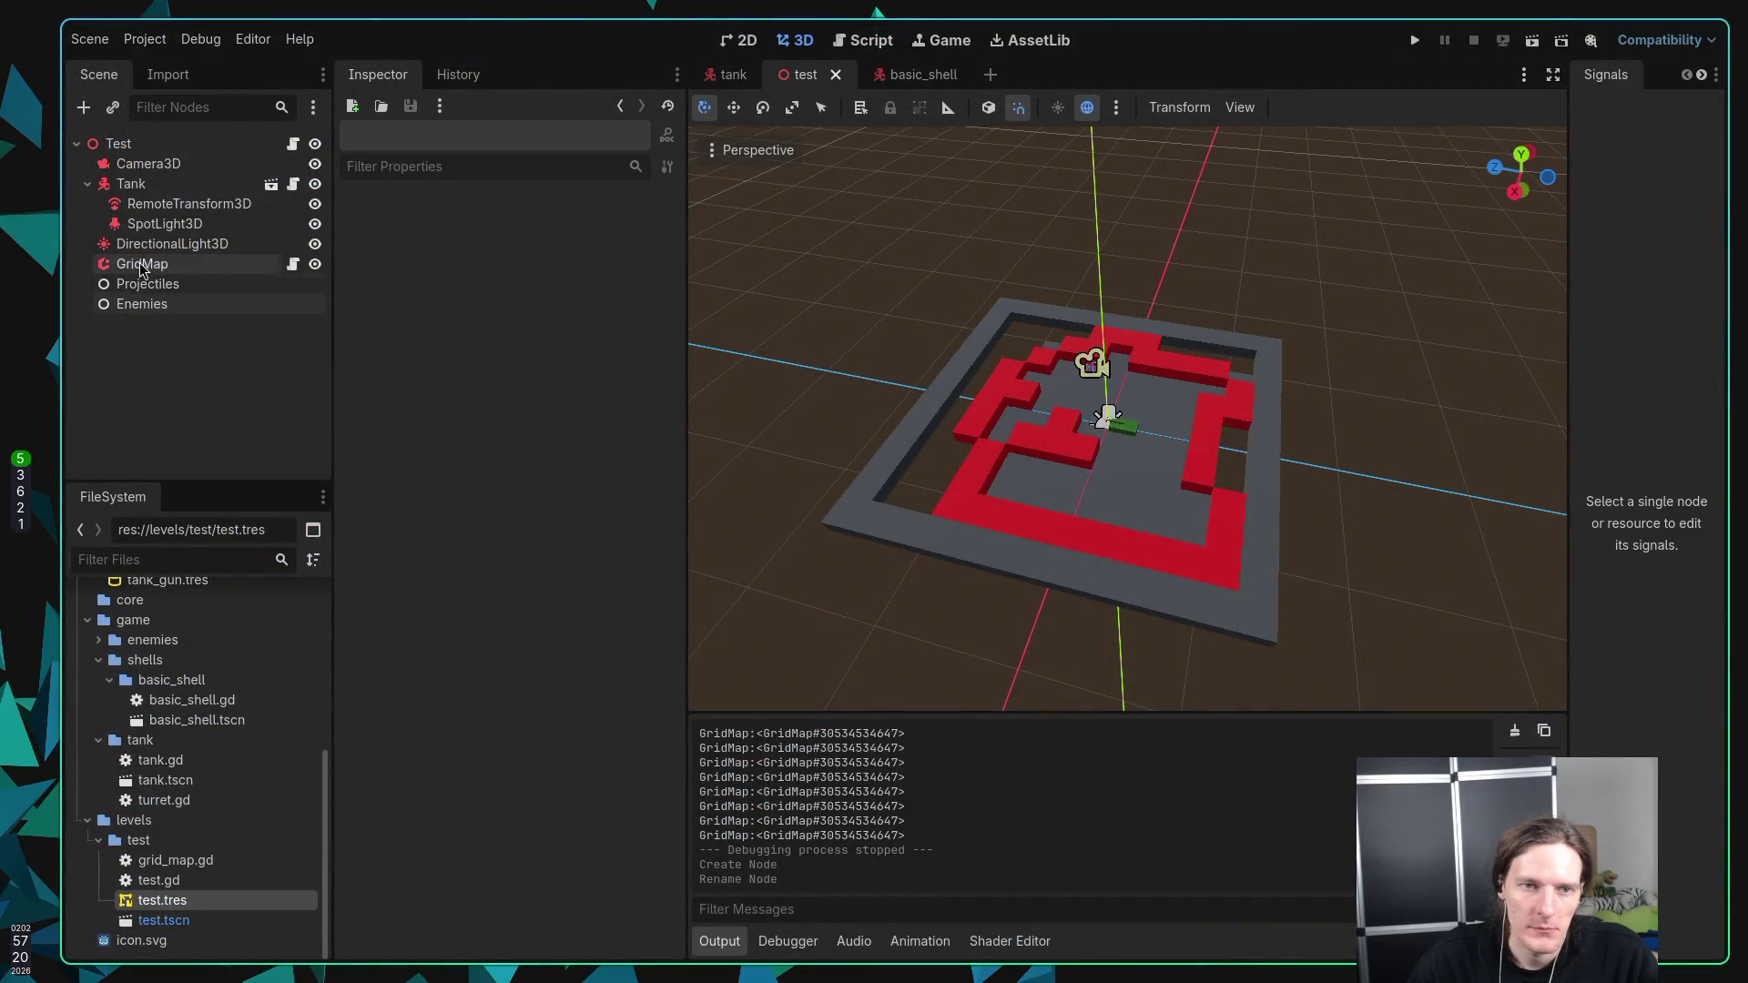
Step: Add a plain Node as a child of the Test root node
{"action": "mouse_move", "coordinate": [1071, 518]}
{"action": "left_mouse_down"}
{"action": "mouse_move", "coordinate": [1014, 479]}
{"action": "mouse_move", "coordinate": [920, 460]}
{"action": "mouse_move", "coordinate": [898, 401]}
{"action": "mouse_move", "coordinate": [961, 386]}
{"action": "mouse_move", "coordinate": [899, 352]}
{"action": "mouse_move", "coordinate": [910, 432]}
{"action": "mouse_move", "coordinate": [887, 419]}
{"action": "left_mouse_up"}
{"action": "scroll", "coordinate": [969, 429], "scroll_direction": "up", "scroll_amount": 5}
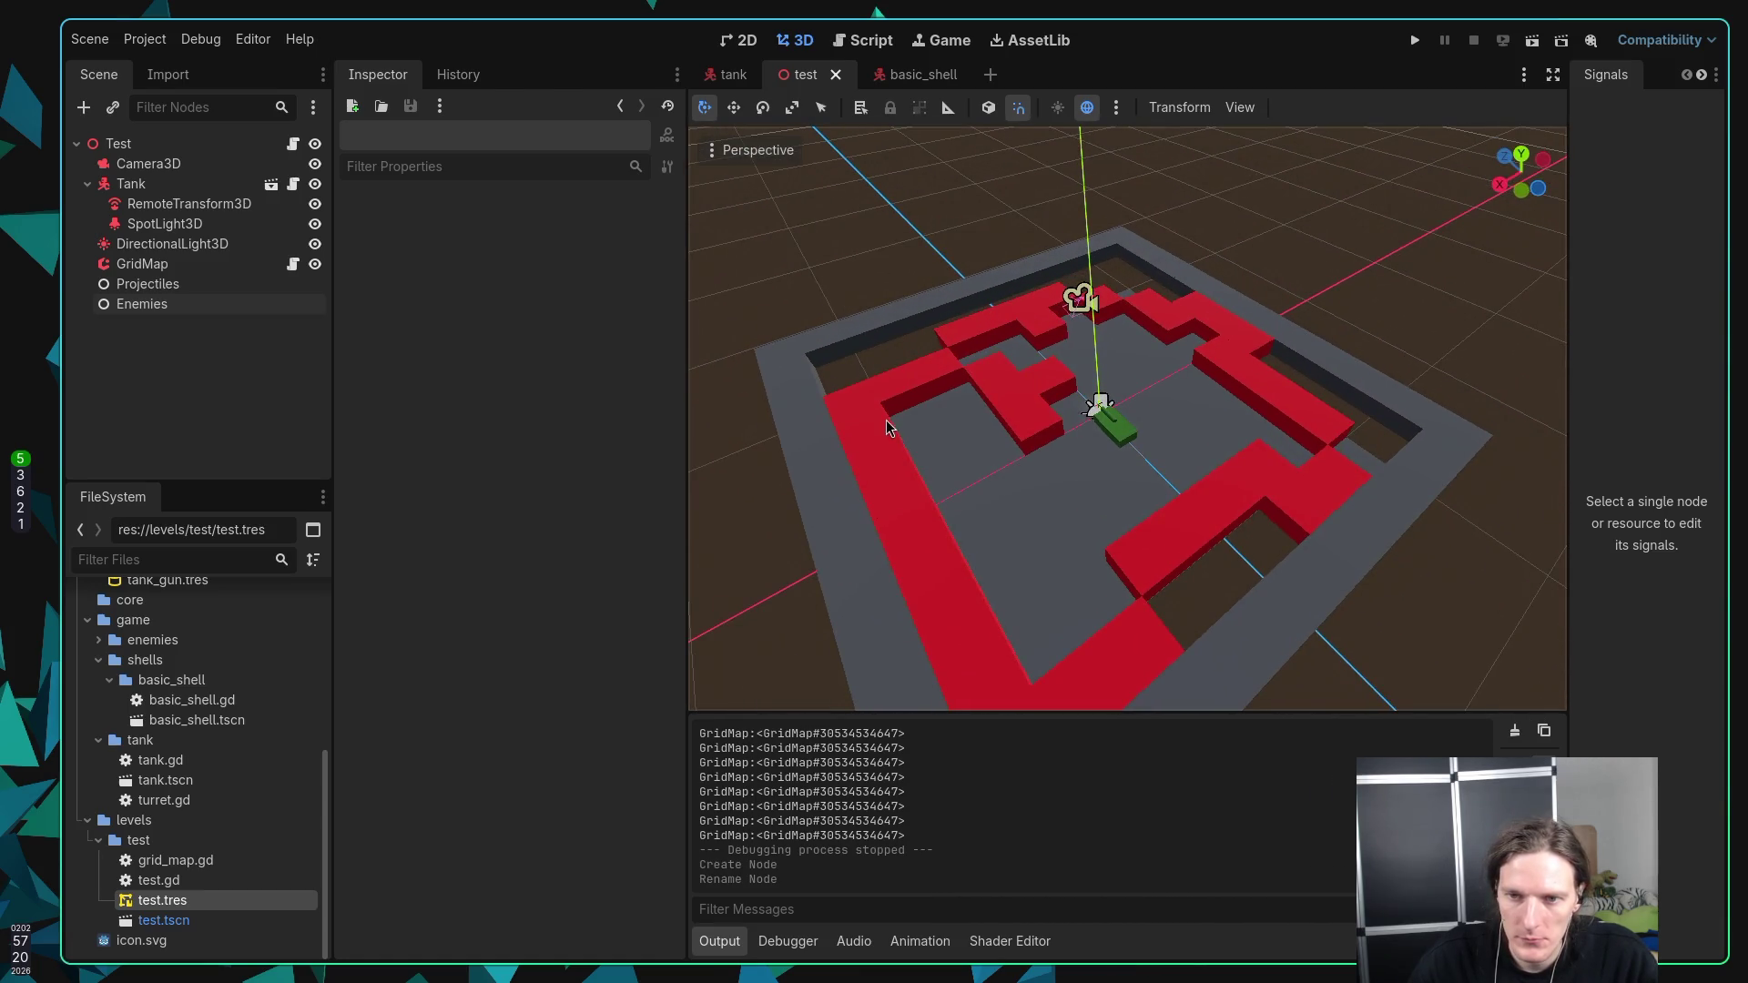
{"action": "right_click", "coordinate": [127, 148]}
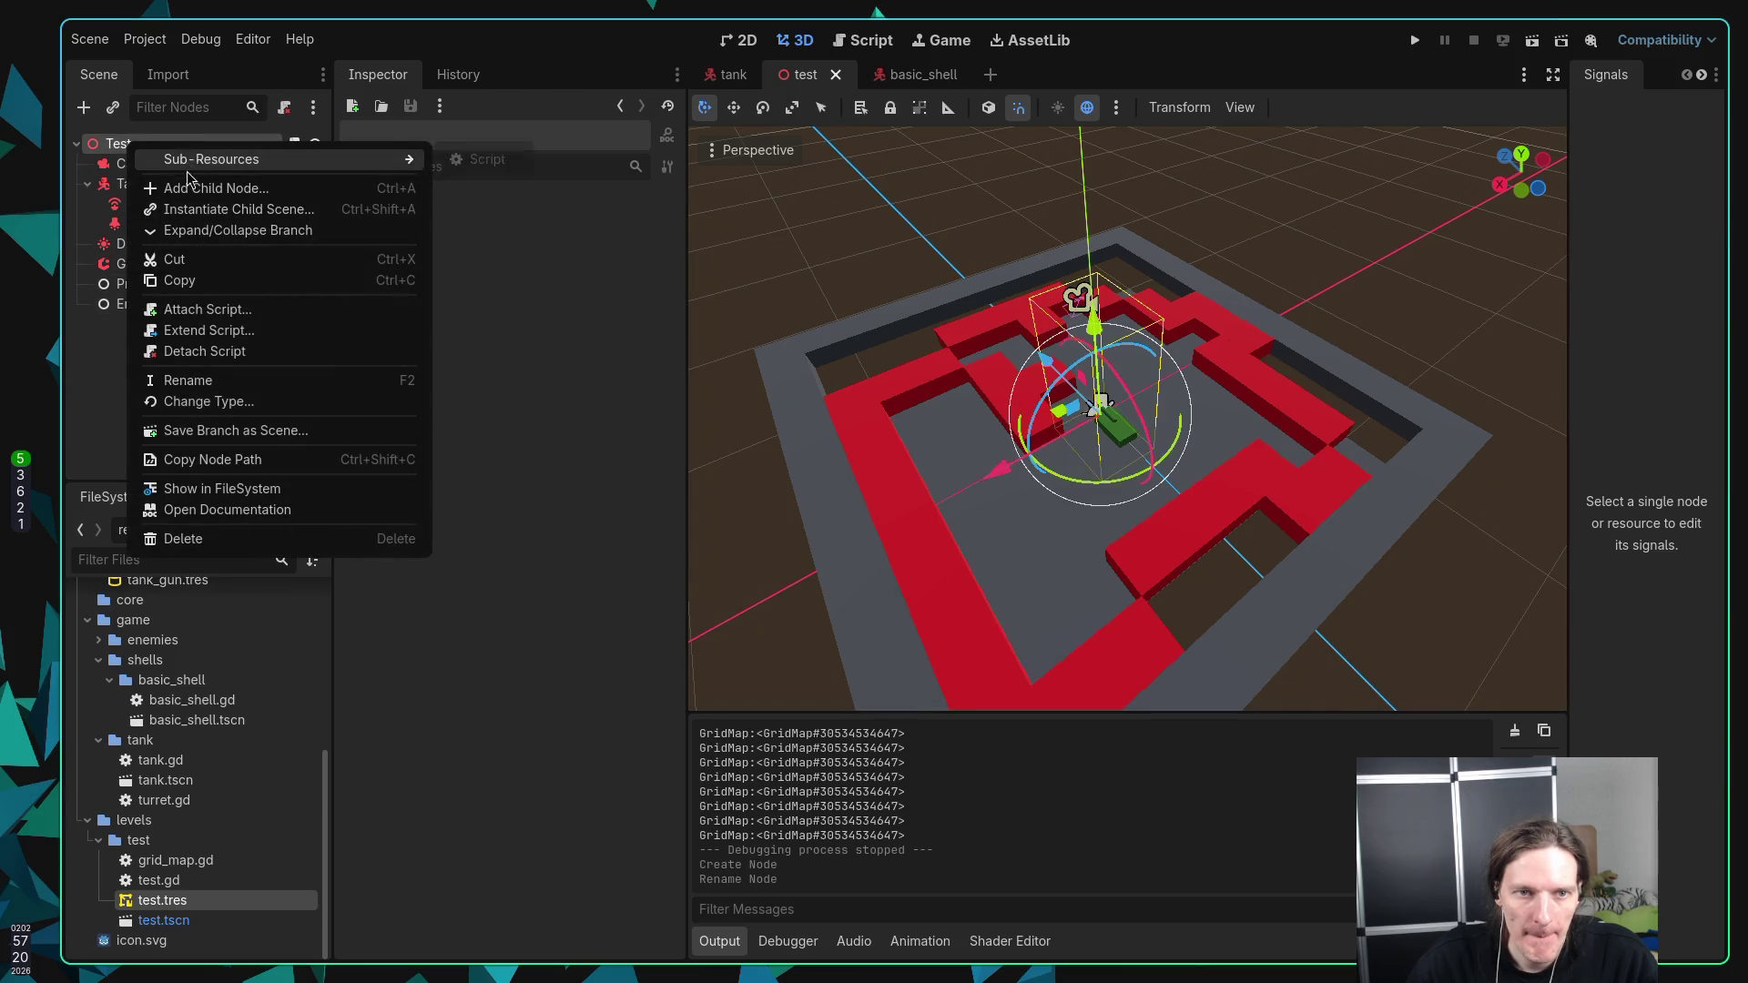
{"action": "left_click", "coordinate": [188, 187]}
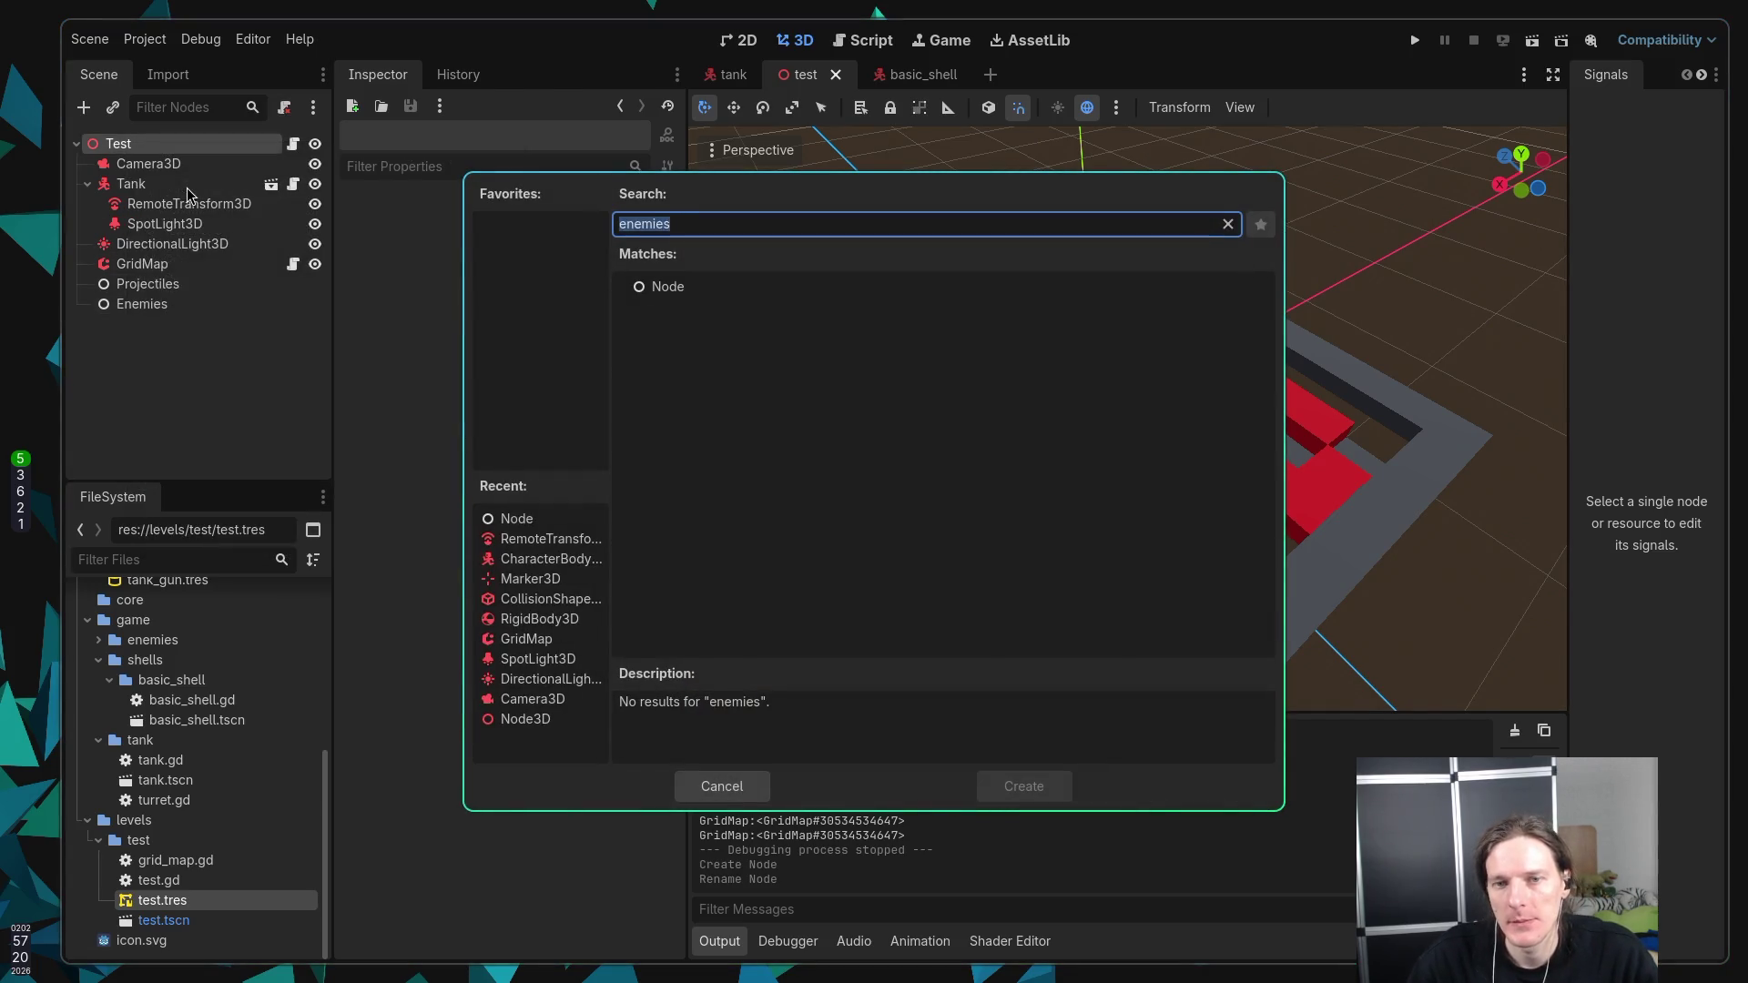
{"action": "type", "text": "spa"}
{"action": "key", "text": "BackSpace"}
{"action": "key", "text": "BackSpace"}
{"action": "key", "text": "BackSpace"}
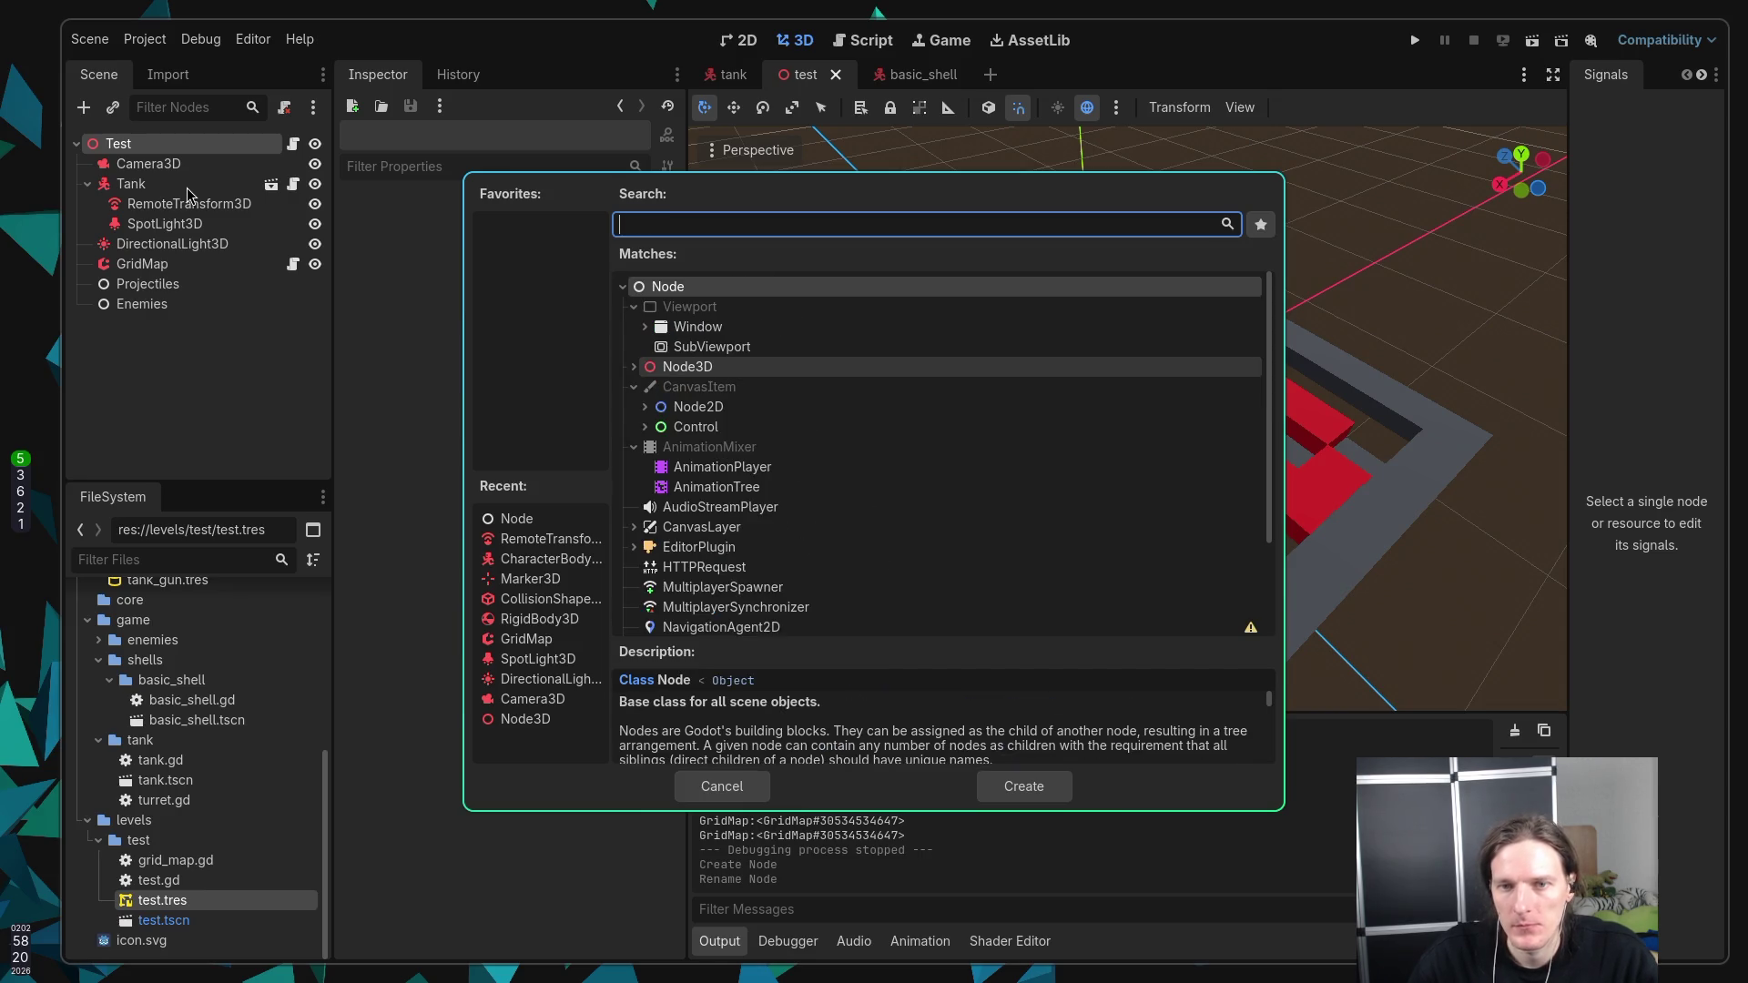
{"action": "key", "text": "Return"}
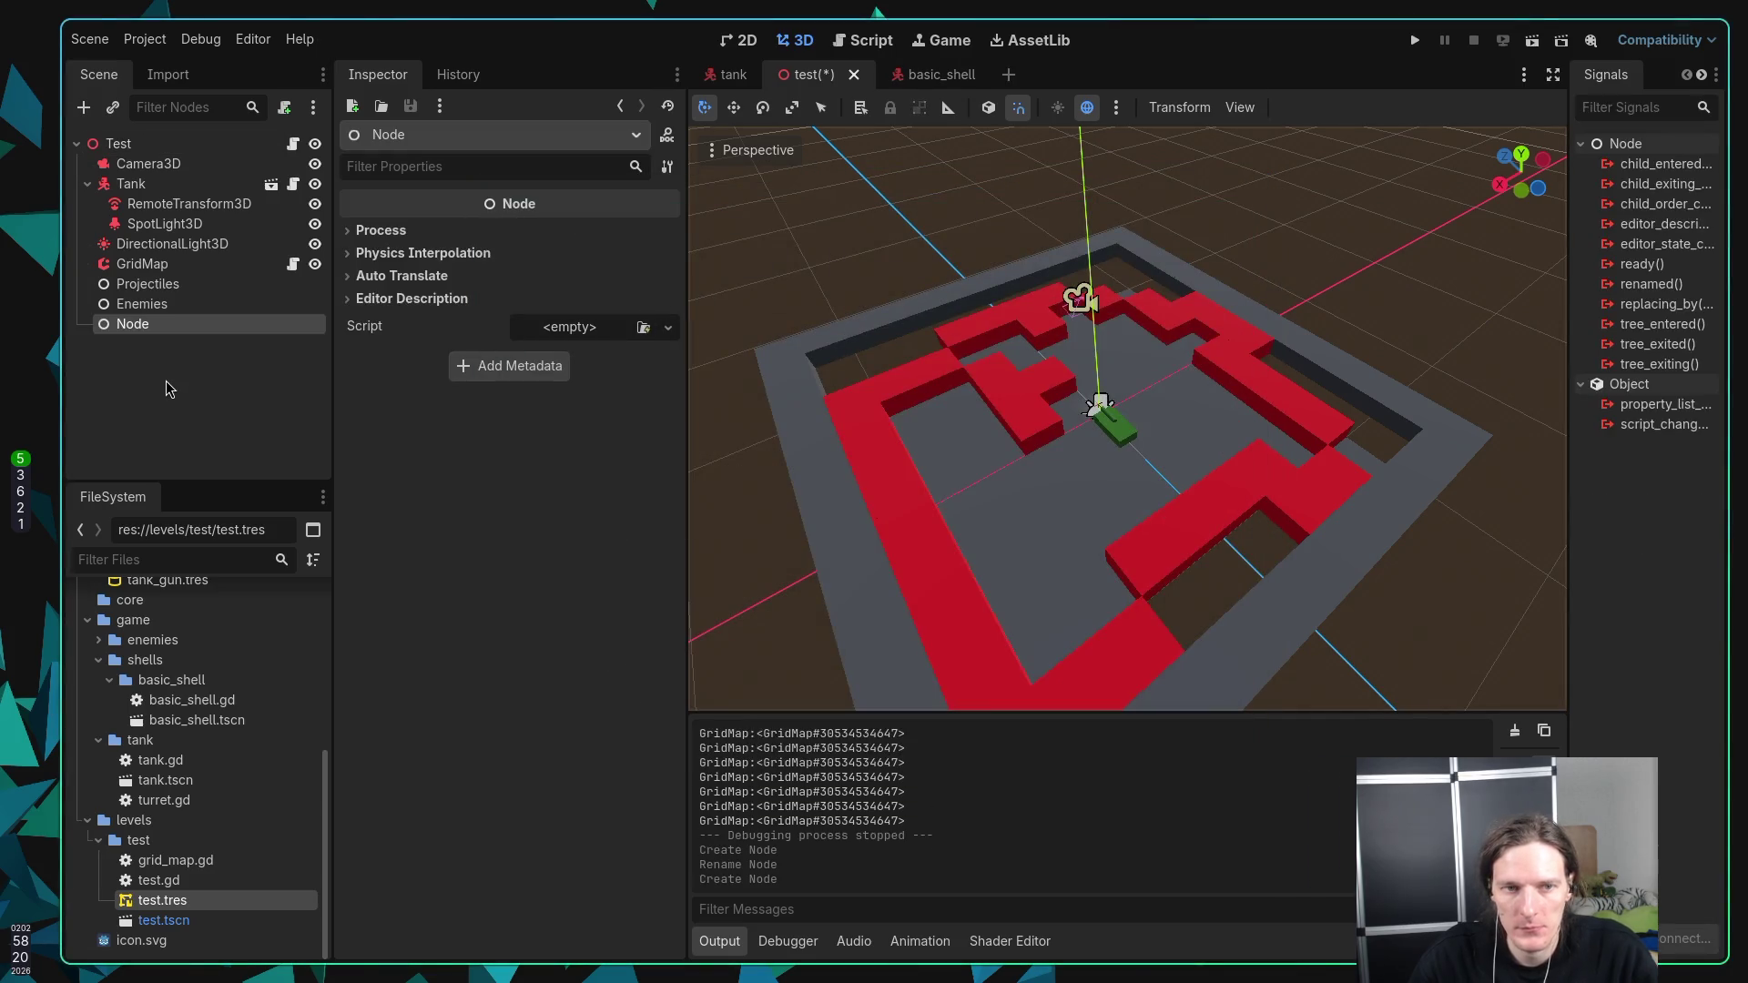
Step: Rename the new node to SpawnPoints and save the scene
{"action": "key", "text": "F2"}
{"action": "type", "text": "SpawnPoints"}
{"action": "key", "text": "Return"}
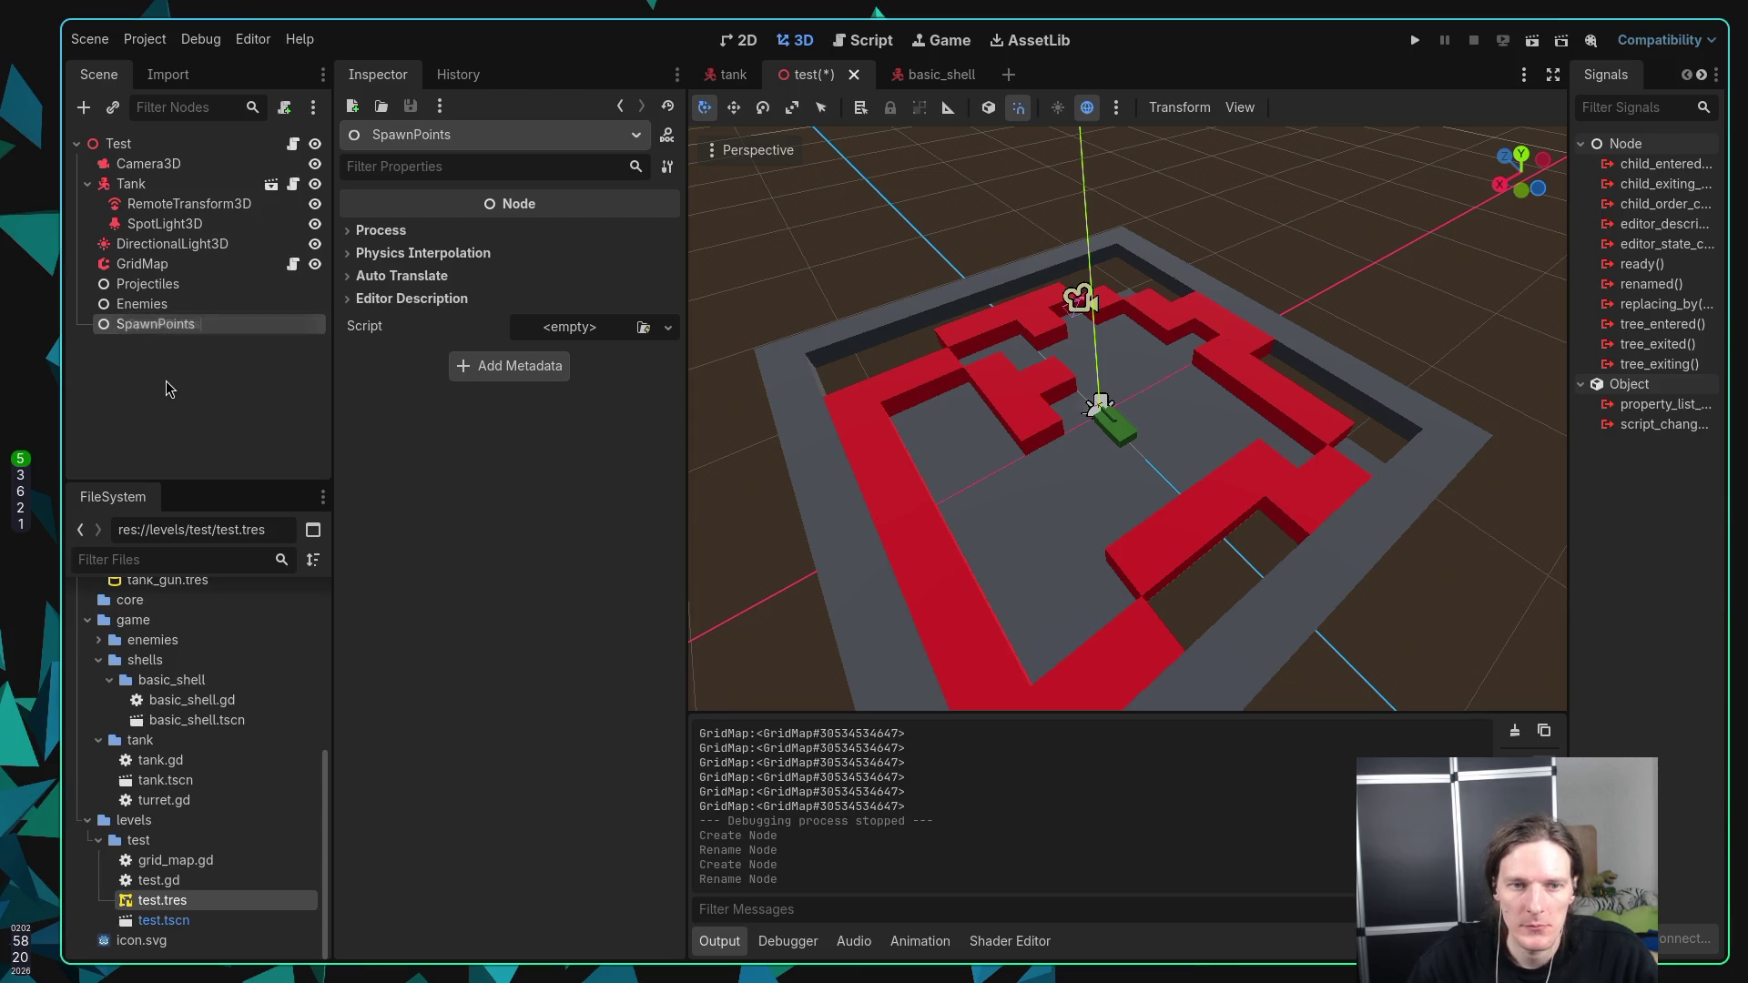
{"action": "key", "text": "ctrl+s"}
Step: Add a Marker3D as a child of SpawnPoints
{"action": "right_click", "coordinate": [157, 326]}
{"action": "left_click", "coordinate": [200, 347]}
{"action": "type", "text": "marker"}
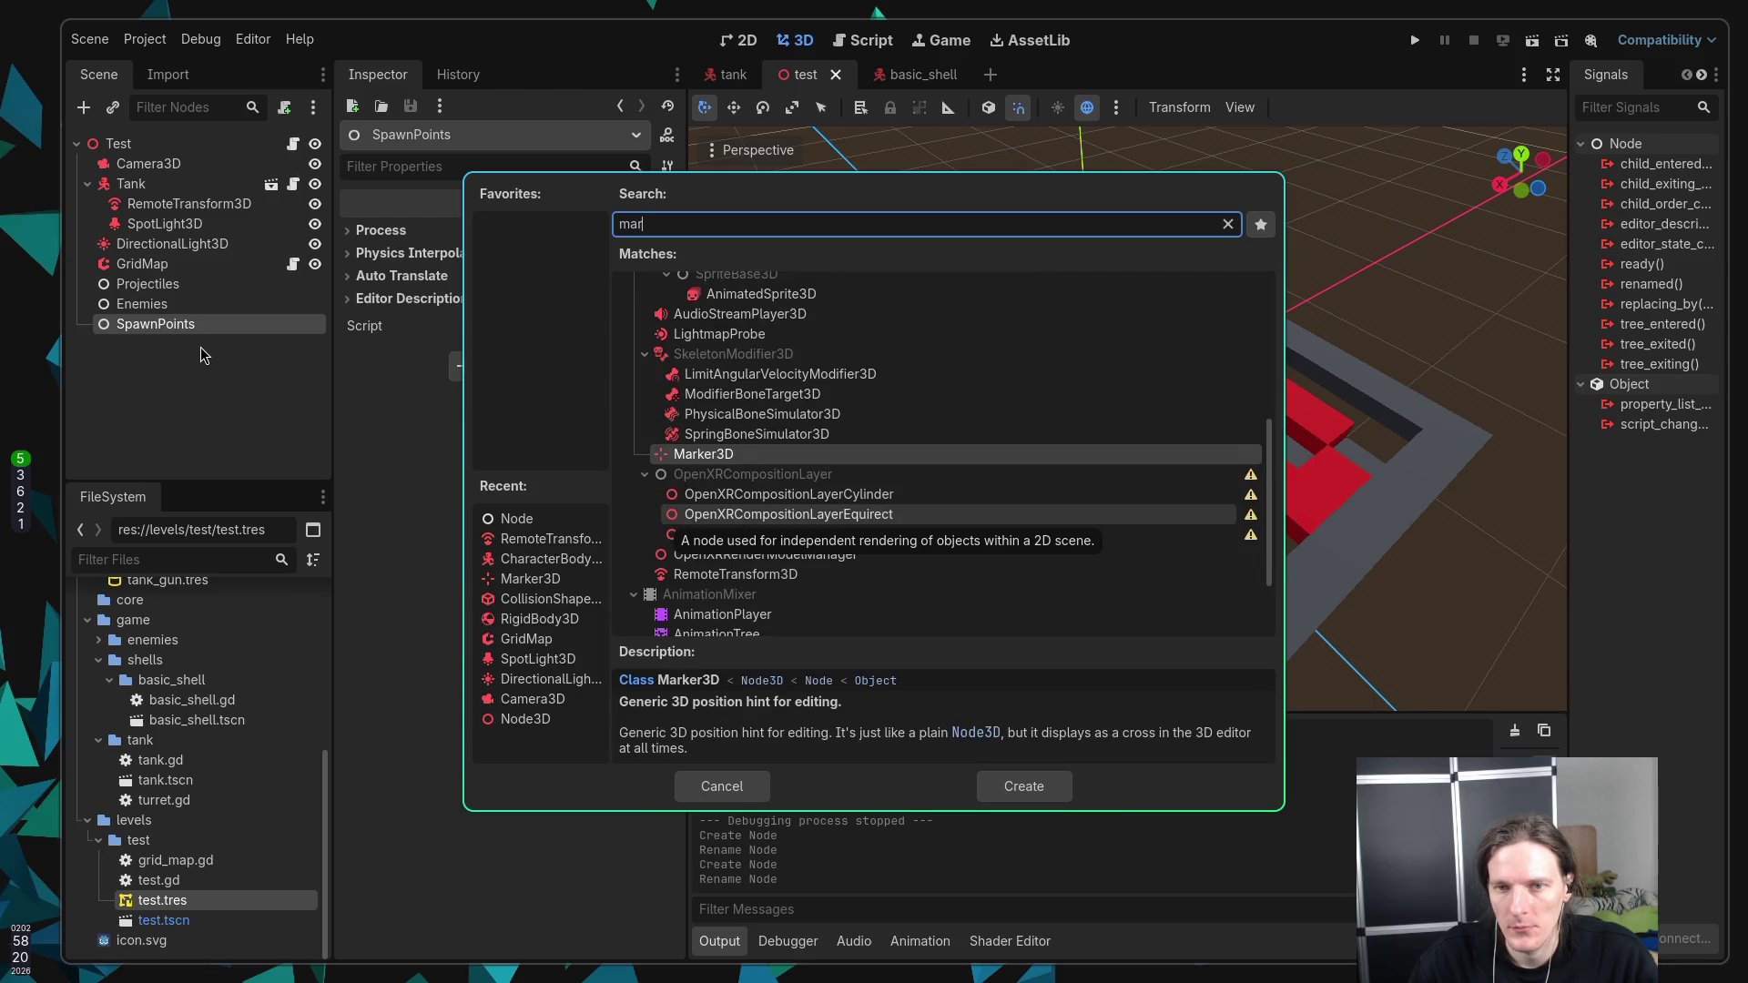
{"action": "key", "text": "Return"}
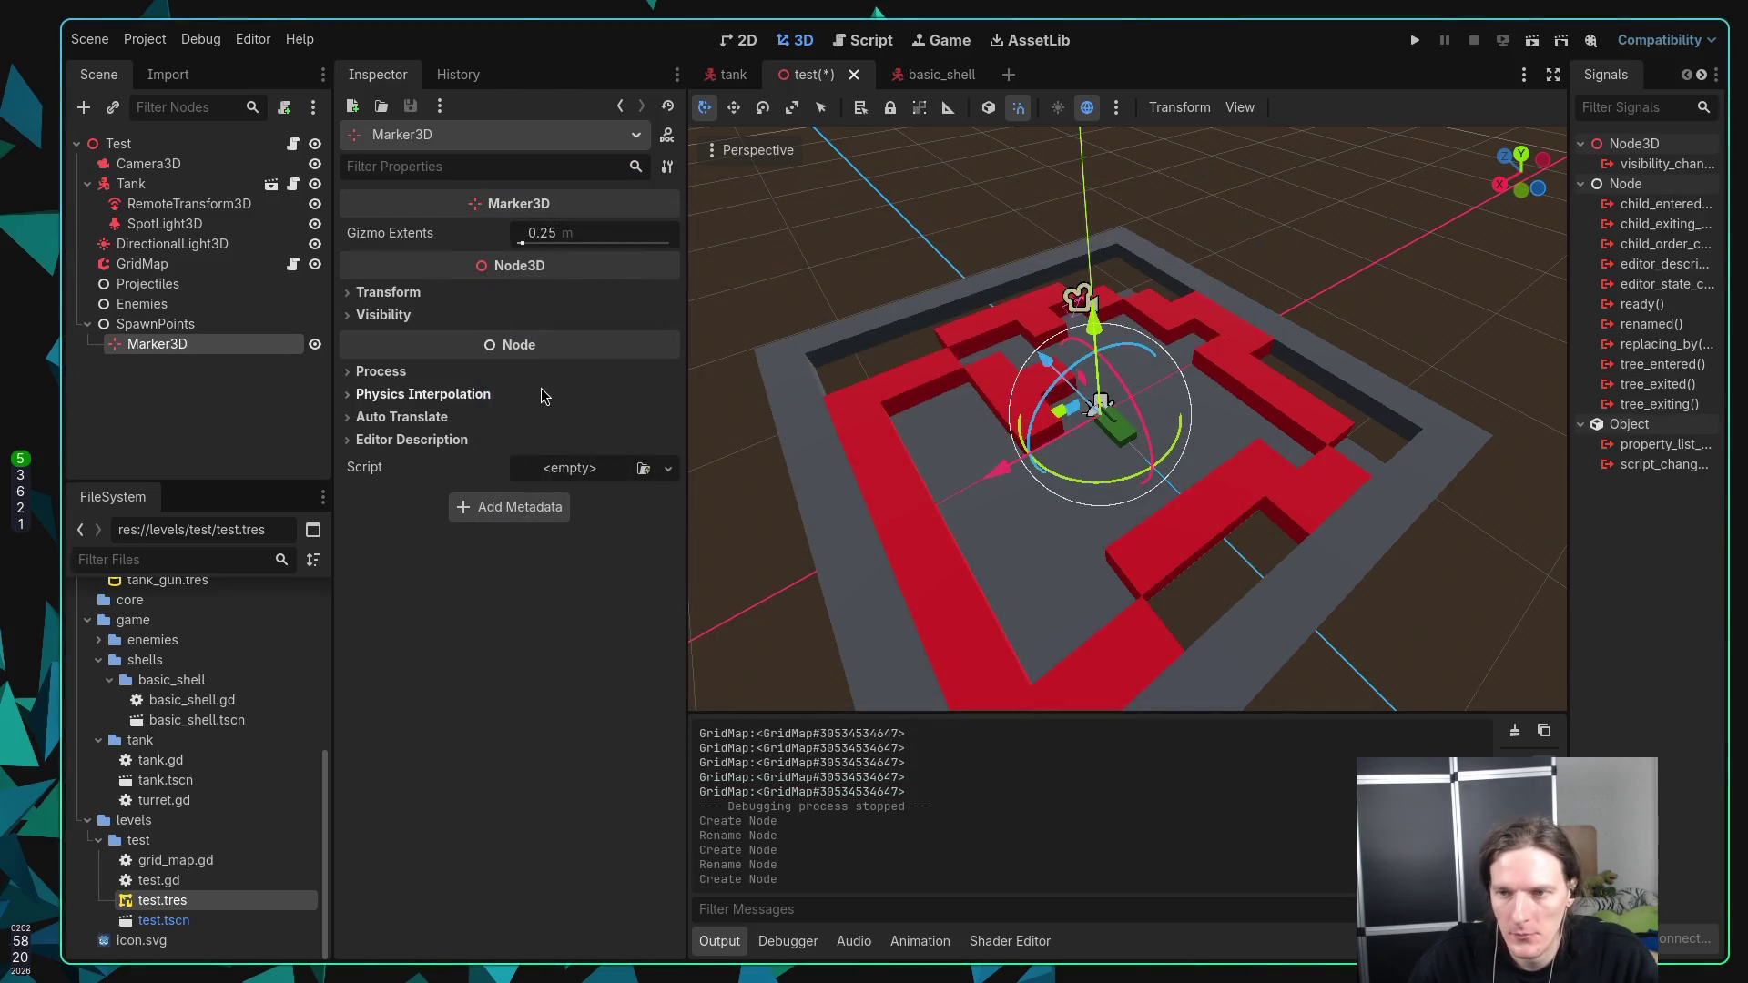
Step: Move the marker about 7 m along X and 10 m along Z near the maze corner, then save
{"action": "mouse_move", "coordinate": [999, 472]}
{"action": "left_mouse_down"}
{"action": "mouse_move", "coordinate": [893, 500]}
{"action": "mouse_move", "coordinate": [833, 565]}
{"action": "left_mouse_up"}
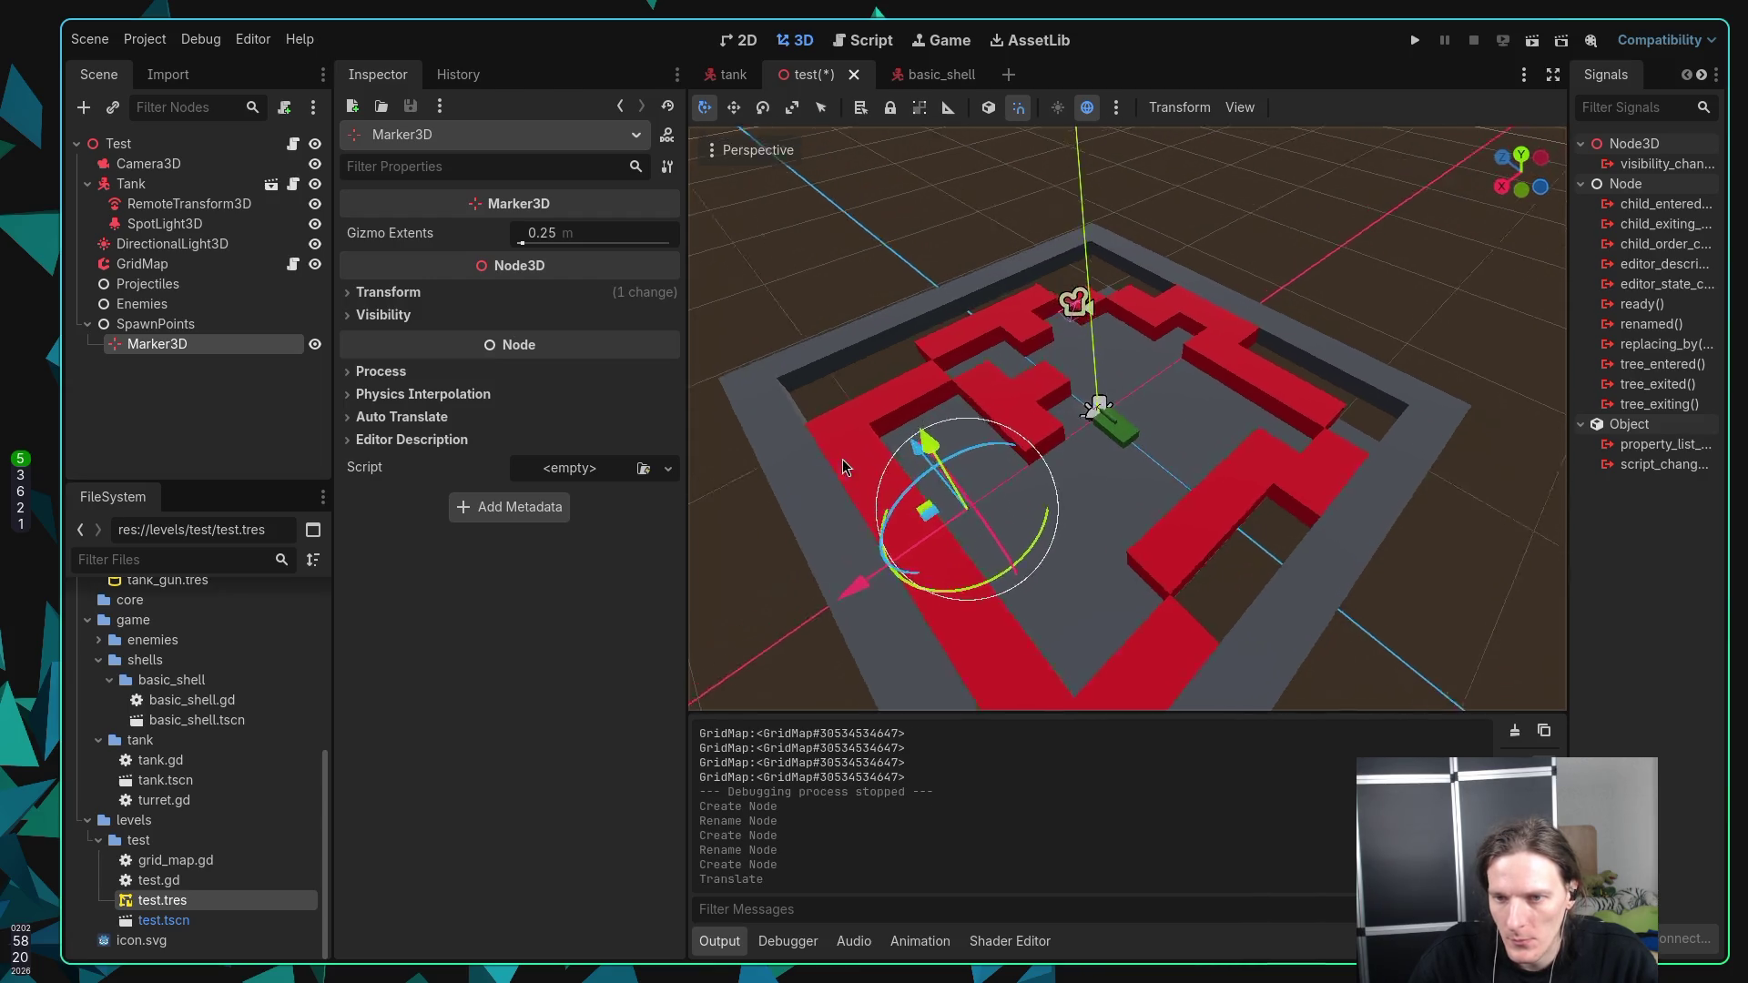
{"action": "left_click_drag", "start_coordinate": [946, 569], "coordinate": [696, 511]}
{"action": "mouse_move", "coordinate": [1076, 525]}
{"action": "left_mouse_down"}
{"action": "mouse_move", "coordinate": [903, 499]}
{"action": "mouse_move", "coordinate": [948, 461]}
{"action": "mouse_move", "coordinate": [867, 572]}
{"action": "mouse_move", "coordinate": [817, 375]}
{"action": "mouse_move", "coordinate": [779, 319]}
{"action": "mouse_move", "coordinate": [765, 329]}
{"action": "left_mouse_up"}
{"action": "key", "text": "ctrl+s"}
{"action": "left_click_drag", "start_coordinate": [956, 395], "coordinate": [1000, 395]}
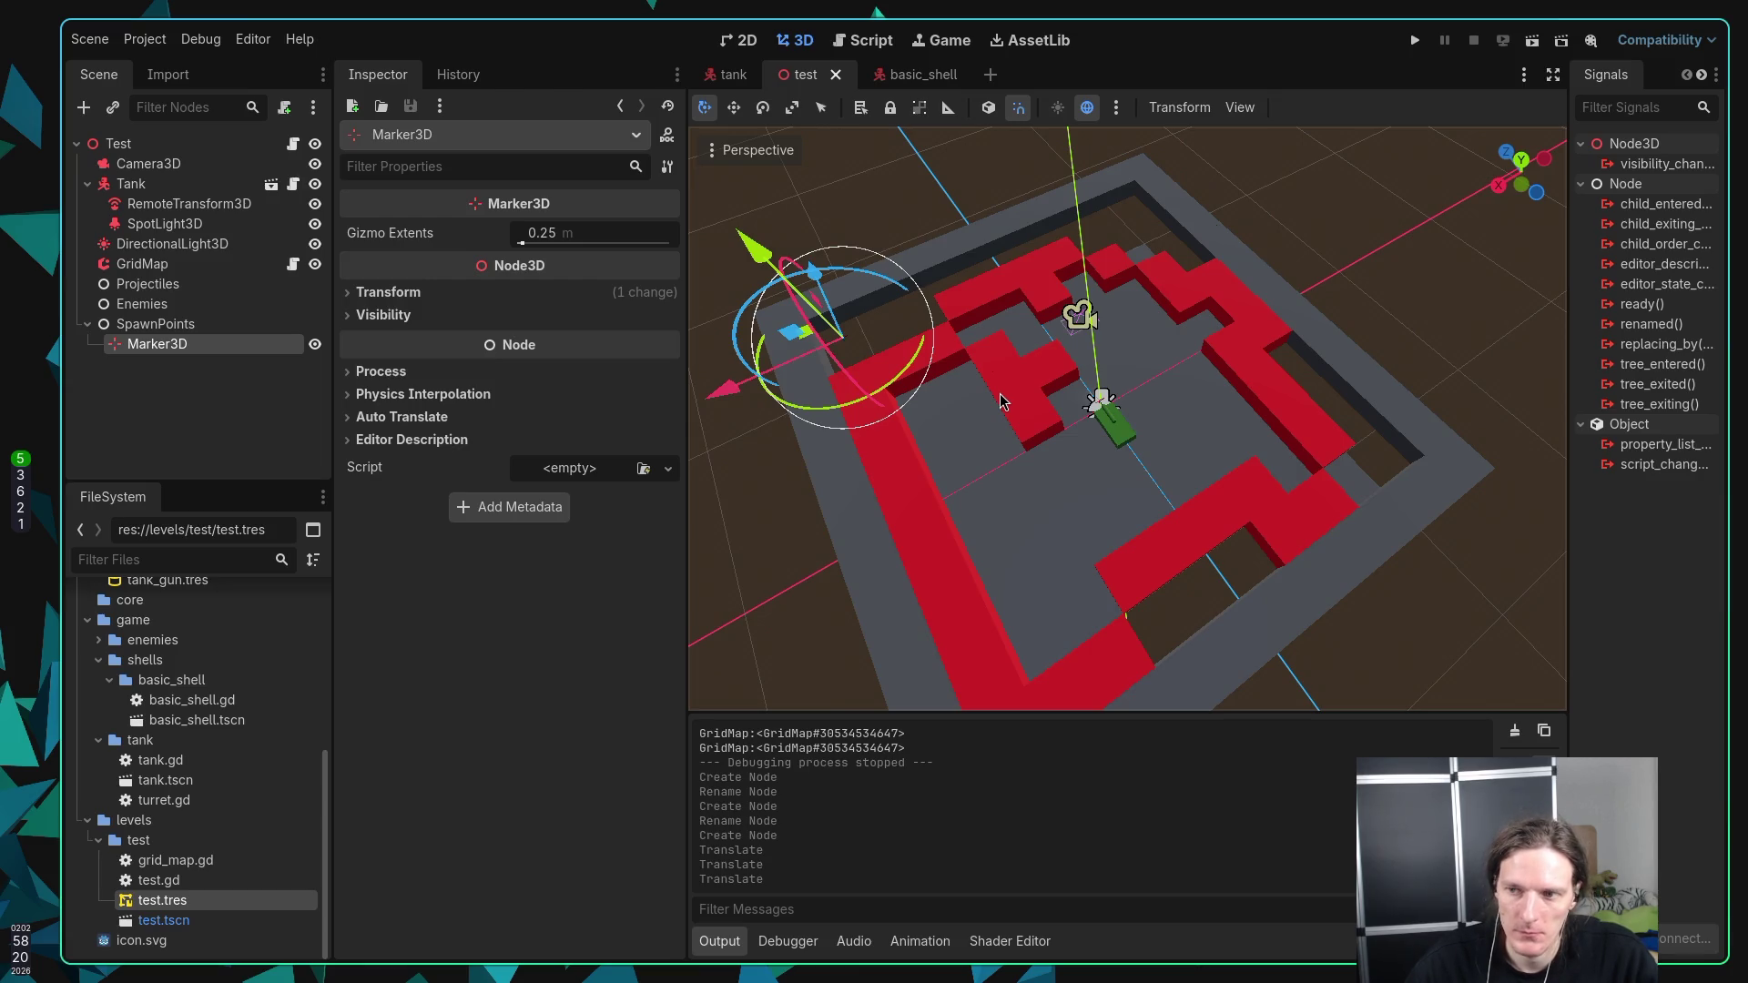
{"action": "left_click", "coordinate": [216, 347]}
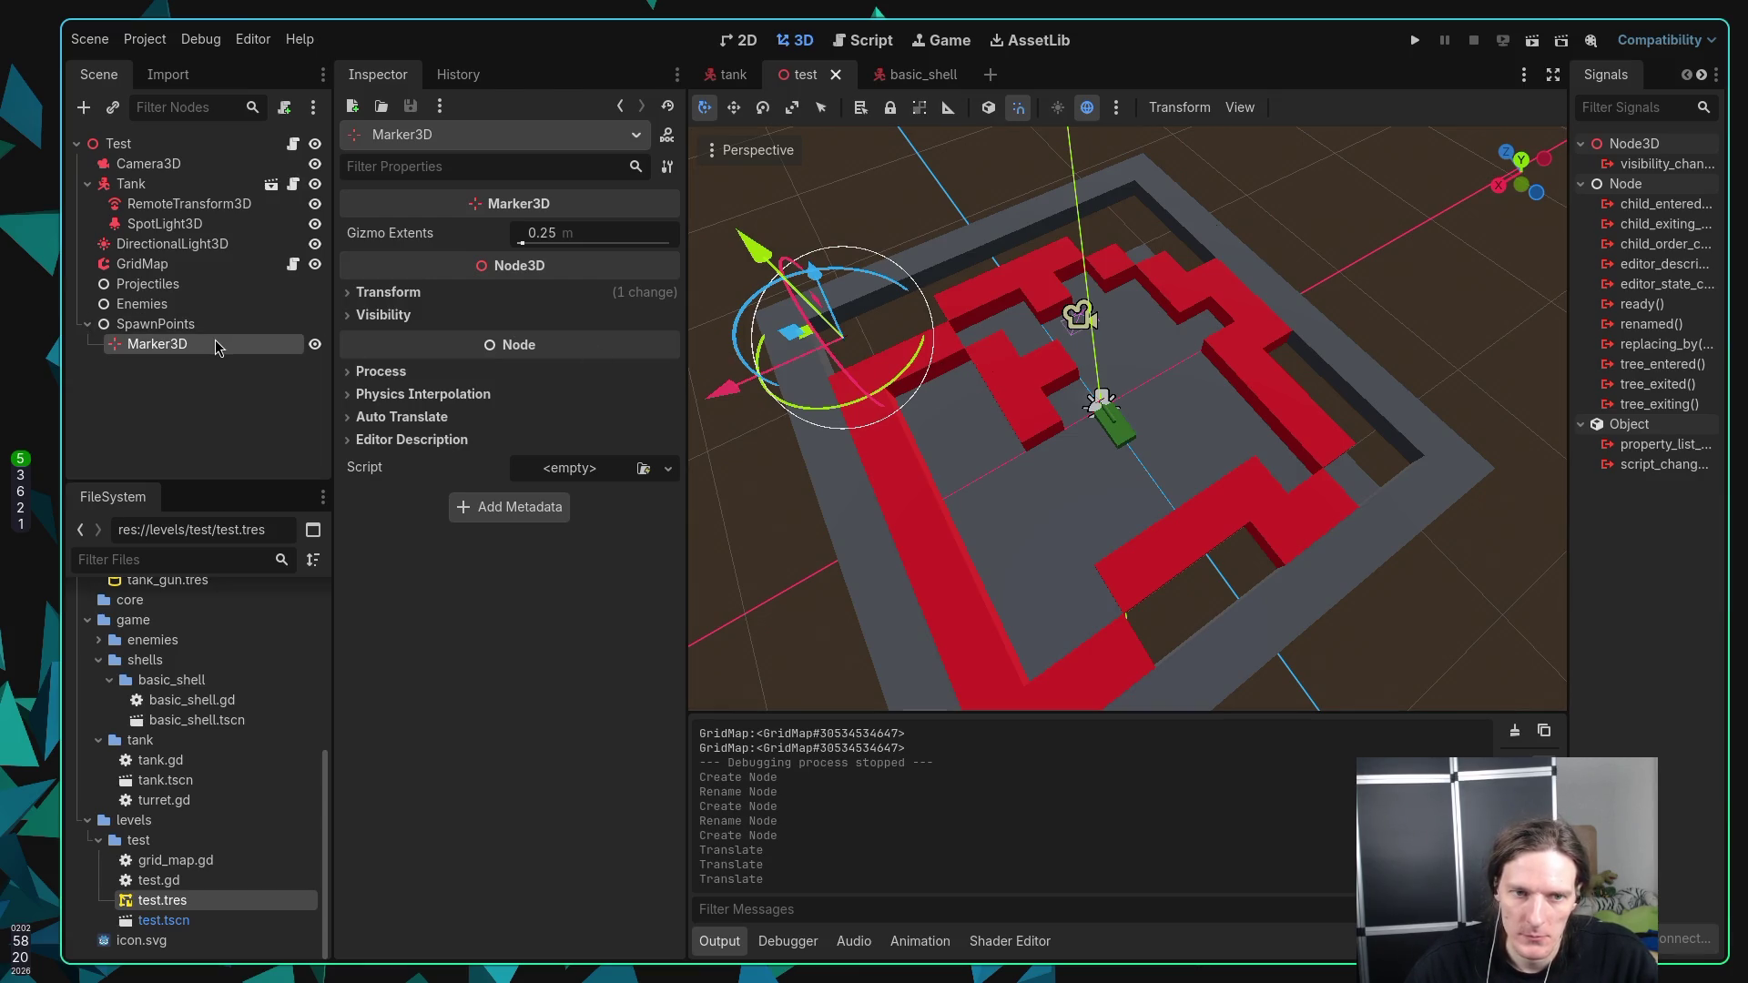
Step: Duplicate the marker as Marker3D2, move it to -19 on X and -20 on Z, and save
{"action": "key", "text": "ctrl+d"}
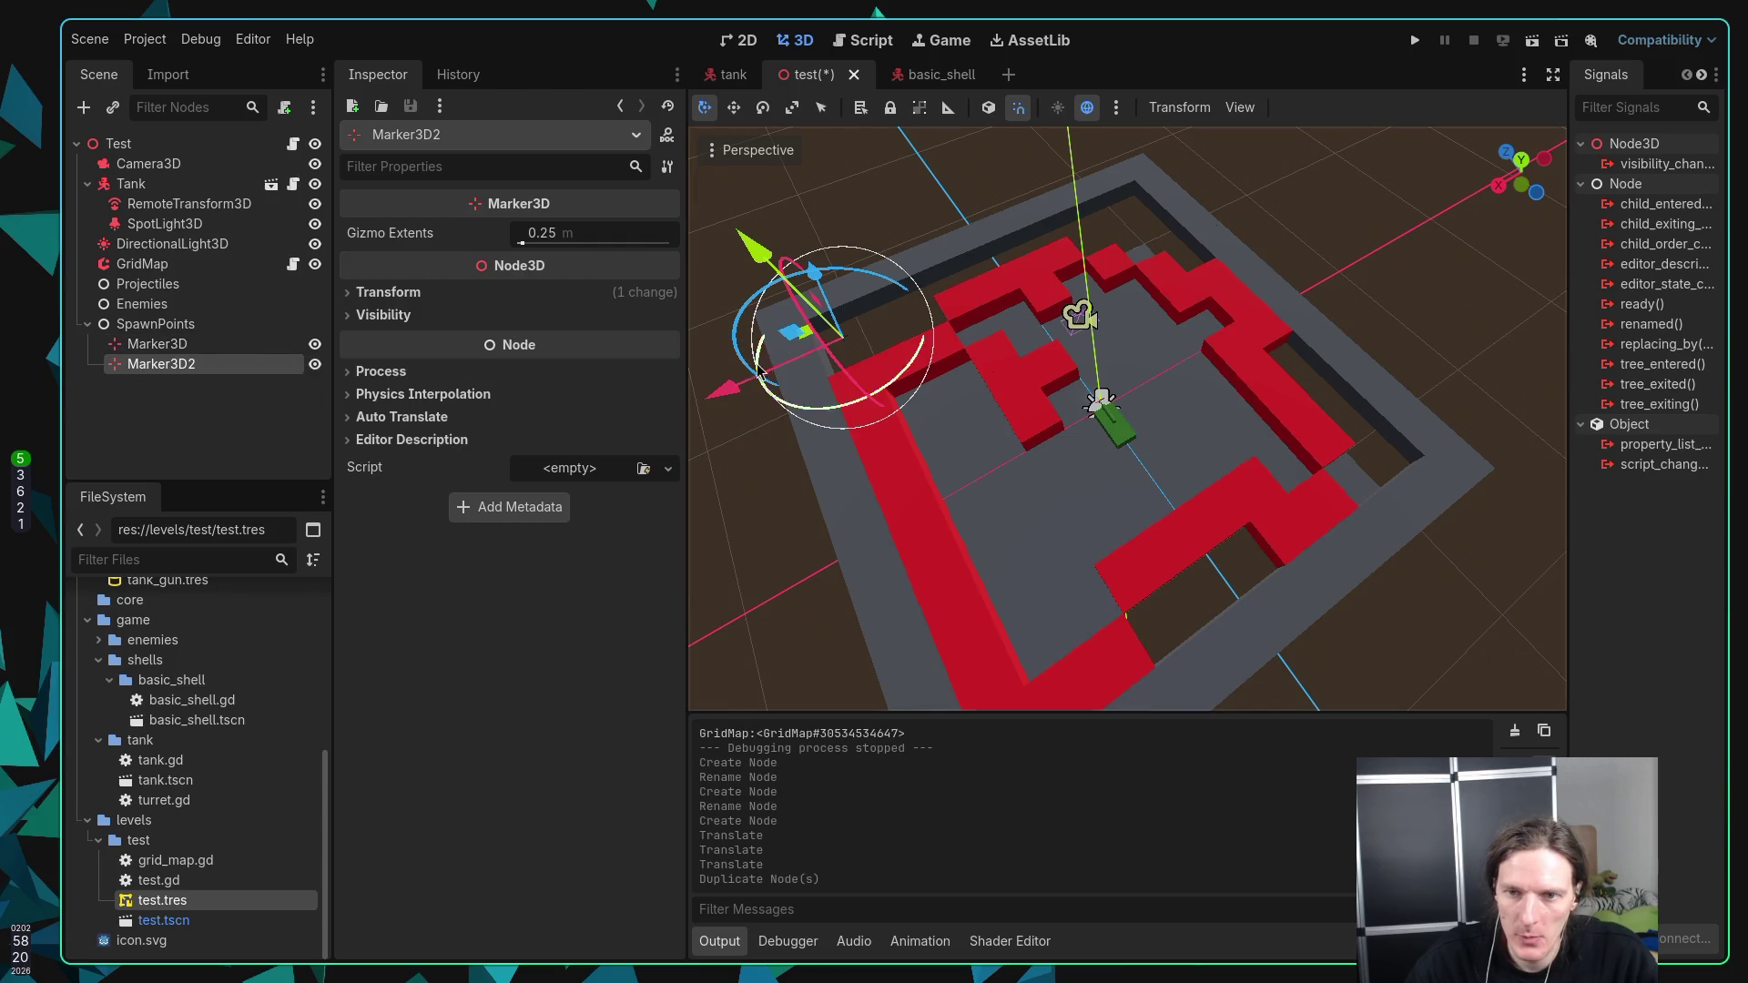
{"action": "mouse_move", "coordinate": [724, 388]}
{"action": "left_mouse_down"}
{"action": "mouse_move", "coordinate": [947, 339]}
{"action": "mouse_move", "coordinate": [1074, 274]}
{"action": "left_mouse_up"}
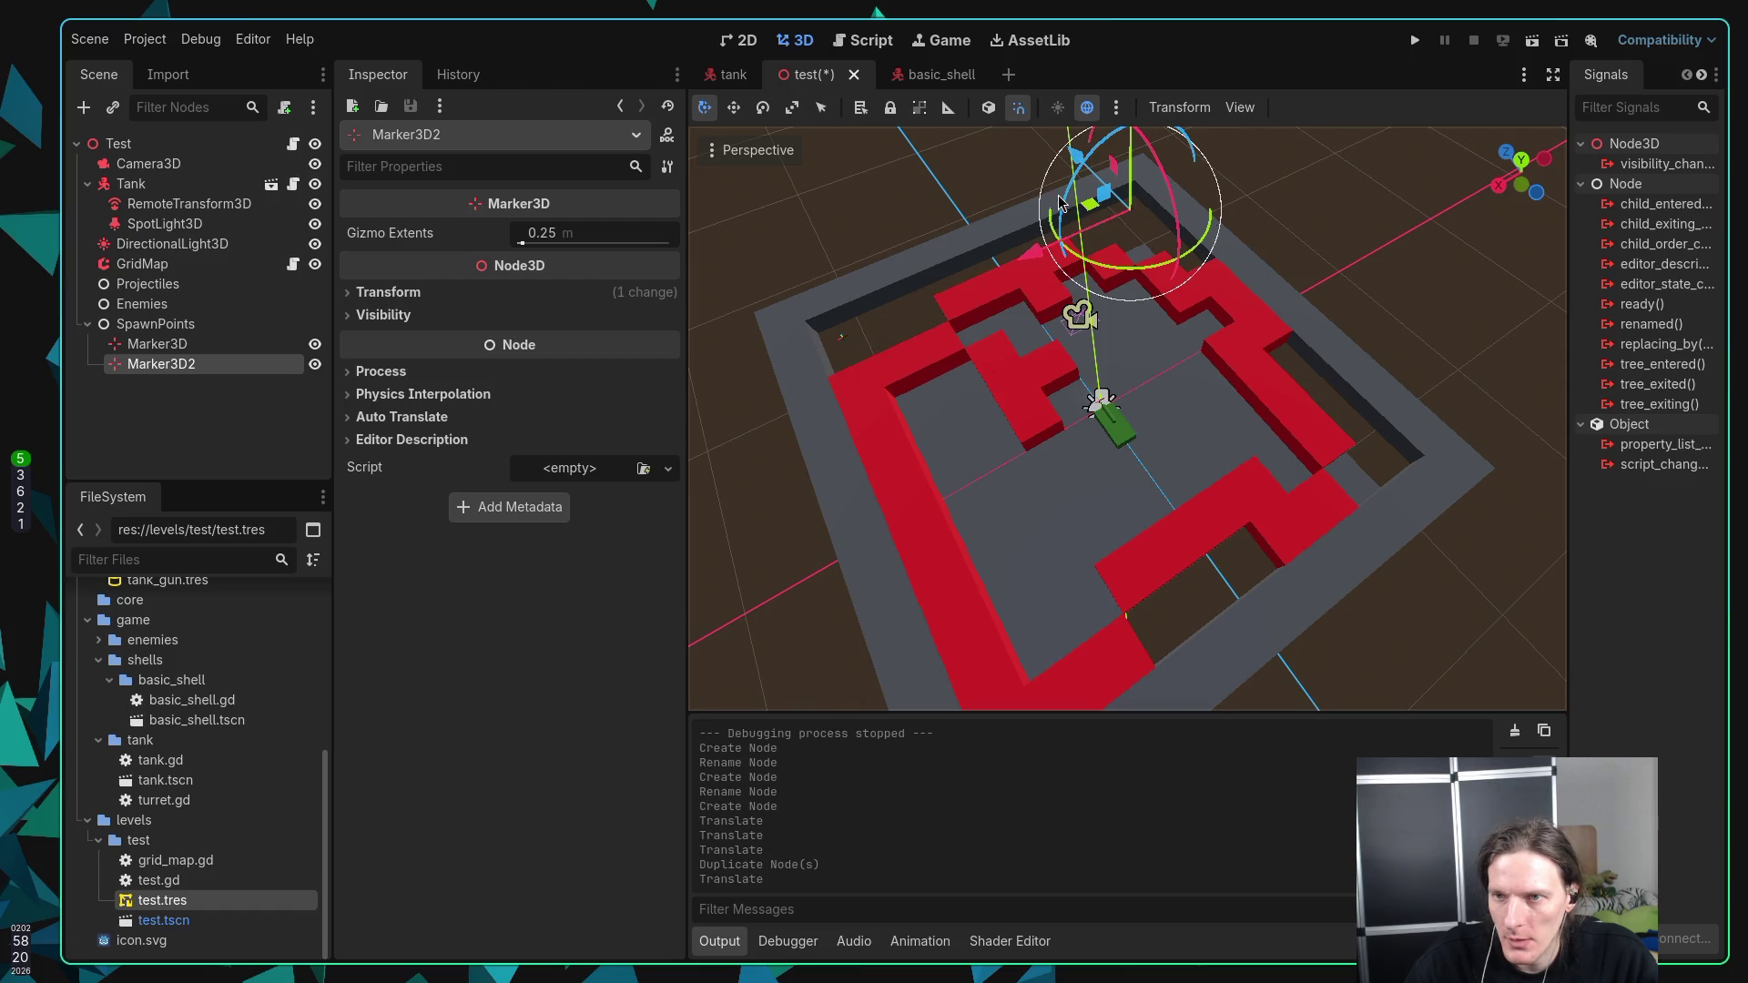
{"action": "left_click_drag", "start_coordinate": [1091, 186], "coordinate": [1311, 360]}
{"action": "key", "text": "ctrl+s"}
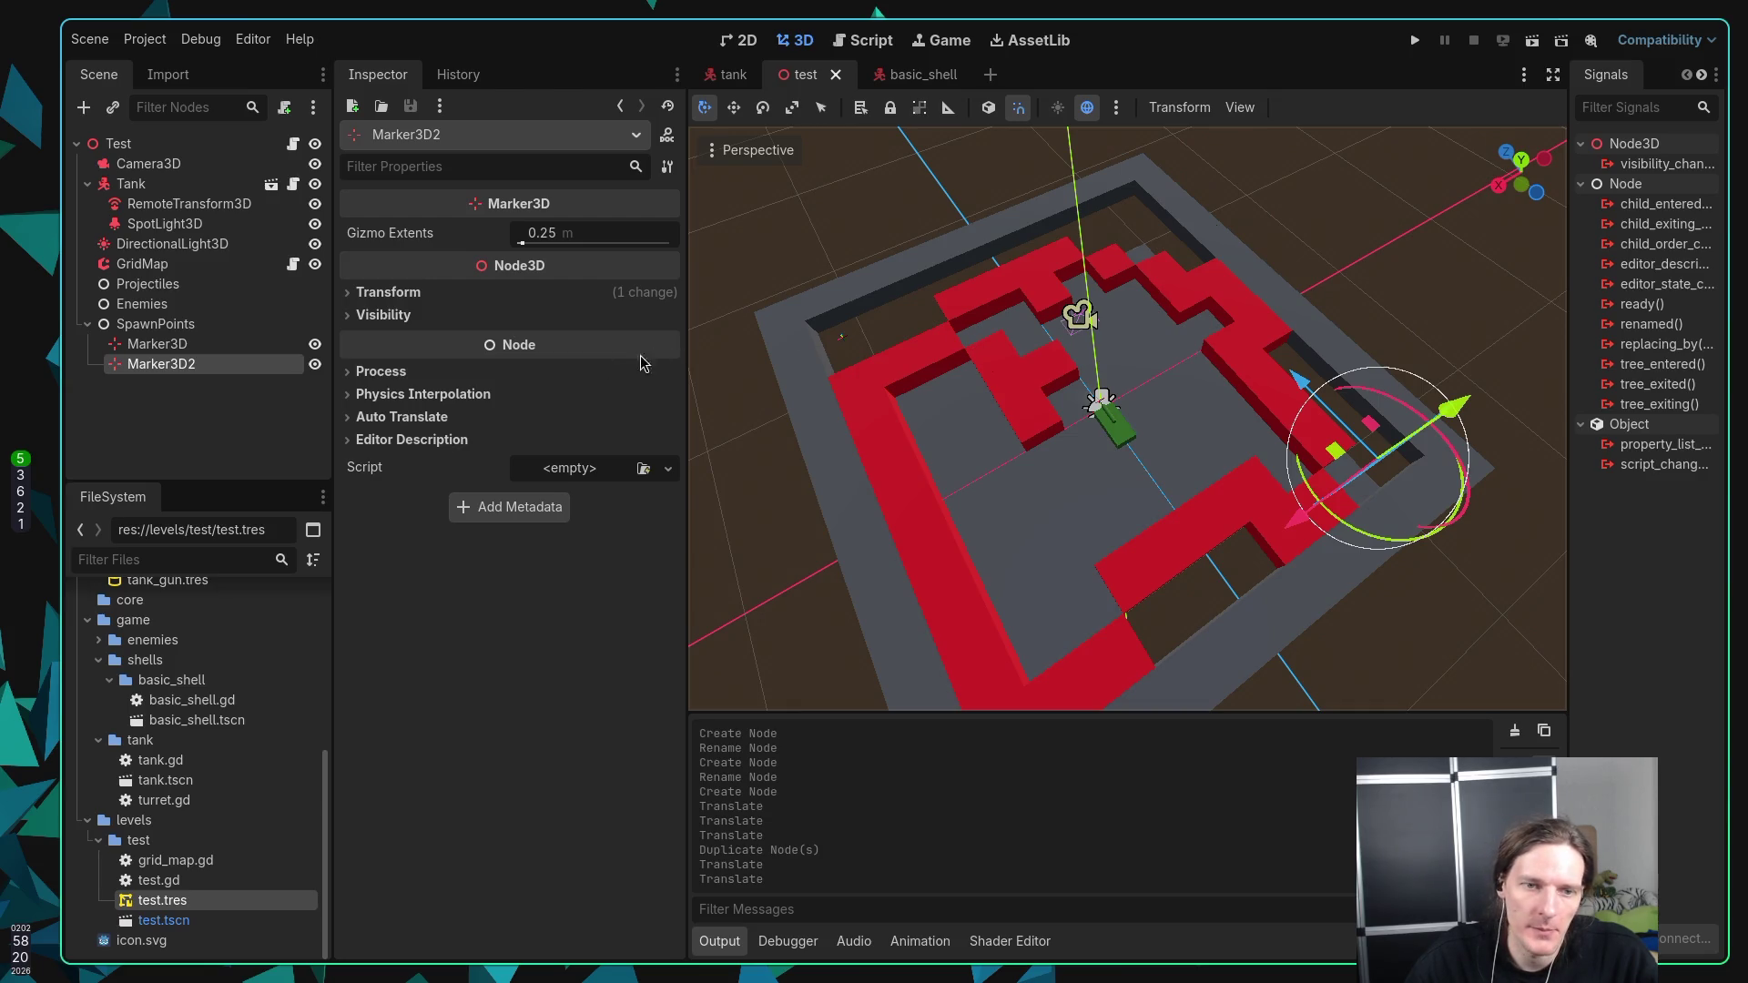
Step: Assign both Marker3D nodes to the Test root's Spawn Points array
{"action": "left_click", "coordinate": [144, 347]}
{"action": "left_click", "coordinate": [157, 362], "text": "shift"}
{"action": "mouse_move", "coordinate": [156, 359]}
{"action": "left_mouse_down"}
{"action": "mouse_move", "coordinate": [263, 142]}
{"action": "mouse_move", "coordinate": [562, 247]}
{"action": "mouse_move", "coordinate": [574, 271]}
{"action": "left_mouse_up"}
{"action": "left_click_drag", "start_coordinate": [580, 271], "coordinate": [583, 265]}
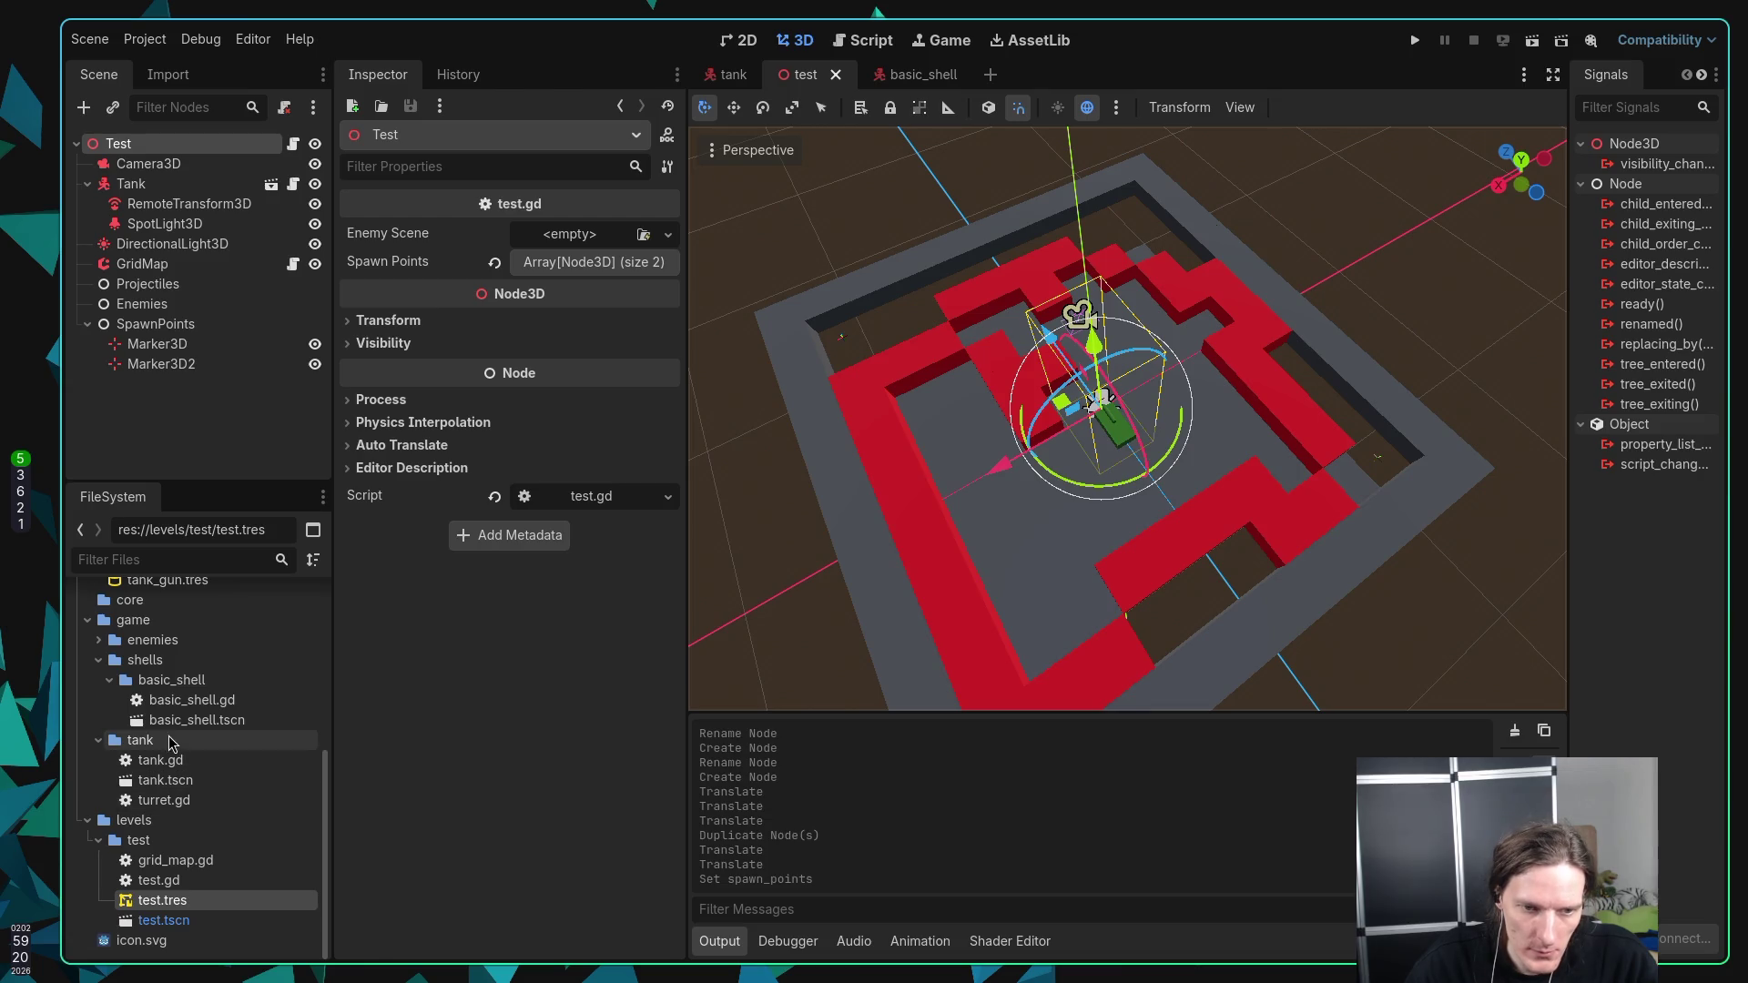
Step: Create a basic_enemy folder inside res://game/enemies in the FileSystem panel
{"action": "left_click", "coordinate": [129, 645]}
{"action": "right_click", "coordinate": [130, 649]}
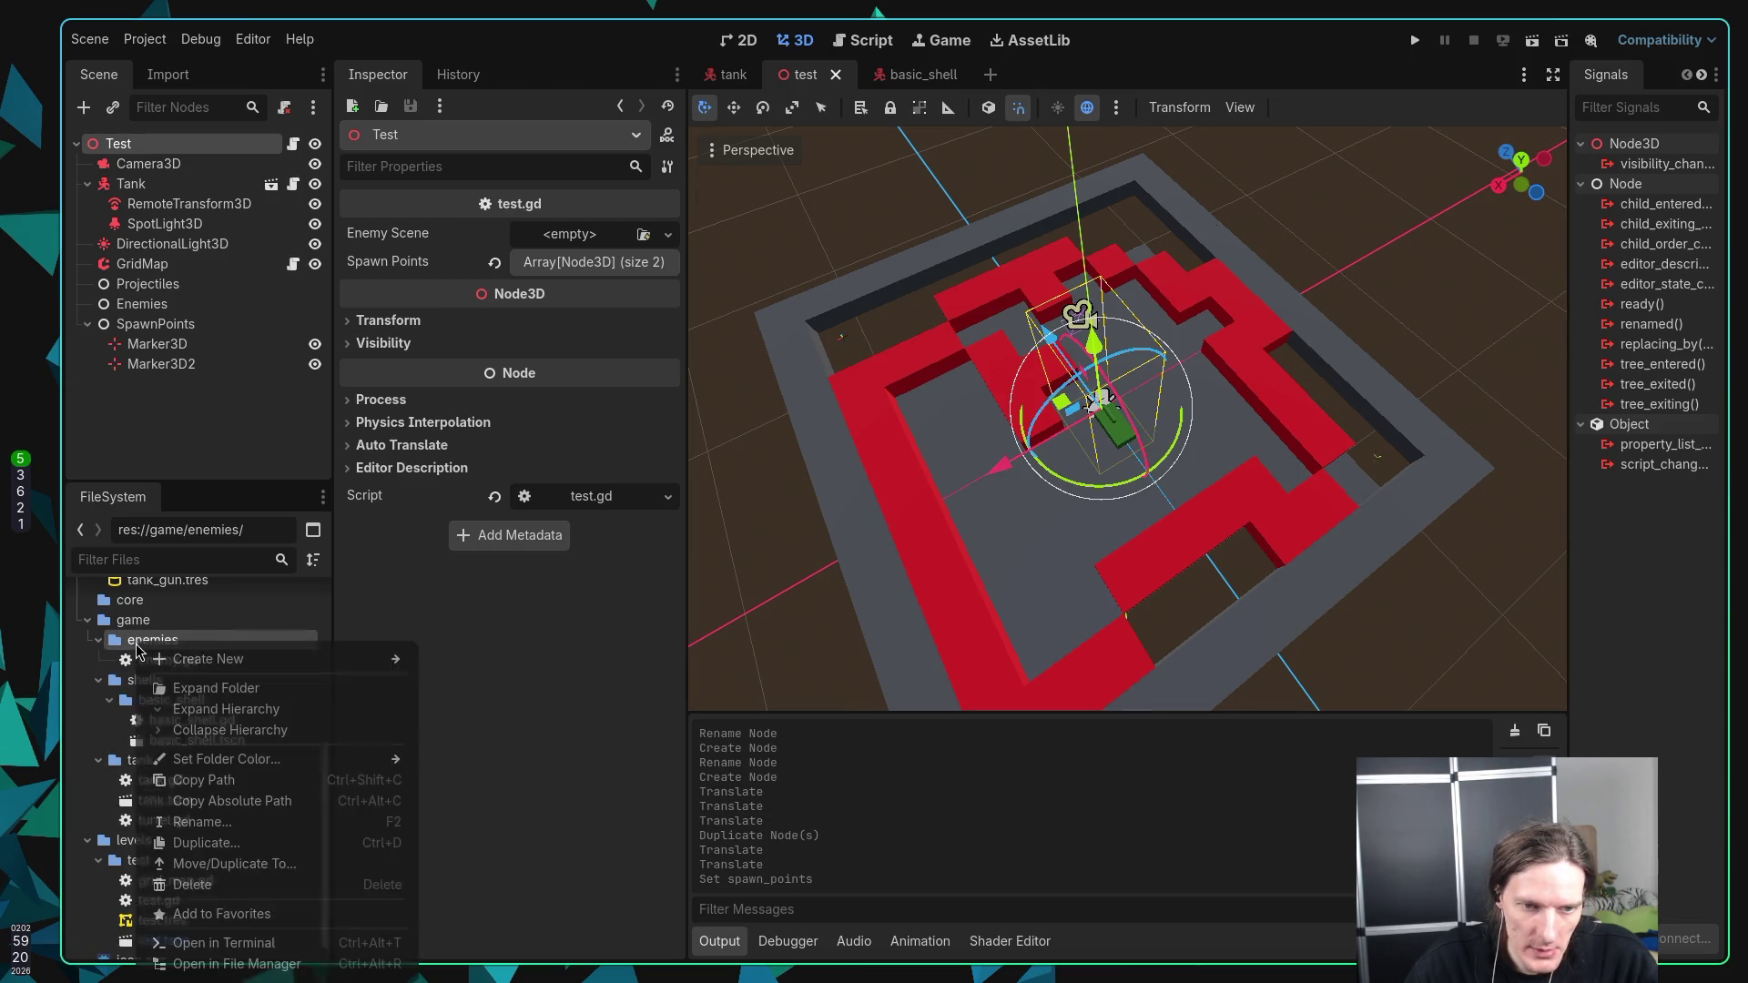
{"action": "mouse_move", "coordinate": [209, 662]}
{"action": "left_click", "coordinate": [492, 662]}
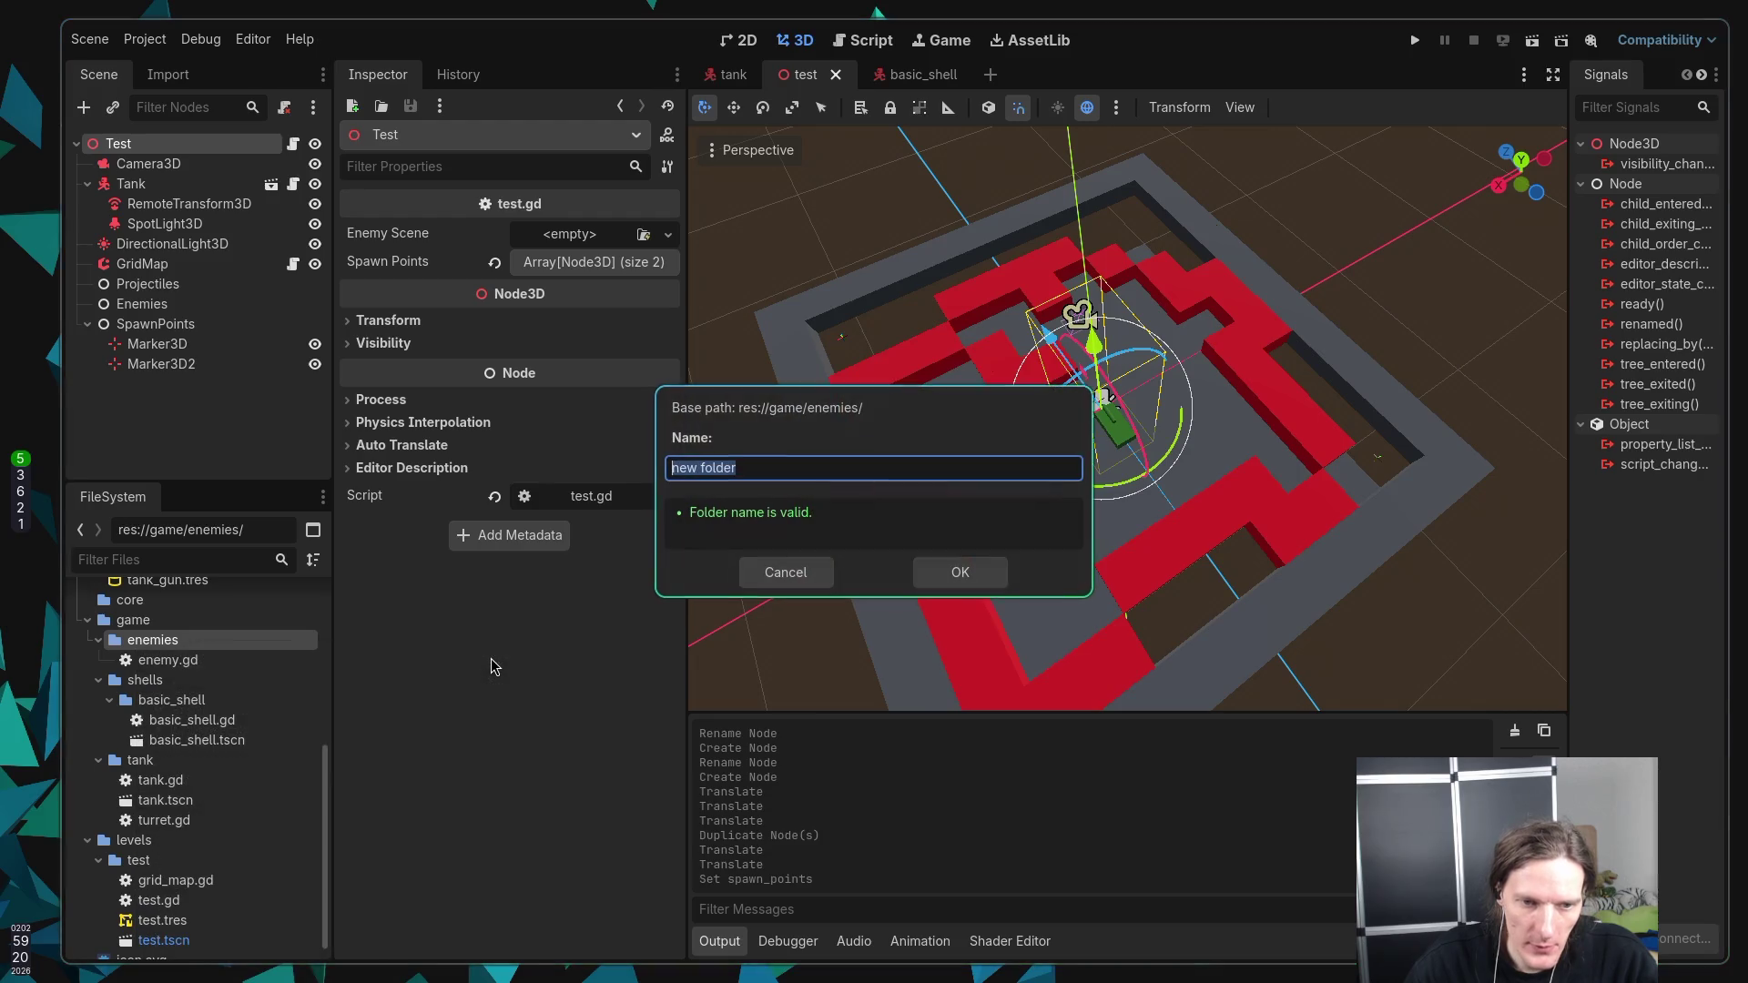
{"action": "type", "text": "basic"}
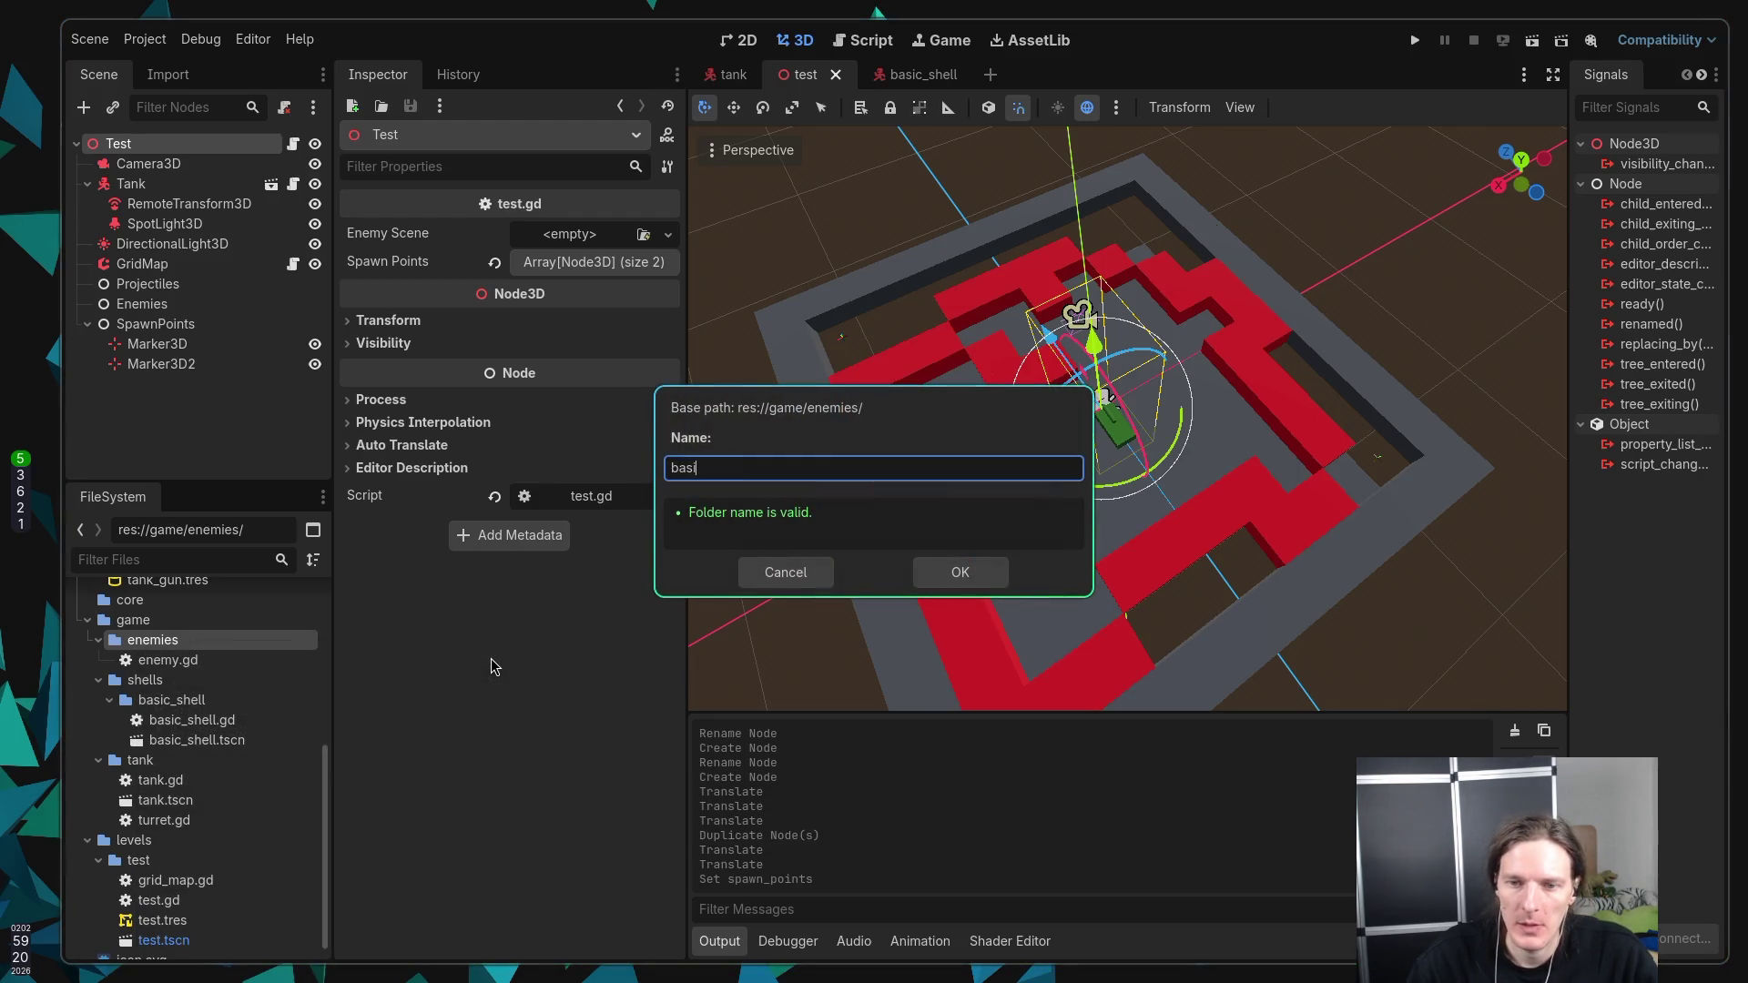
{"action": "type", "text": "_enemy"}
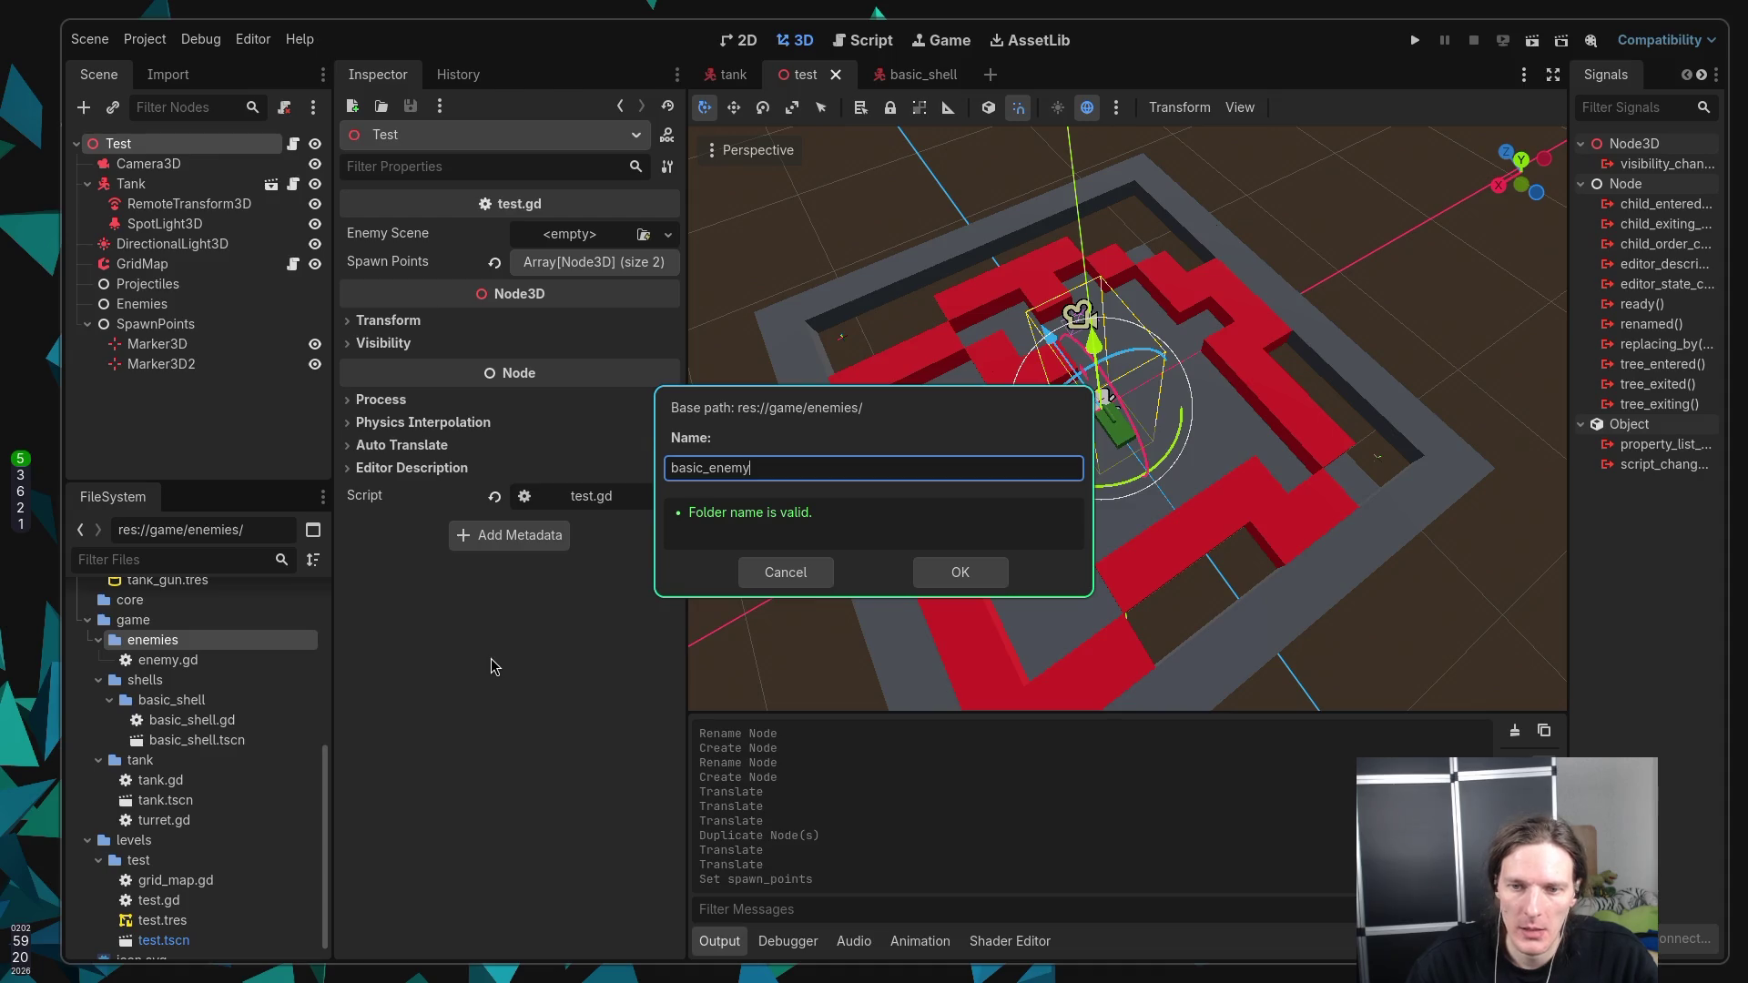
{"action": "key", "text": "Return"}
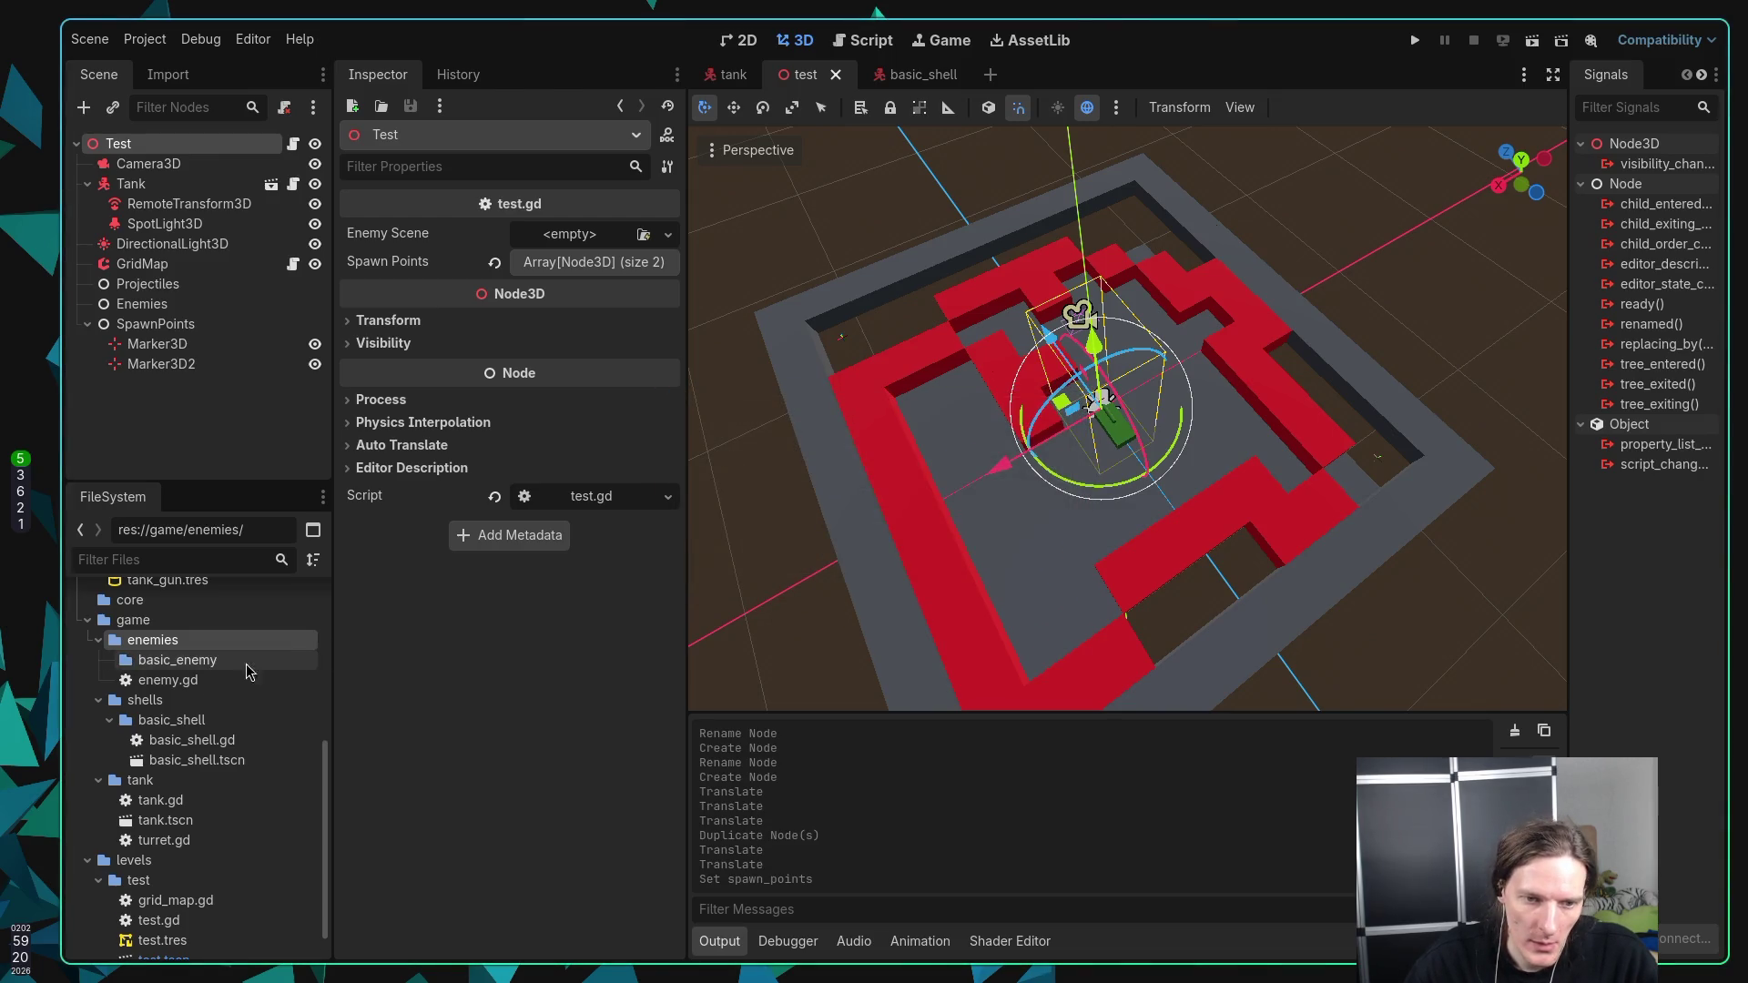
{"action": "left_click", "coordinate": [146, 662]}
{"action": "right_click", "coordinate": [155, 656]}
Step: Create a 3D scene named Enemy with a Node3D root in the basic_enemy folder
{"action": "mouse_move", "coordinate": [344, 664]}
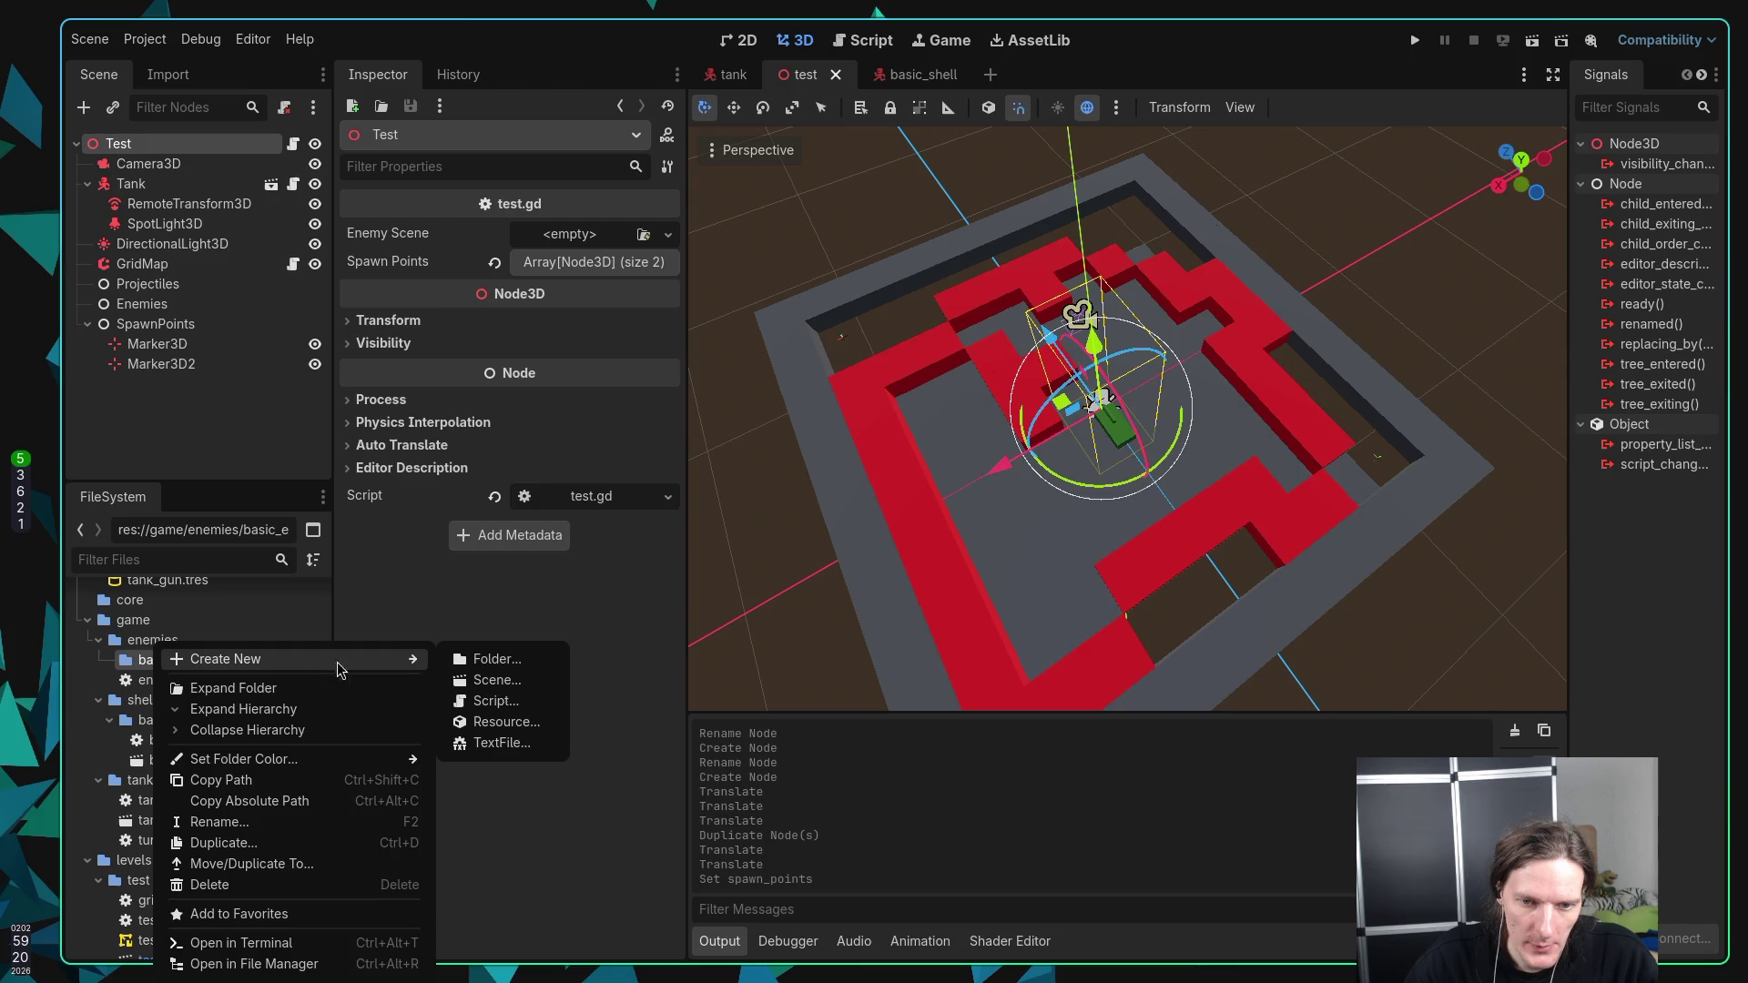
{"action": "left_click", "coordinate": [481, 683]}
{"action": "type", "text": "Enemy"}
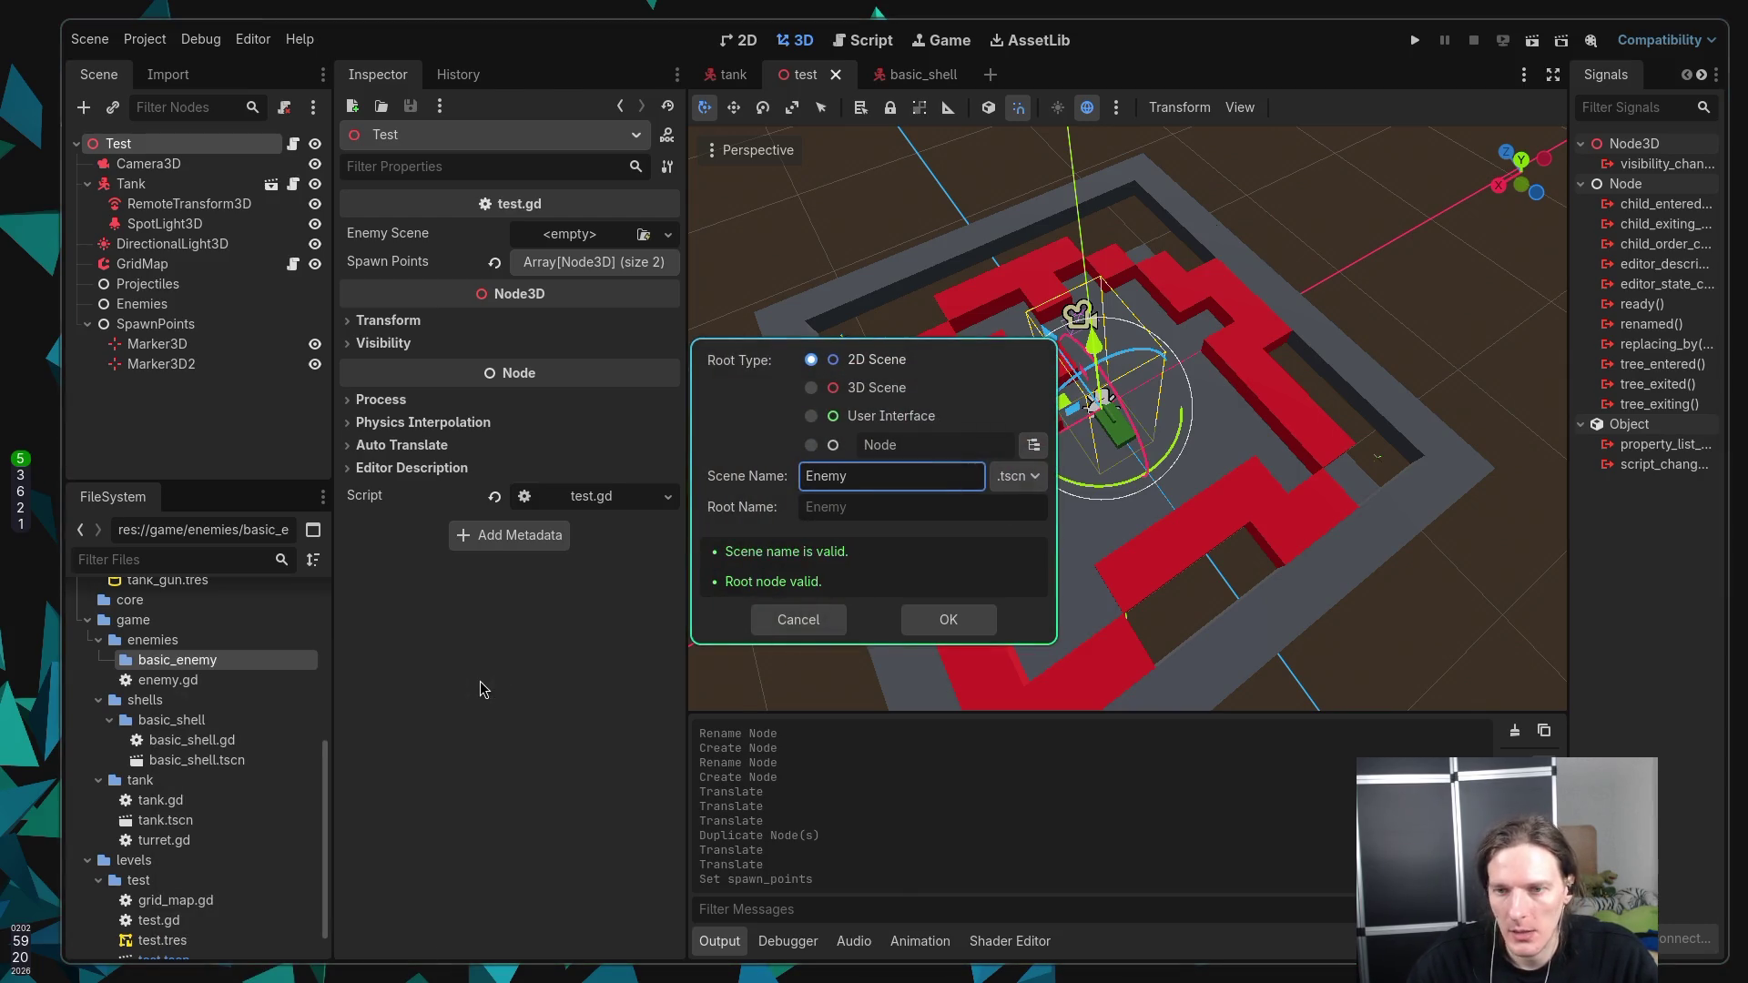
{"action": "left_click", "coordinate": [828, 391]}
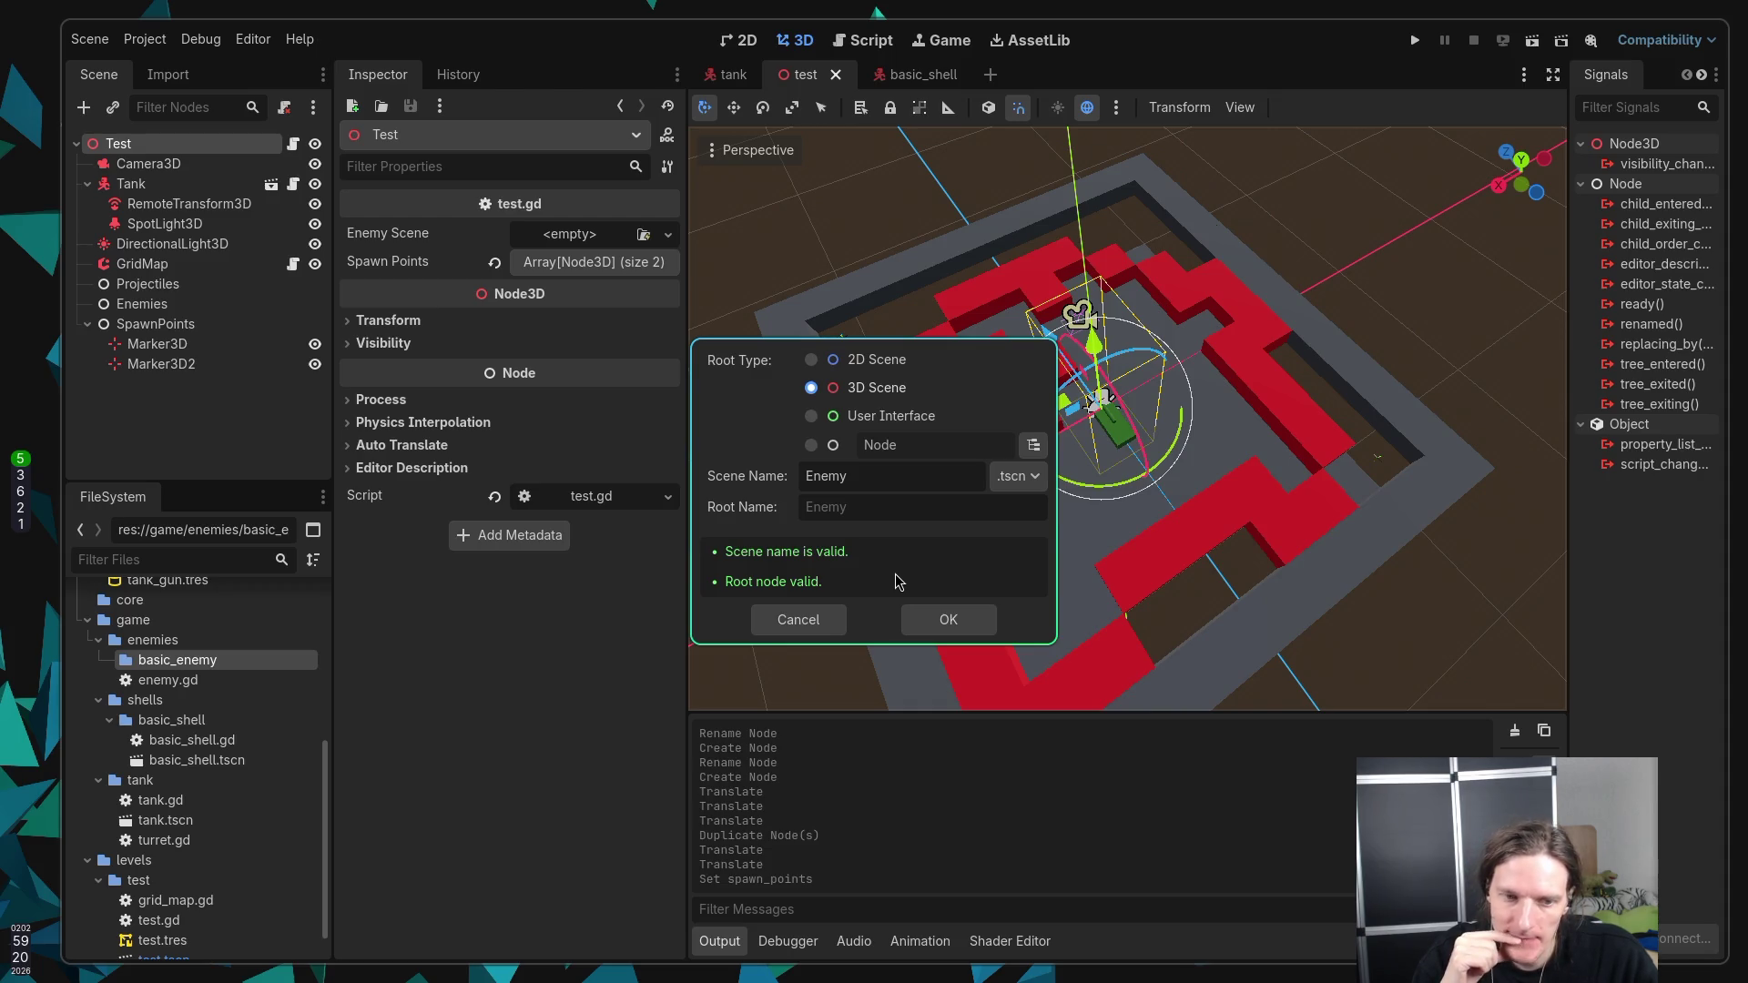
{"action": "left_click", "coordinate": [965, 622]}
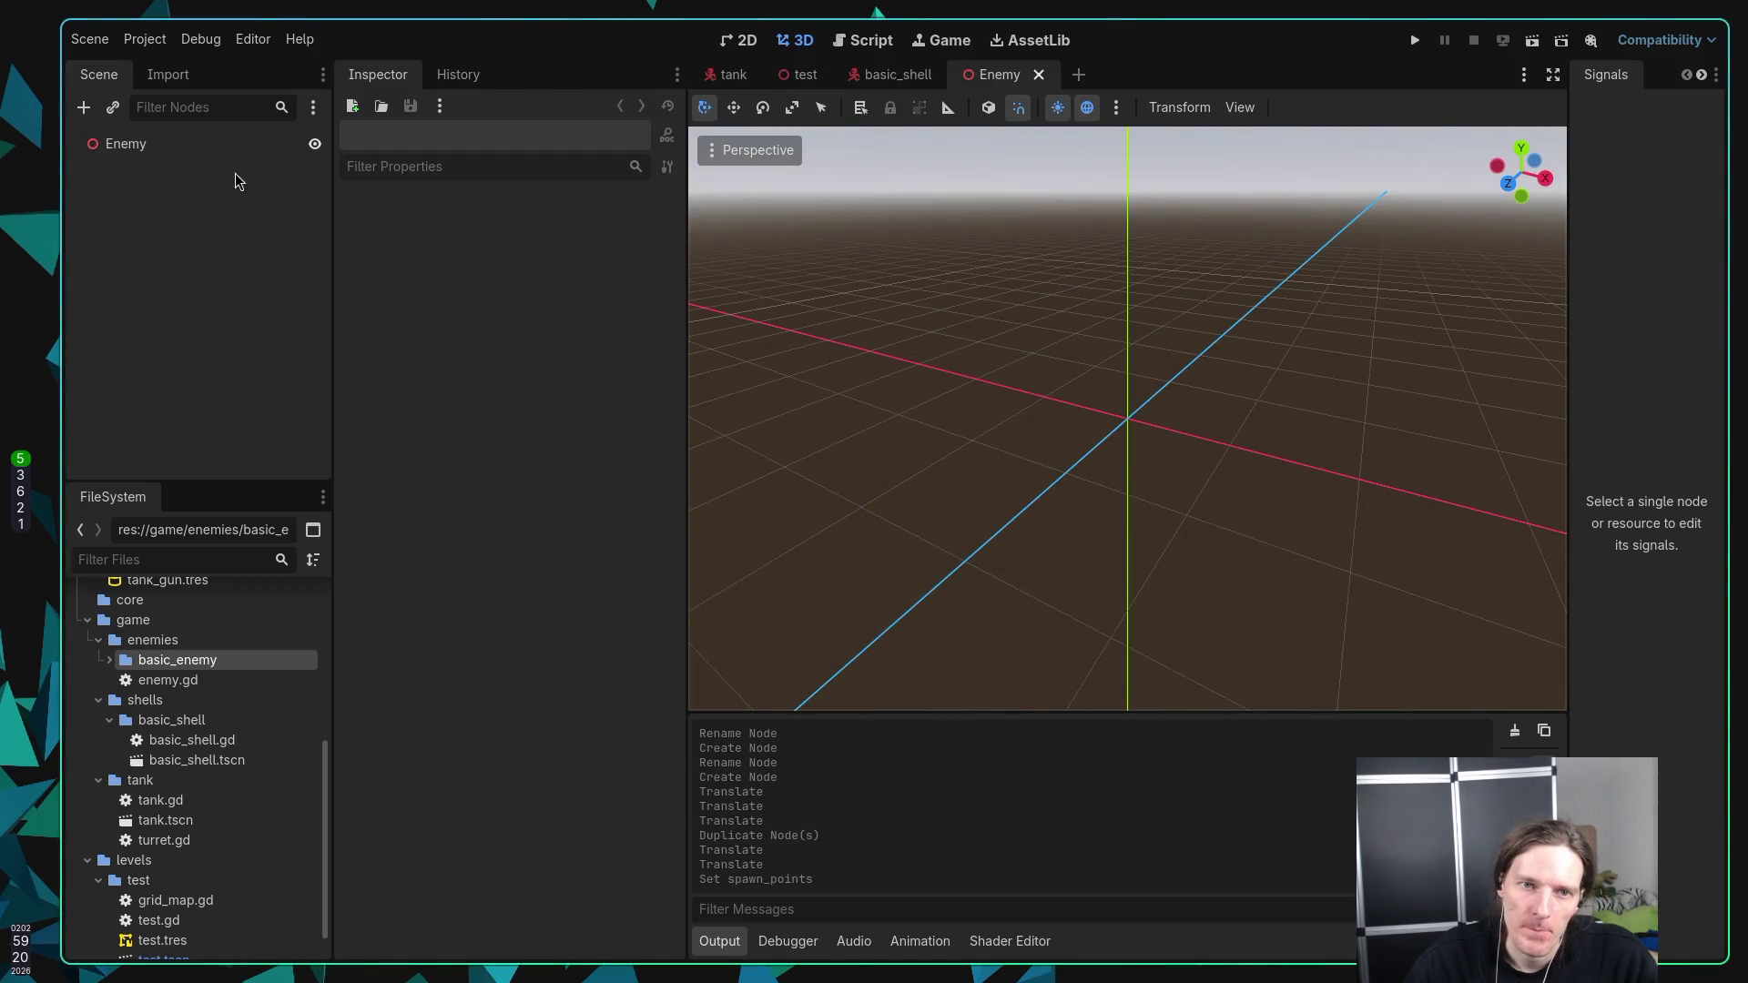
Step: Attach a new enemy.gd script to the Enemy root node and save the scene
{"action": "left_click", "coordinate": [256, 146]}
{"action": "left_click", "coordinate": [284, 106]}
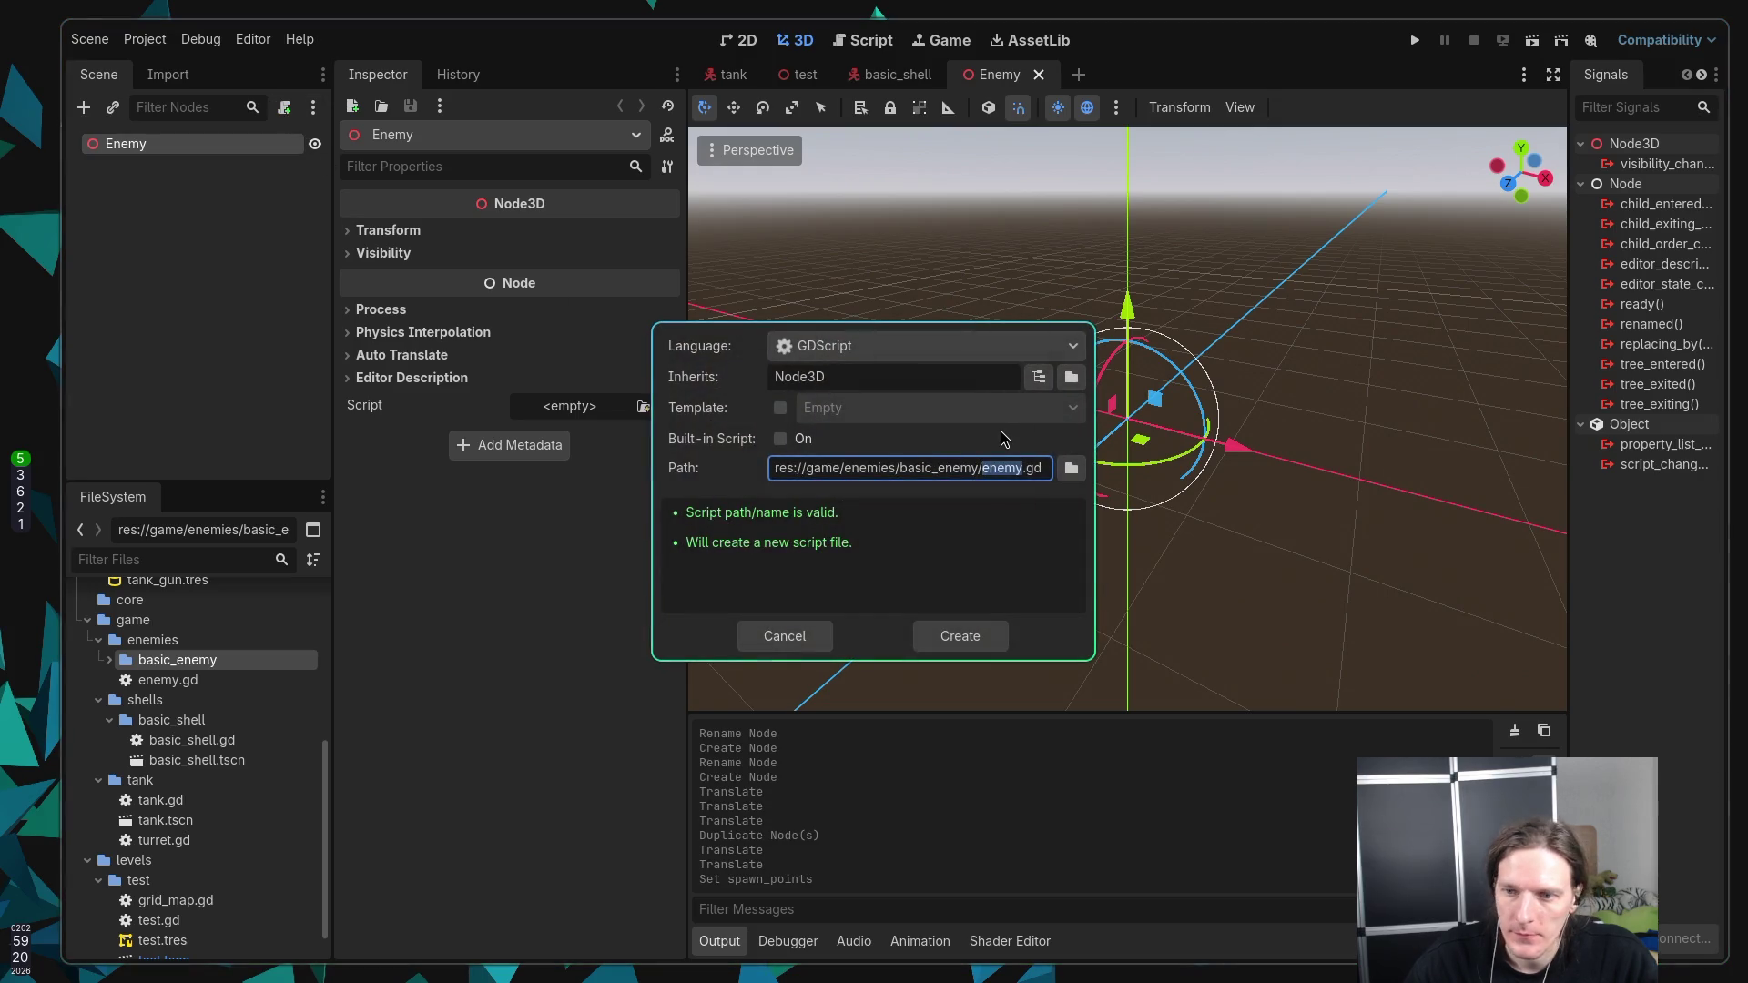
{"action": "left_click", "coordinate": [999, 637]}
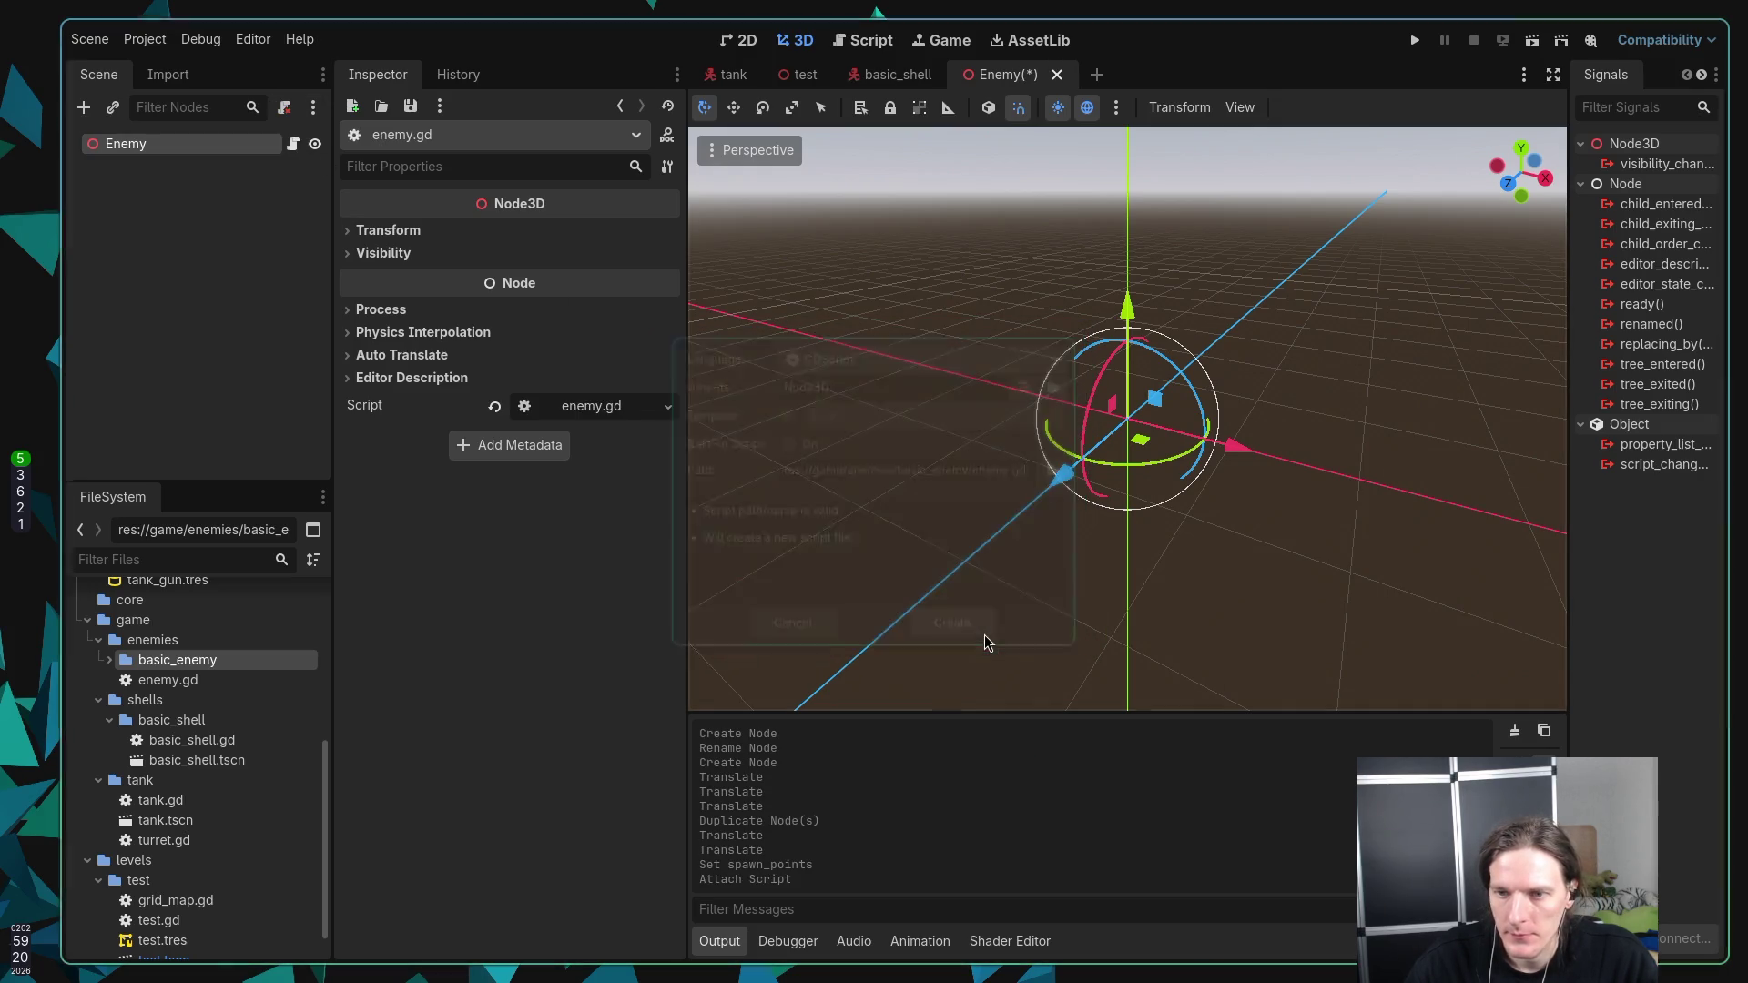
{"action": "key", "text": "ctrl+s"}
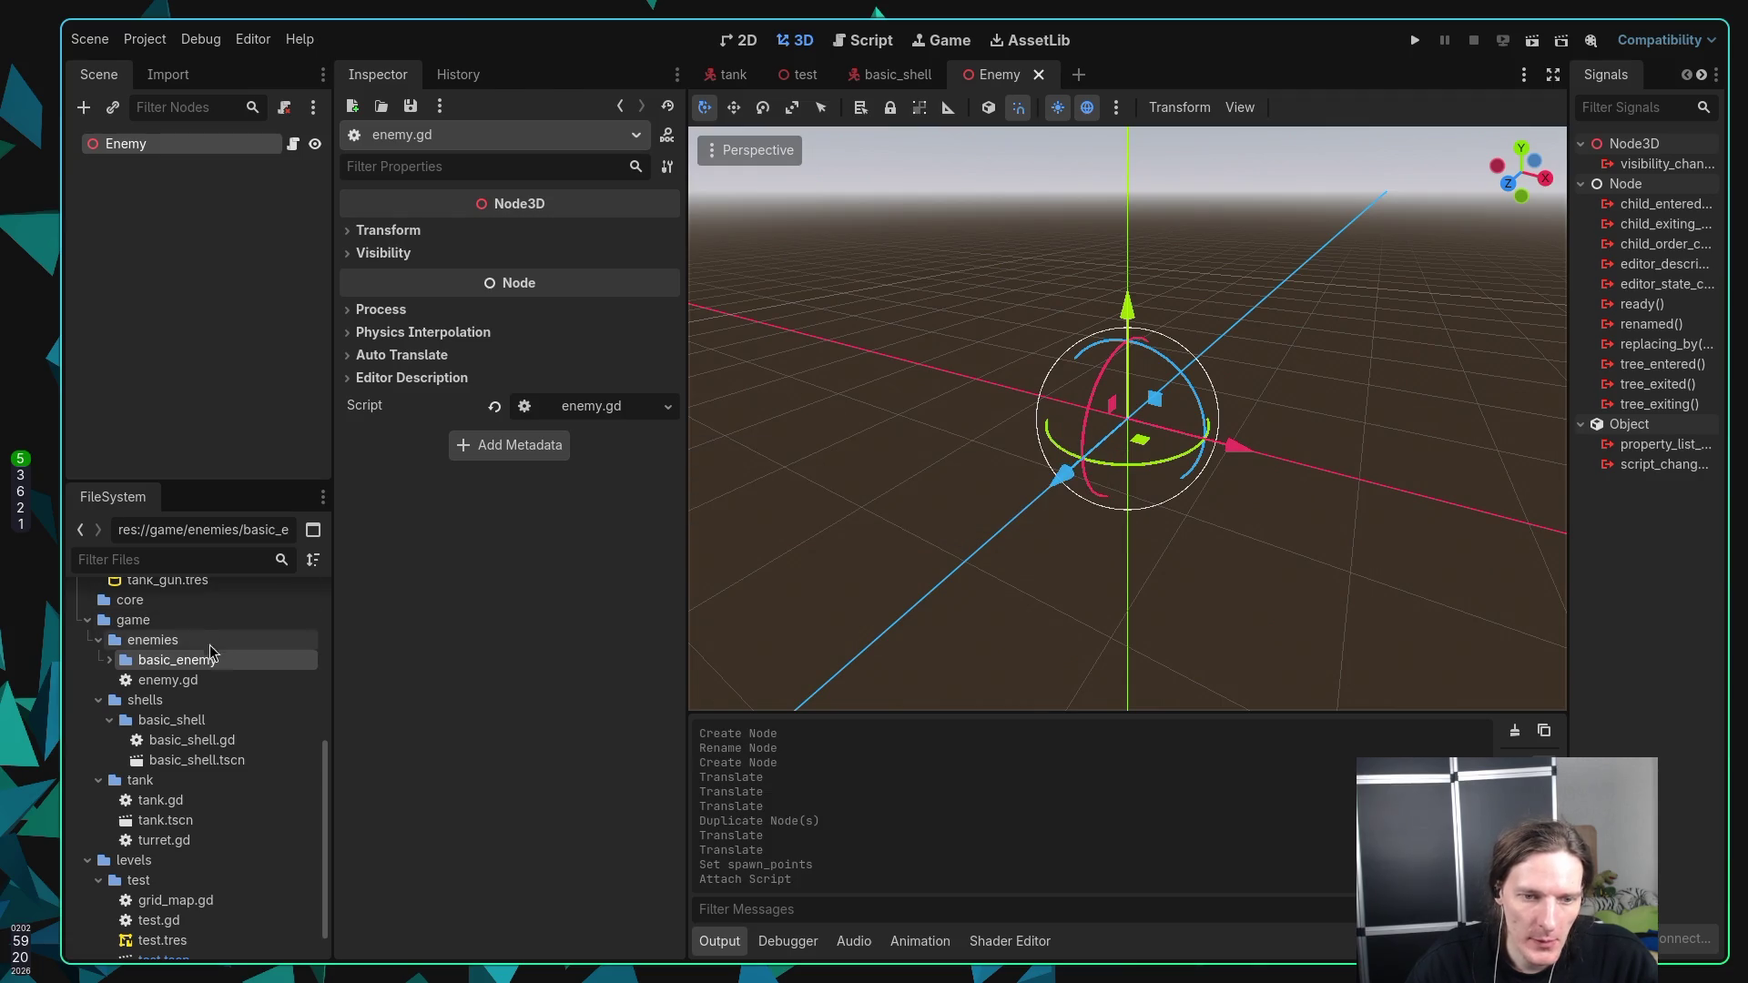
Step: Delete the old enemy.gd from the enemies folder and check basic_enemy's files
{"action": "right_click", "coordinate": [185, 682]}
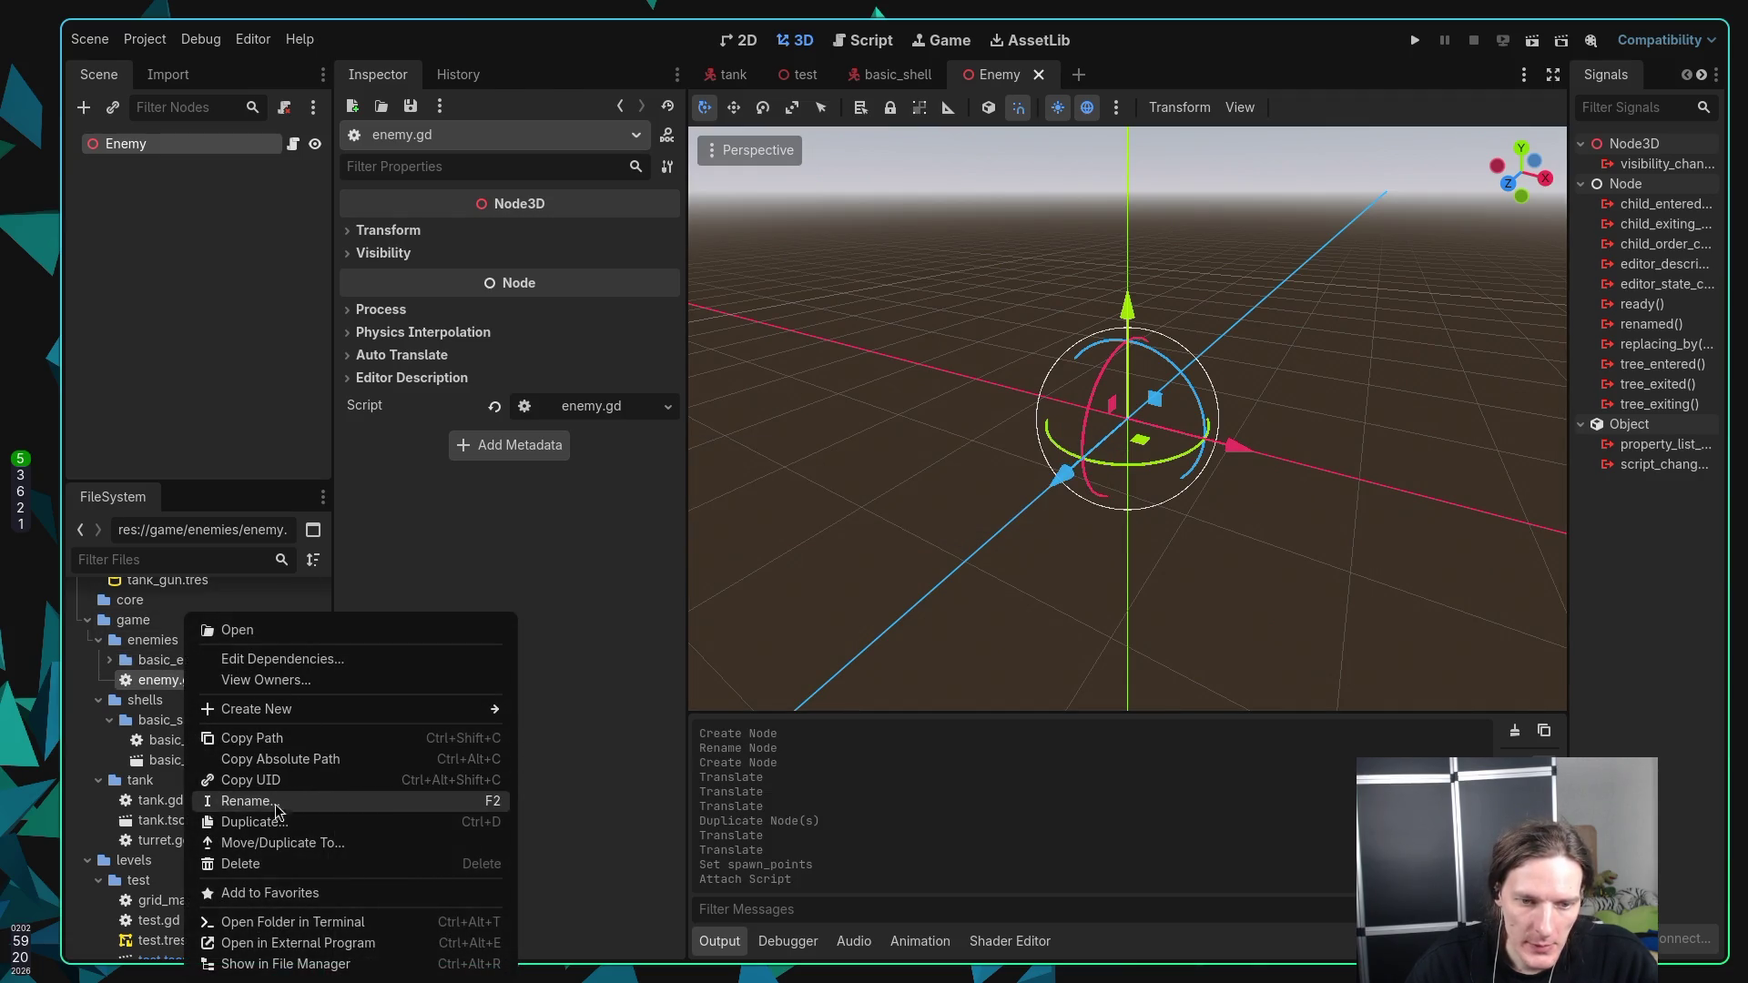
{"action": "left_click", "coordinate": [269, 869]}
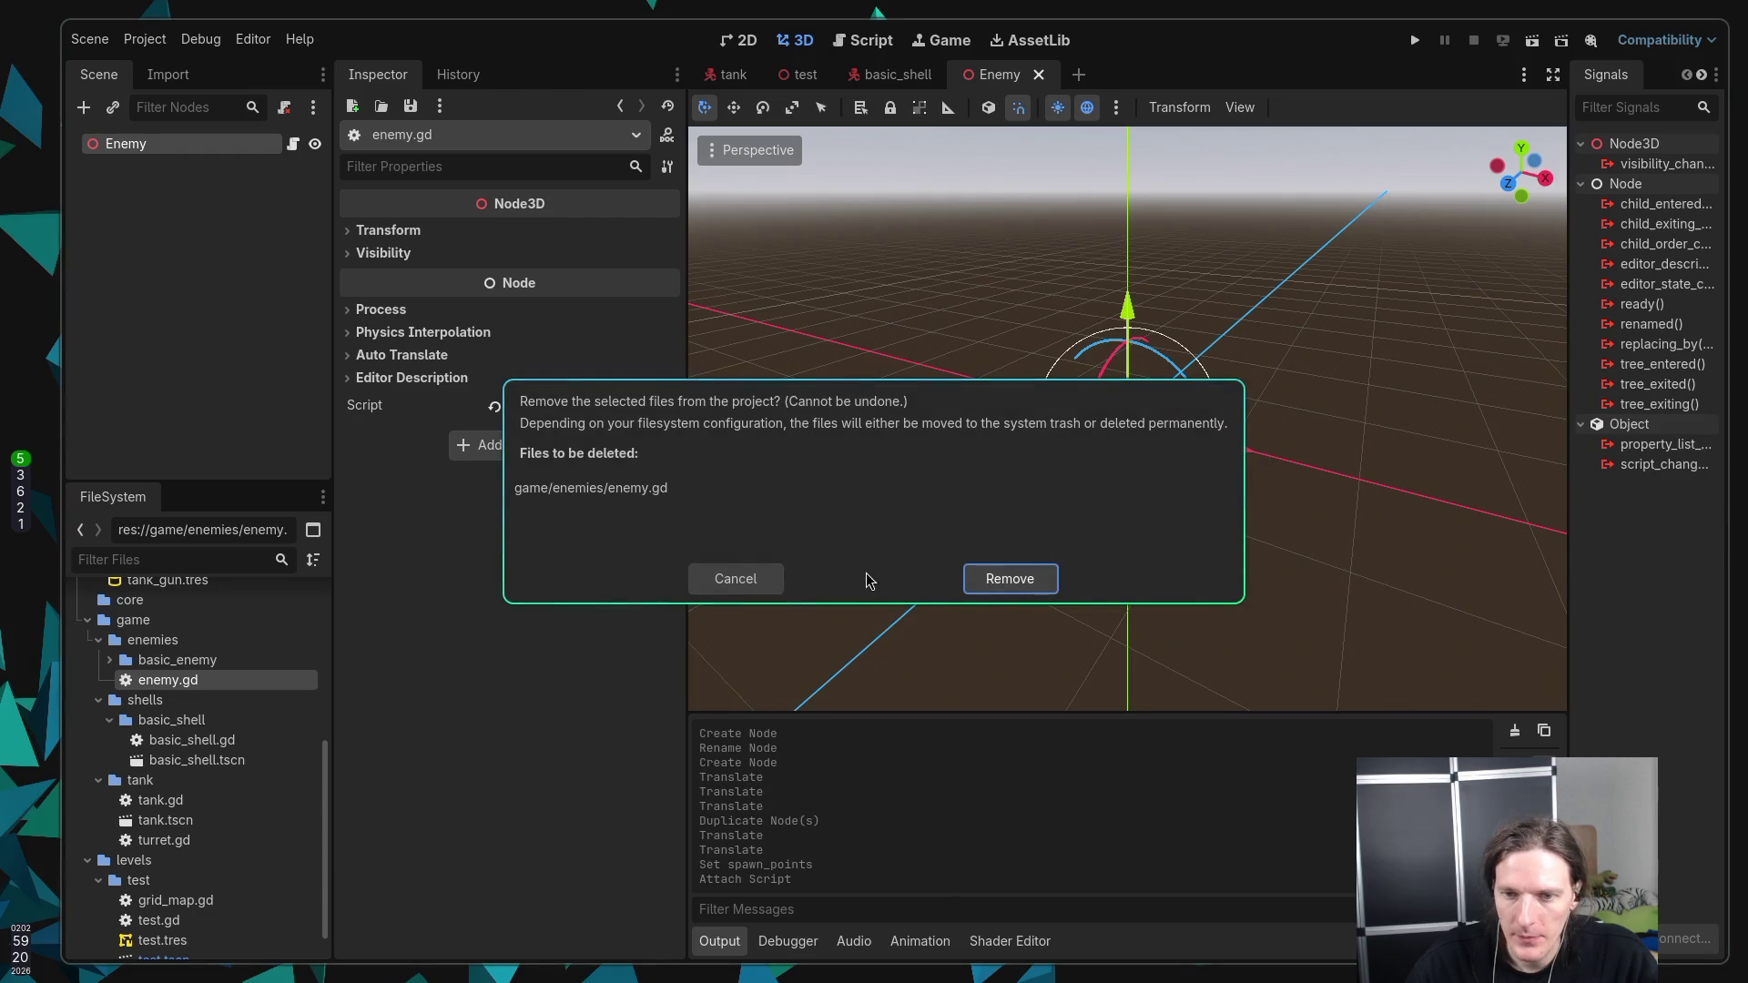
{"action": "left_click", "coordinate": [1041, 584]}
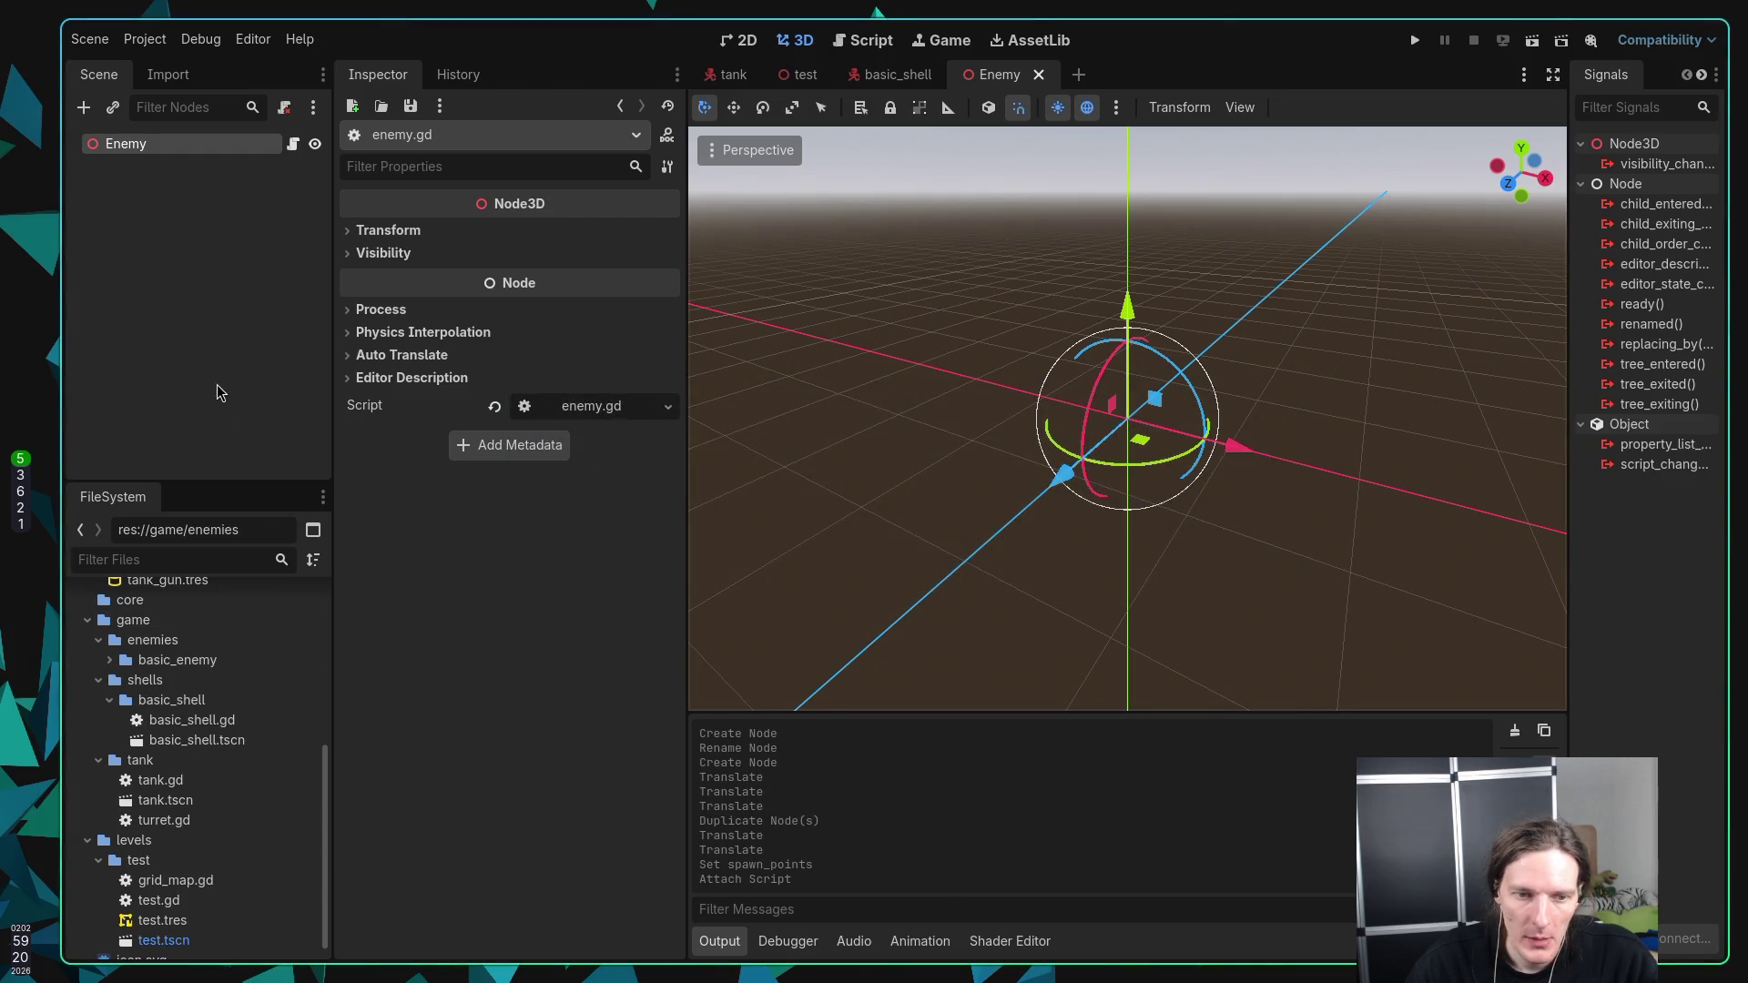
{"action": "left_click", "coordinate": [111, 661]}
{"action": "left_click", "coordinate": [177, 447]}
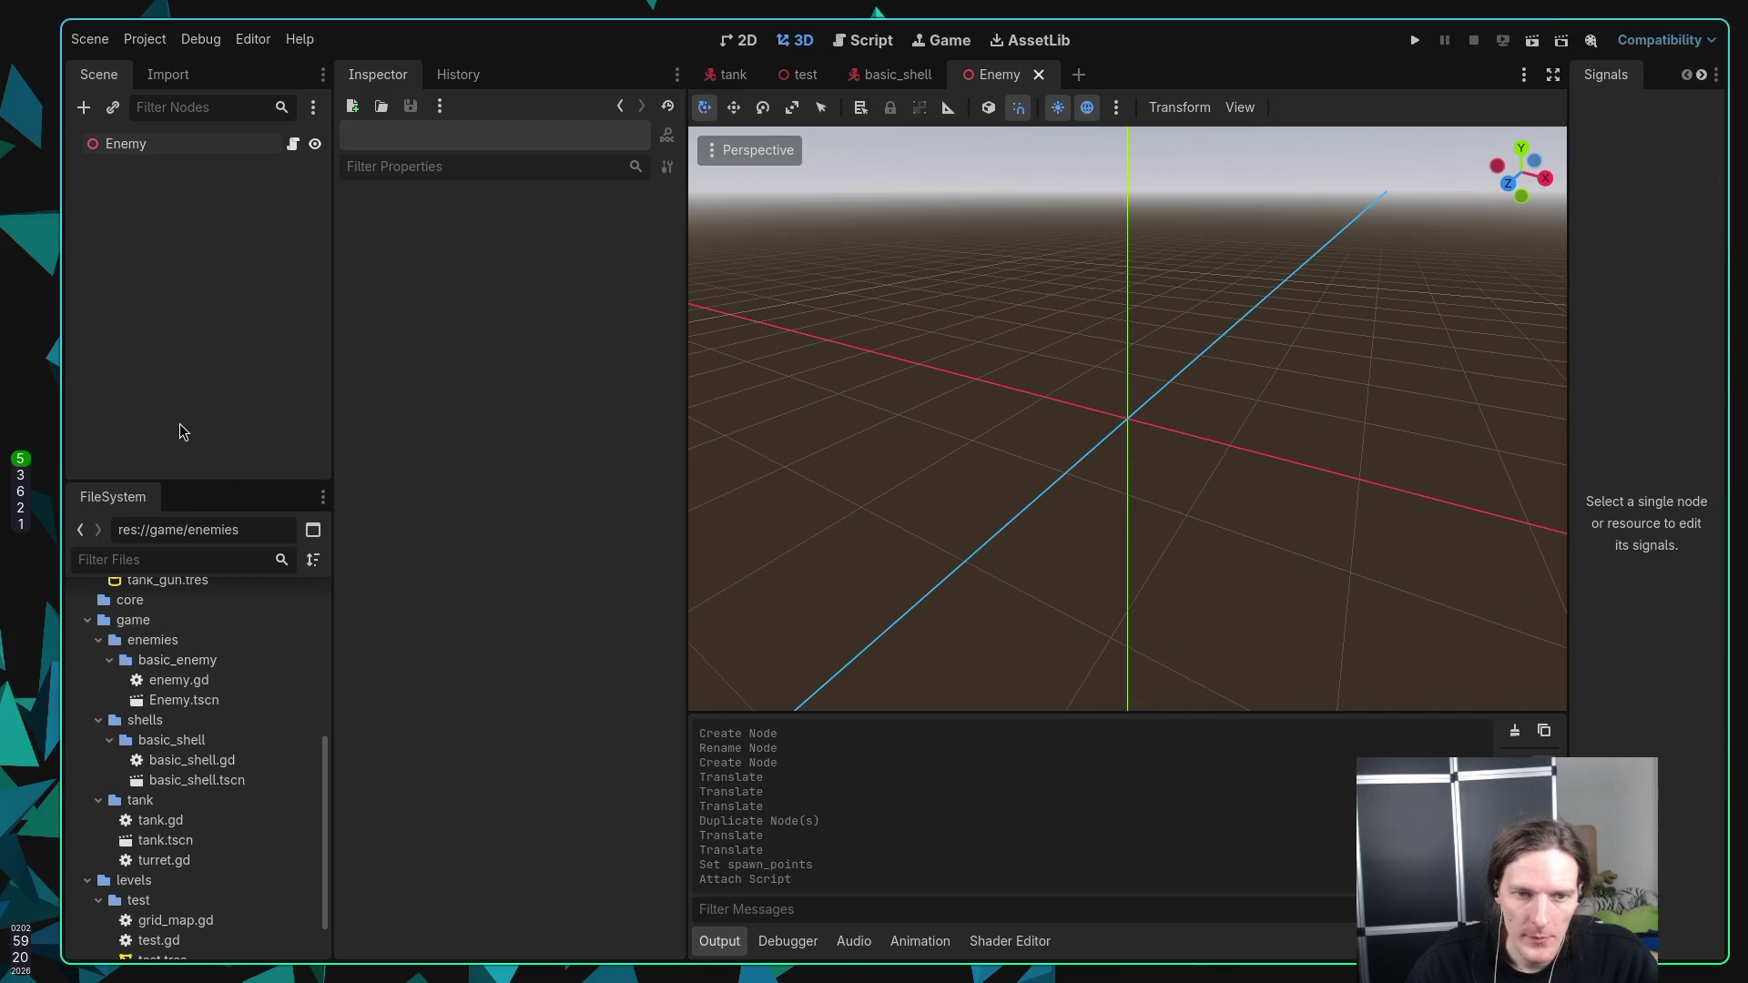
{"action": "left_click", "coordinate": [145, 151]}
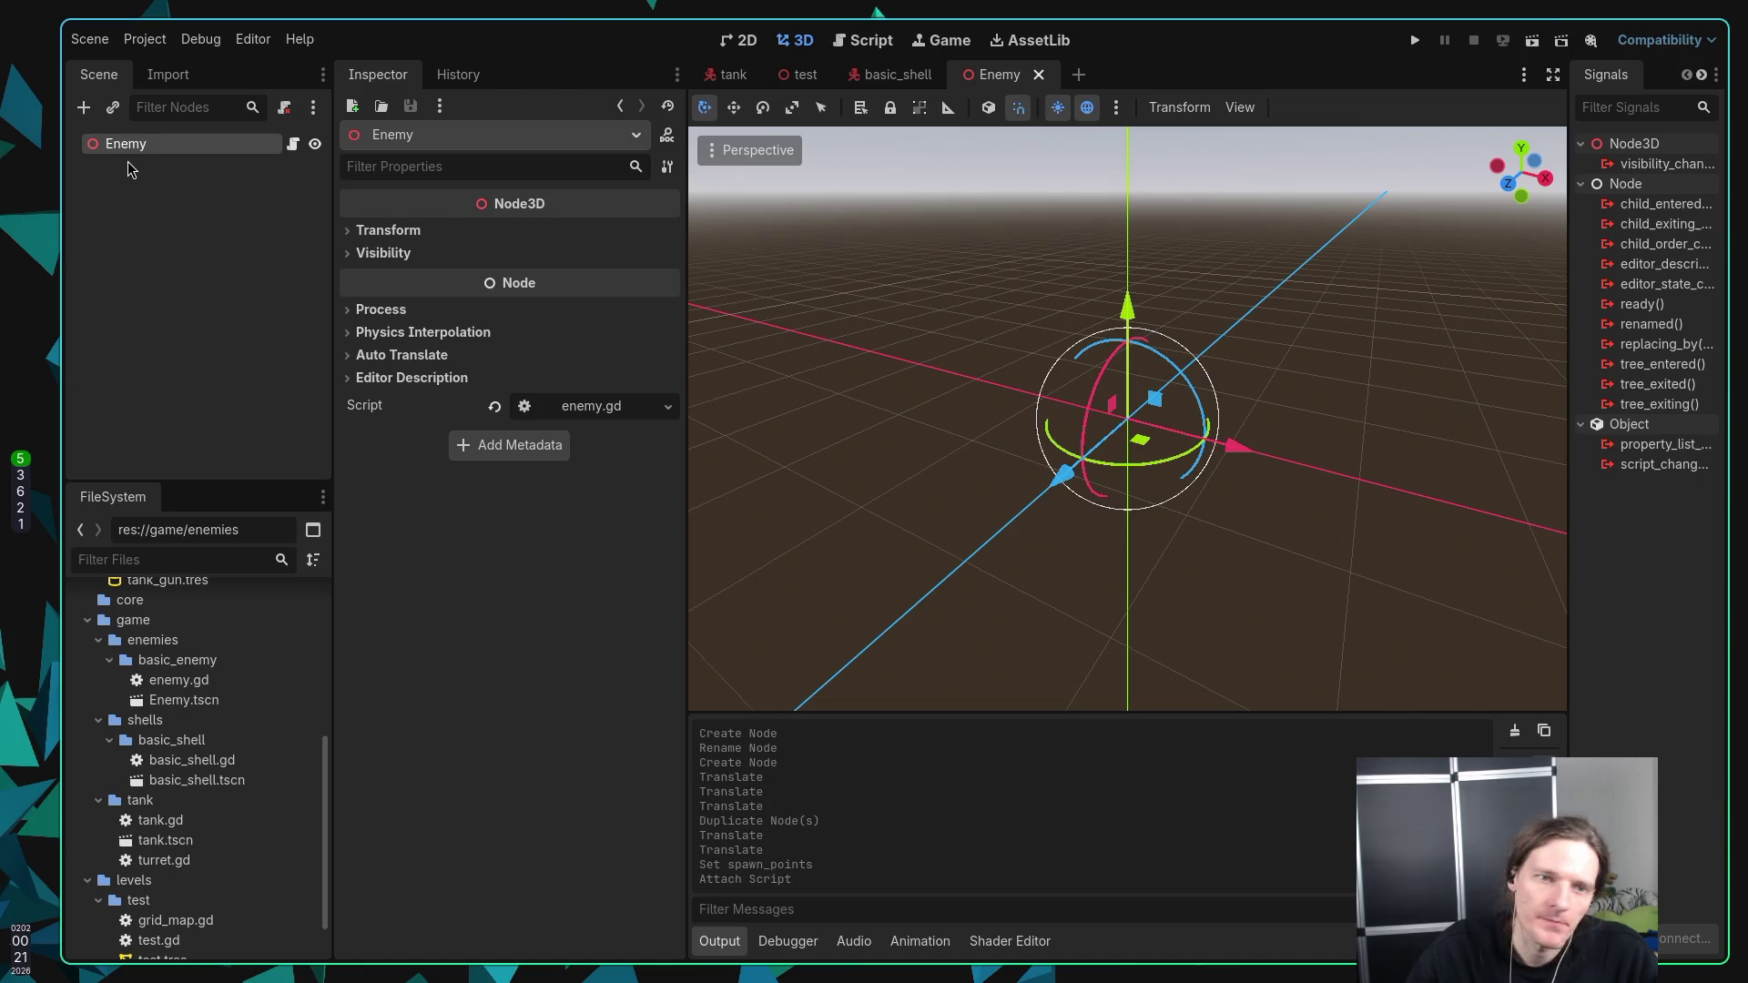
Step: Change the Enemy root's type from Node3D to CharacterBody3D and save the scene
{"action": "right_click", "coordinate": [156, 148]}
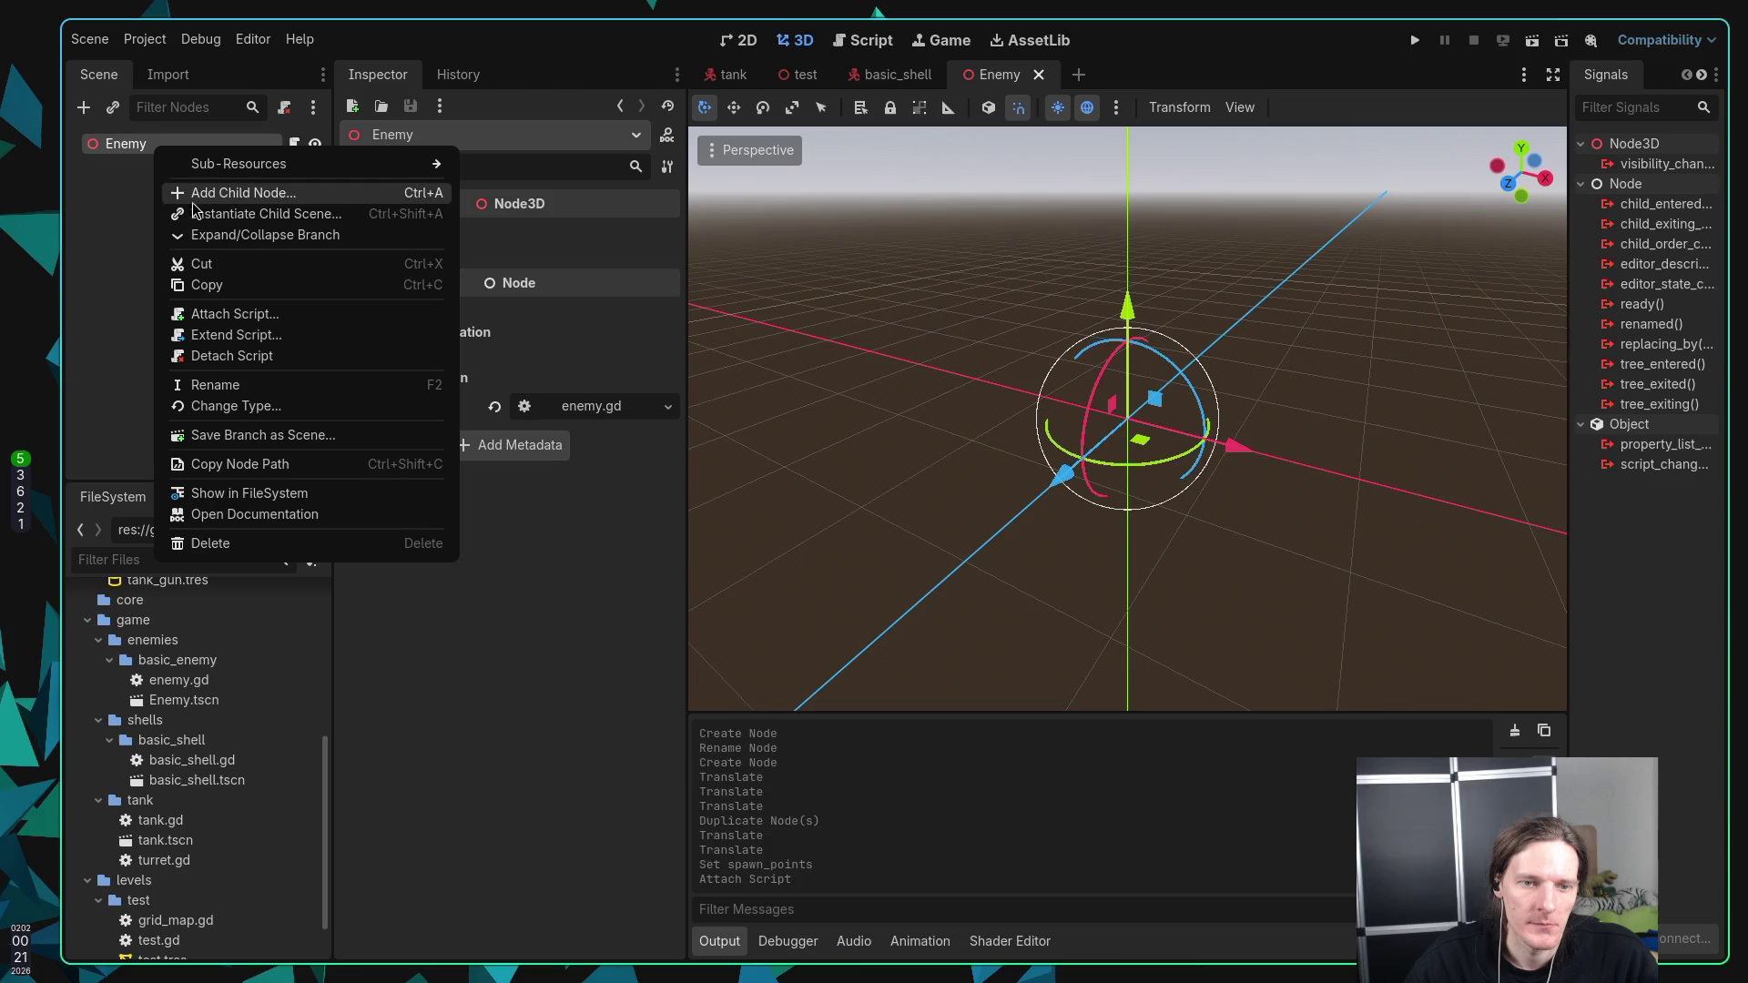
{"action": "left_click", "coordinate": [224, 406]}
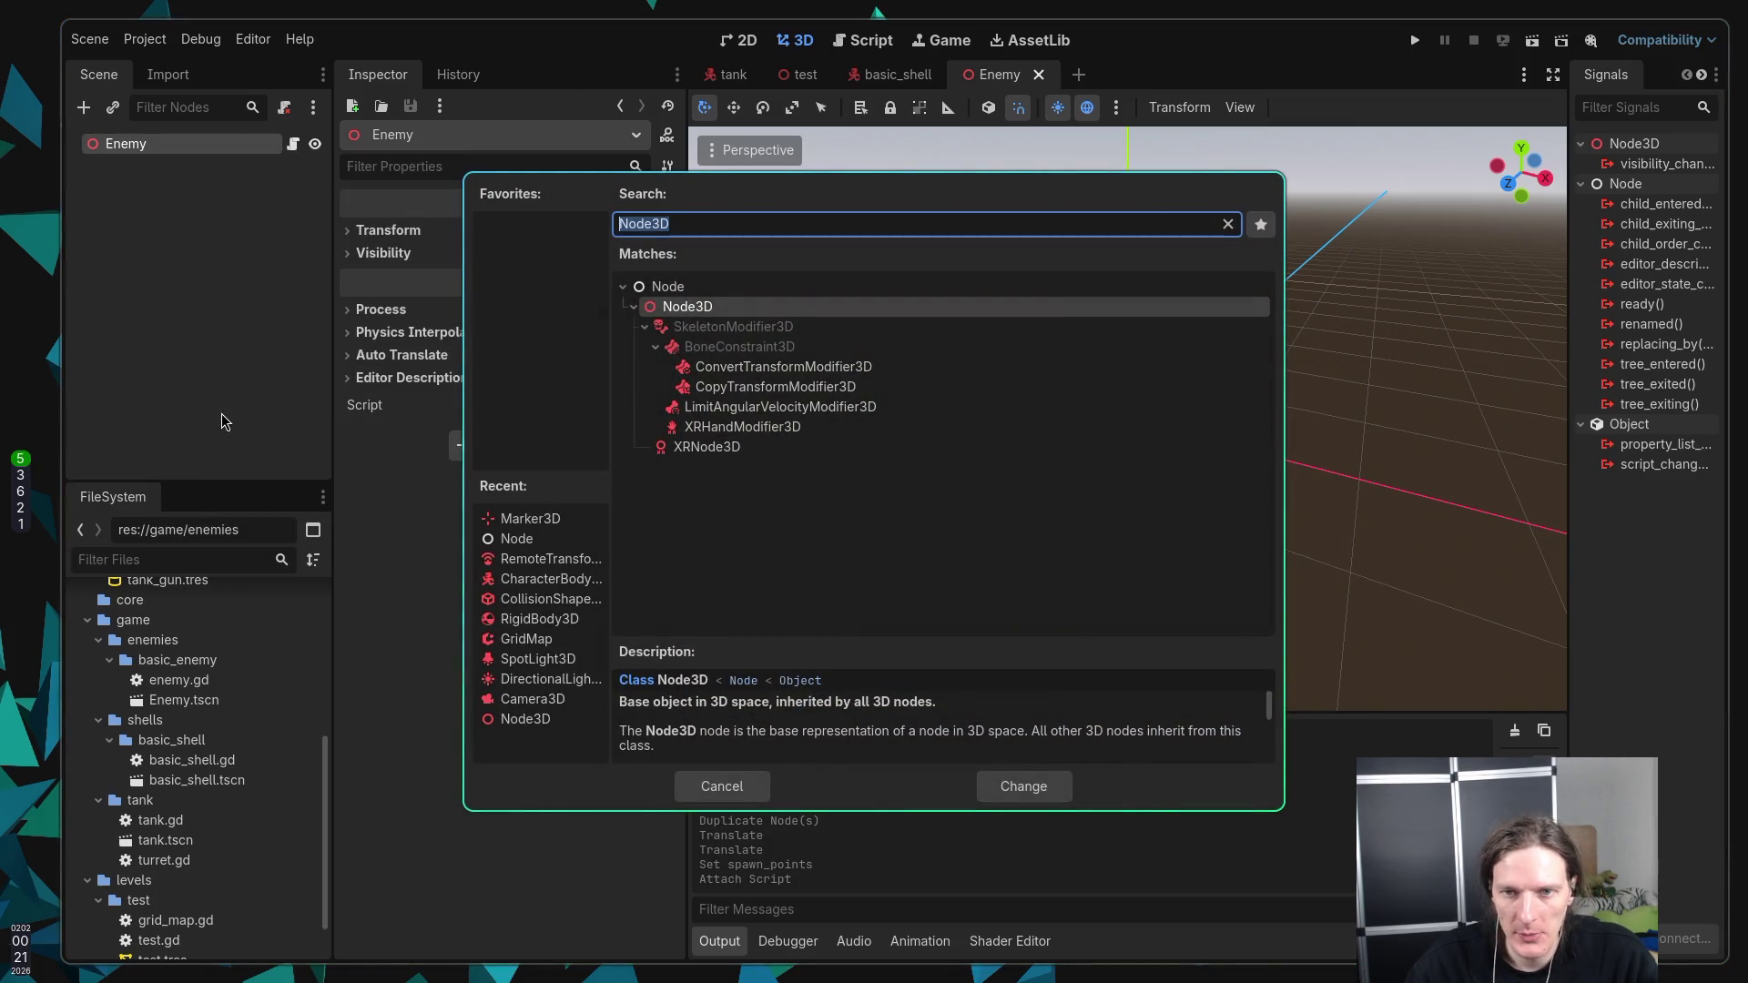
{"action": "type", "text": "Tank"}
{"action": "key", "text": "BackSpace"}
{"action": "key", "text": "BackSpace"}
{"action": "key", "text": "BackSpace"}
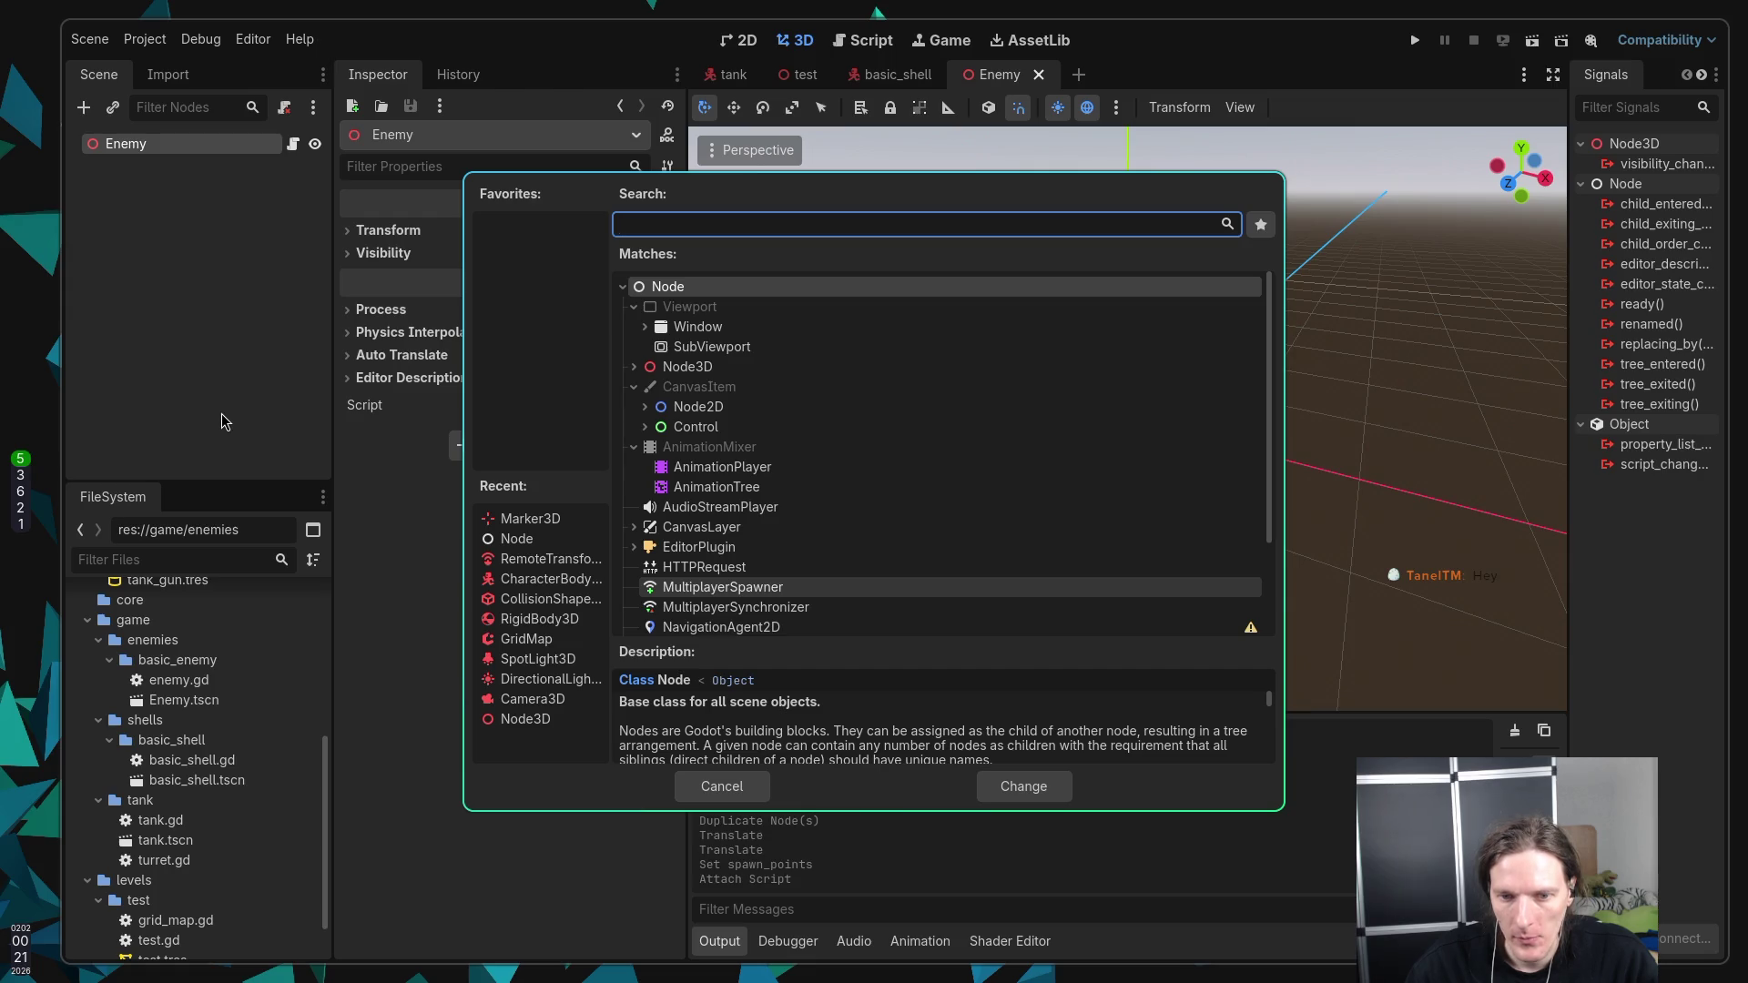
{"action": "type", "text": "Cha"}
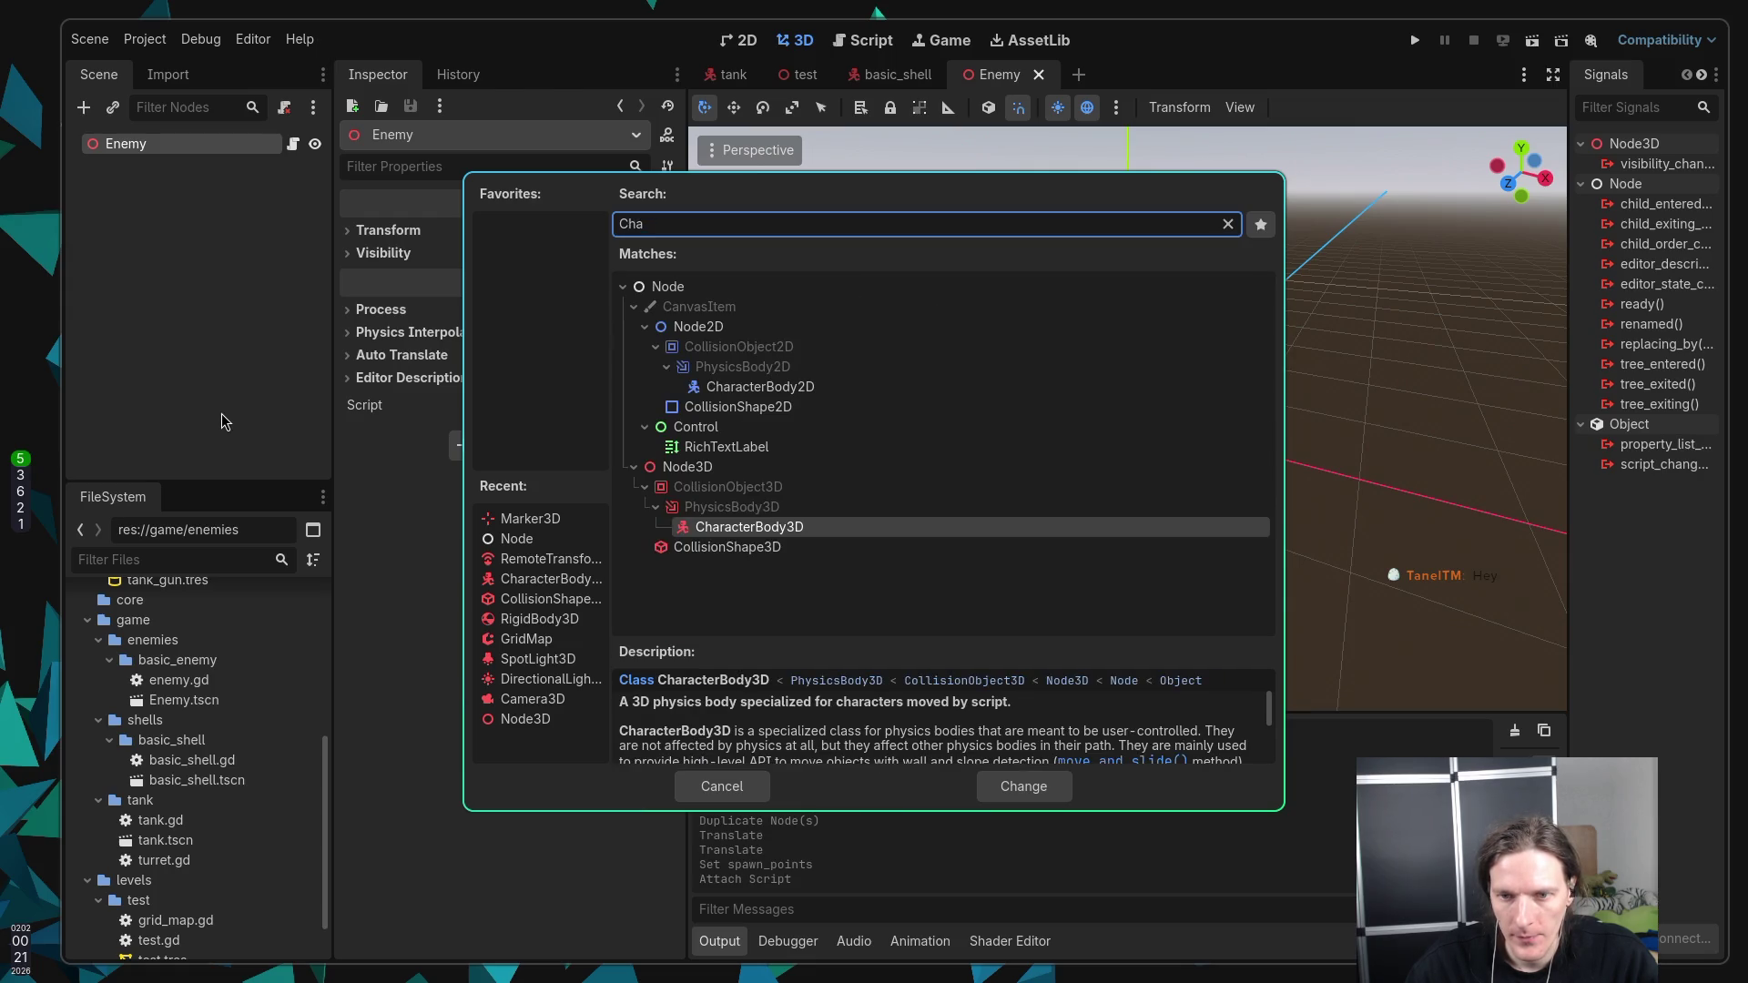
{"action": "key", "text": "Return"}
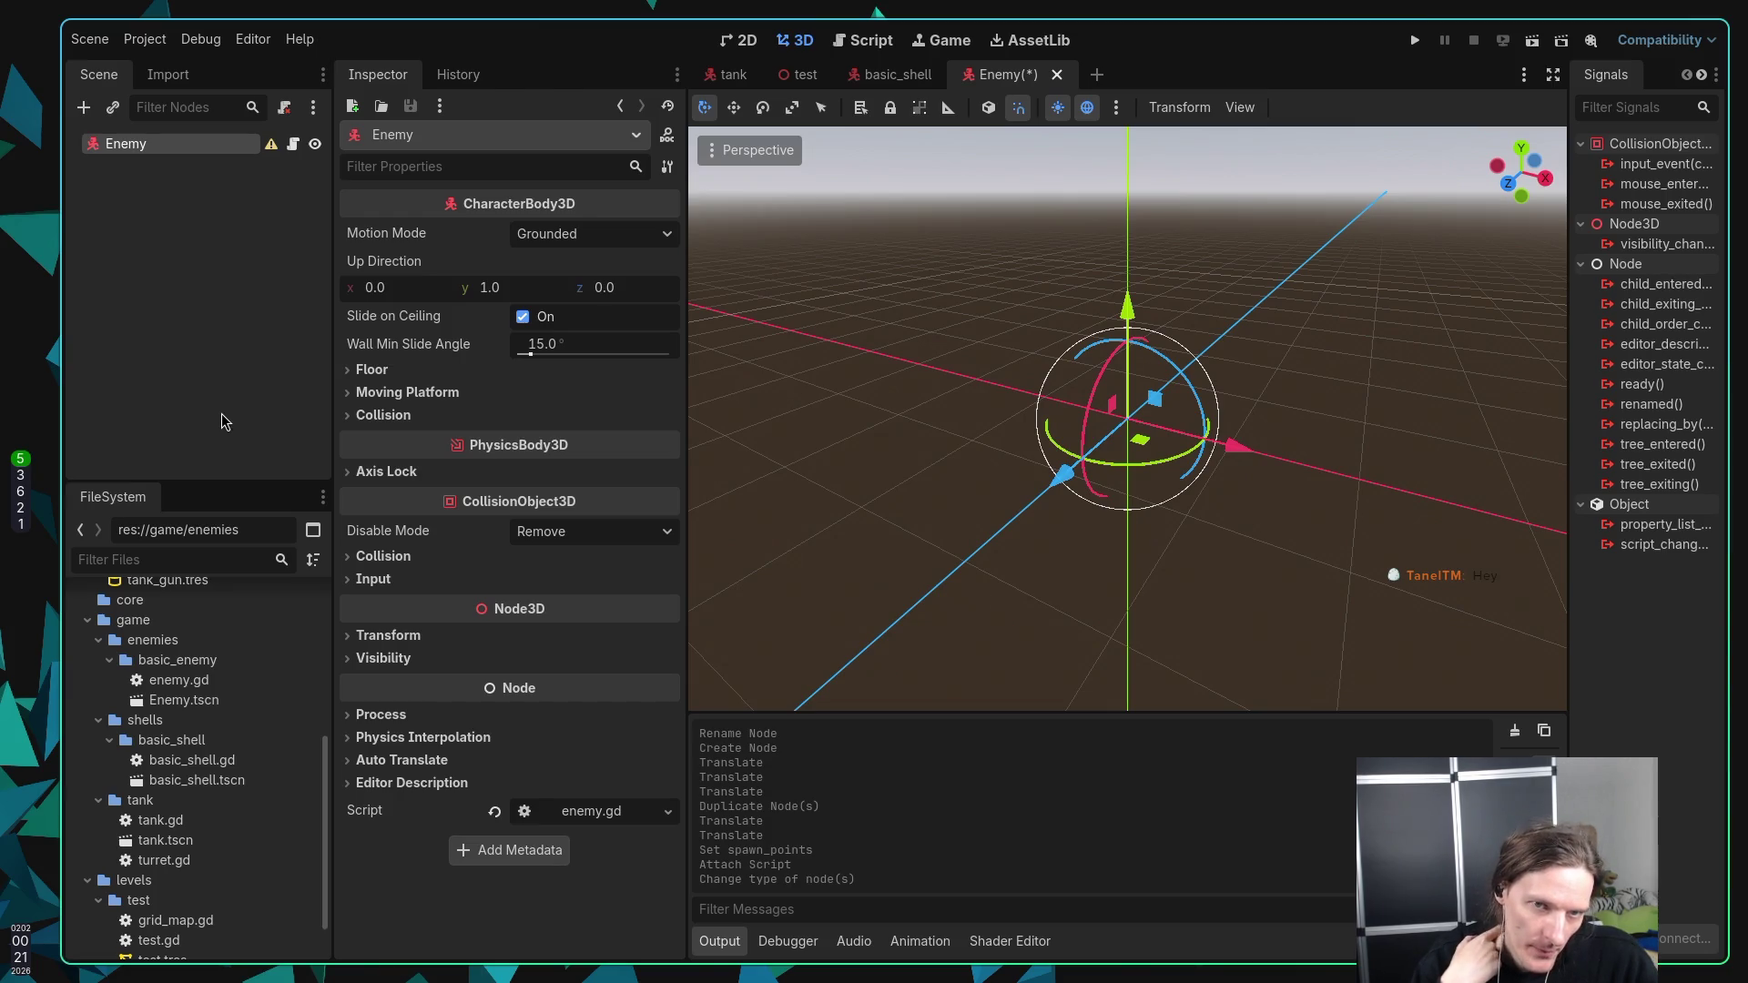
{"action": "key", "text": "ctrl+s"}
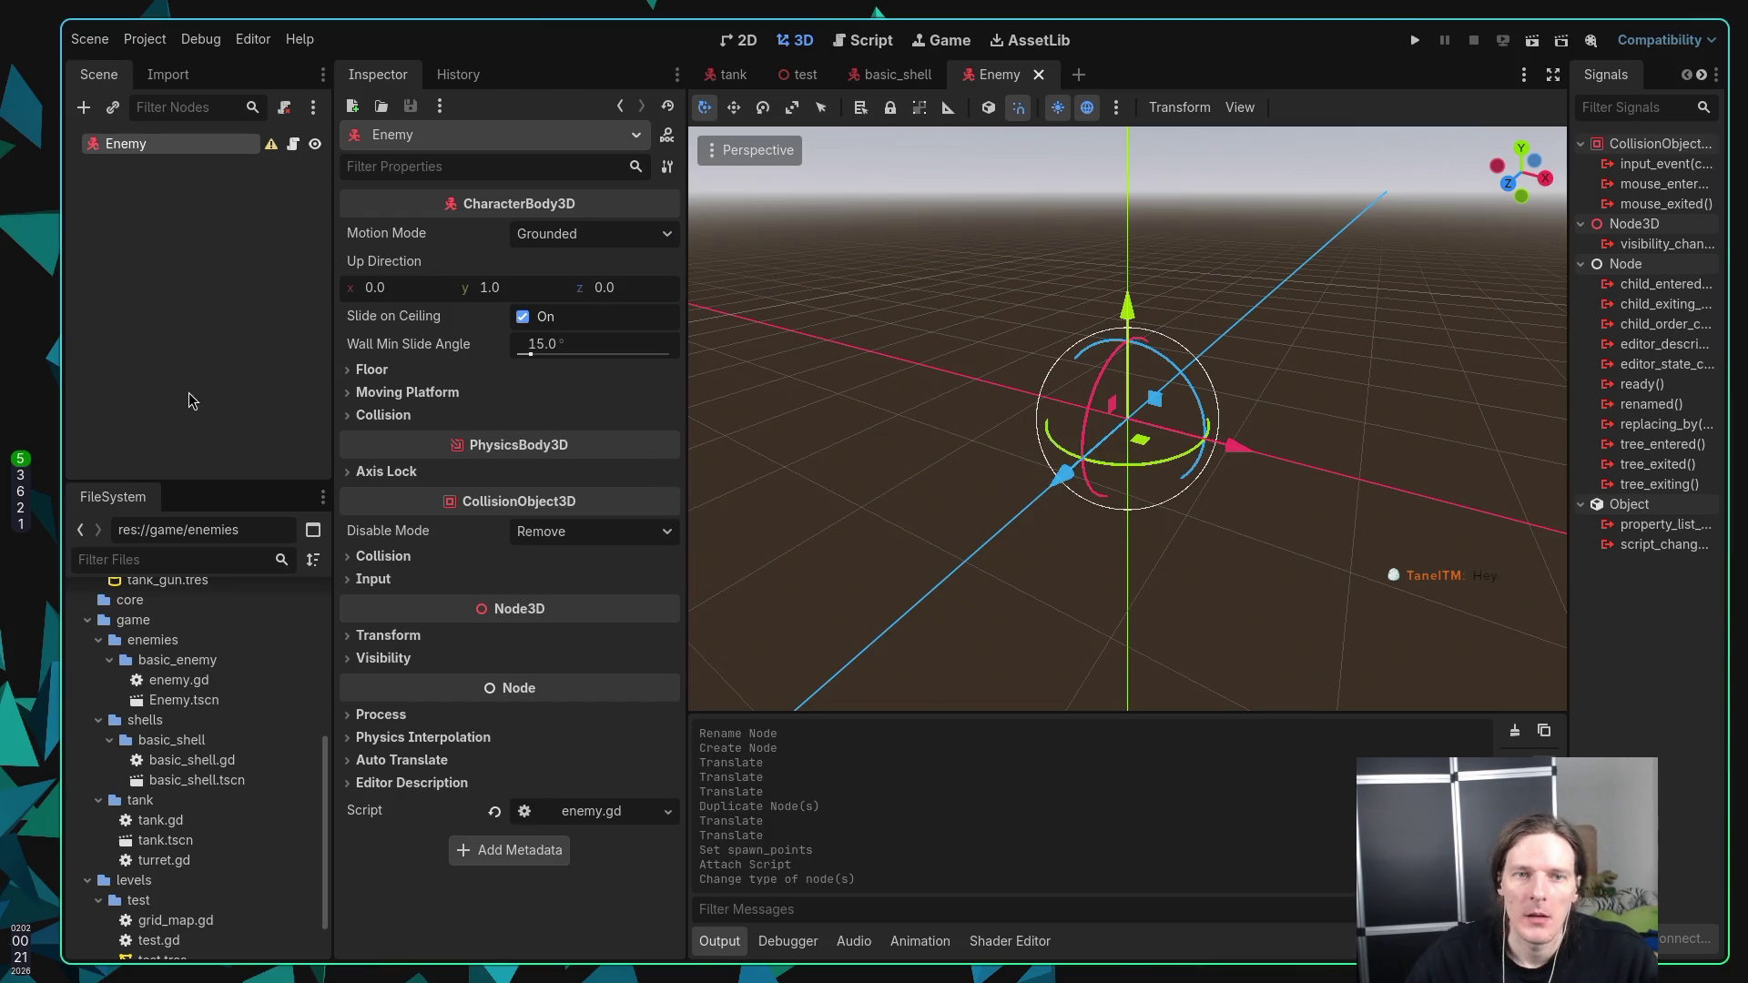
Step: Copy the tank's CollisionShape3D, TankBody, Turret, TankGun and Marker3D nodes under Enemy and save the scene
{"action": "left_click", "coordinate": [731, 75]}
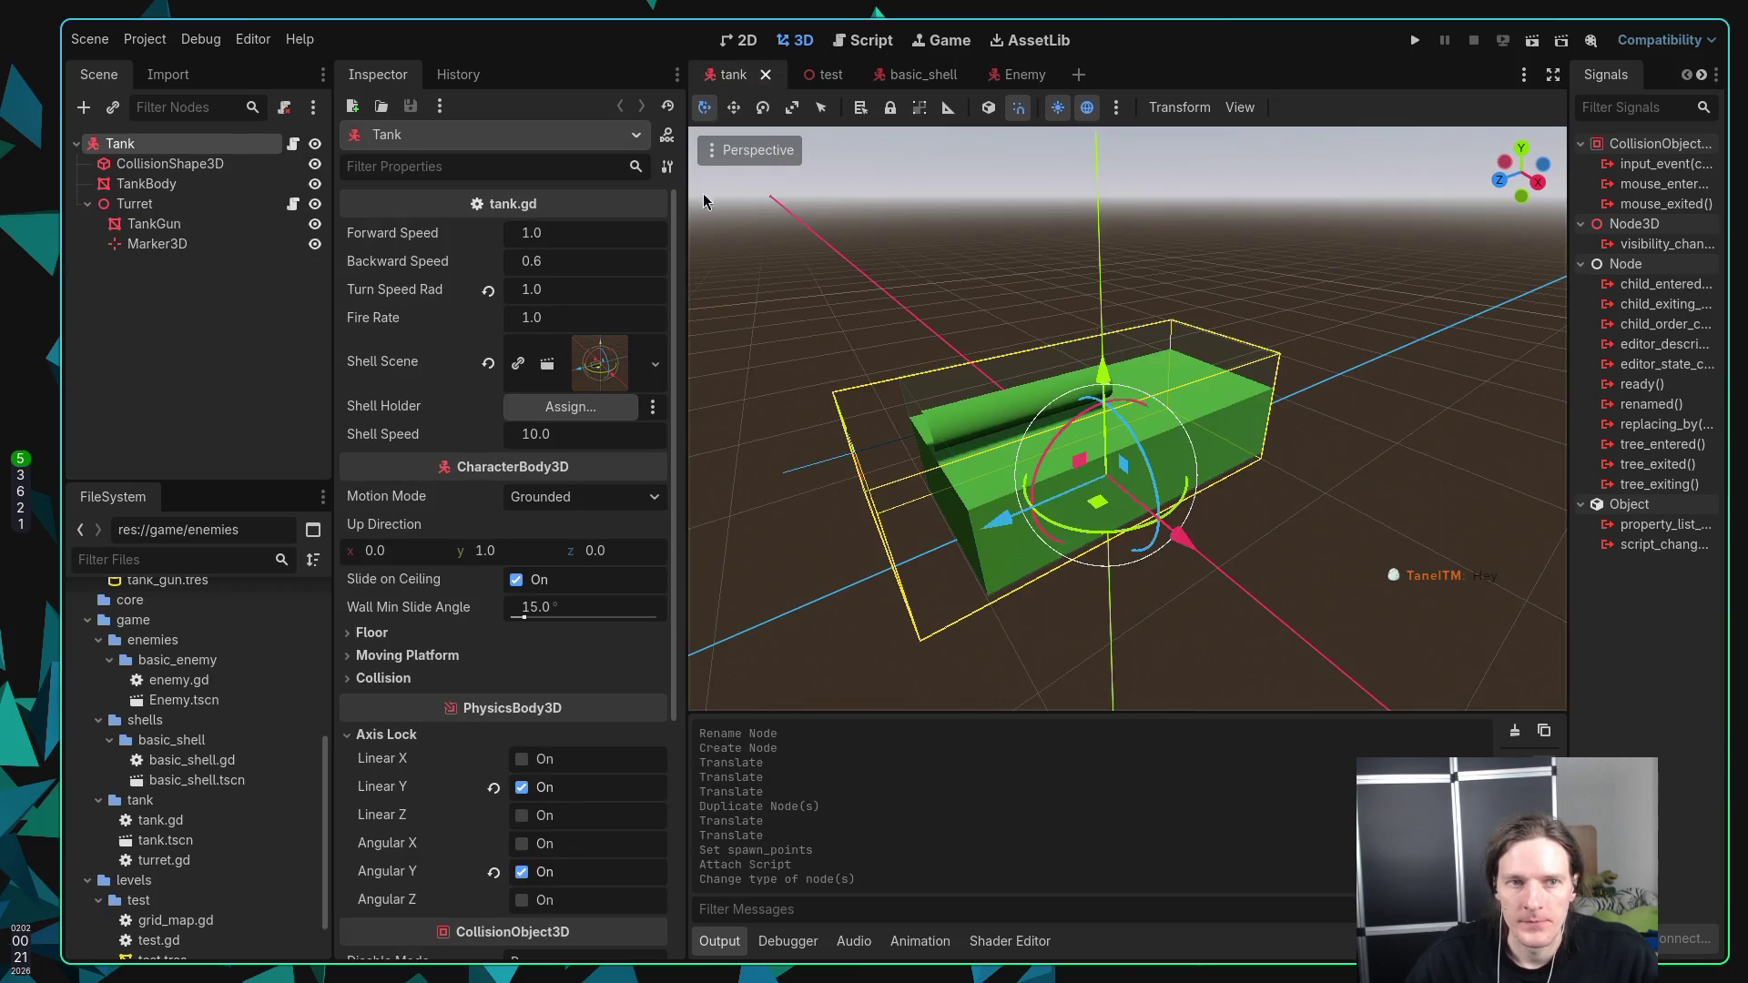
{"action": "left_click", "coordinate": [187, 163]}
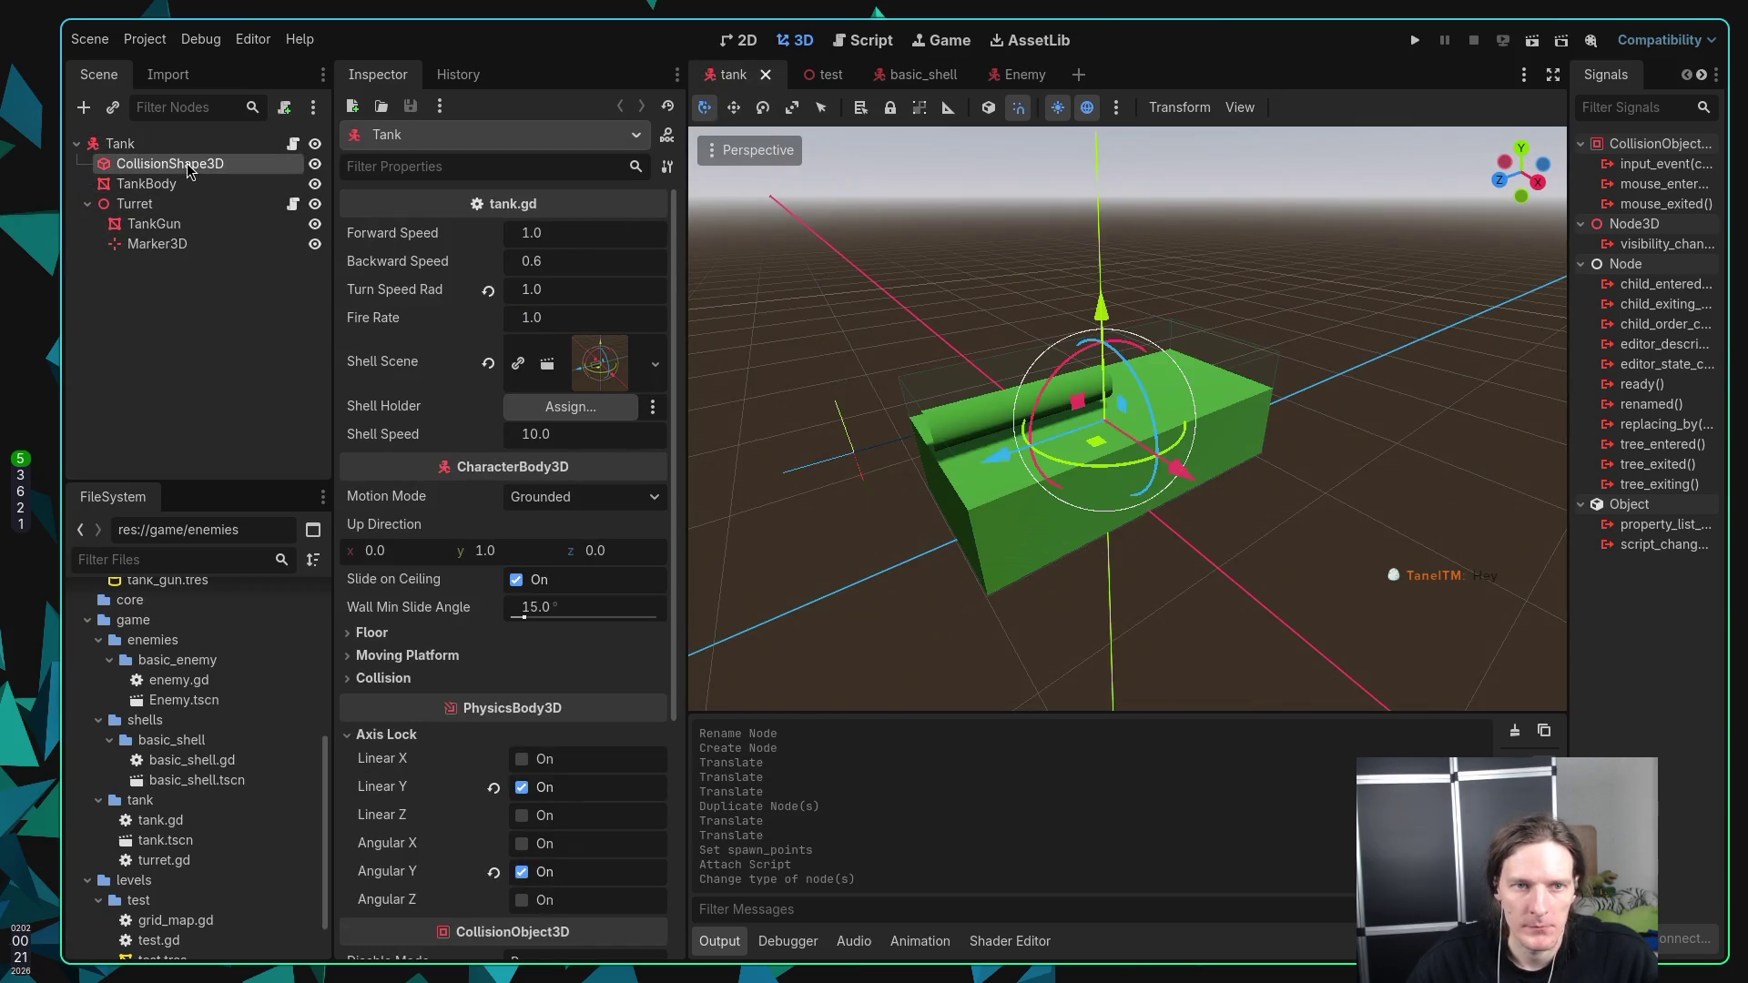
{"action": "left_click", "coordinate": [185, 246], "text": "shift"}
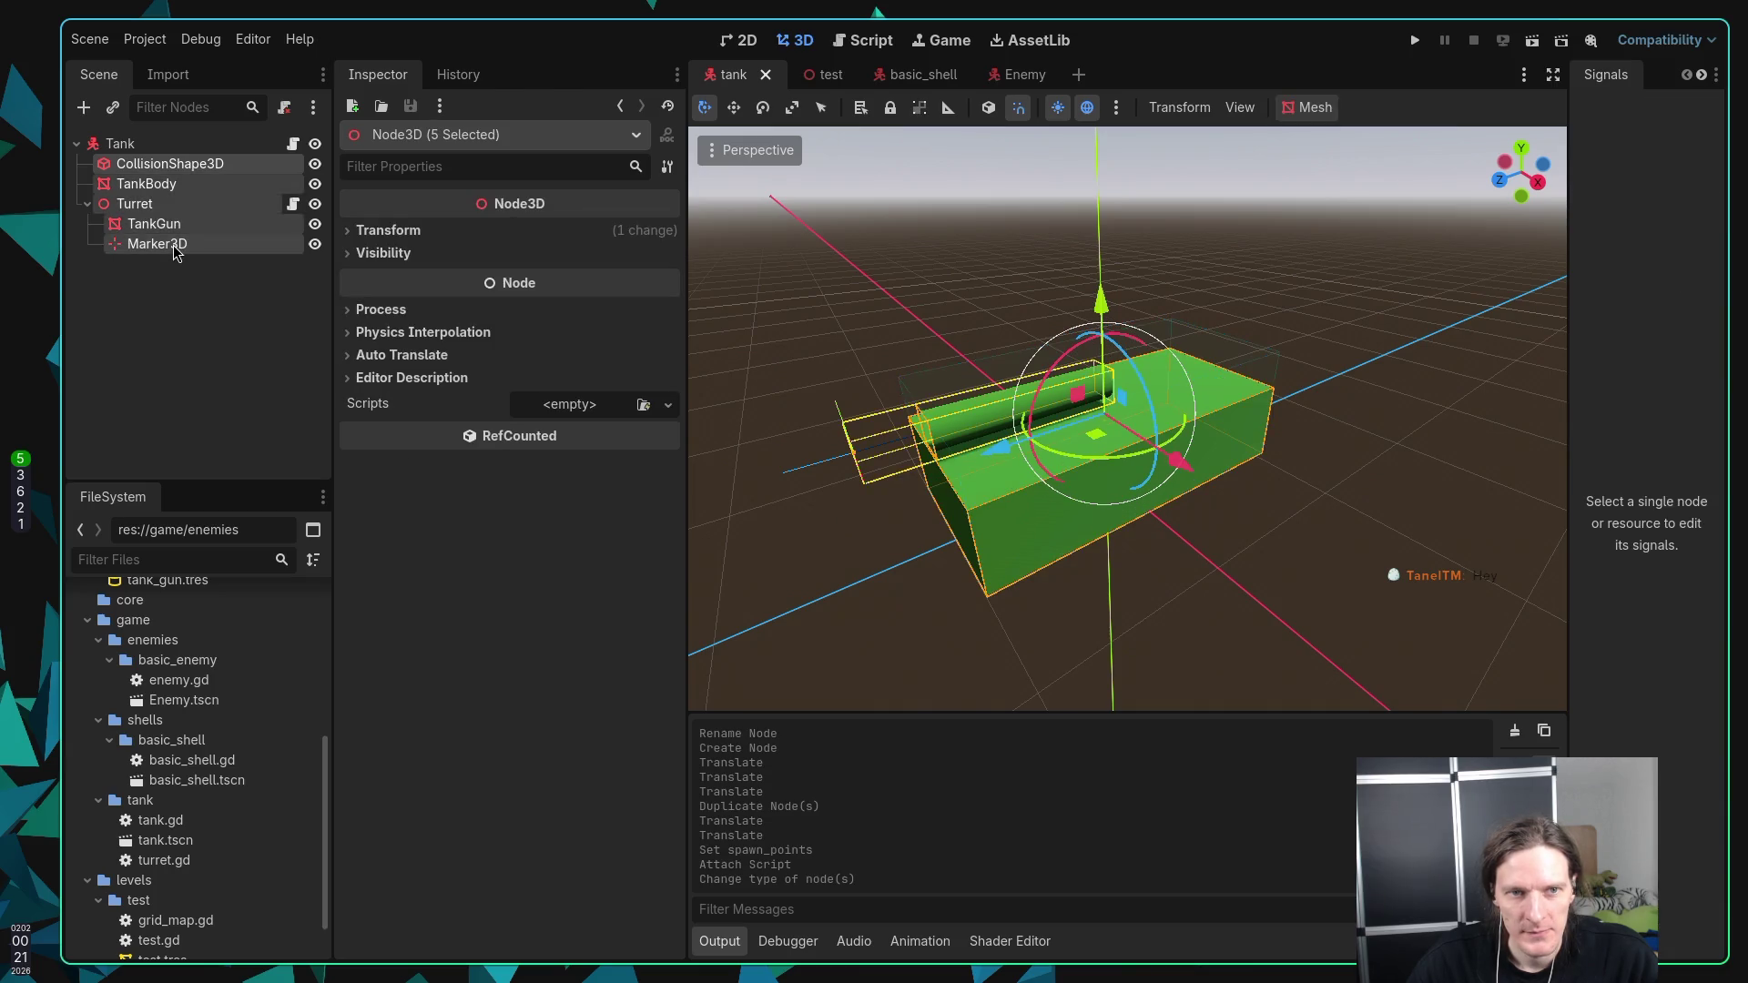
{"action": "left_click", "coordinate": [1011, 77]}
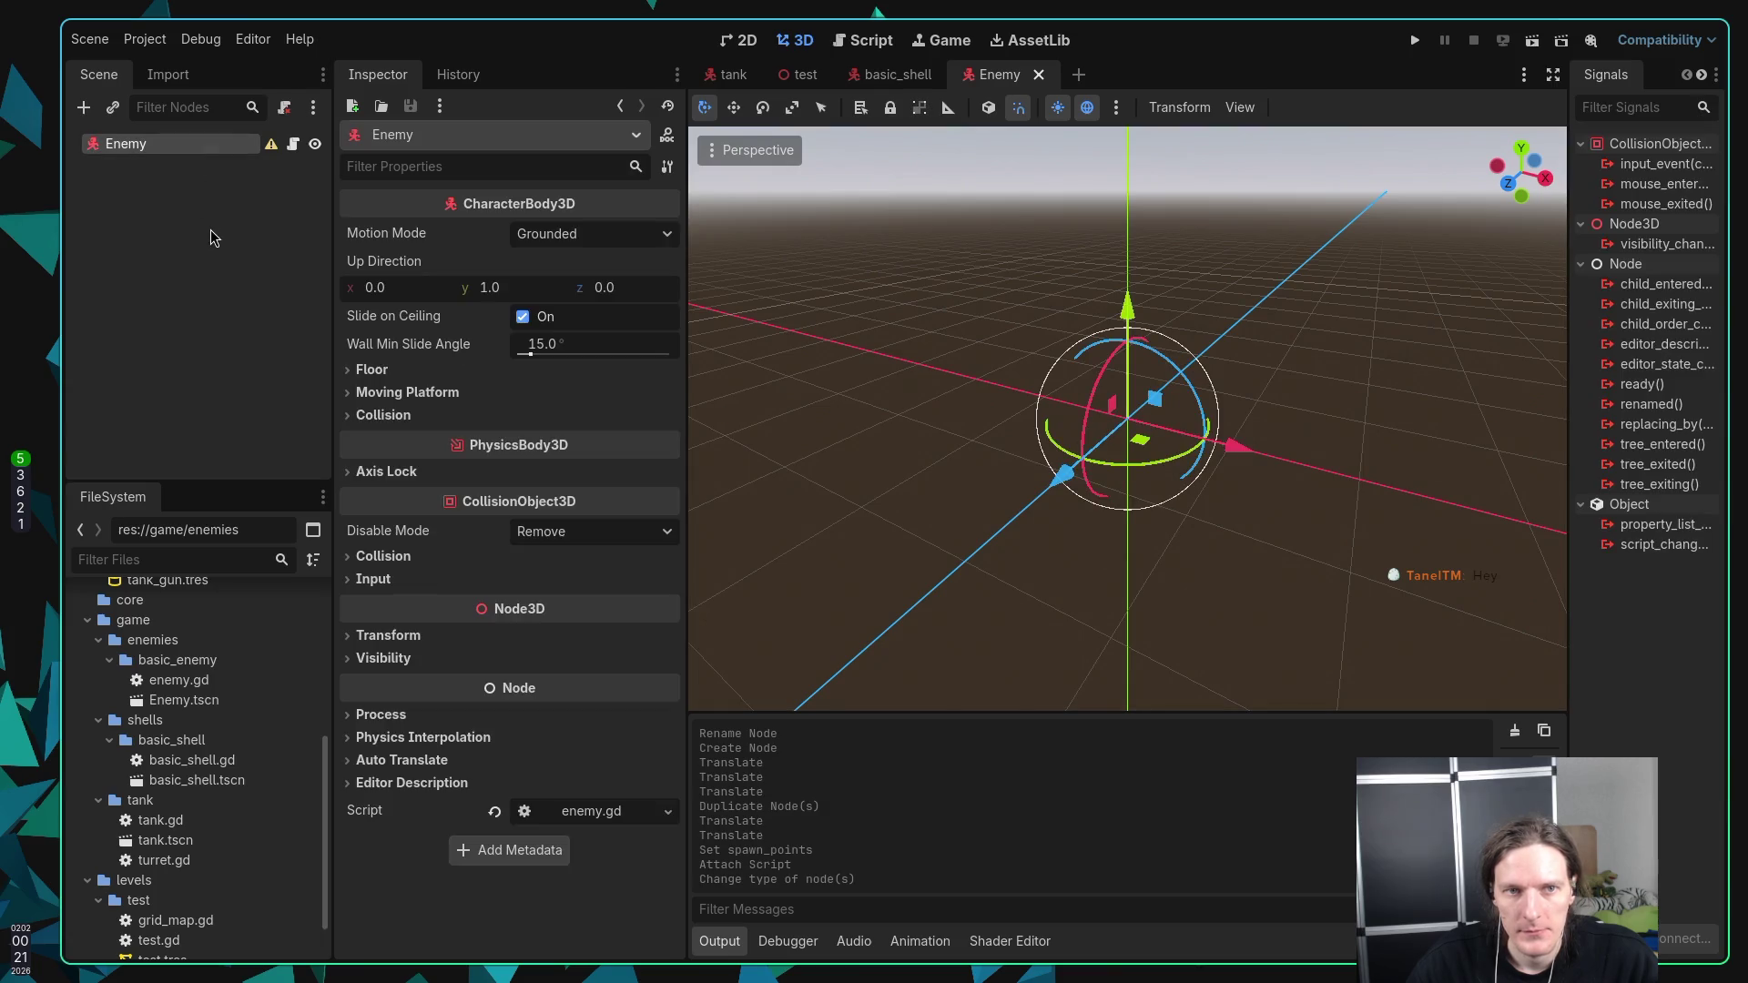
{"action": "key", "text": "ctrl+v"}
{"action": "left_click", "coordinate": [232, 308]}
{"action": "key", "text": "ctrl+s"}
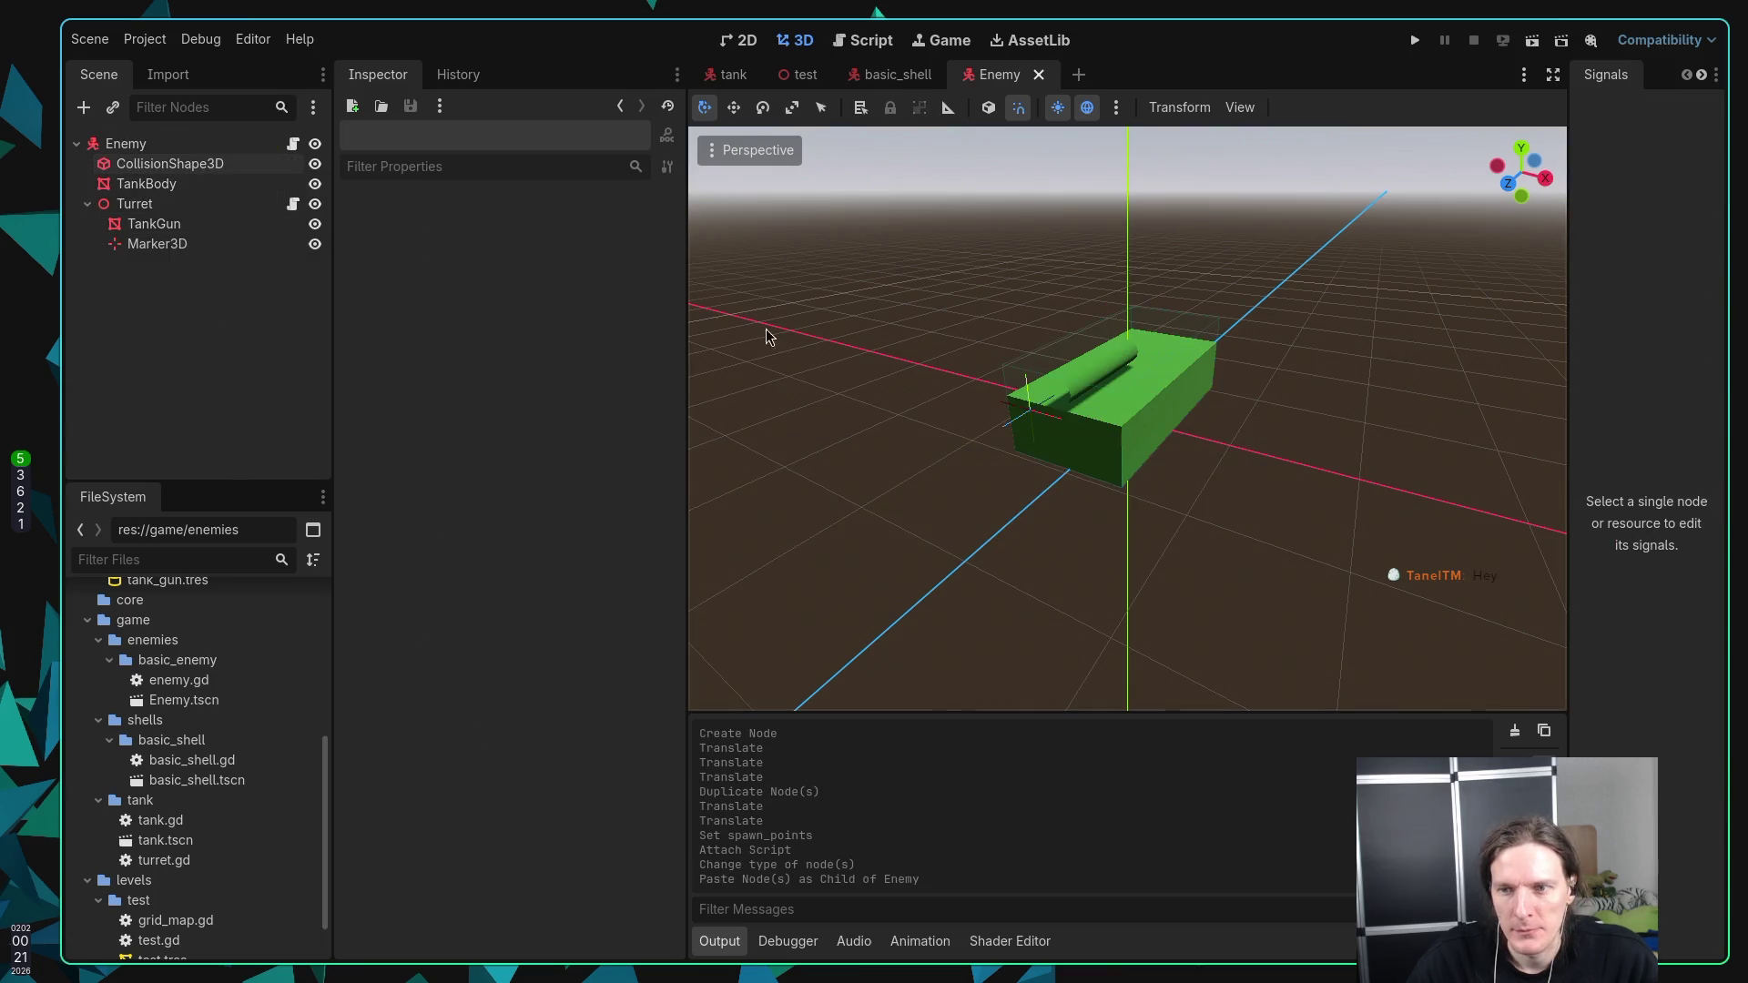
{"action": "left_click", "coordinate": [137, 164]}
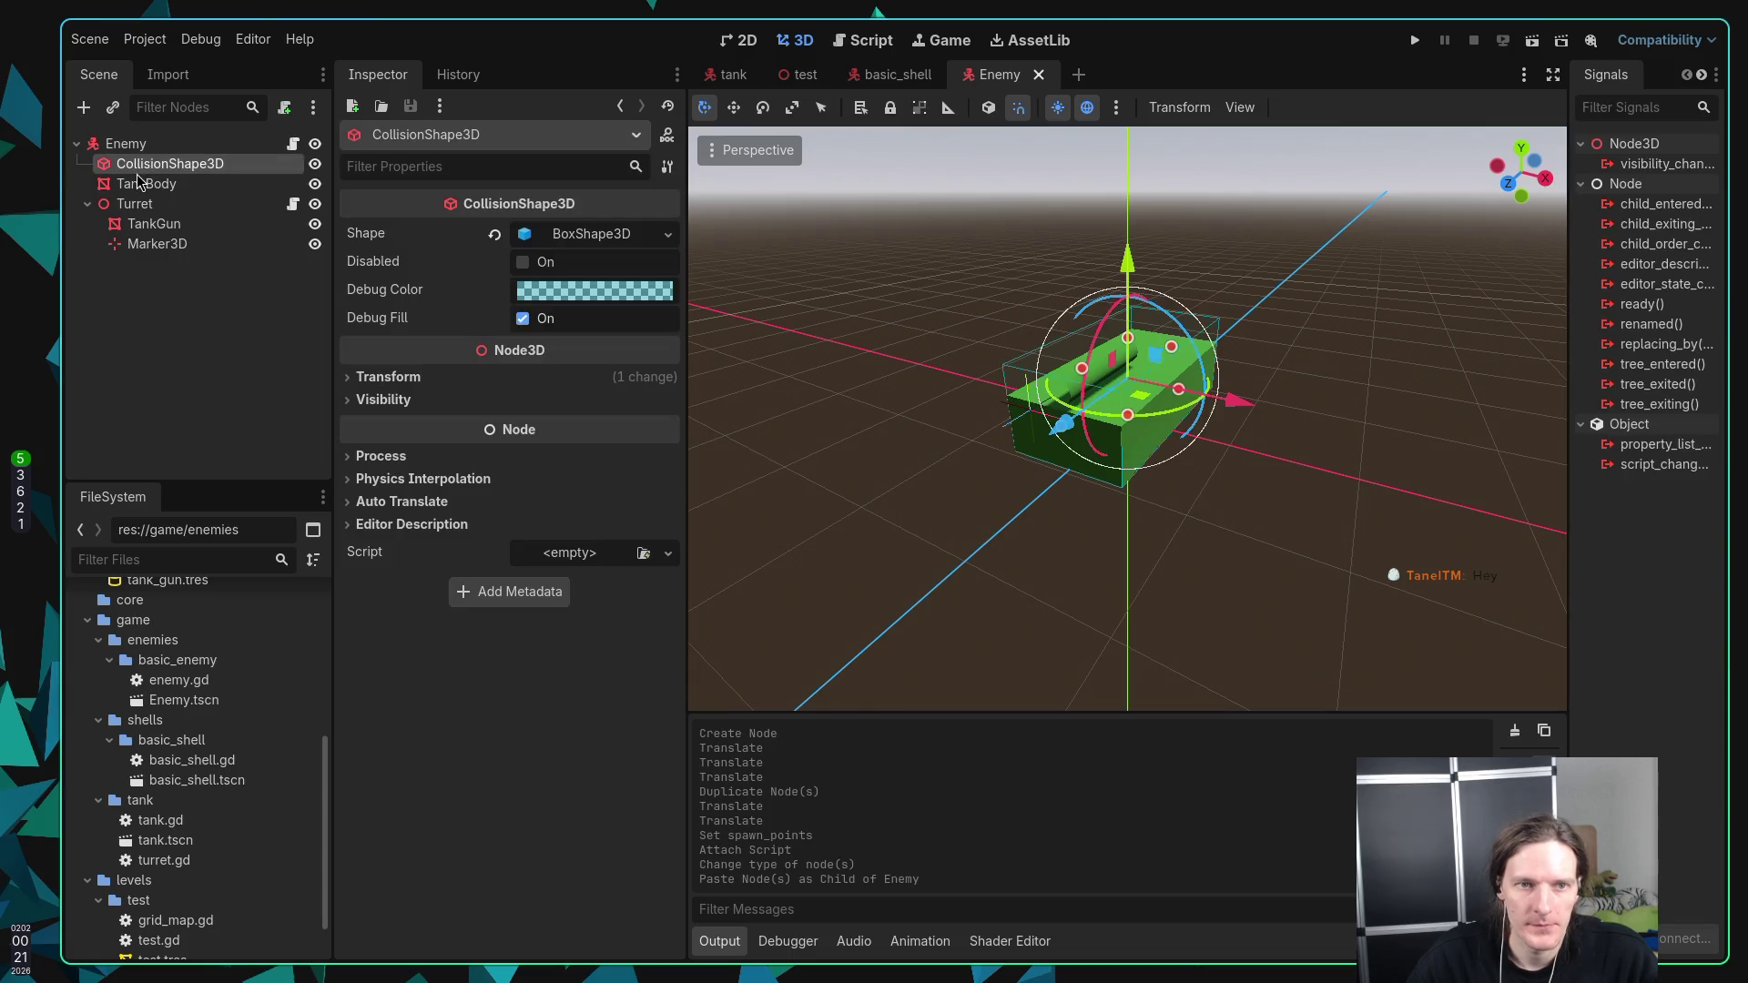
{"action": "left_click", "coordinate": [139, 185]}
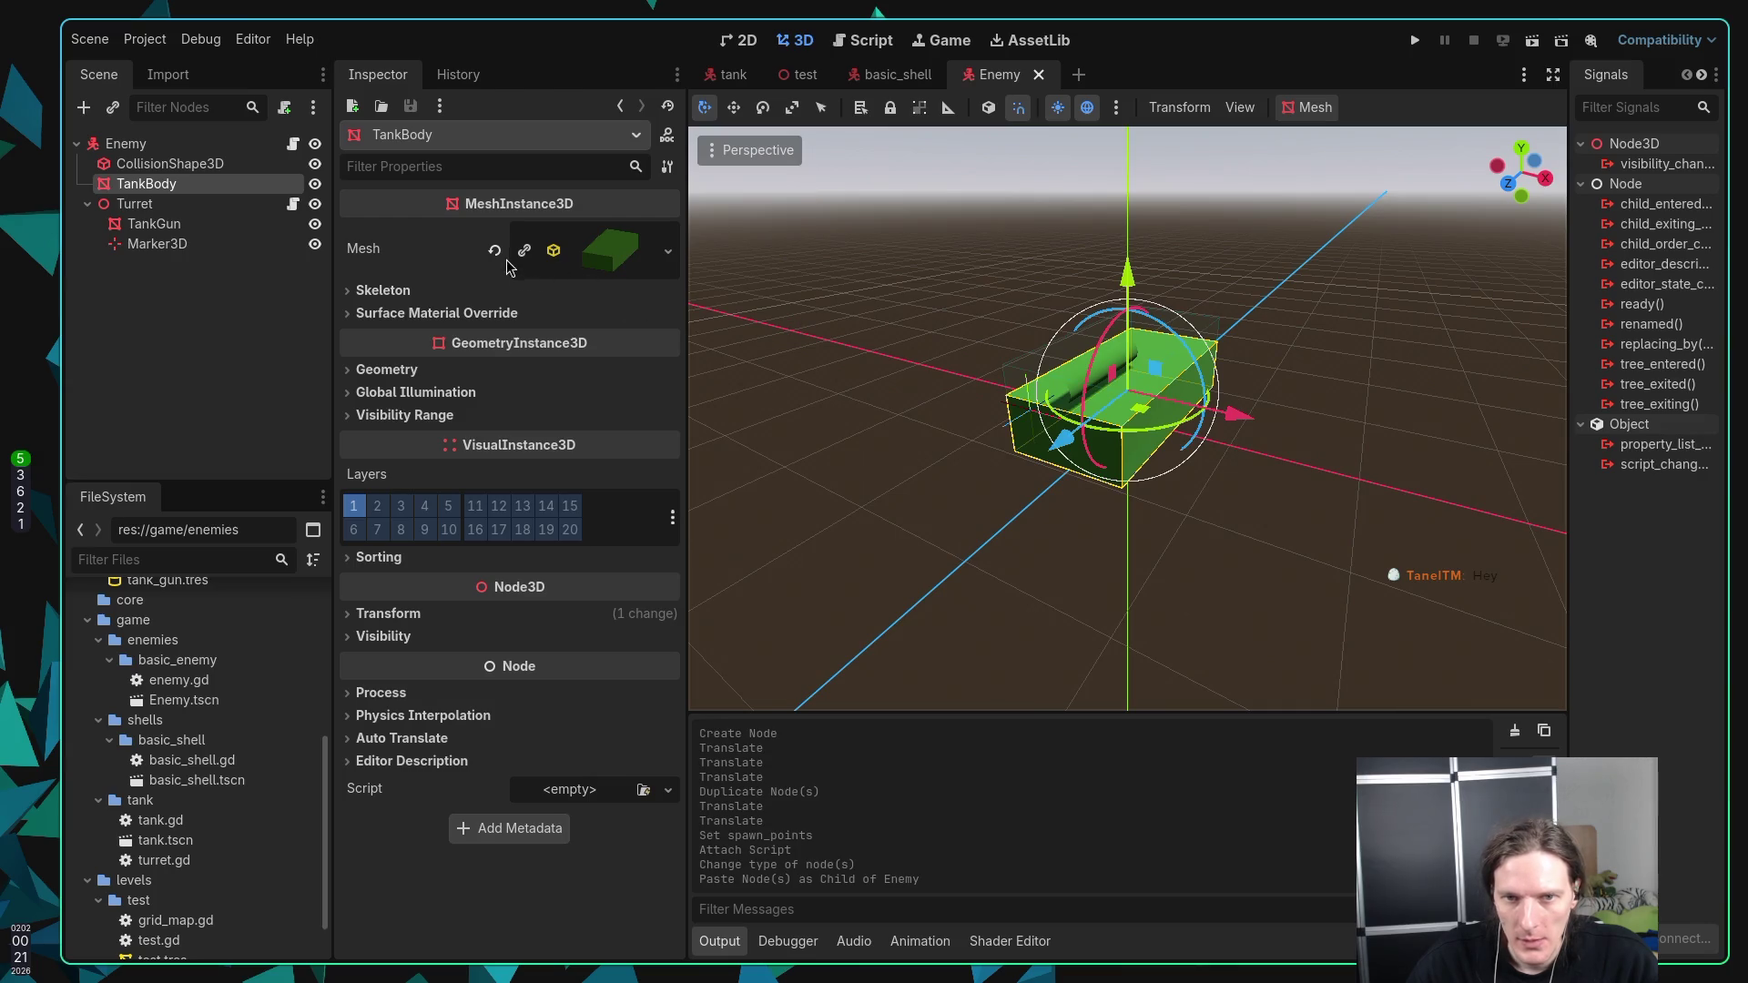
{"action": "left_click", "coordinate": [609, 251]}
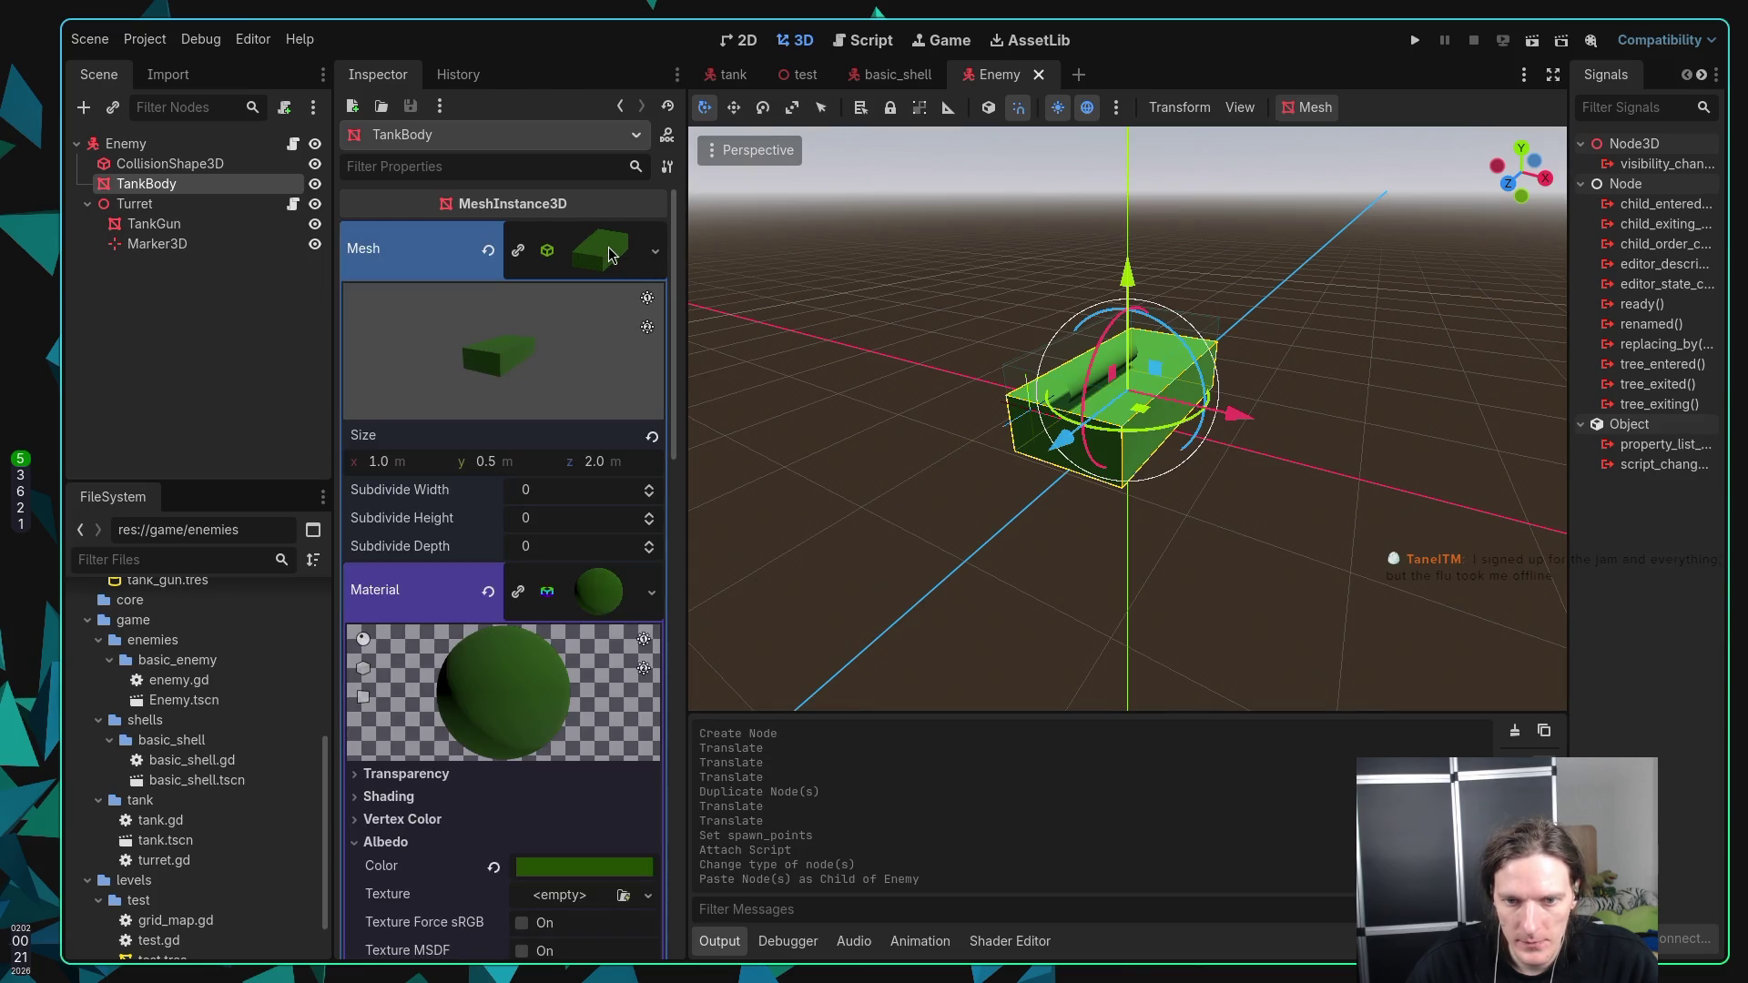
{"action": "left_click", "coordinate": [489, 593]}
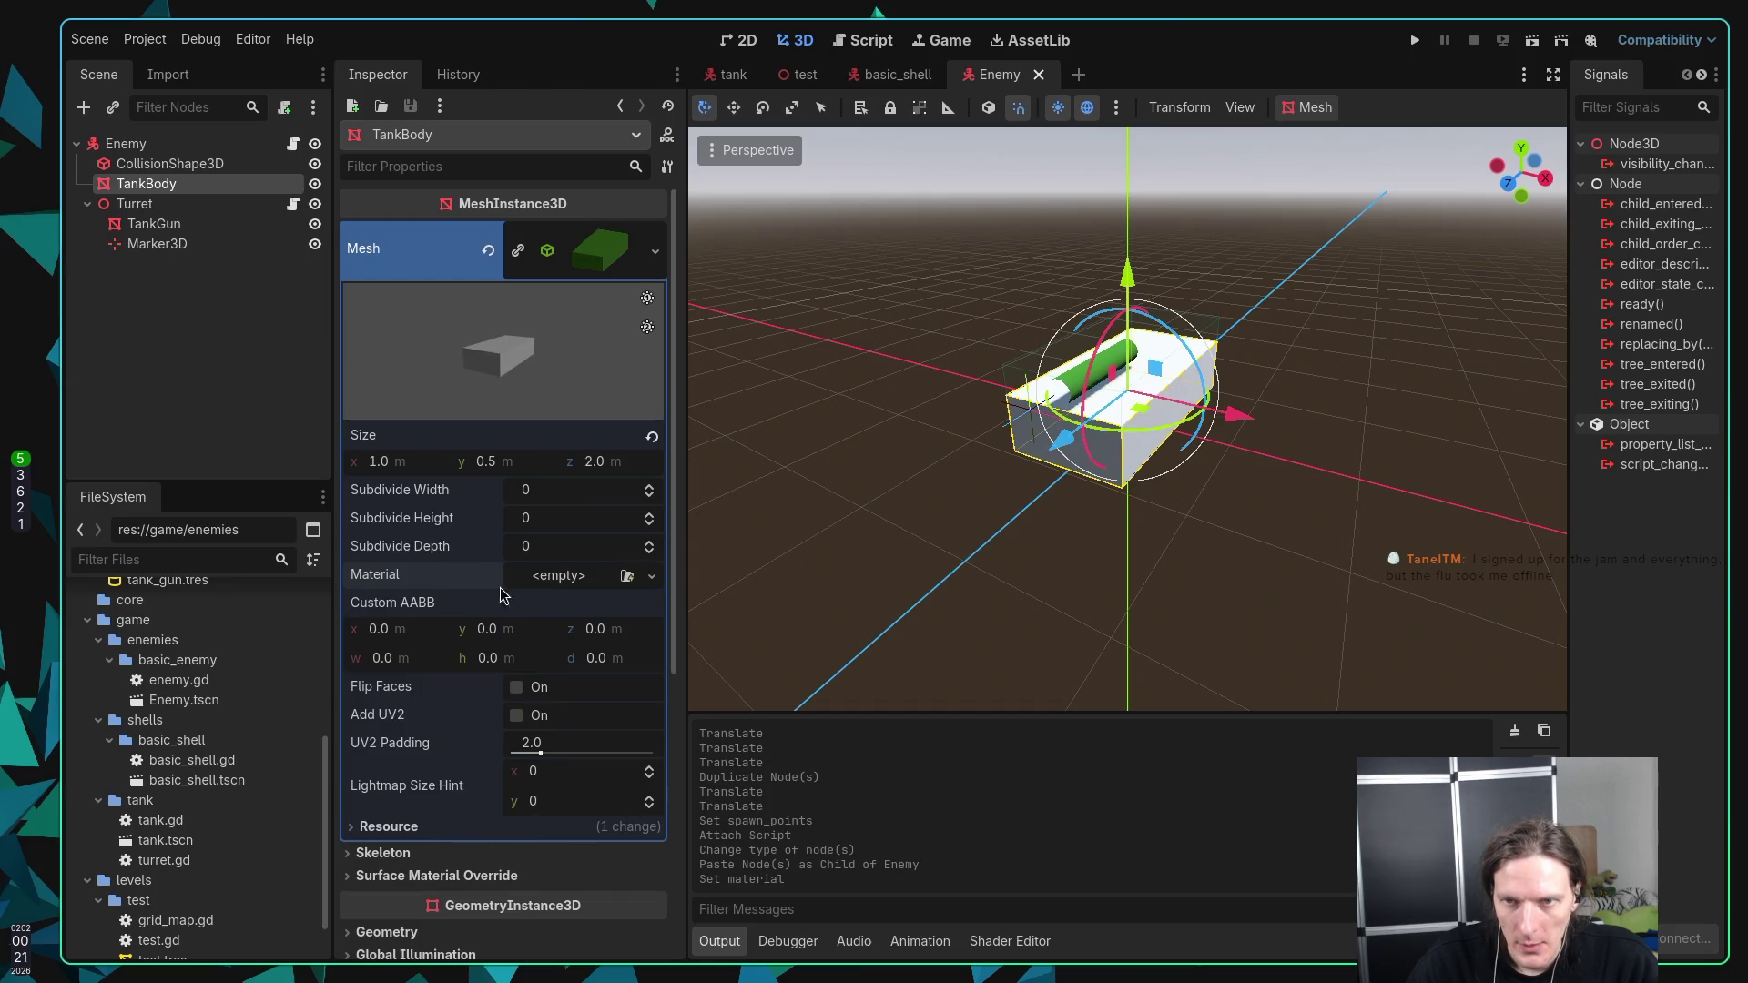
{"action": "left_click", "coordinate": [735, 77]}
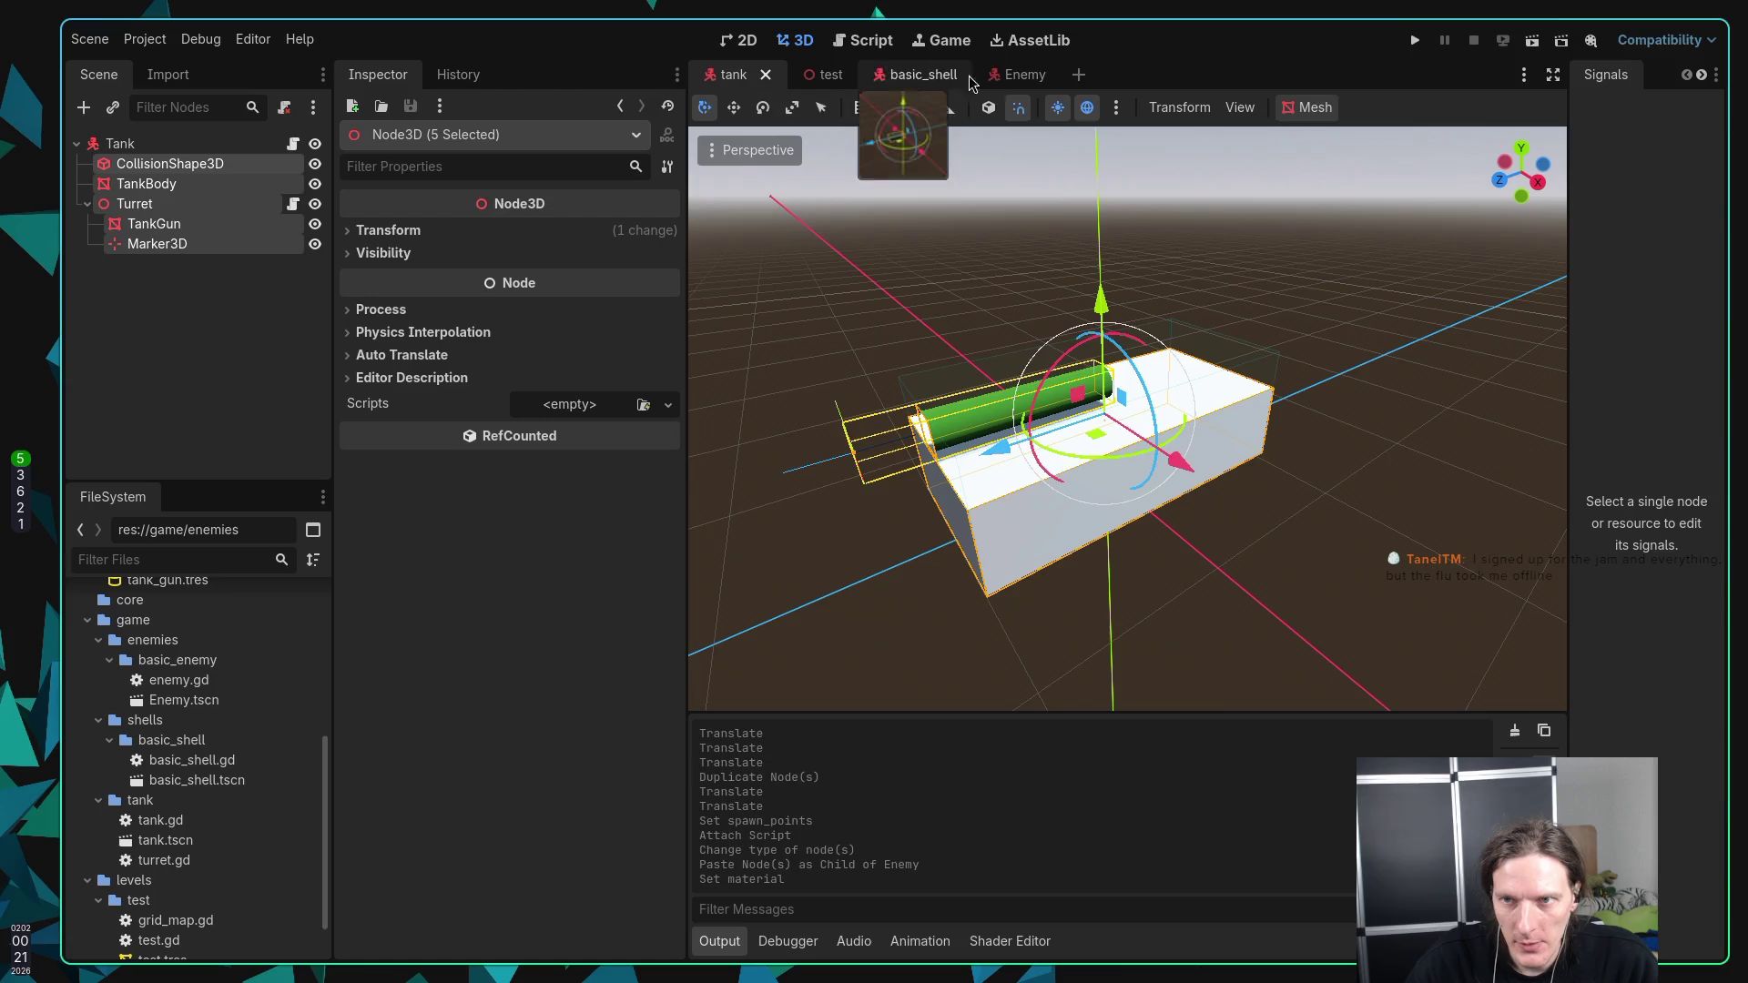
{"action": "key", "text": "ctrl+z"}
{"action": "left_click", "coordinate": [1009, 82]}
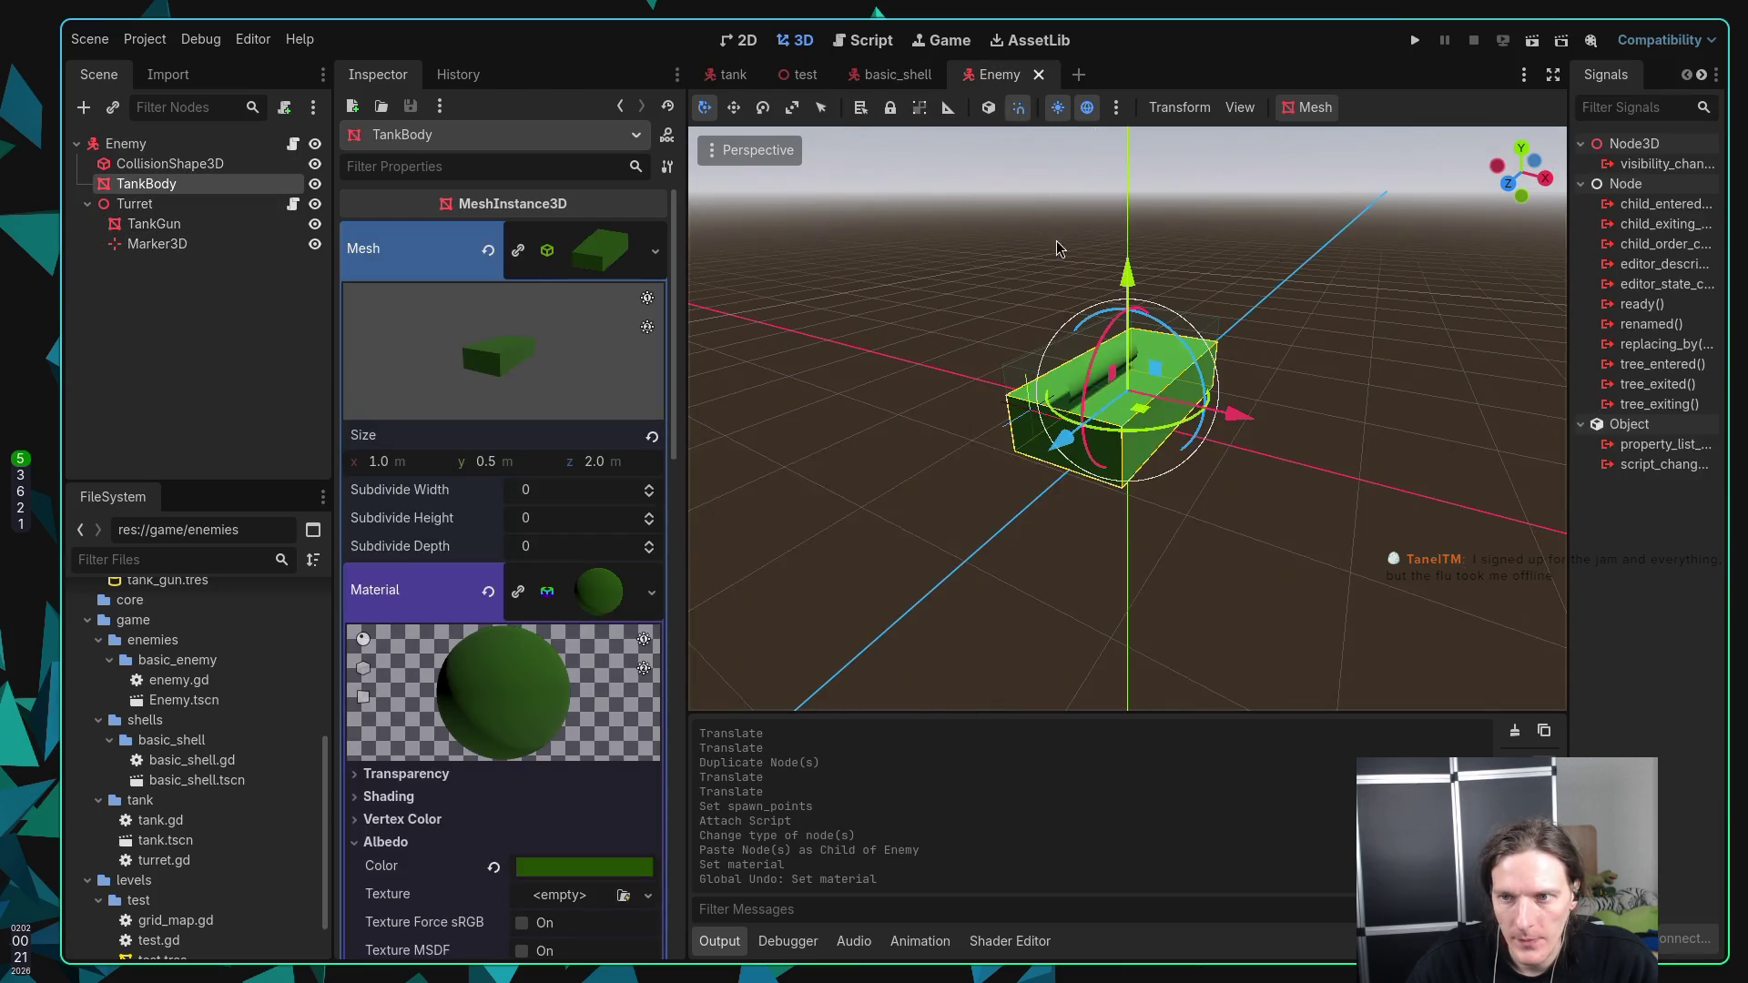
{"action": "left_click", "coordinate": [611, 252]}
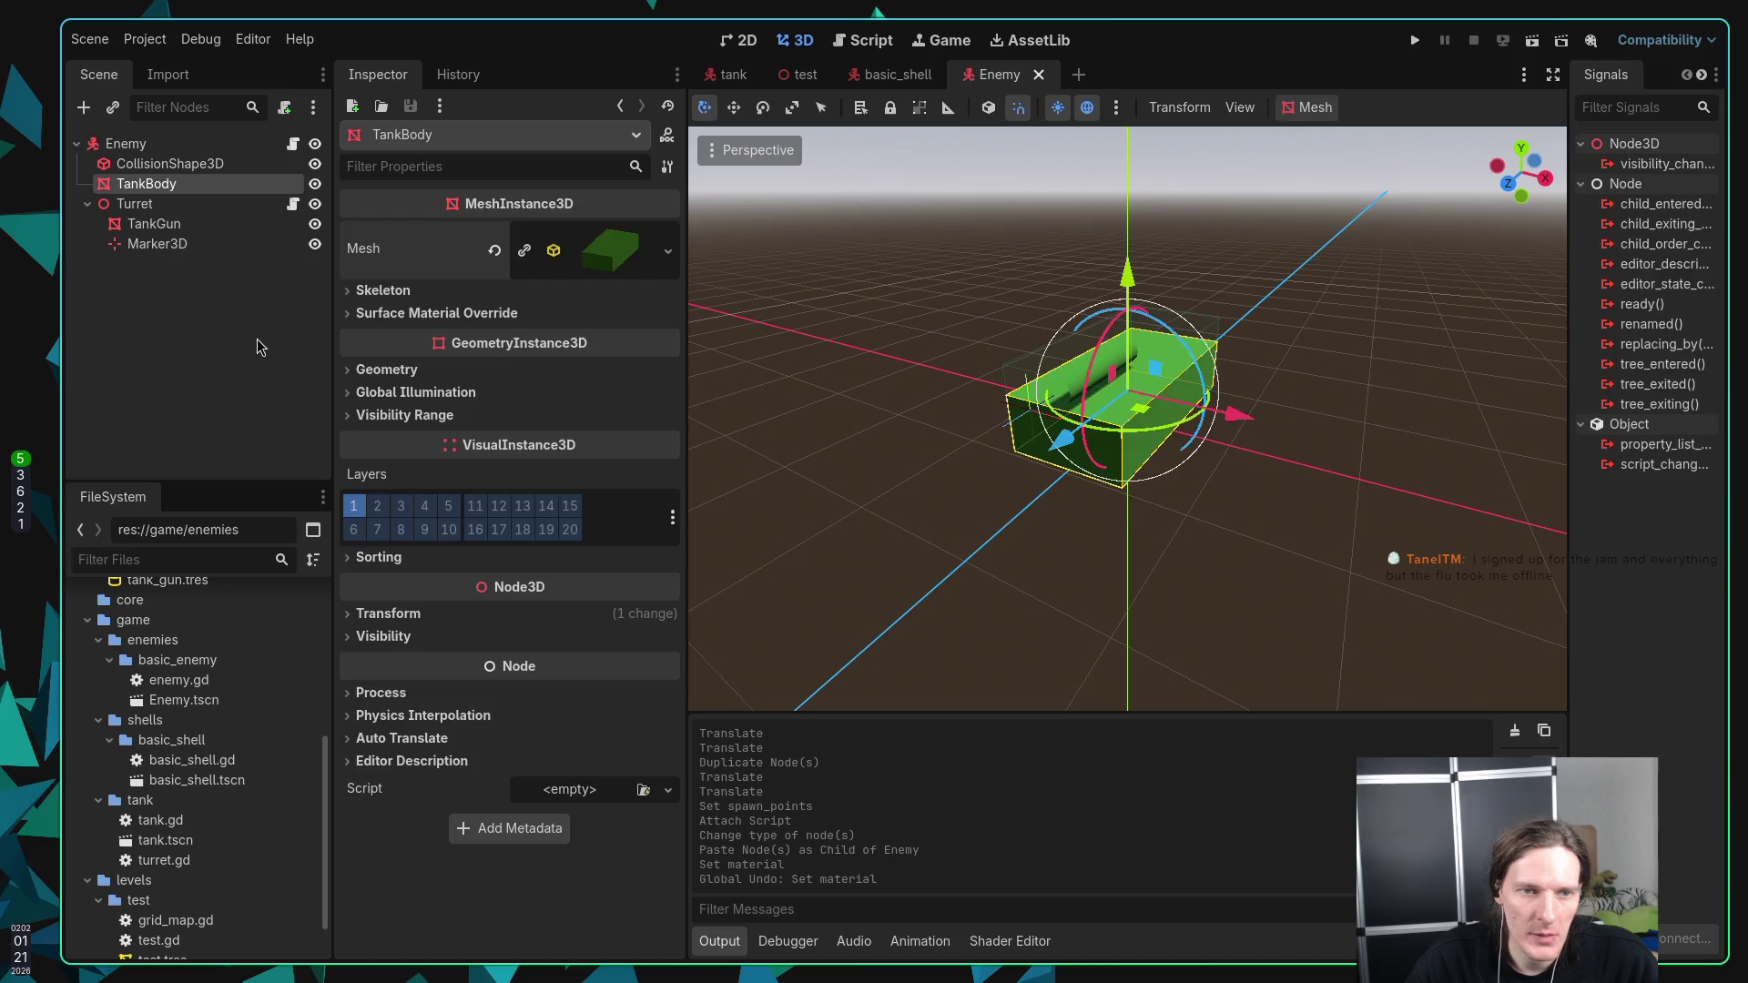
{"action": "left_click", "coordinate": [259, 346]}
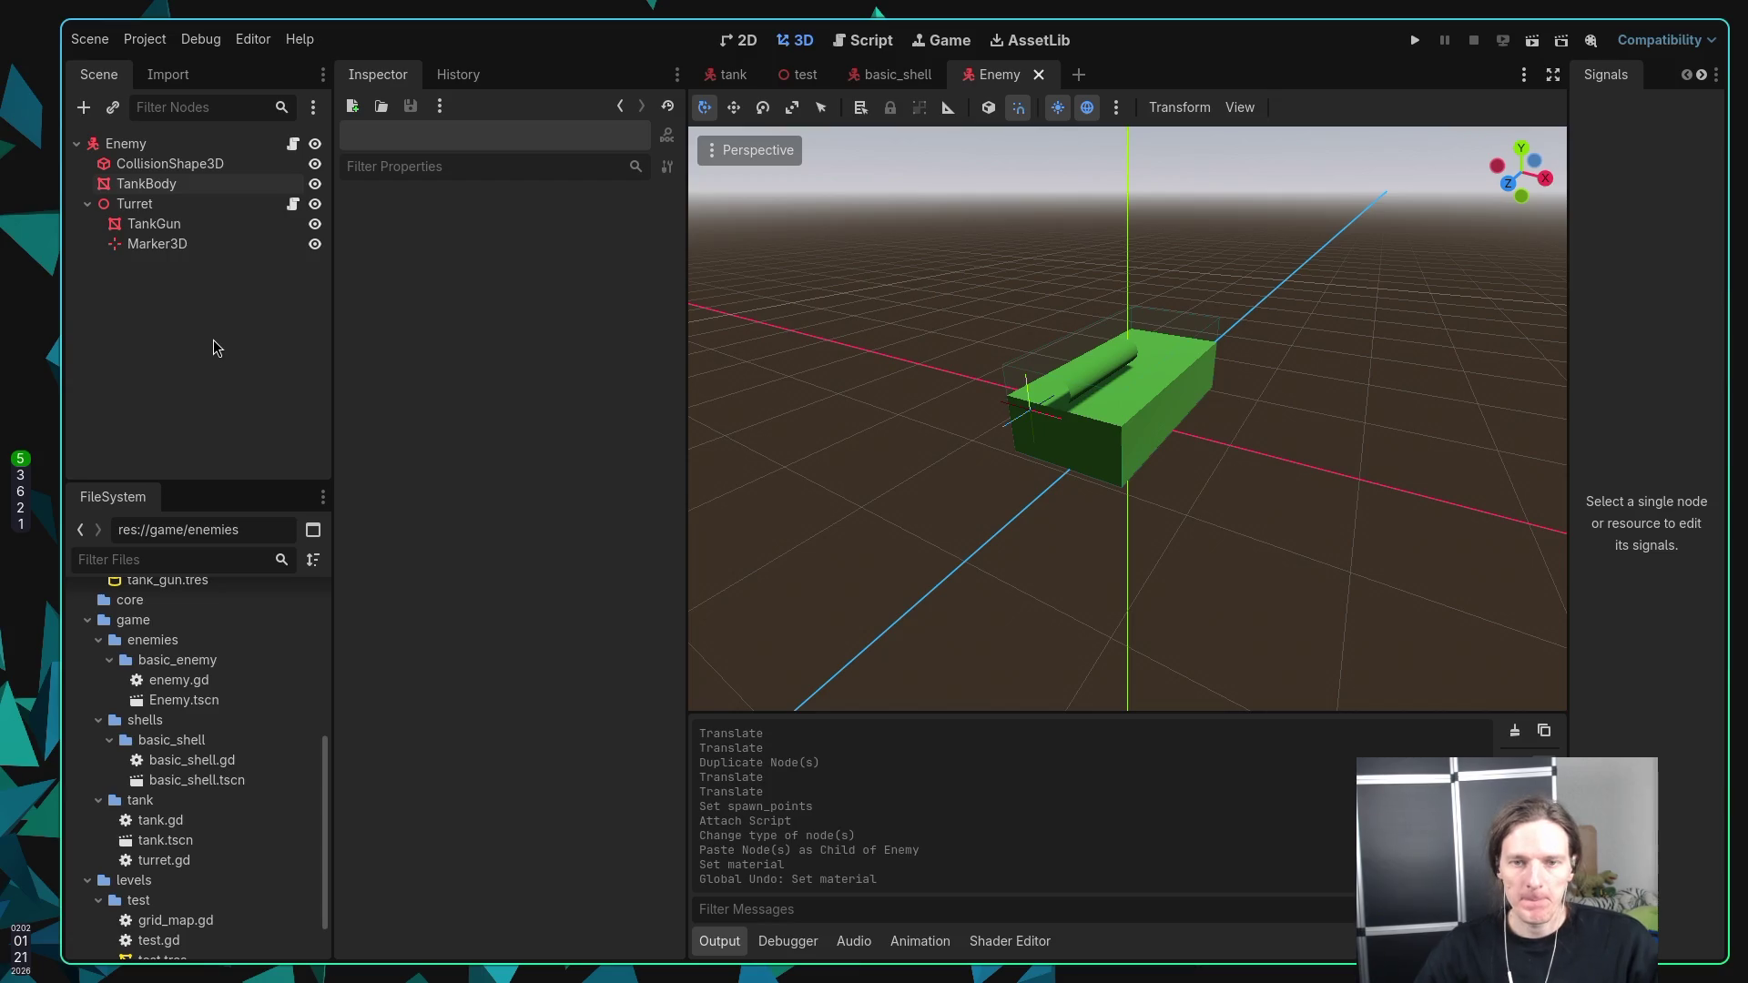
{"action": "key", "text": "super+2"}
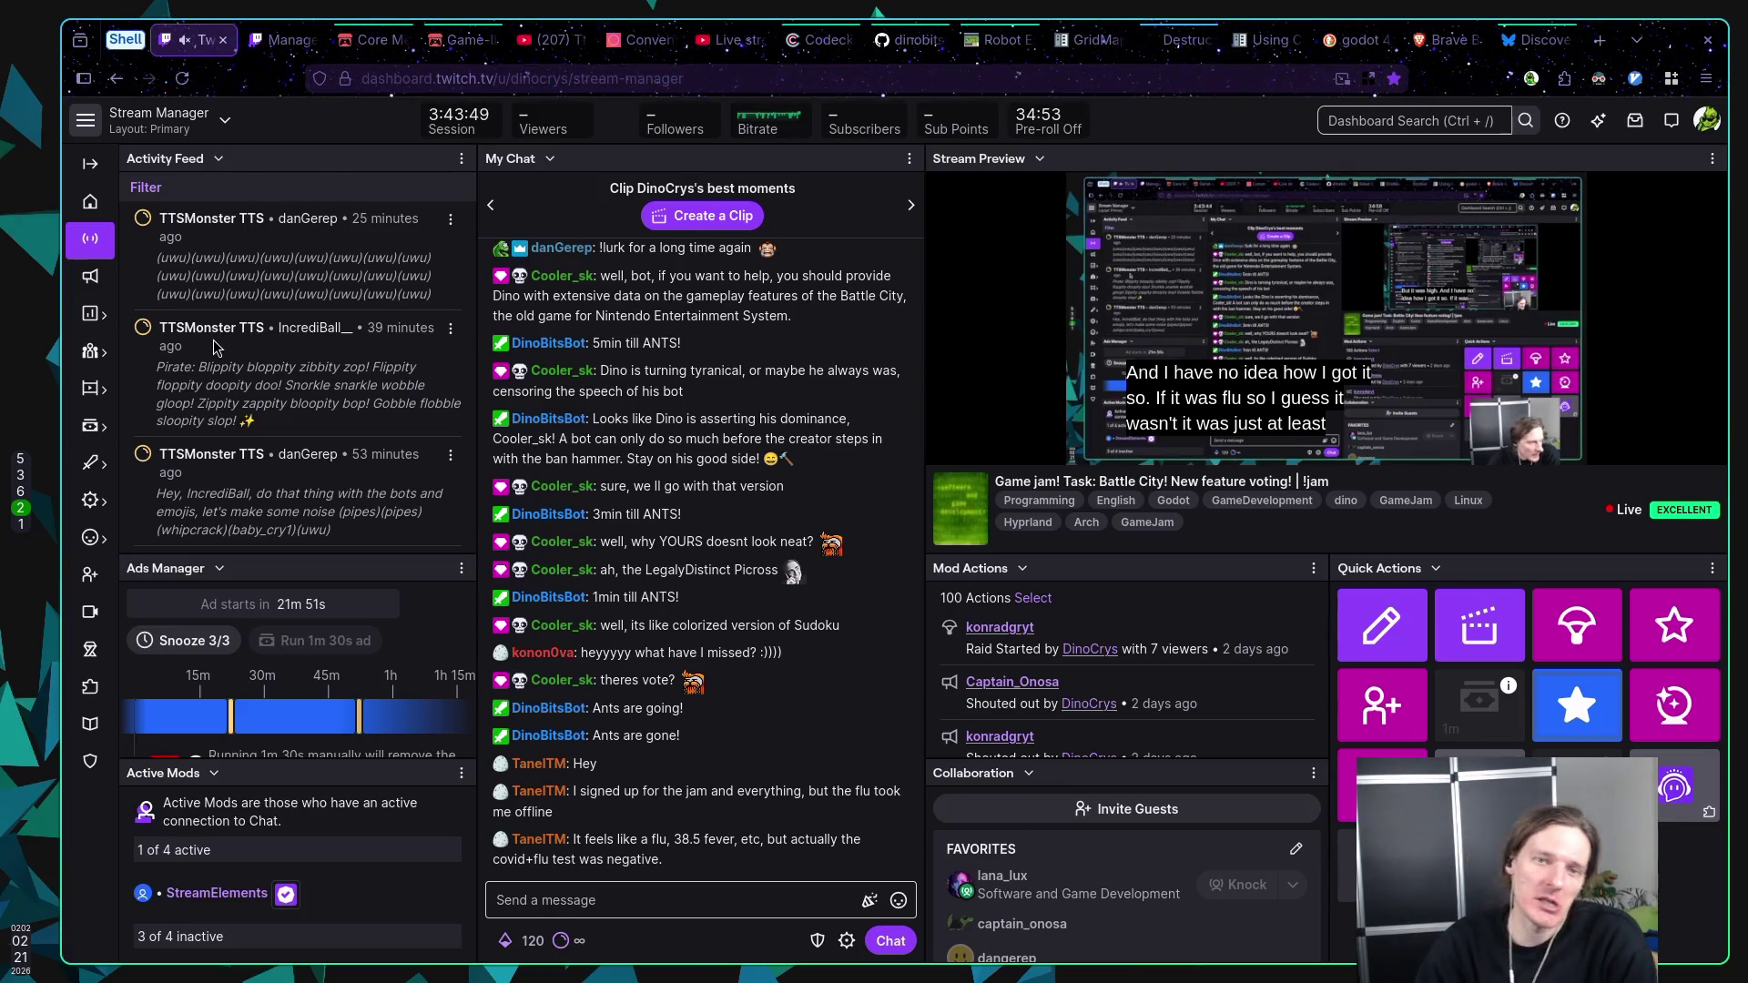
Step: Open the jam's edit page from the itch.io jam tab and scroll to the optional features
{"action": "left_click", "coordinate": [379, 42]}
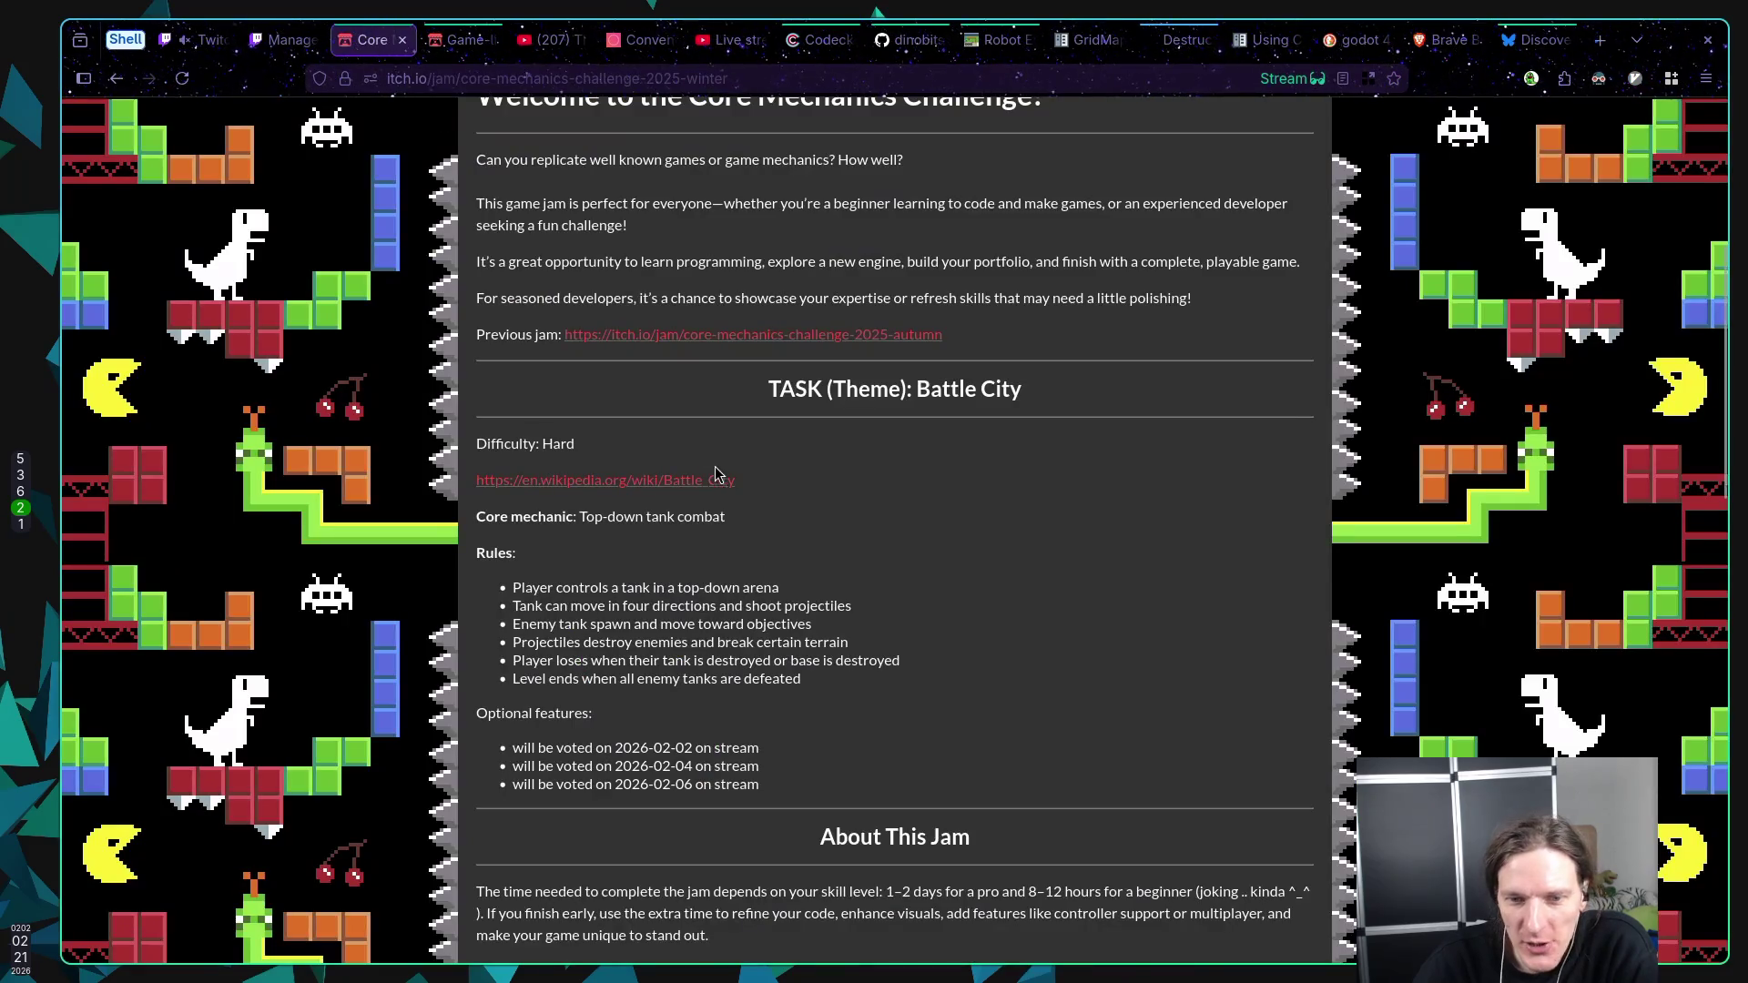
{"action": "scroll", "coordinate": [865, 484], "scroll_direction": "up", "scroll_amount": 5}
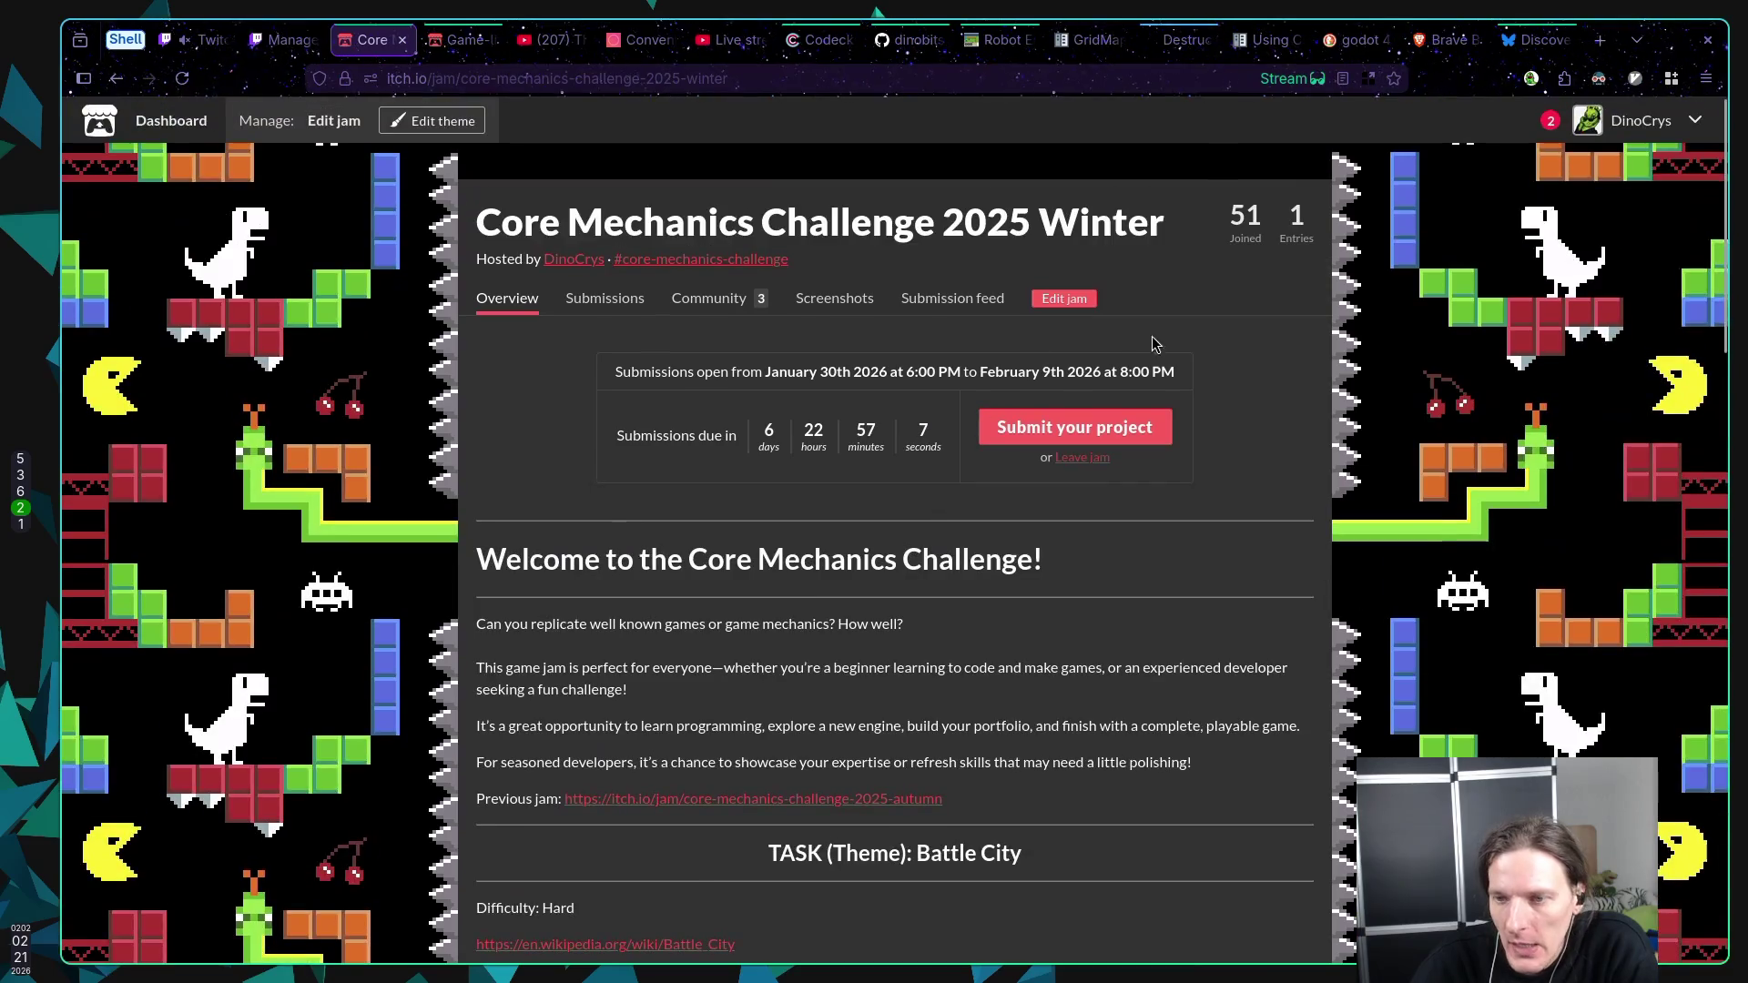
{"action": "left_click", "coordinate": [1065, 300]}
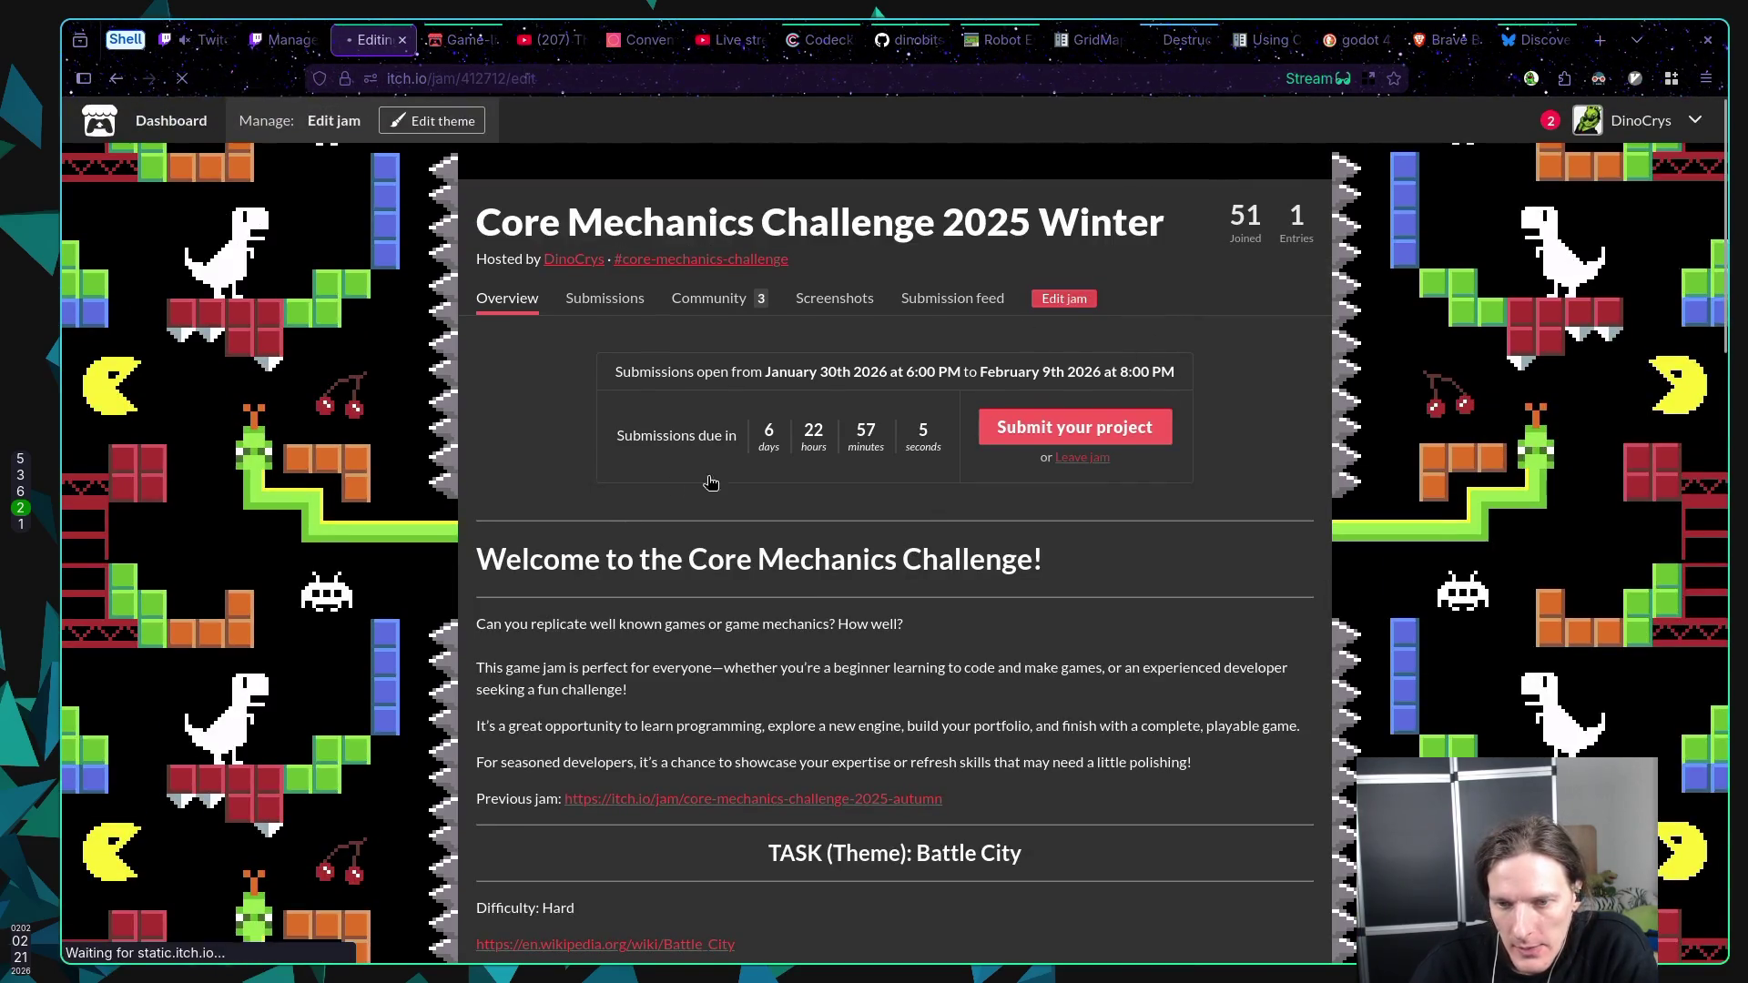
{"action": "scroll", "coordinate": [665, 492], "scroll_direction": "down", "scroll_amount": 4}
{"action": "scroll", "coordinate": [664, 505], "scroll_direction": "down", "scroll_amount": 10}
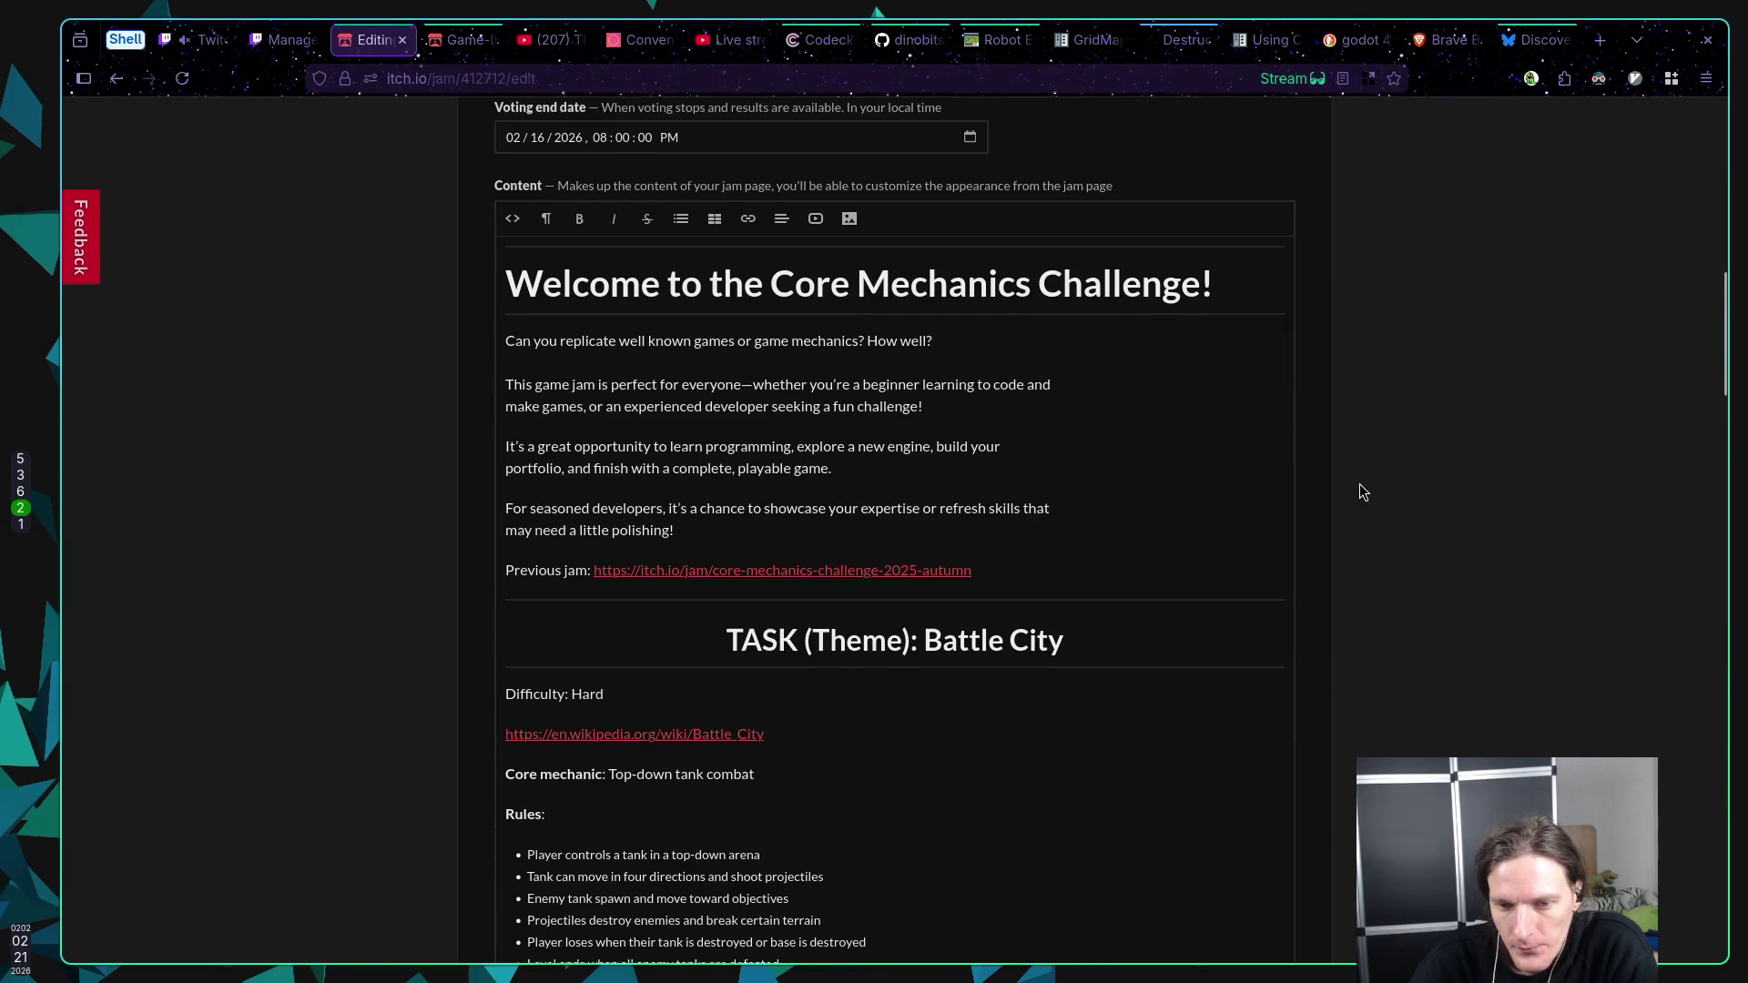
Step: Replace the first optional feature with '(medium) Difficulty modes - Easy, Medium, Hard etc.' and start a new bullet
{"action": "left_click_drag", "start_coordinate": [529, 674], "coordinate": [740, 674]}
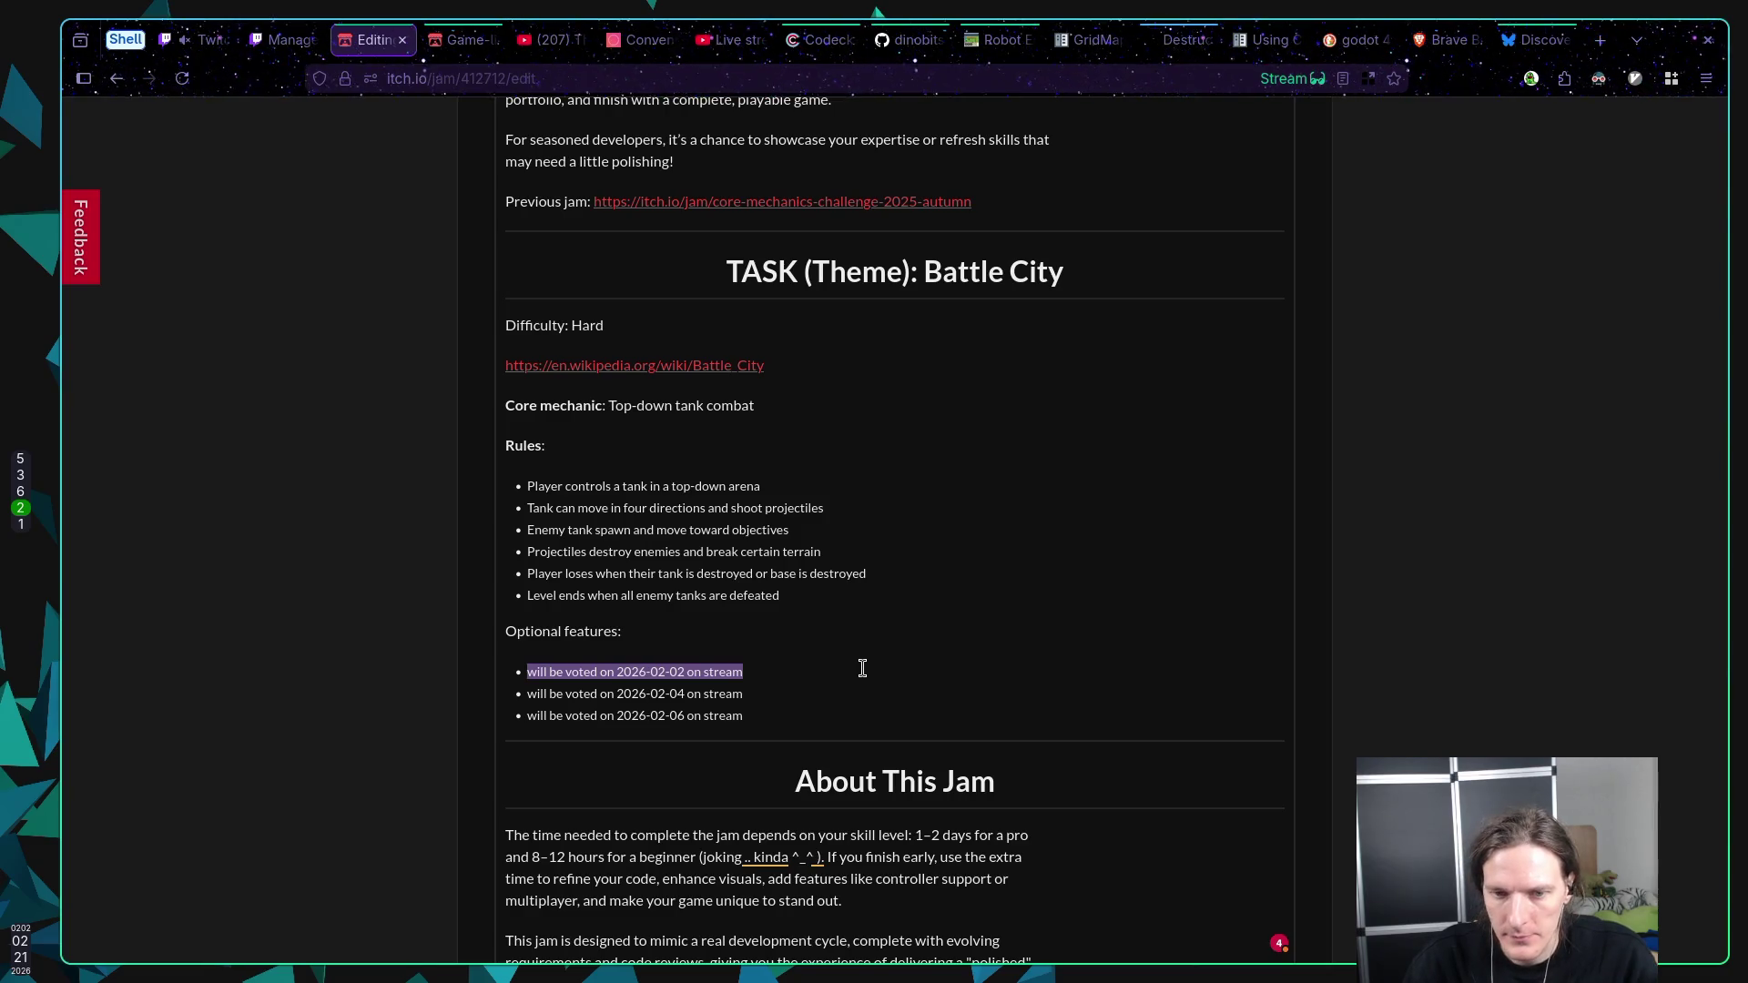
{"action": "key", "text": "BackSpace"}
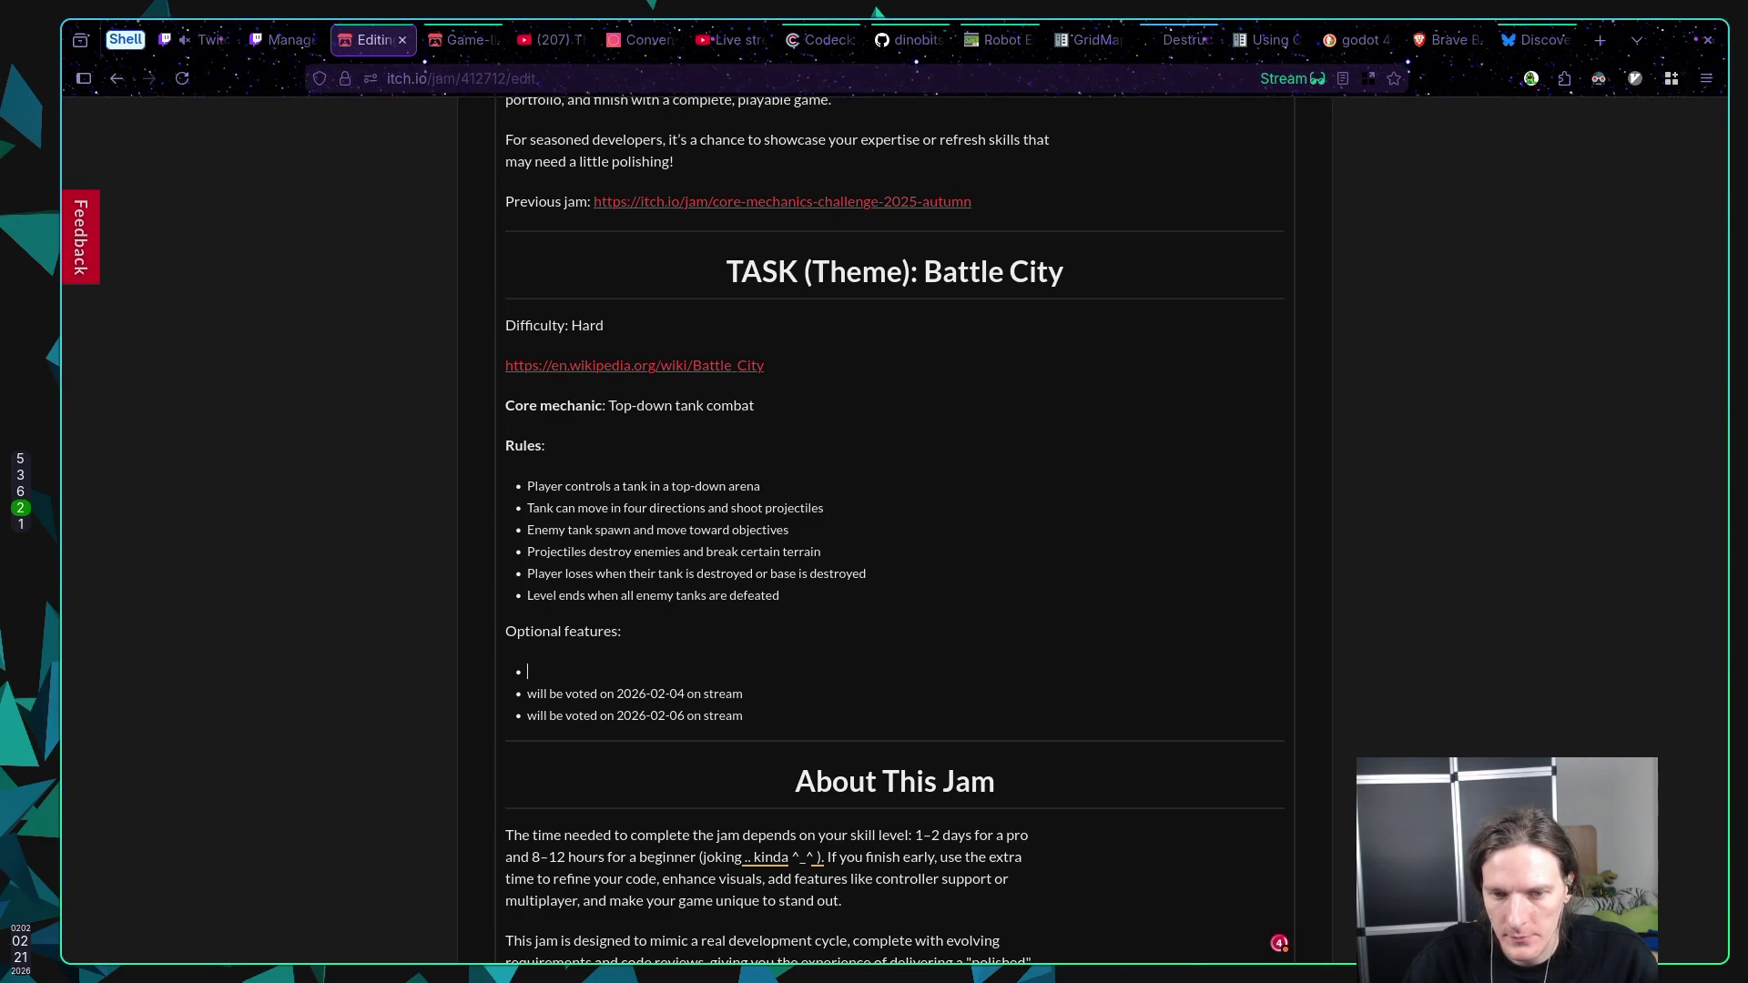
{"action": "type", "text": "(medium)"}
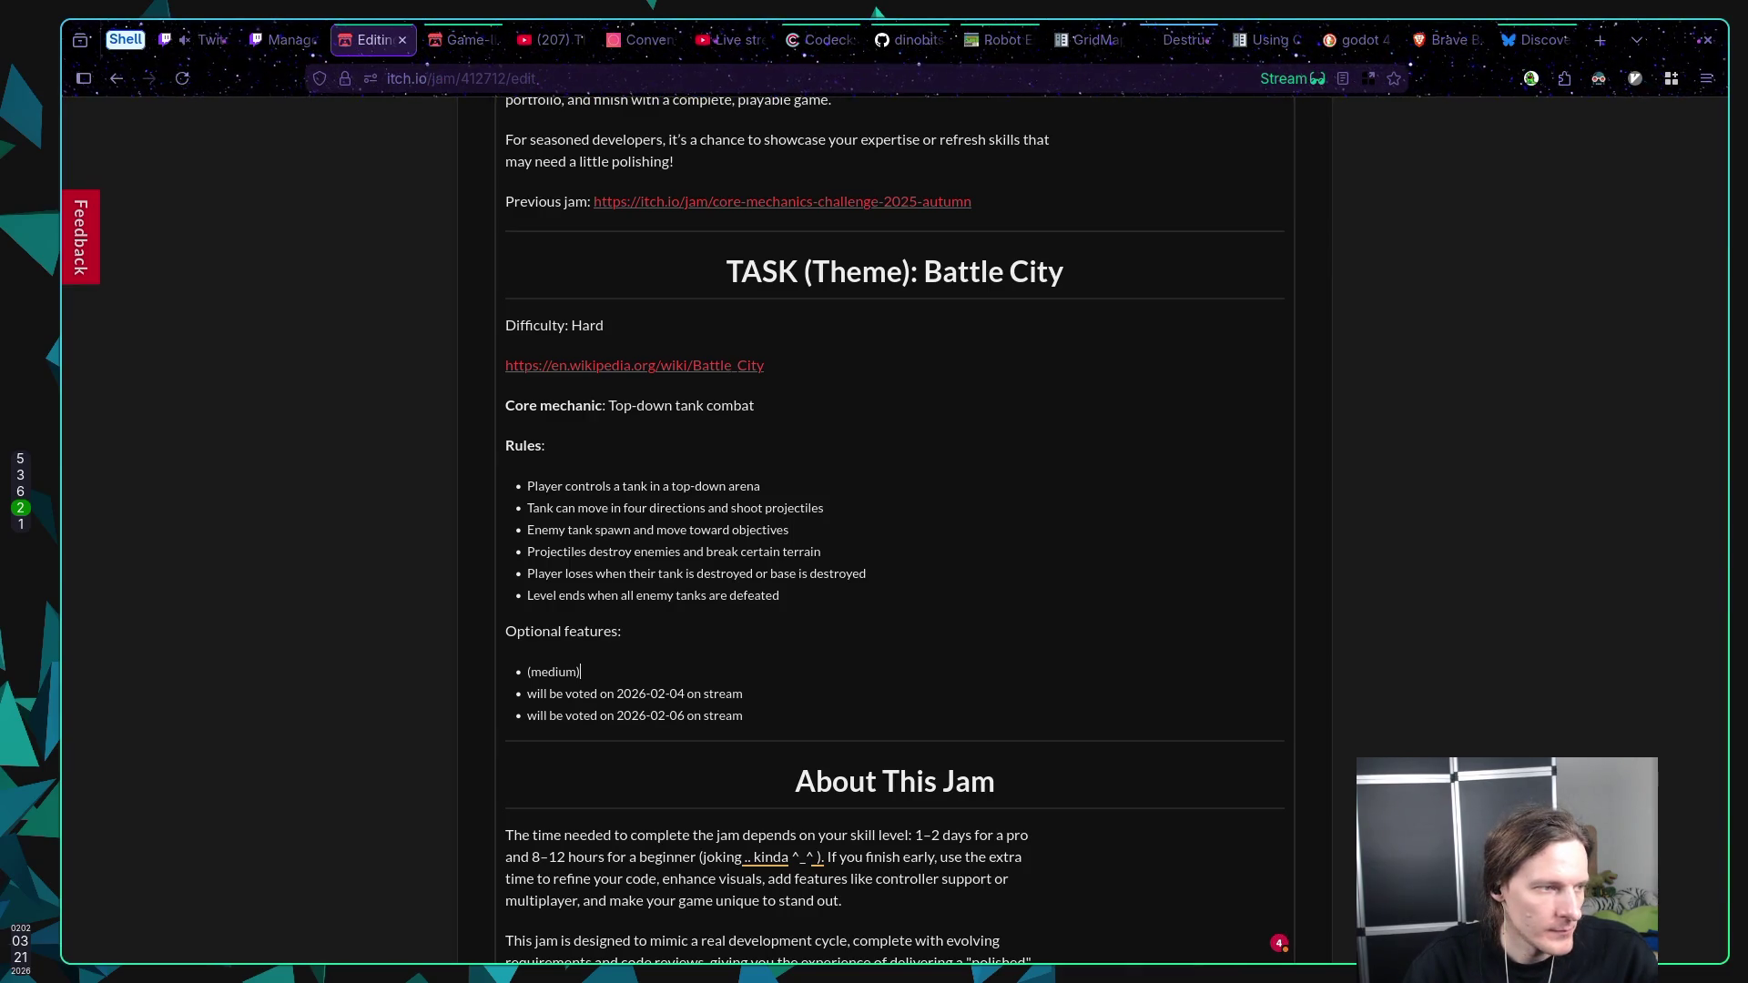
{"action": "type", "text": " Diff"}
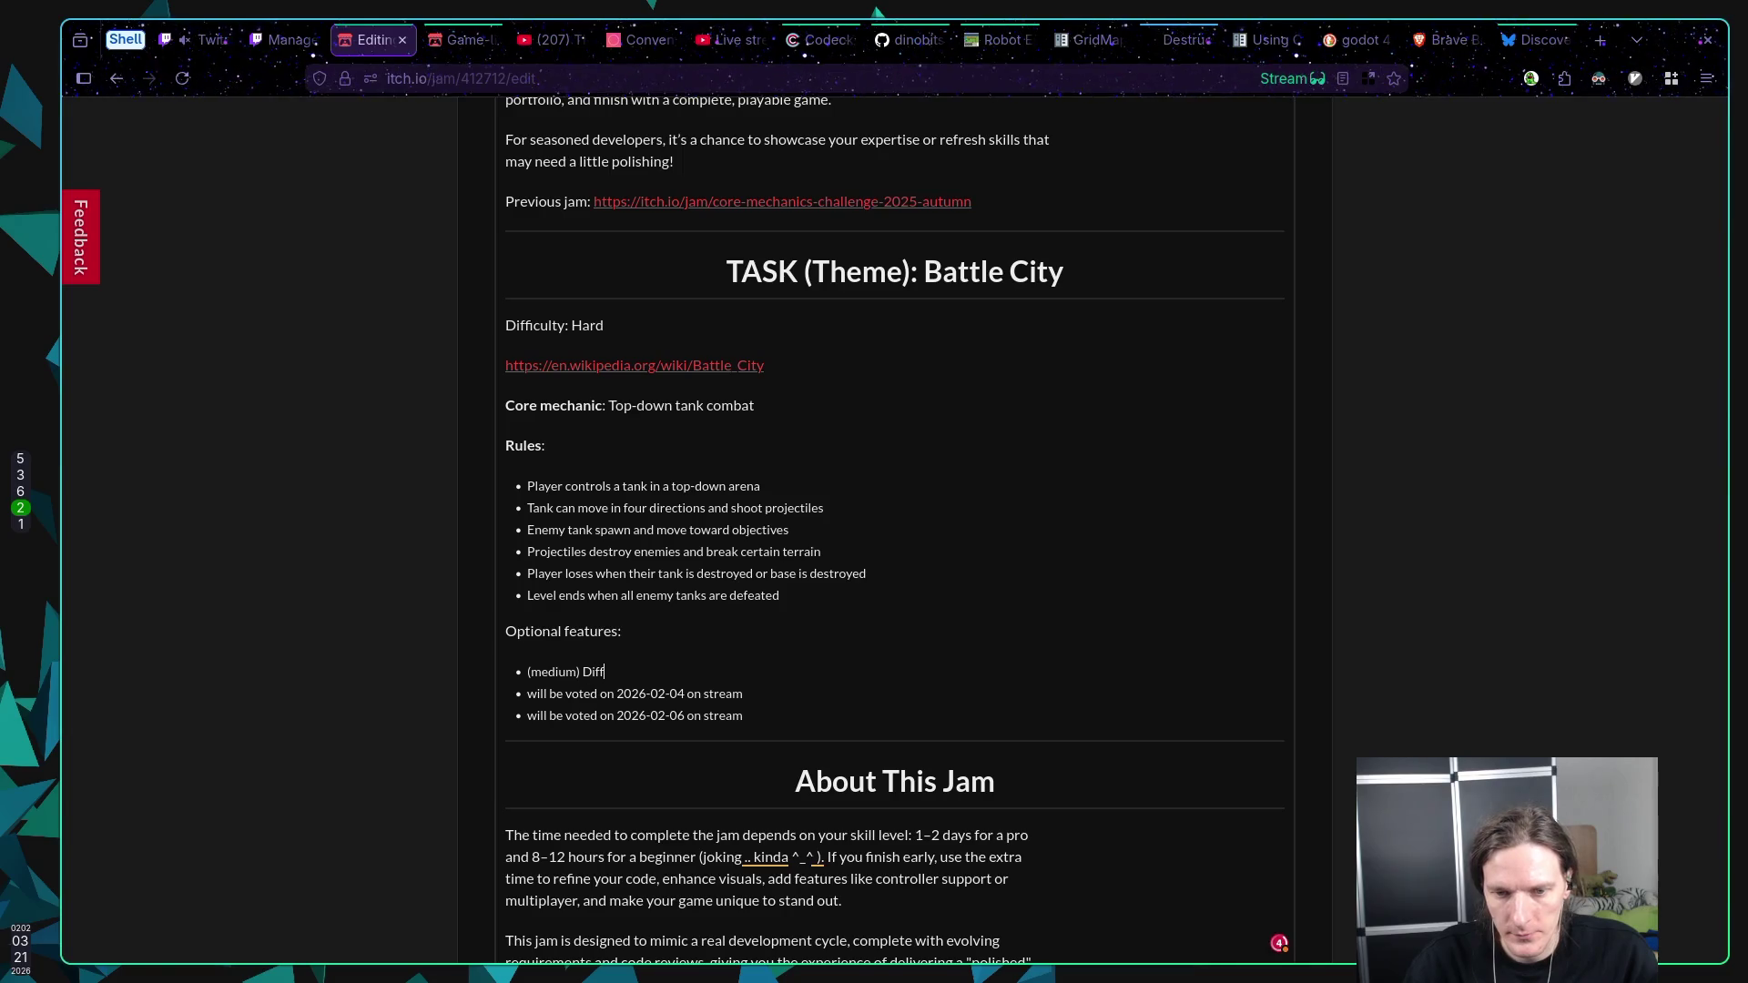
{"action": "type", "text": "iculty"}
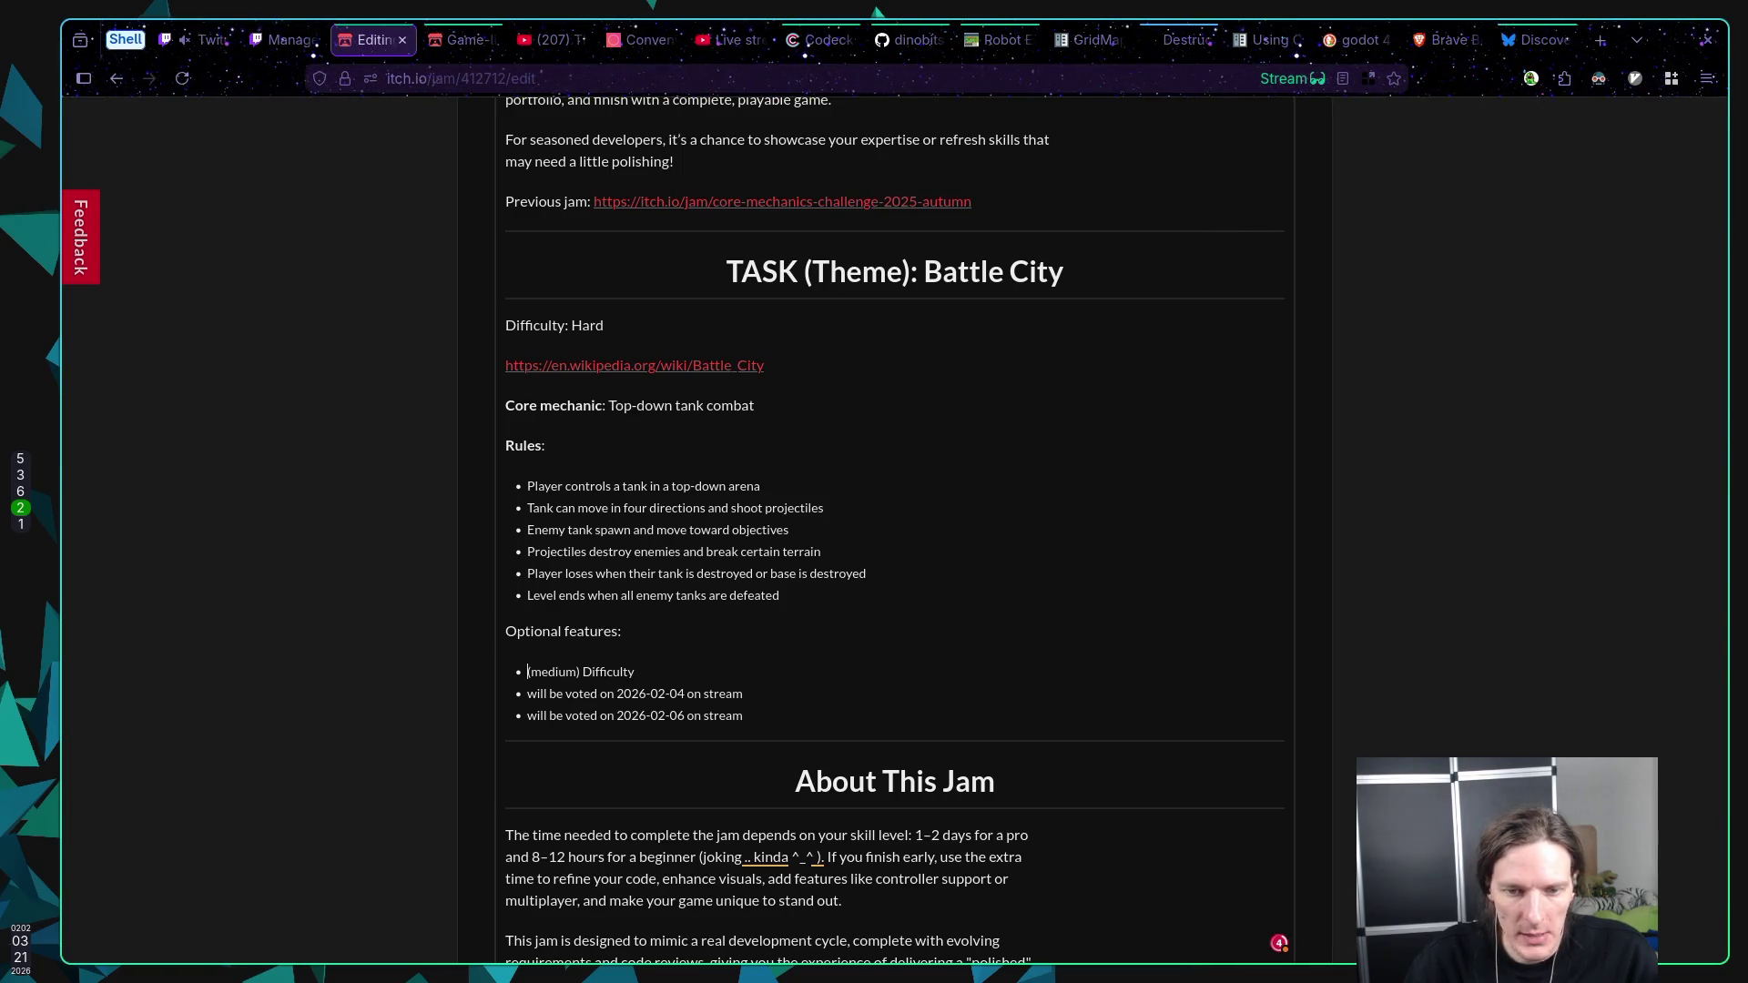
{"action": "type", "text": " modes"}
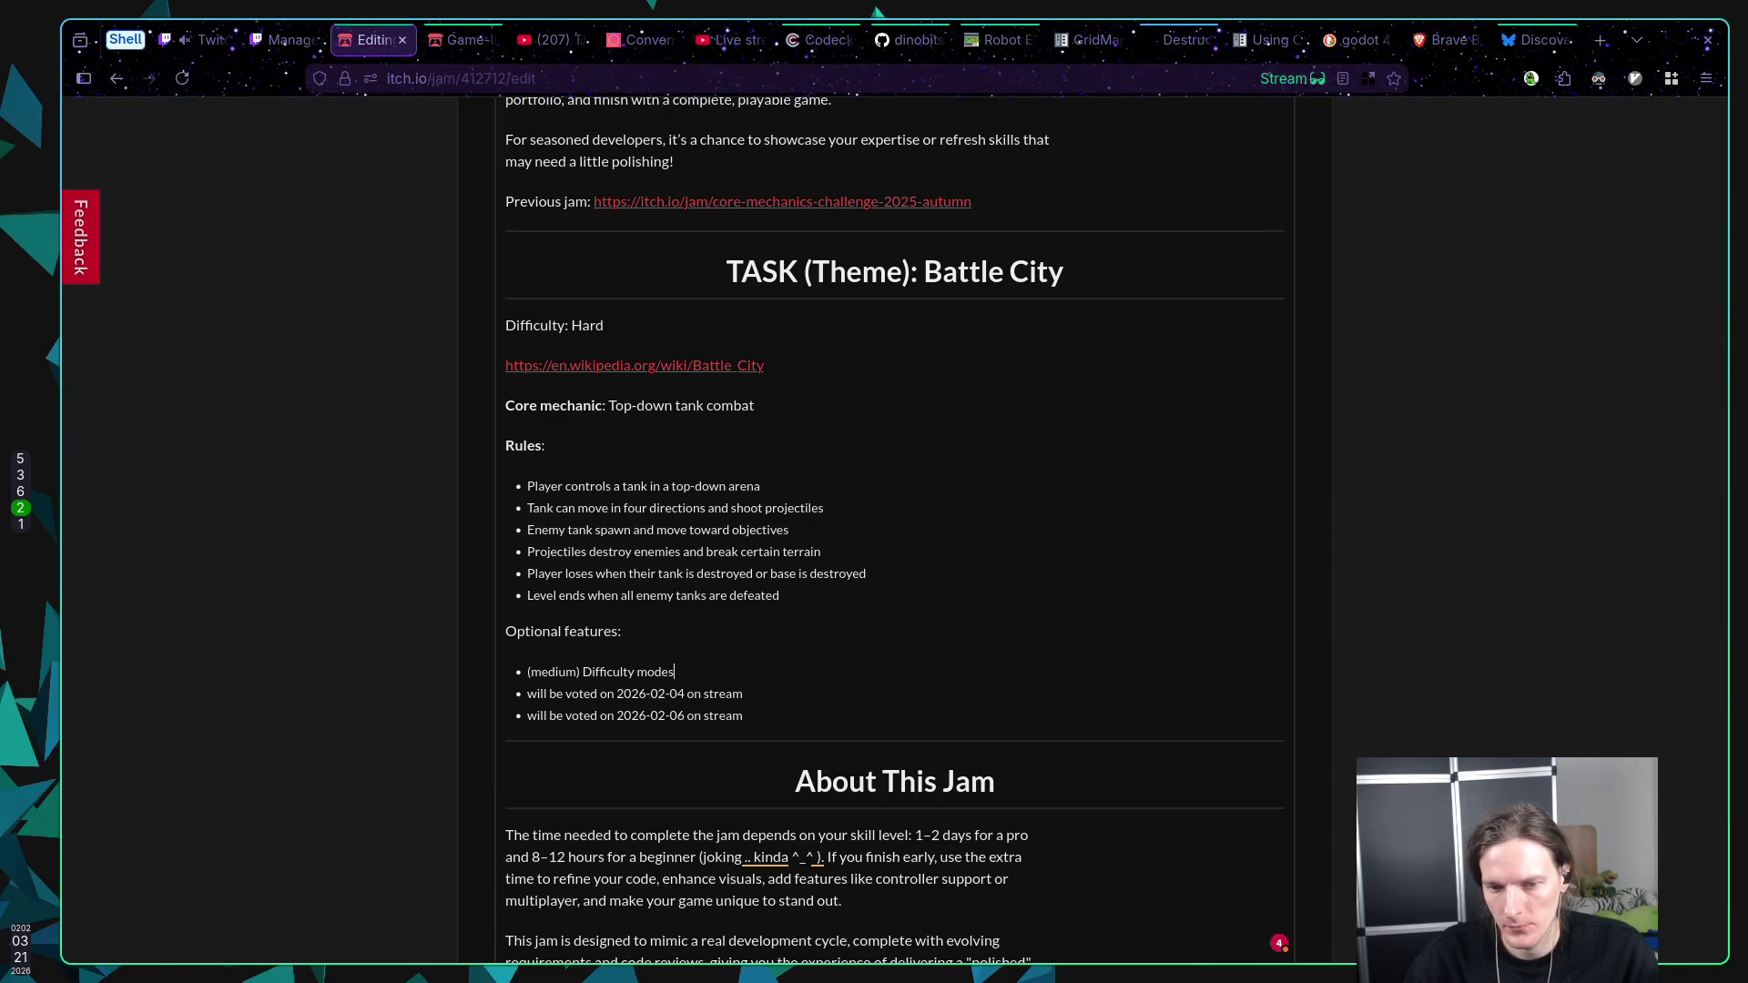
{"action": "type", "text": " - m"}
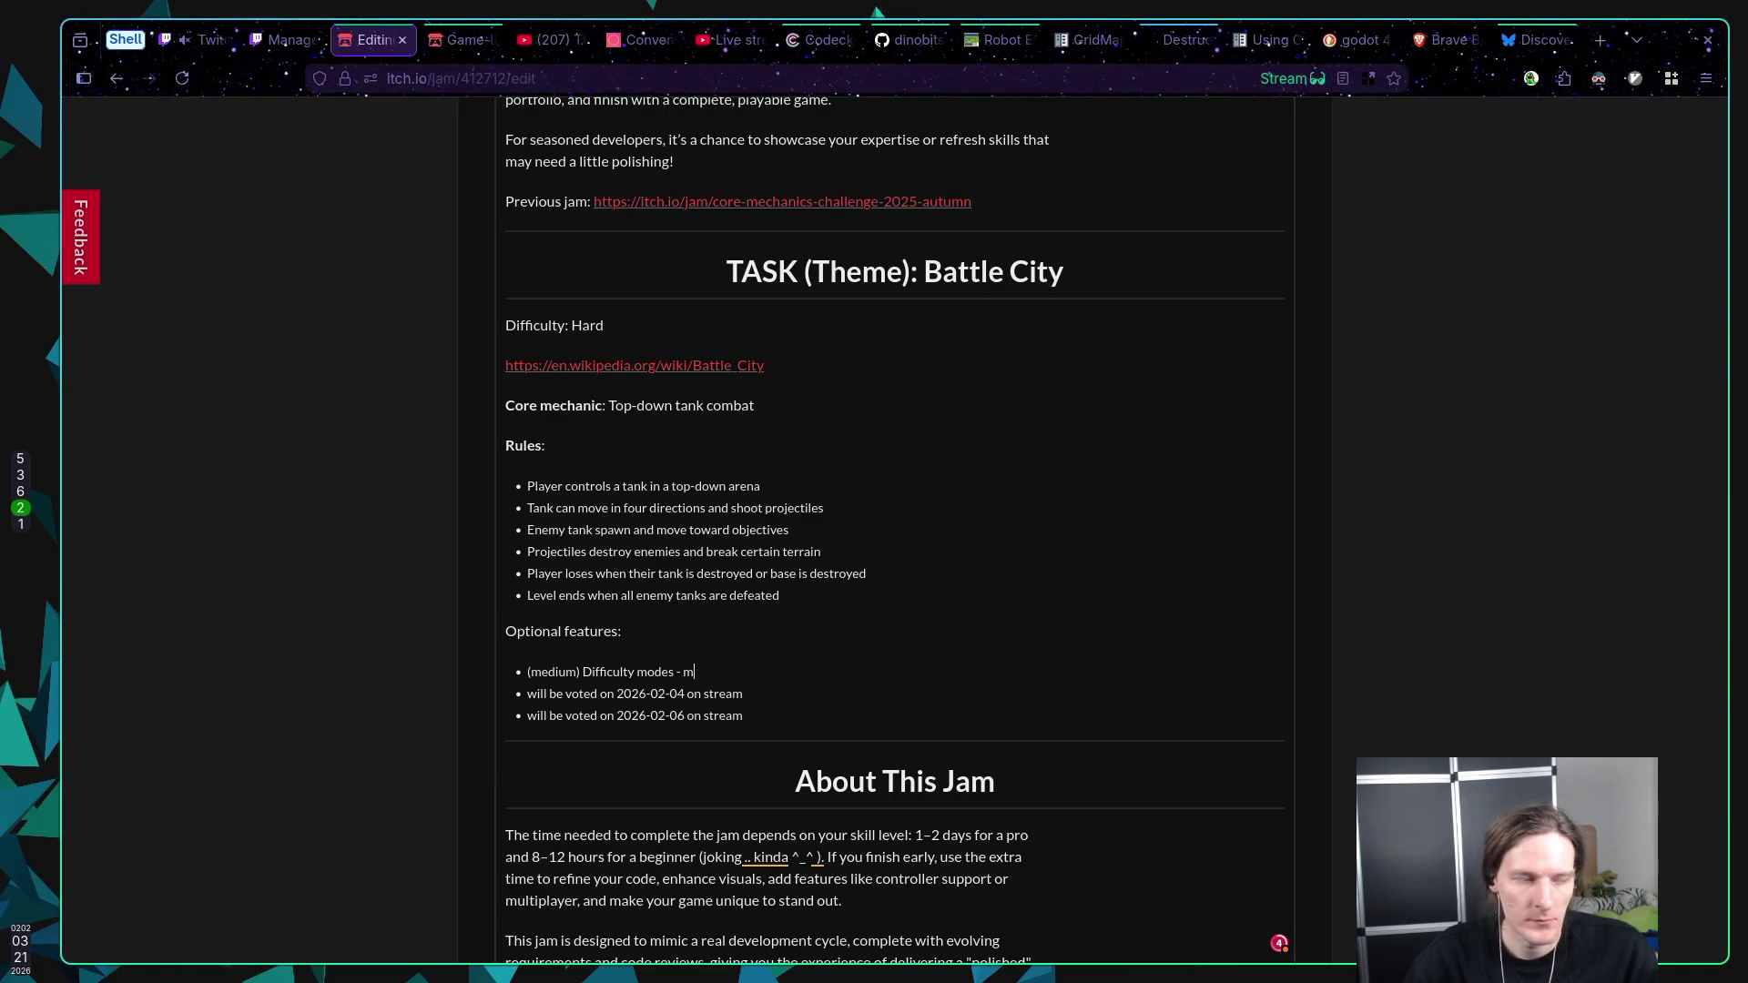
{"action": "key", "text": "BackSpace"}
{"action": "type", "text": "Easy,"}
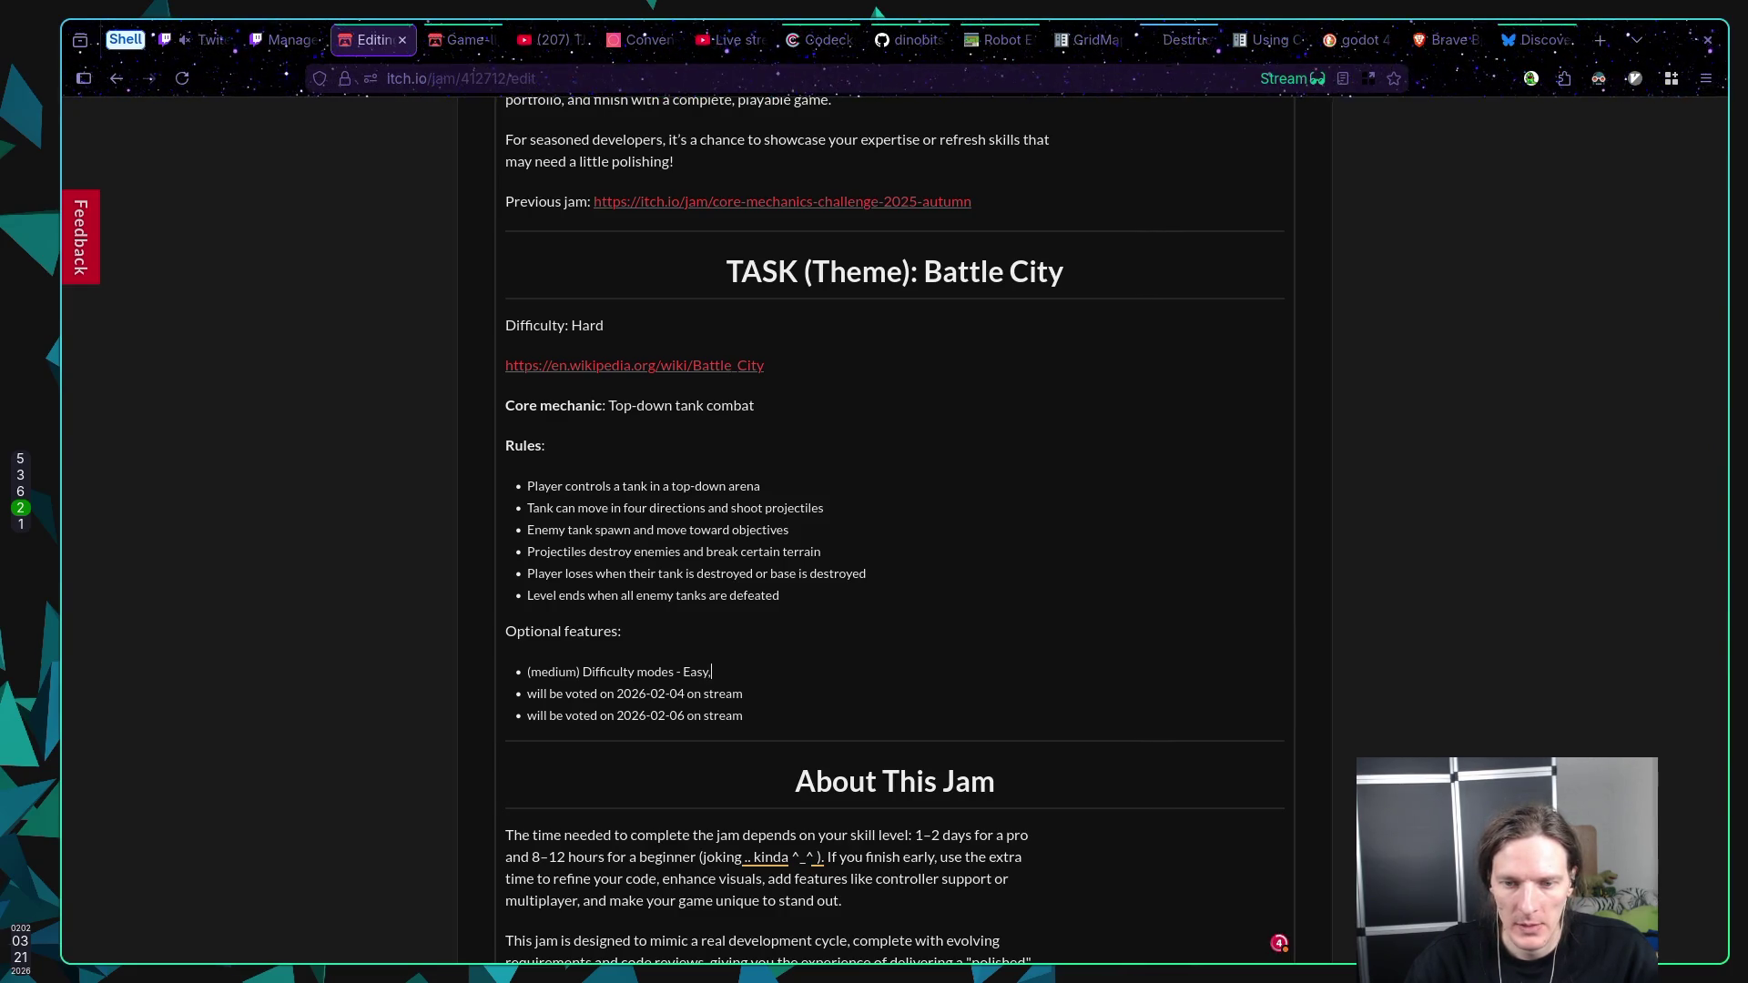
{"action": "type", "text": " Med"}
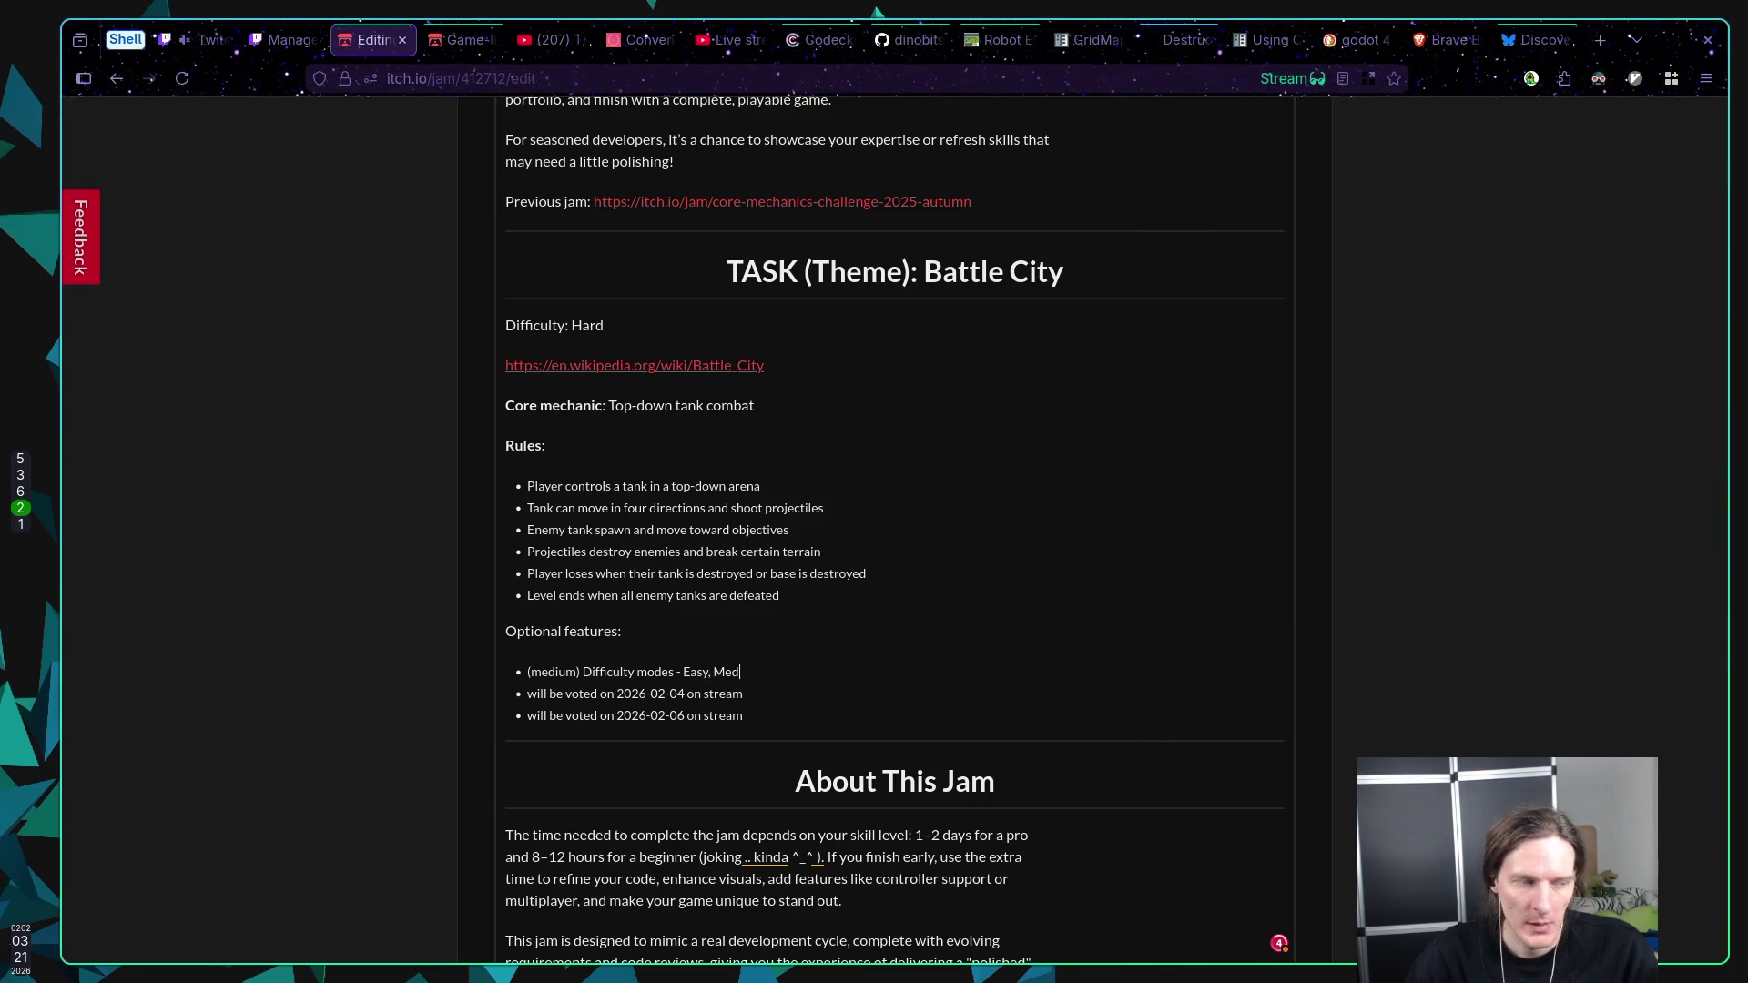
{"action": "type", "text": "ium, Hard etc."}
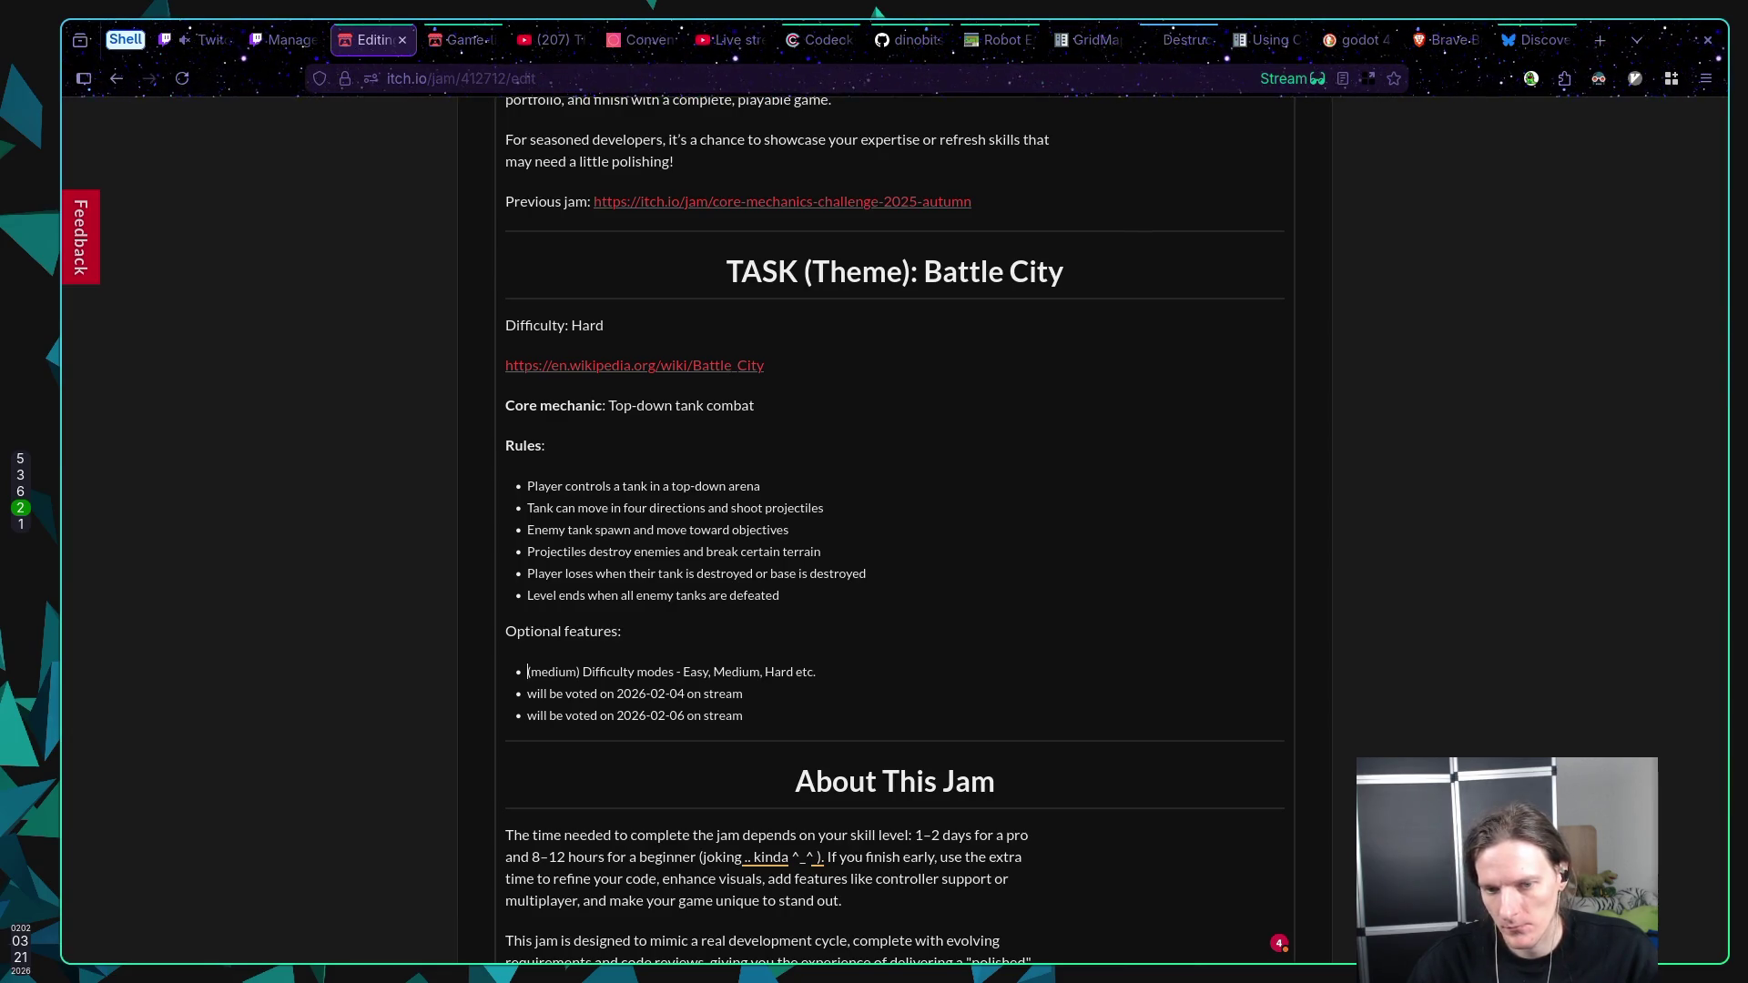
{"action": "key", "text": "Return"}
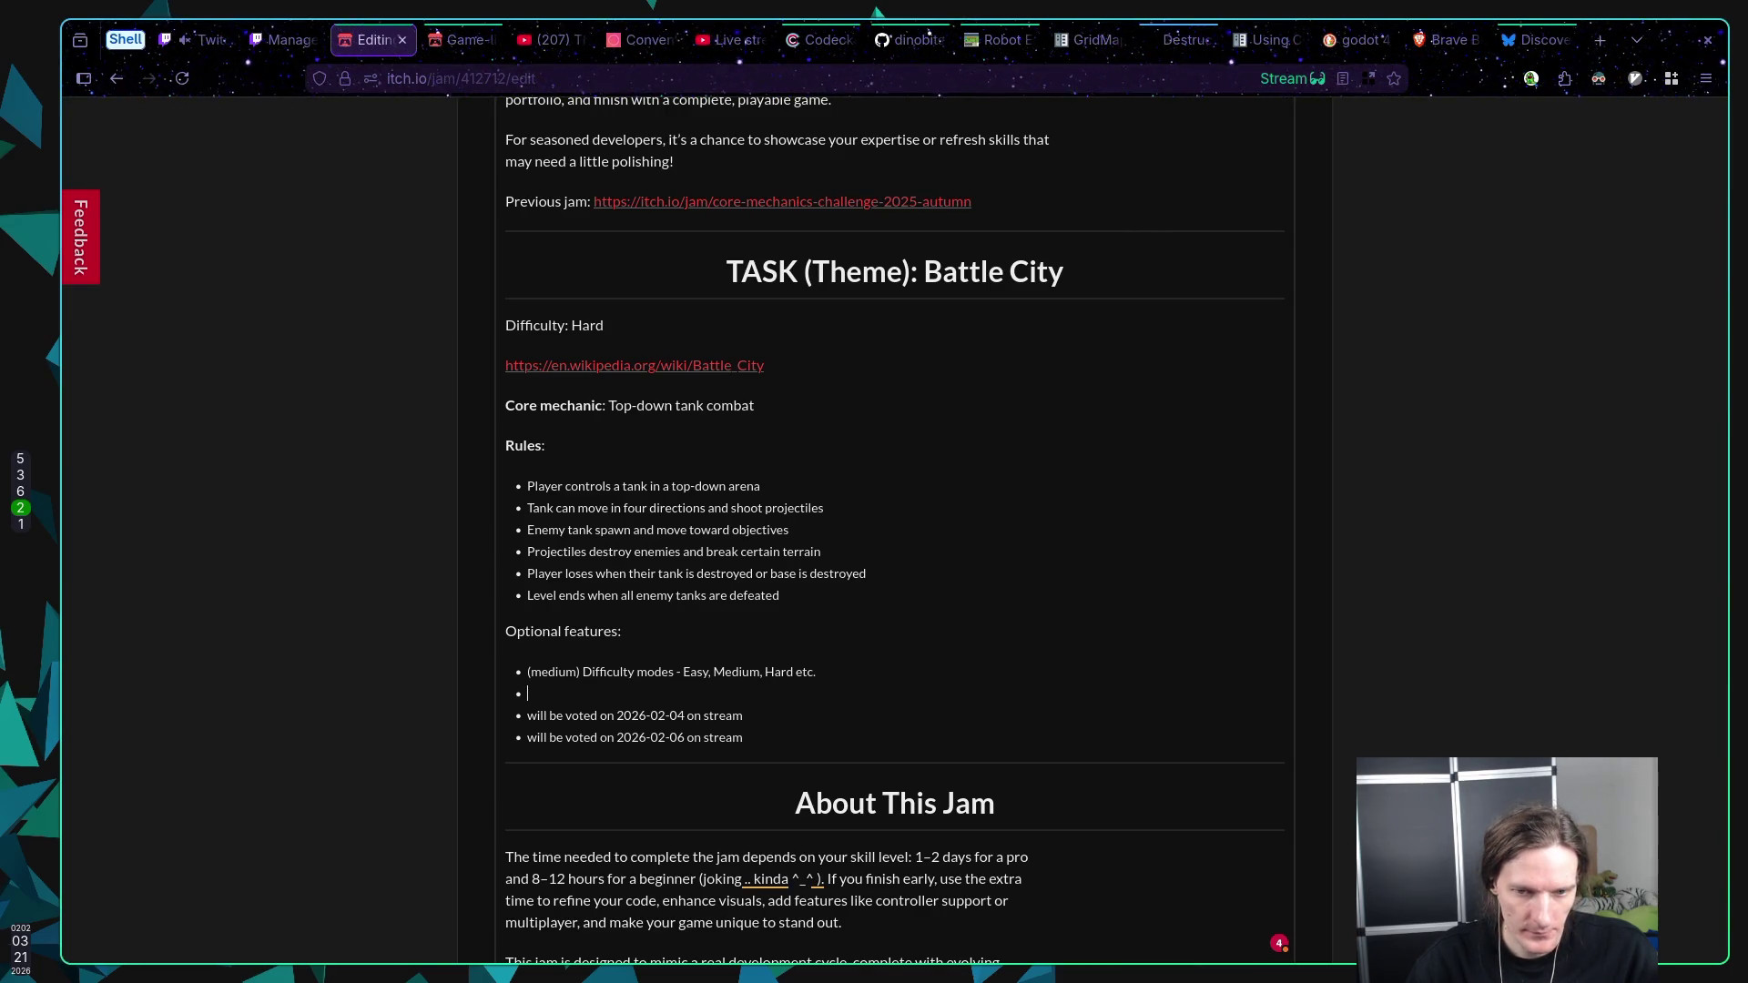
Step: Type the bullet '(medium) Boss Level - game must include at least one boss level with it's own goal/mechanic'
{"action": "type", "text": "(med"}
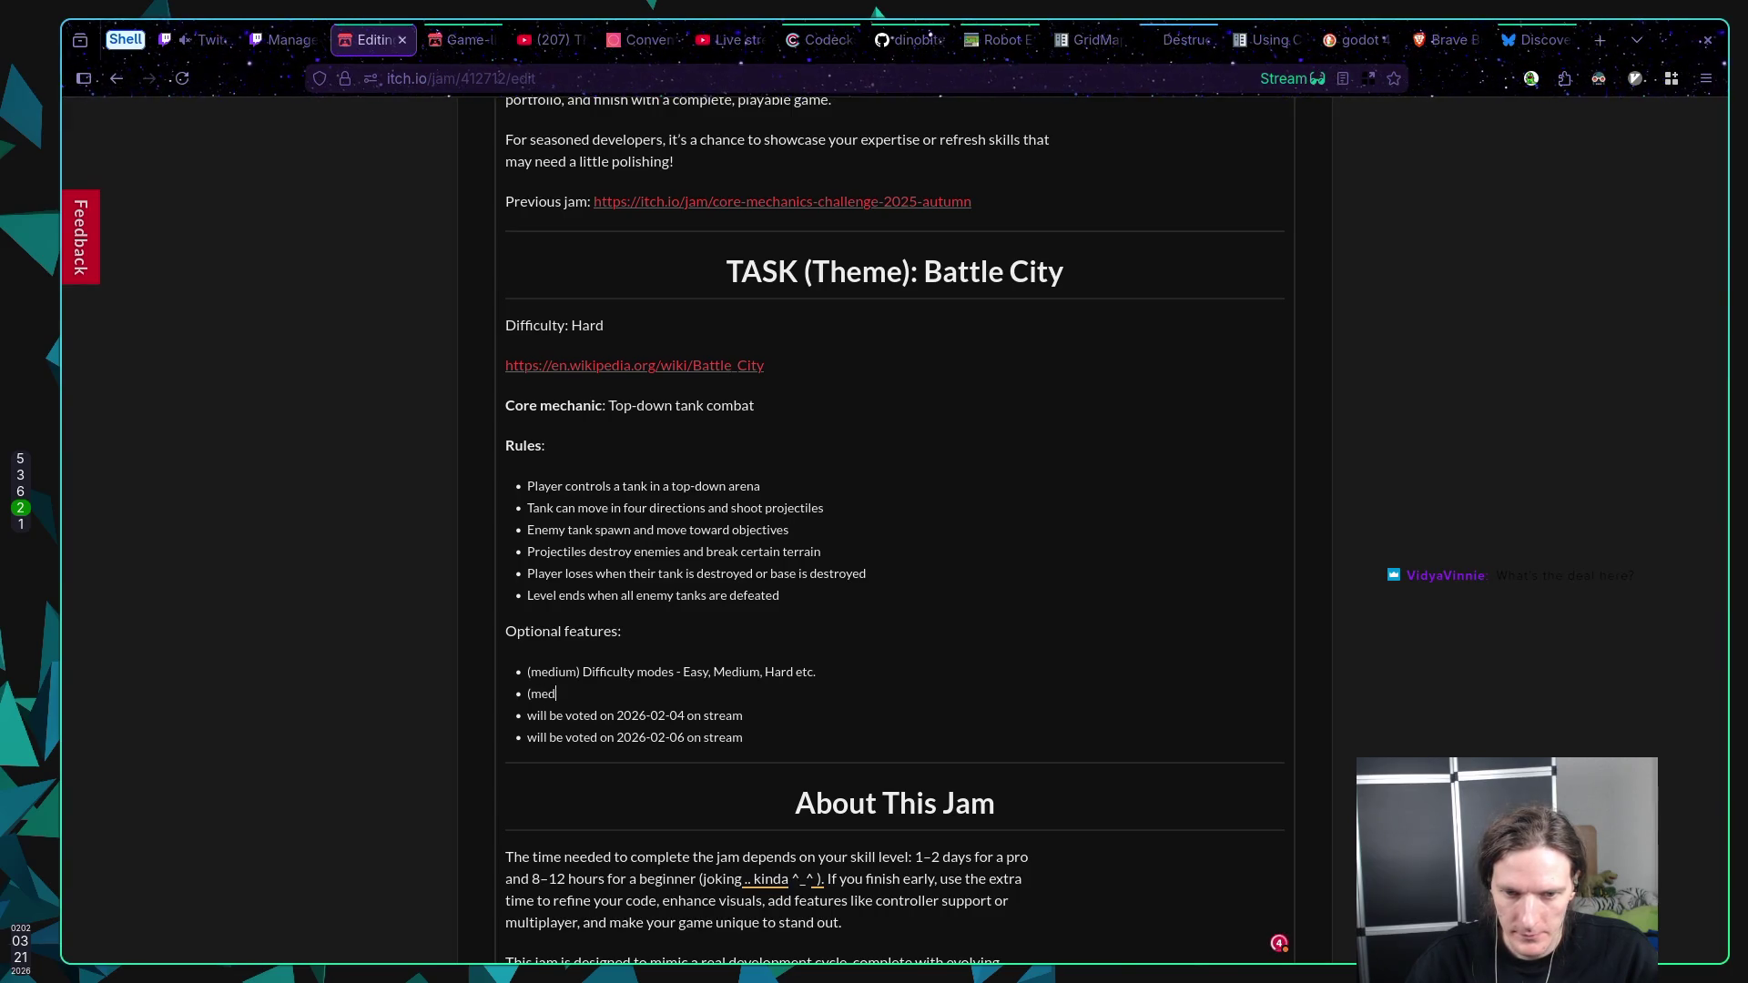
{"action": "type", "text": "ium)"}
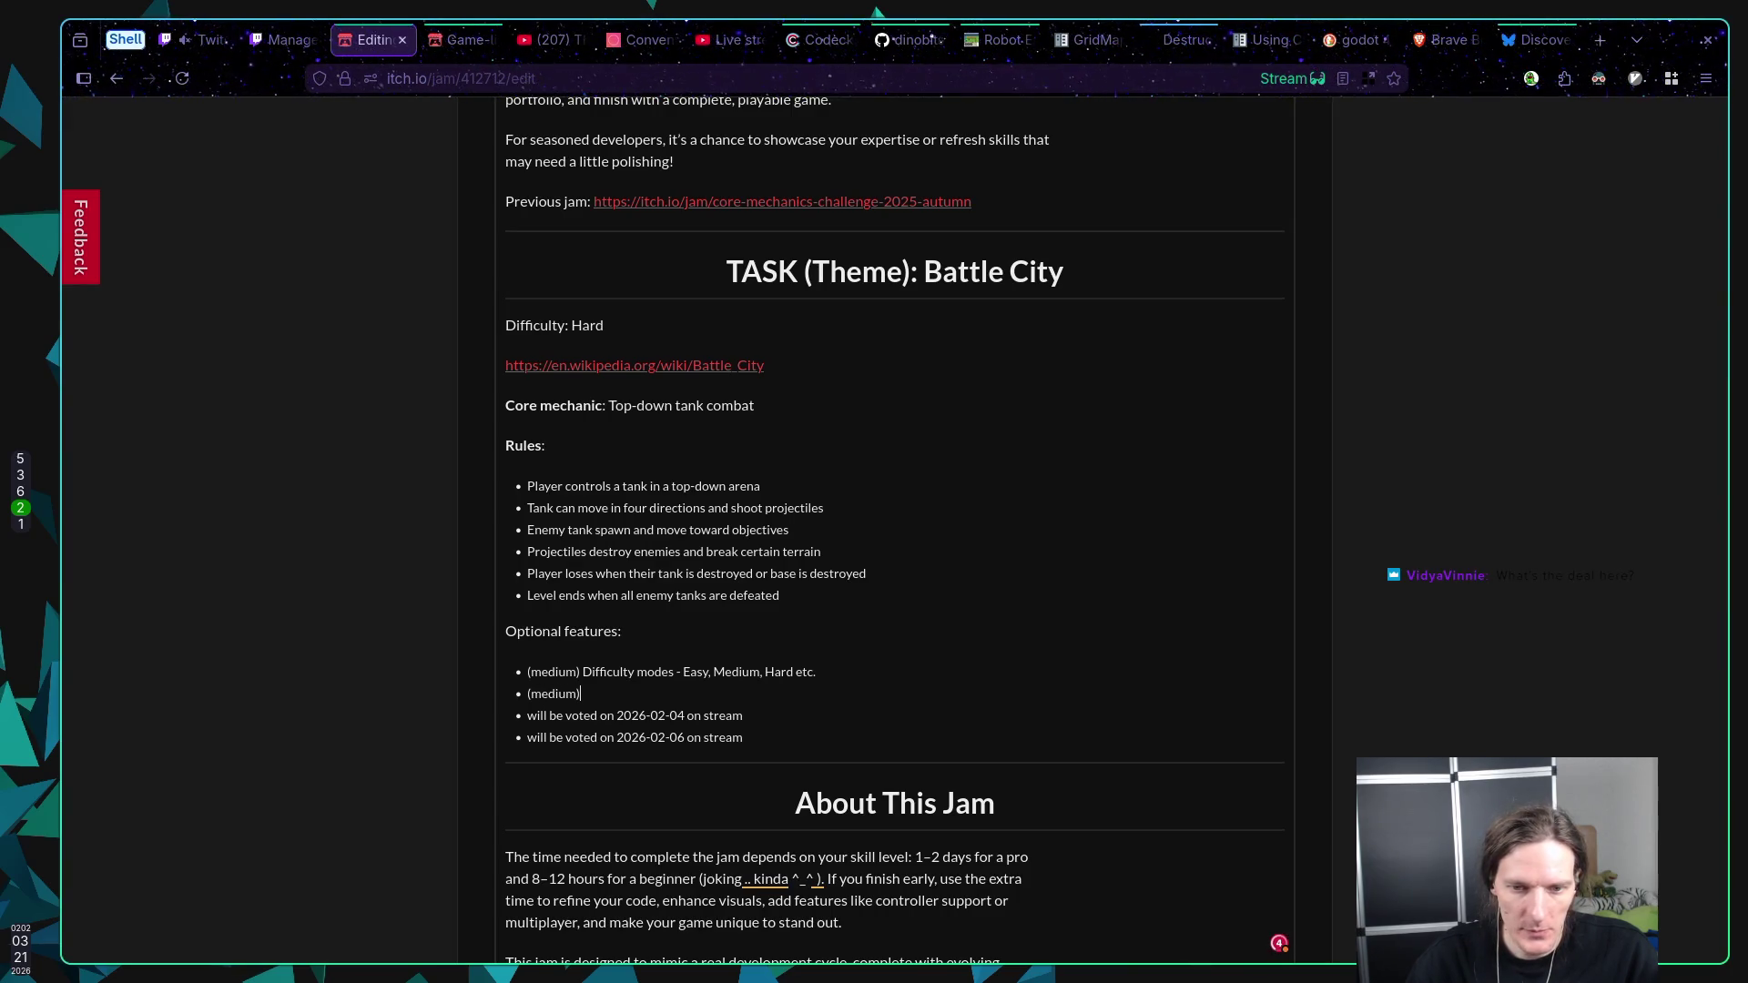
{"action": "type", "text": " Bo"}
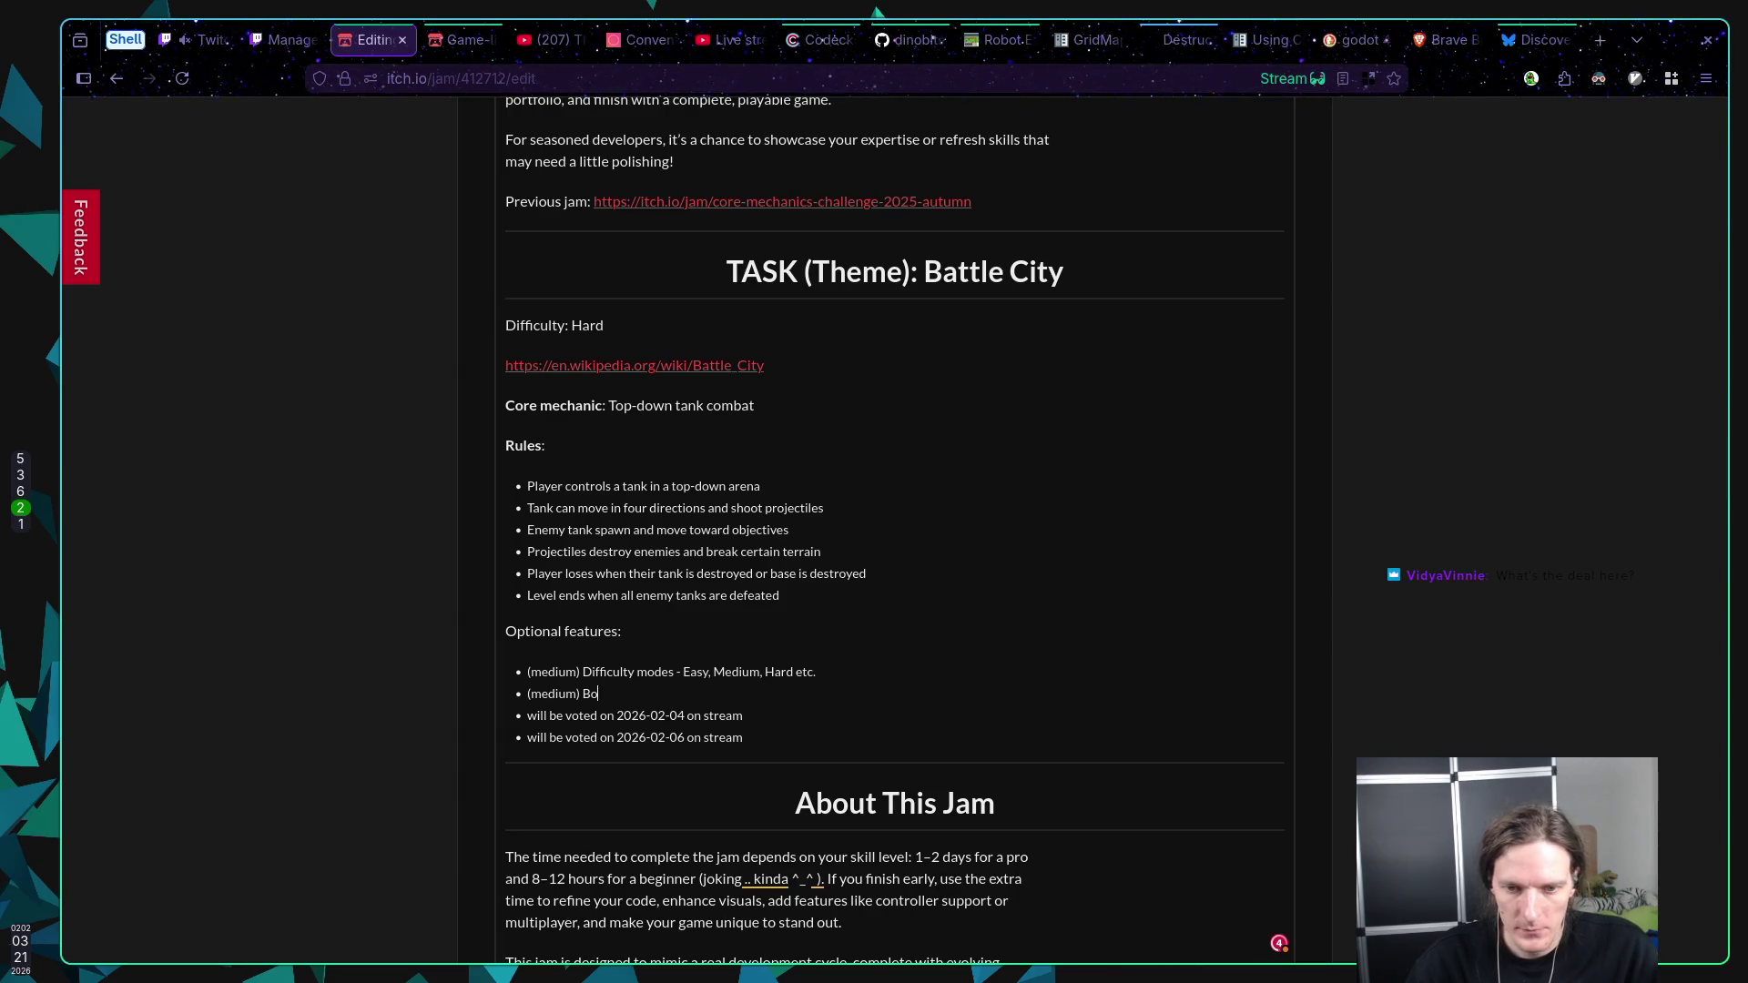
{"action": "type", "text": "ss Level - "}
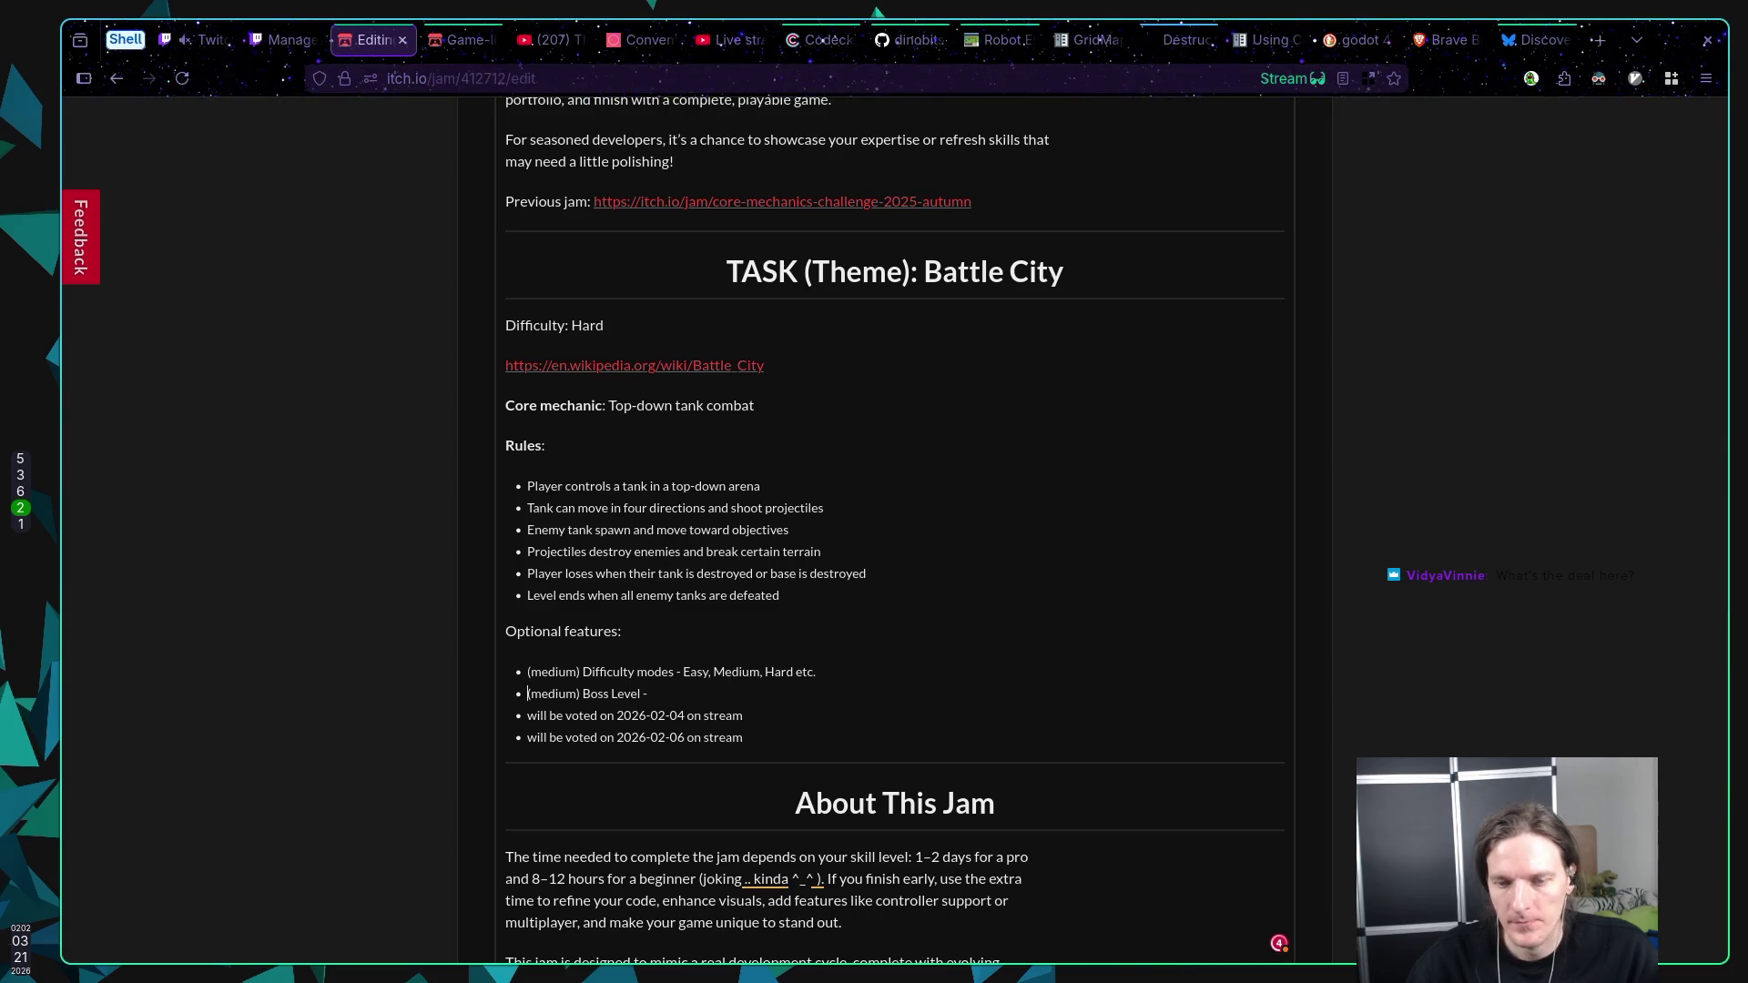
{"action": "type", "text": "game must in"}
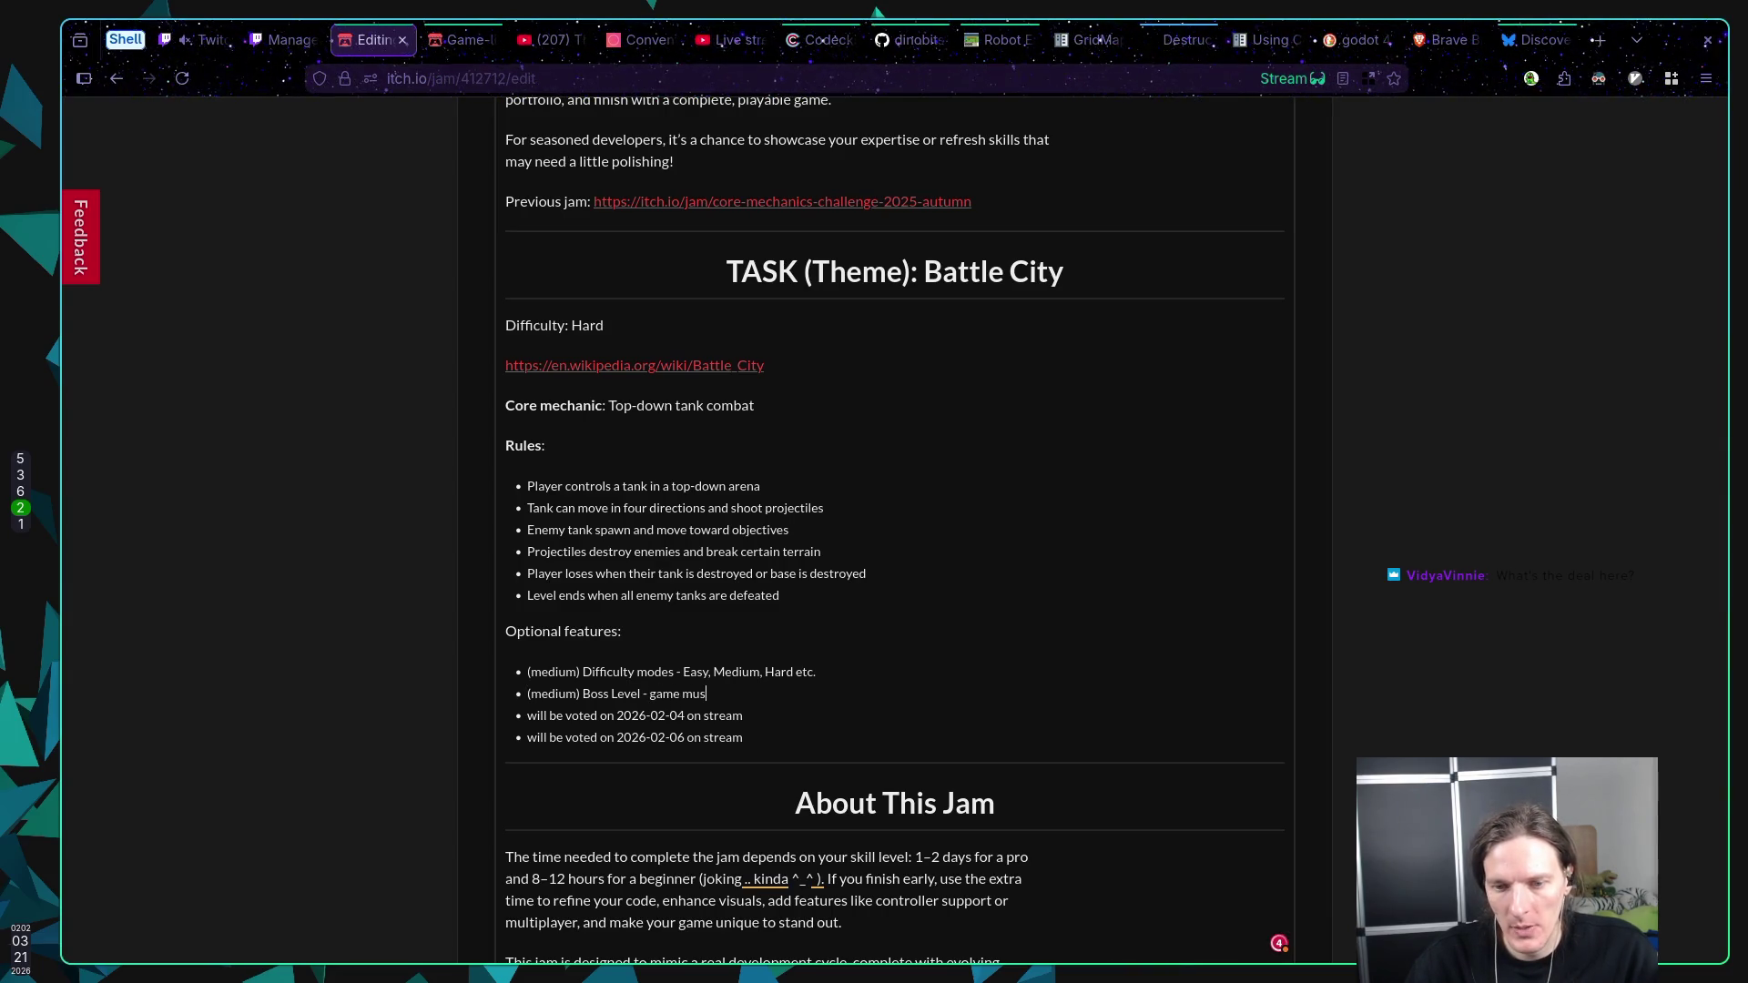
{"action": "type", "text": "clu"}
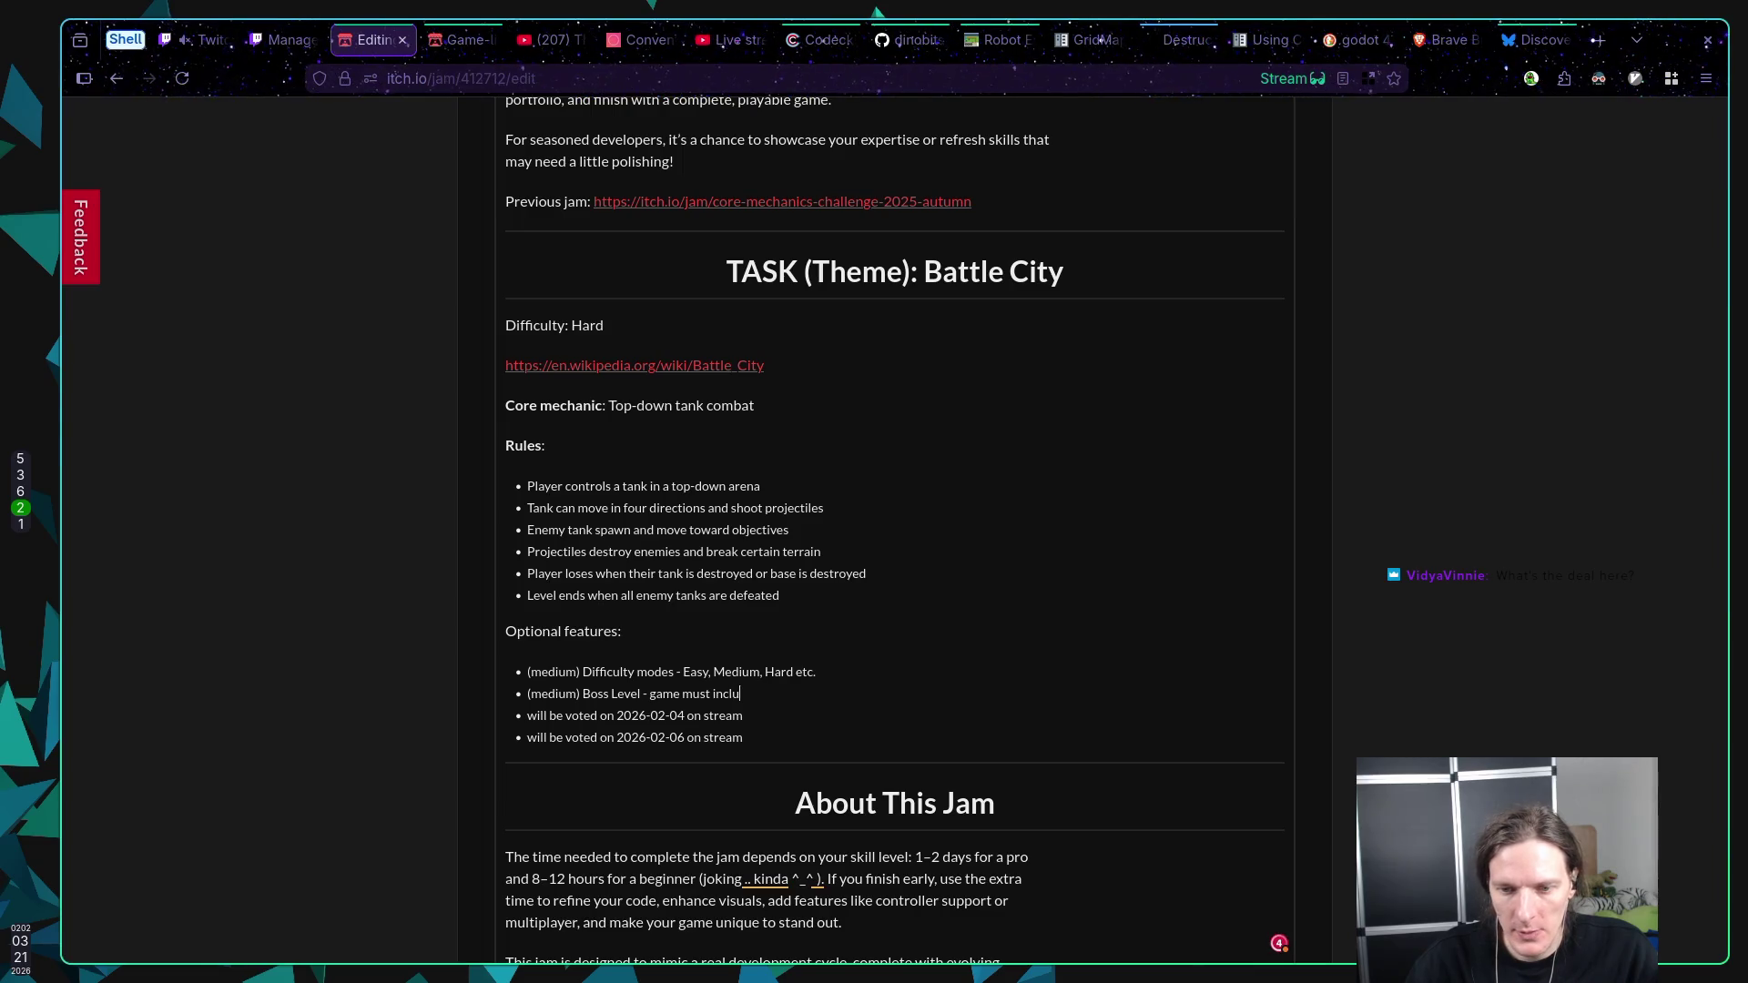
{"action": "type", "text": "de at leas"}
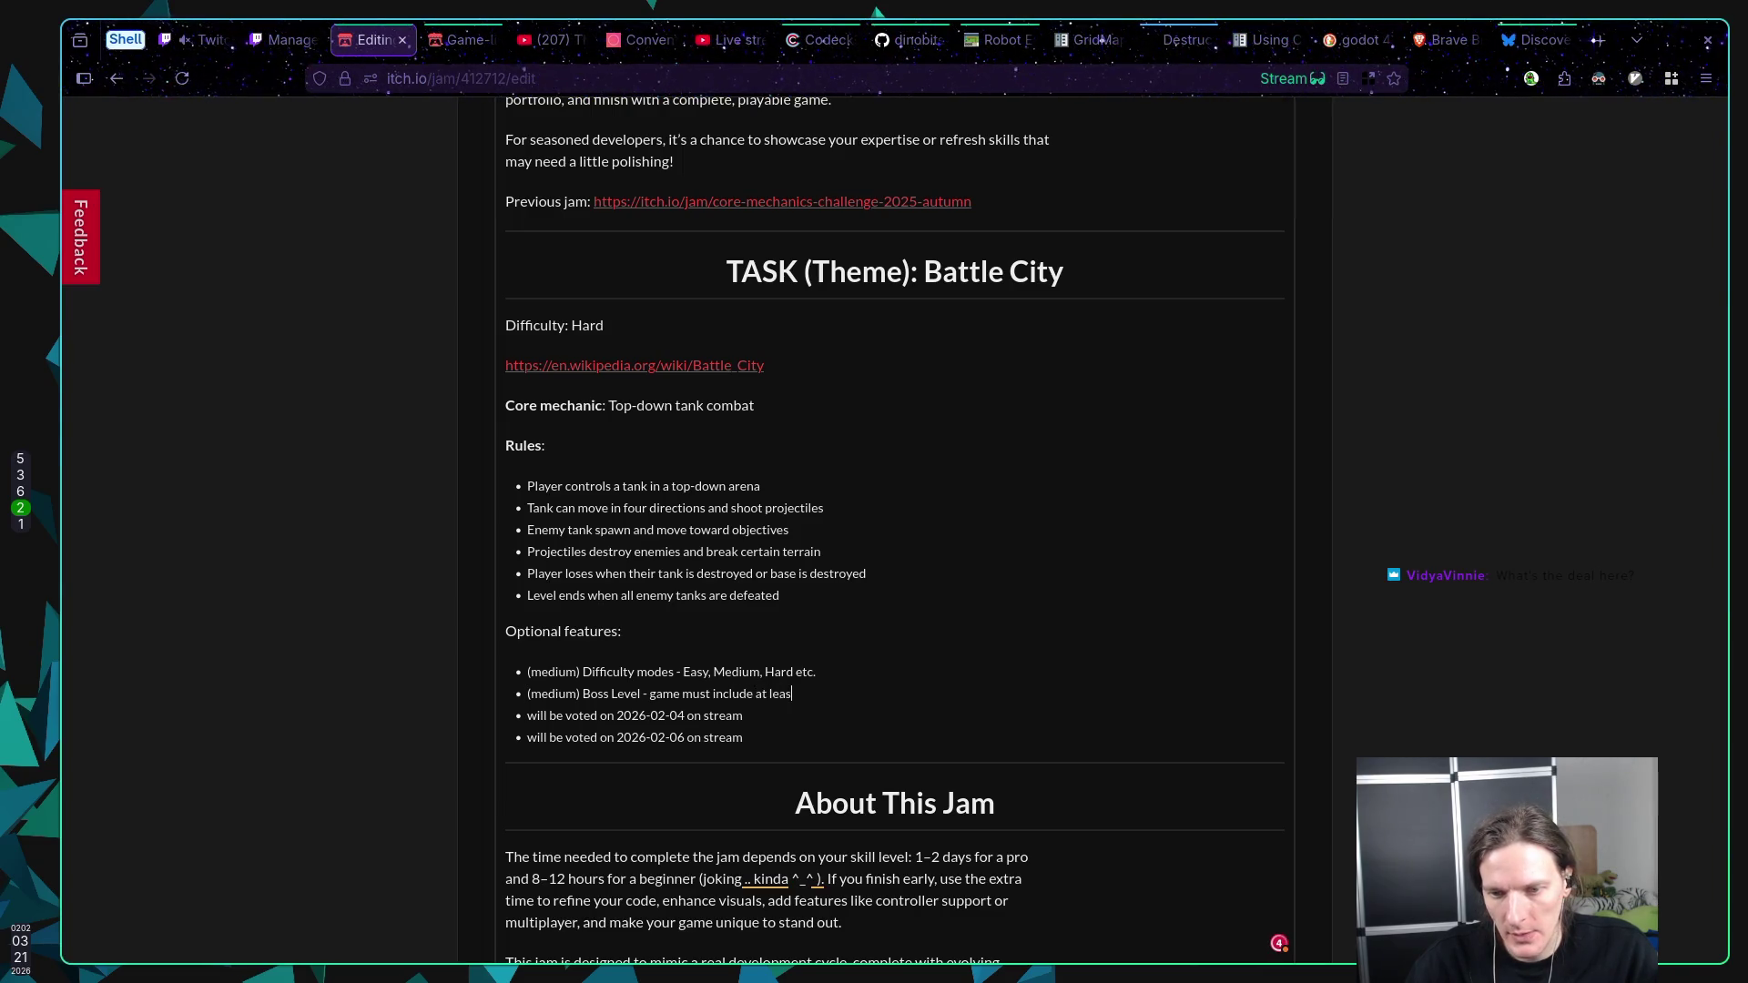
{"action": "type", "text": "t one boss "}
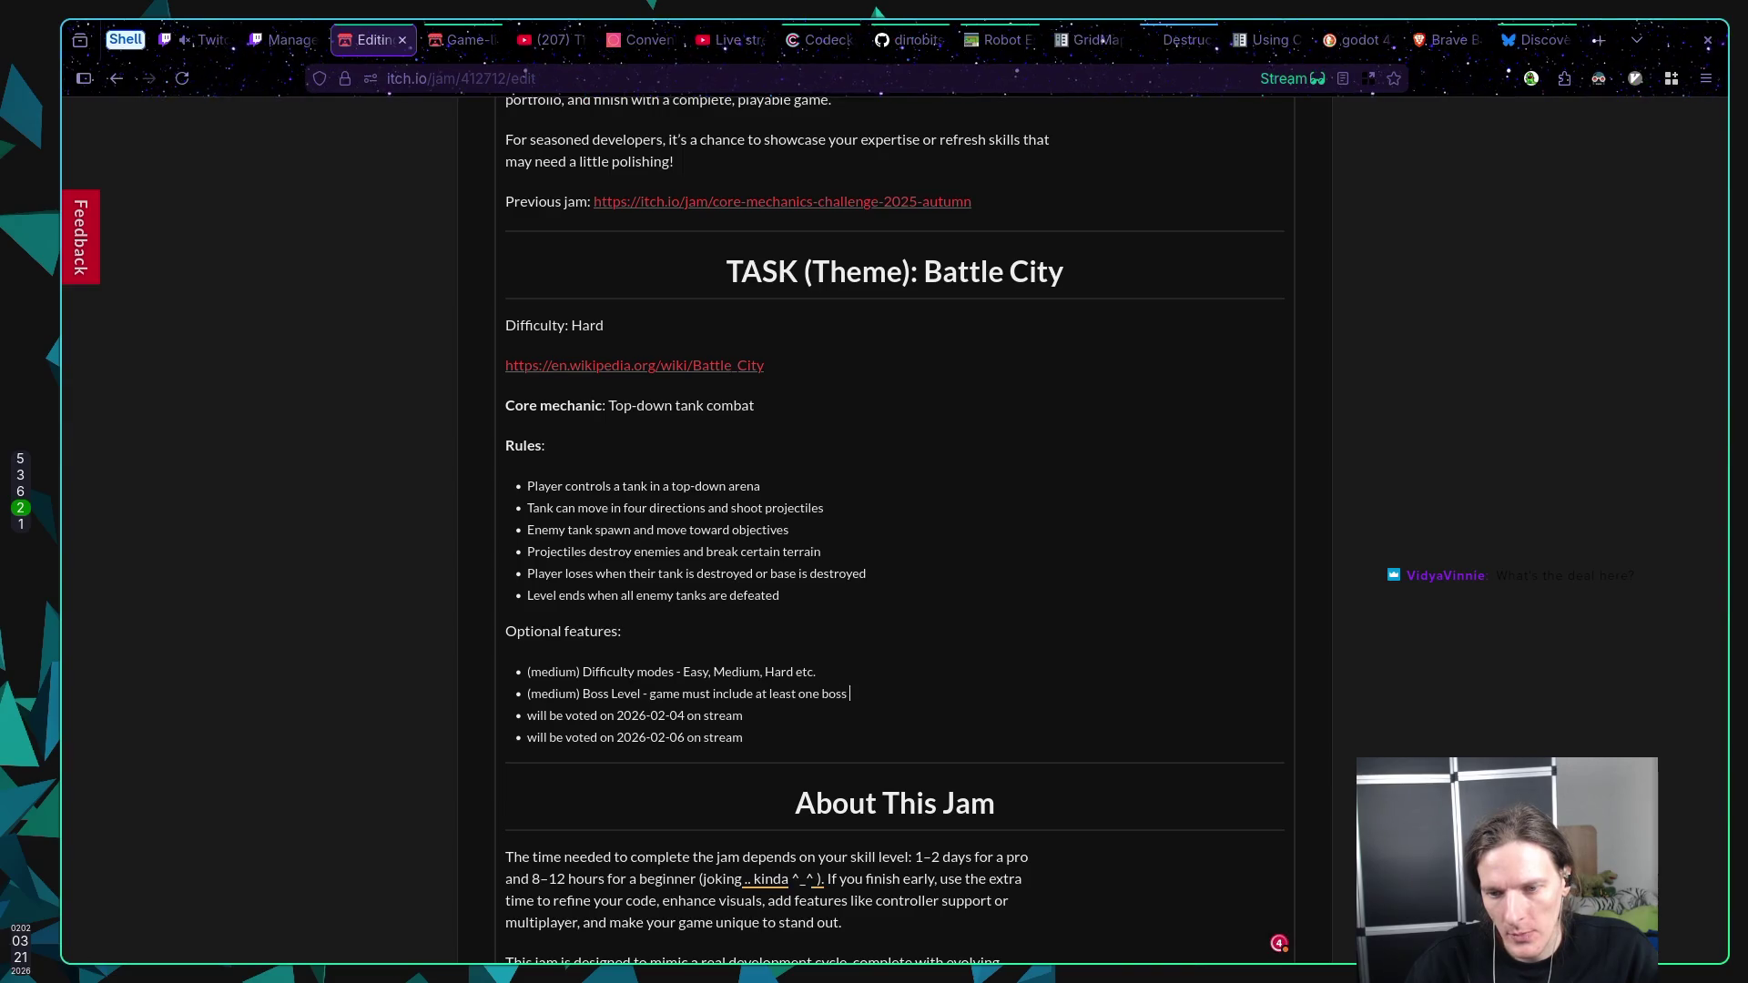
{"action": "type", "text": "level"}
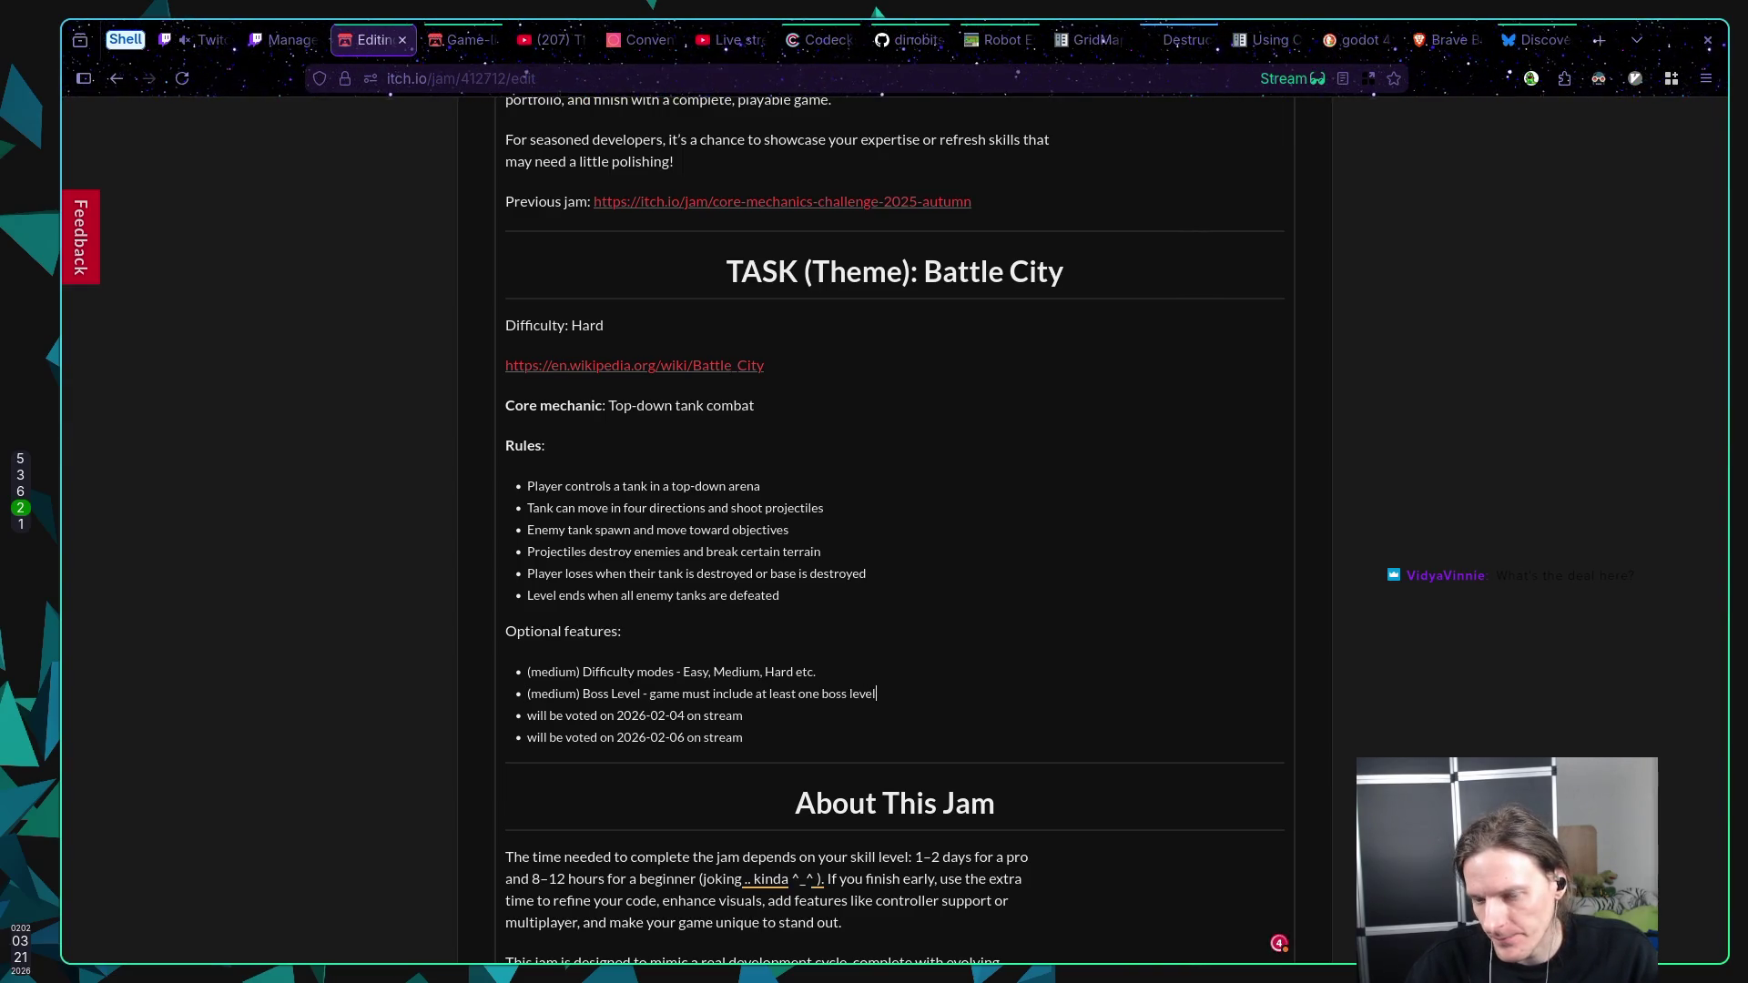
{"action": "type", "text": " with it"}
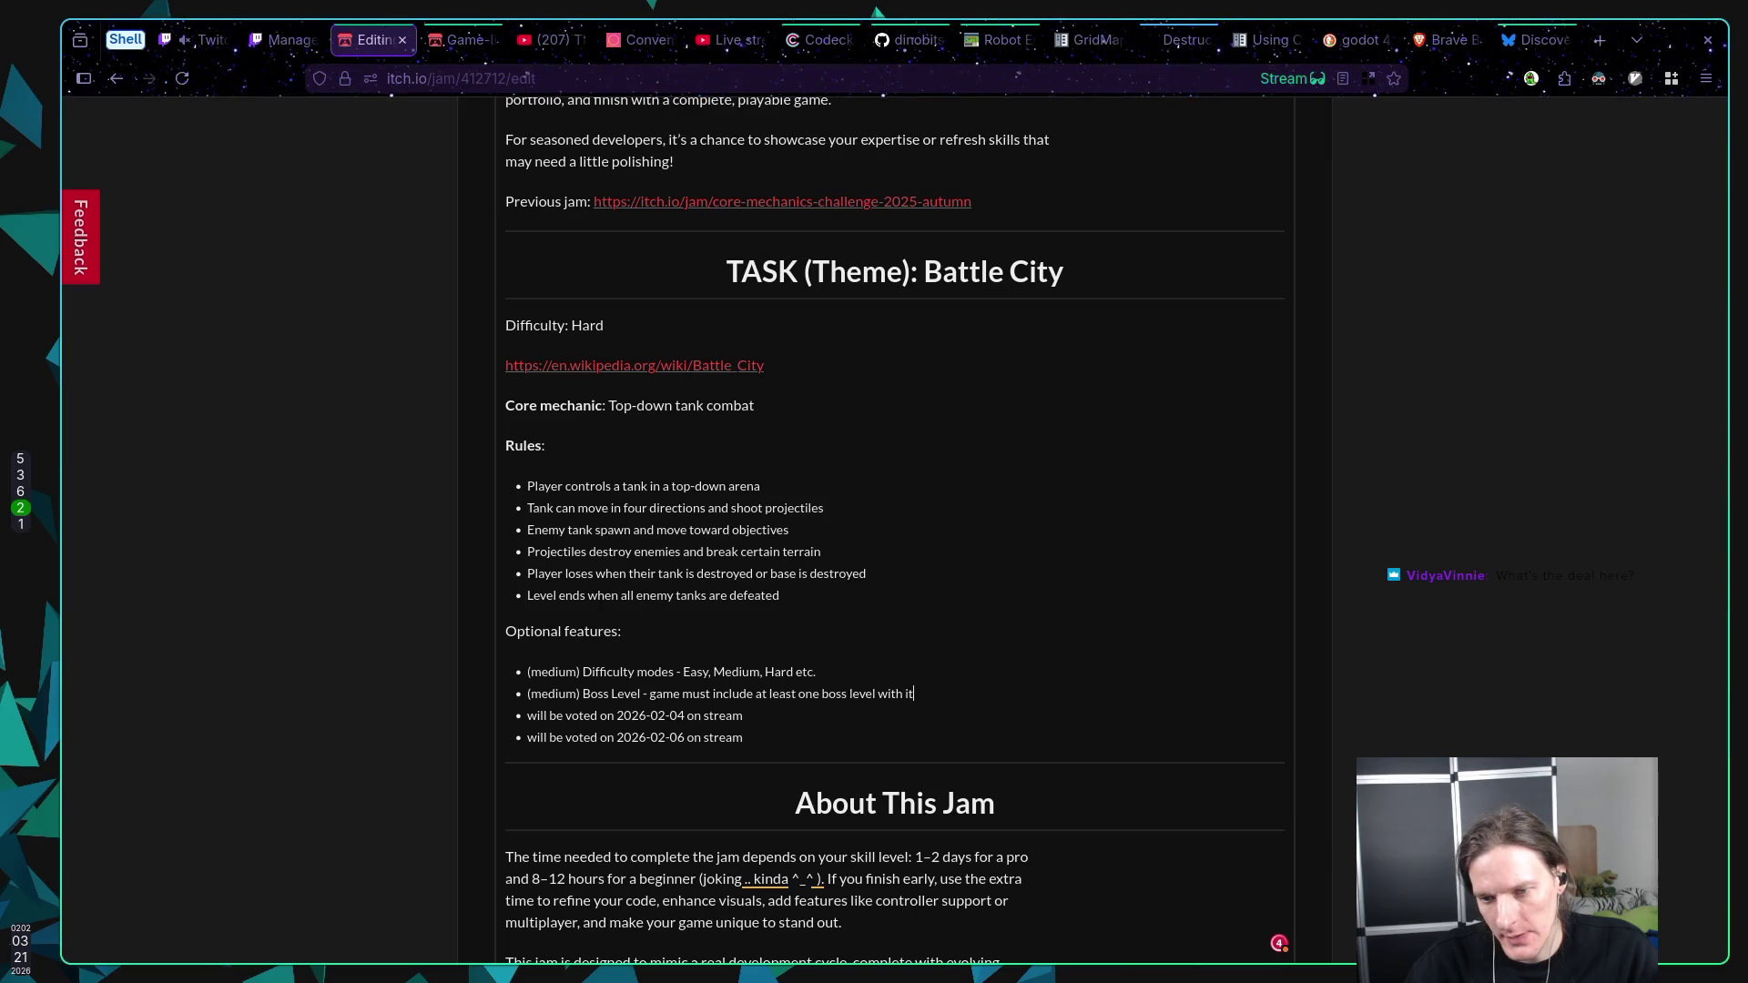
{"action": "type", "text": "'s own"}
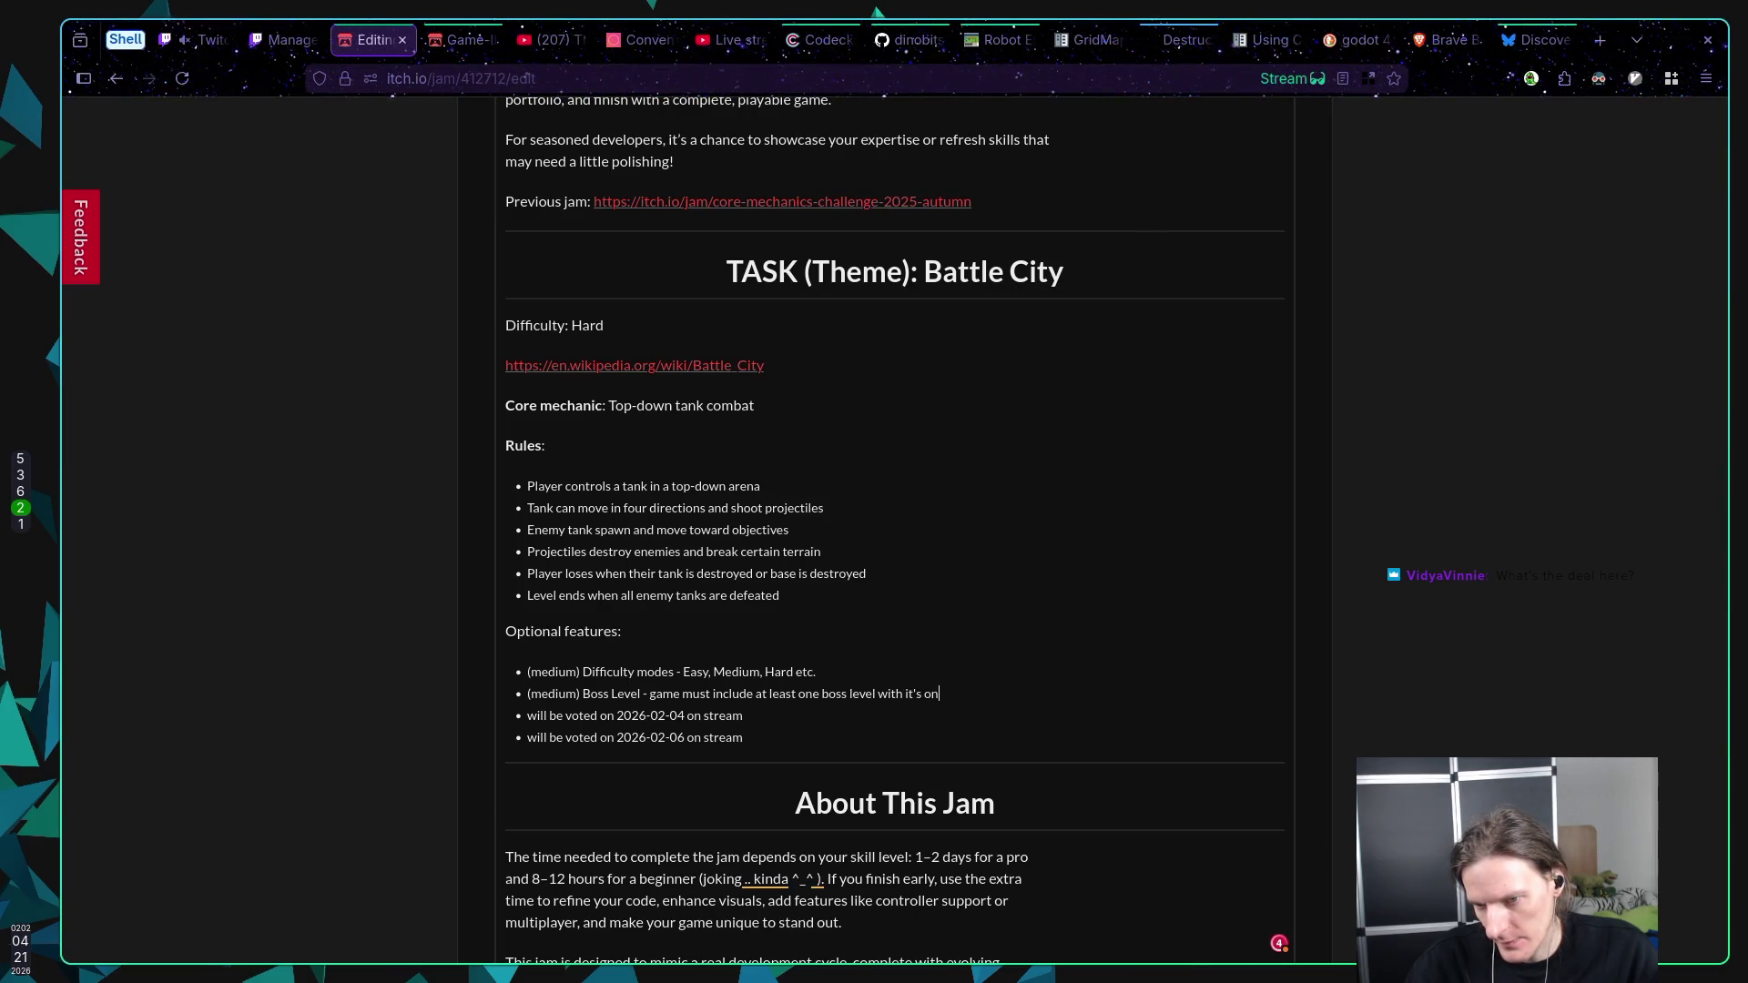
{"action": "left_click", "coordinate": [527, 693]}
{"action": "key", "text": "End"}
{"action": "type", "text": "goal"}
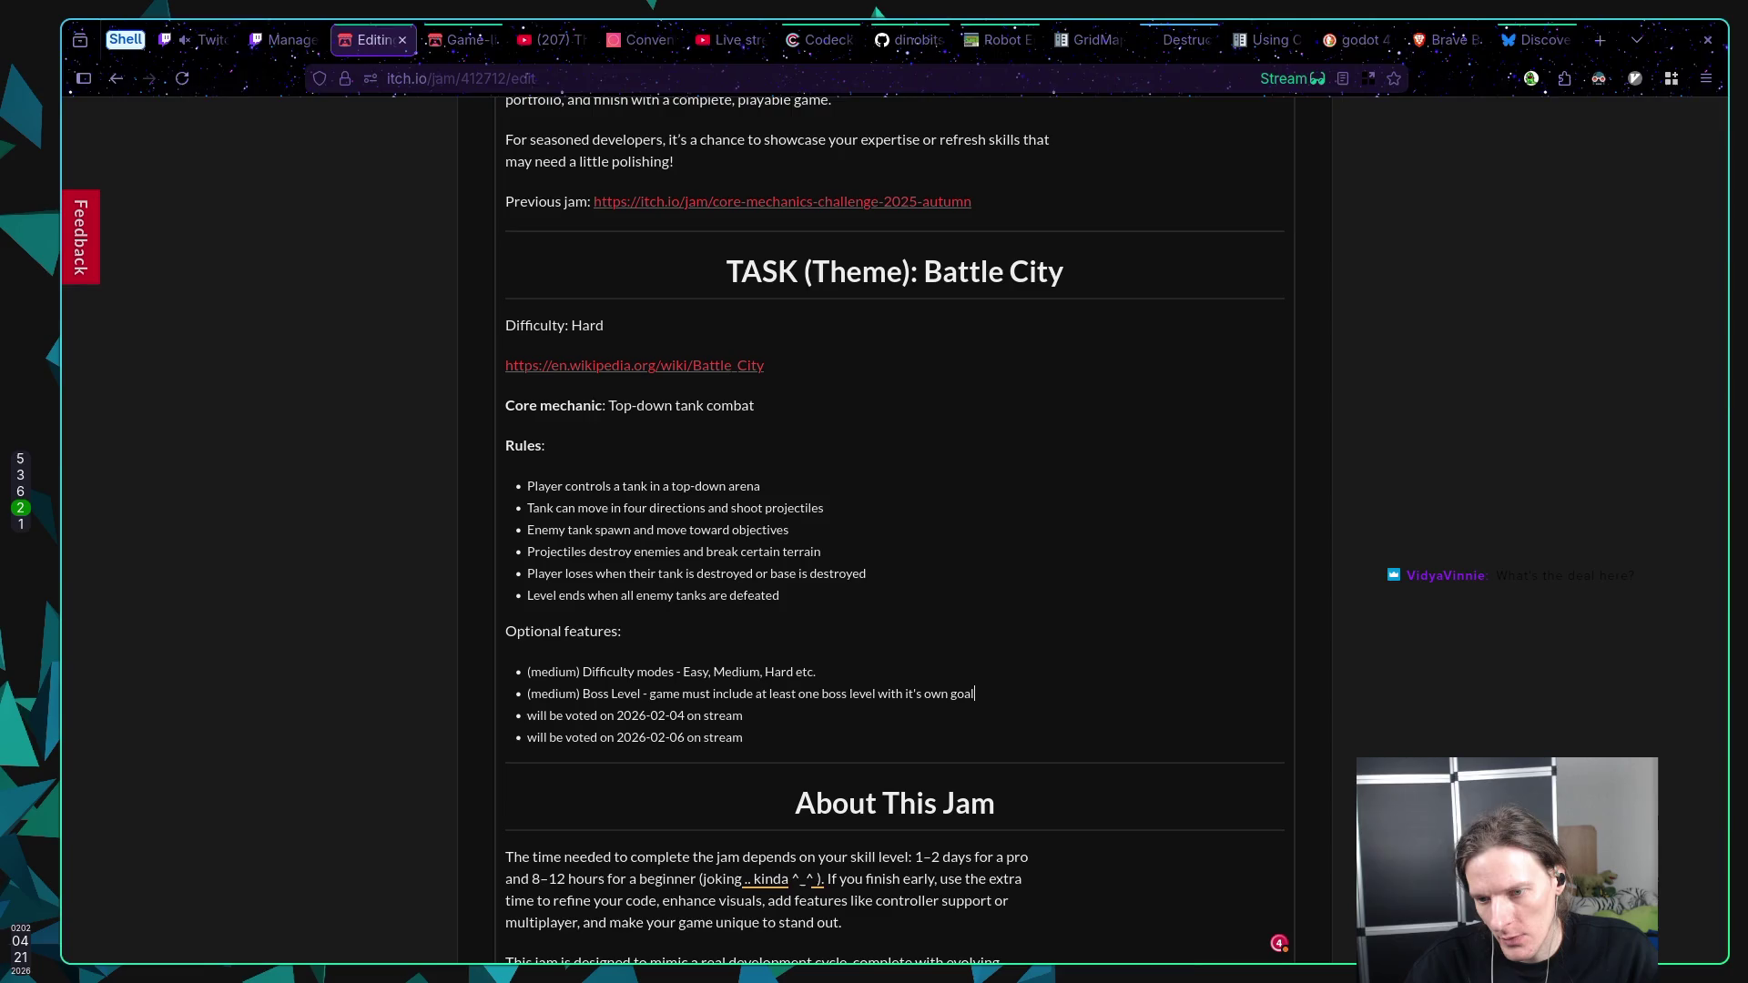
{"action": "type", "text": "/mechanic."}
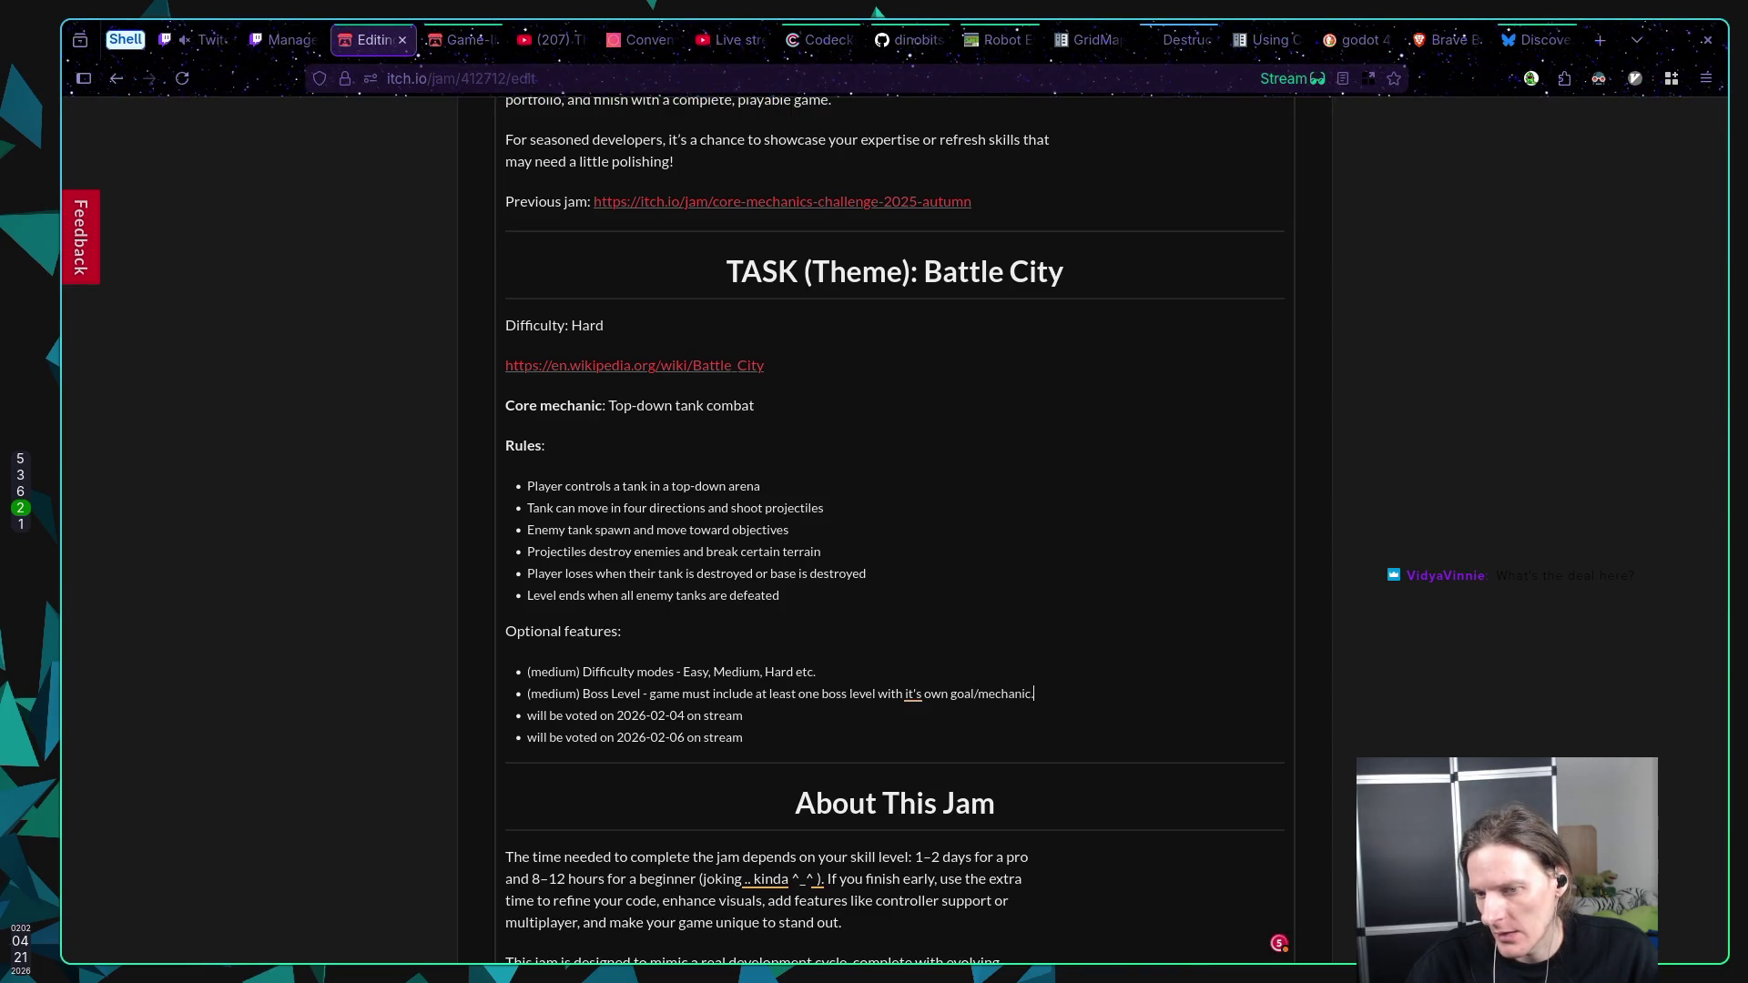
Step: Correct the Boss Level bullet to read 'its own goal or mechanic' and save
{"action": "left_click", "coordinate": [923, 693]}
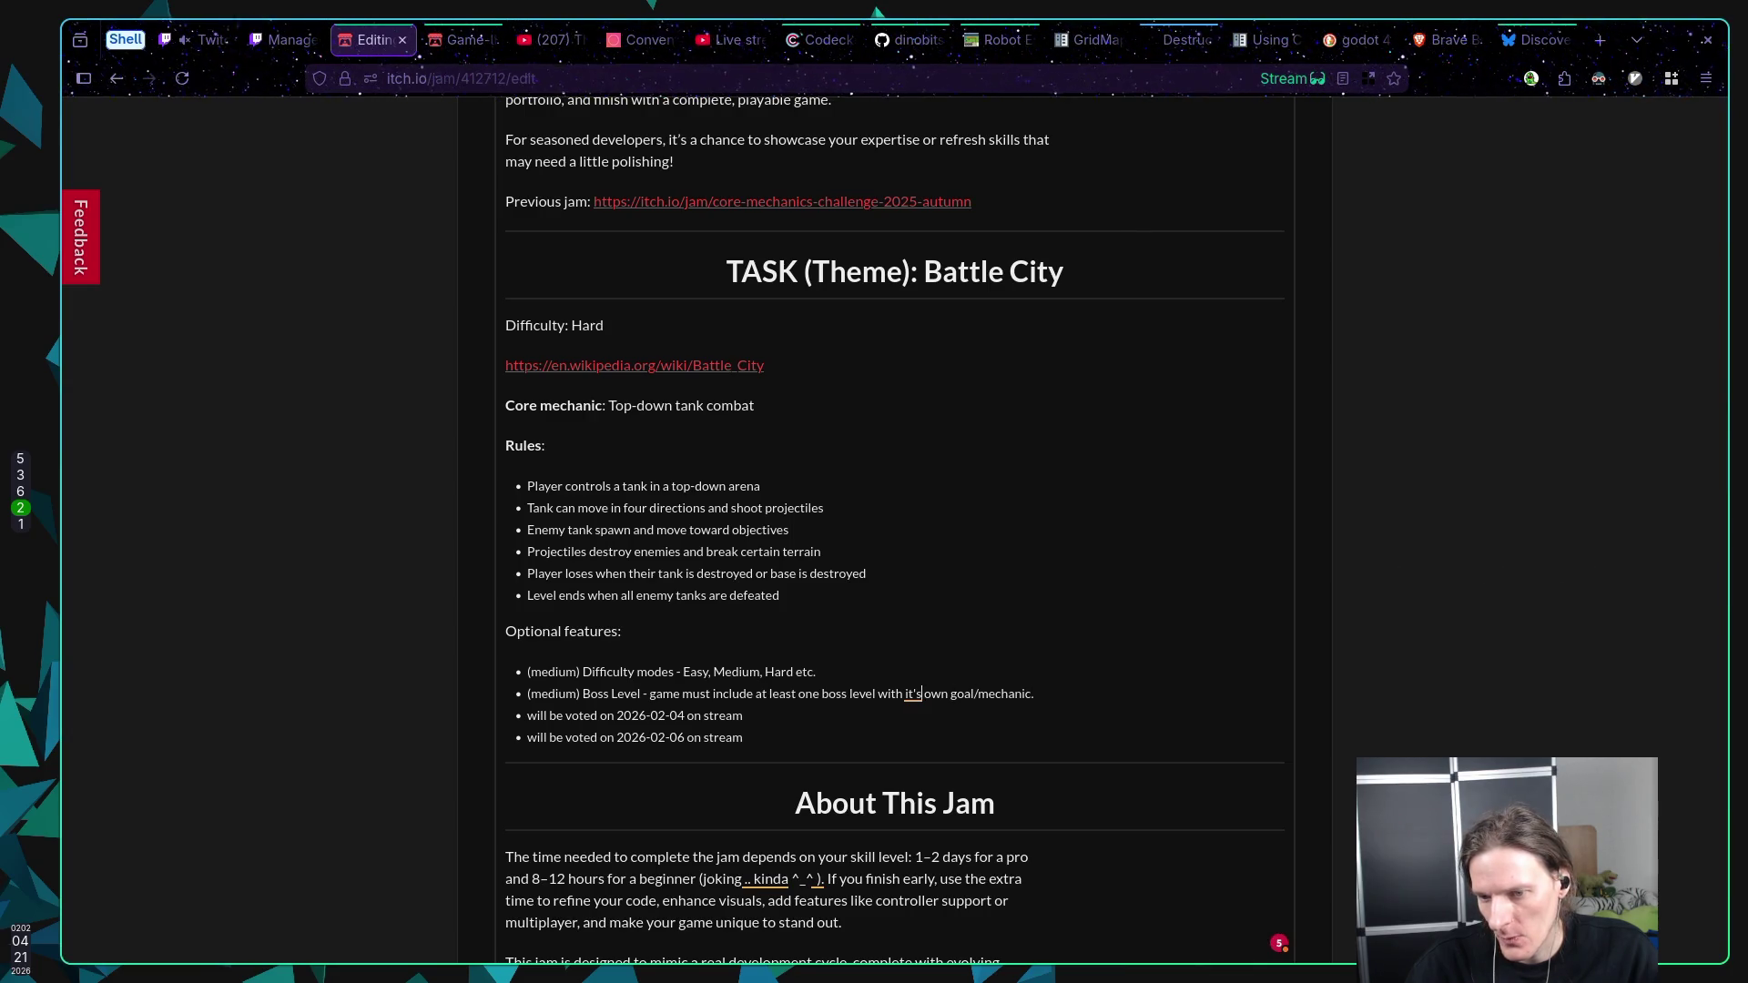
{"action": "key", "text": "BackSpace"}
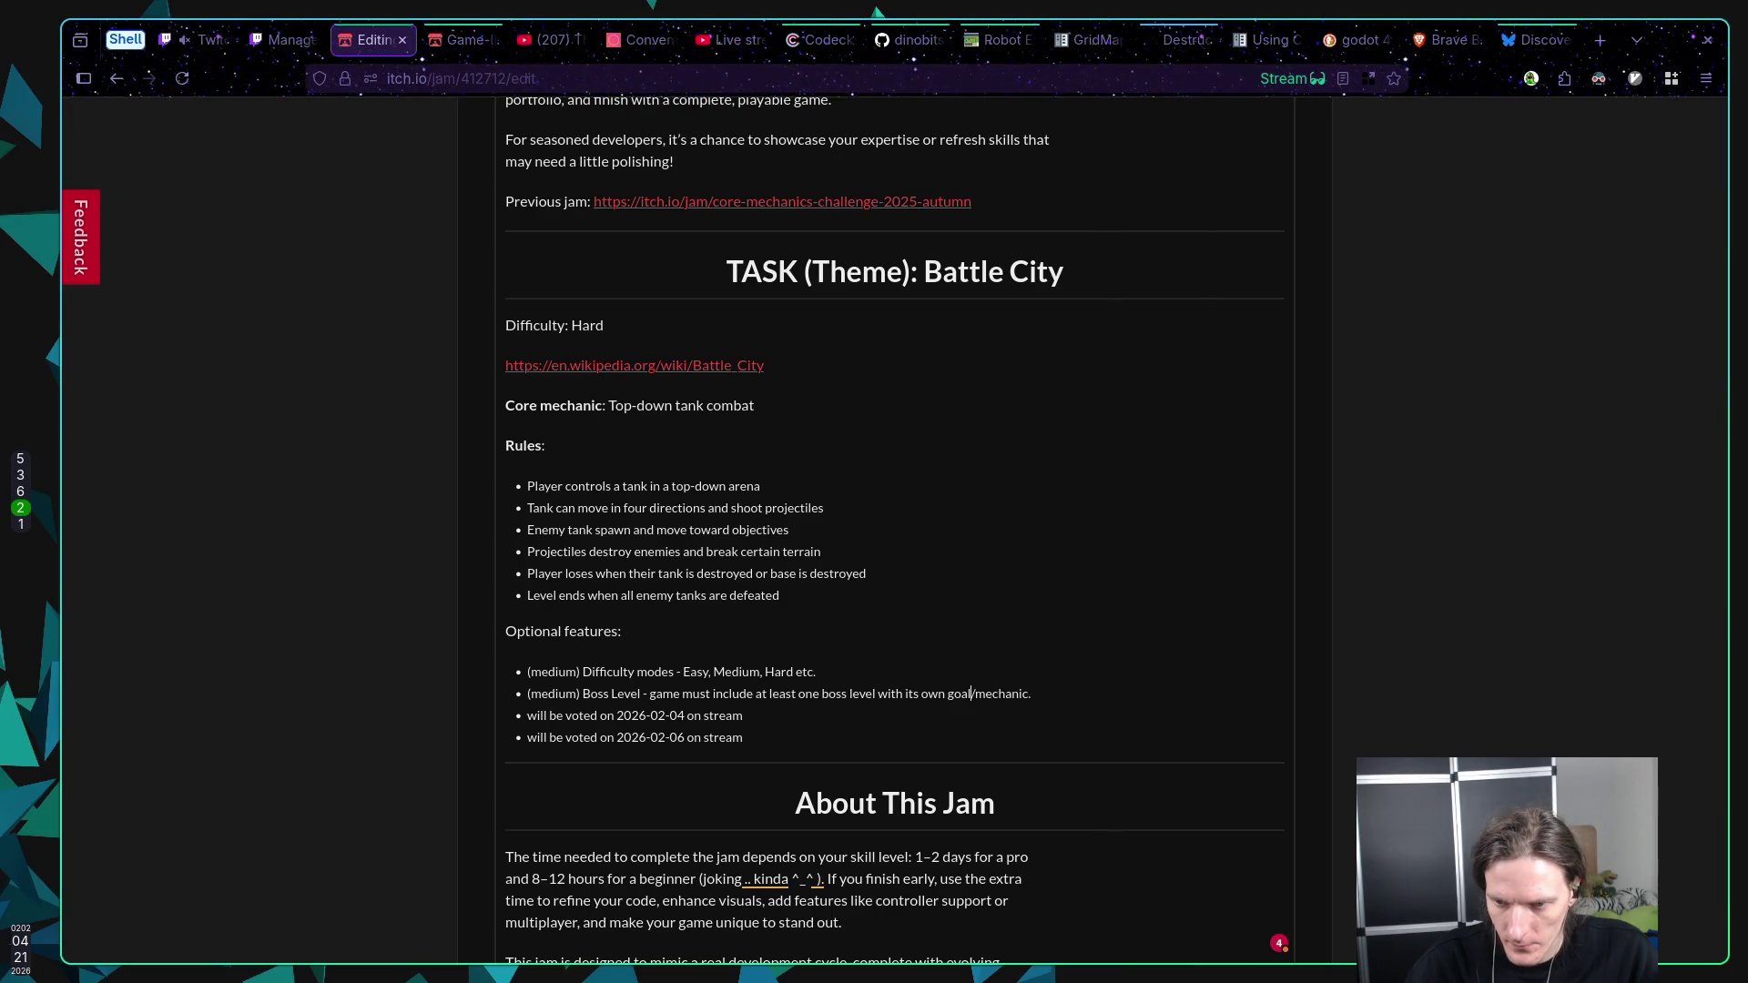
{"action": "key", "text": "BackSpace"}
{"action": "type", "text": "or"}
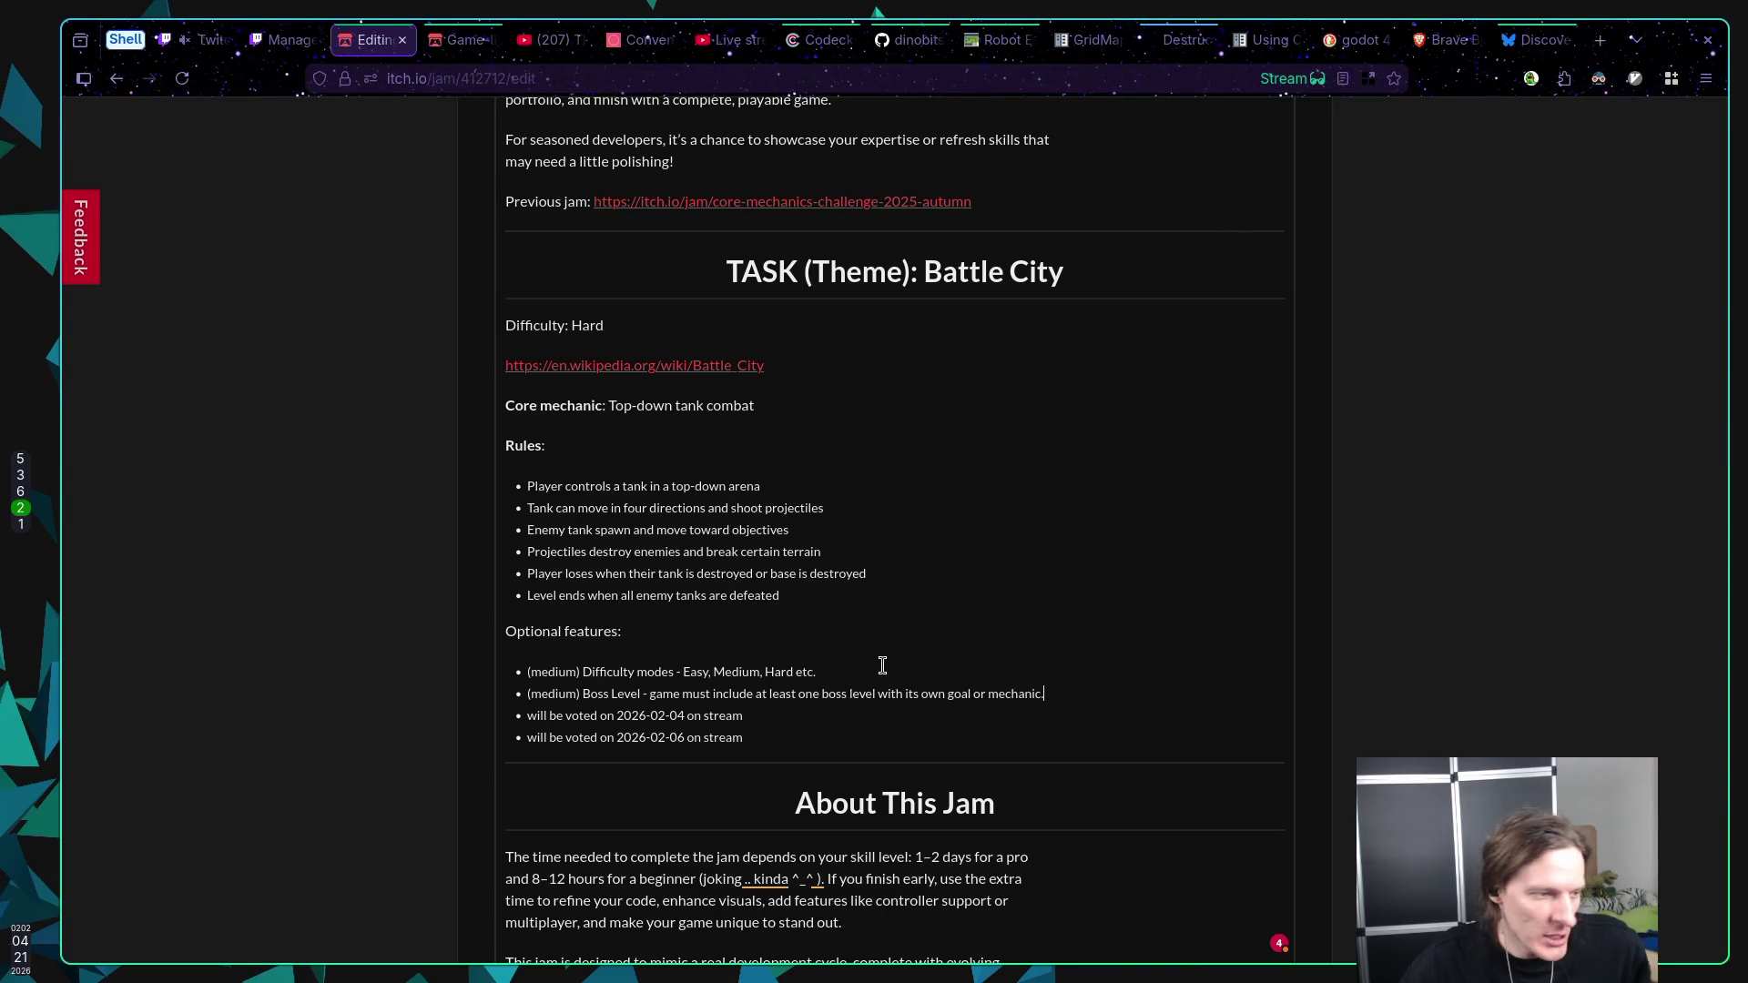
{"action": "key", "text": "ctrl+s"}
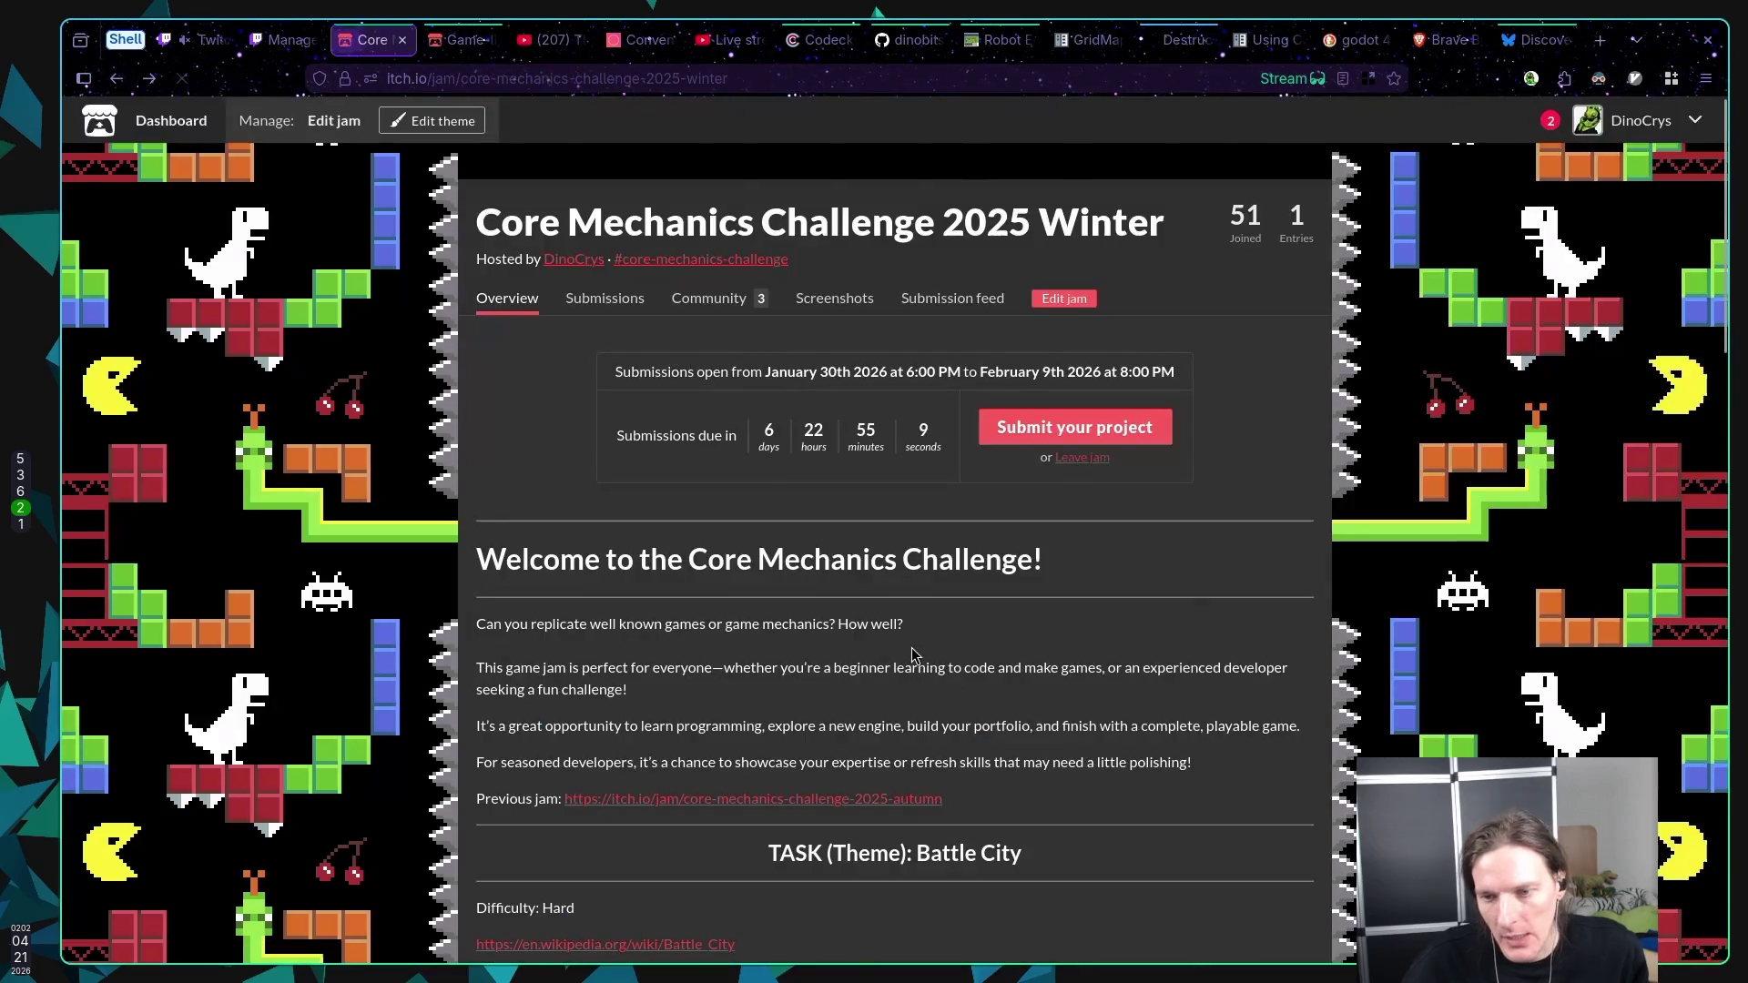
Step: Go back to the jam edit page and scroll through the description's optional features
{"action": "key", "text": "alt+Left"}
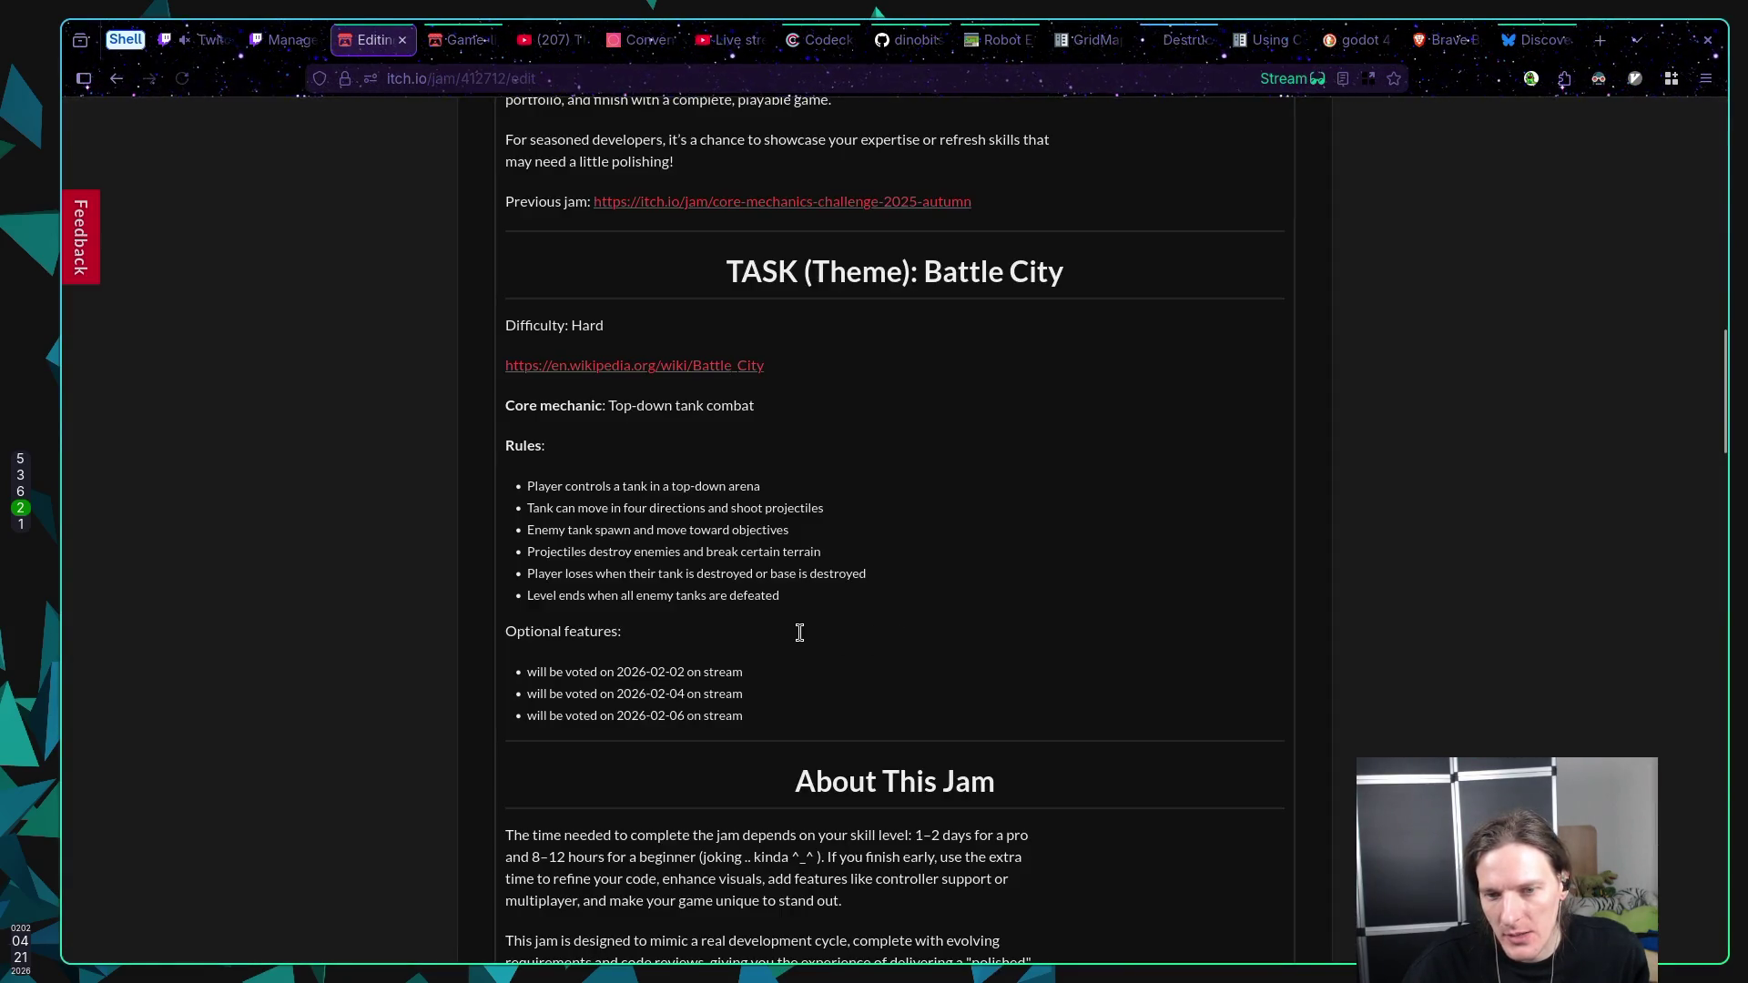
{"action": "left_click", "coordinate": [895, 630]}
{"action": "scroll", "coordinate": [831, 664], "scroll_direction": "up", "scroll_amount": 6}
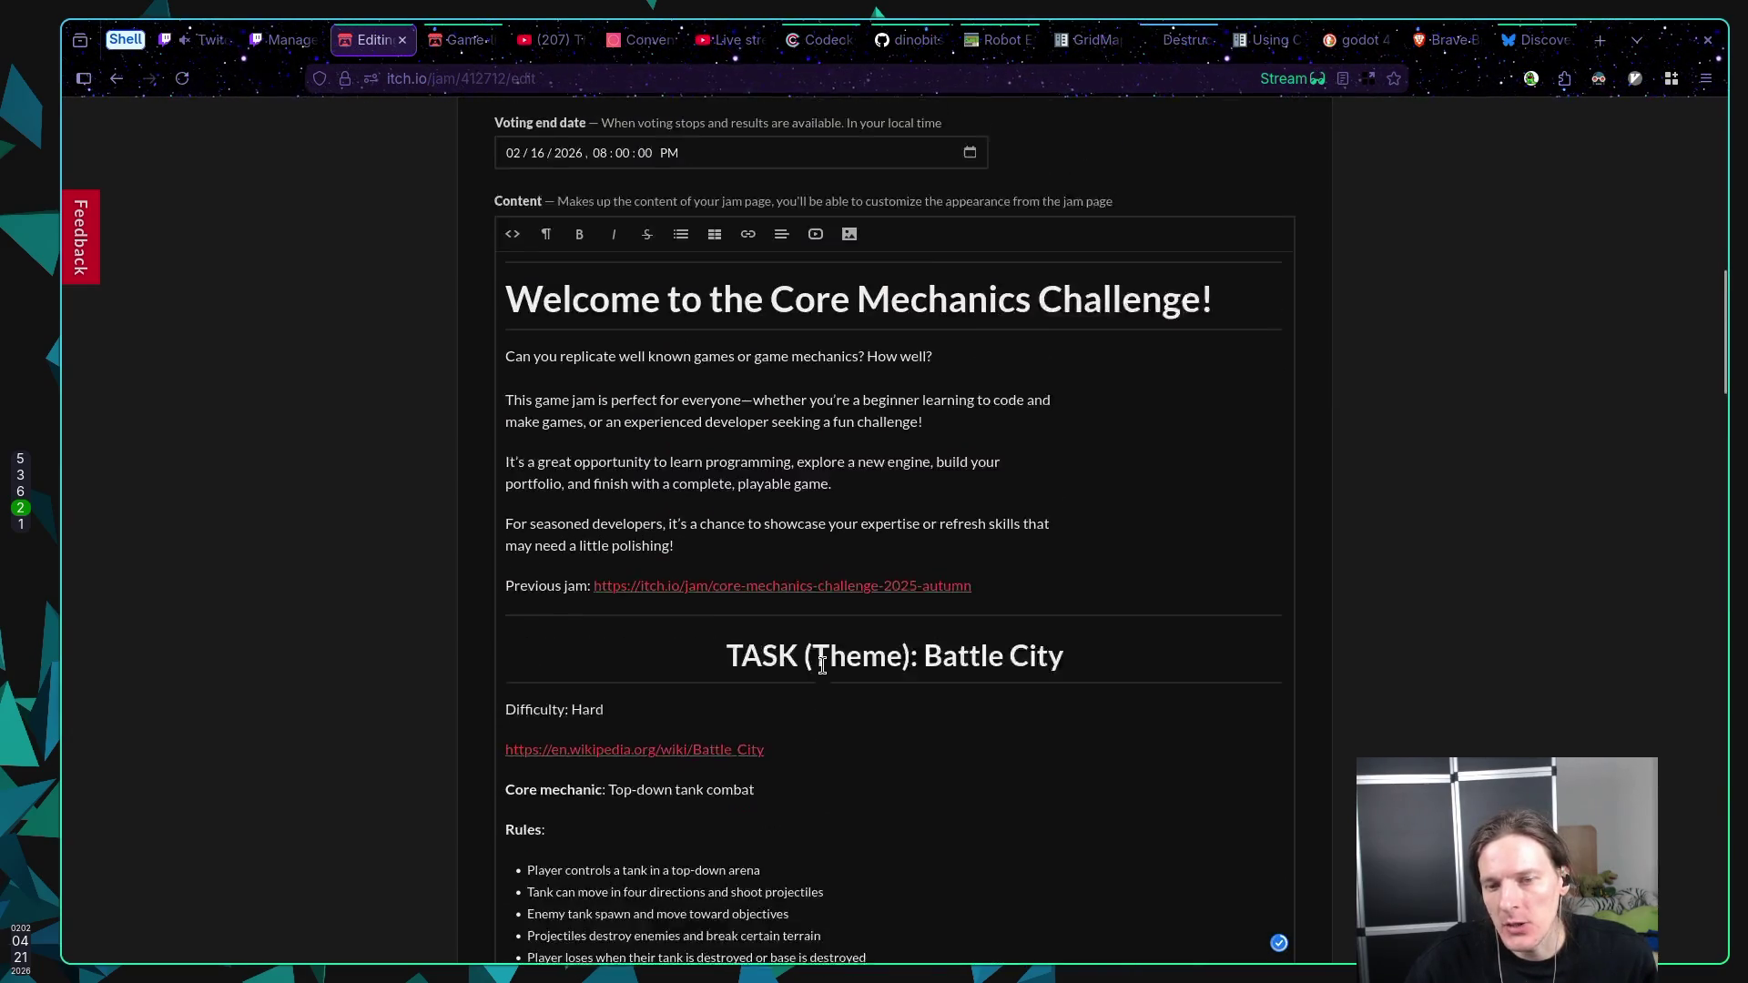
{"action": "scroll", "coordinate": [1366, 656], "scroll_direction": "down", "scroll_amount": 4}
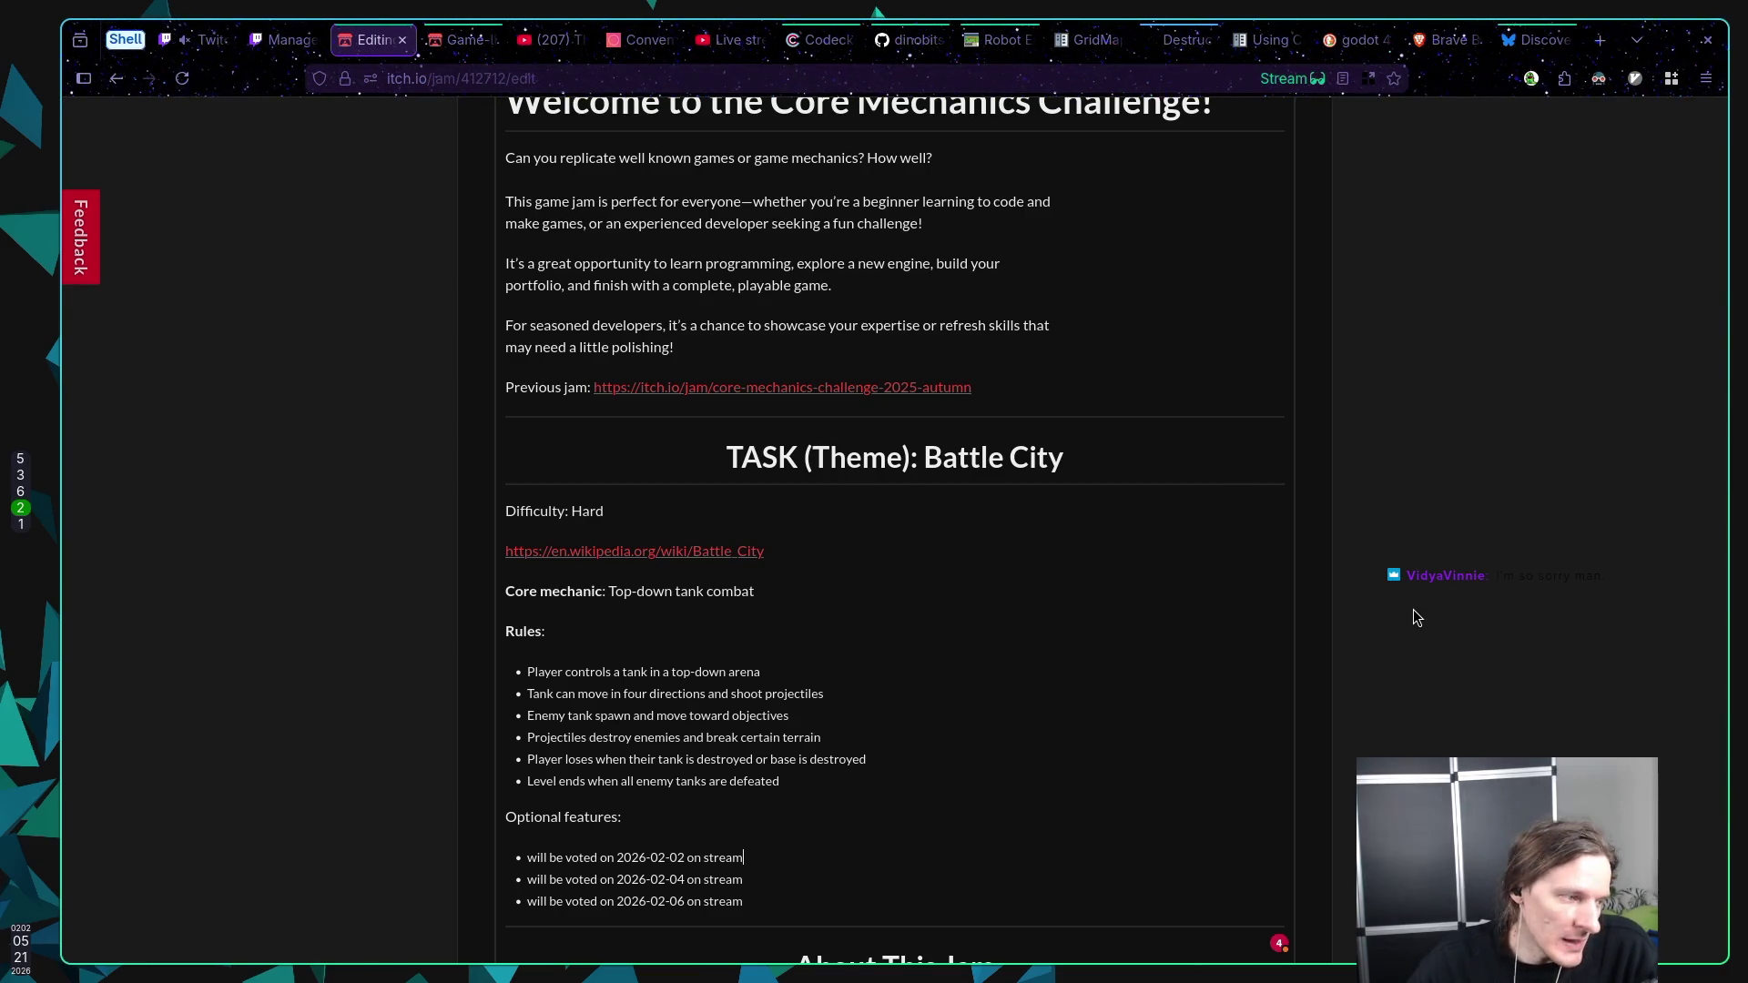
{"action": "scroll", "coordinate": [1281, 588], "scroll_direction": "up", "scroll_amount": 3}
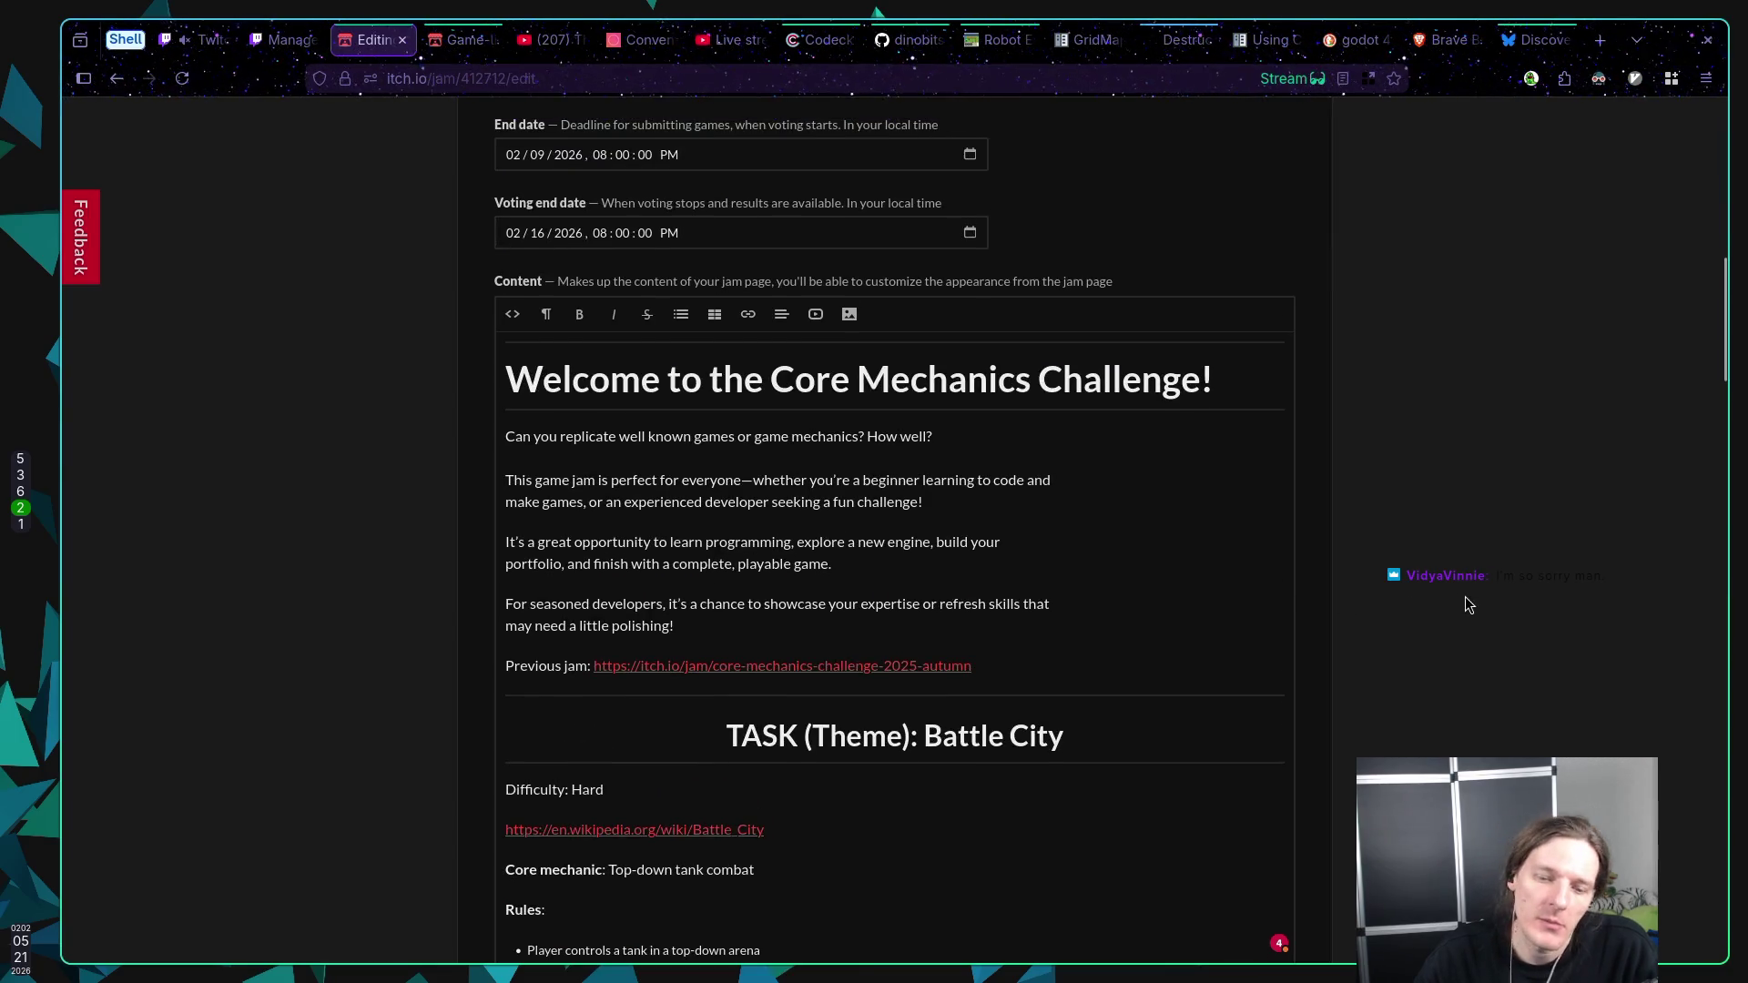
{"action": "scroll", "coordinate": [1466, 597], "scroll_direction": "down", "scroll_amount": 2}
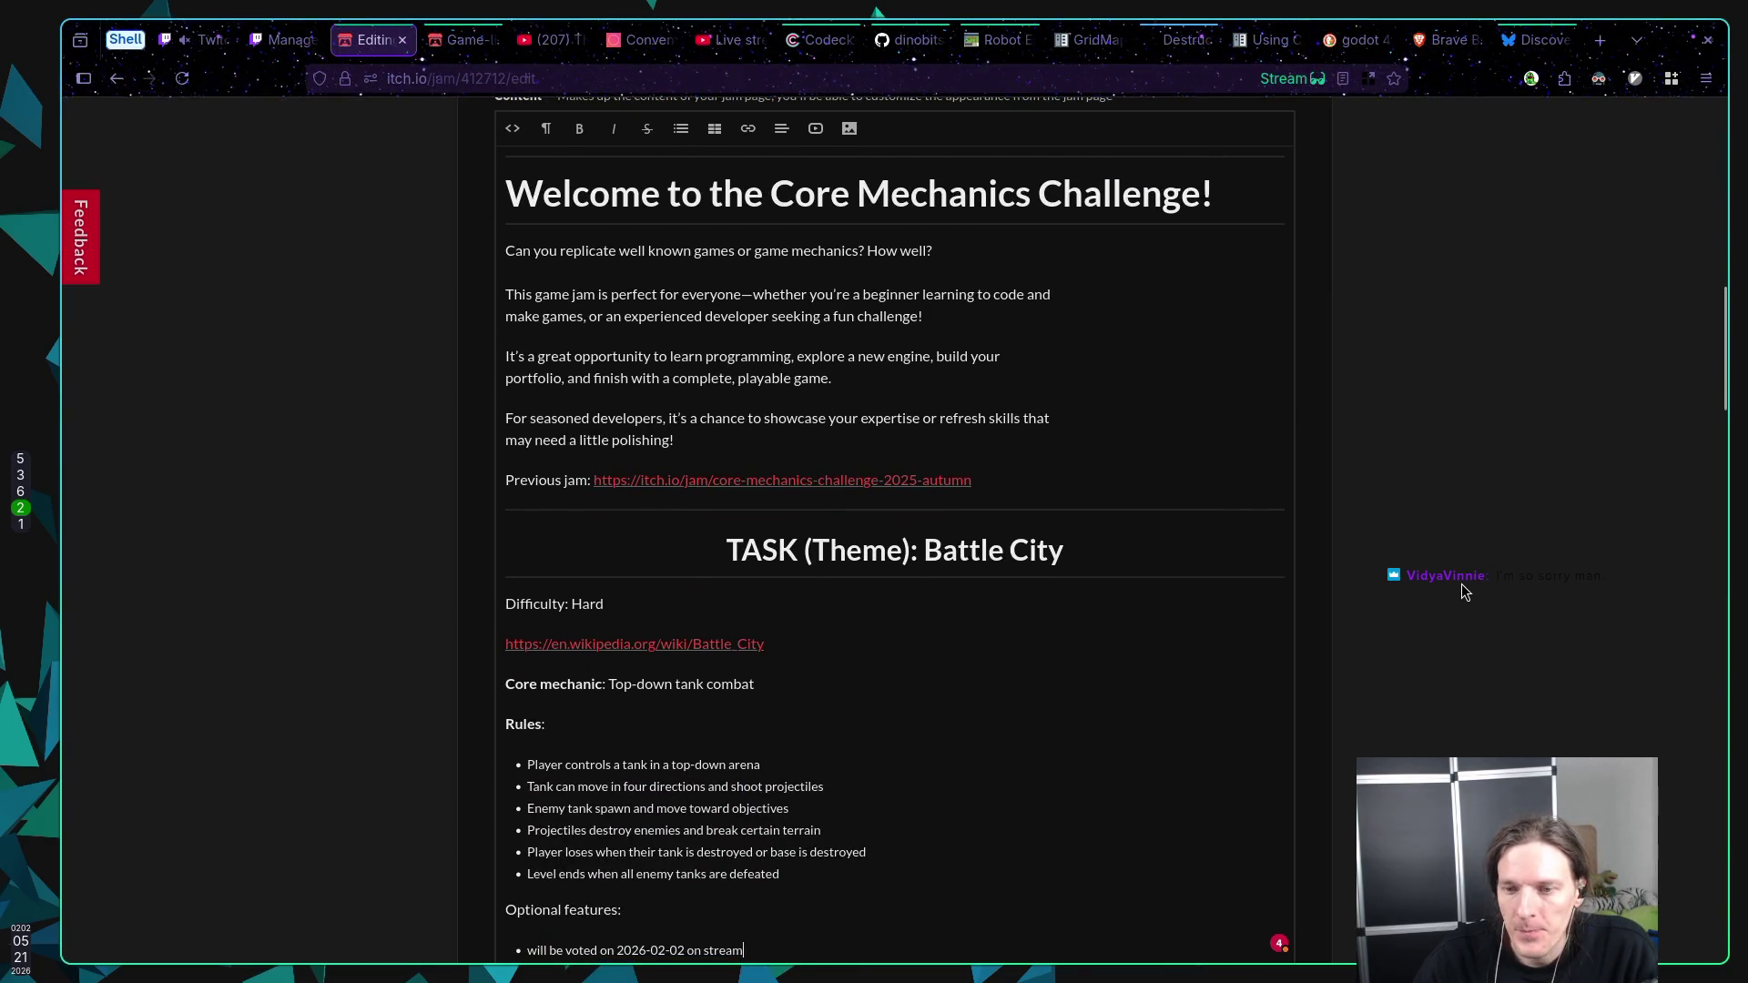
{"action": "scroll", "coordinate": [1463, 590], "scroll_direction": "up", "scroll_amount": 5}
{"action": "scroll", "coordinate": [1357, 519], "scroll_direction": "down", "scroll_amount": 4}
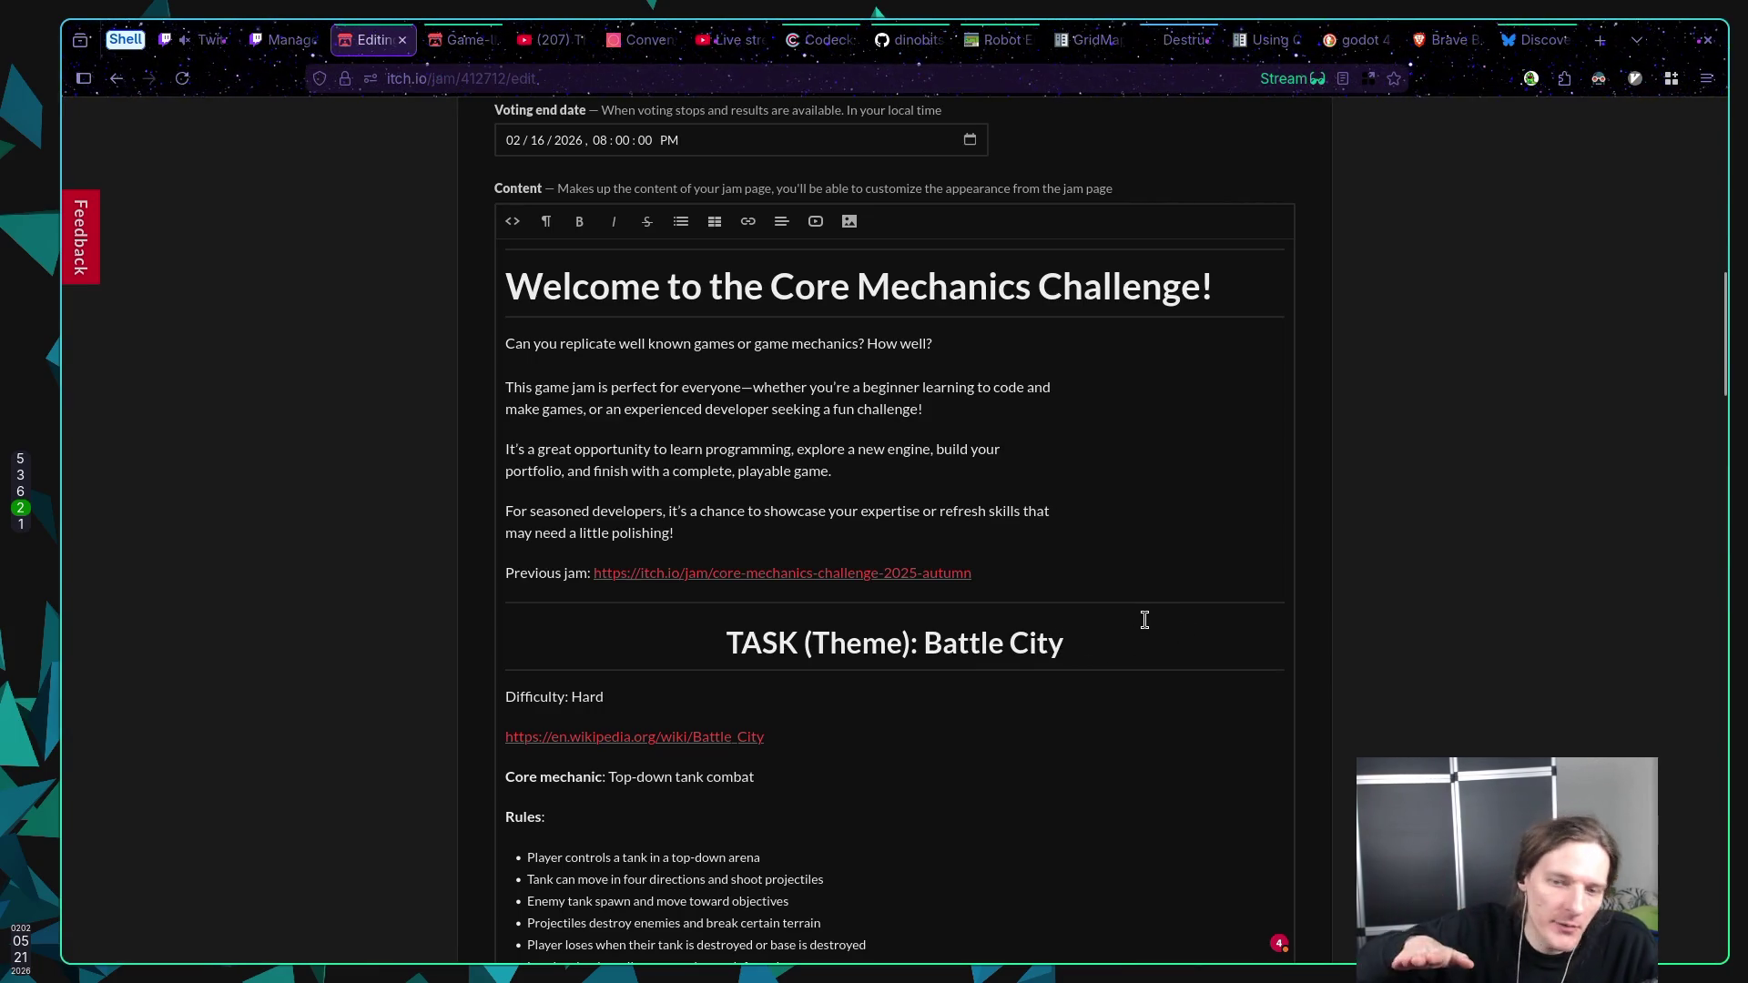
{"action": "scroll", "coordinate": [1052, 620], "scroll_direction": "down", "scroll_amount": 3}
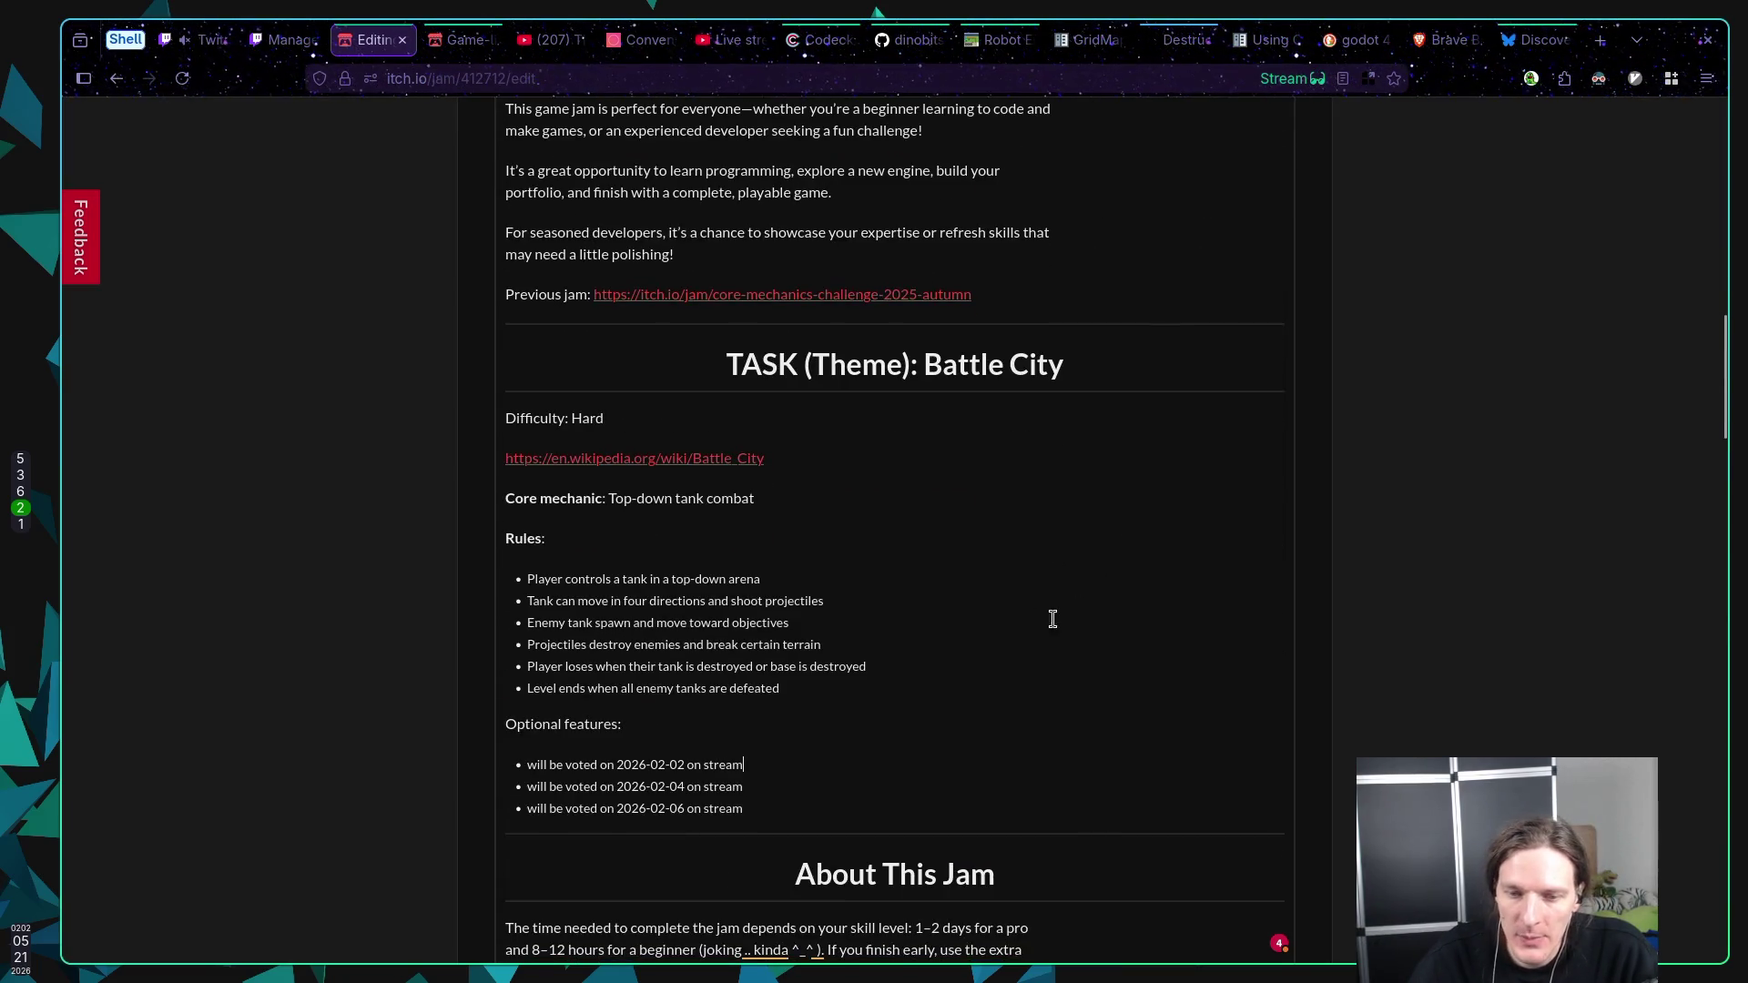
Step: Replace the first placeholder with '(medium) Difficulty modes - Add at least two difficulty modes that meaningfully alter mechanics, not just numbers'
{"action": "left_click_drag", "start_coordinate": [517, 583], "coordinate": [691, 645]}
{"action": "left_click", "coordinate": [779, 685]}
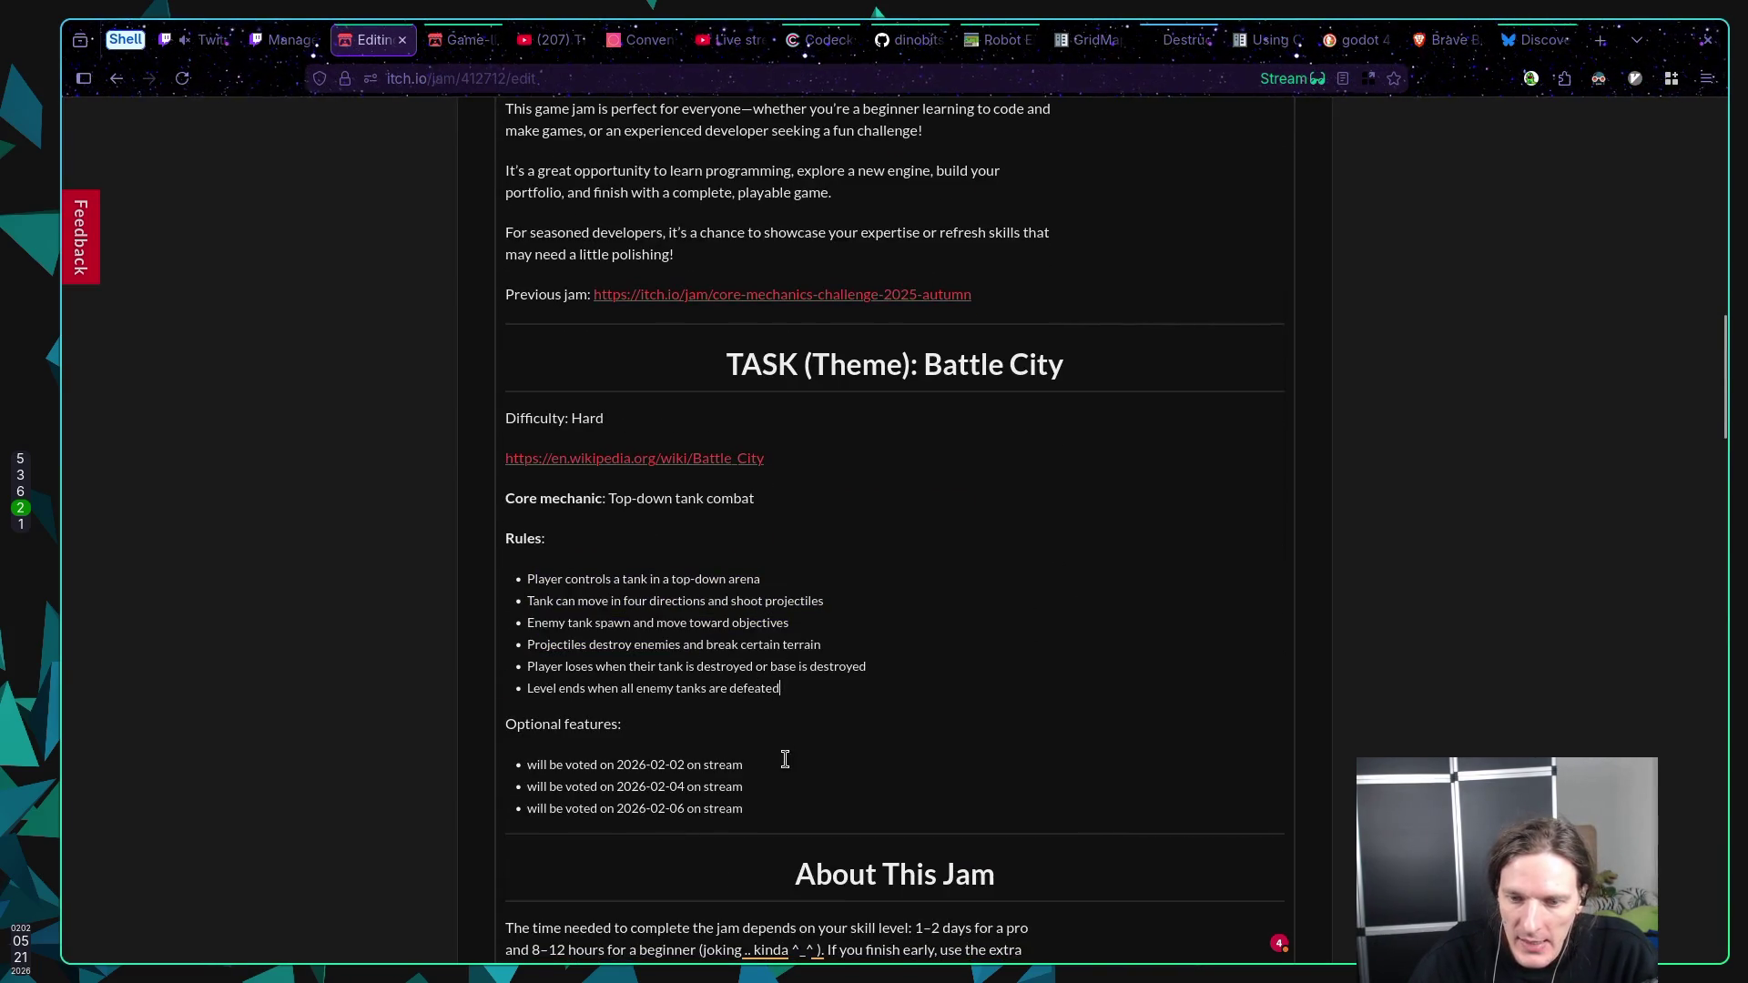
{"action": "left_click_drag", "start_coordinate": [745, 765], "coordinate": [605, 765]}
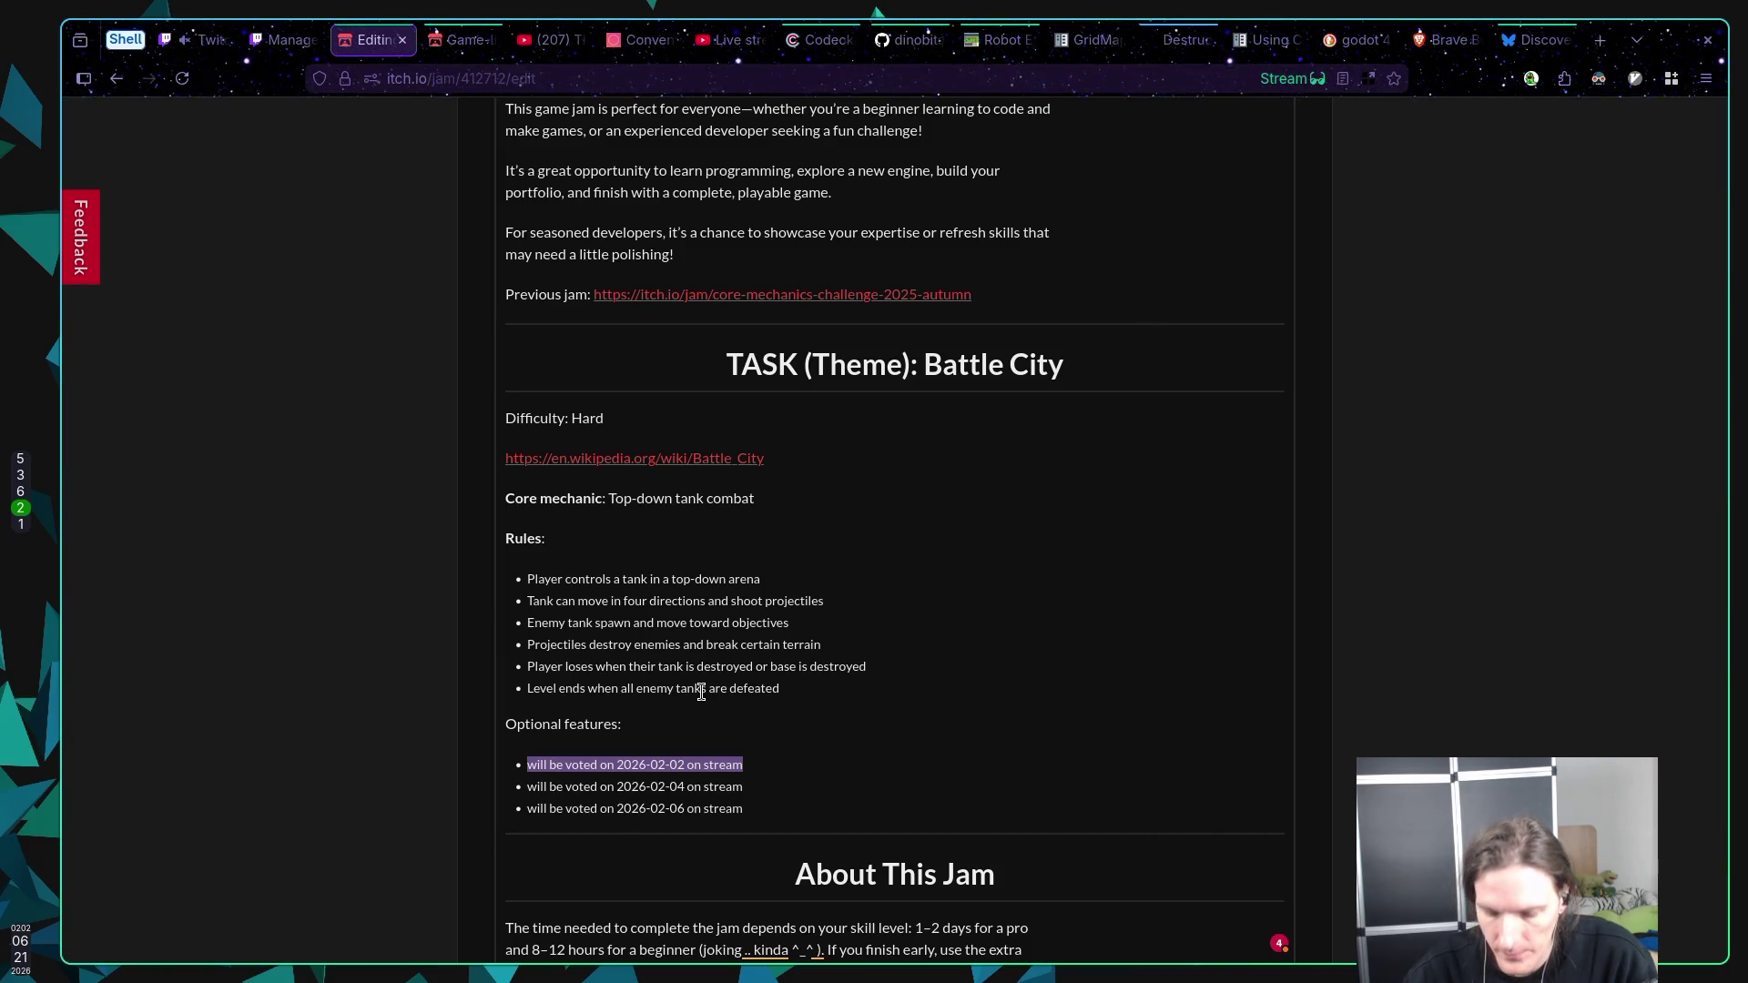
{"action": "left_click_drag", "start_coordinate": [777, 758], "coordinate": [526, 765]}
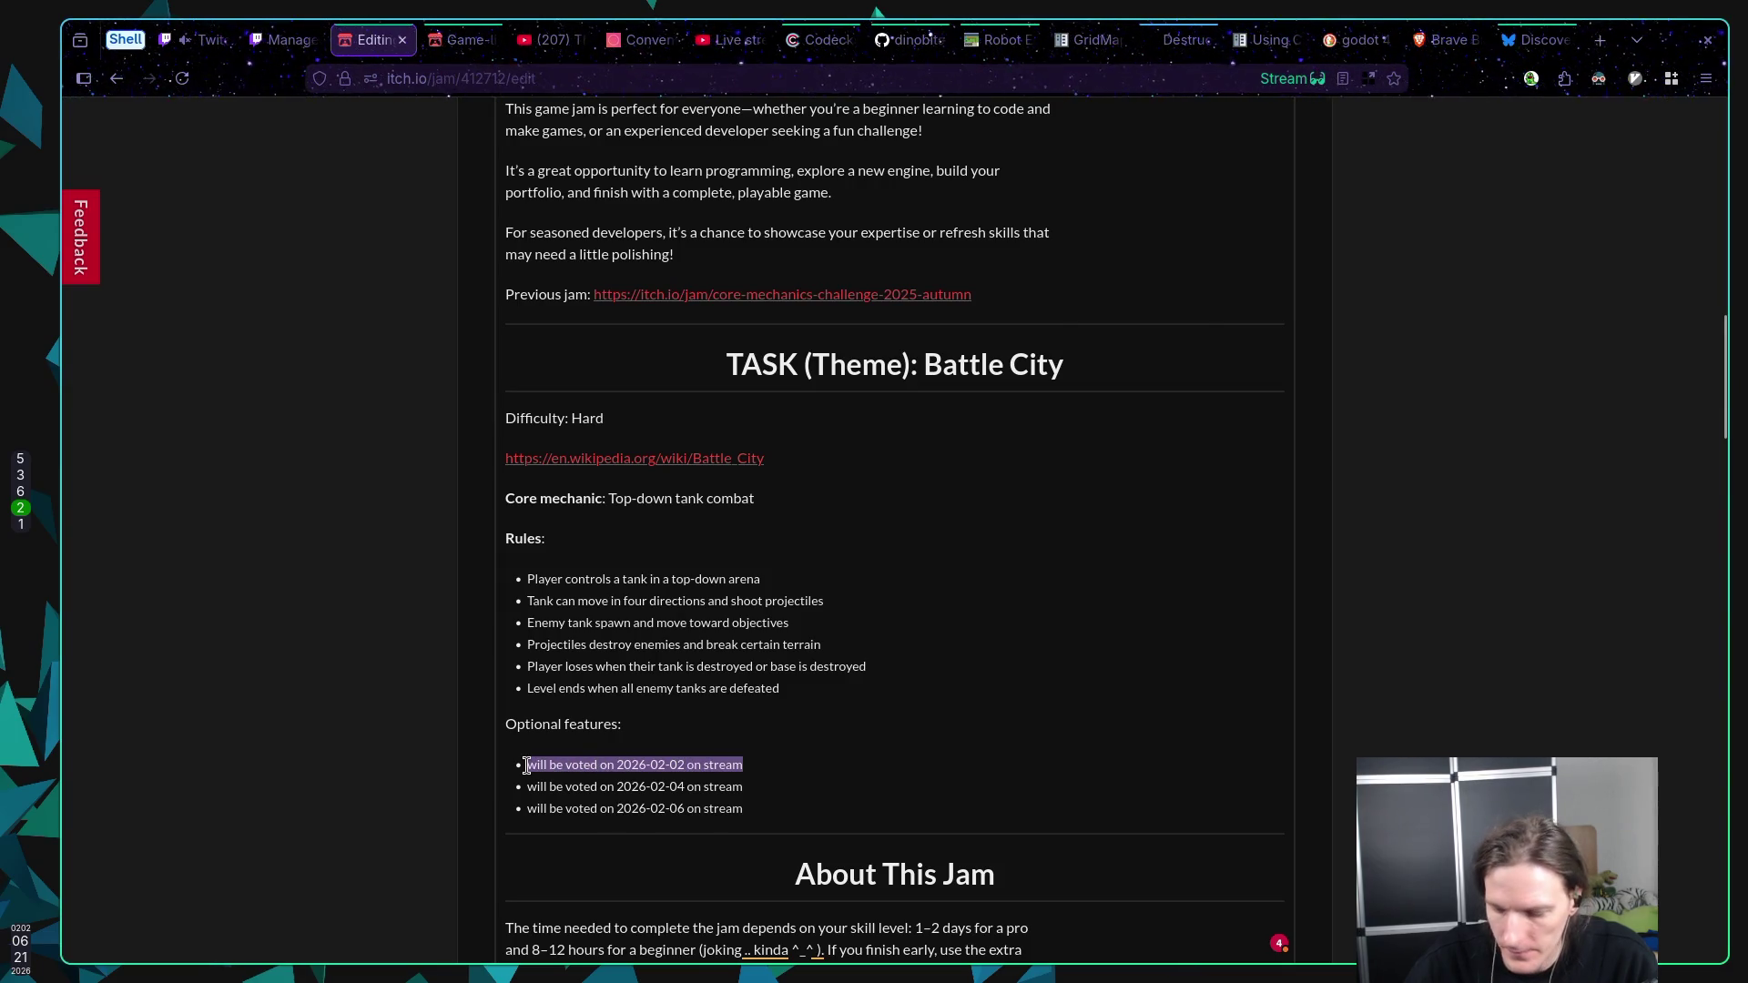
{"action": "type", "text": "(medium) "}
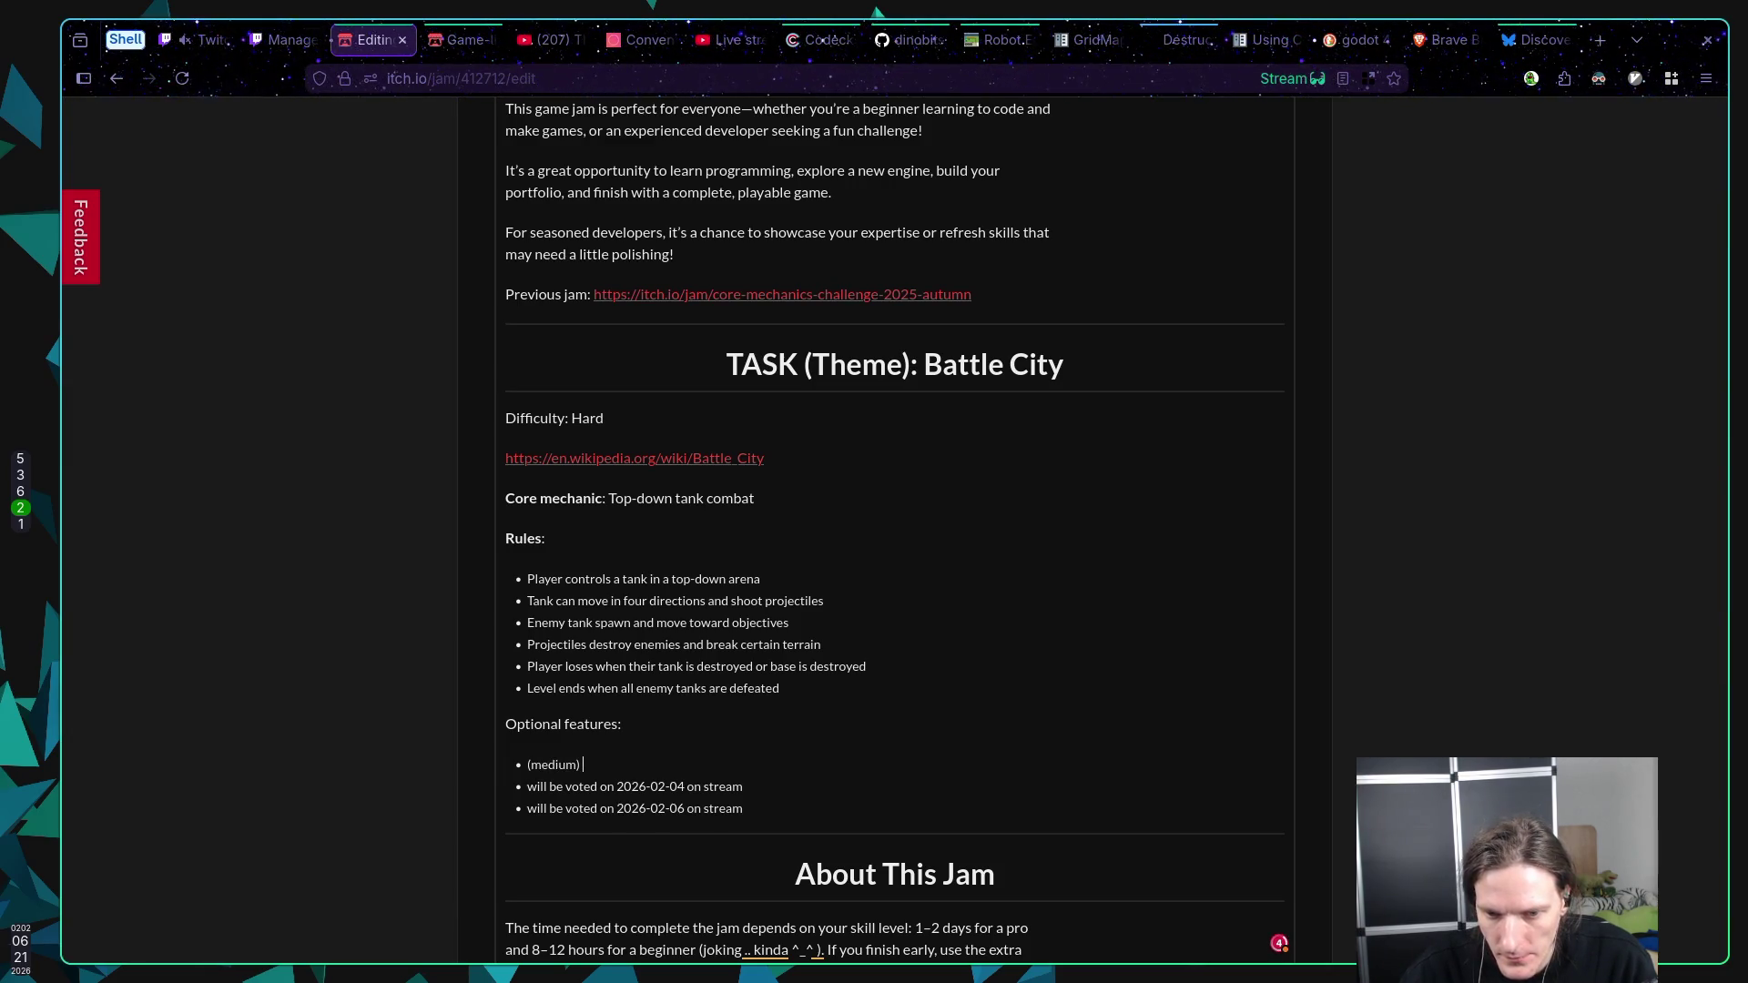
{"action": "type", "text": "Difficulty"}
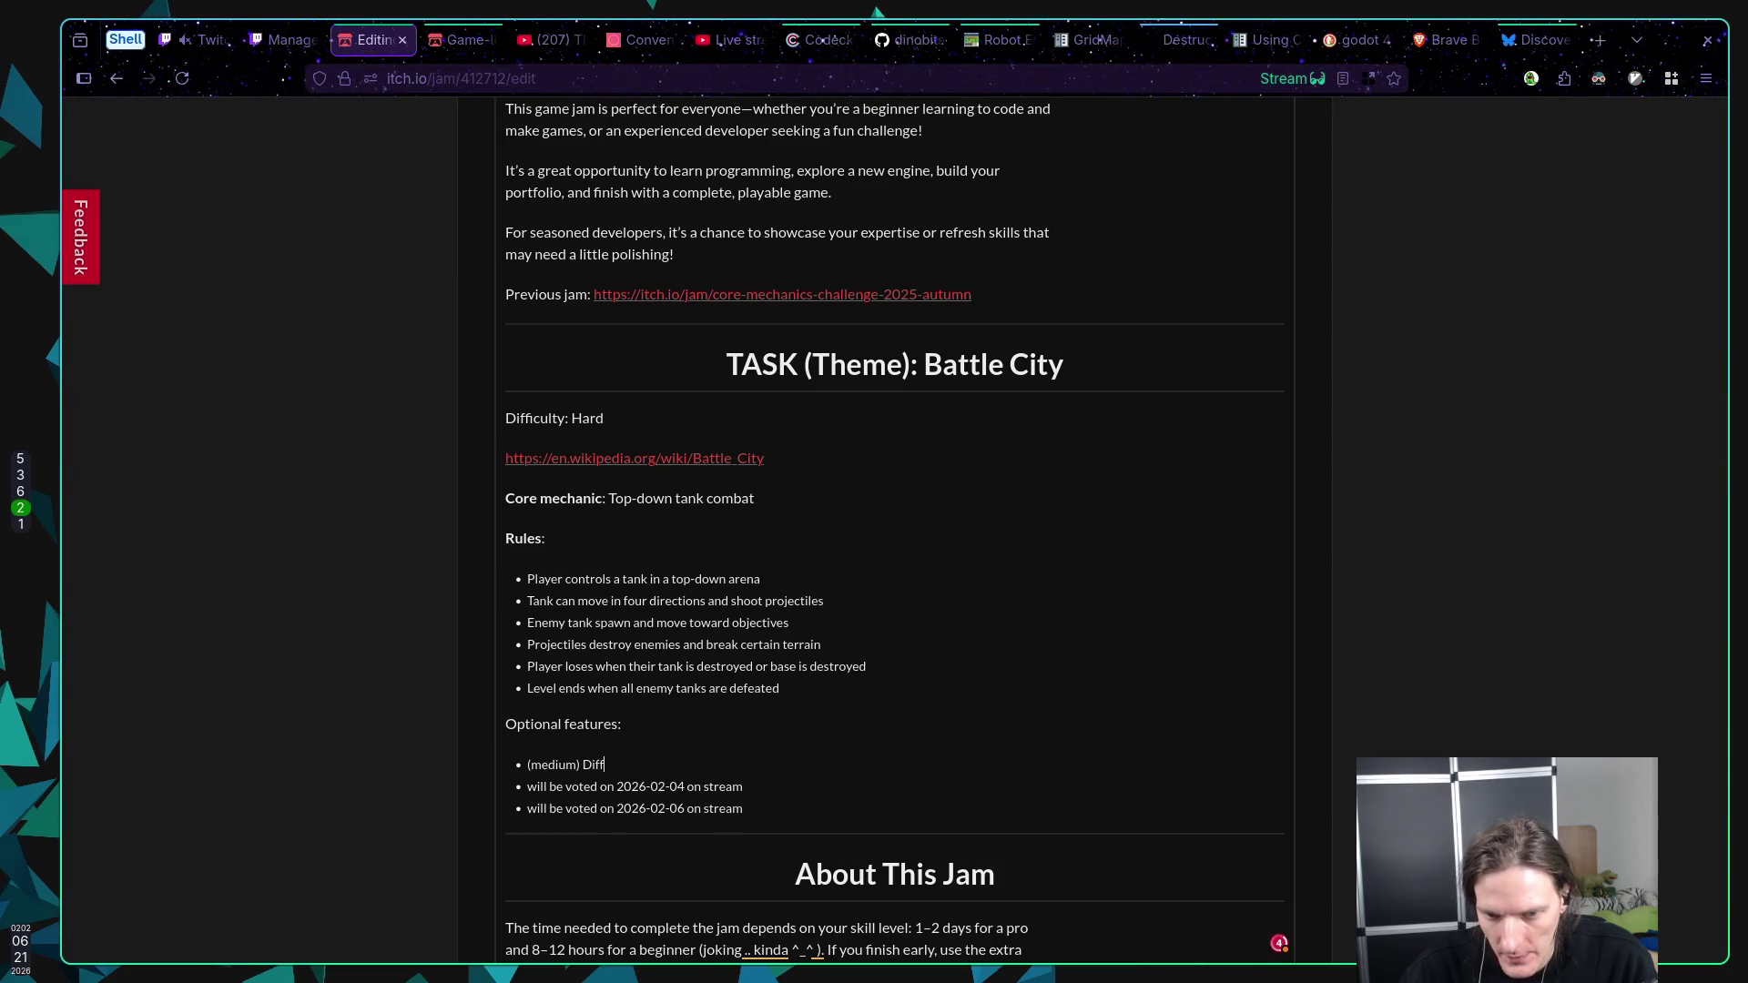
{"action": "key", "text": "Home"}
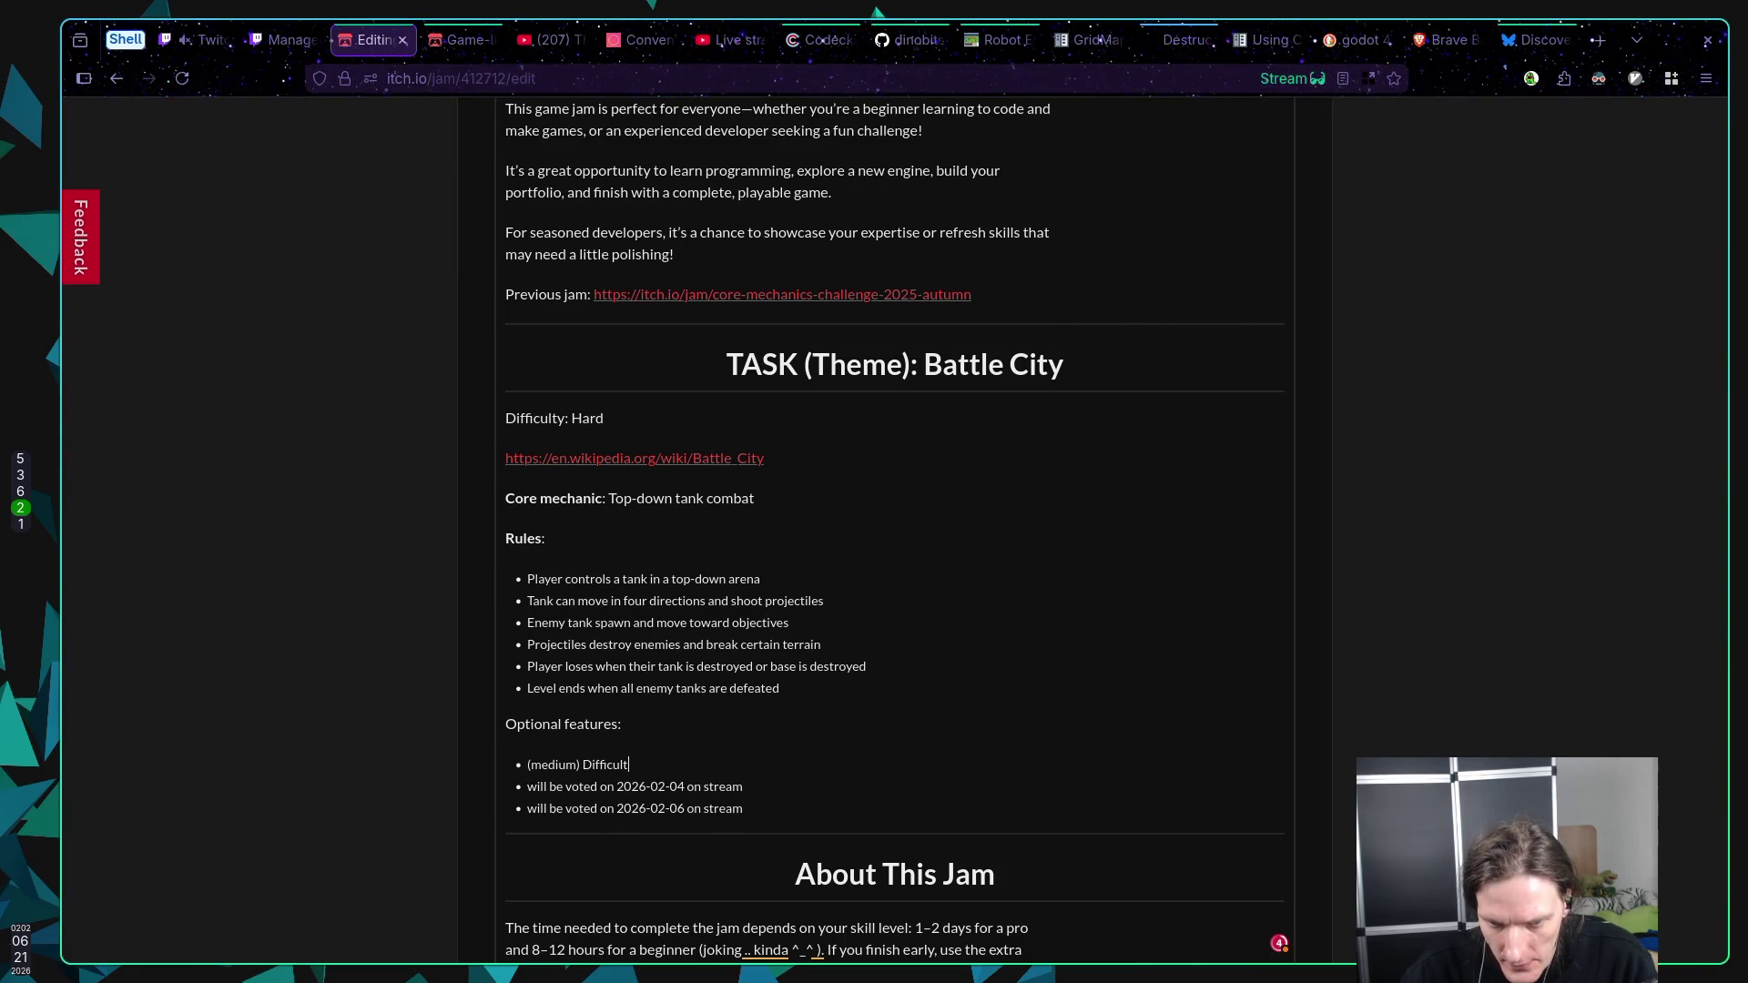
{"action": "key", "text": "End"}
{"action": "type", "text": "mode"}
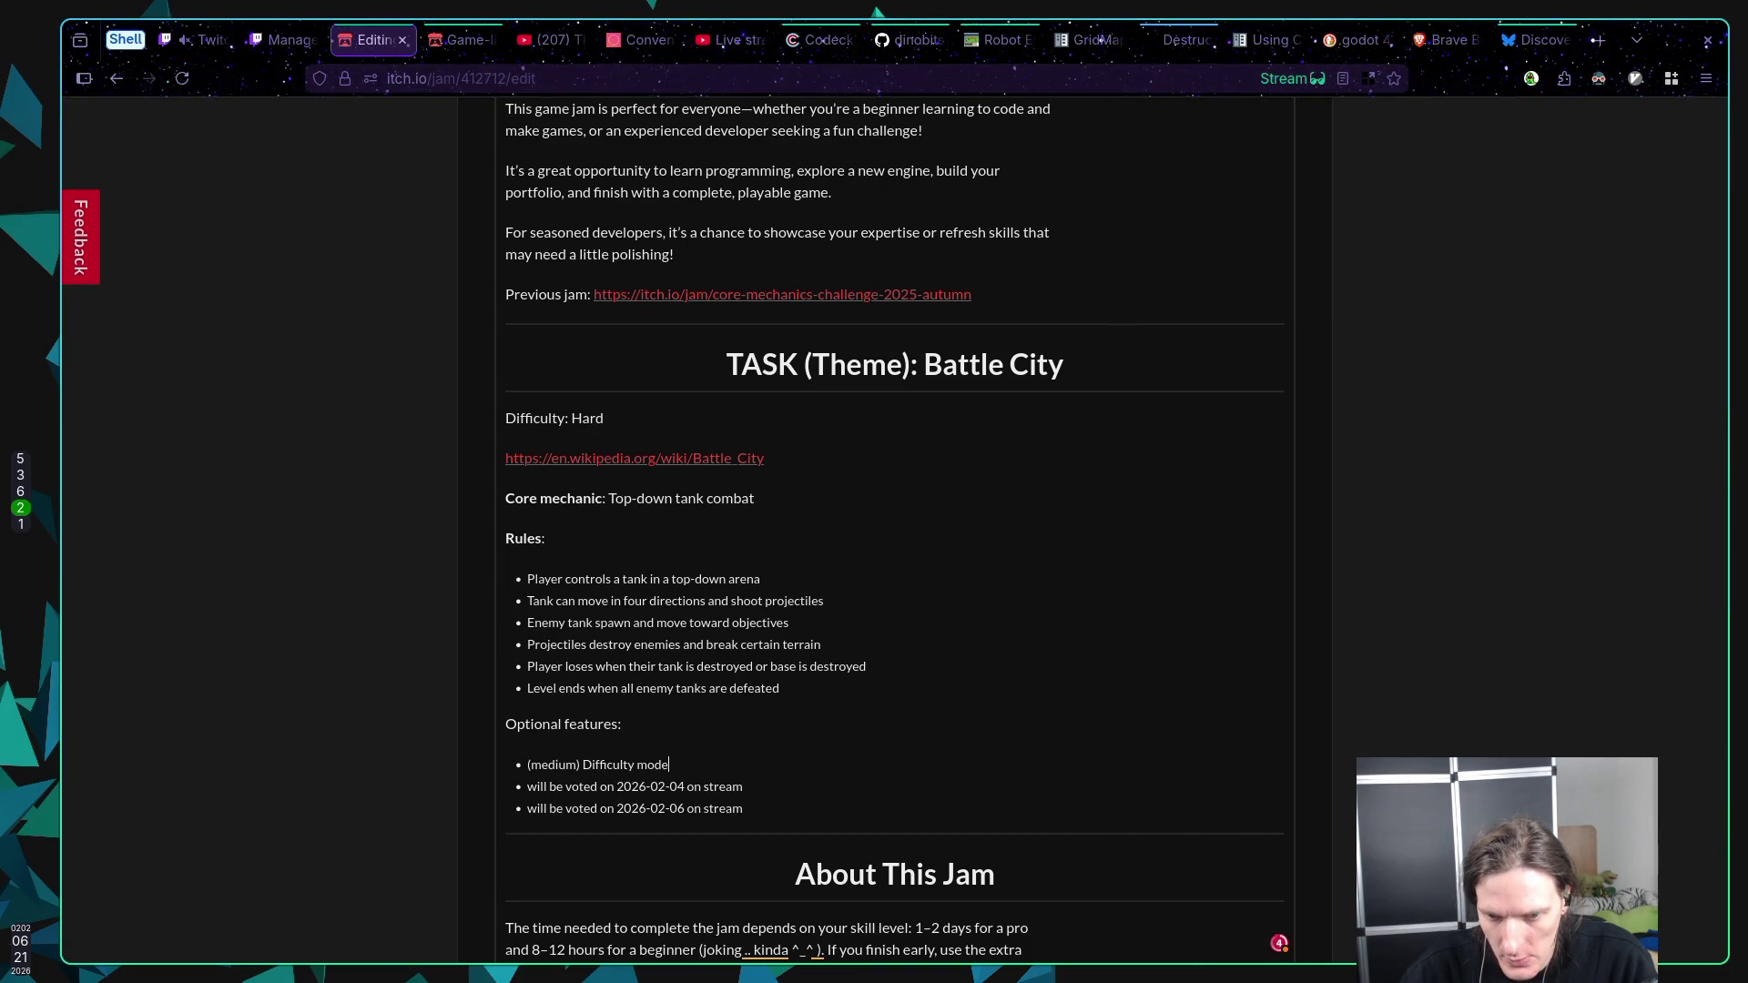
{"action": "type", "text": "s - Add at least two"}
{"action": "key", "text": "Home"}
{"action": "type", "text": "difficulty modes that "}
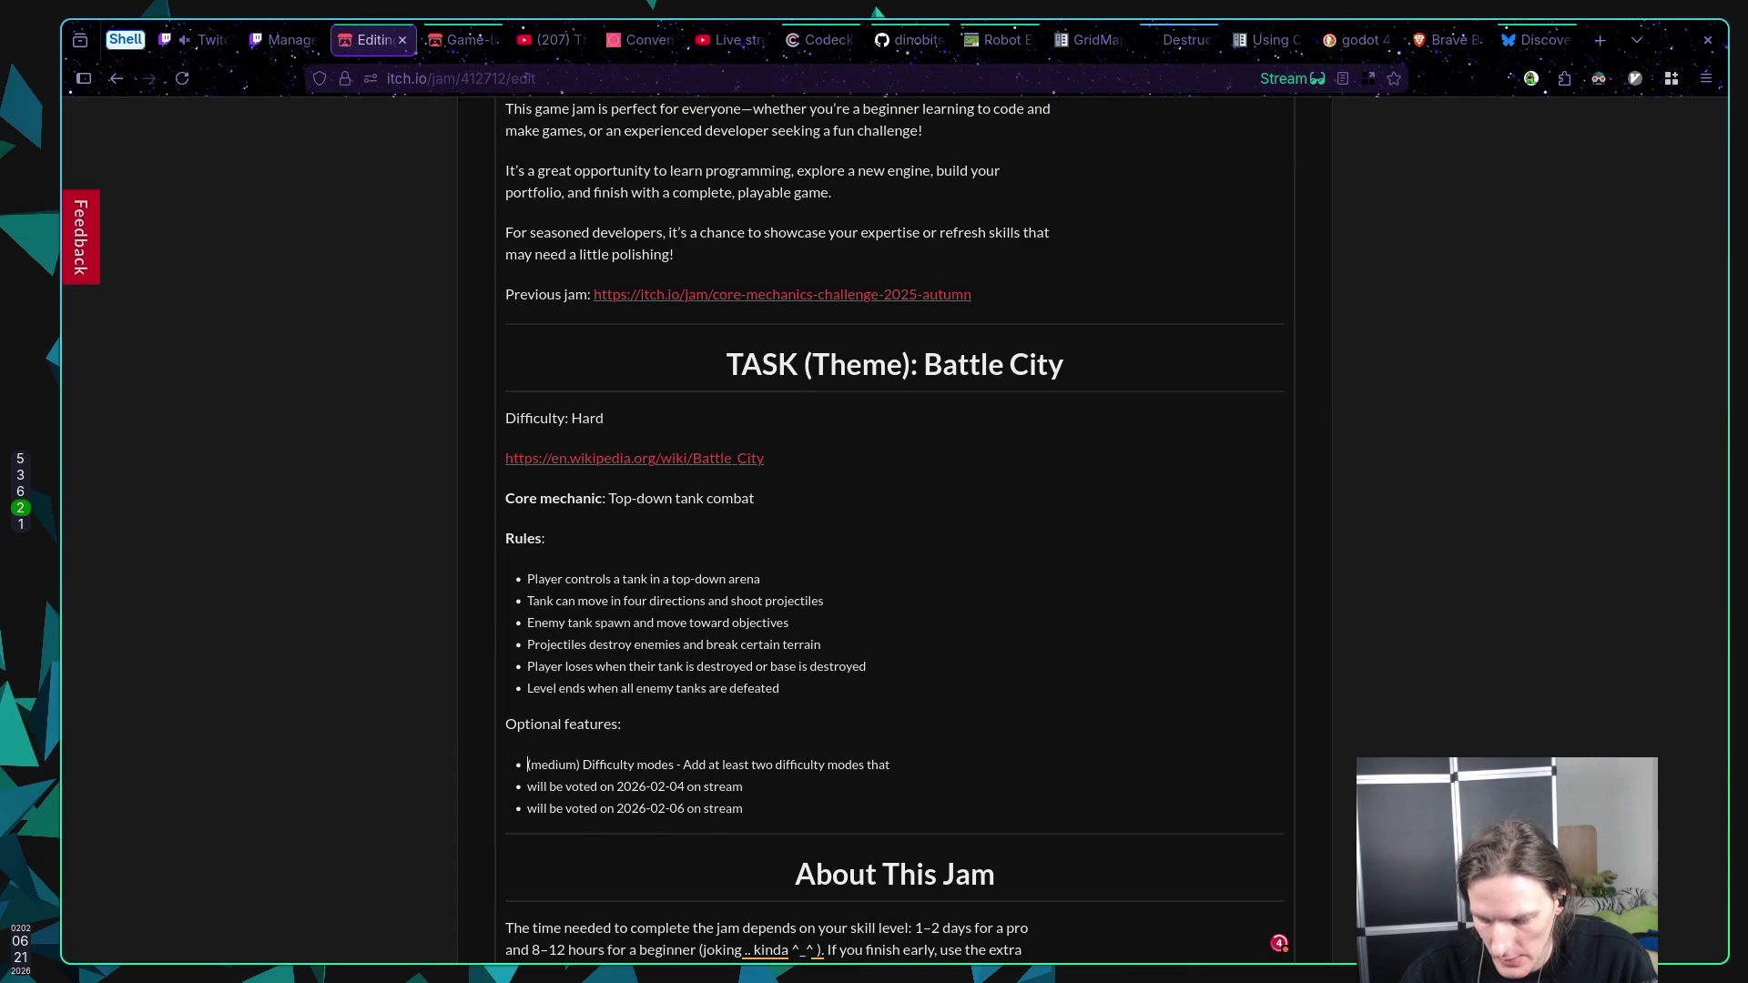
{"action": "type", "text": "meani"}
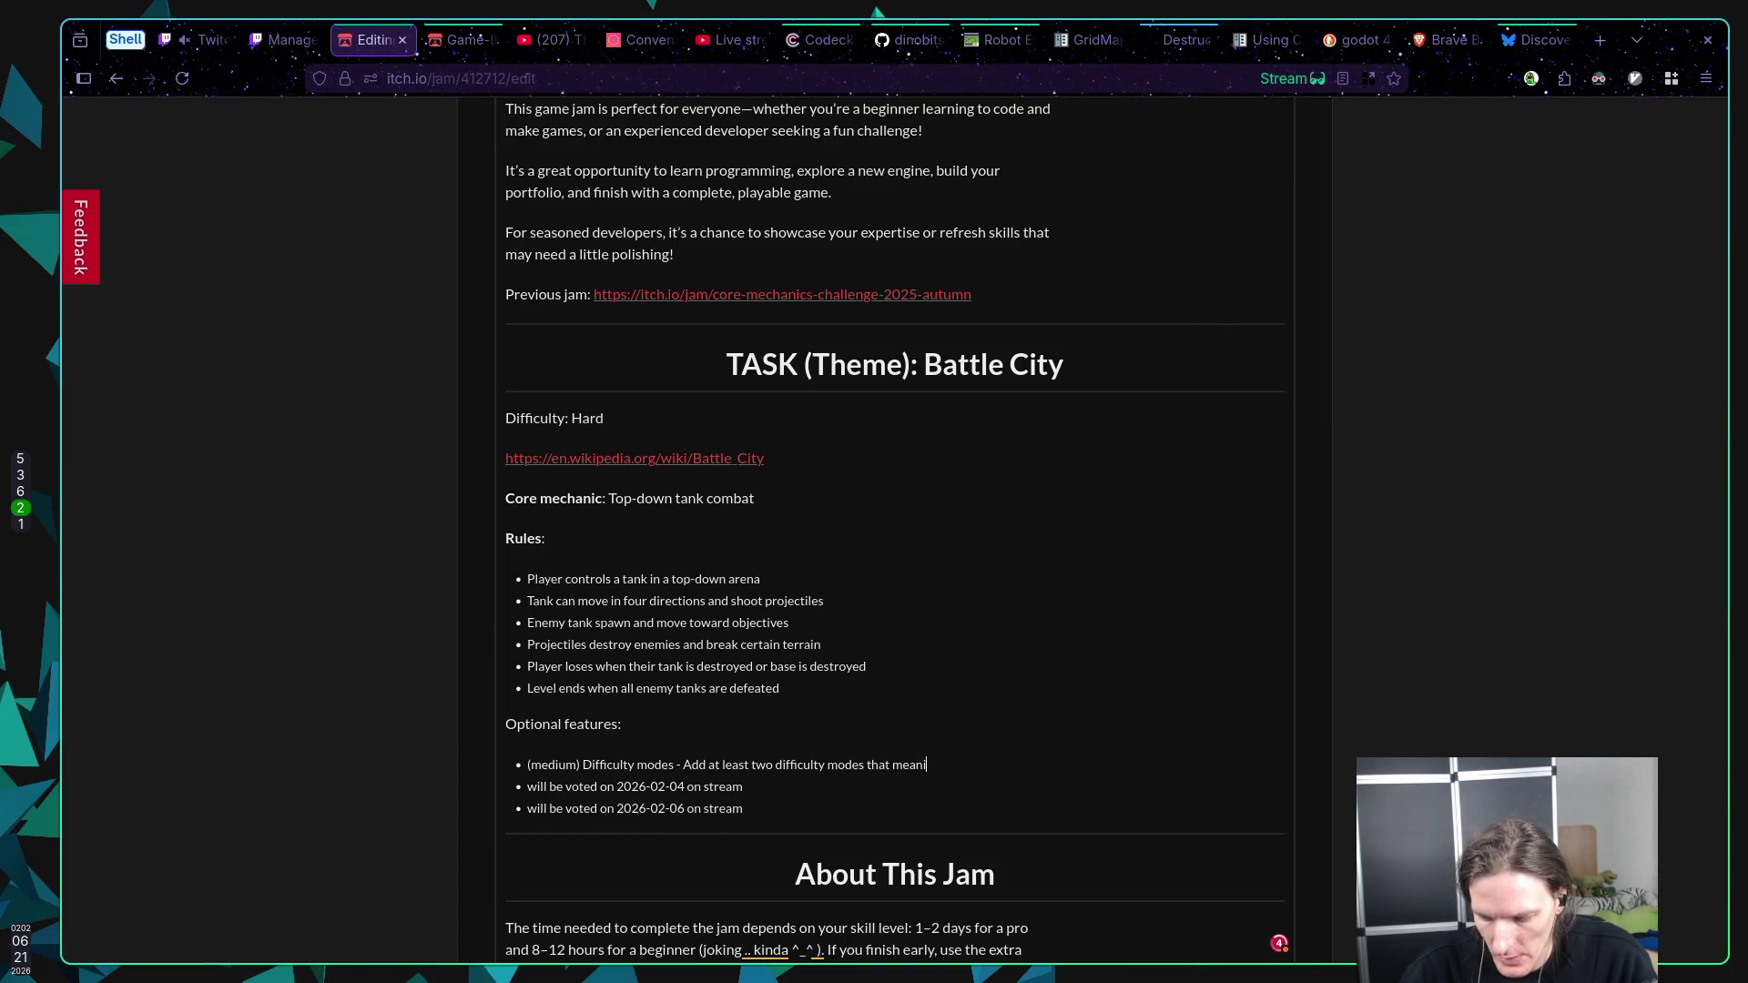
{"action": "type", "text": "ngfully alter"}
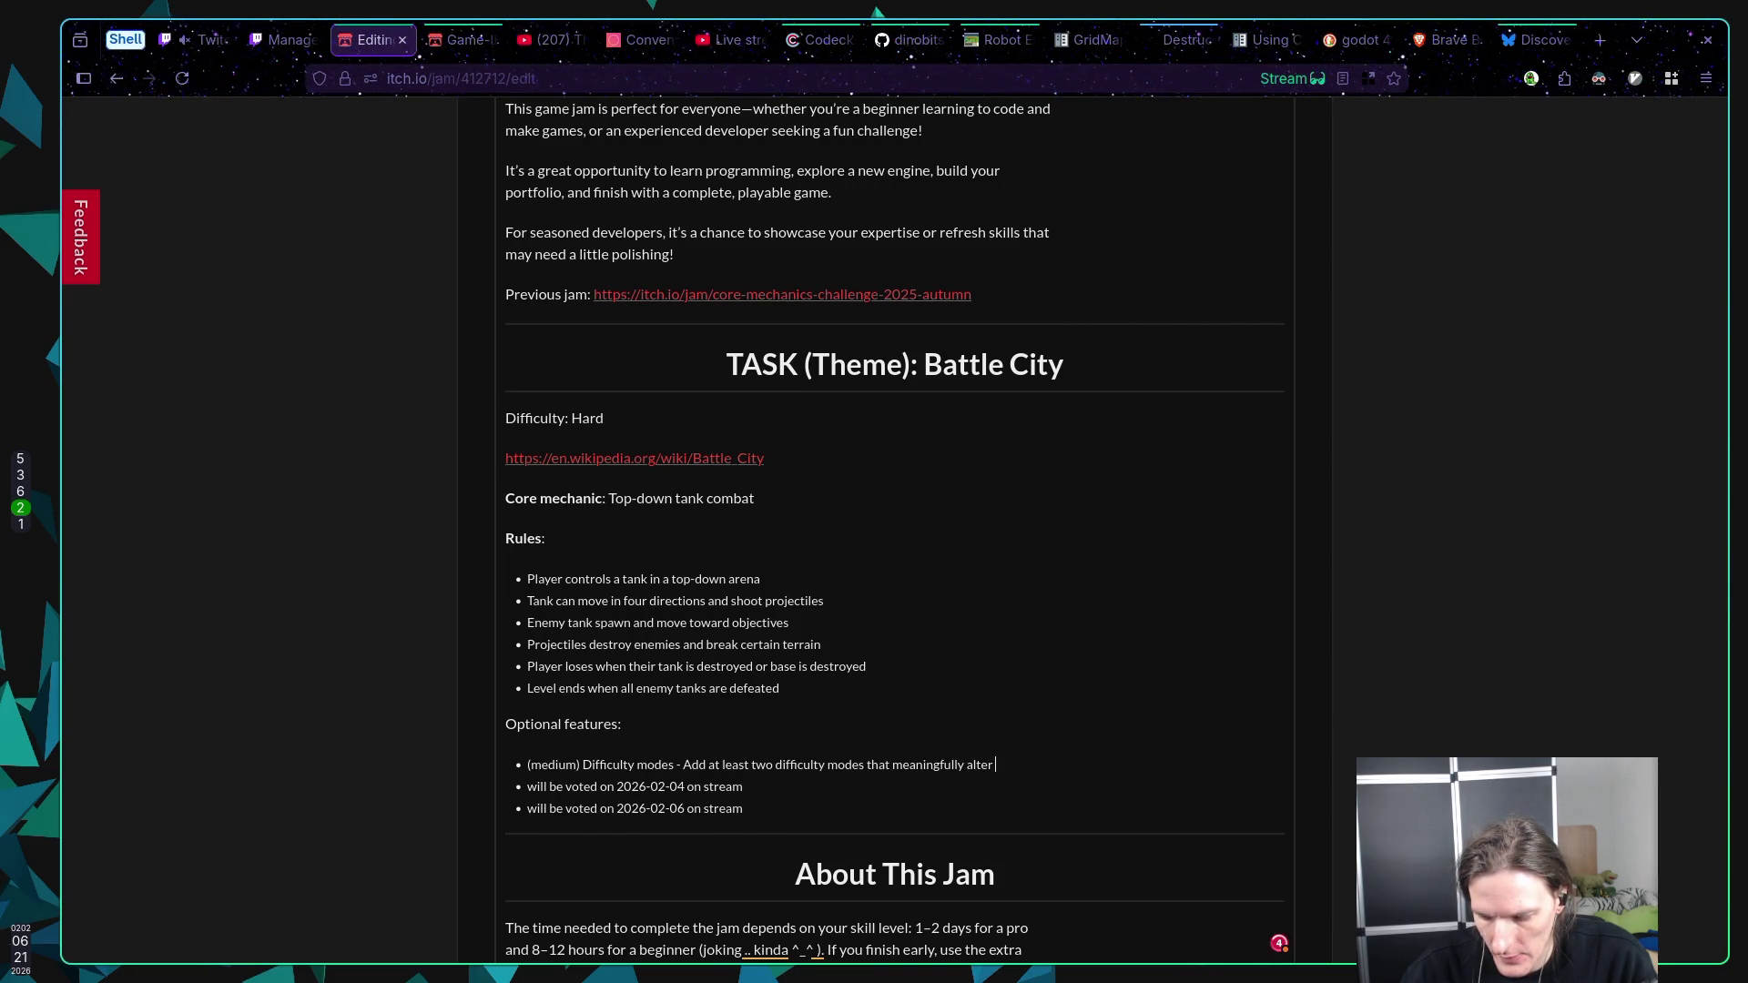
{"action": "type", "text": " mechanics,"}
{"action": "type", "text": " not ju"}
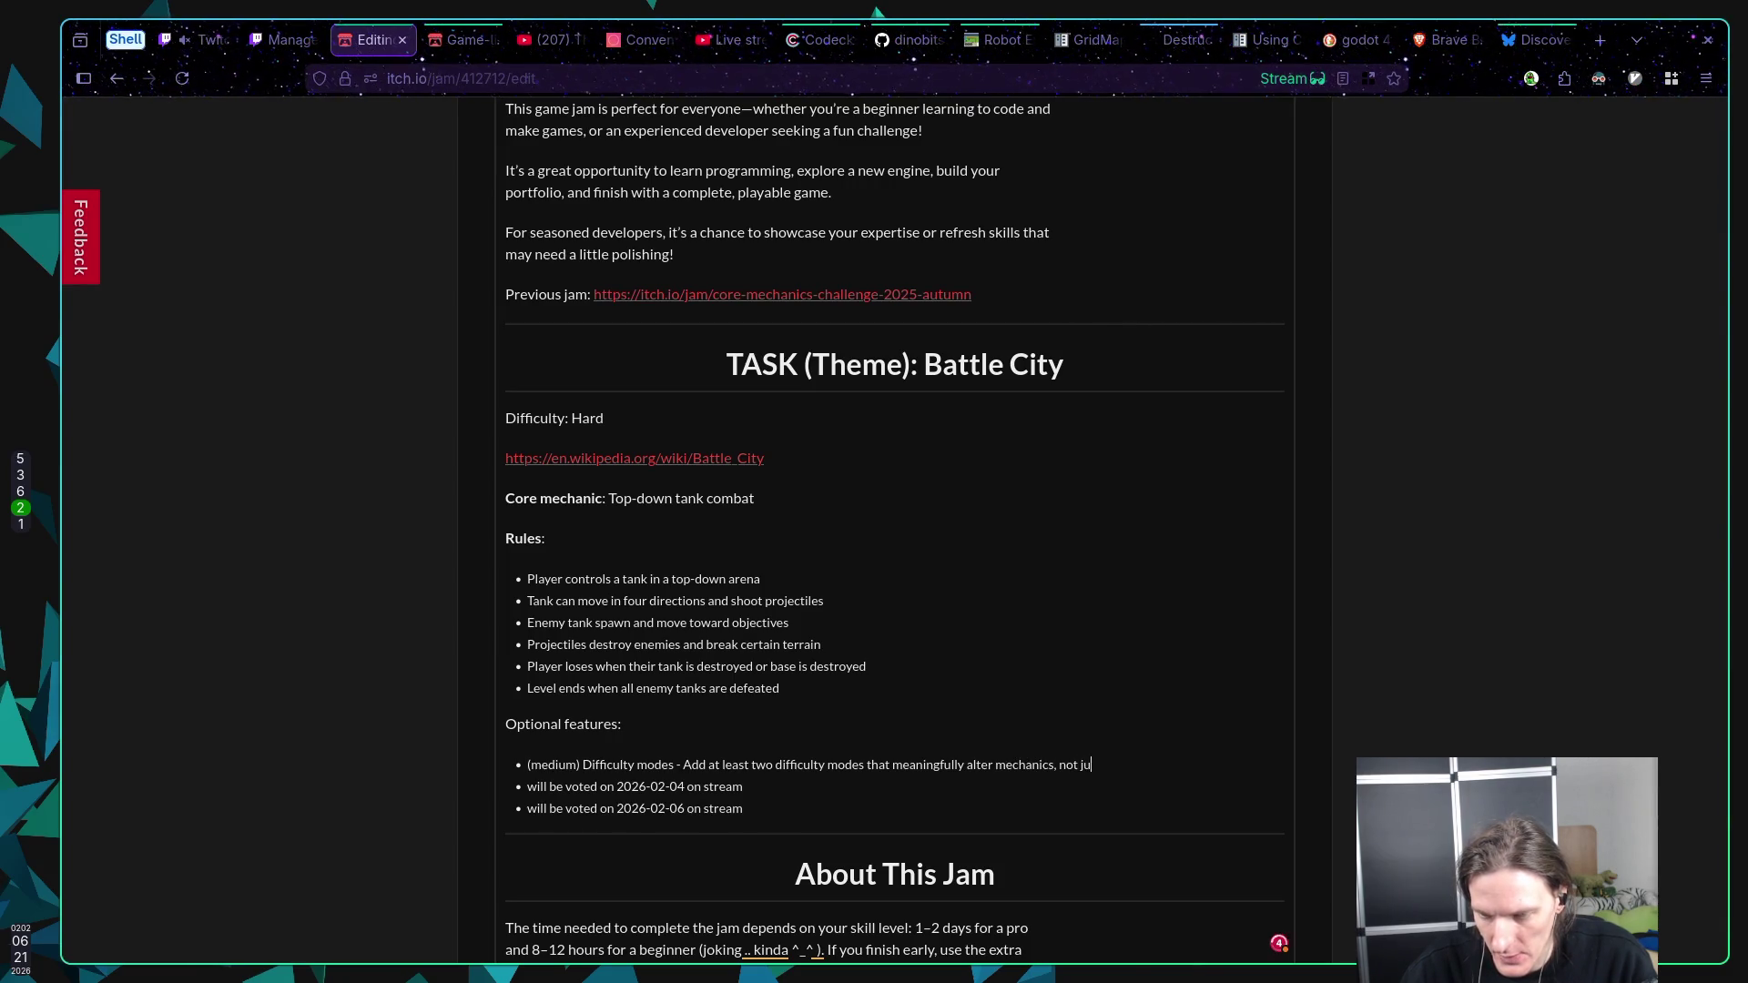
{"action": "type", "text": "st numbers"}
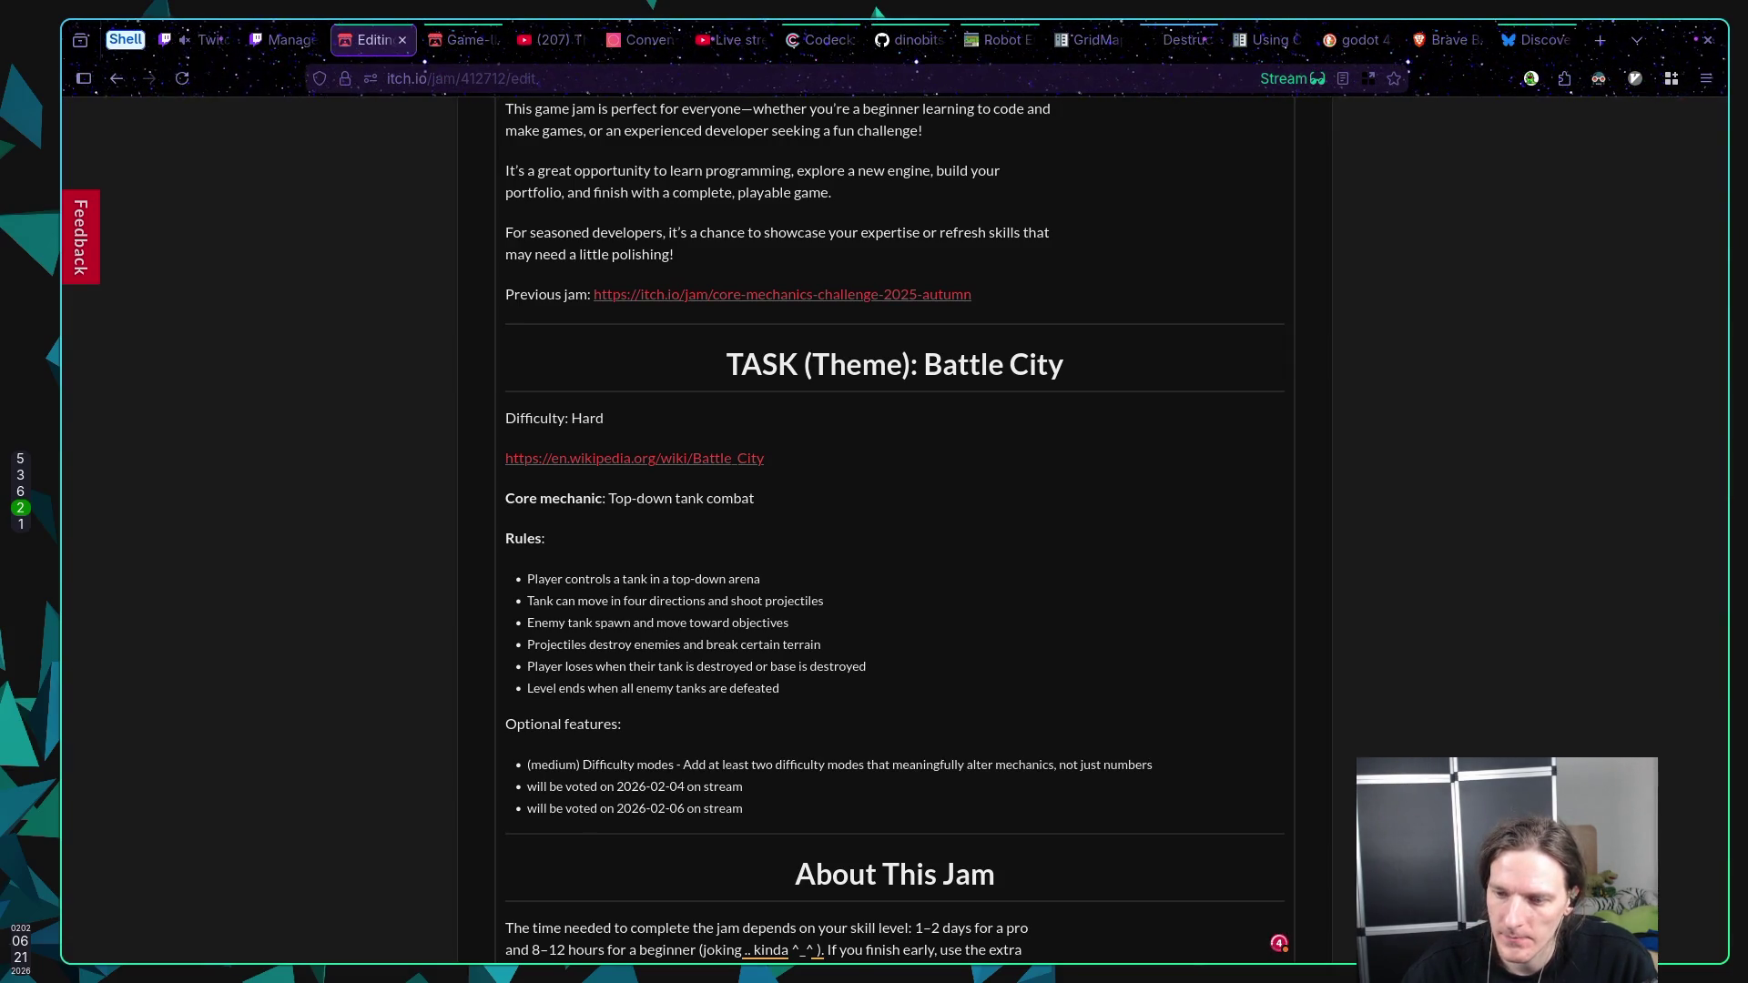
{"action": "key", "text": "Return"}
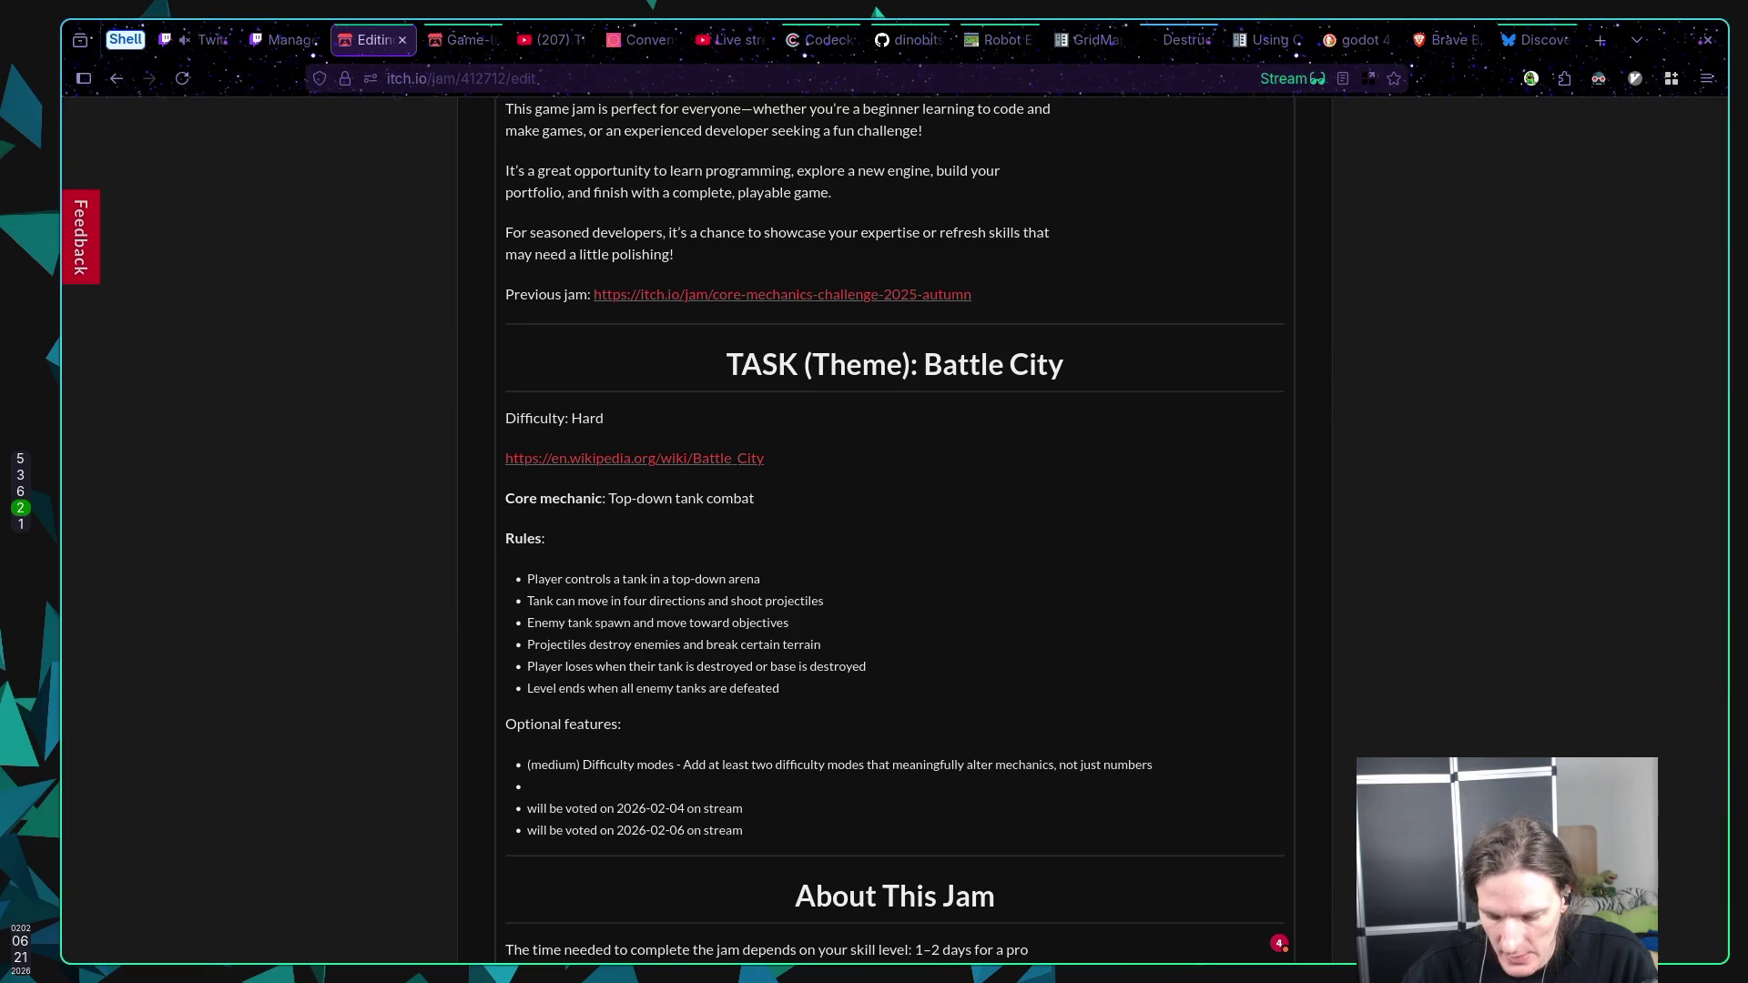
Step: Type '(medium) Boss Level -' as the new second optional-feature bullet
{"action": "type", "text": "(me"}
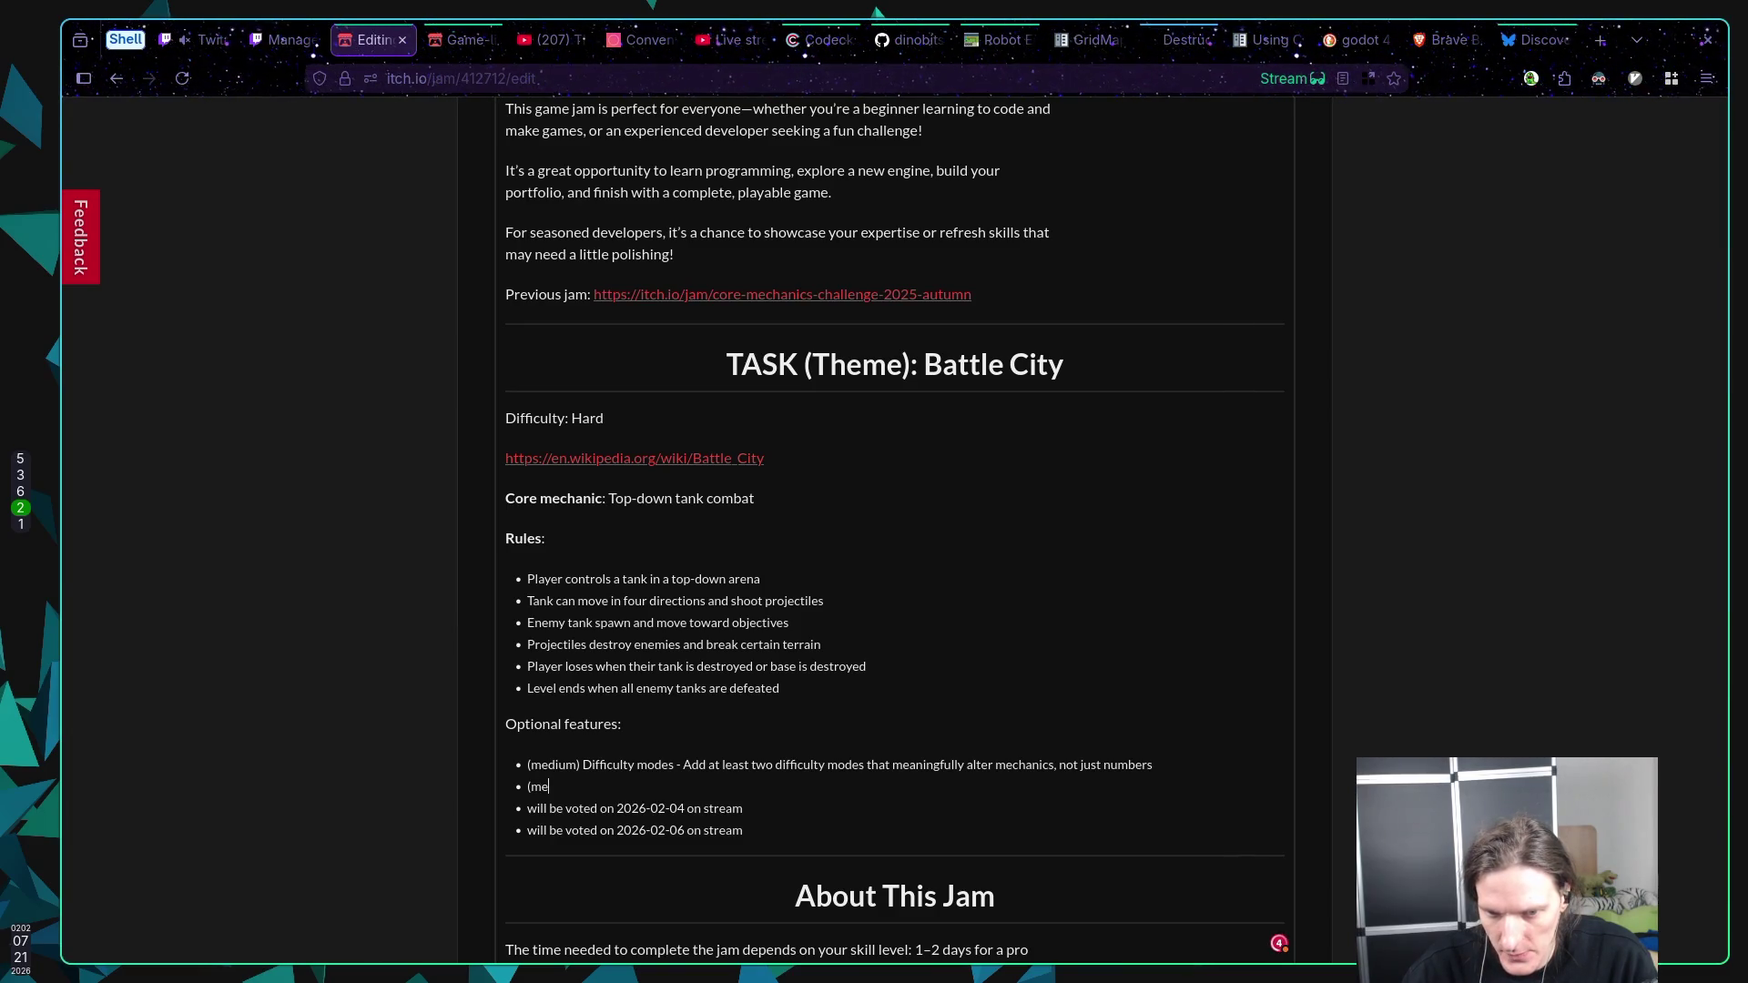
{"action": "type", "text": "d"}
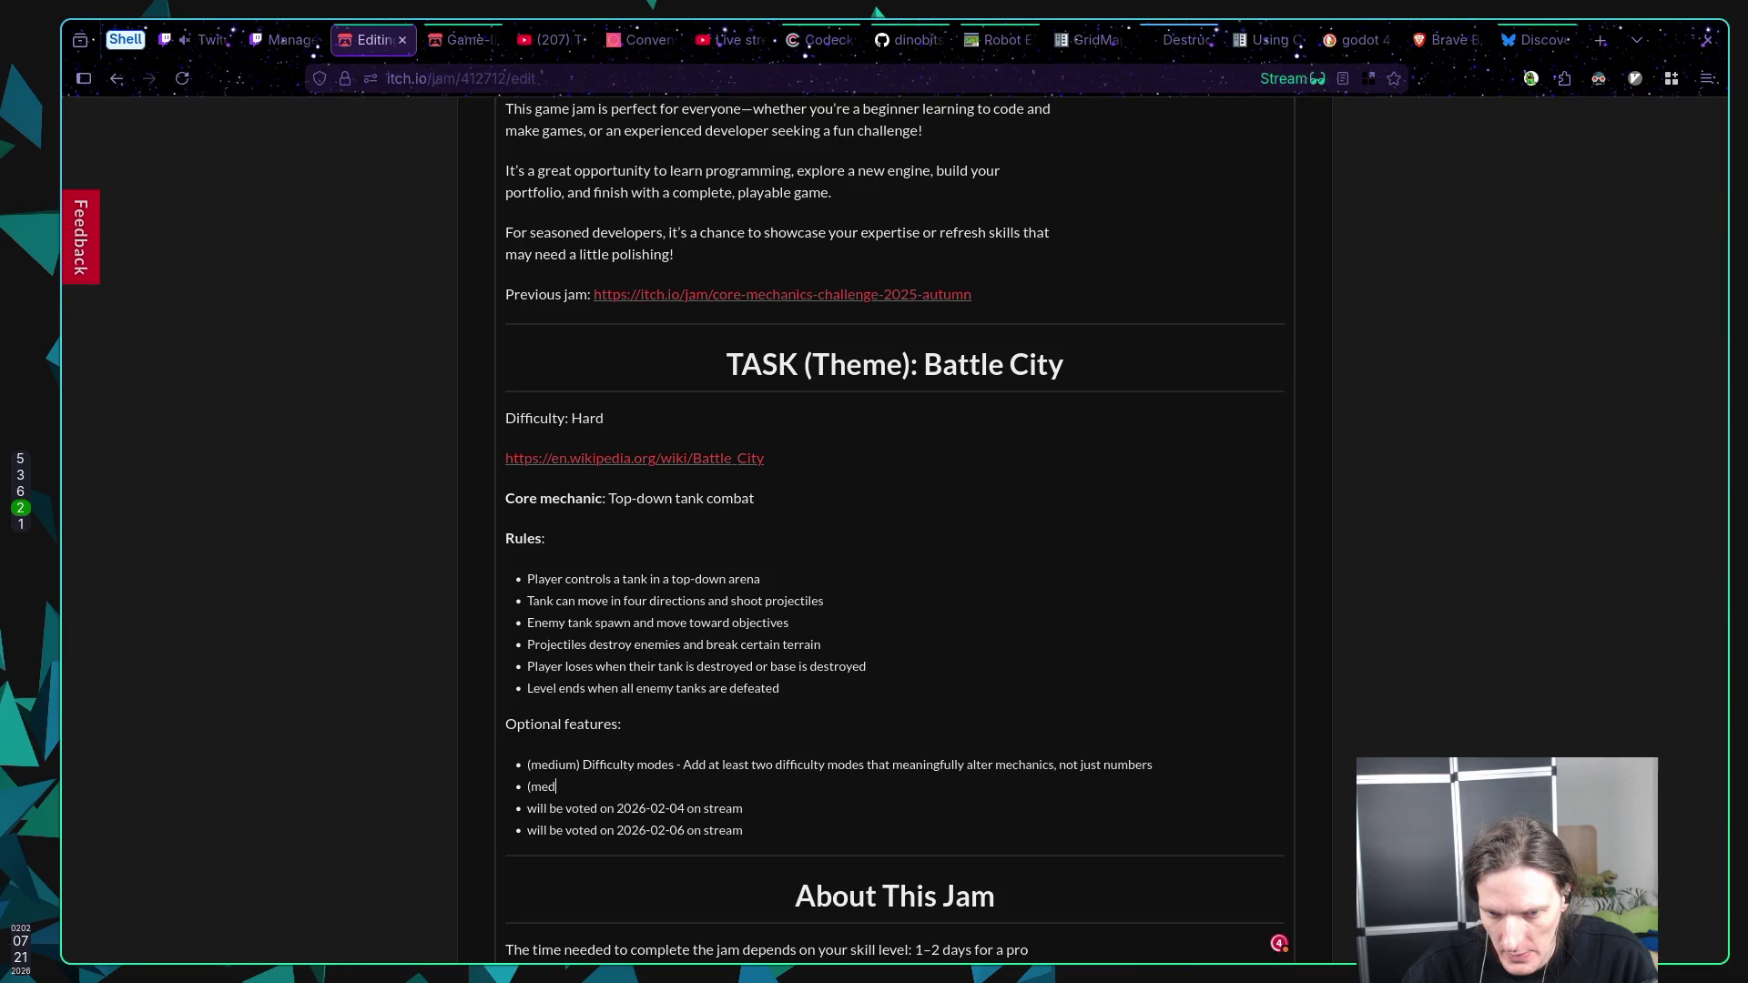
{"action": "type", "text": "ium) Boss Le"}
{"action": "type", "text": "vel -"}
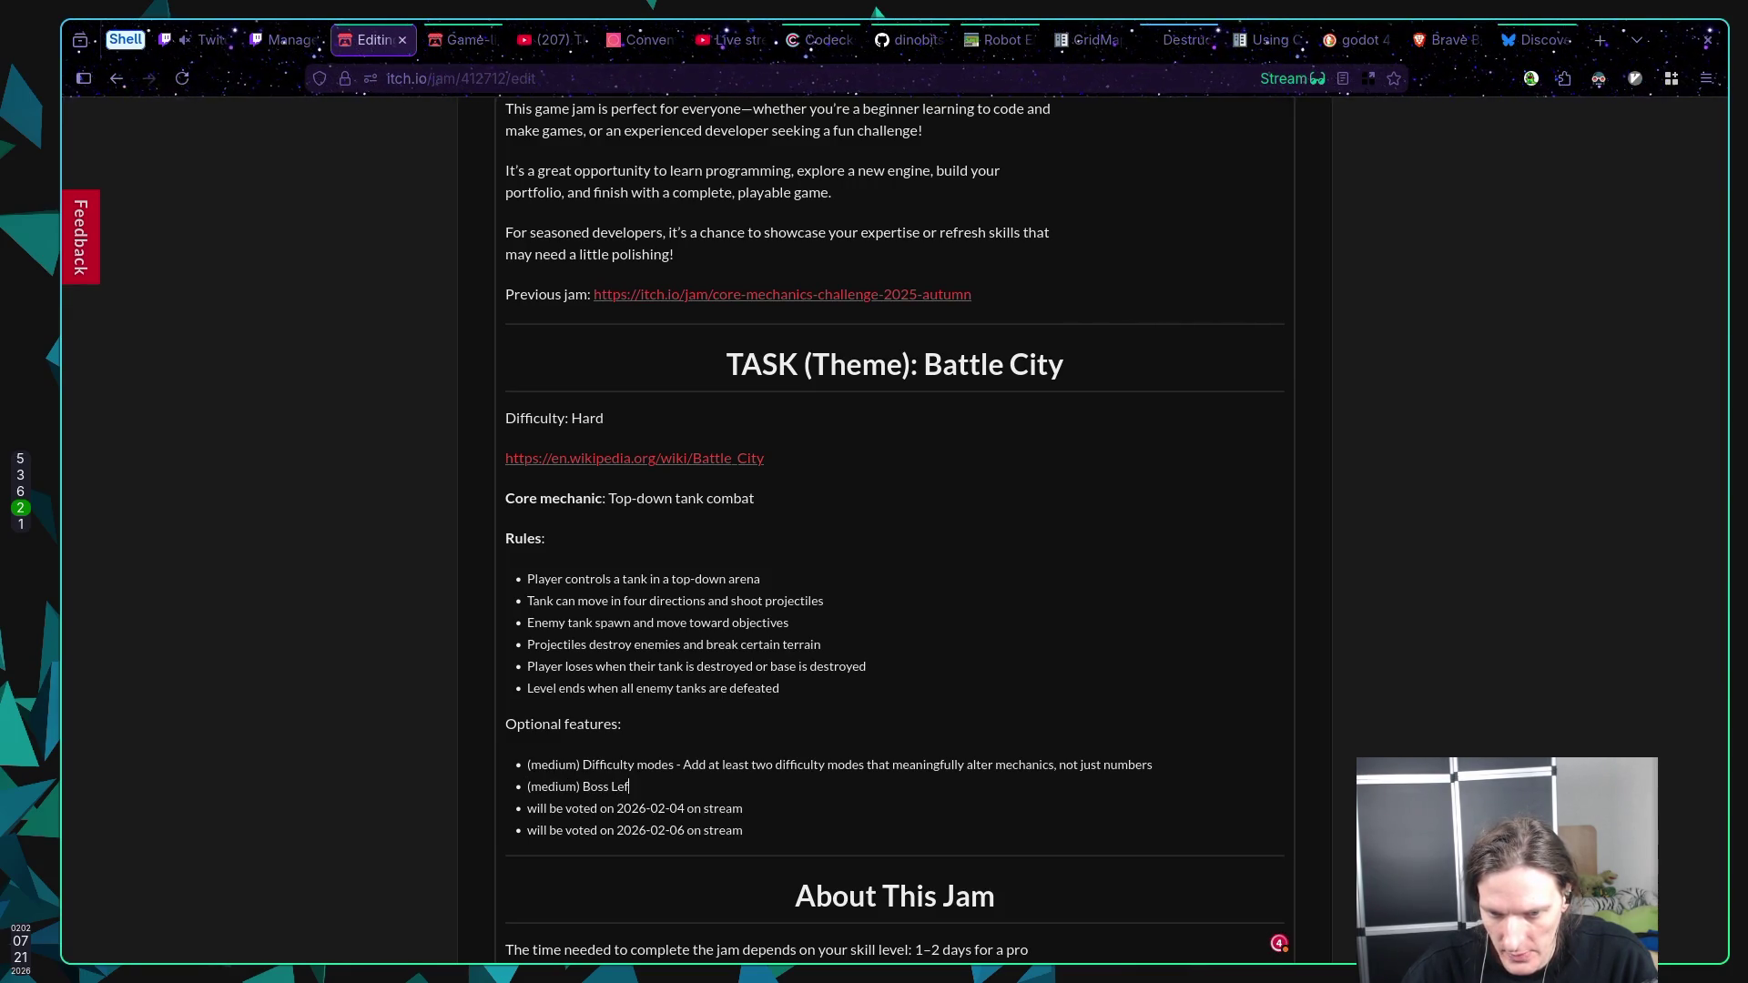
{"action": "left_click", "coordinate": [528, 787]}
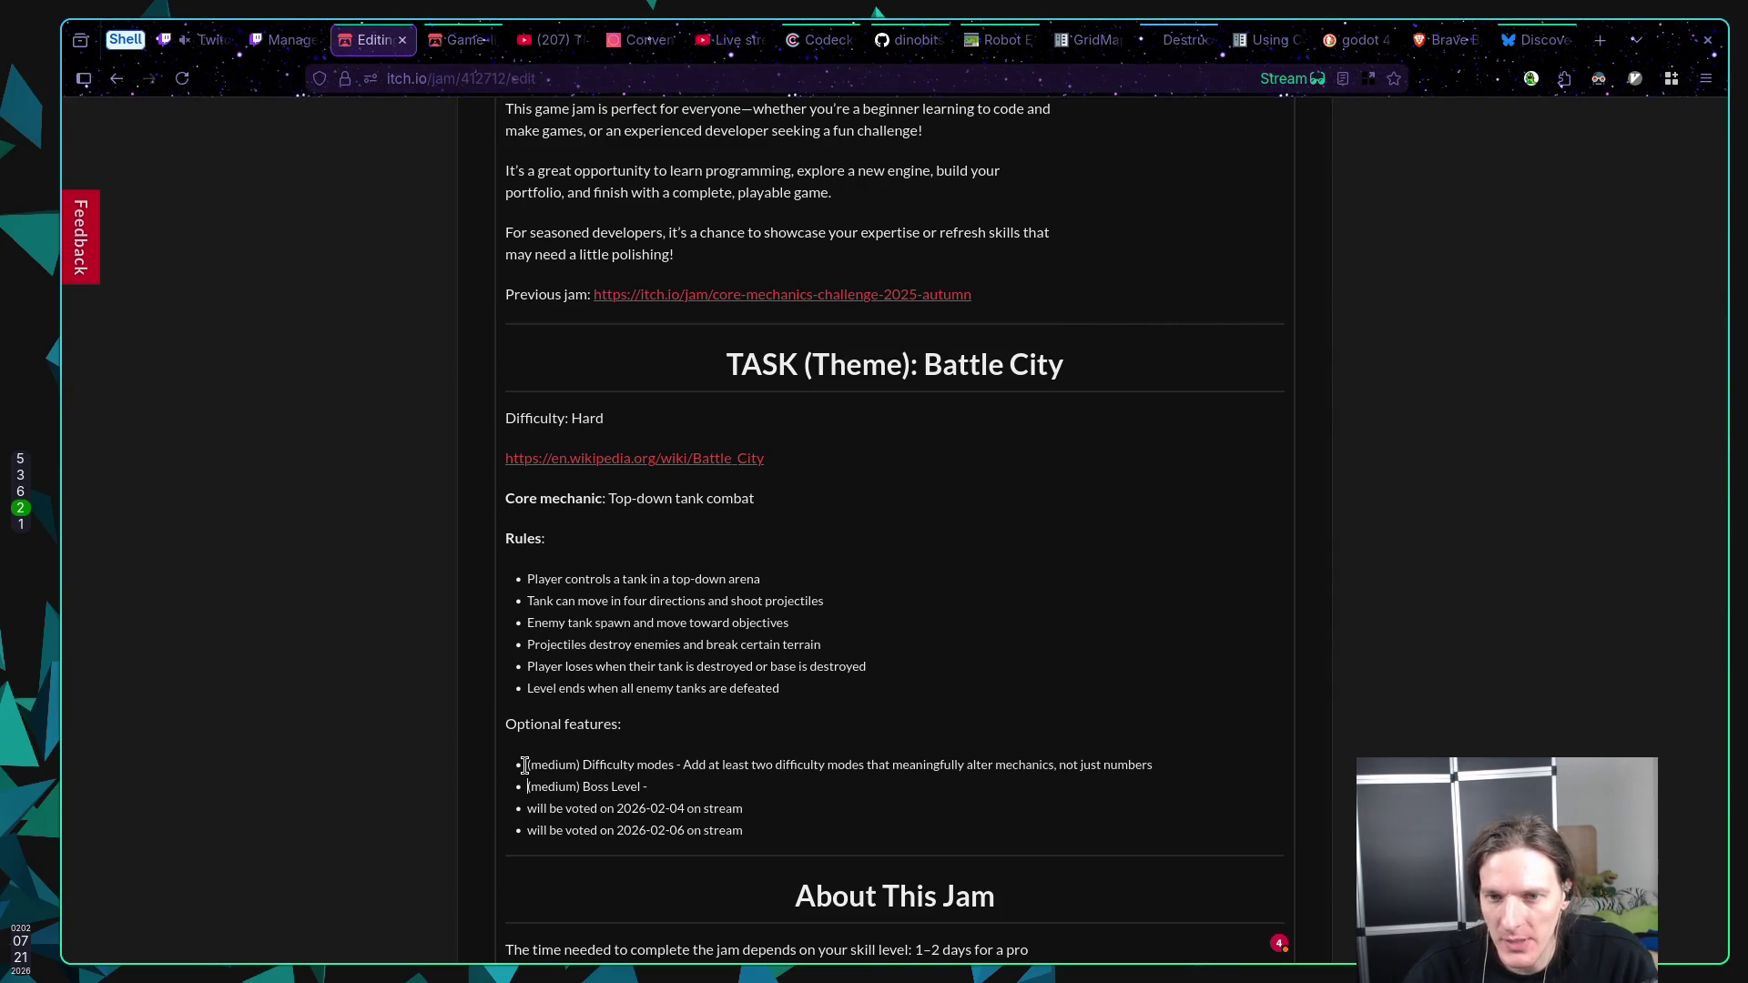
{"action": "scroll", "coordinate": [1511, 605], "scroll_direction": "up", "scroll_amount": 15}
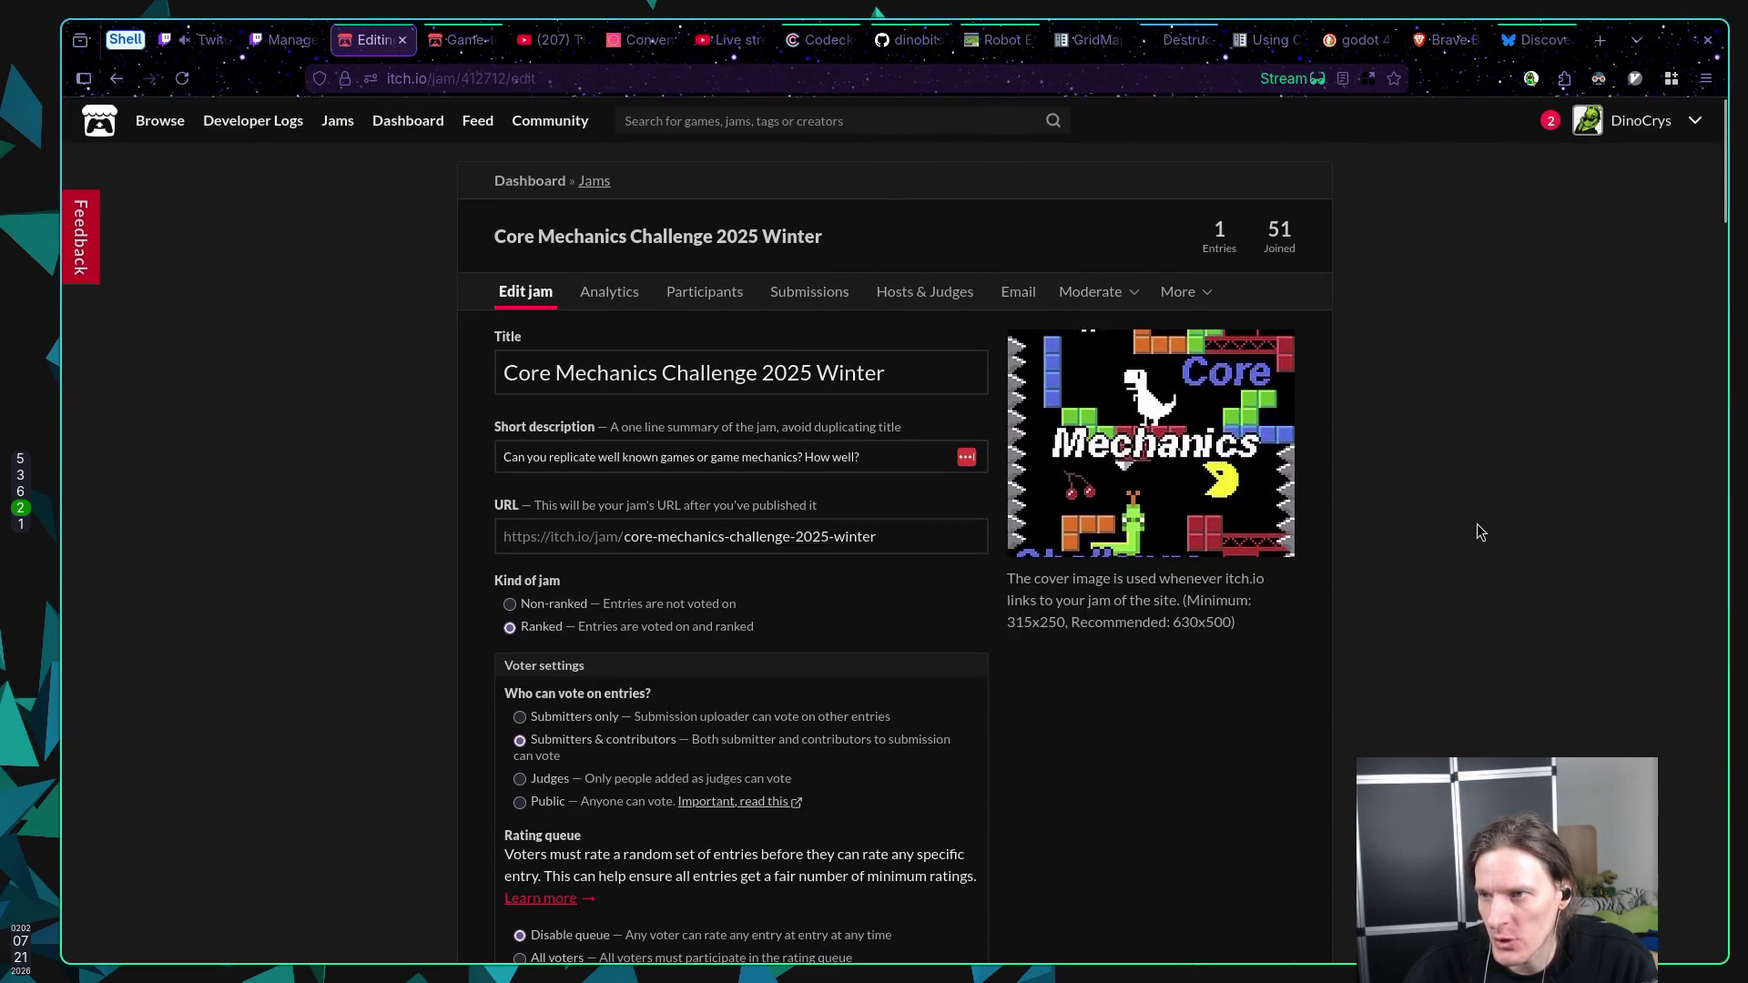
{"action": "scroll", "coordinate": [1464, 522], "scroll_direction": "down", "scroll_amount": 15}
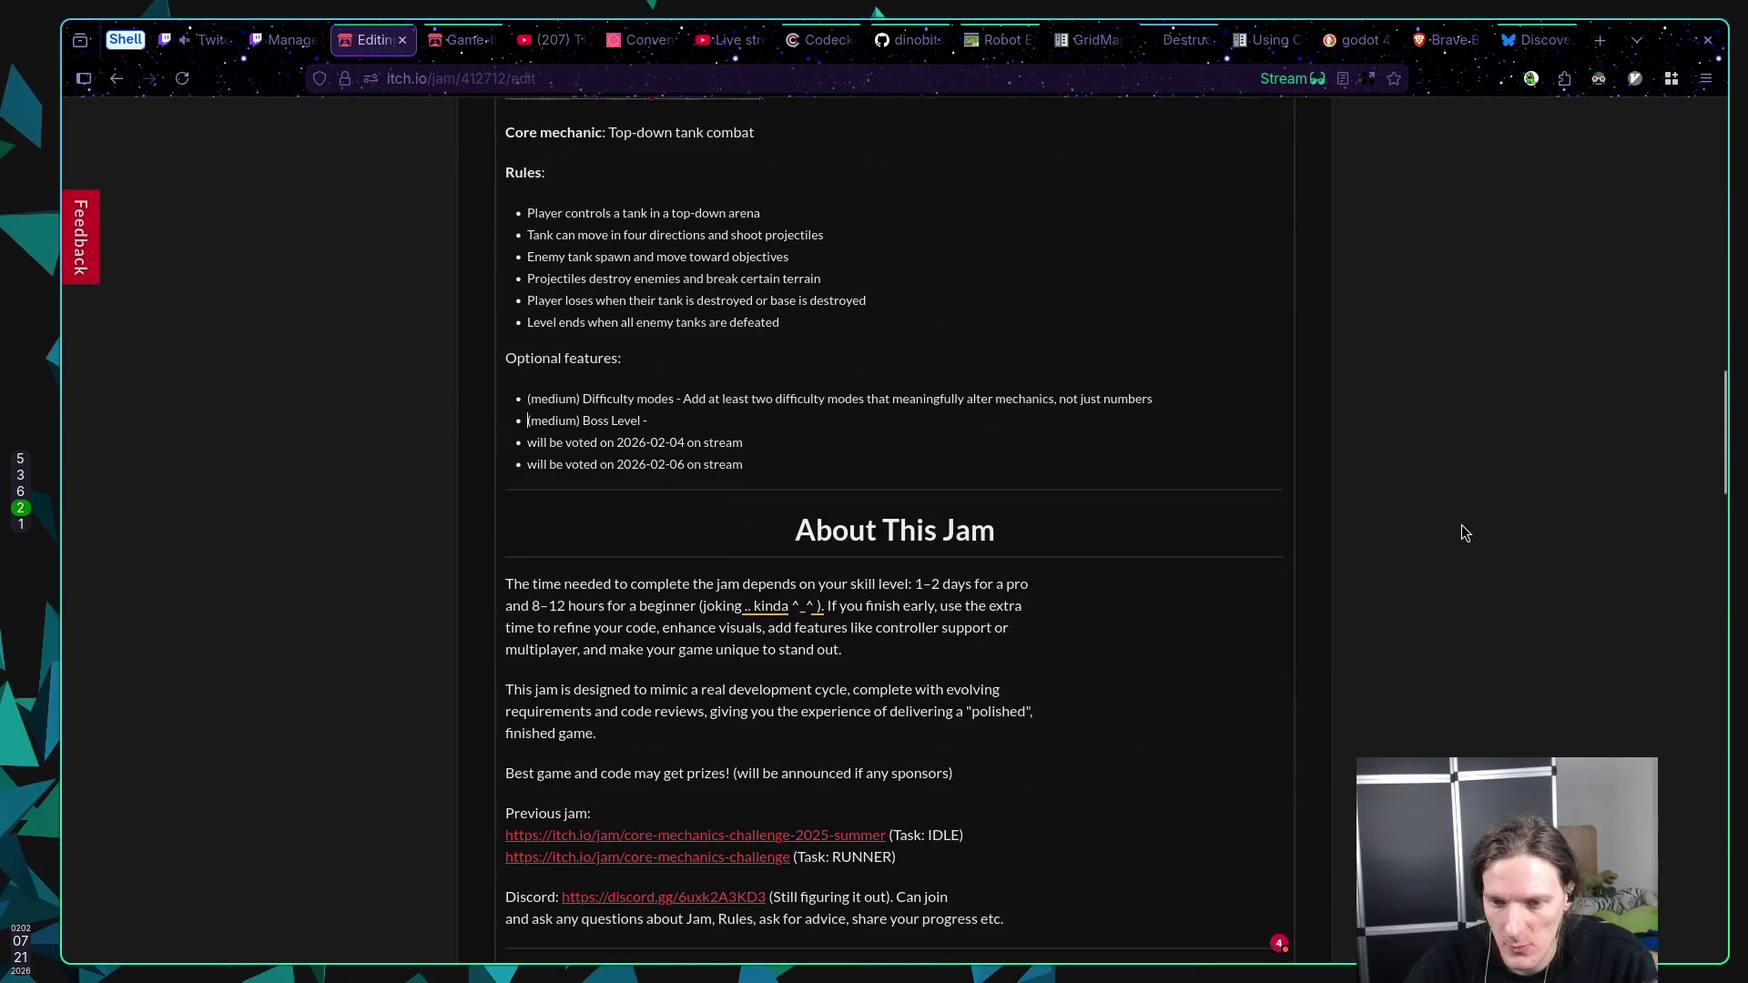
{"action": "scroll", "coordinate": [1456, 530], "scroll_direction": "down", "scroll_amount": 1}
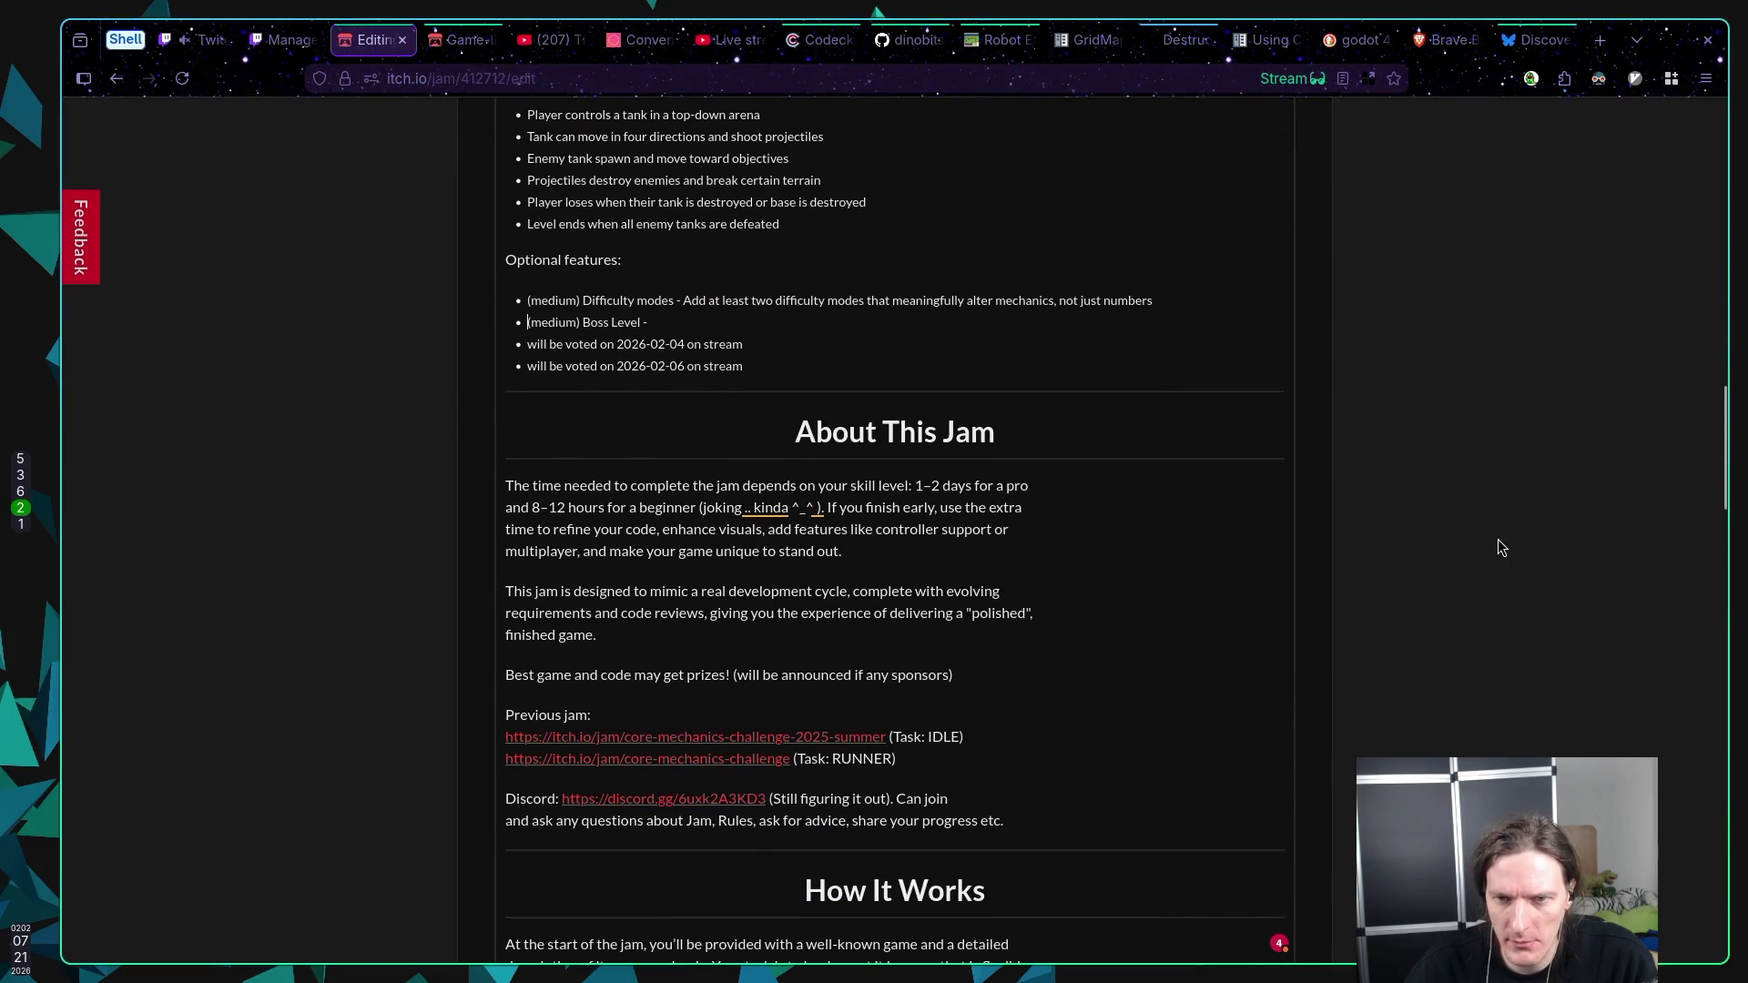
{"action": "left_click", "coordinate": [886, 319]}
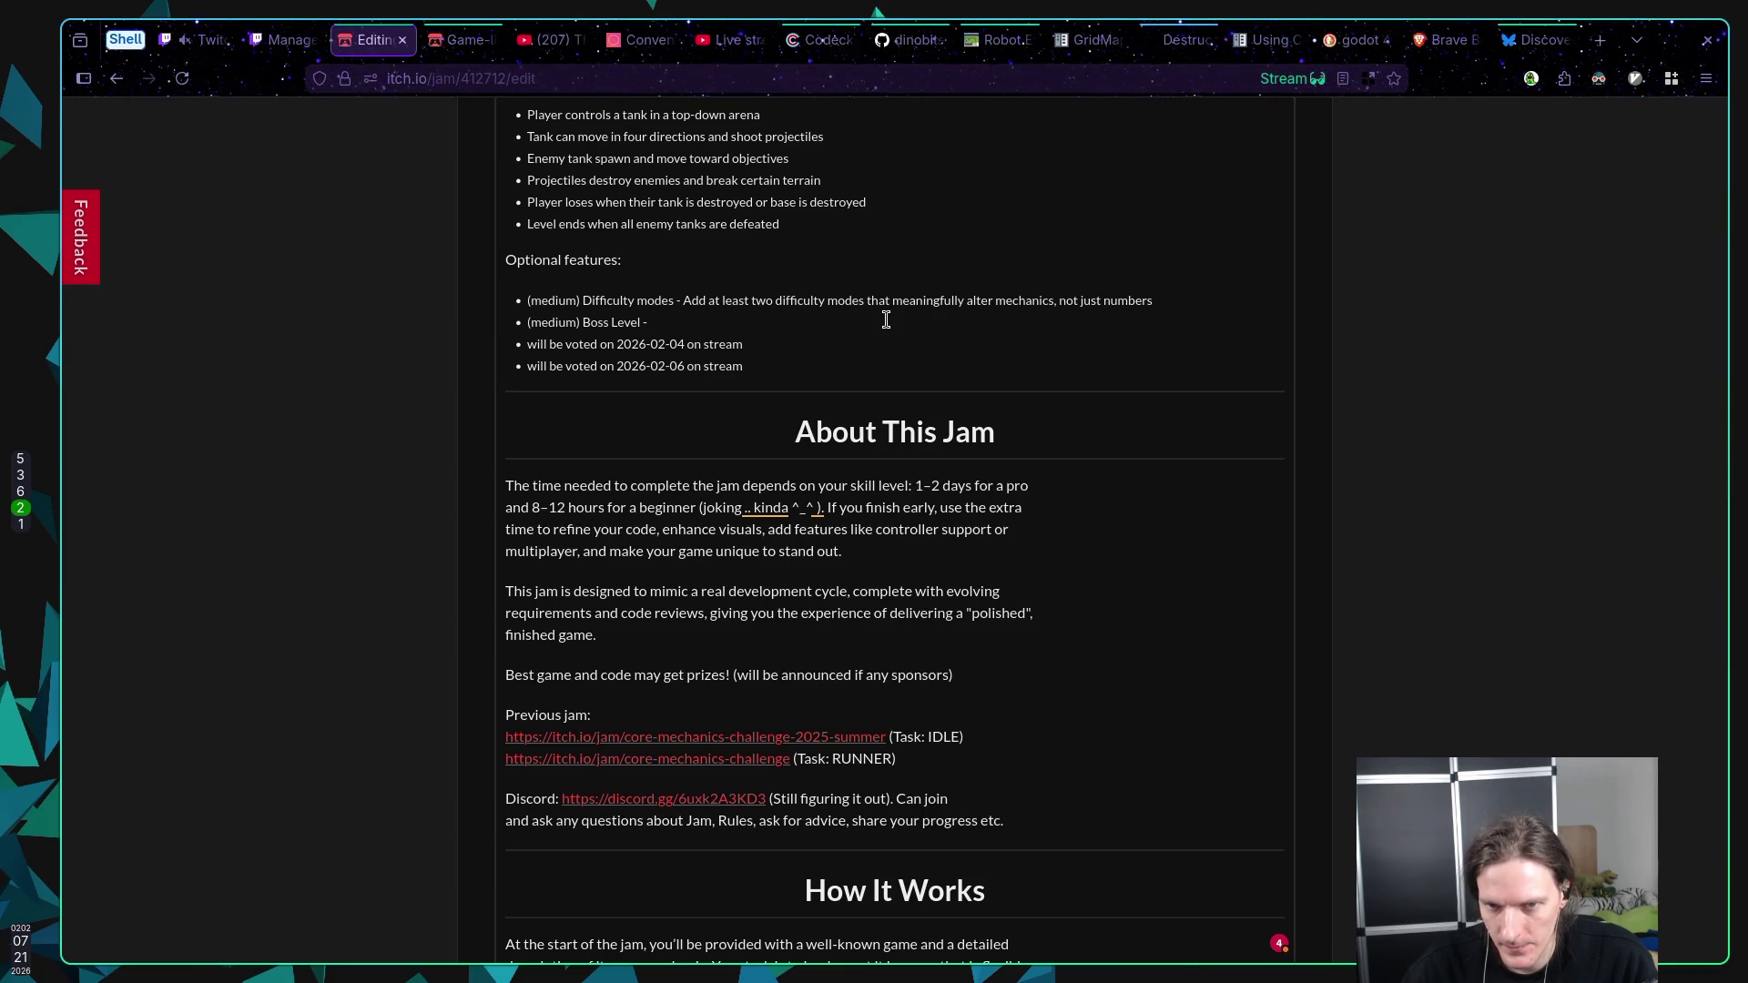
Step: After 'Boss Level -', type 'add at least one Boss level with distinct enemy and behavior'
{"action": "type", "text": "add a"}
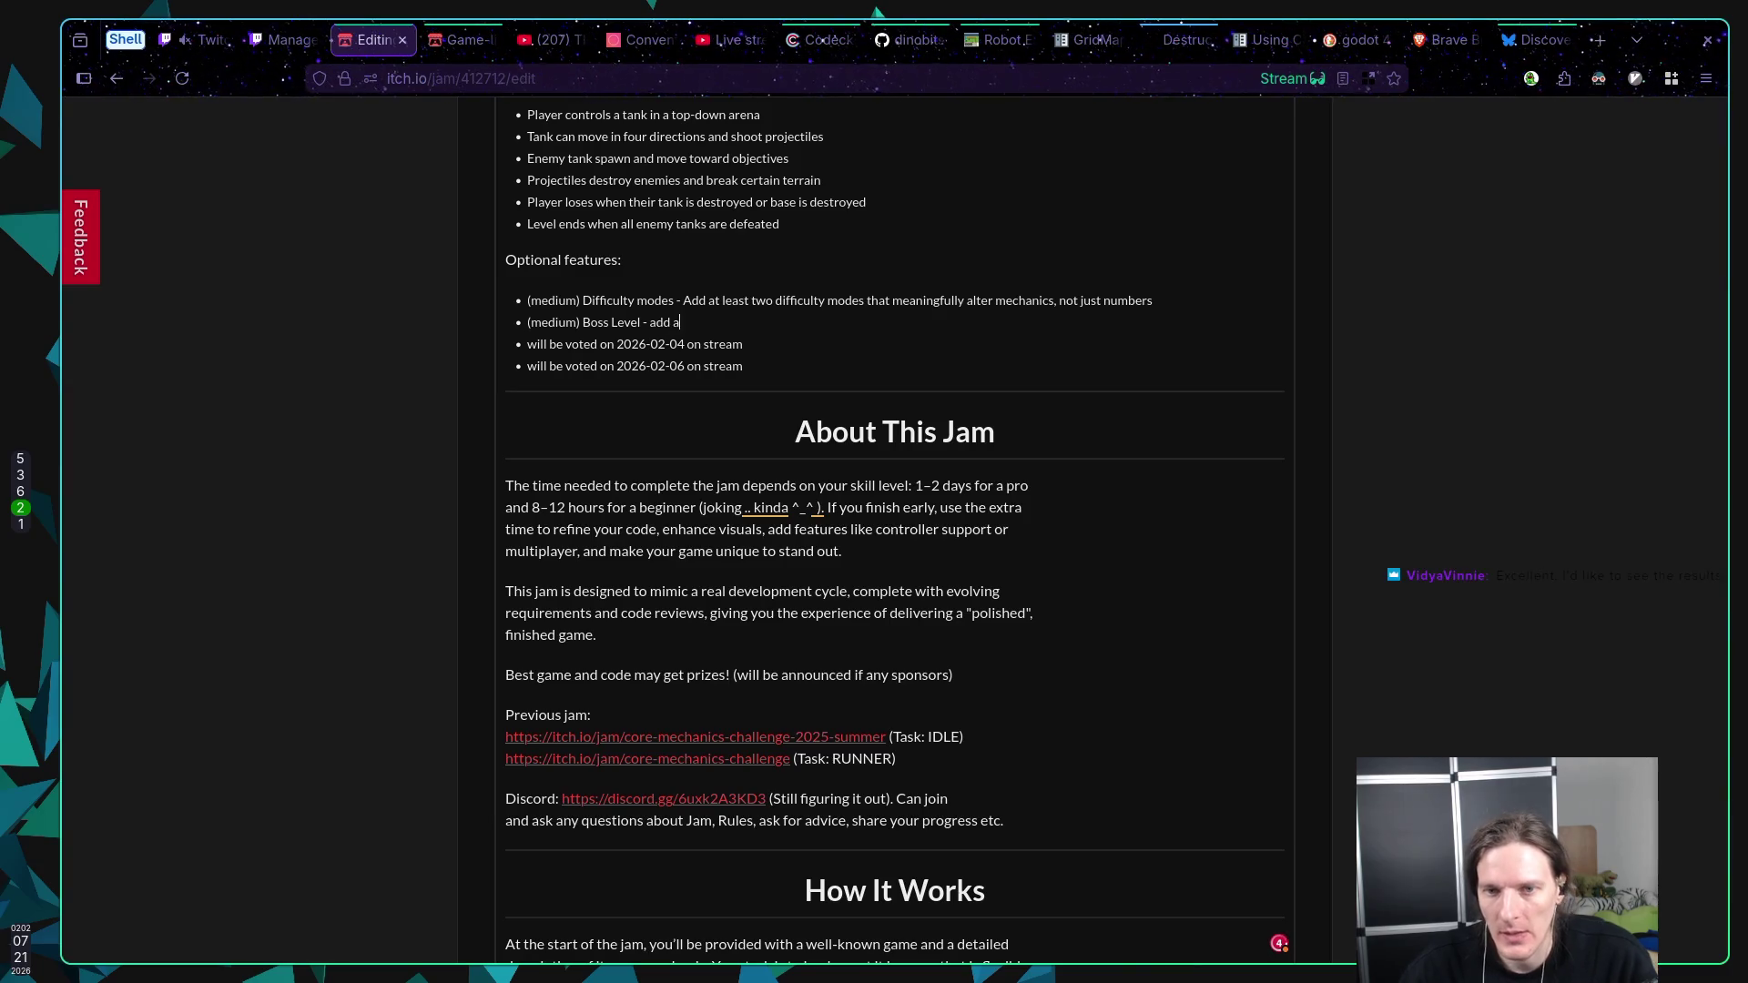
{"action": "type", "text": "t least one mo"}
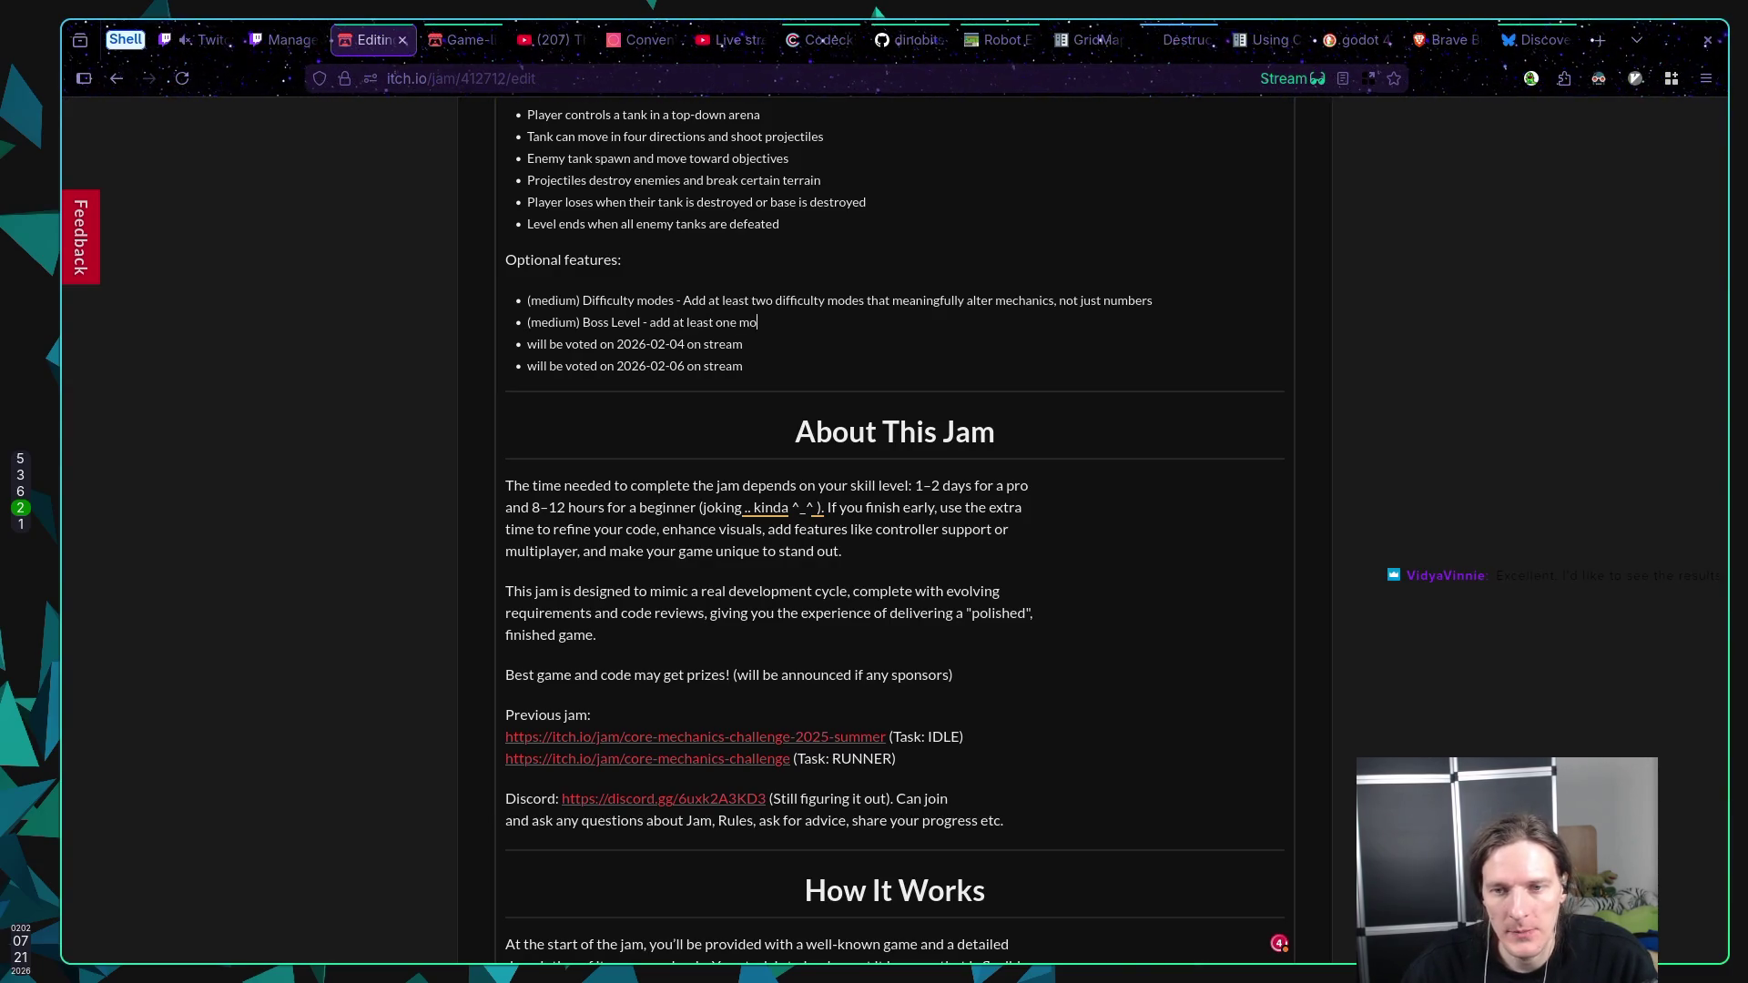
{"action": "key", "text": "BackSpace"}
{"action": "key", "text": "BackSpace"}
{"action": "type", "text": "Bos"}
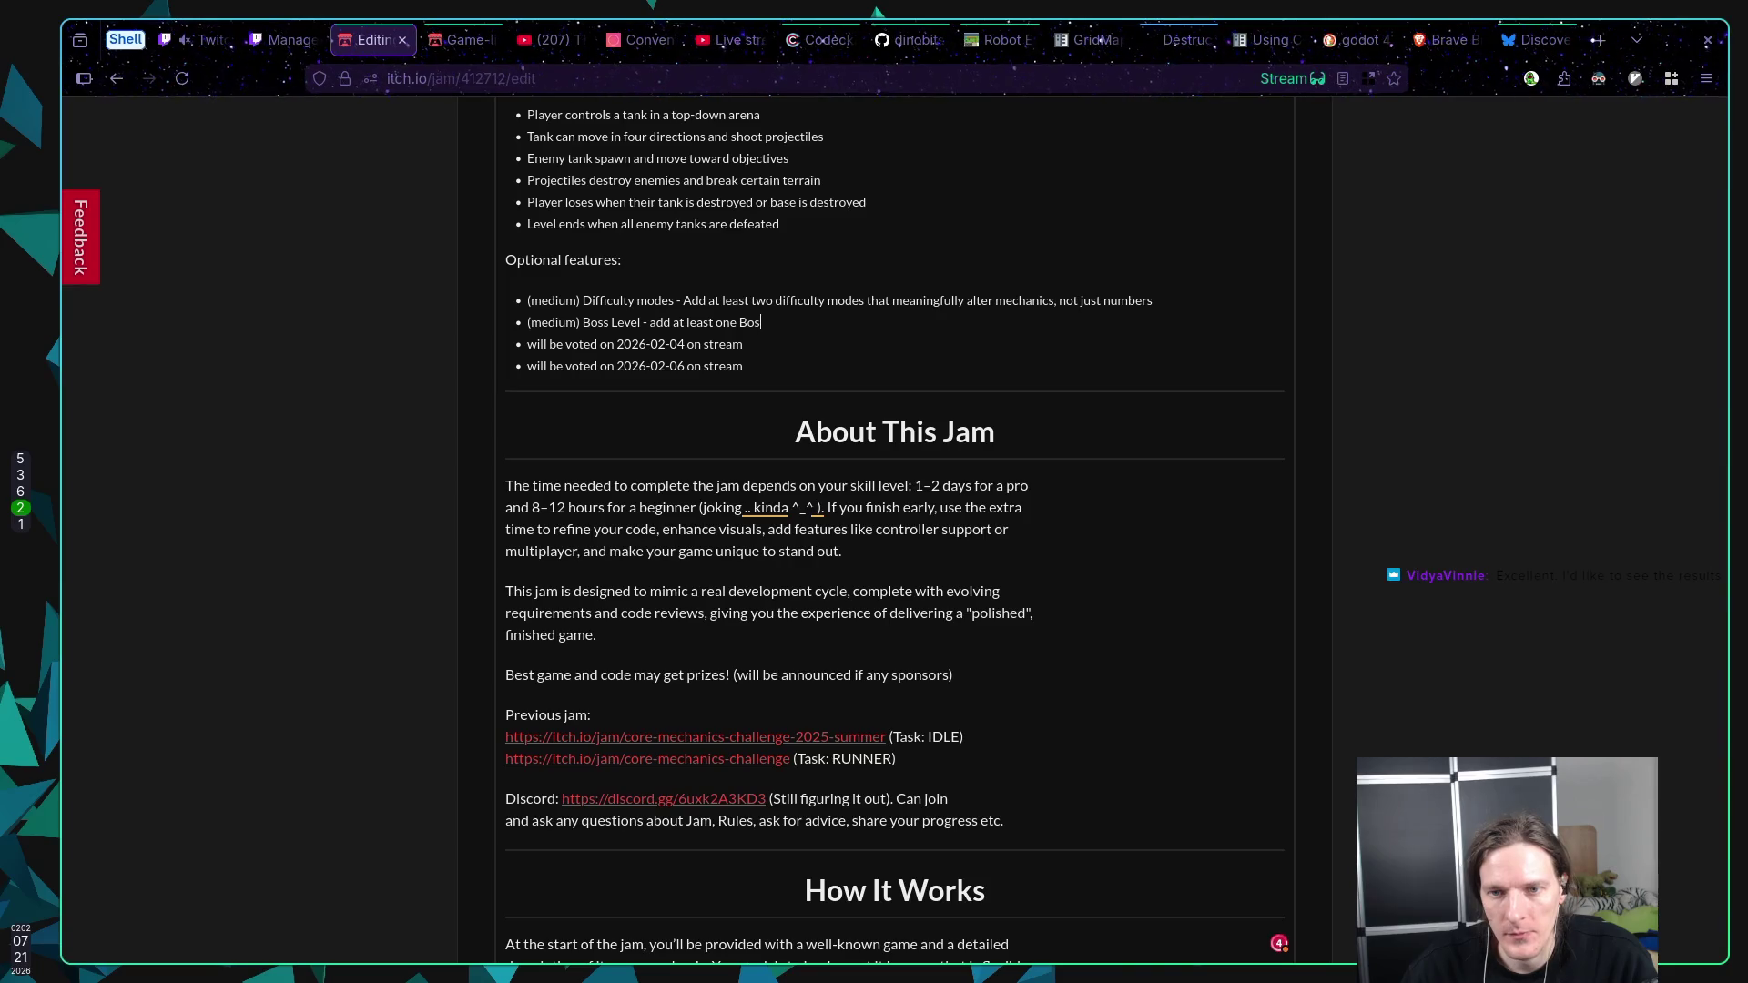
{"action": "type", "text": "s level with s"}
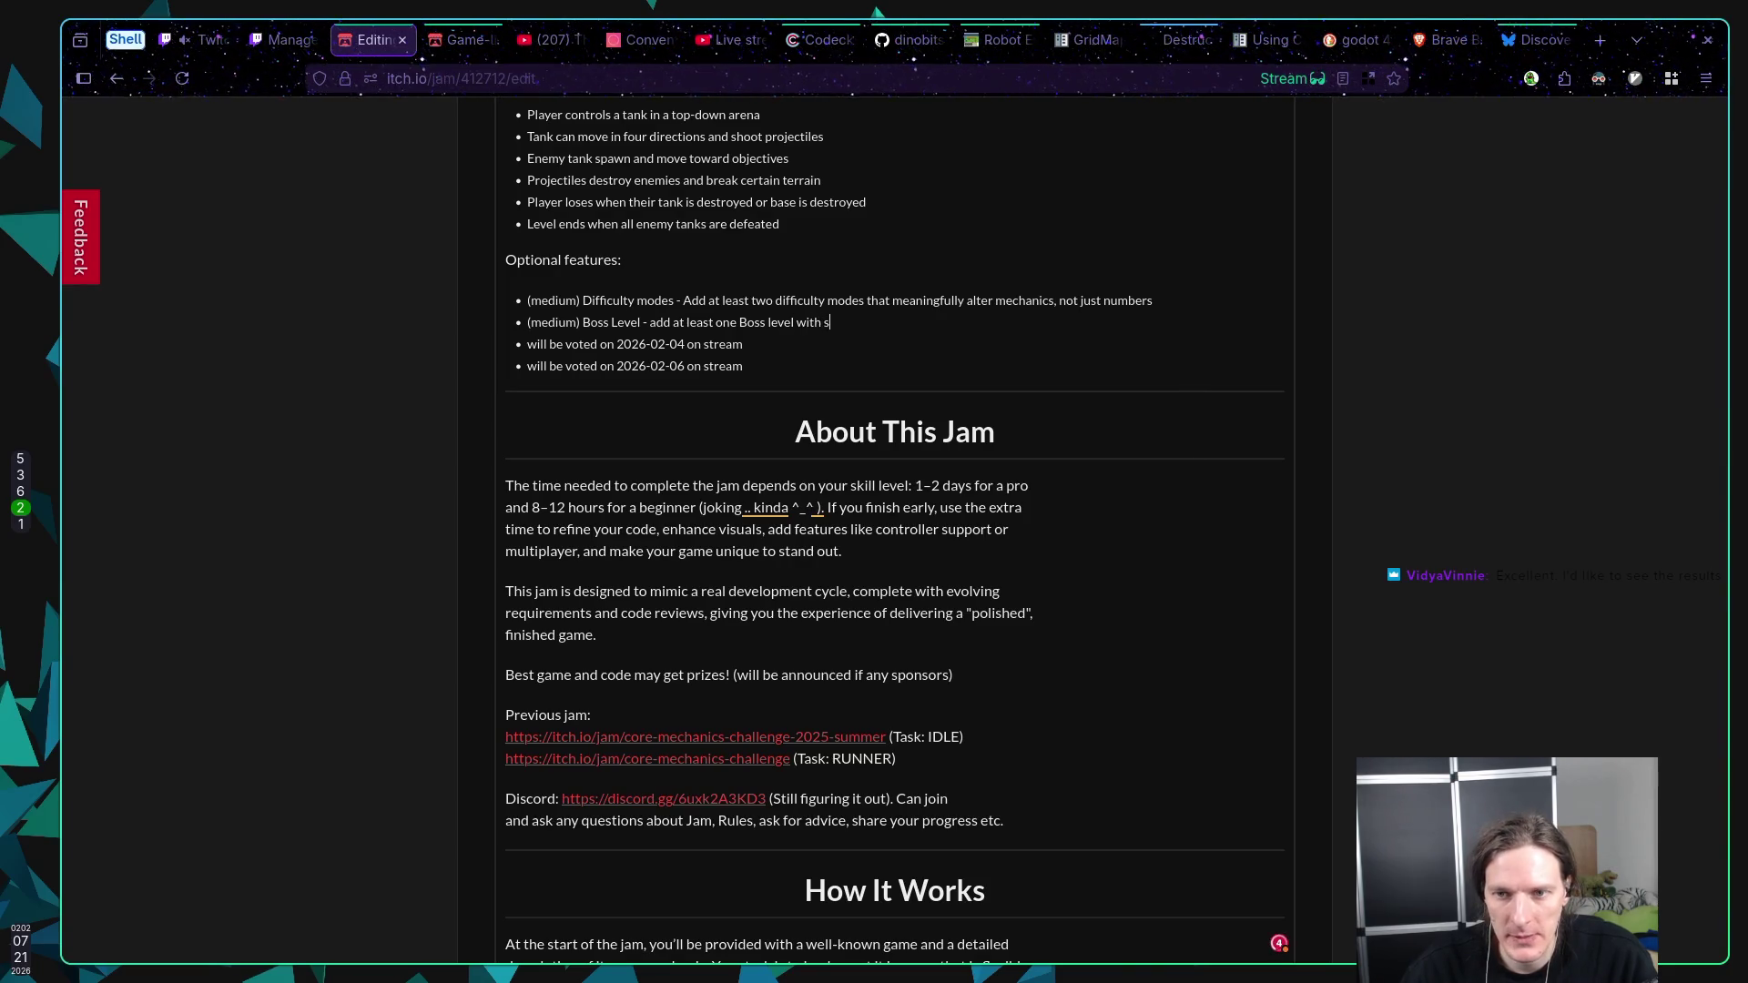
{"action": "key", "text": "BackSpace"}
{"action": "type", "text": "dis"}
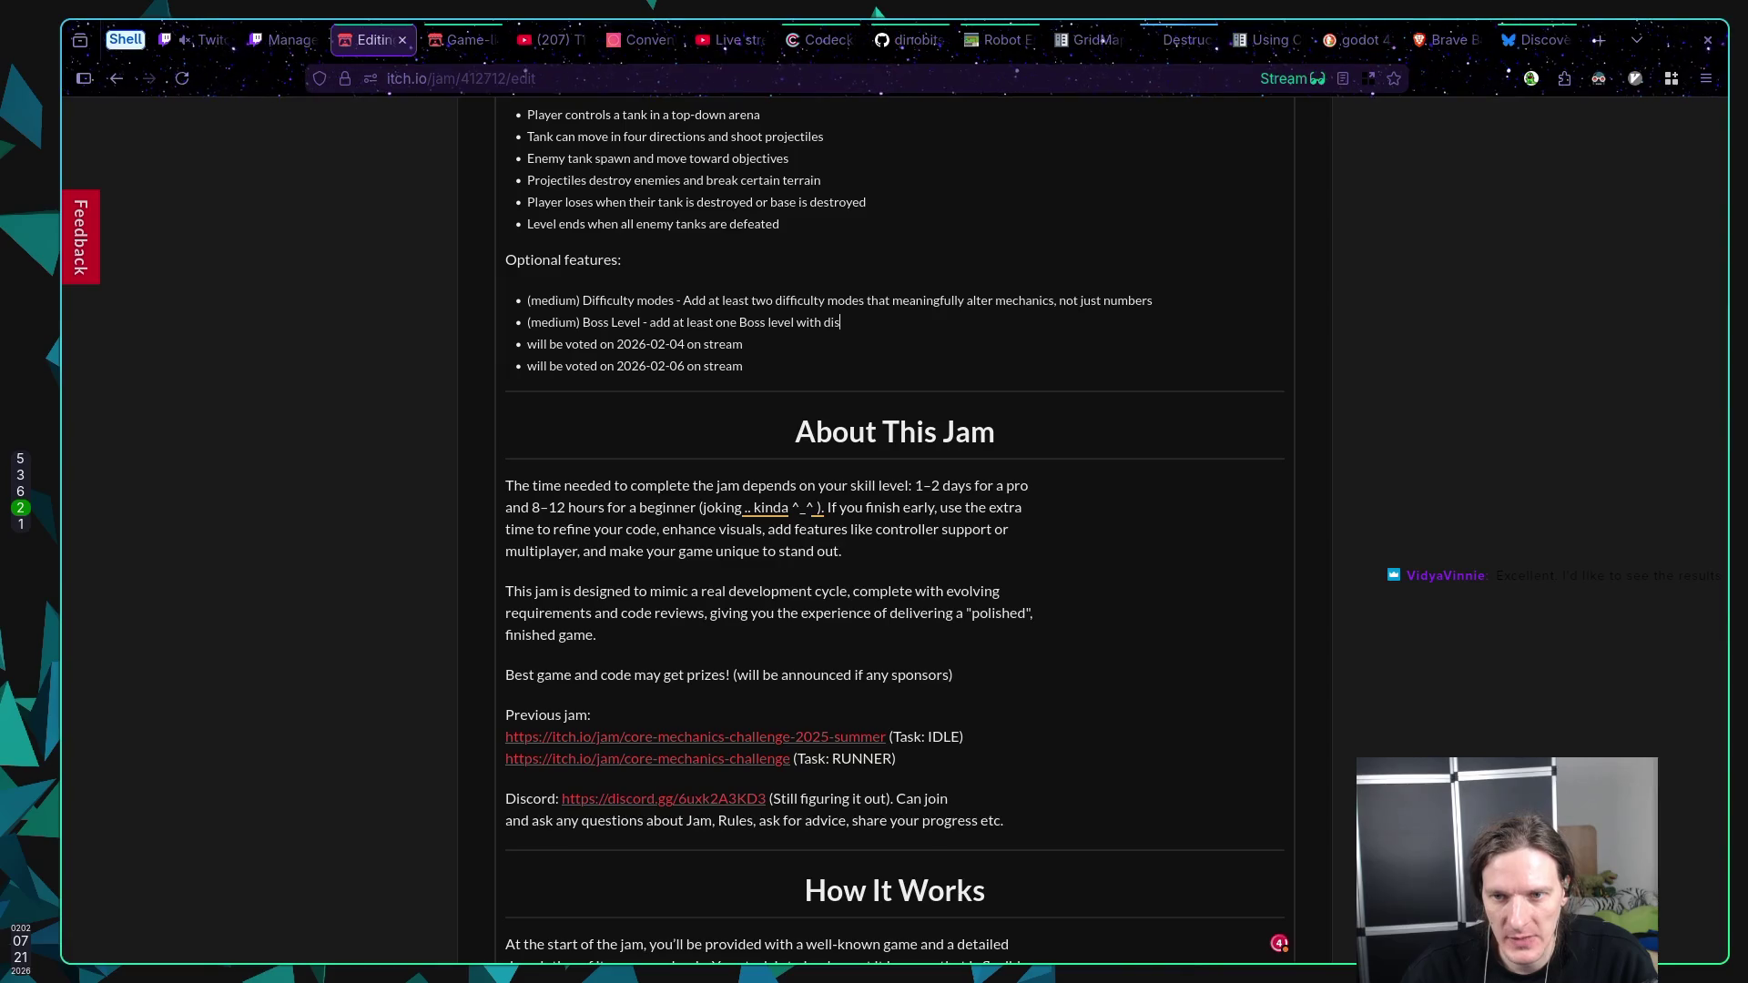
{"action": "type", "text": "tinct"}
{"action": "key", "text": "Home"}
{"action": "type", "text": "enemy "}
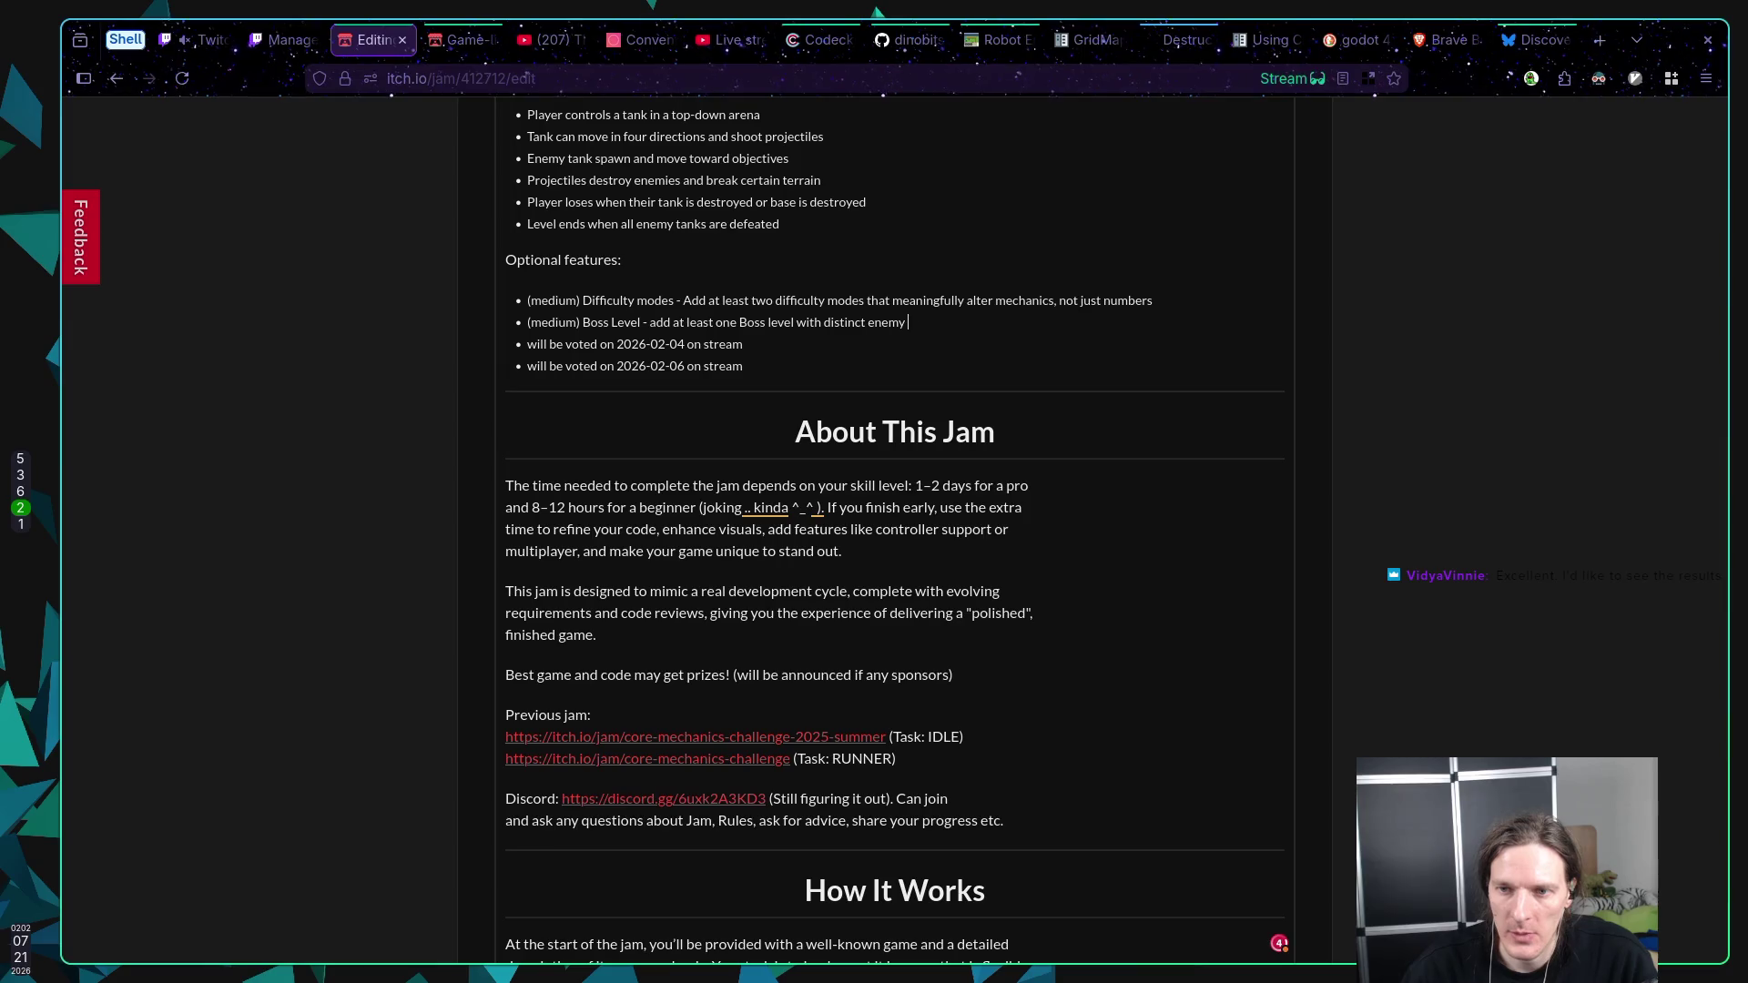
{"action": "type", "text": "and behav"}
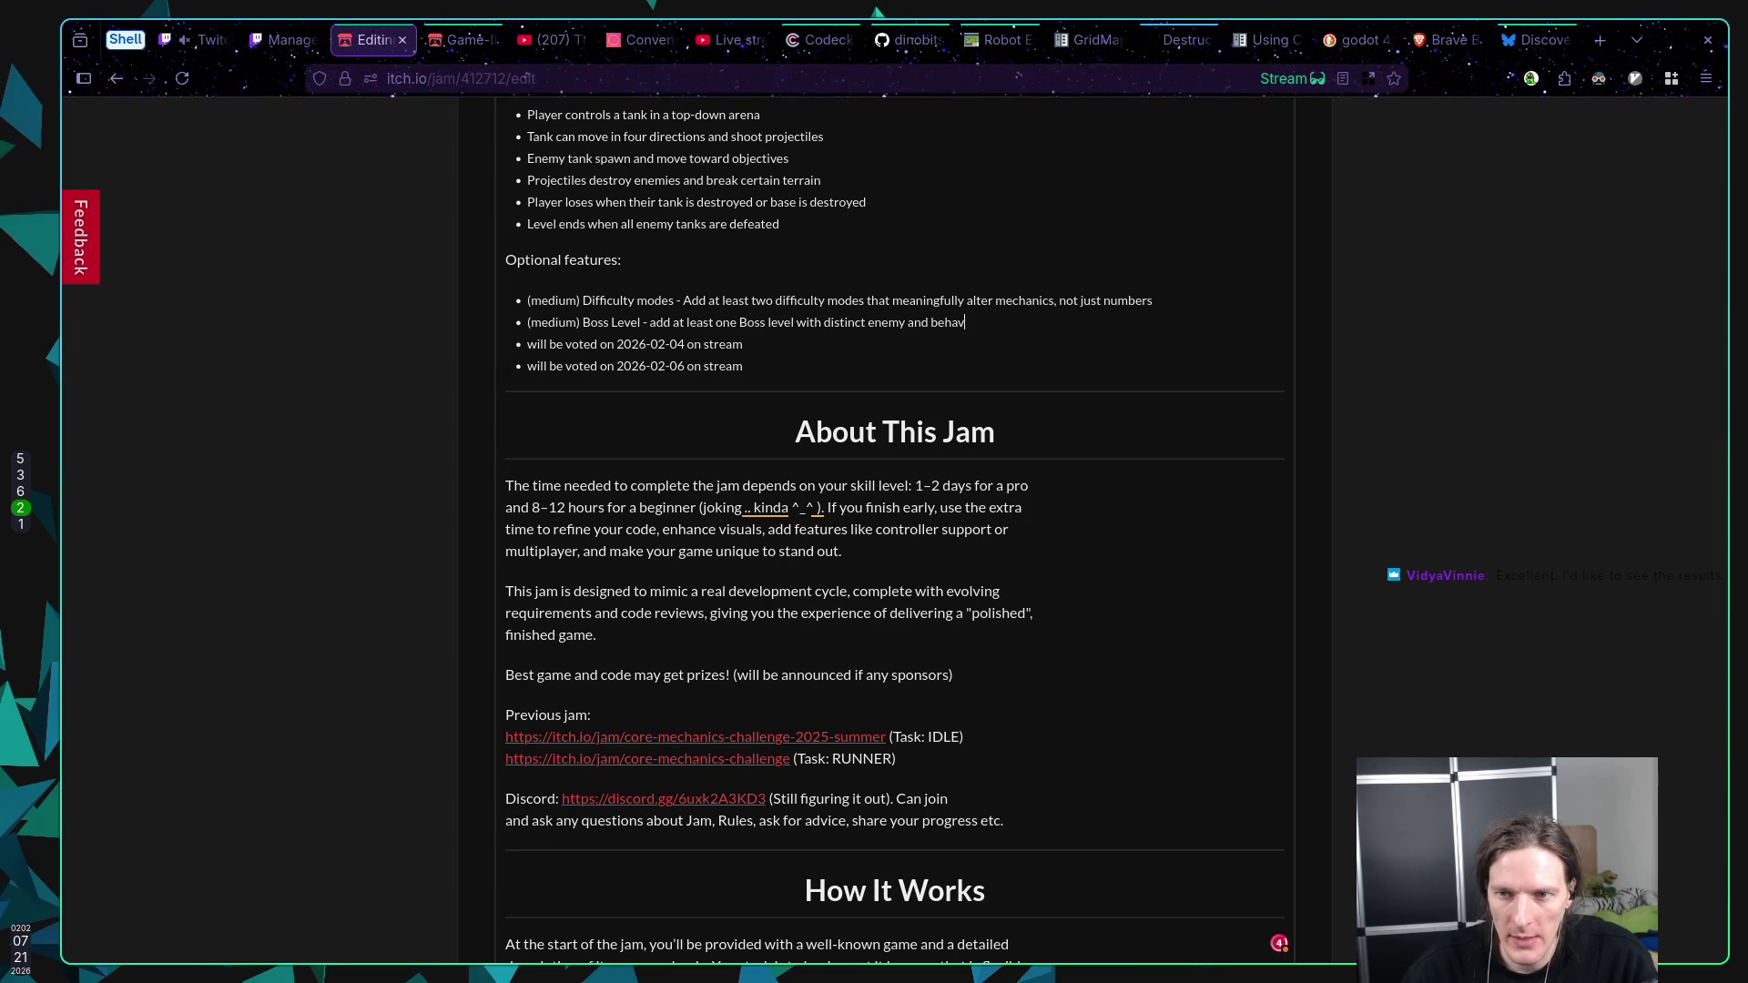
{"action": "type", "text": "ious"}
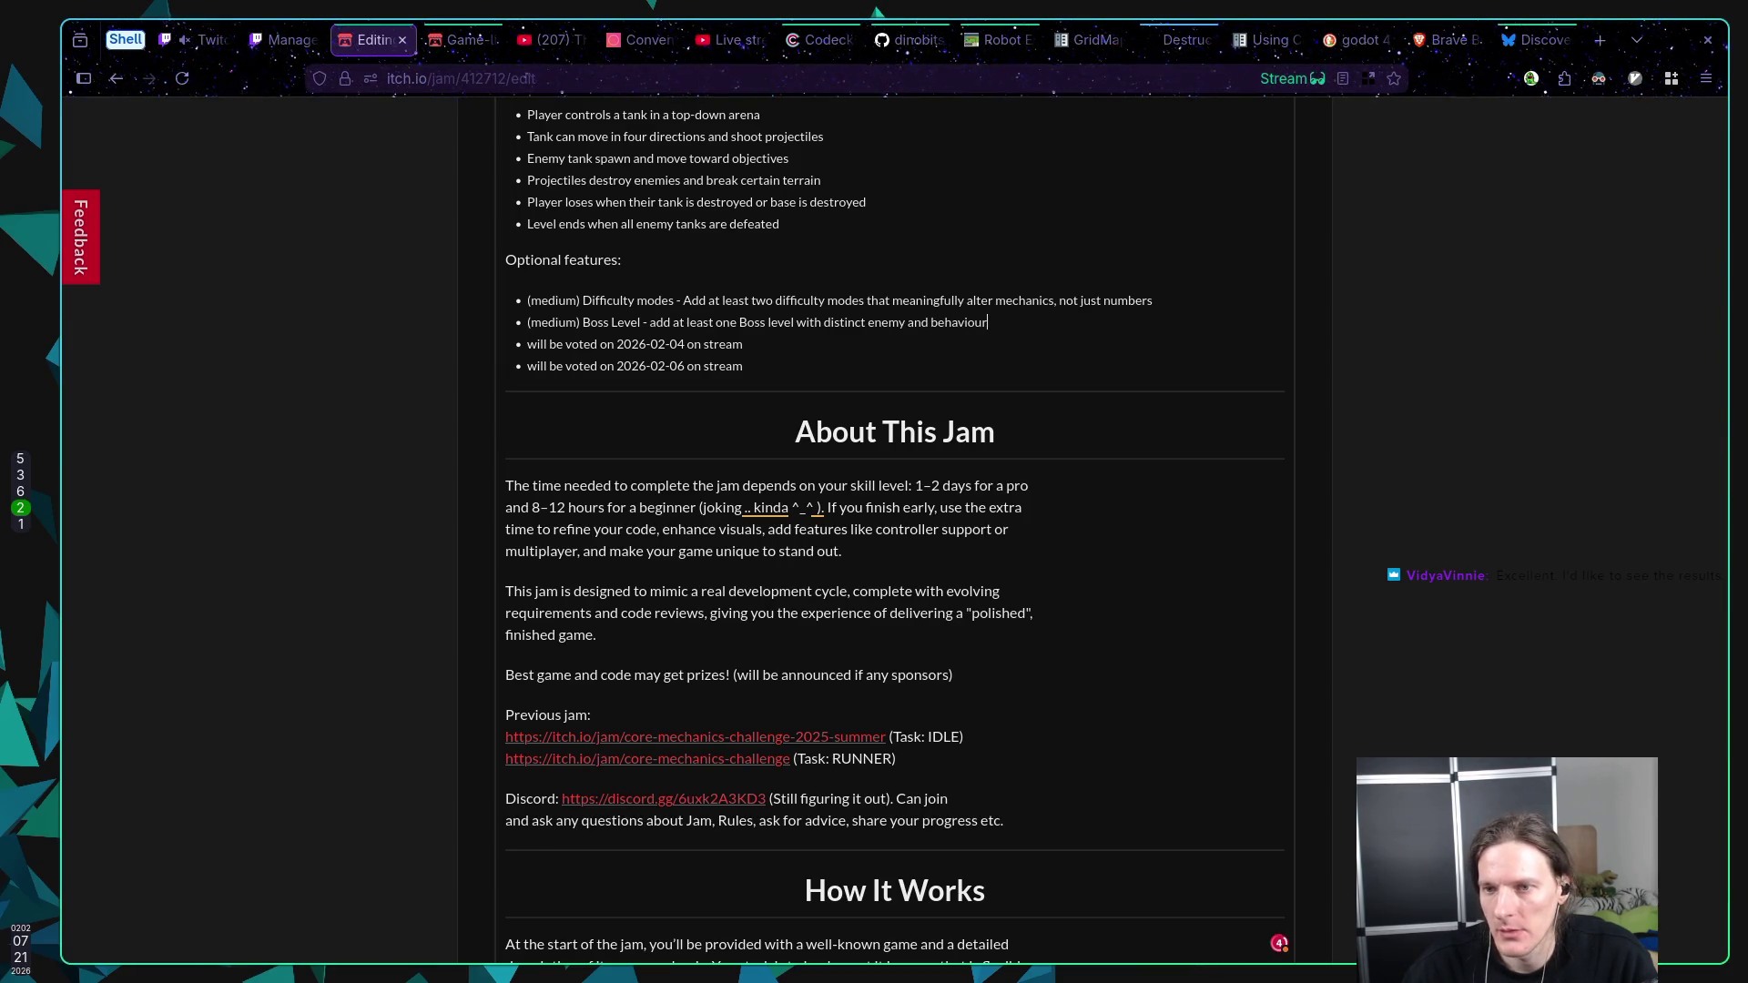
{"action": "key", "text": "BackSpace"}
{"action": "key", "text": "BackSpace"}
{"action": "key", "text": "BackSpace"}
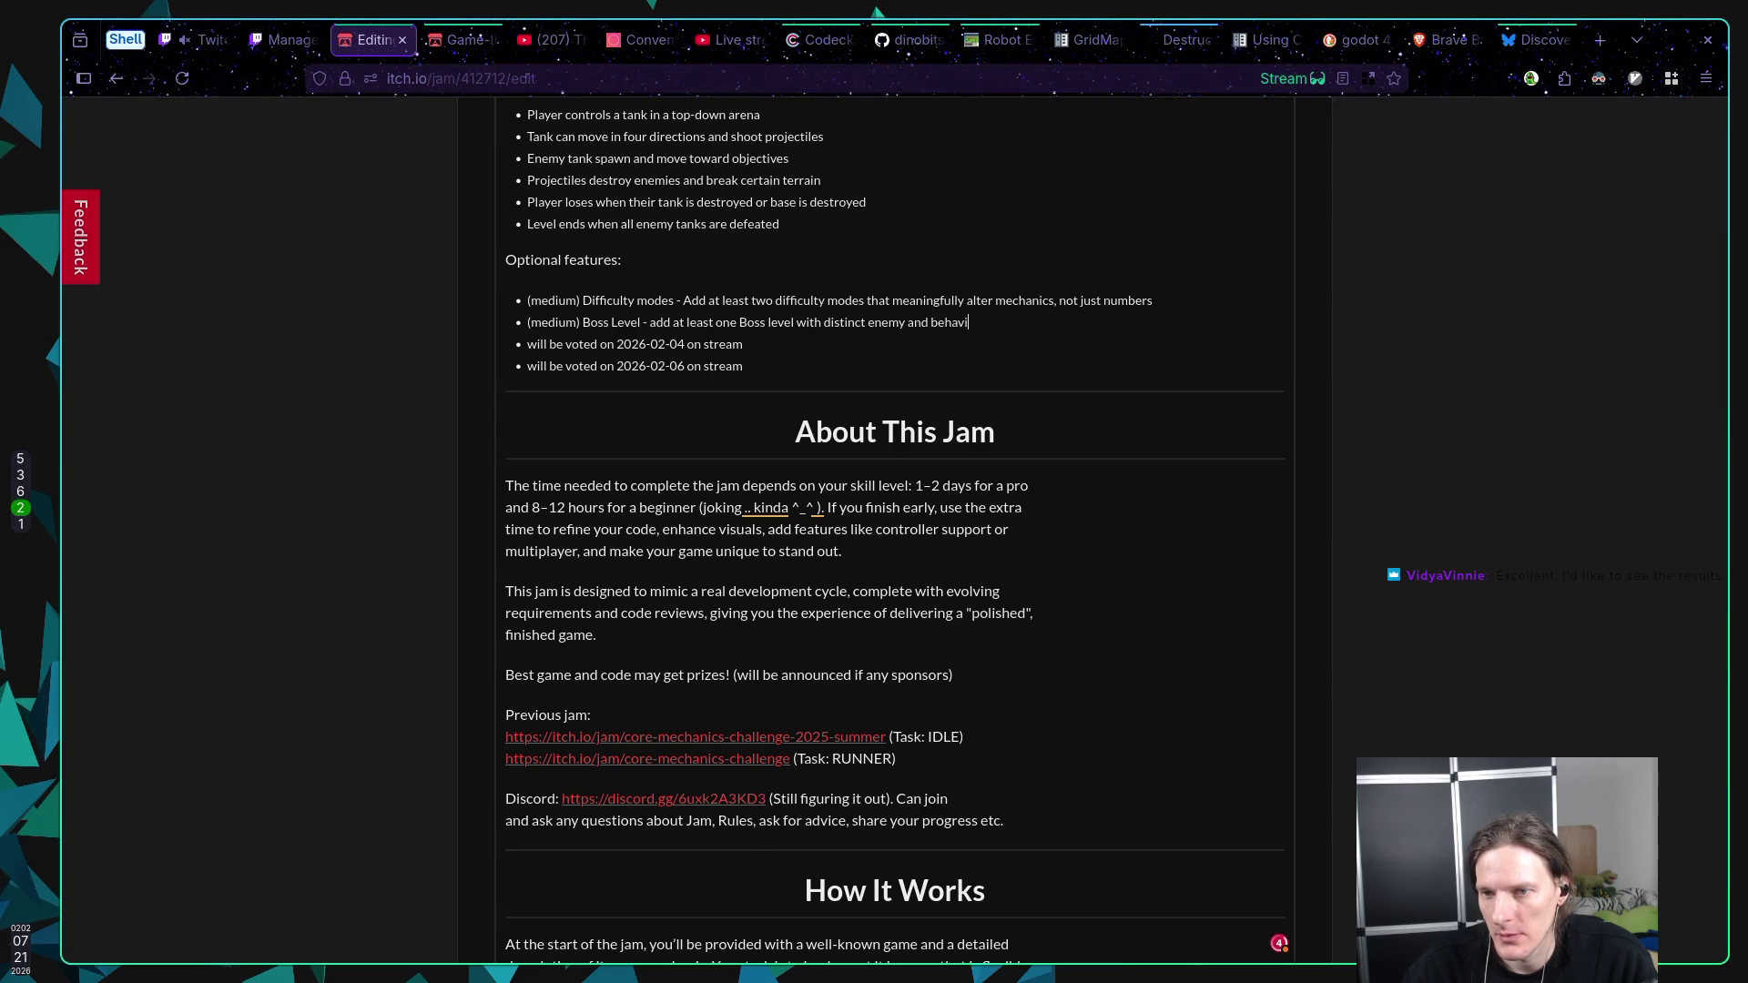
{"action": "type", "text": "or"}
Step: Finish the Boss Level bullet with 'and its own goal', fixing the typos
{"action": "key", "text": "Home"}
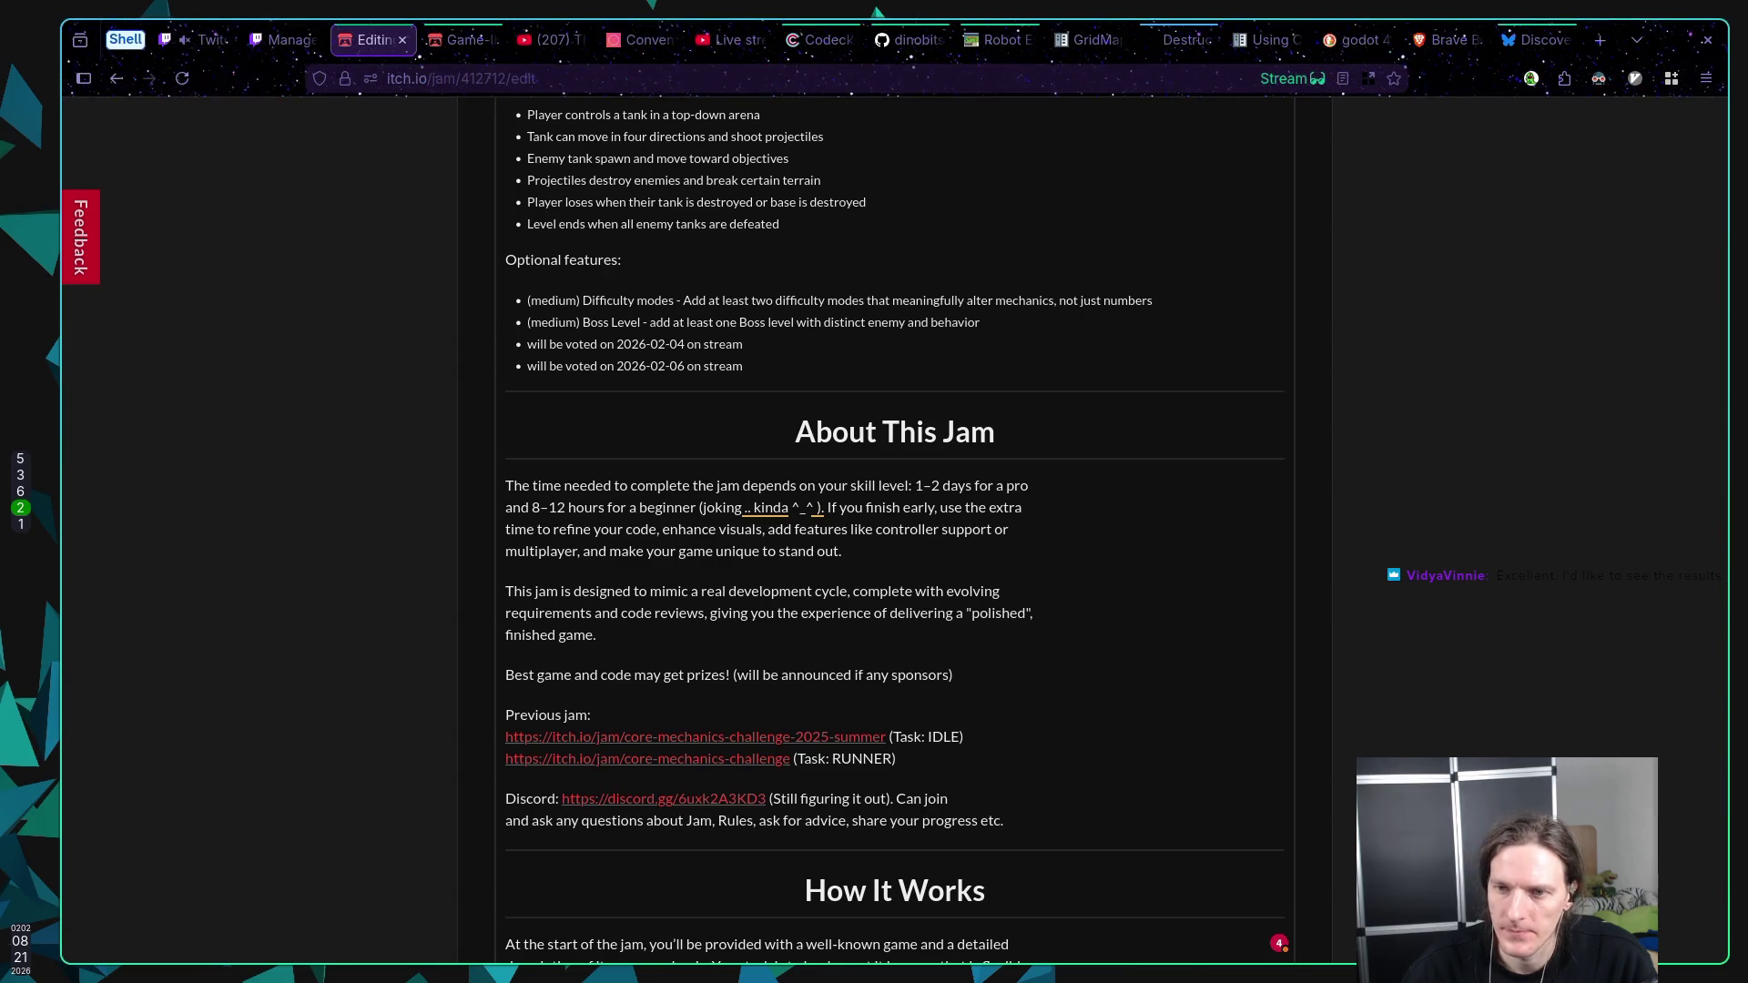
{"action": "type", "text": "nd"}
{"action": "key", "text": "Home"}
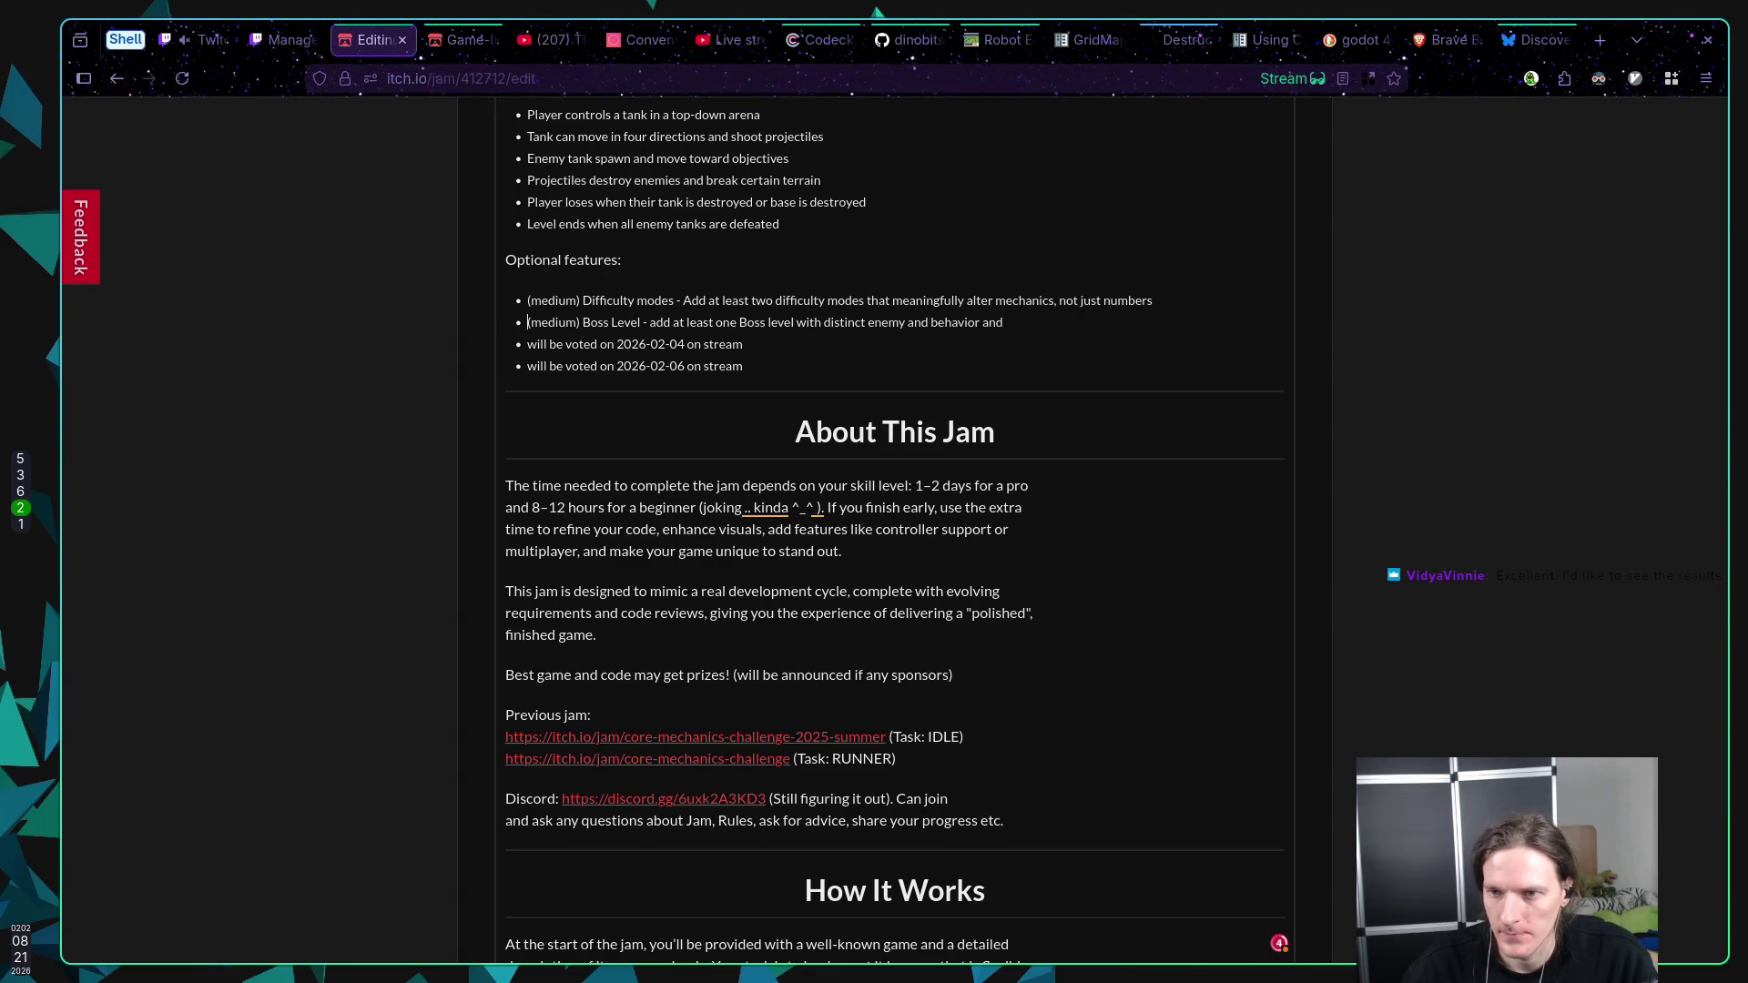
{"action": "type", "text": " it's"}
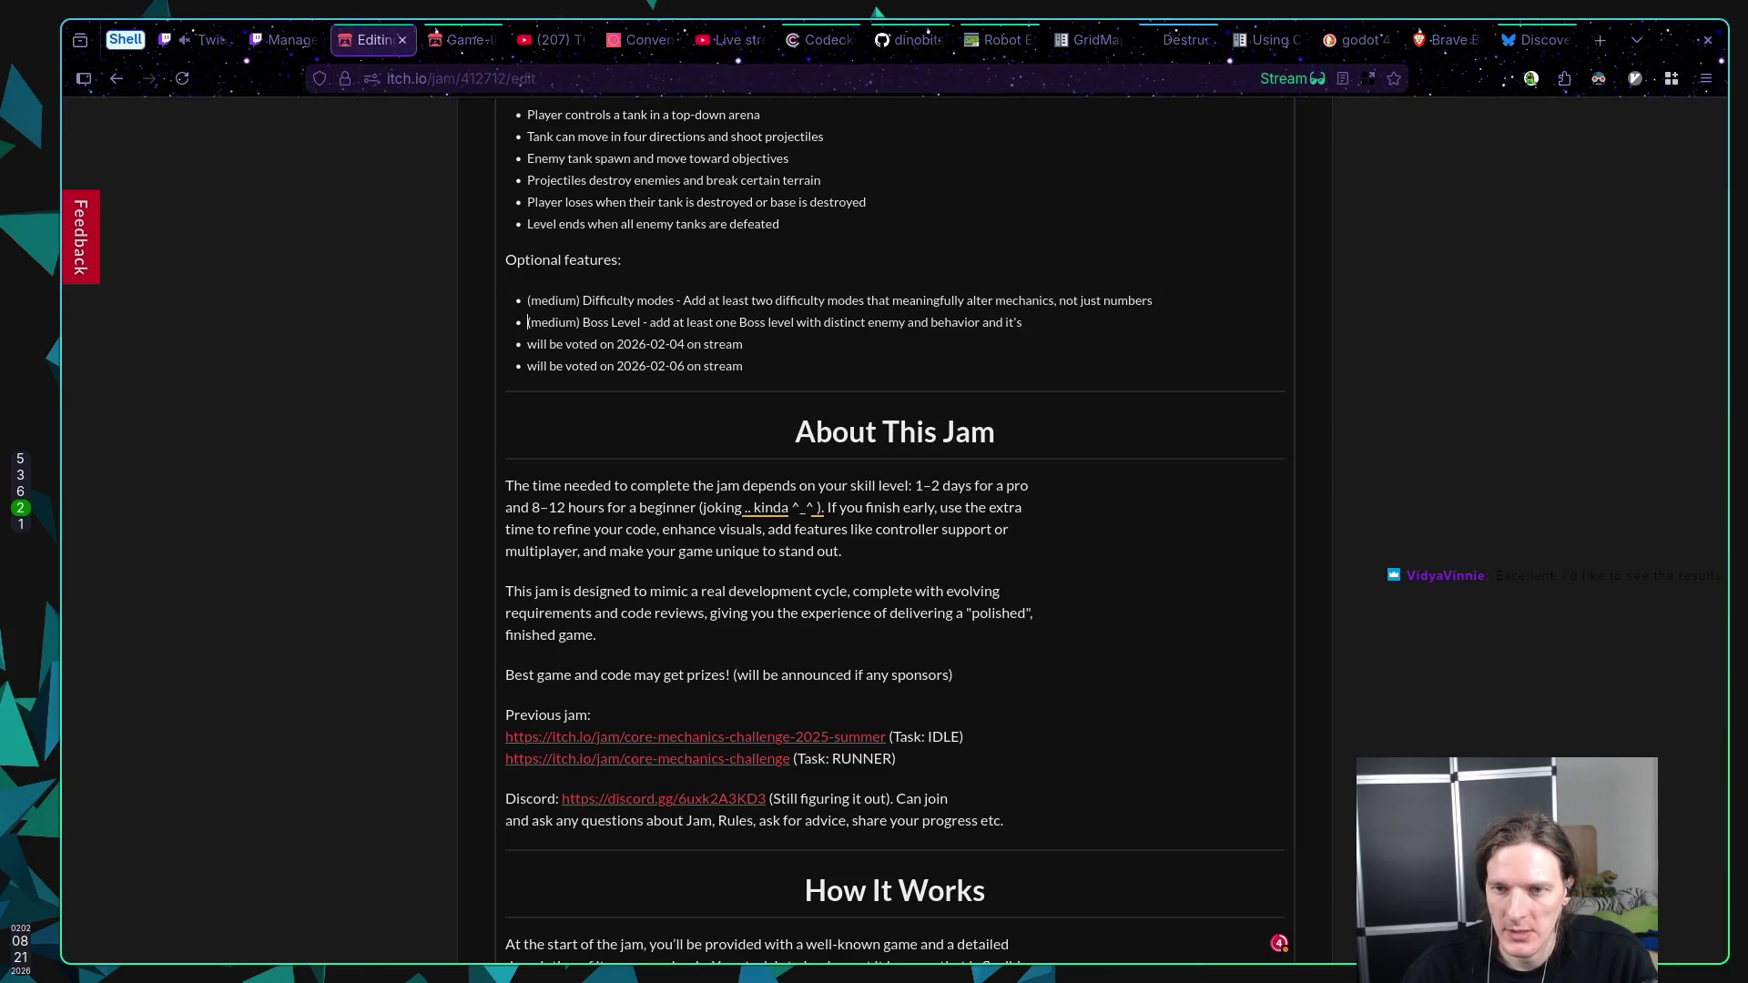
{"action": "key", "text": "End"}
{"action": "type", "text": "on"}
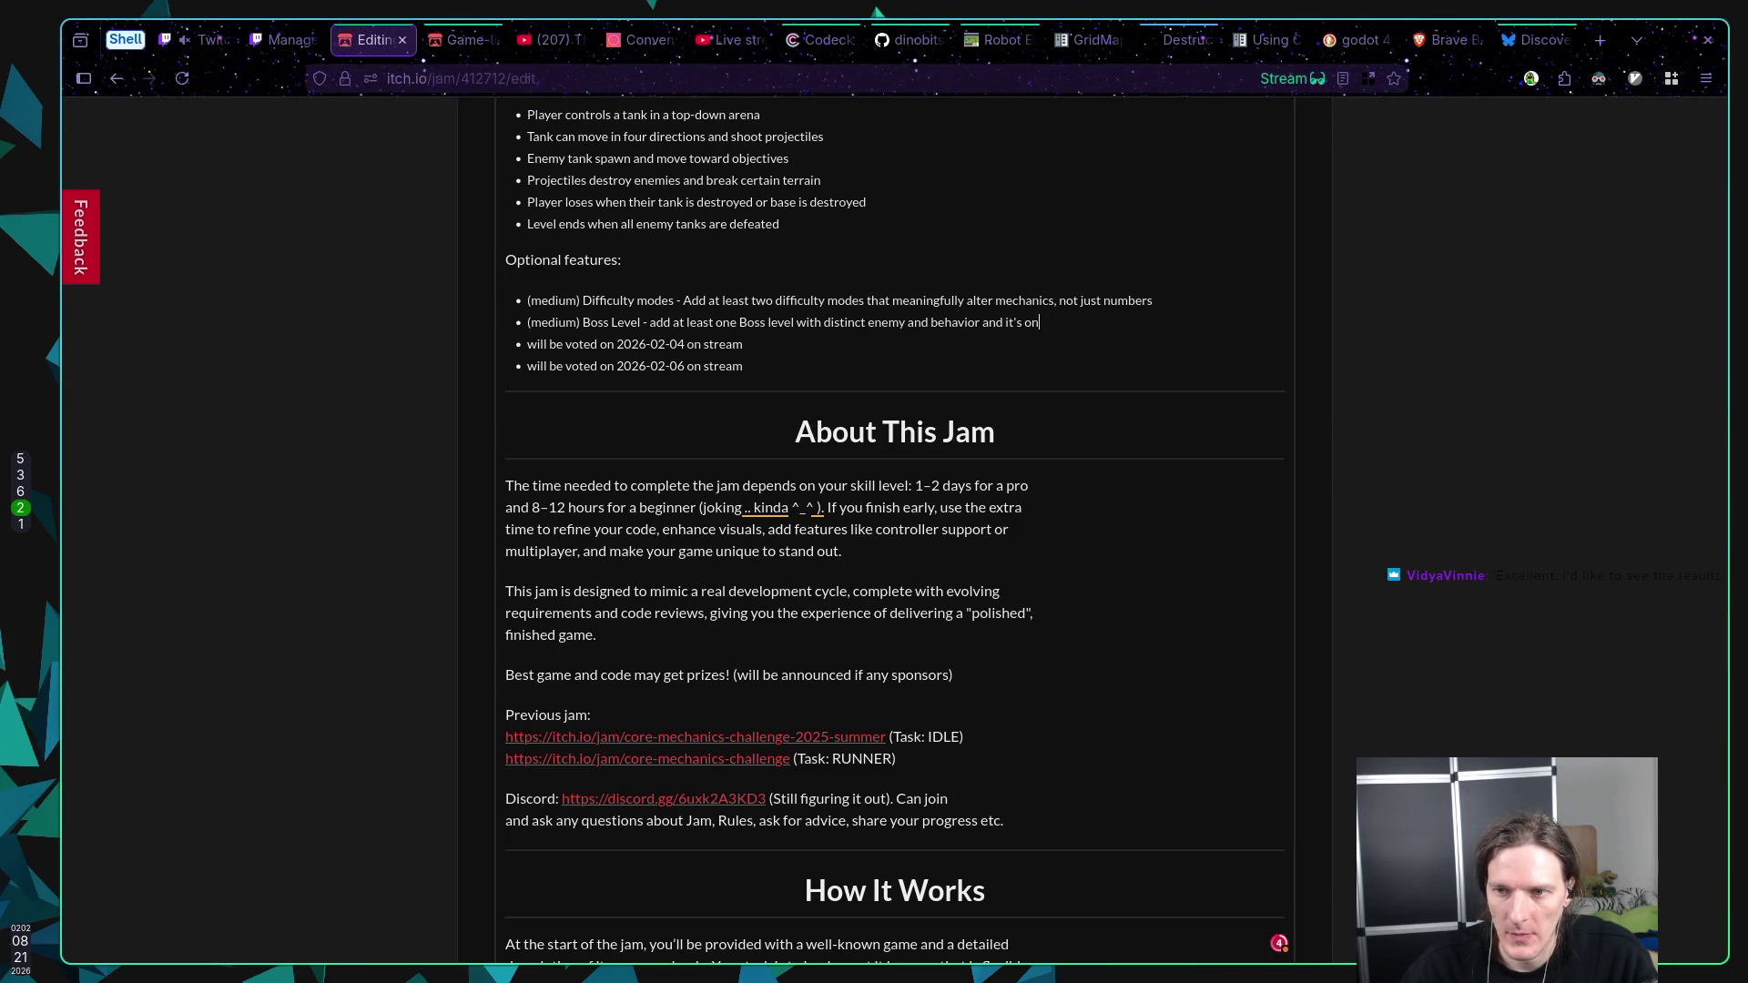
{"action": "key", "text": "BackSpace"}
{"action": "type", "text": "wn goal"}
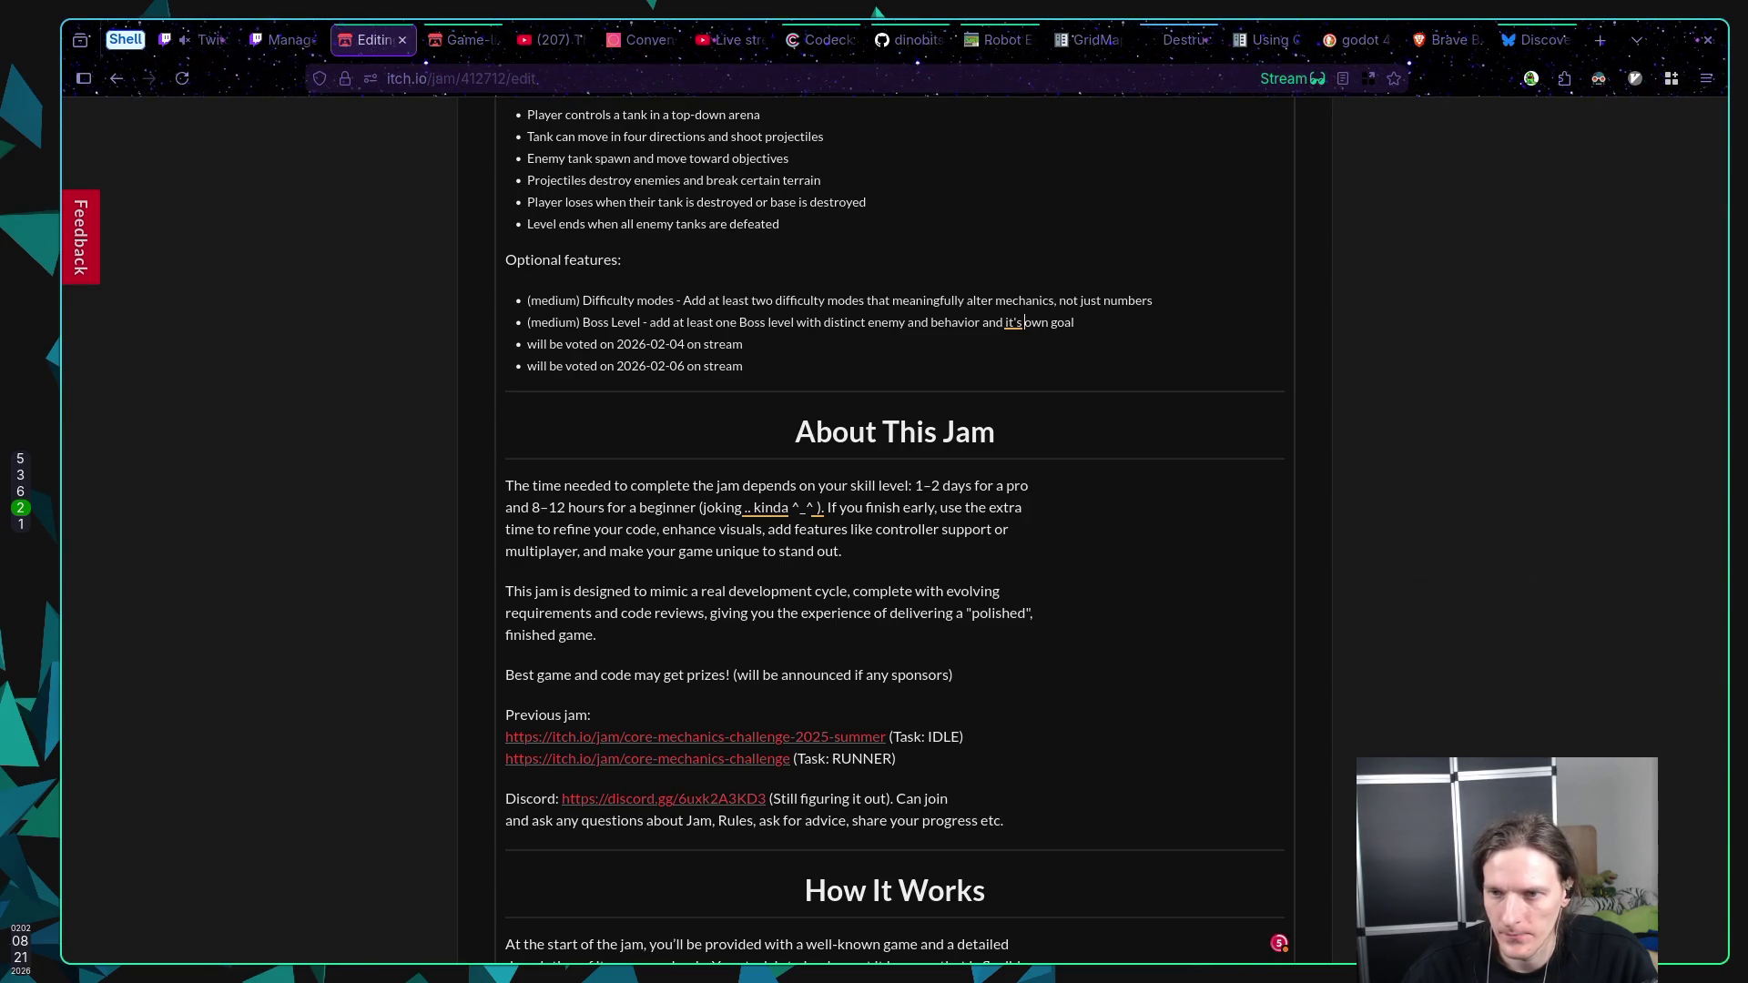
{"action": "key", "text": "Left"}
{"action": "key", "text": "BackSpace"}
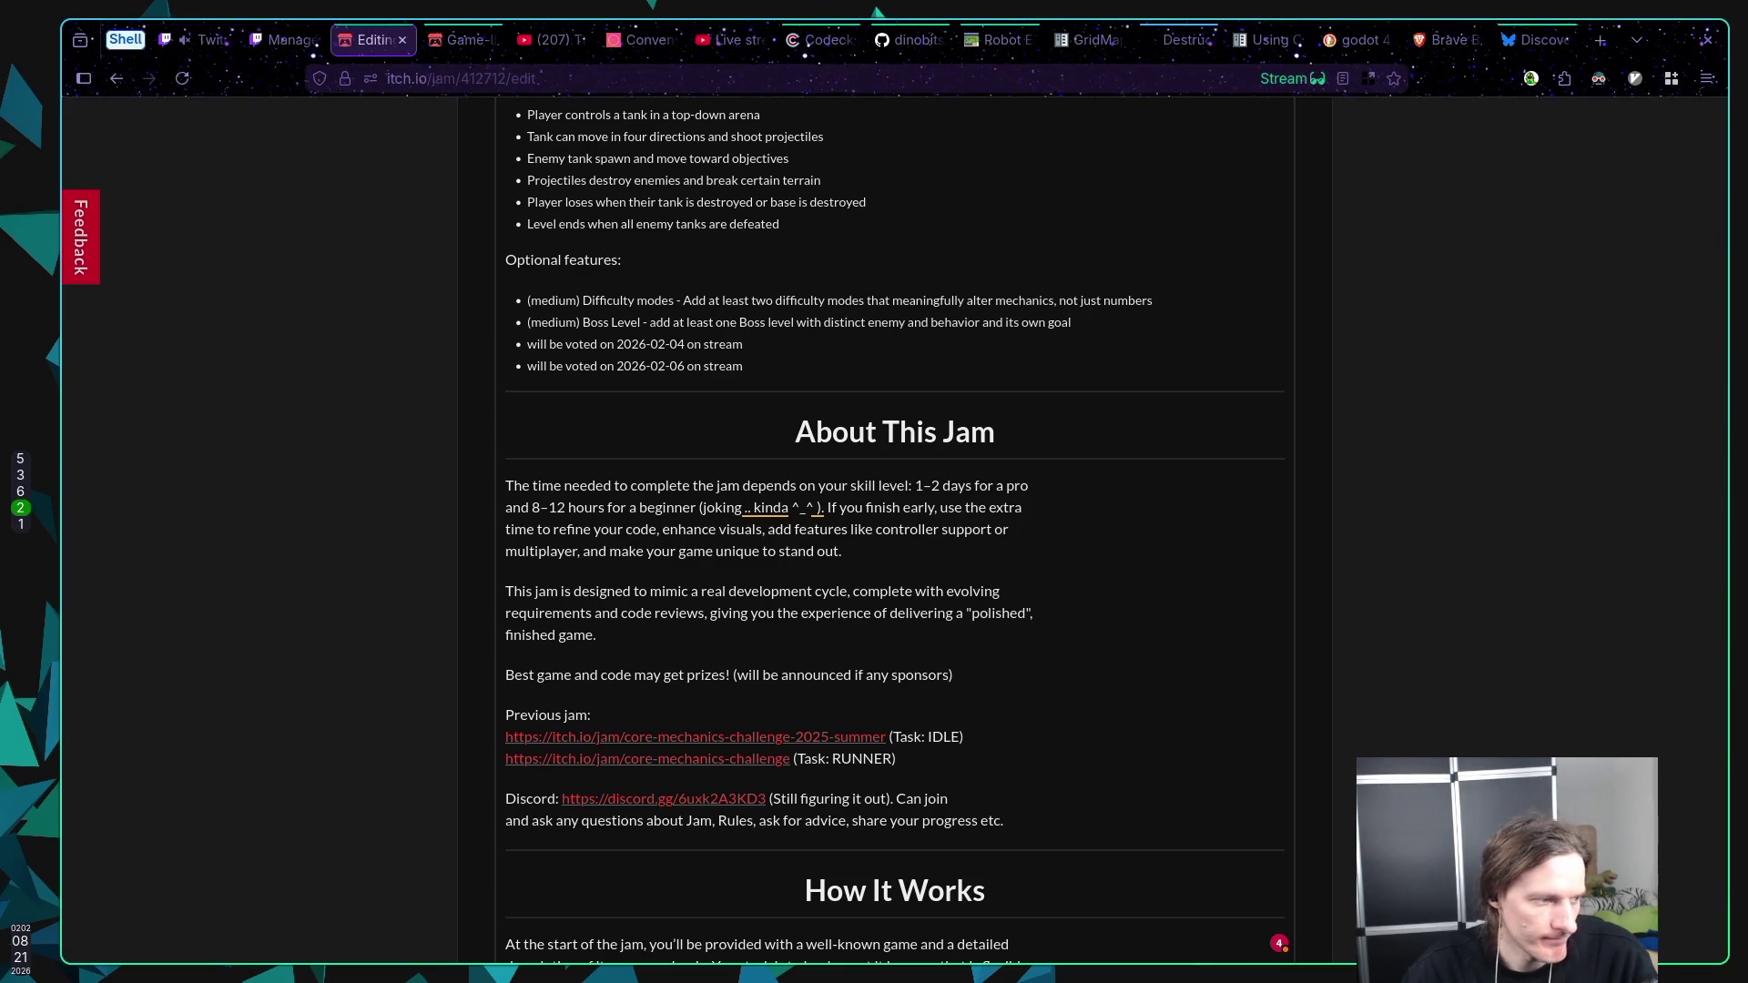
{"action": "key", "text": "Down"}
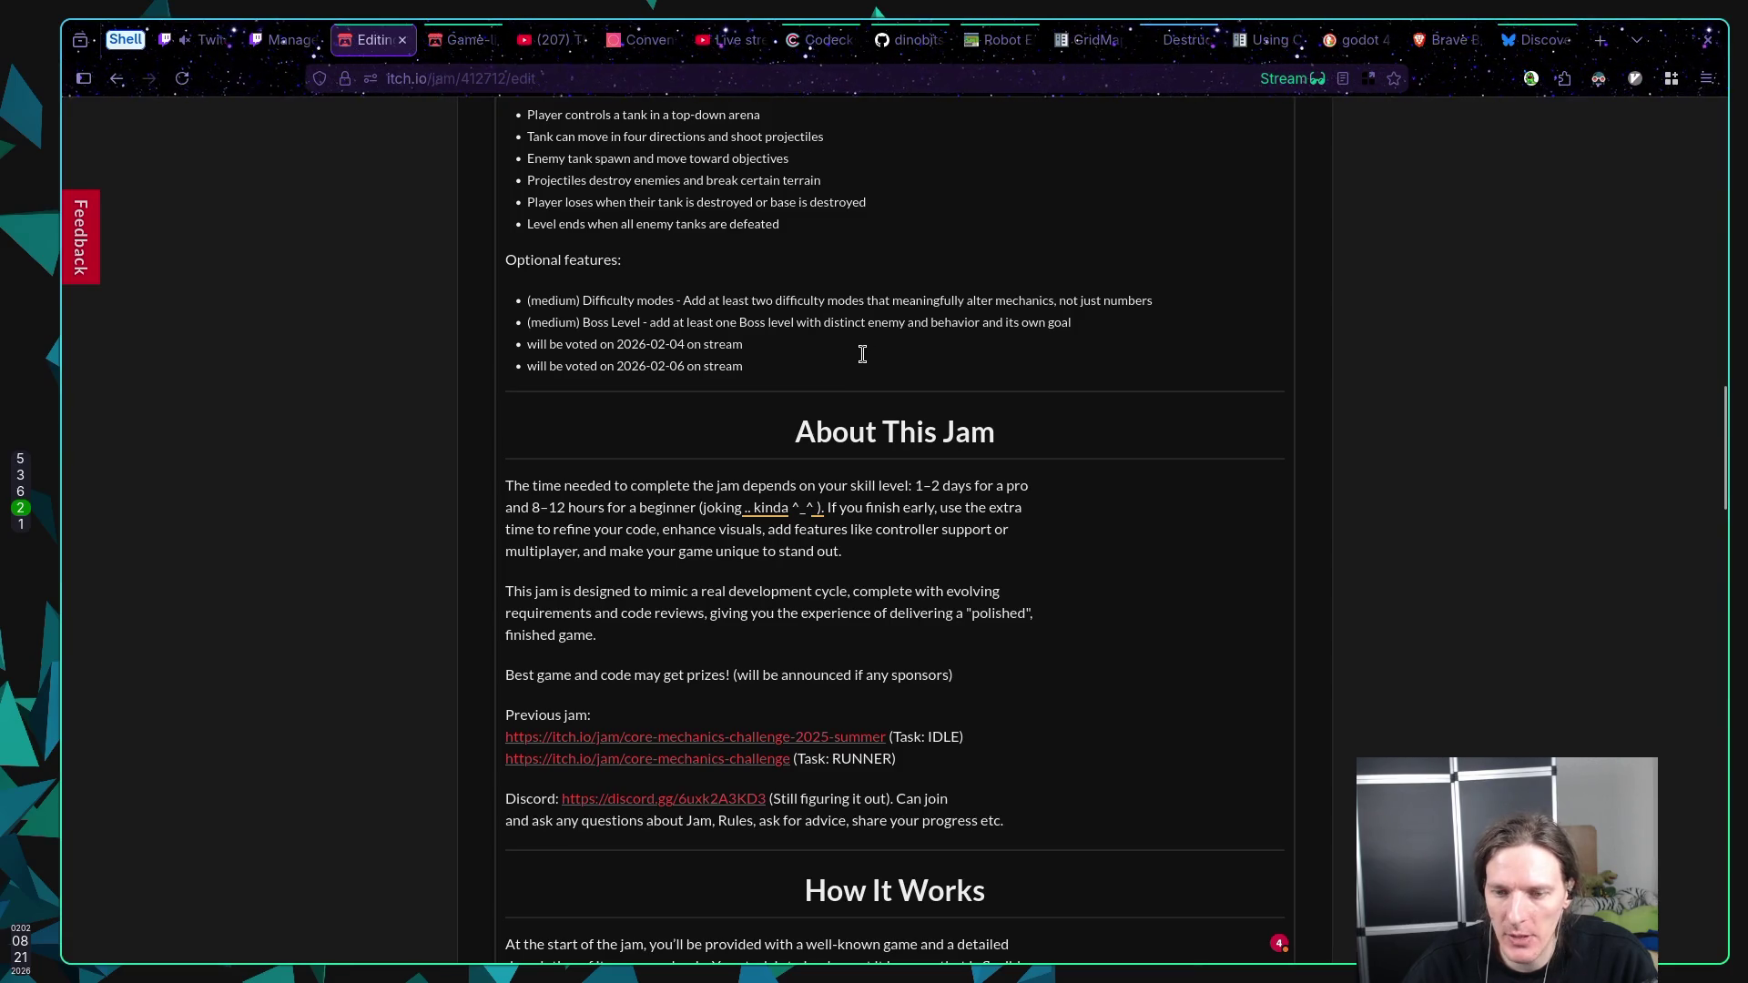
Step: Save the jam settings with the Save jam button at the bottom of the edit page
{"action": "scroll", "coordinate": [1244, 366], "scroll_direction": "down", "scroll_amount": 20}
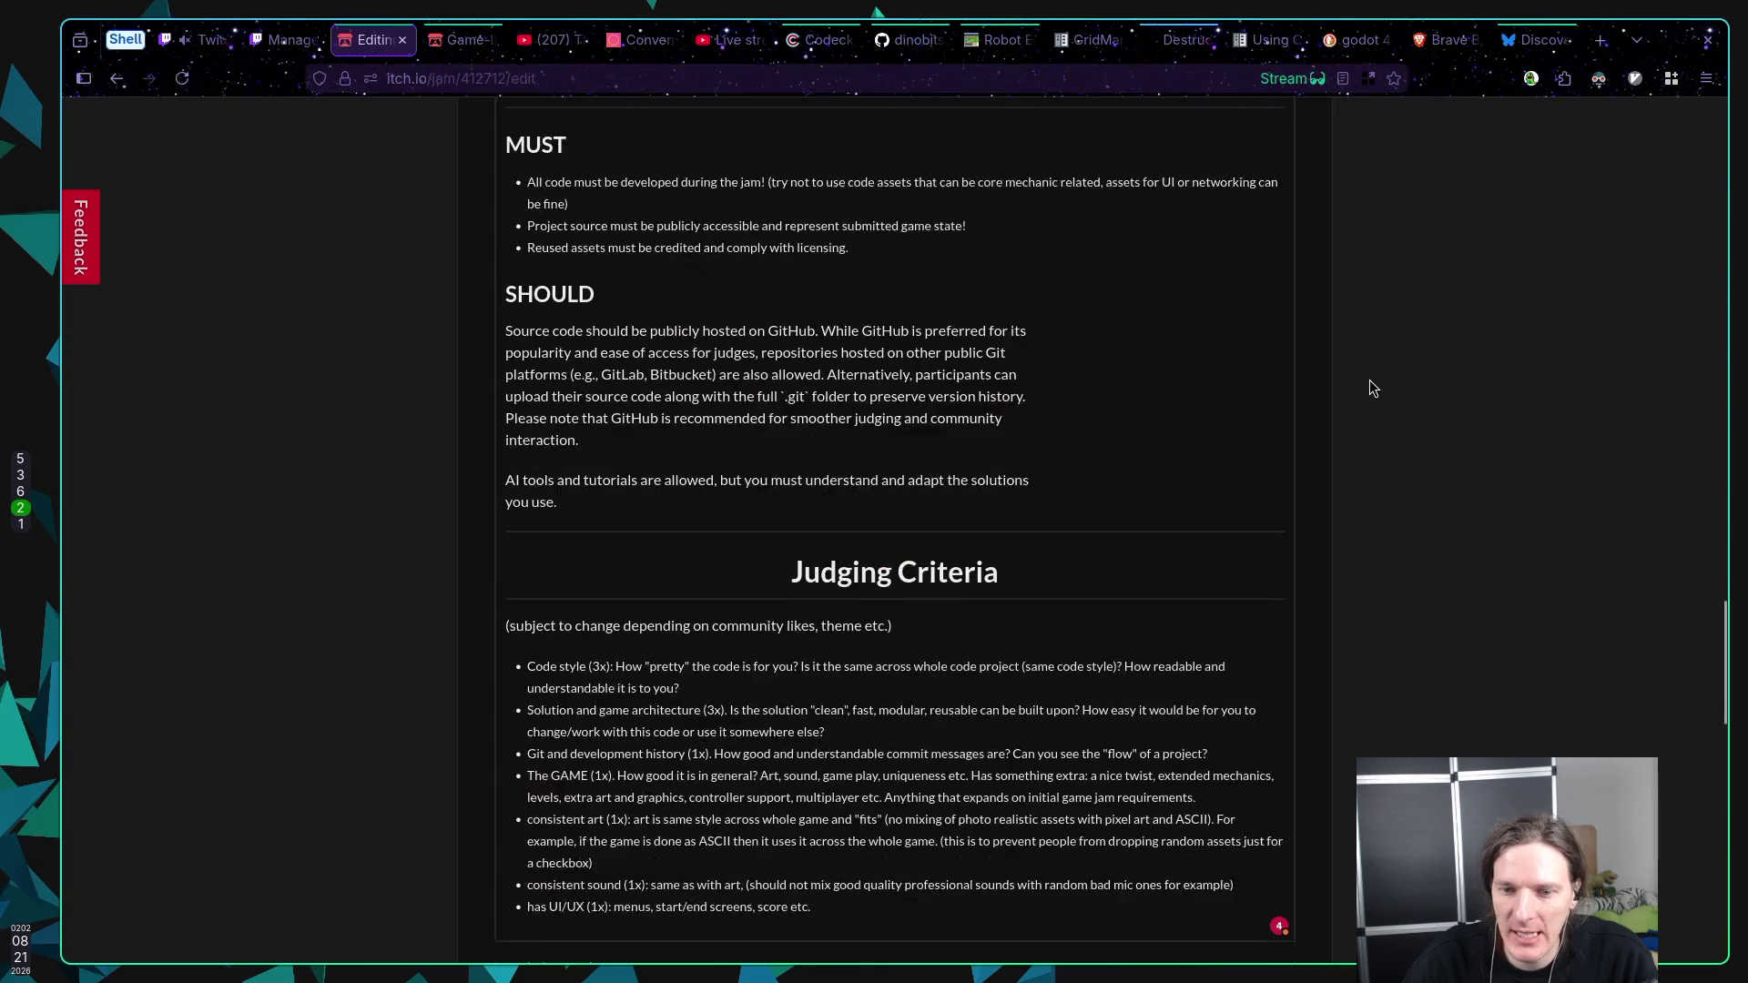
{"action": "left_click", "coordinate": [526, 825]}
{"action": "scroll", "coordinate": [419, 815], "scroll_direction": "up", "scroll_amount": 15}
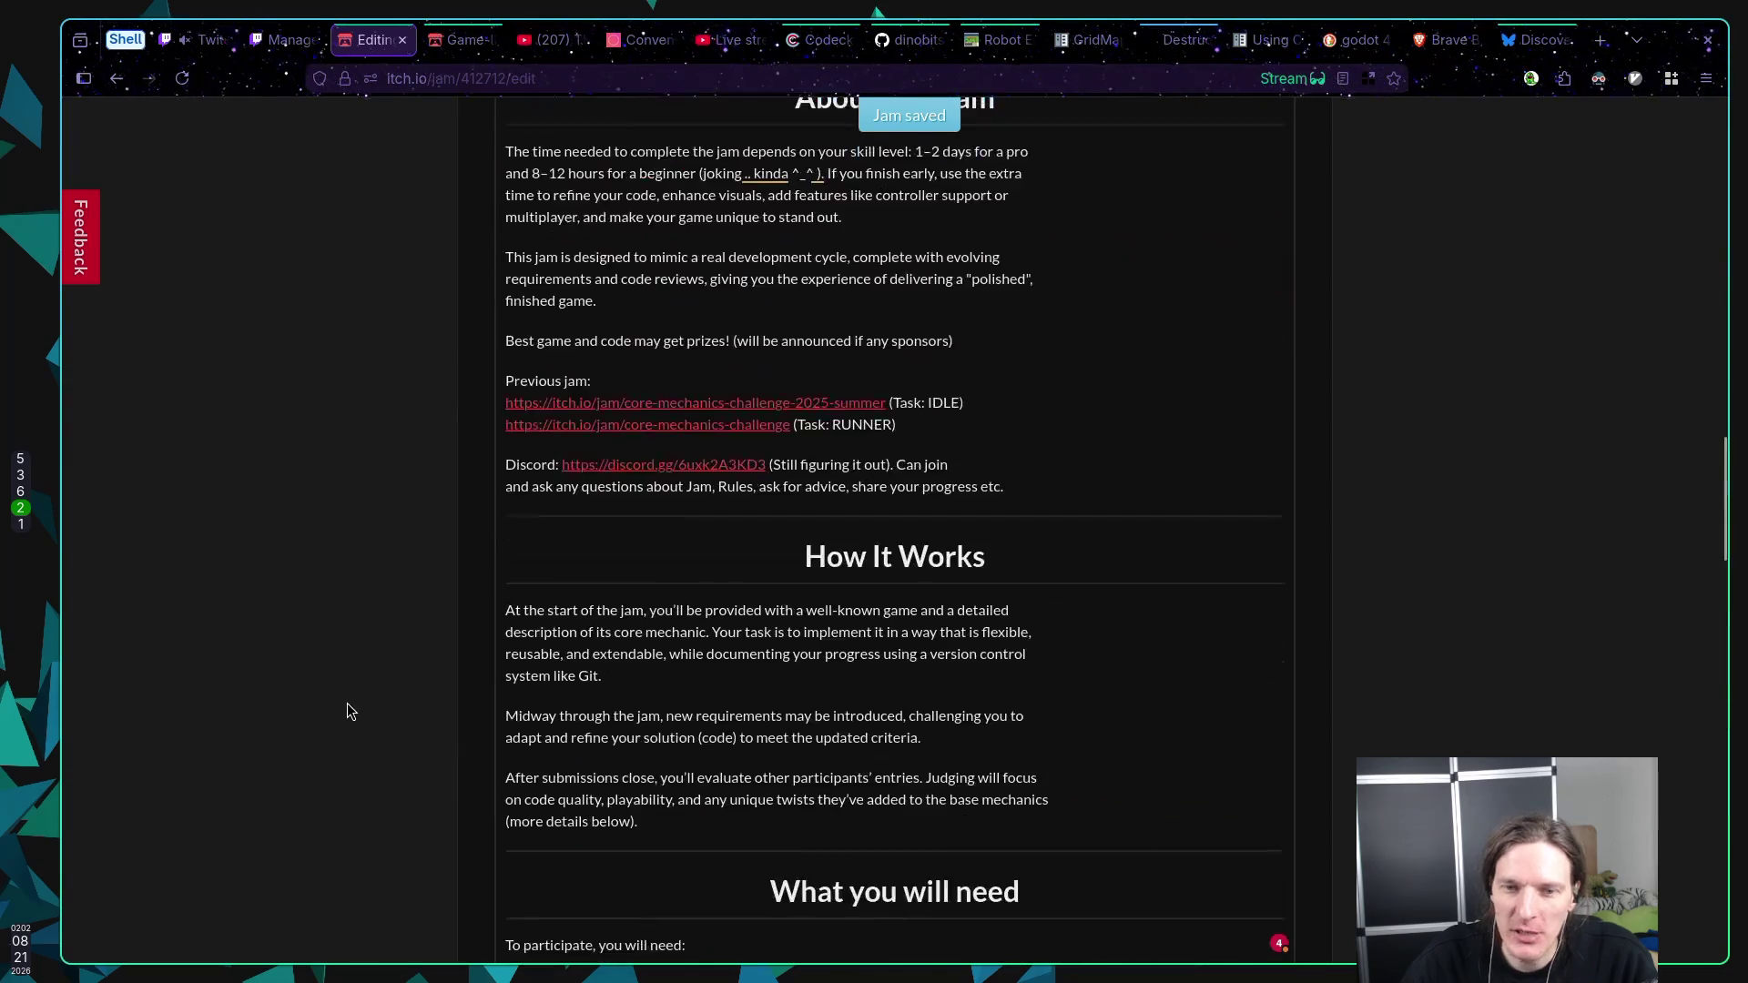
{"action": "scroll", "coordinate": [359, 643], "scroll_direction": "up", "scroll_amount": 7}
{"action": "scroll", "coordinate": [344, 685], "scroll_direction": "down", "scroll_amount": 12}
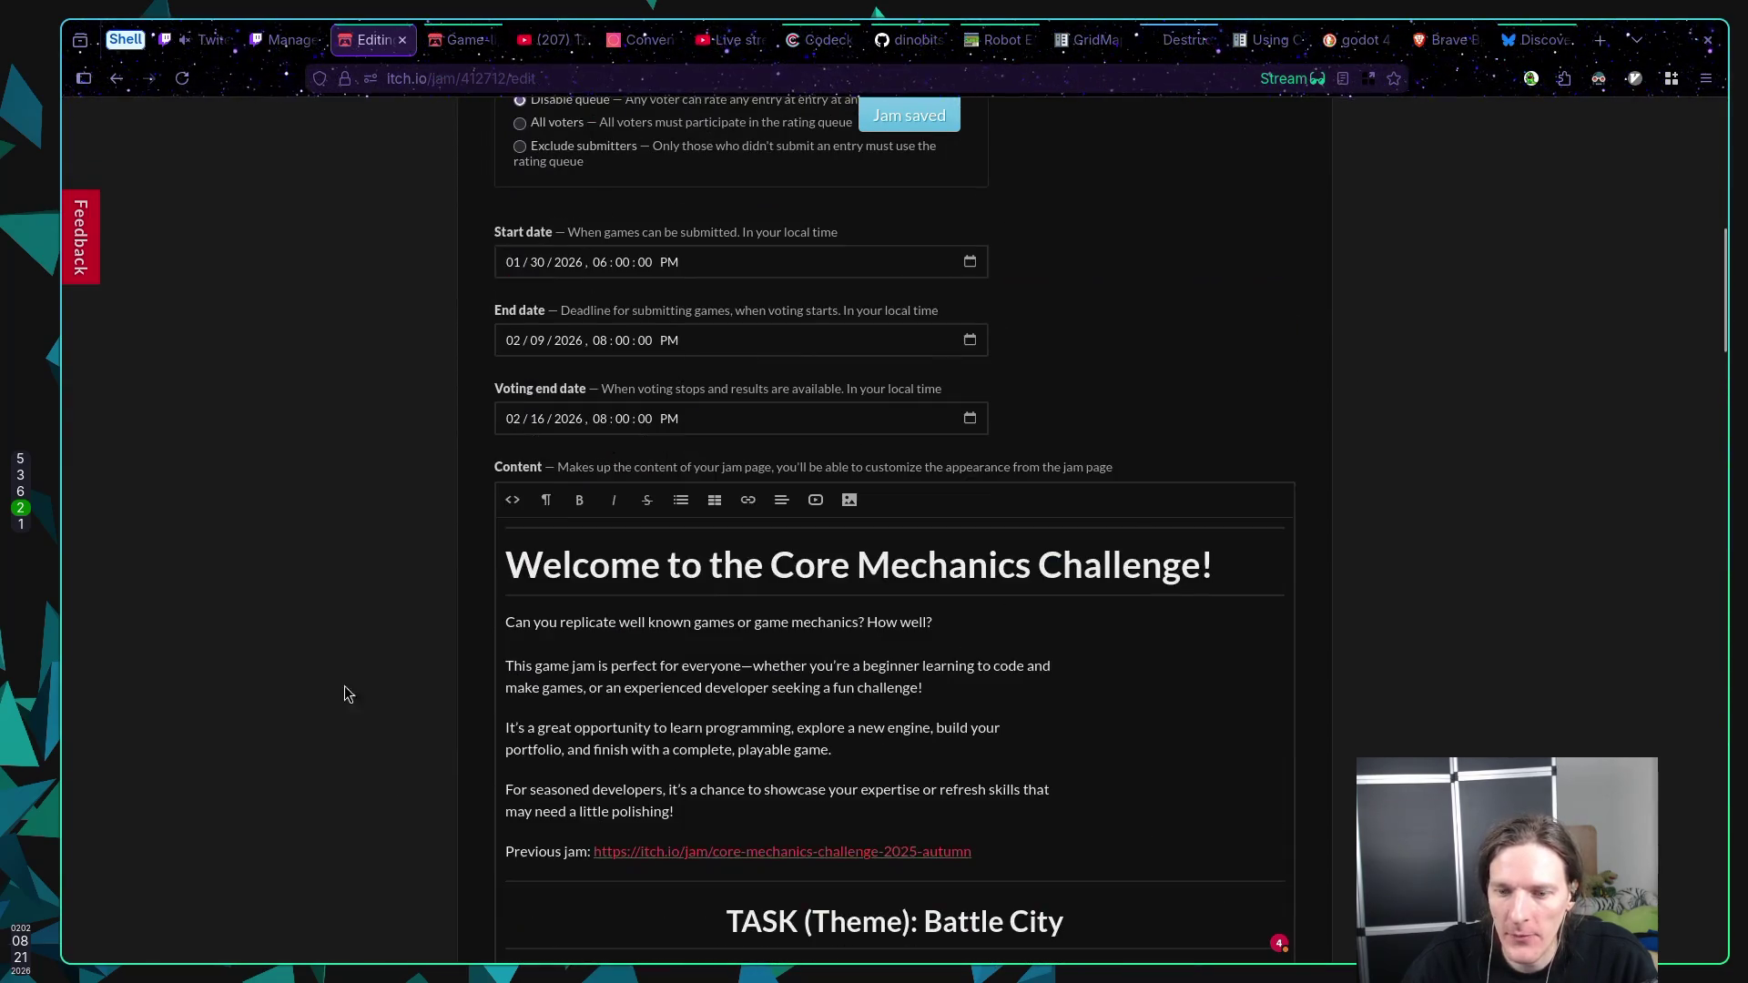
{"action": "left_click", "coordinate": [696, 575]}
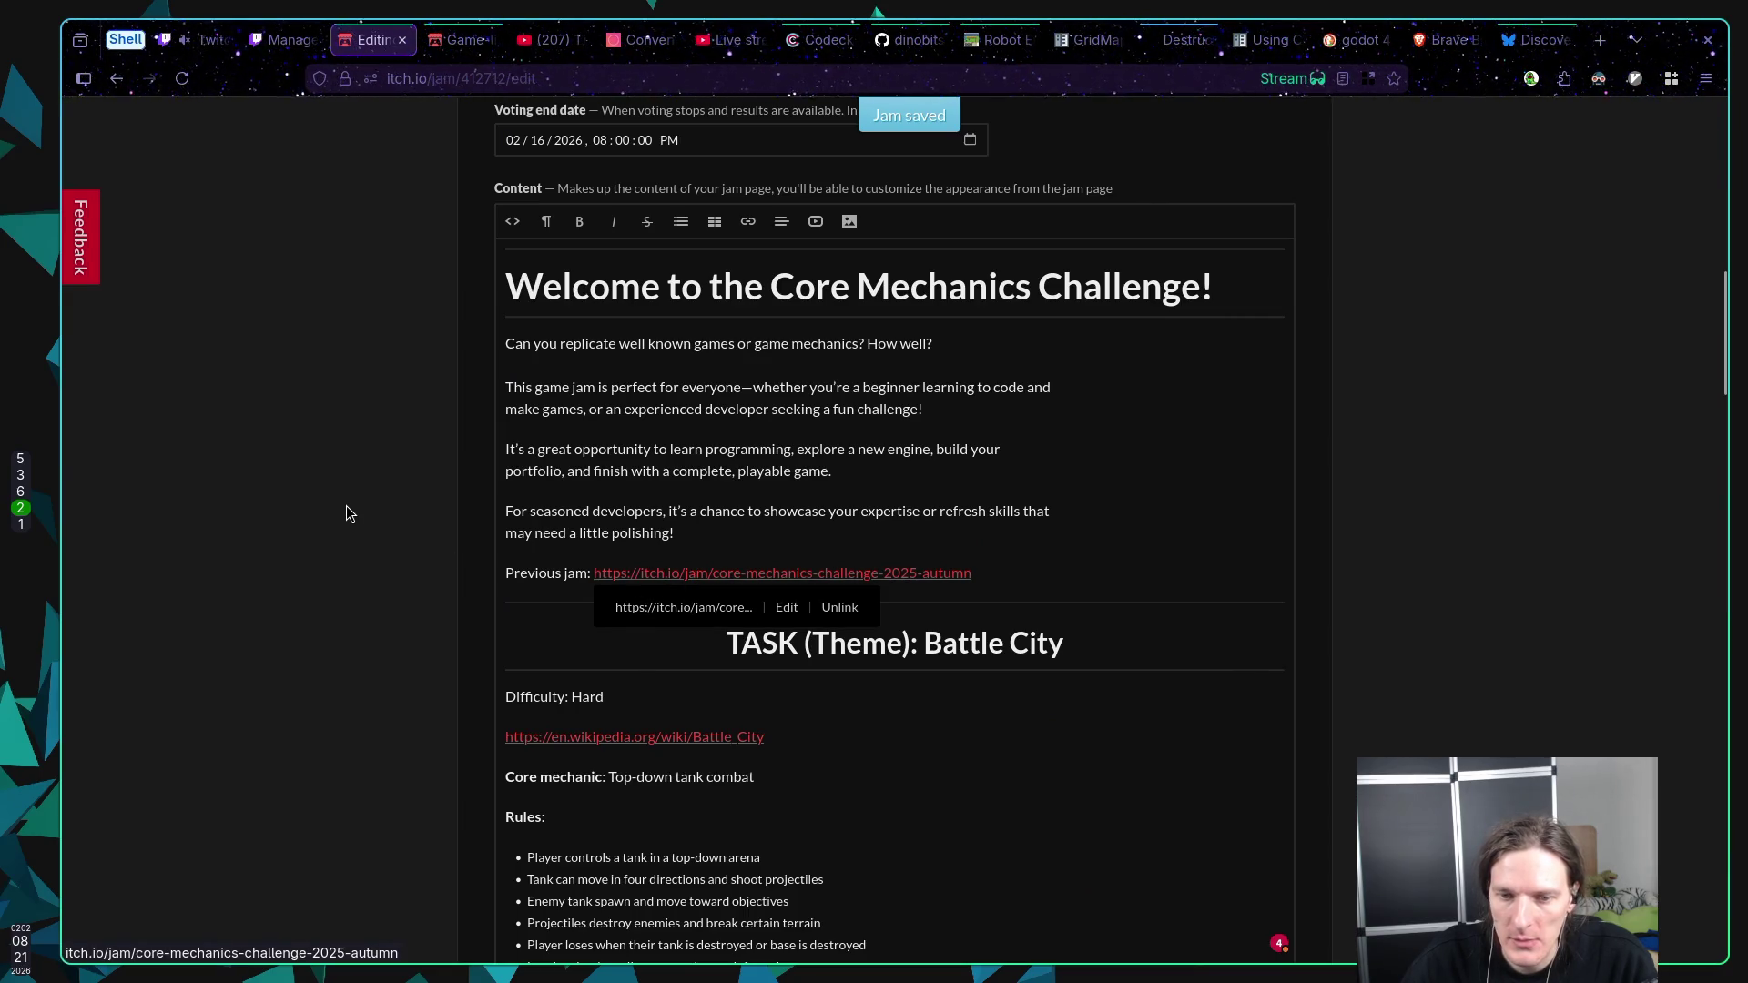
Step: Open the Winter jam's public page and the previous Autumn jam in a new tab
{"action": "scroll", "coordinate": [347, 506], "scroll_direction": "up", "scroll_amount": 7}
{"action": "scroll", "coordinate": [389, 488], "scroll_direction": "up", "scroll_amount": 5}
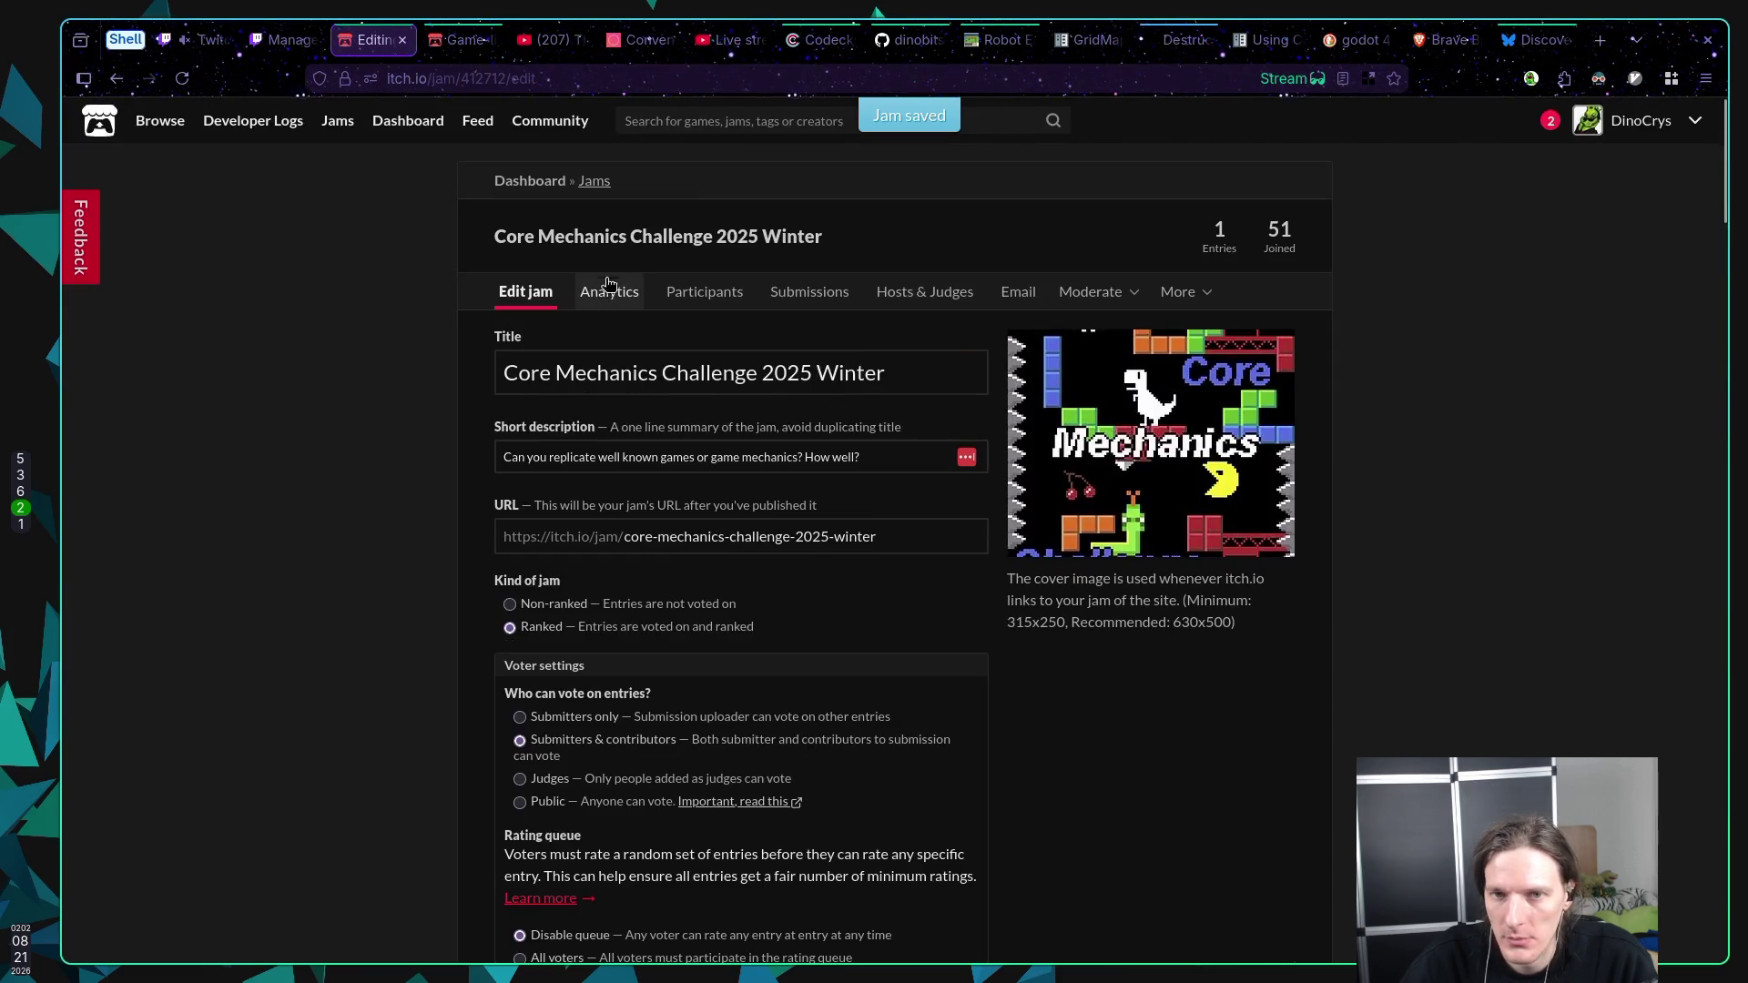
{"action": "left_click", "coordinate": [590, 238]}
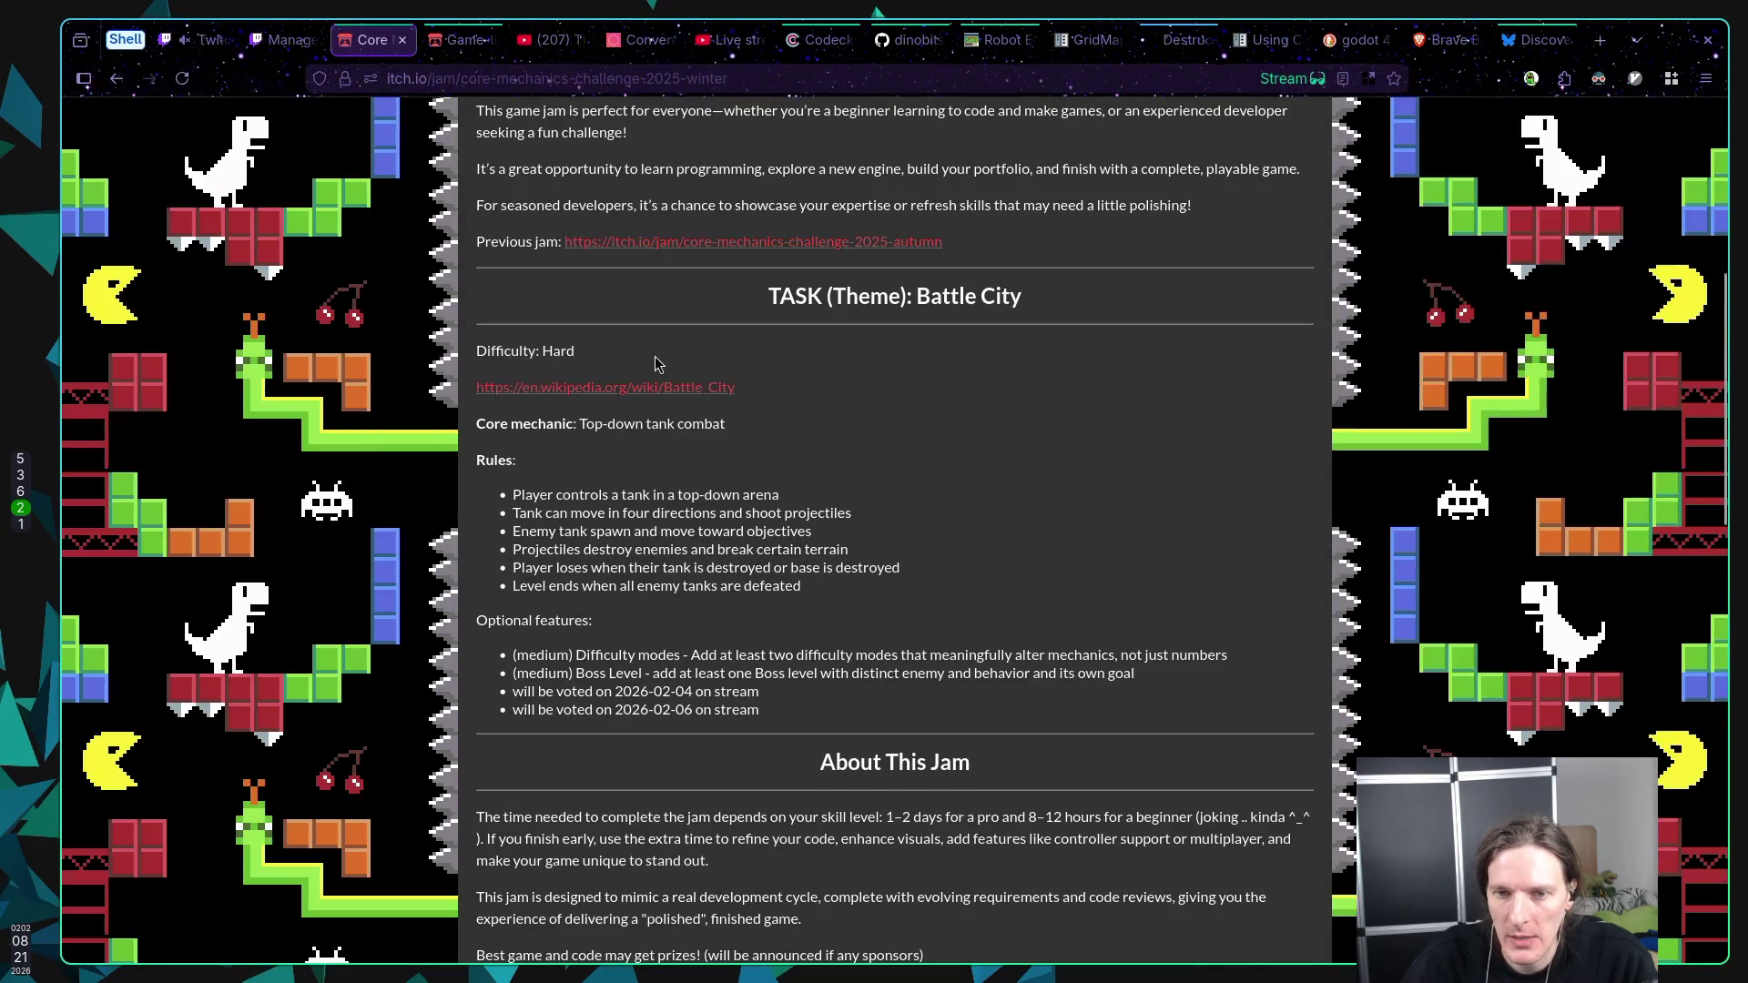
{"action": "left_click", "coordinate": [714, 243]}
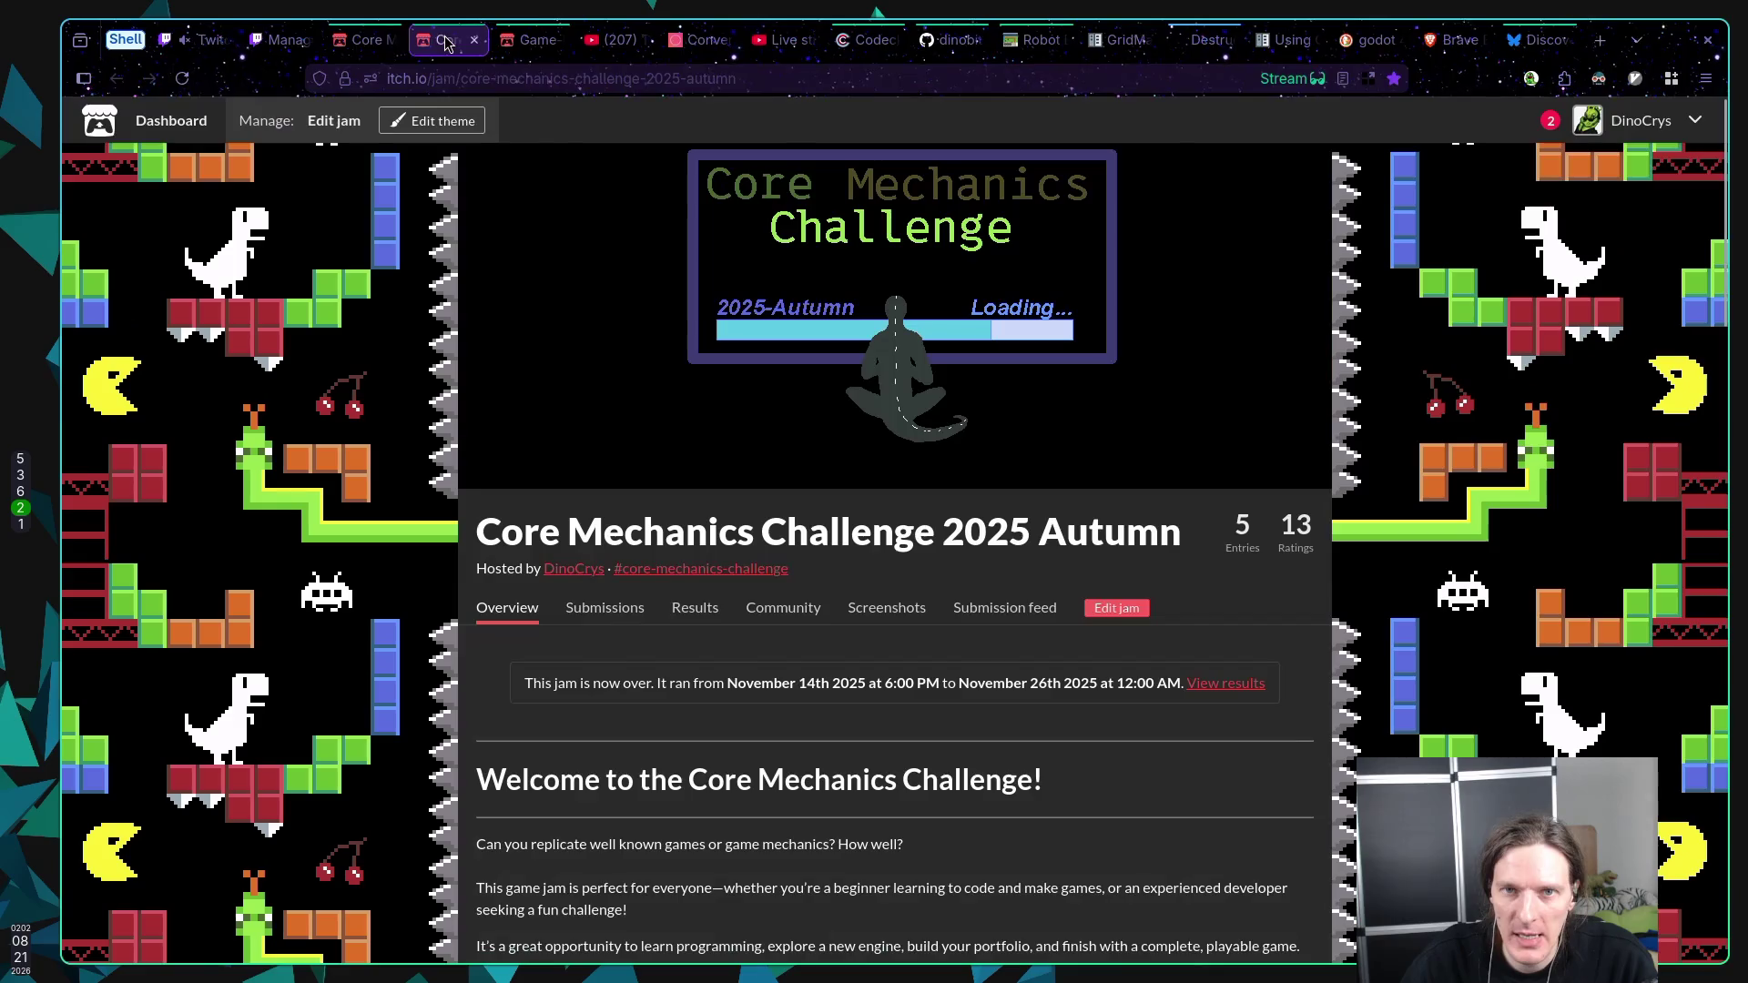
{"action": "scroll", "coordinate": [865, 342], "scroll_direction": "down", "scroll_amount": 7}
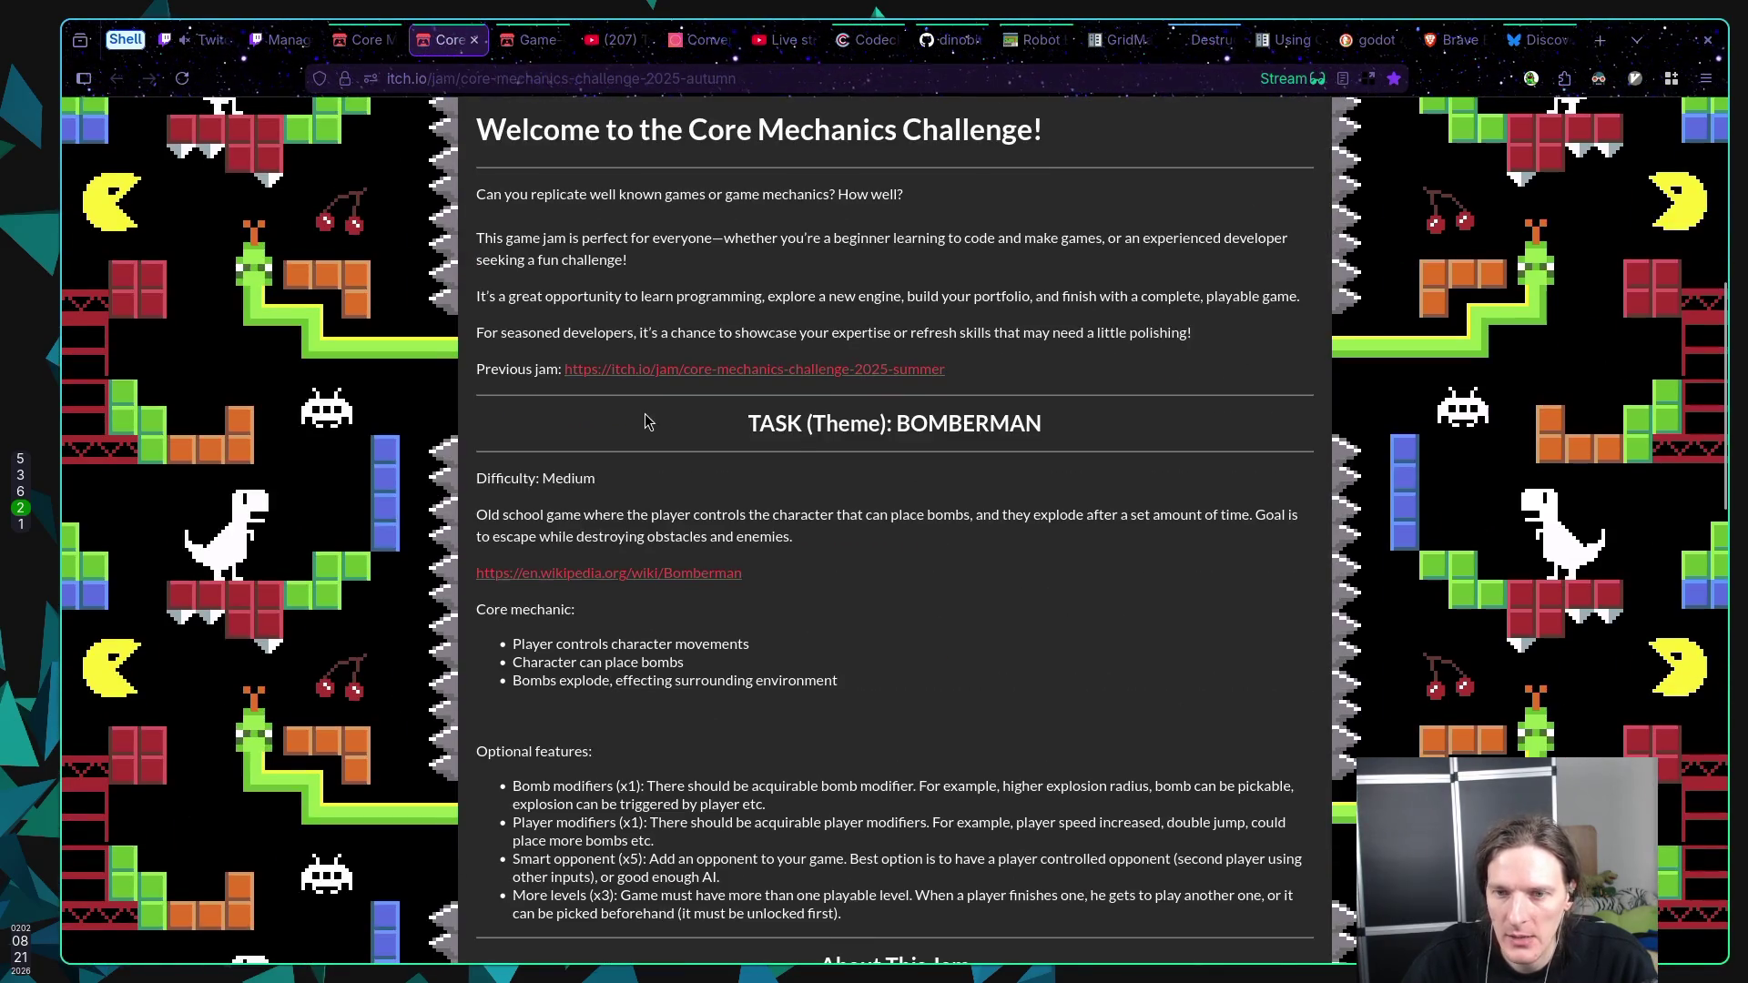
{"action": "double_click", "coordinate": [965, 423]}
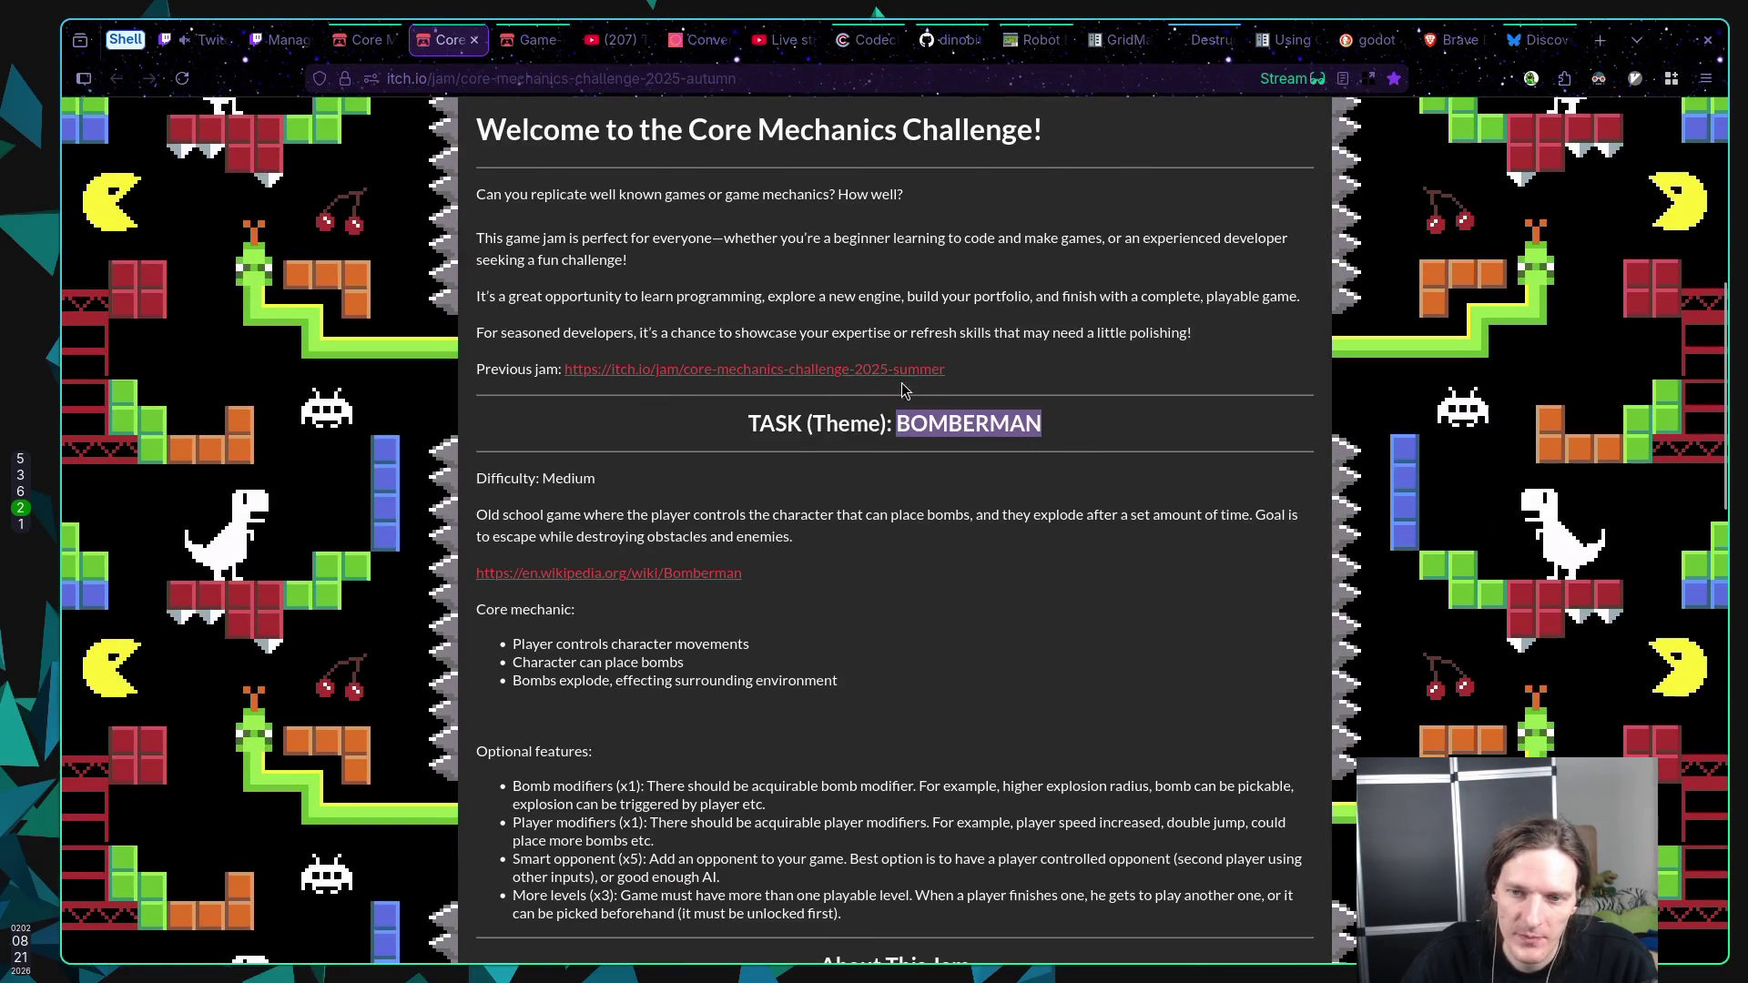
{"action": "scroll", "coordinate": [944, 412], "scroll_direction": "up", "scroll_amount": 7}
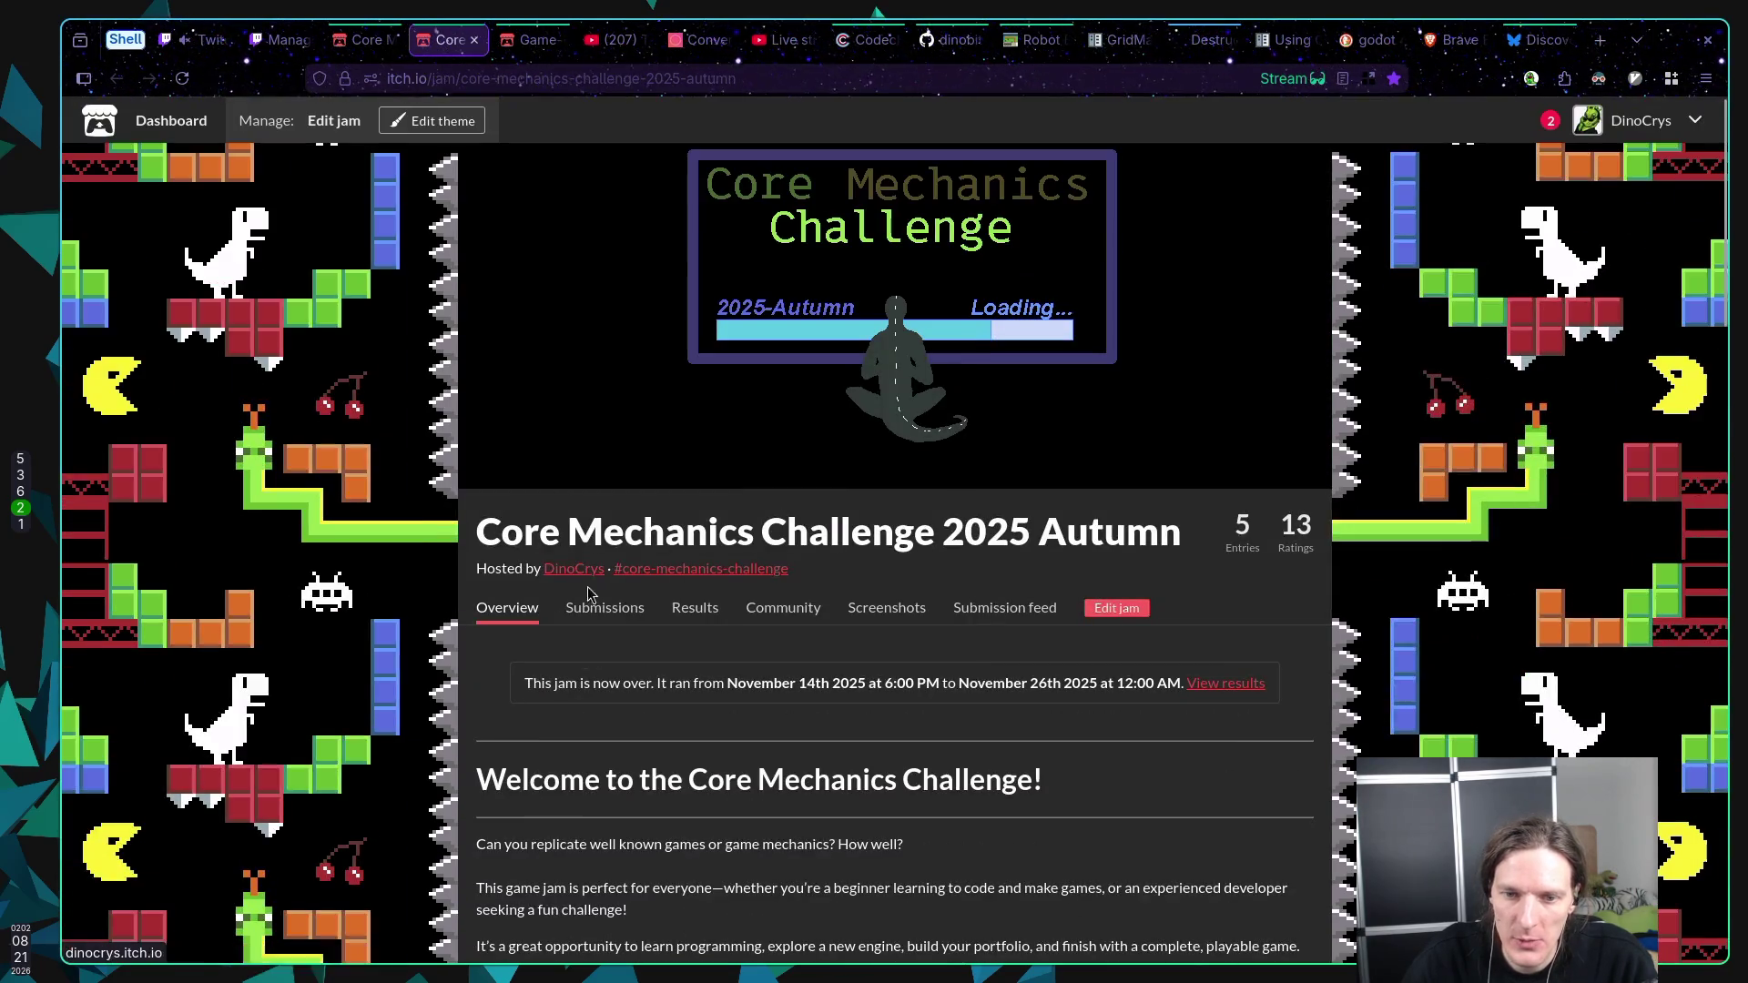
Step: Browse the Autumn jam's submissions and look over the Pixel Bomber entry
{"action": "left_click", "coordinate": [601, 605]}
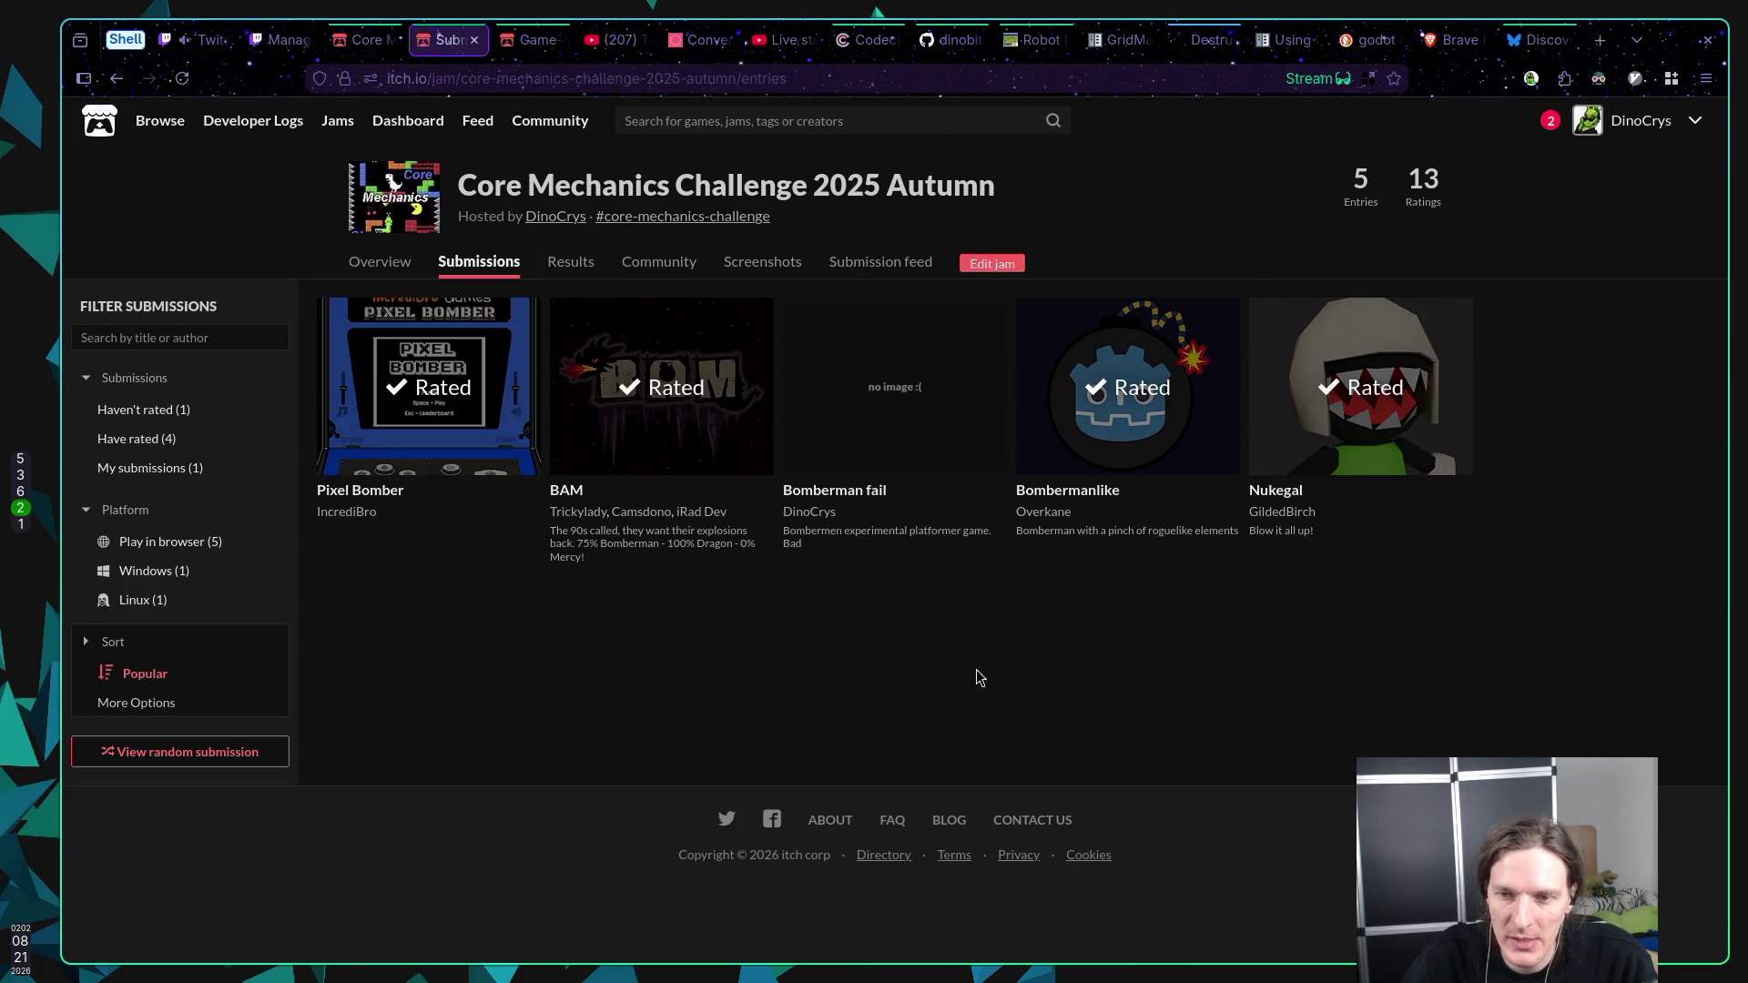
{"action": "left_click", "coordinate": [414, 424]}
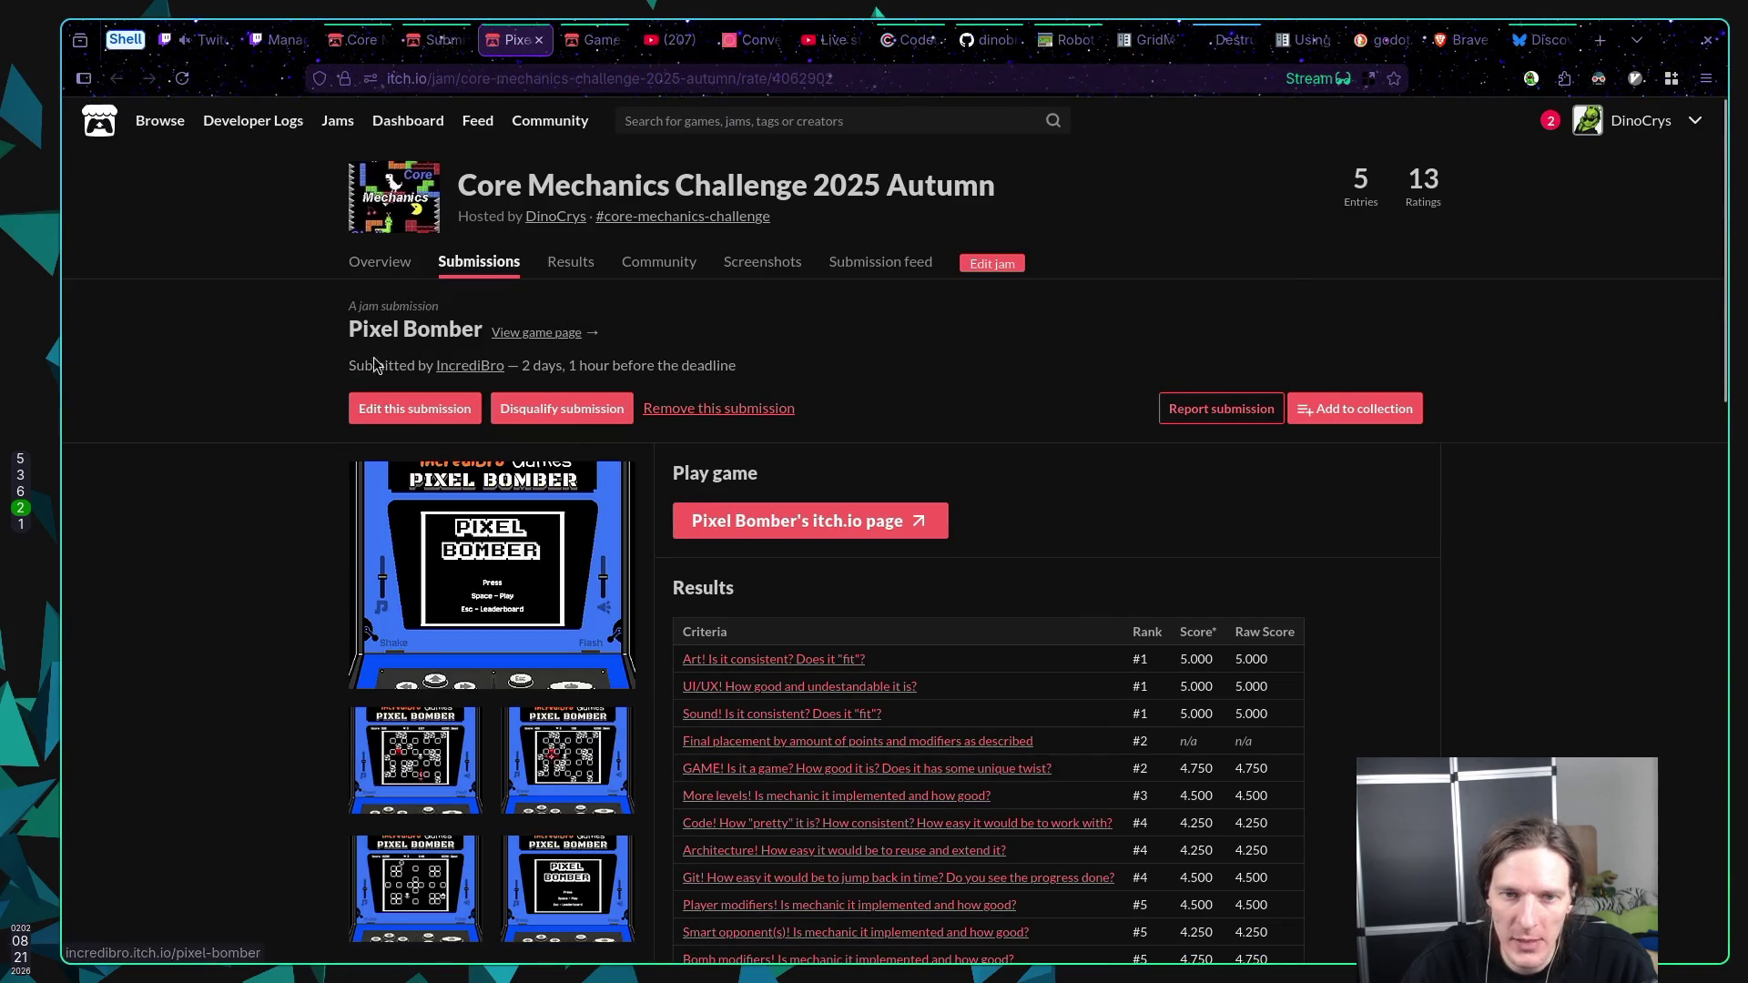
{"action": "scroll", "coordinate": [167, 369], "scroll_direction": "down", "scroll_amount": 8}
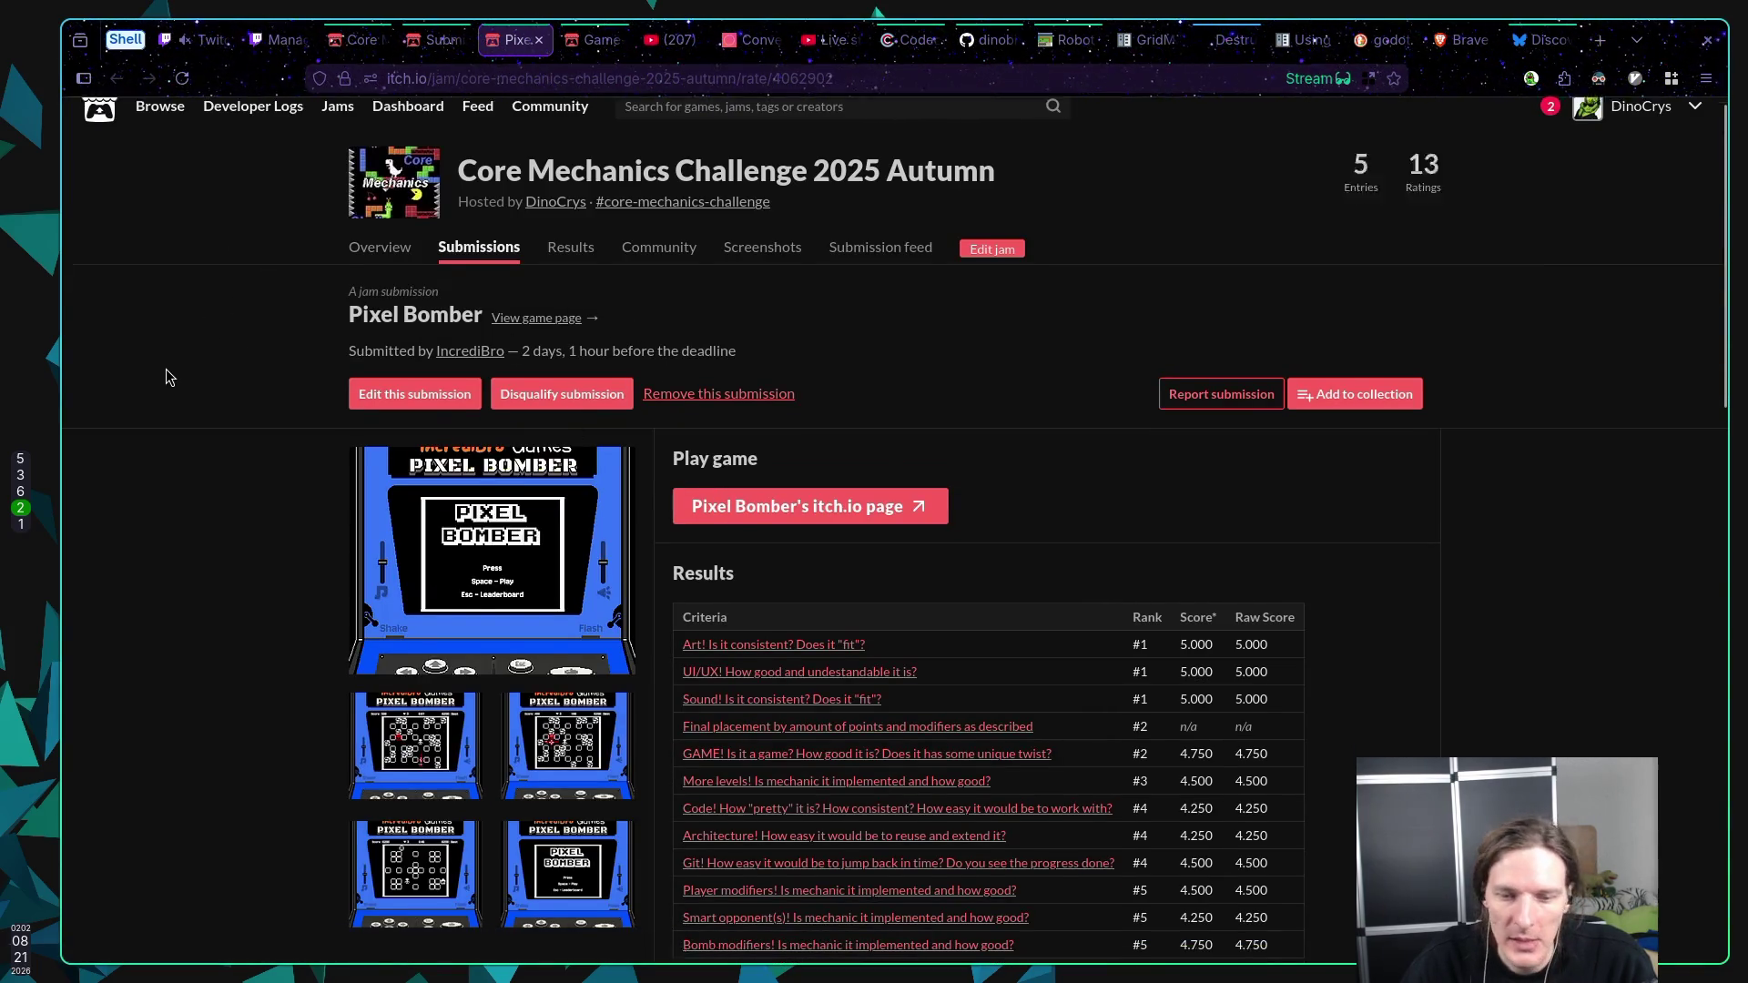
{"action": "scroll", "coordinate": [178, 380], "scroll_direction": "up", "scroll_amount": 8}
{"action": "scroll", "coordinate": [190, 377], "scroll_direction": "down", "scroll_amount": 8}
{"action": "scroll", "coordinate": [188, 373], "scroll_direction": "up", "scroll_amount": 8}
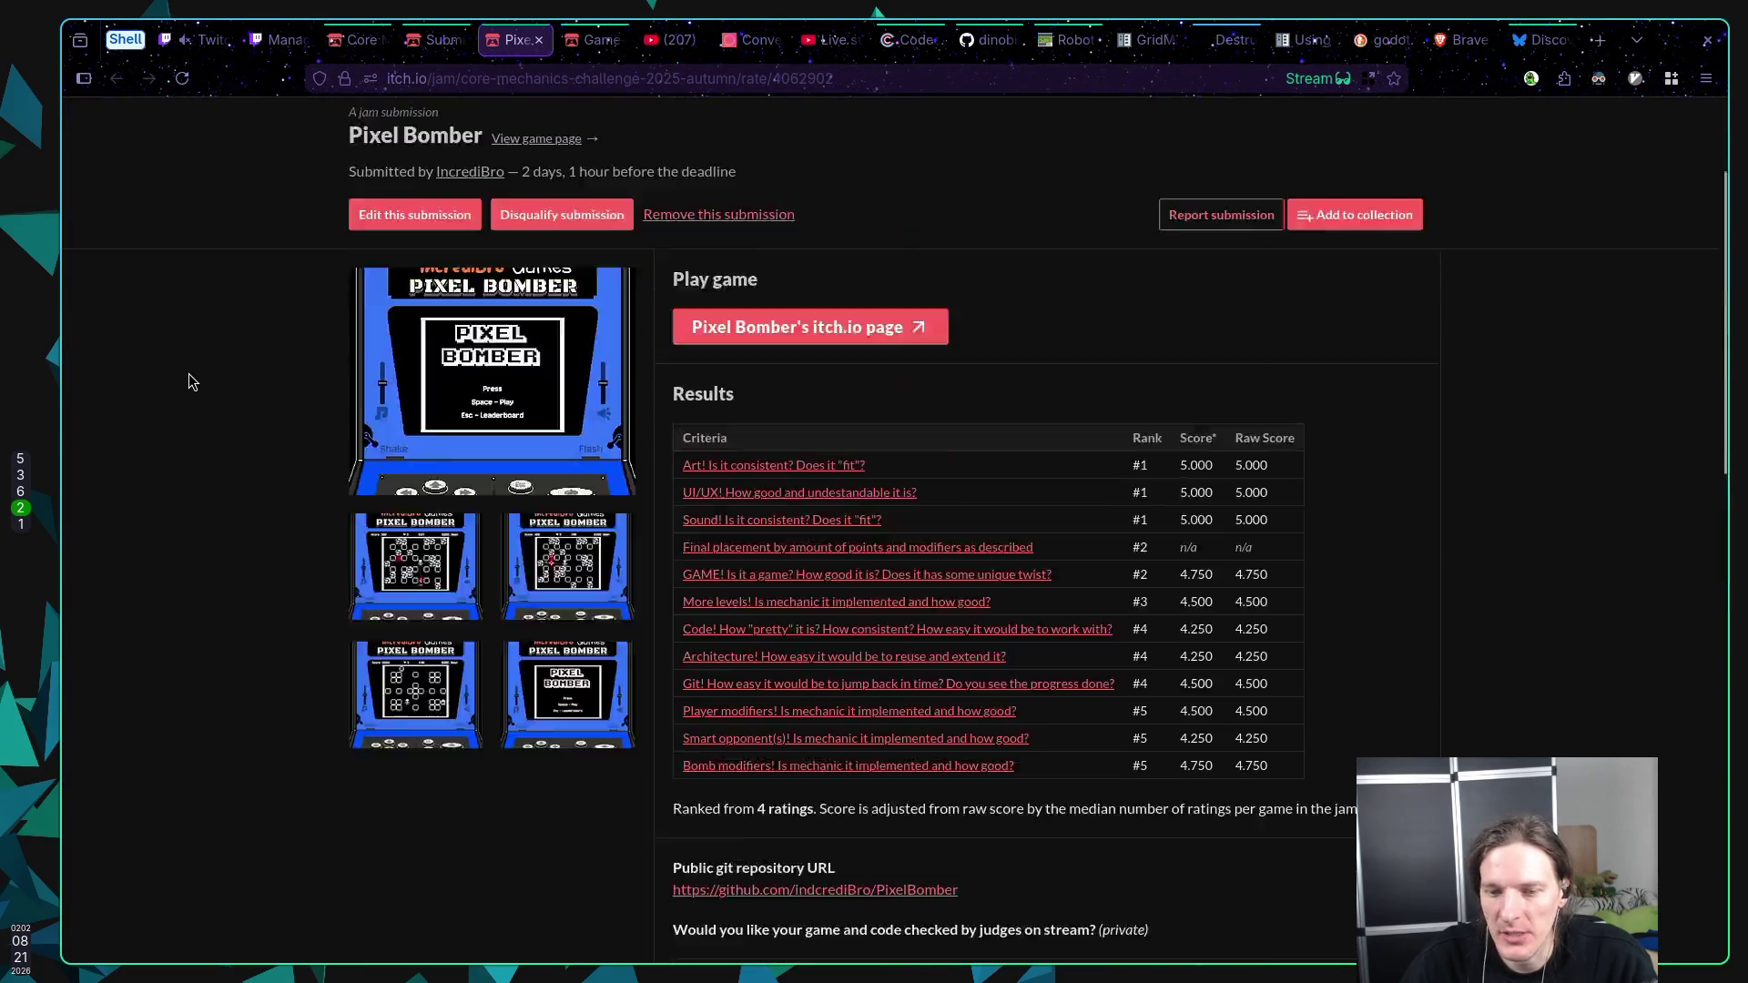
Step: Close the Pixel Bomber and Autumn submissions tabs and move to the Bluesky feed
{"action": "middle_click", "coordinate": [504, 46]}
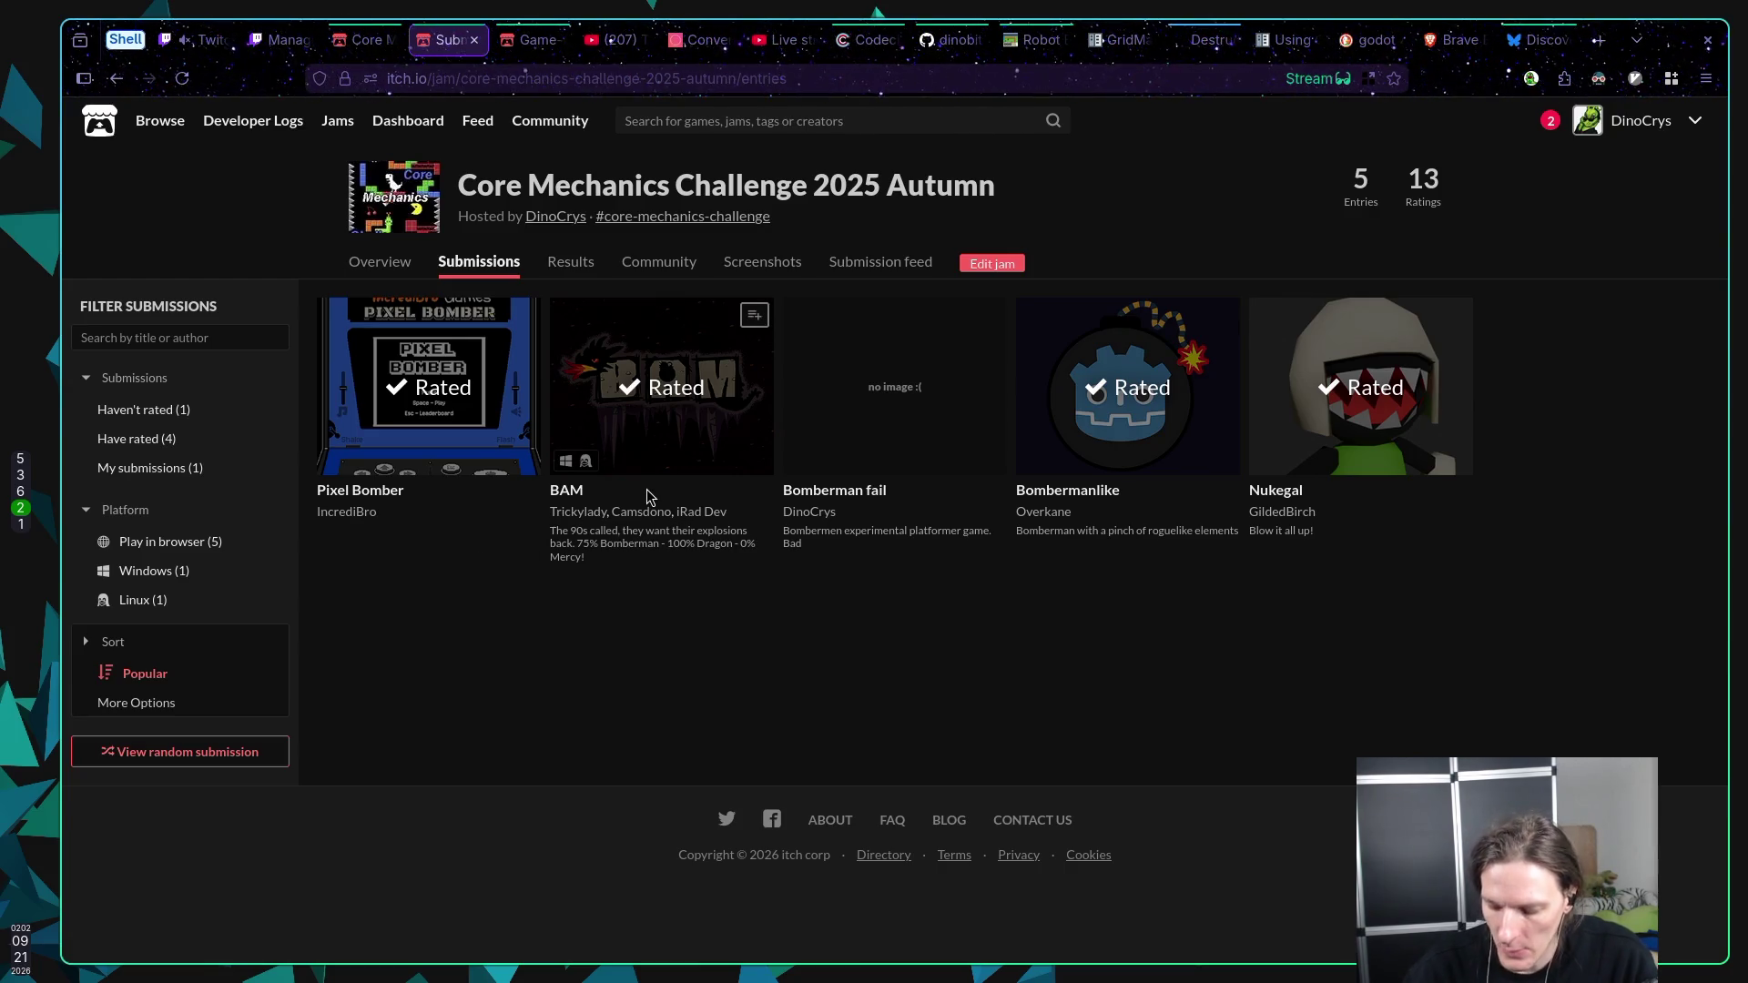
{"action": "middle_click", "coordinate": [438, 48]}
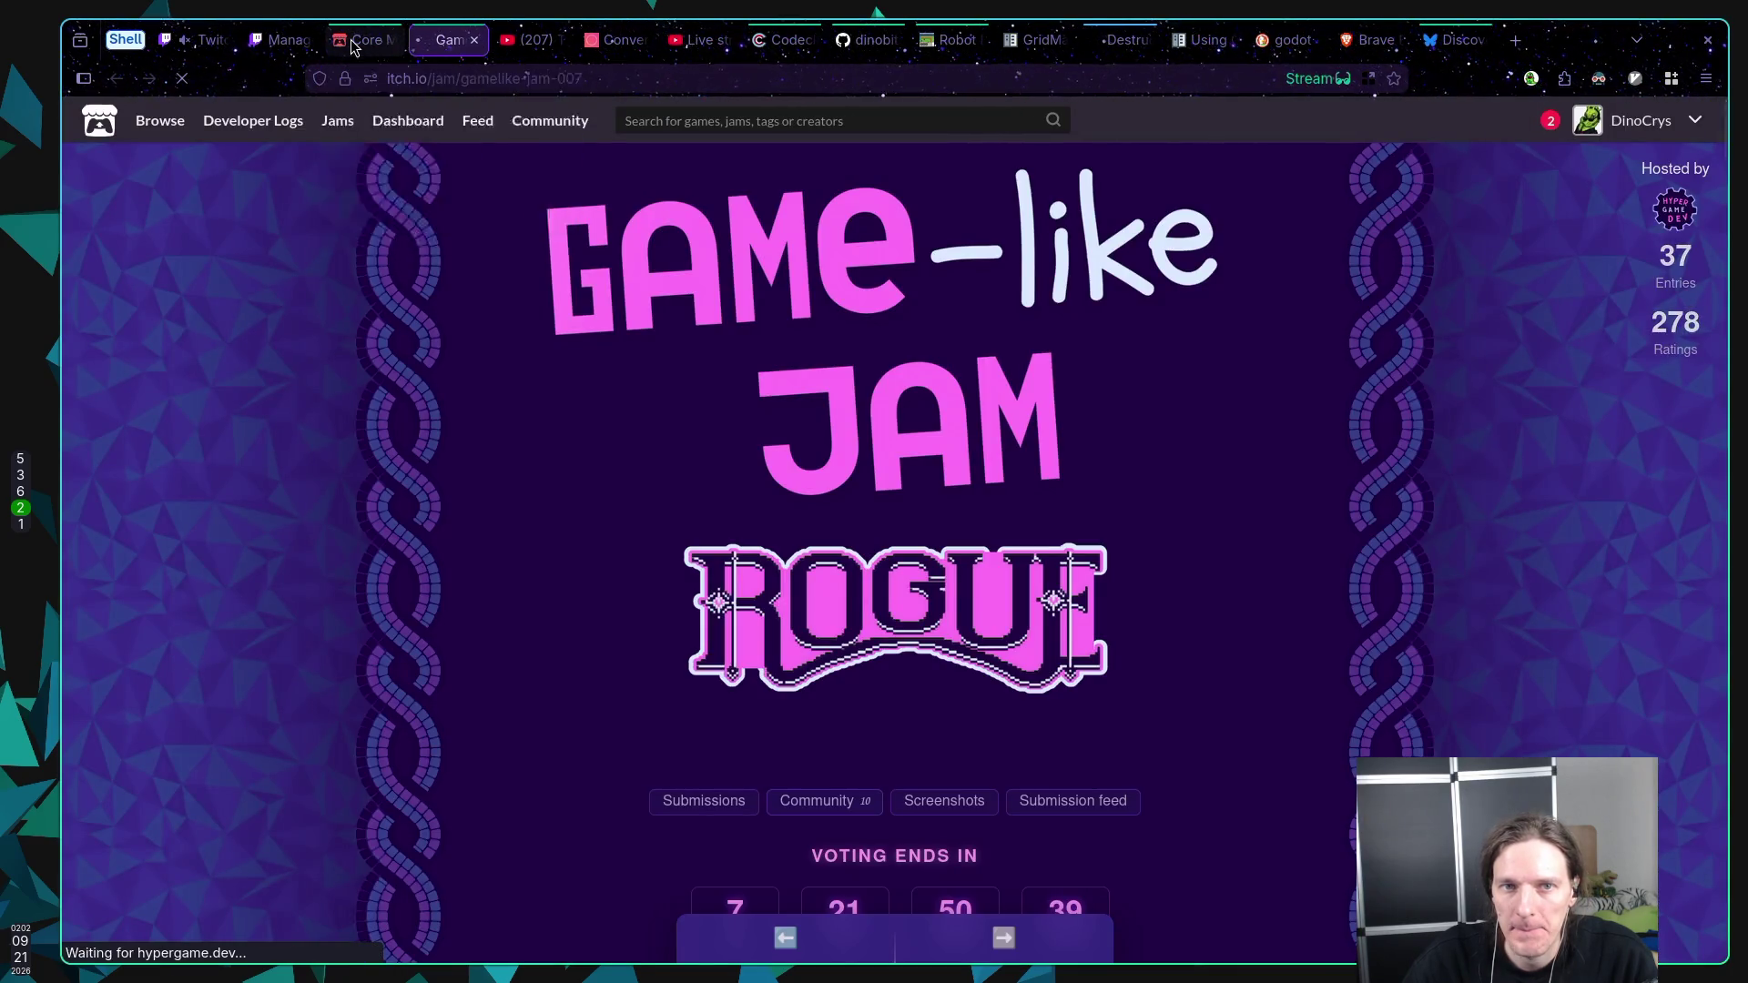
{"action": "left_click", "coordinate": [351, 40]}
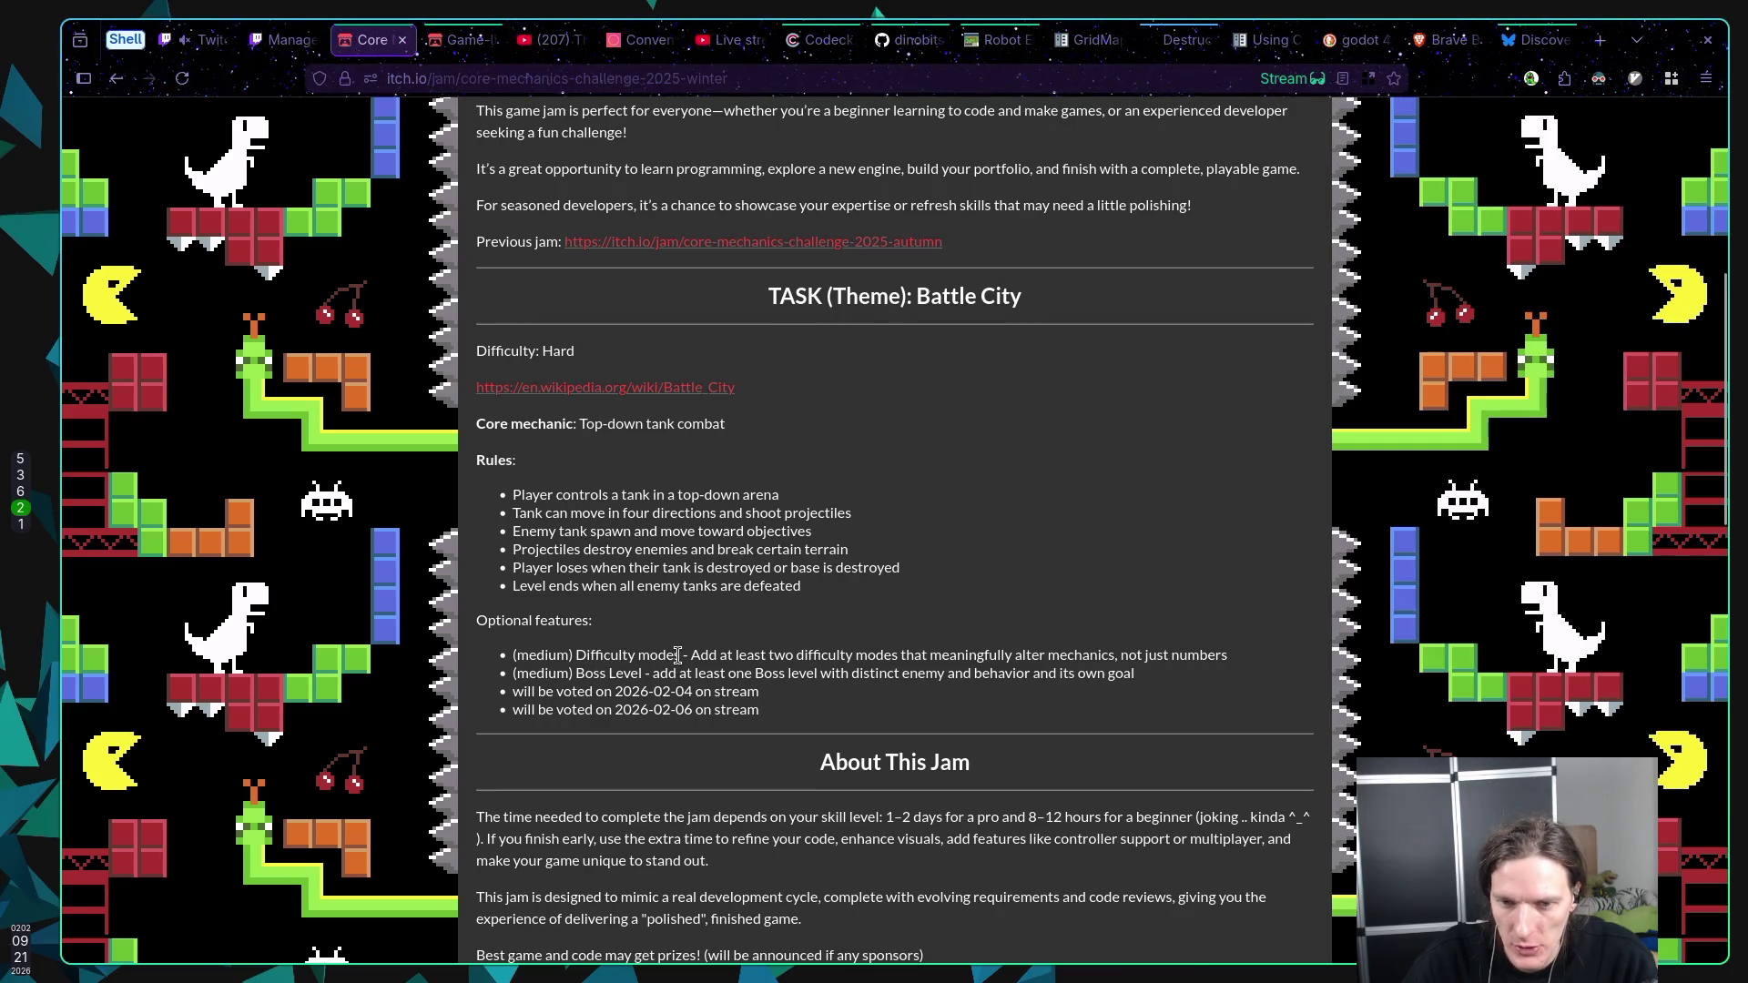
{"action": "left_click", "coordinate": [1523, 44]}
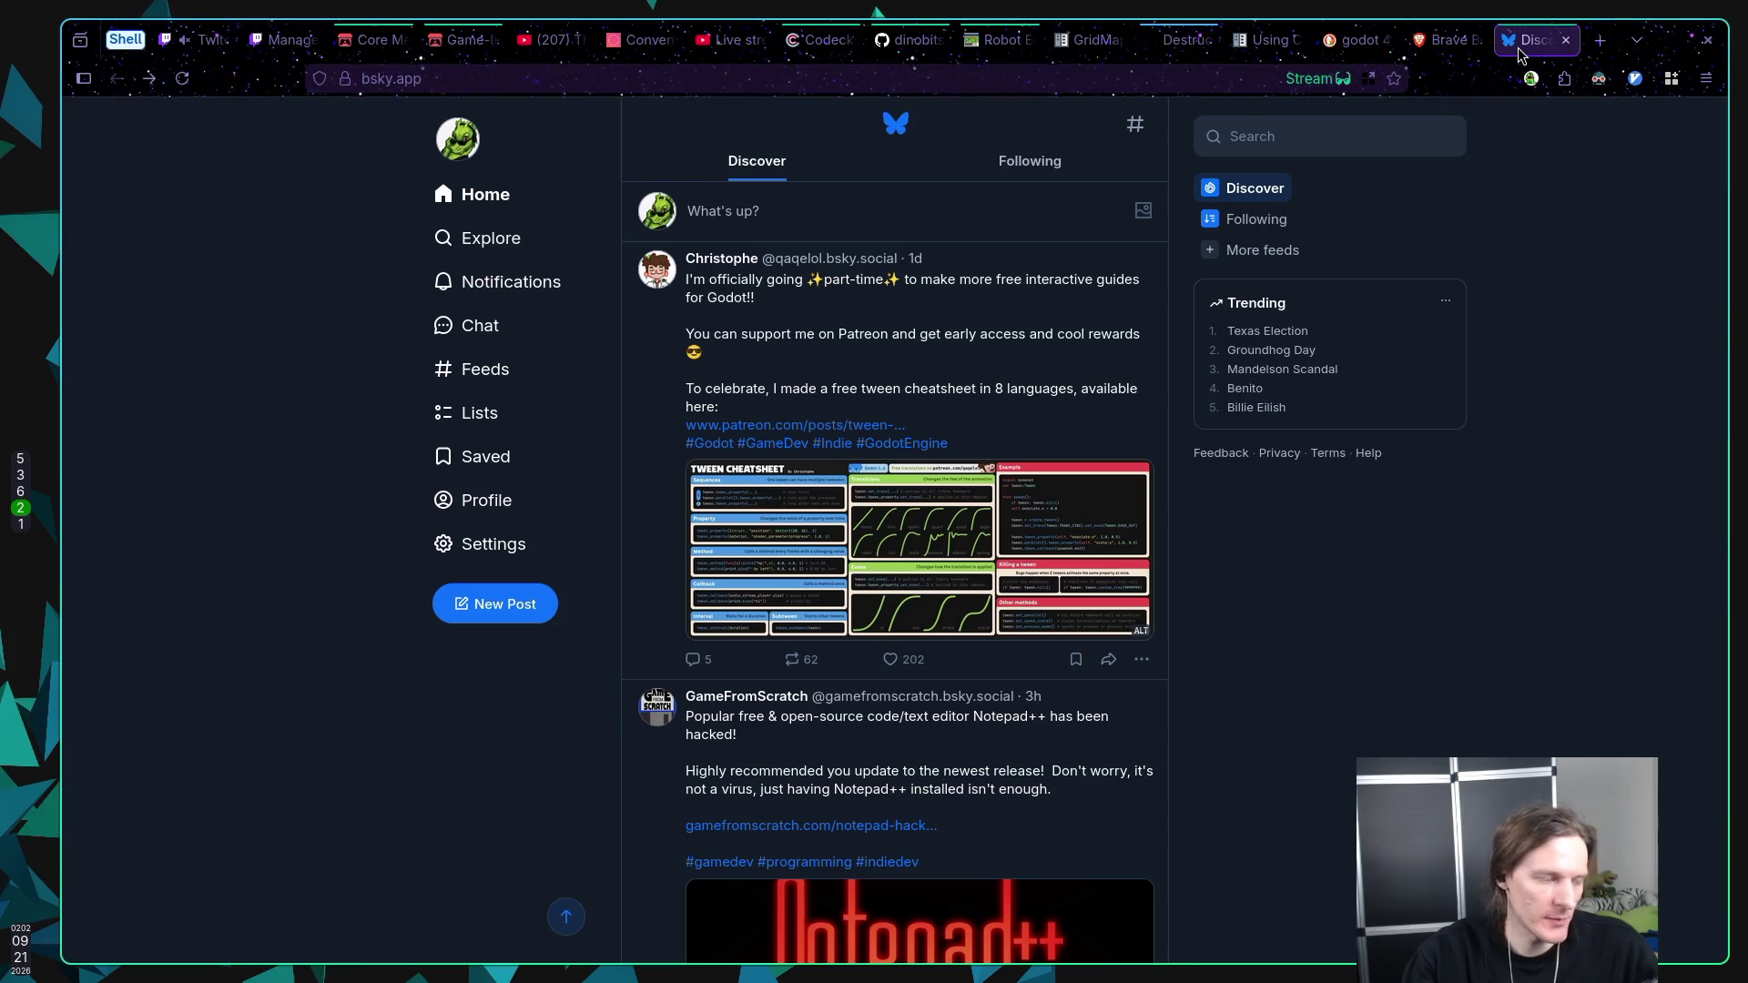
Step: Begin a Bluesky post 'After long voting new #core-mechanics-challenge', copying the hashtag from the jam page
{"action": "left_click", "coordinate": [492, 606]}
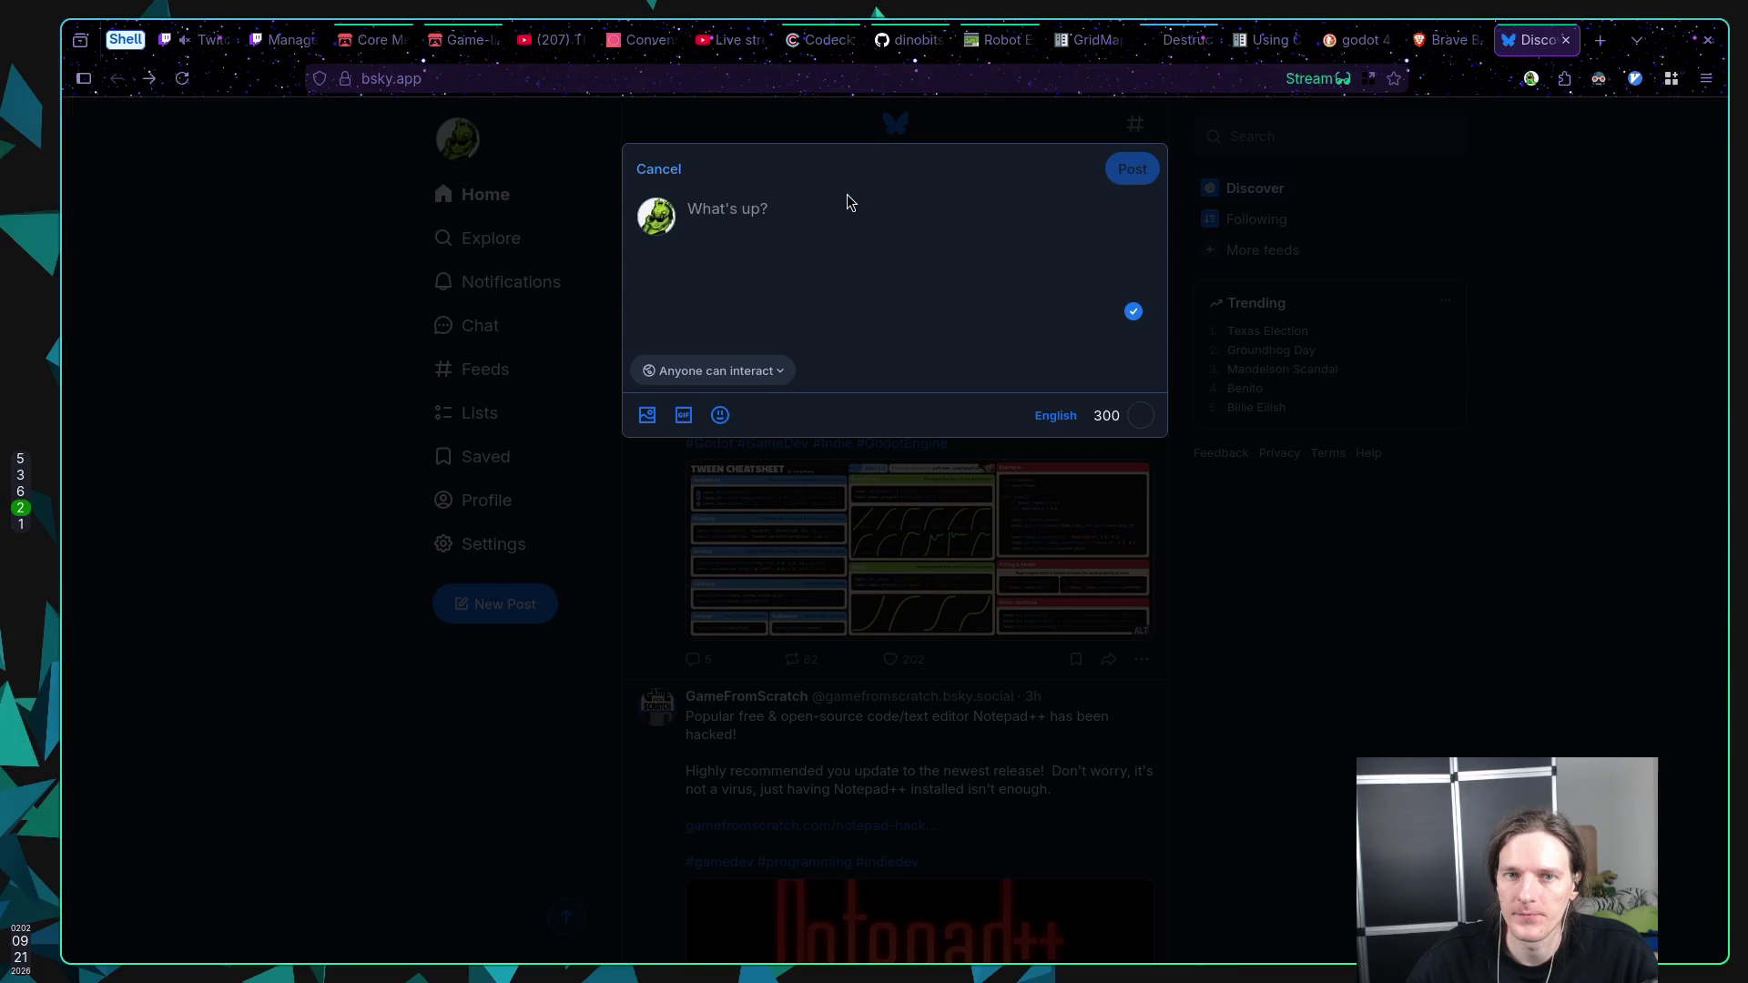
{"action": "type", "text": "Af"}
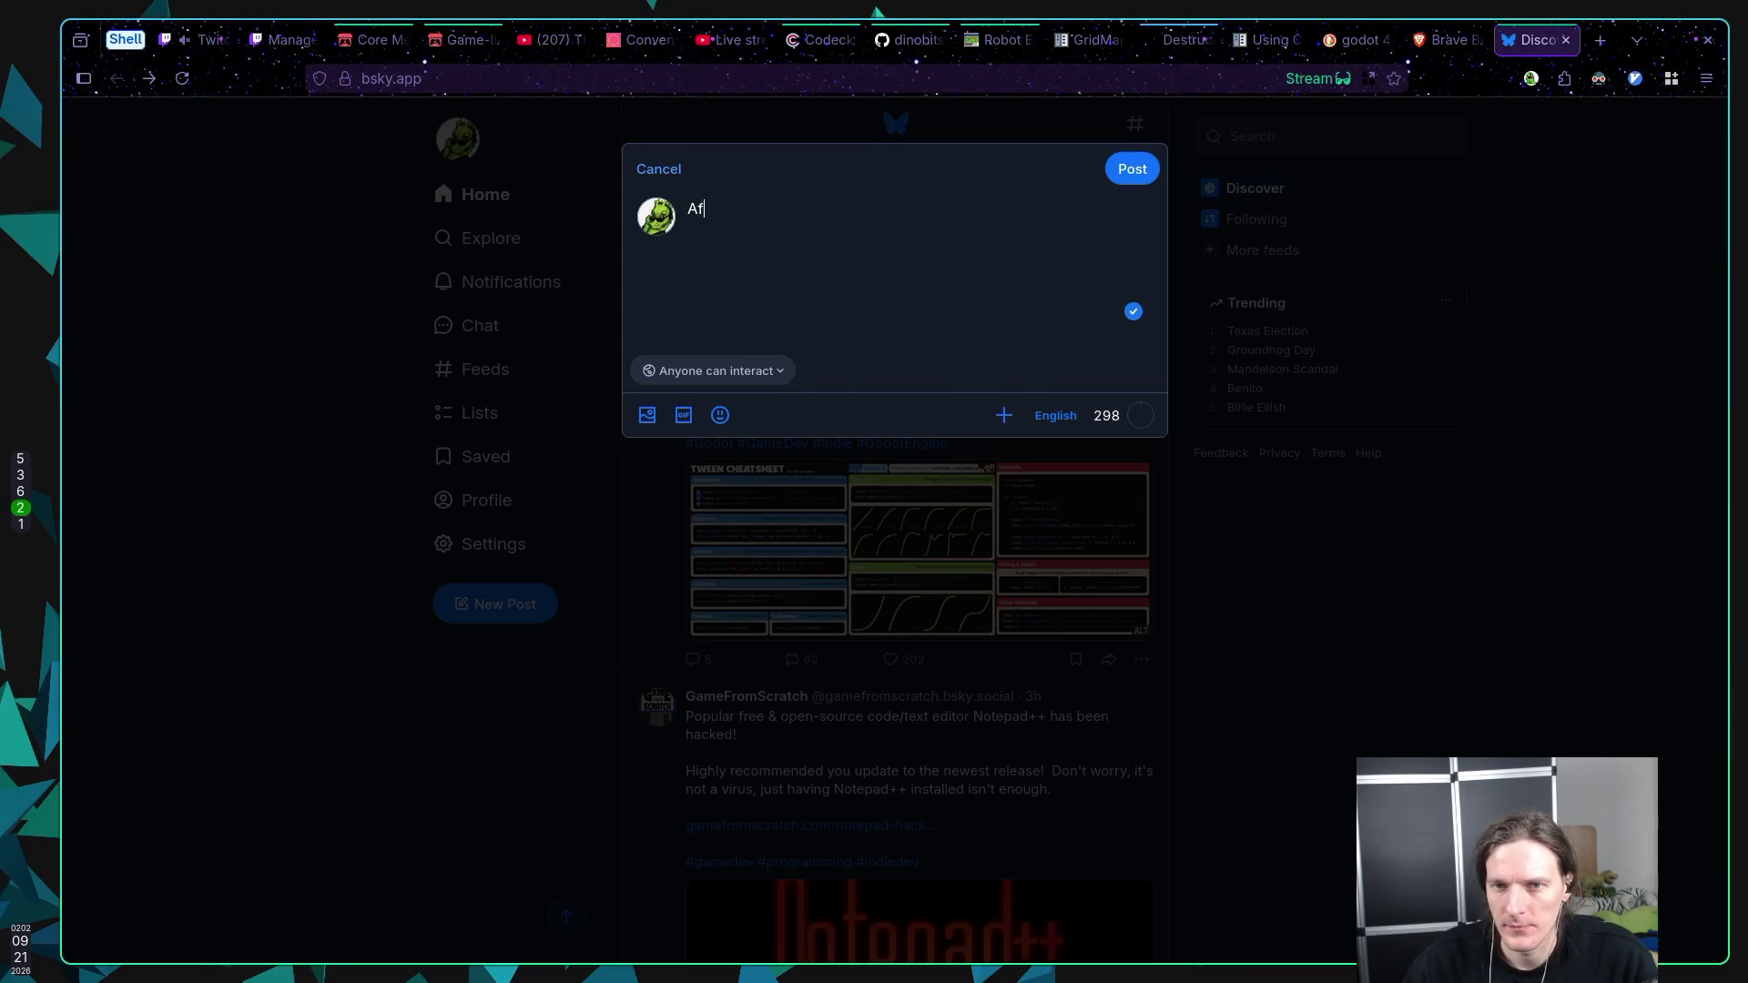
{"action": "type", "text": "ter l"}
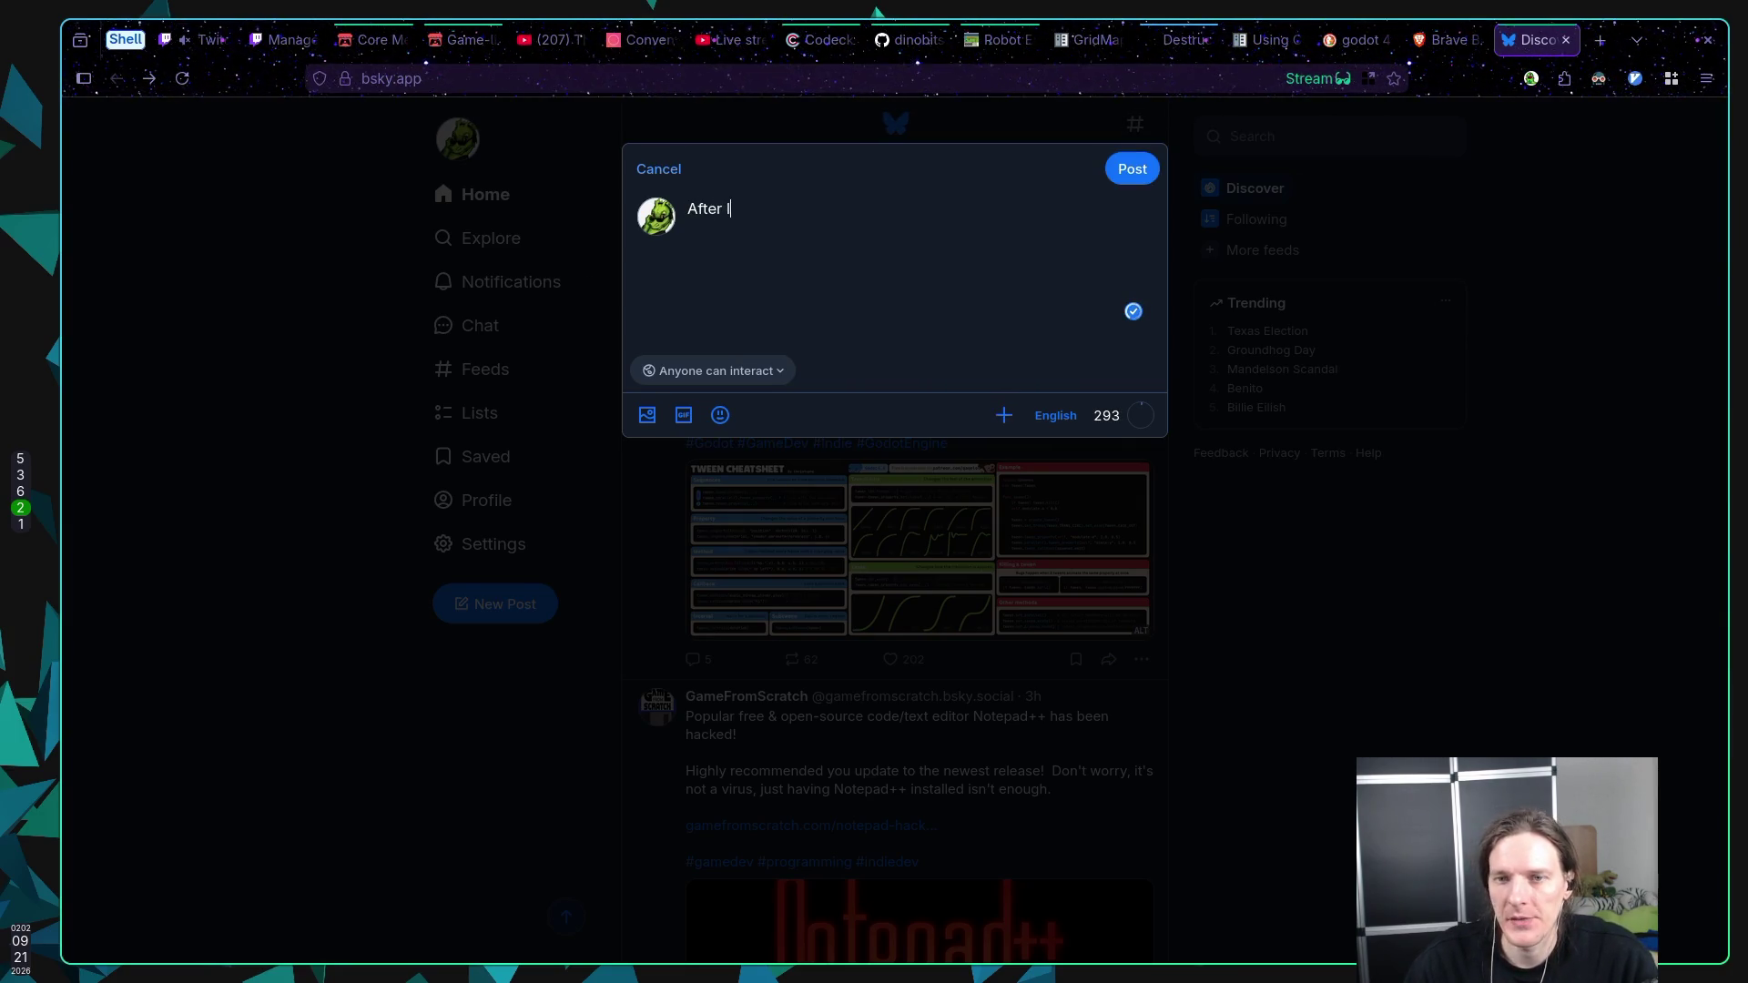
{"action": "type", "text": "ong voting"}
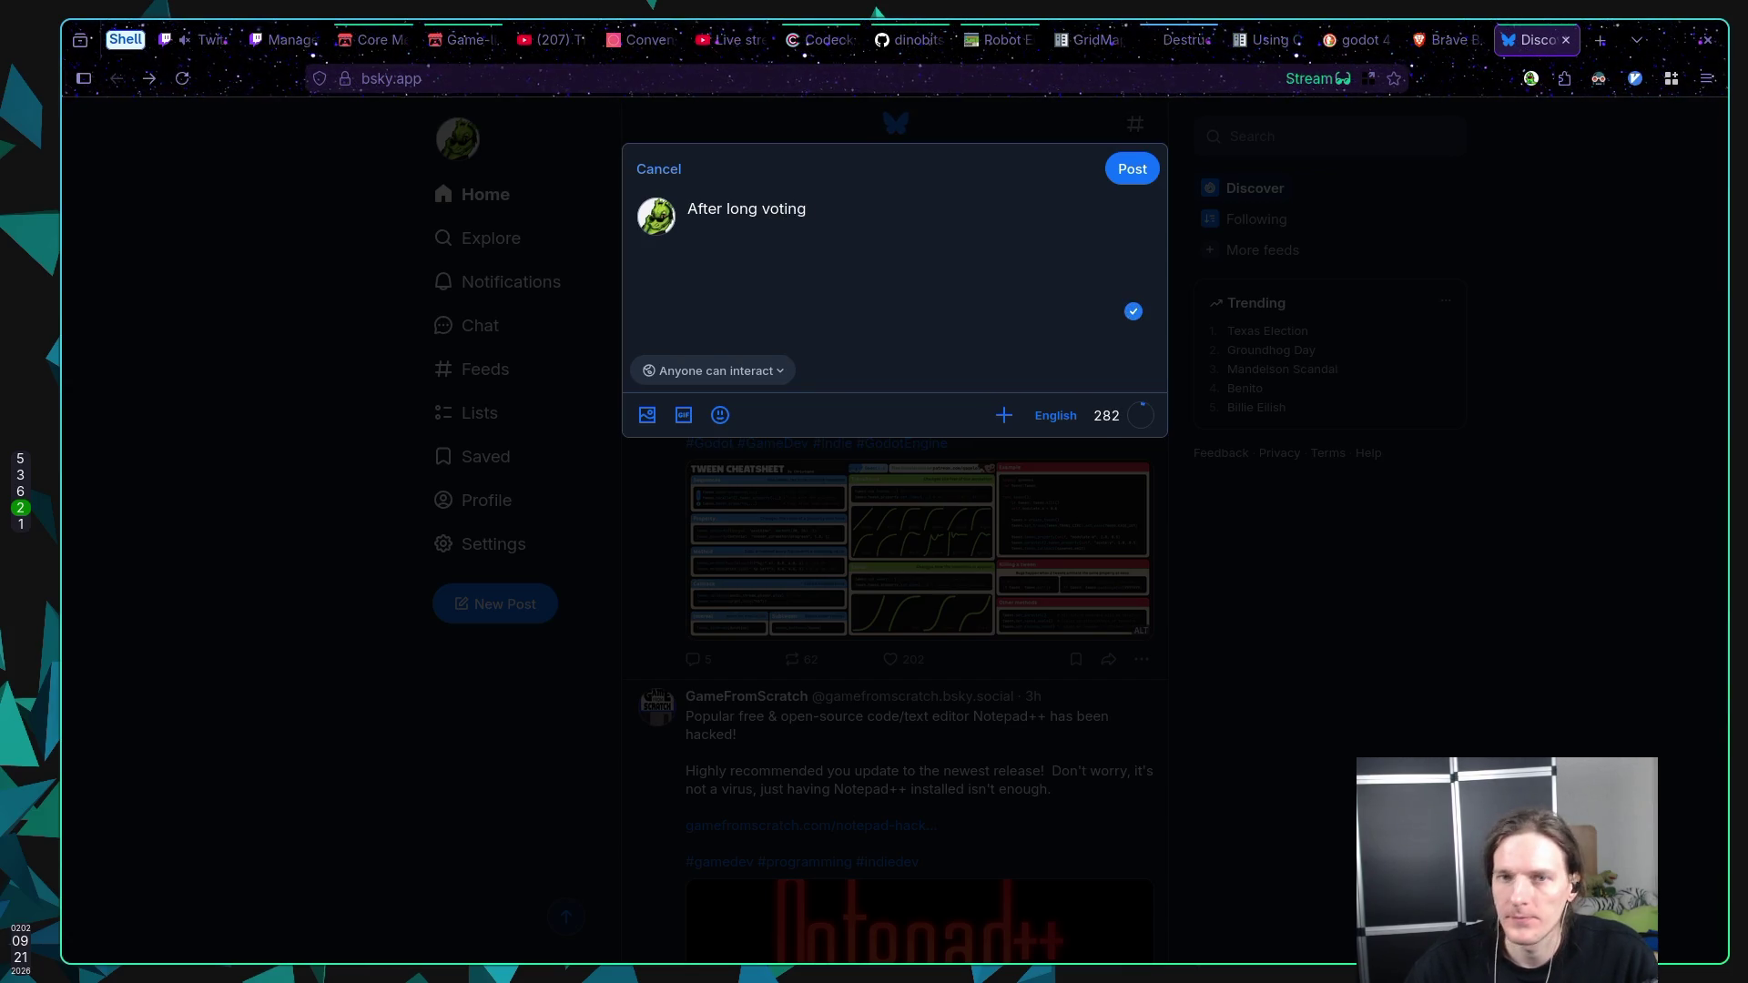
{"action": "left_click", "coordinate": [368, 40]}
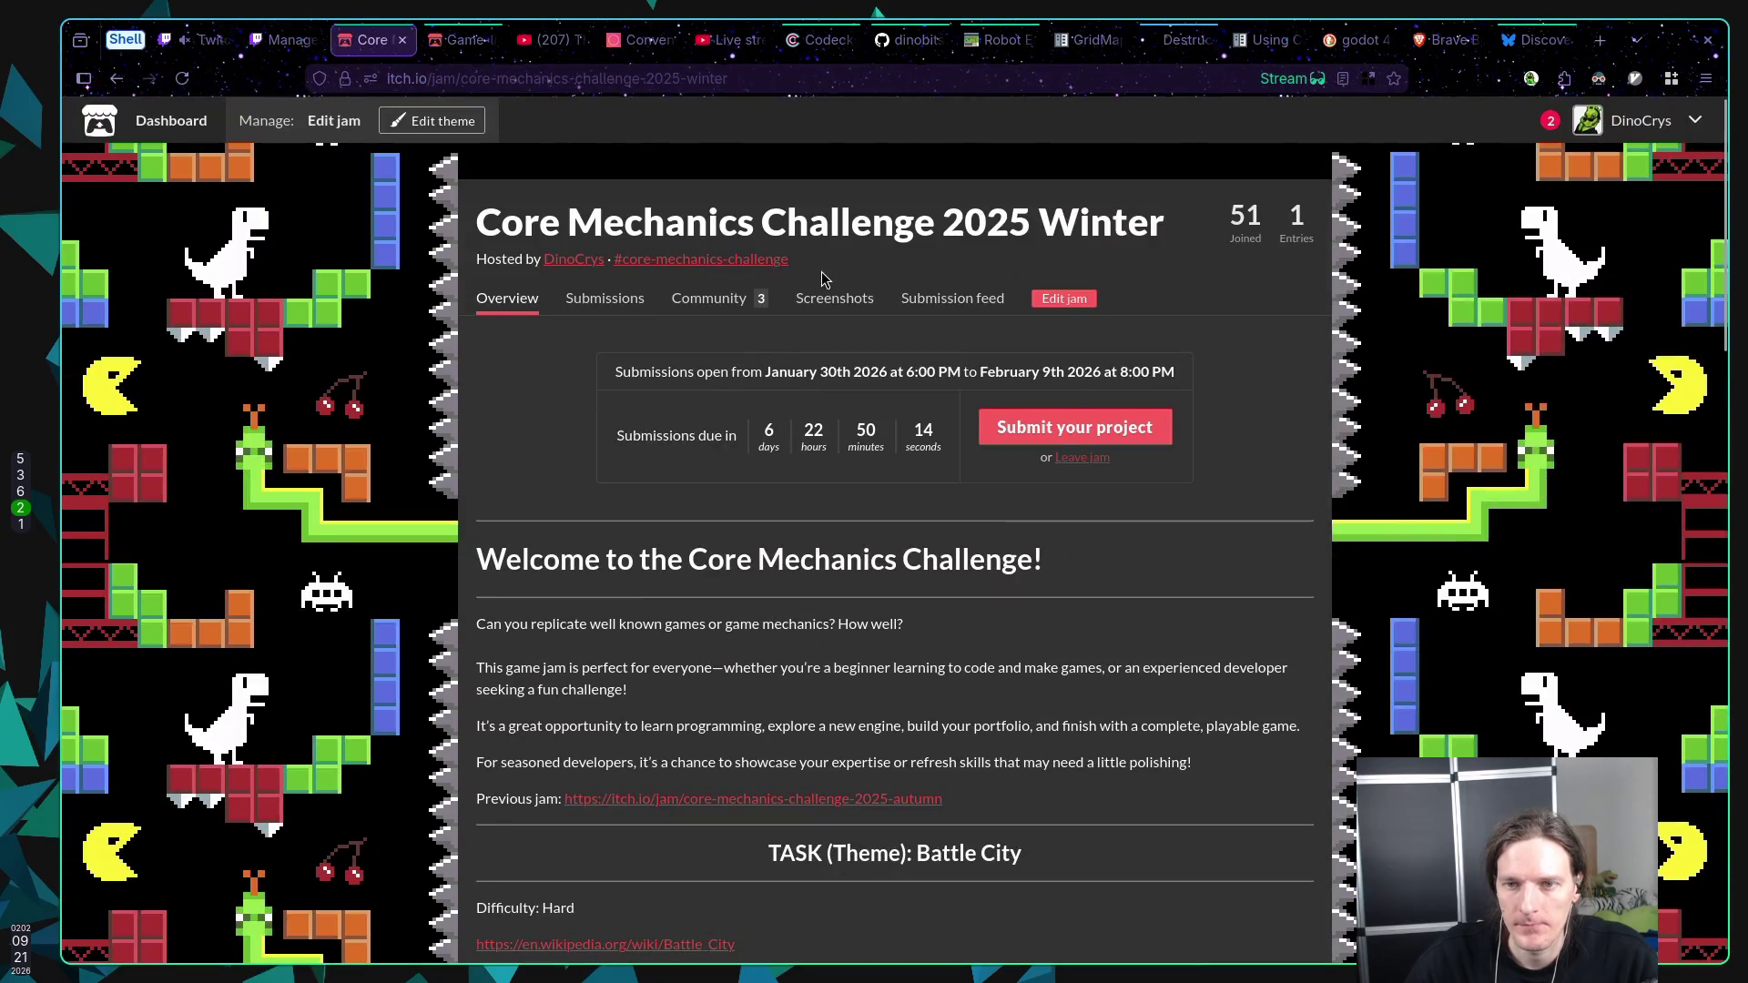
{"action": "mouse_move", "coordinate": [790, 259]}
{"action": "left_mouse_down"}
{"action": "mouse_move", "coordinate": [601, 262]}
{"action": "mouse_move", "coordinate": [615, 264]}
{"action": "left_mouse_up"}
{"action": "key", "text": "ctrl+c"}
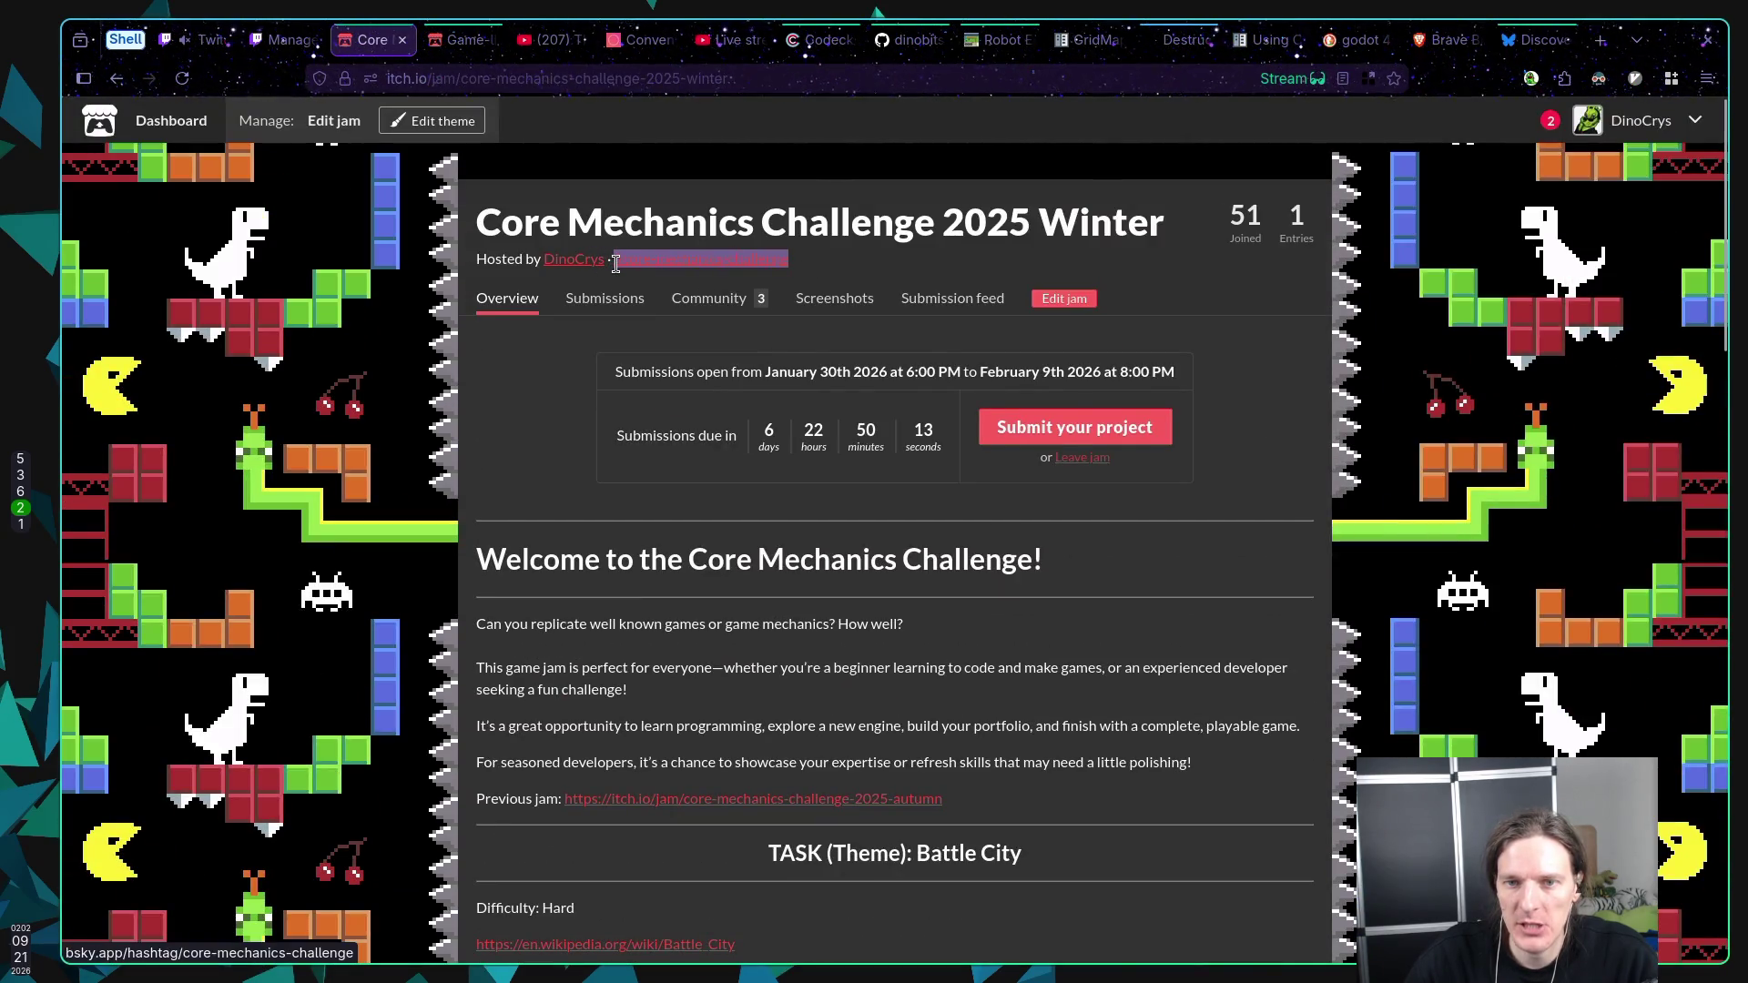
{"action": "left_click", "coordinate": [1535, 40]}
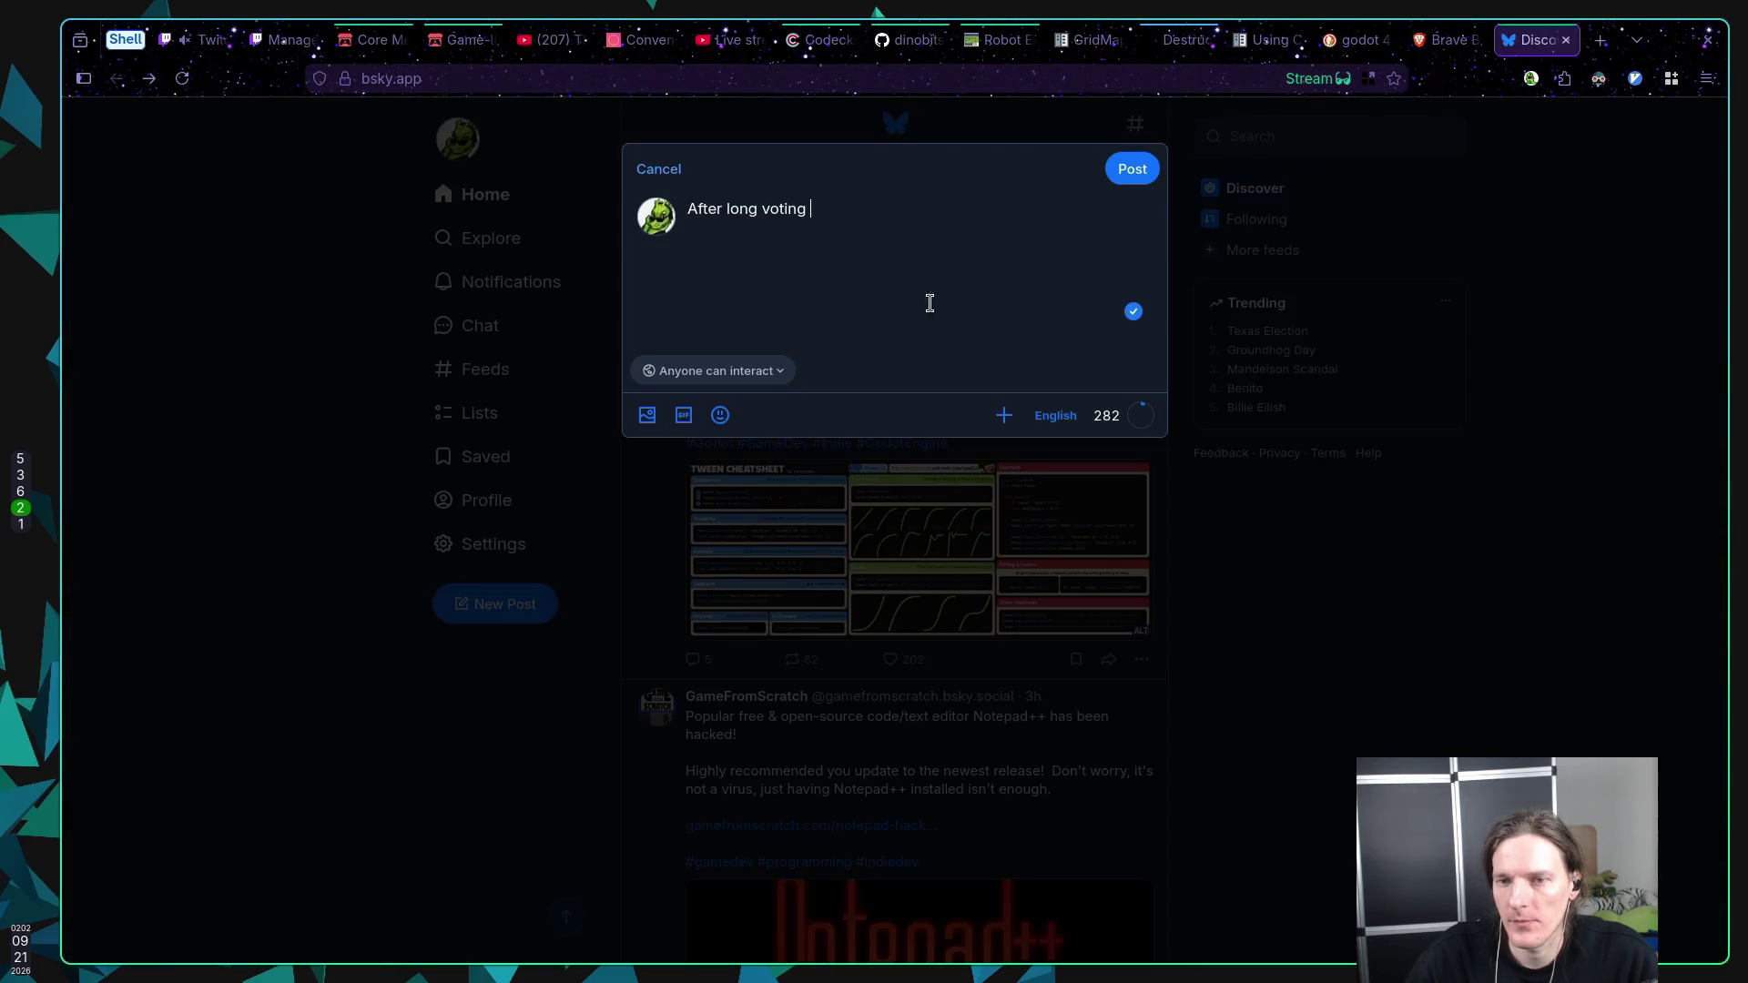
{"action": "type", "text": "new"}
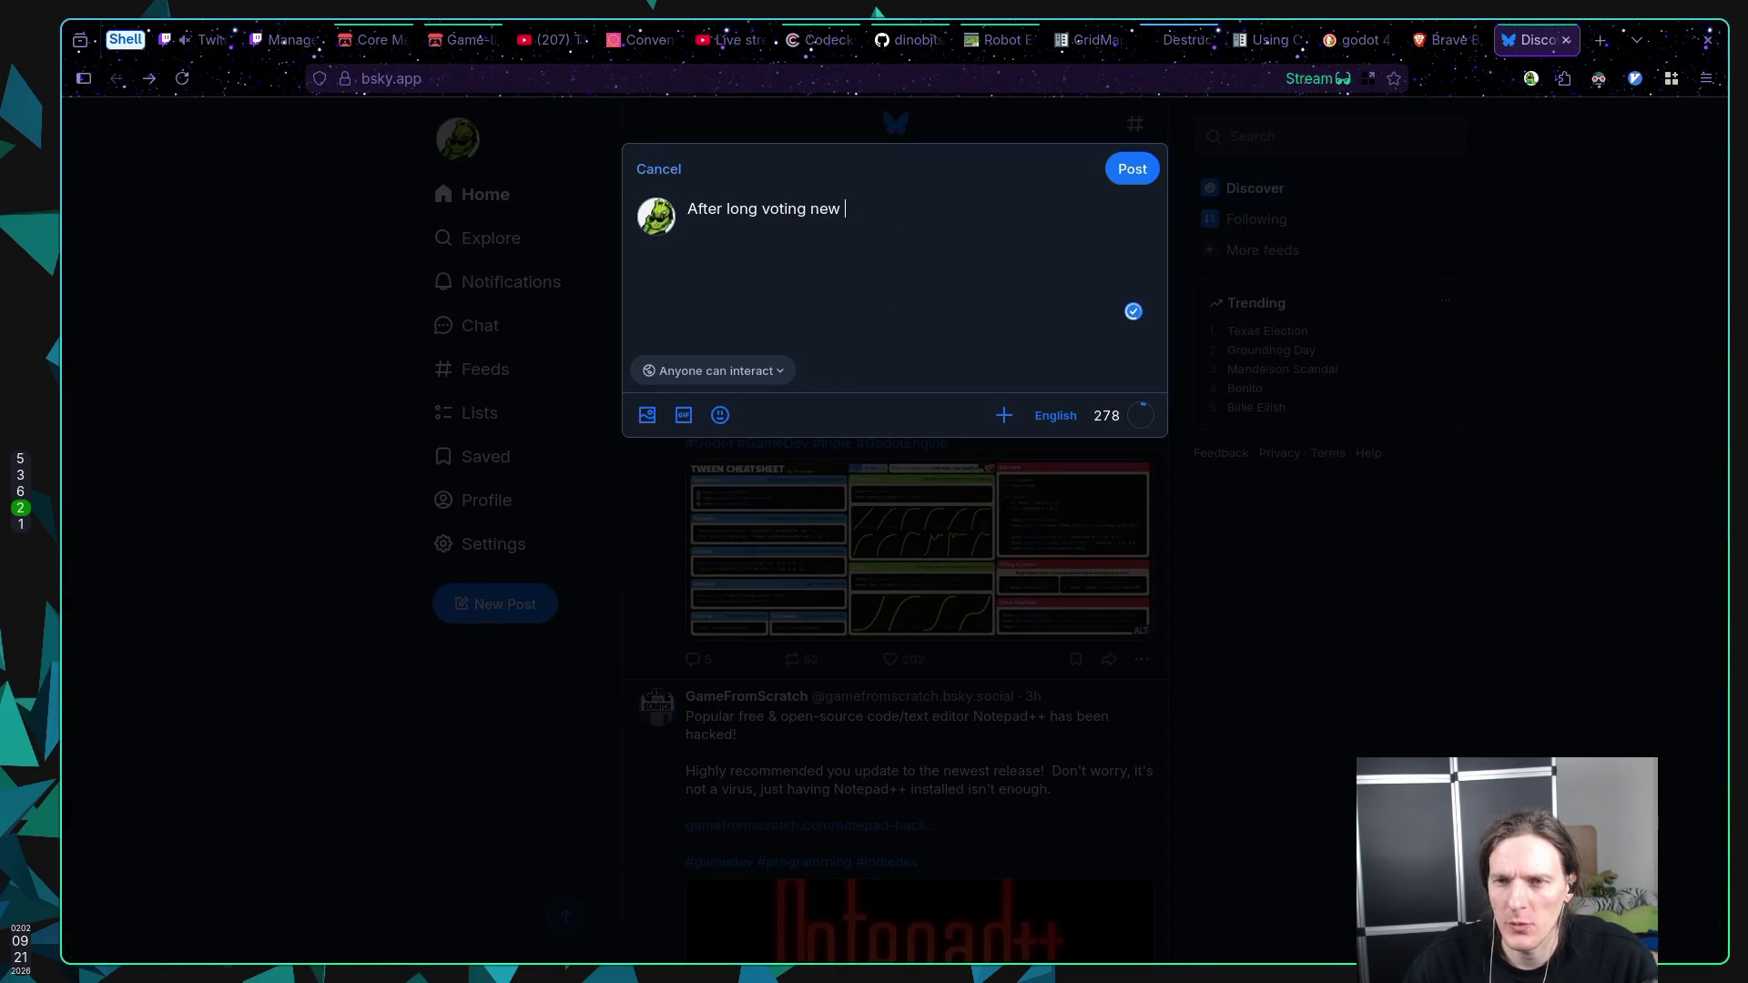
{"action": "key", "text": "ctrl+v"}
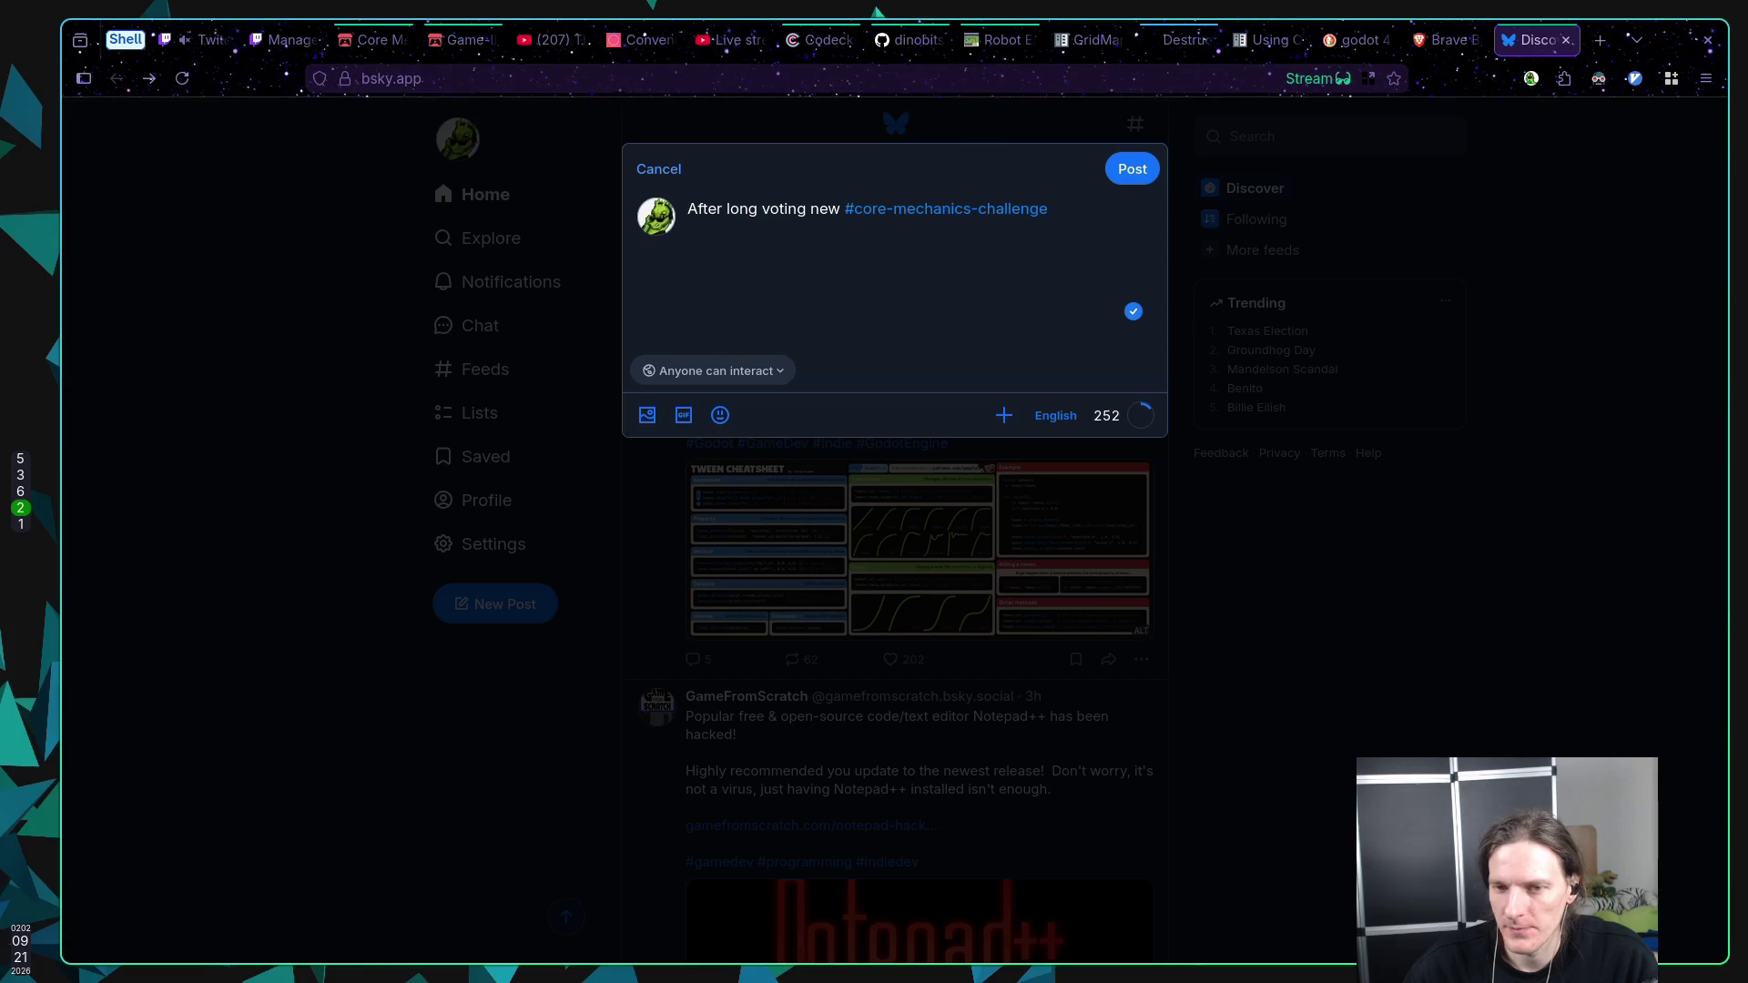
Step: Add 'optional features are:' with a first bullet '(medium) Difficulty modes' copied from the jam page
{"action": "type", "text": "op"}
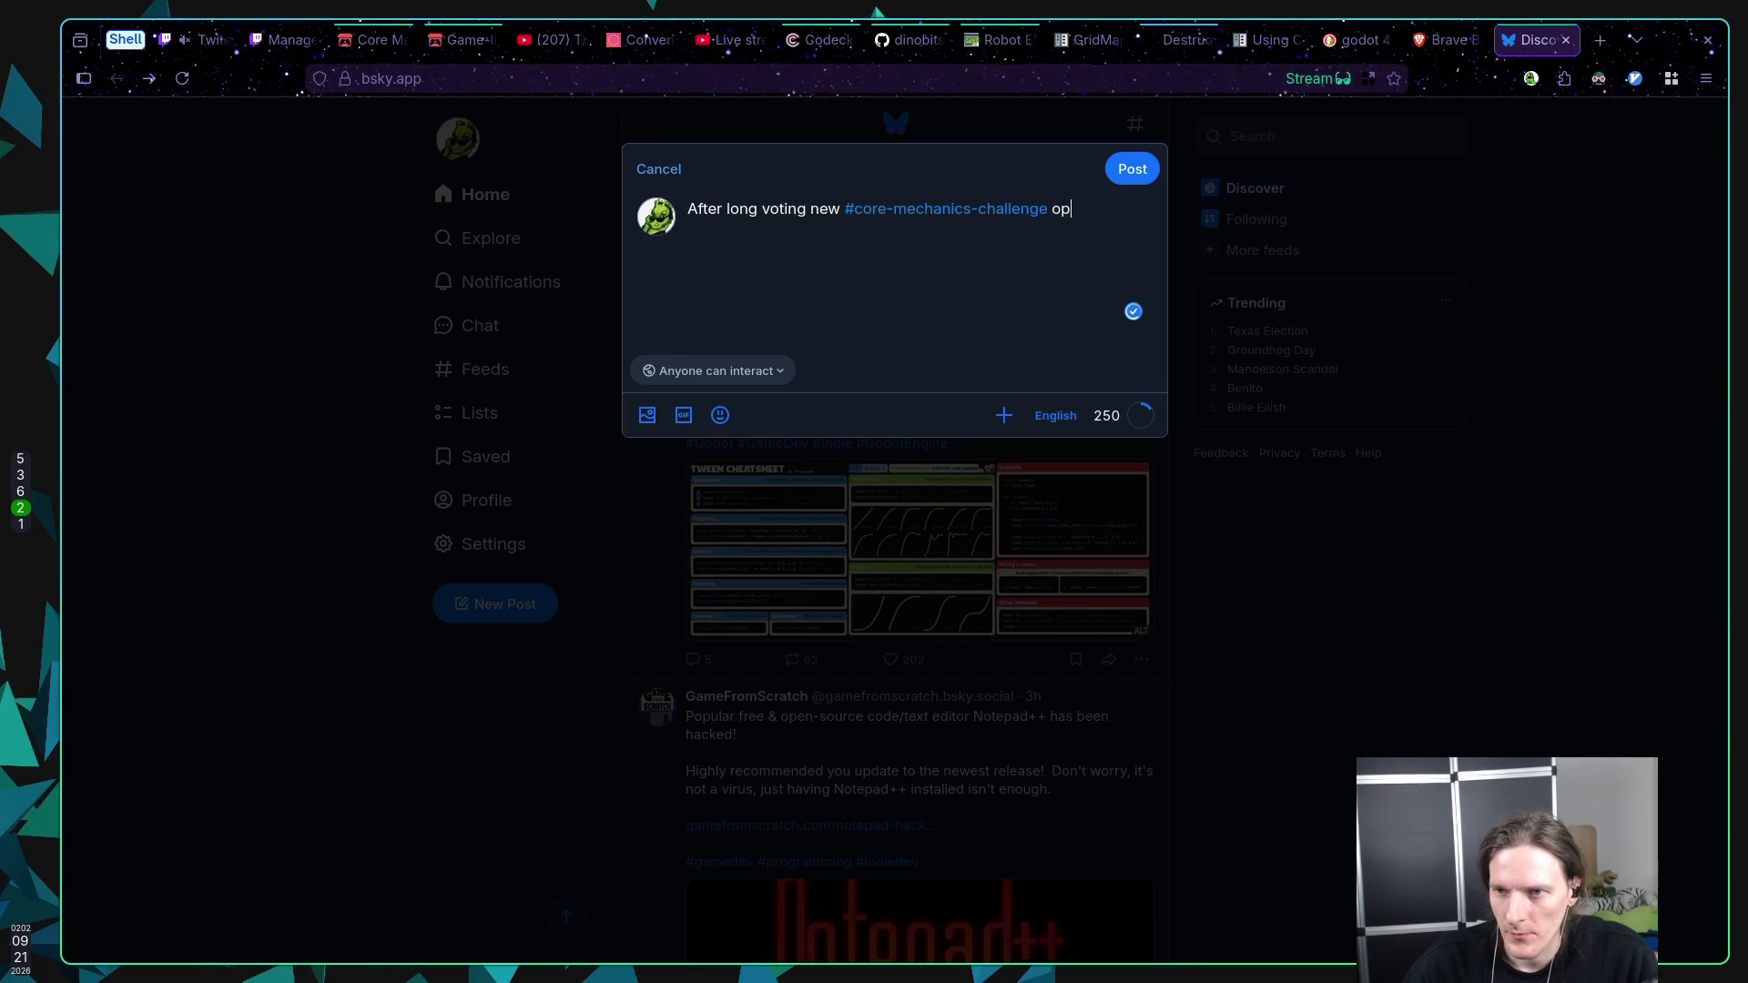
{"action": "type", "text": "tional f"}
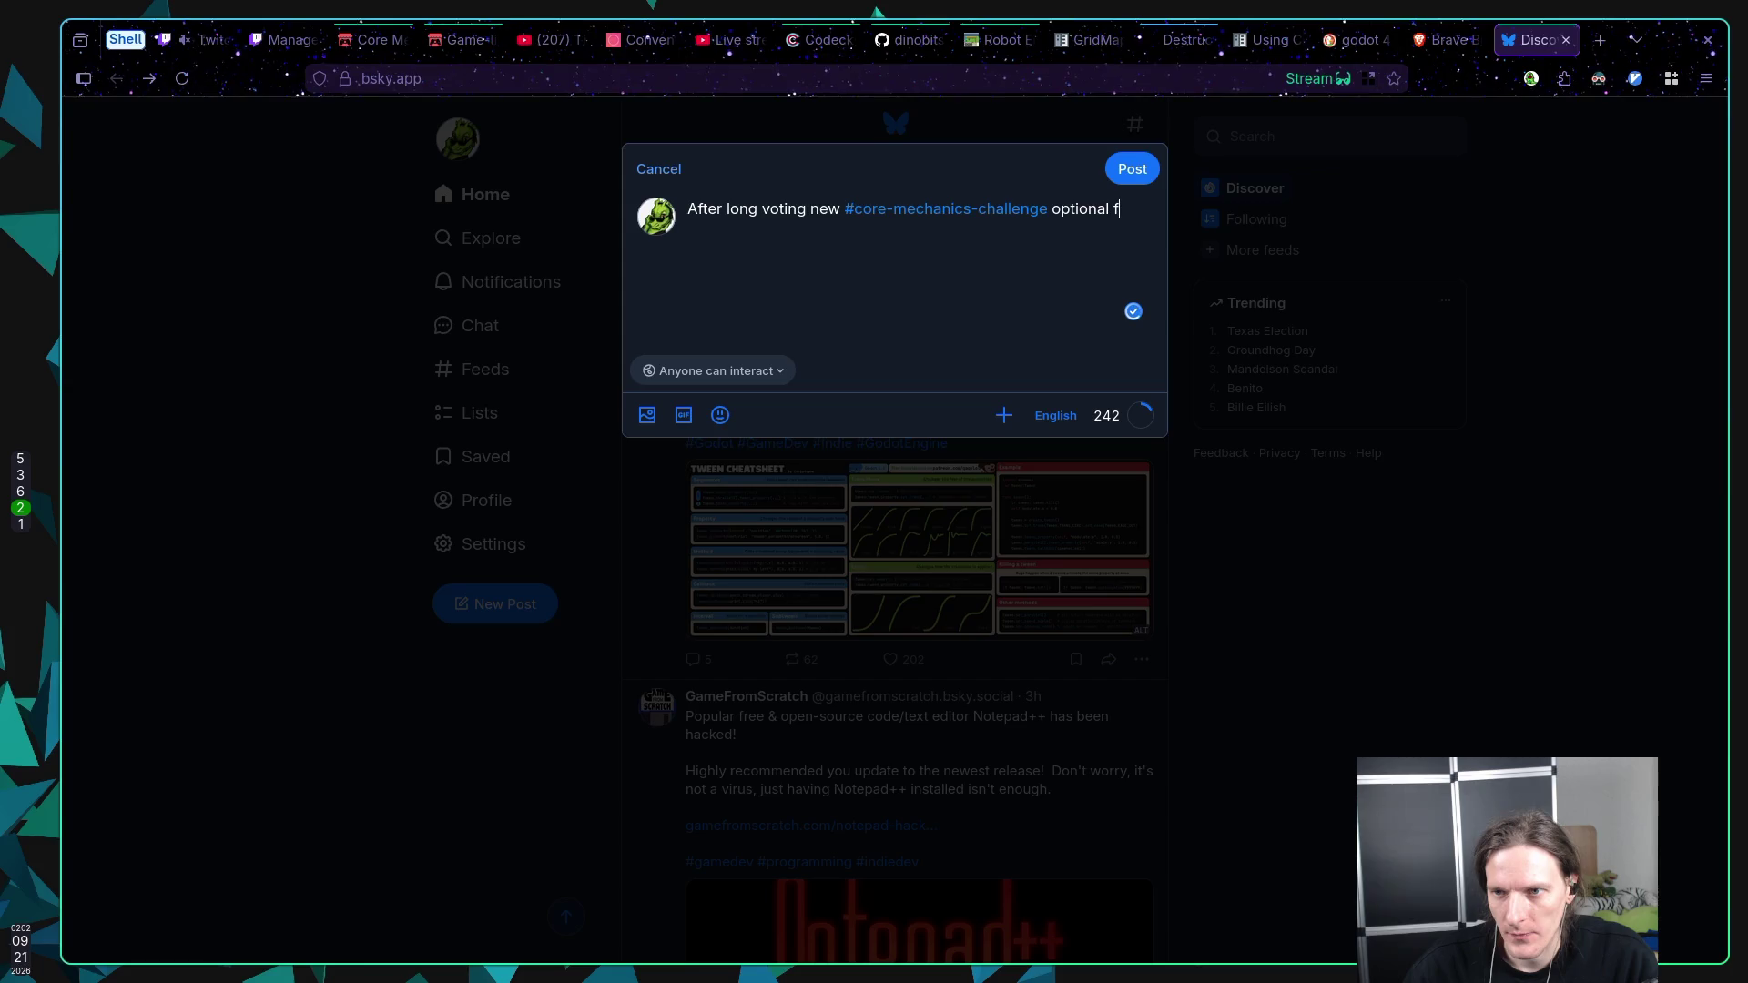
{"action": "type", "text": "eatures"}
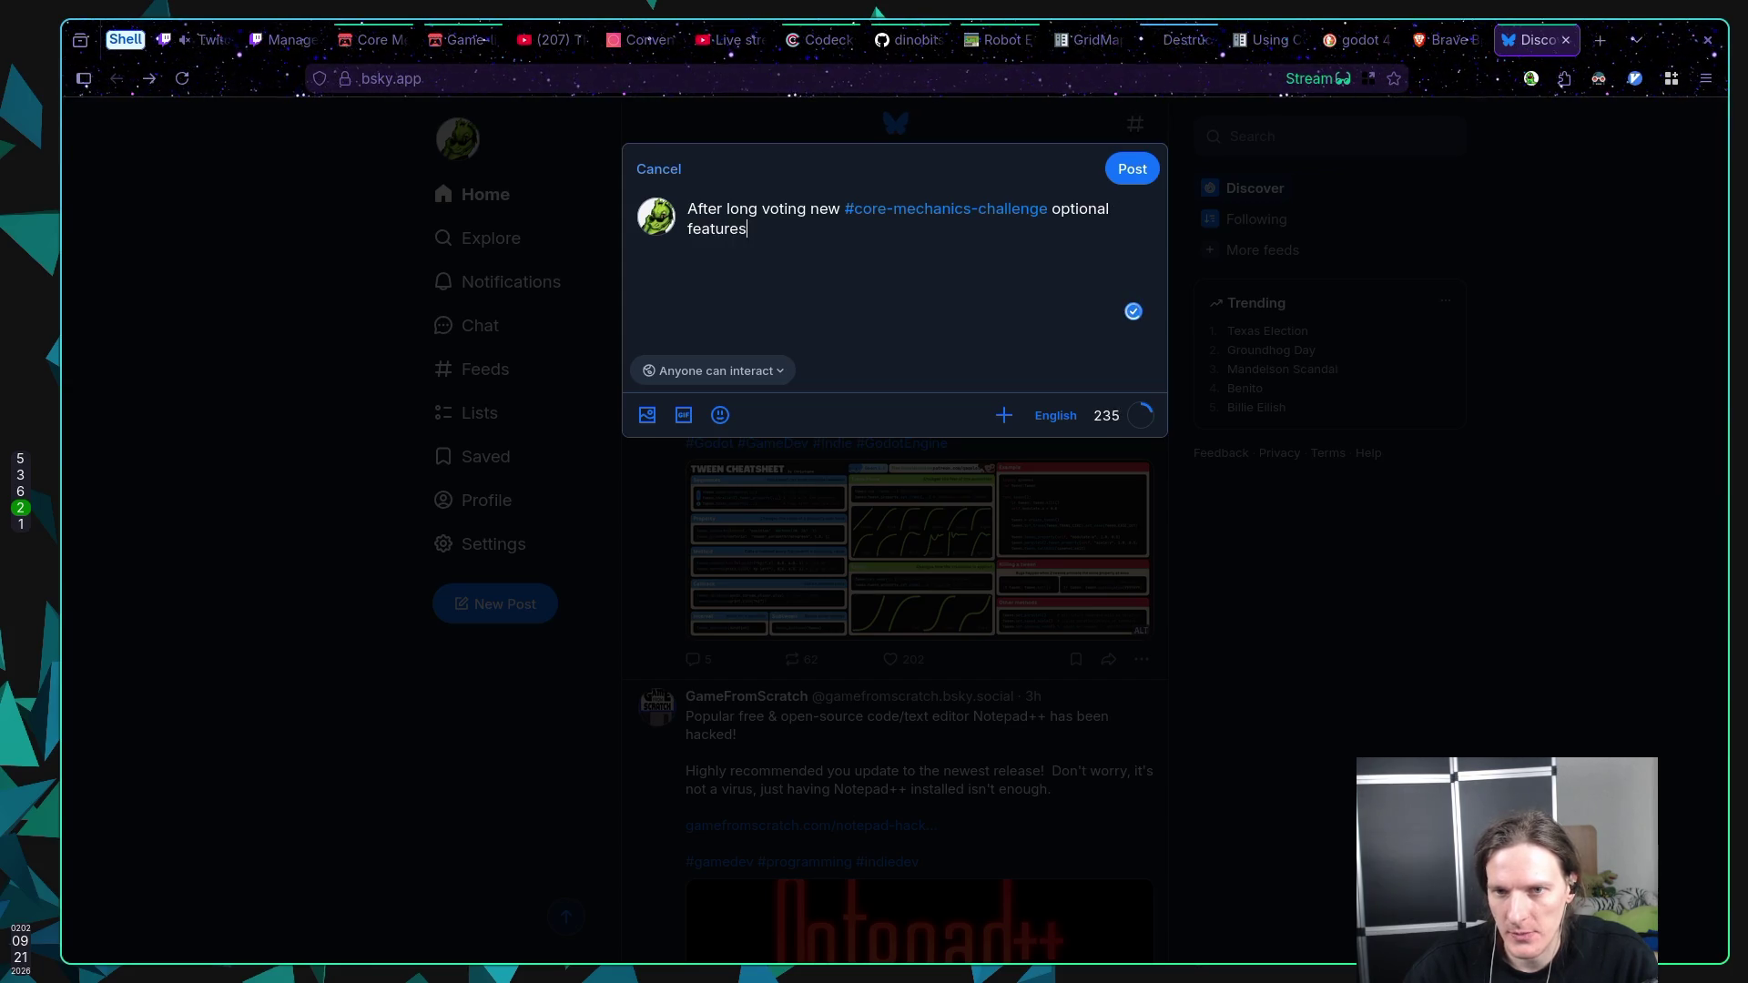
{"action": "type", "text": " are: "}
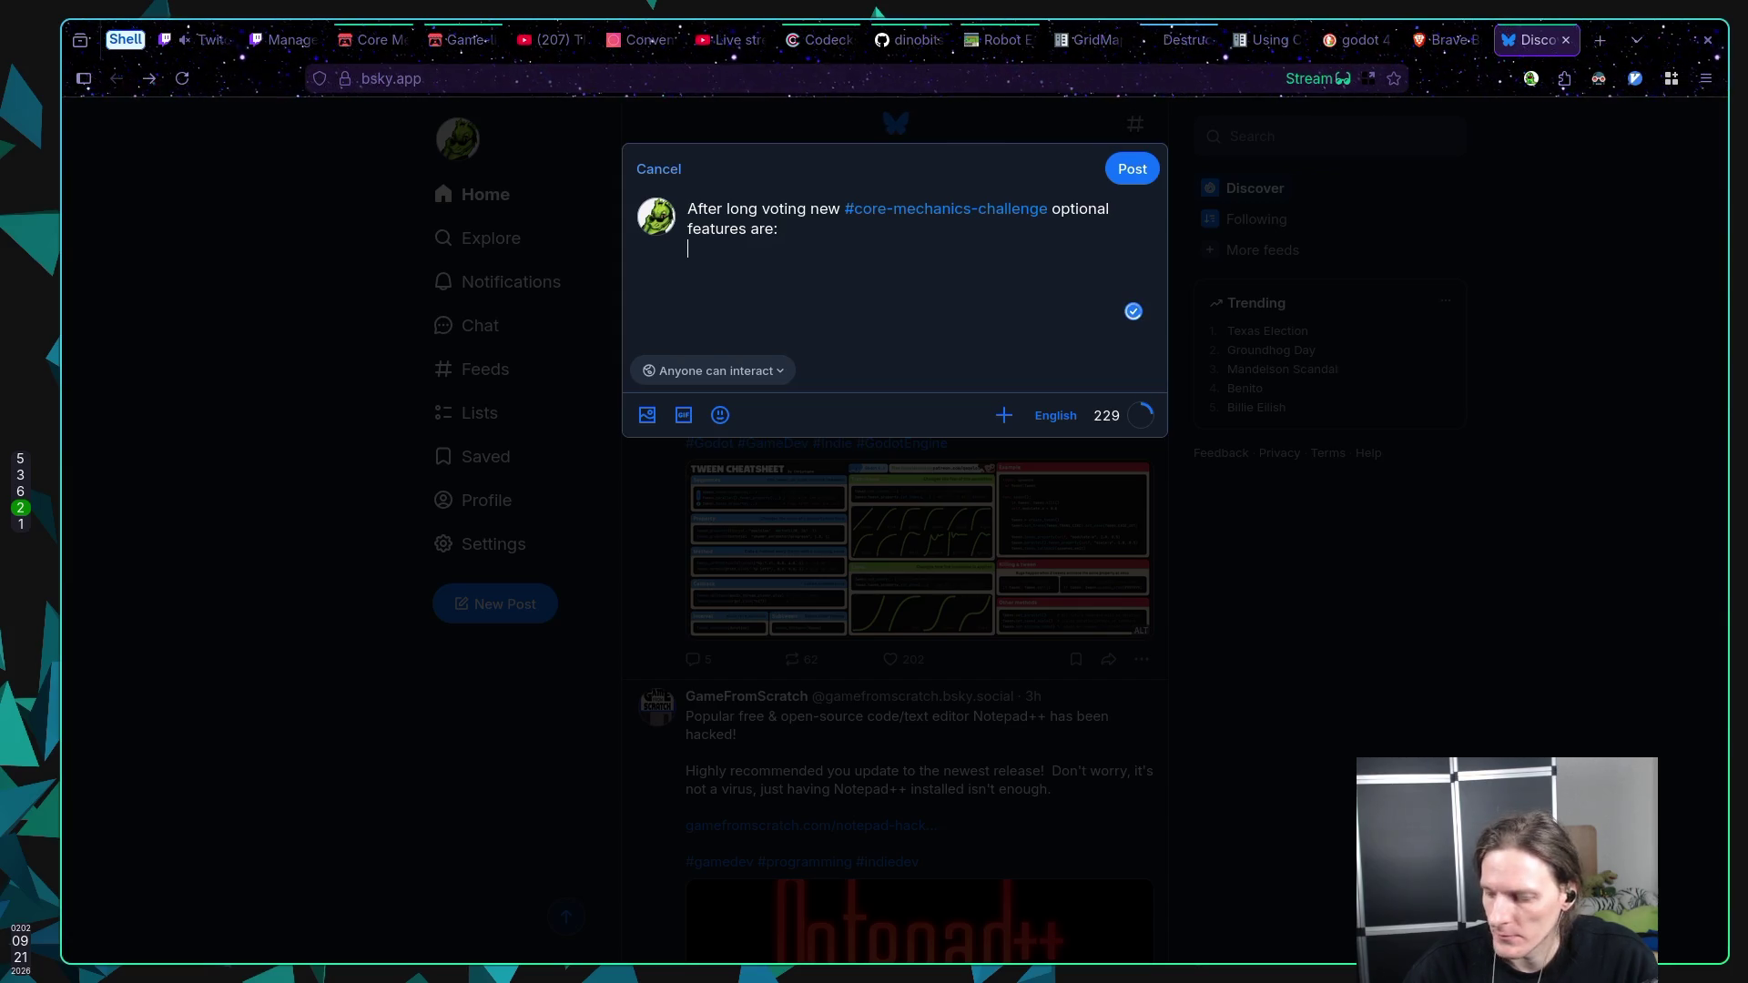
{"action": "type", "text": "* "}
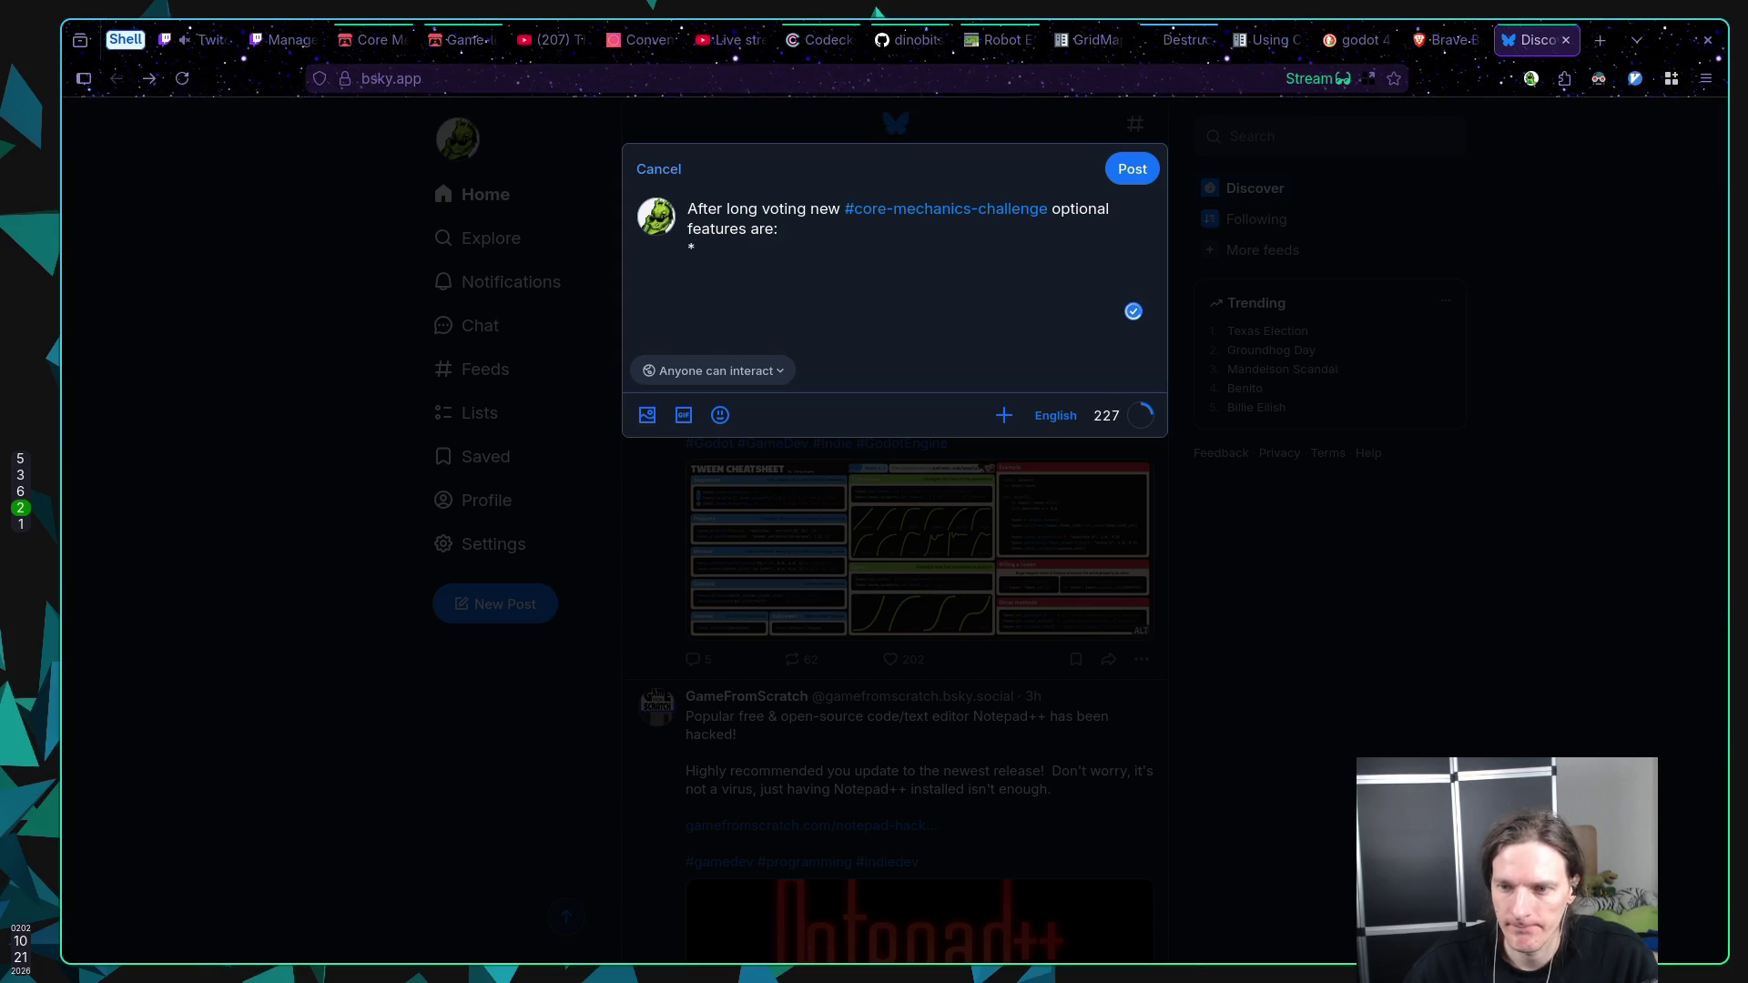
{"action": "type", "text": "(med"}
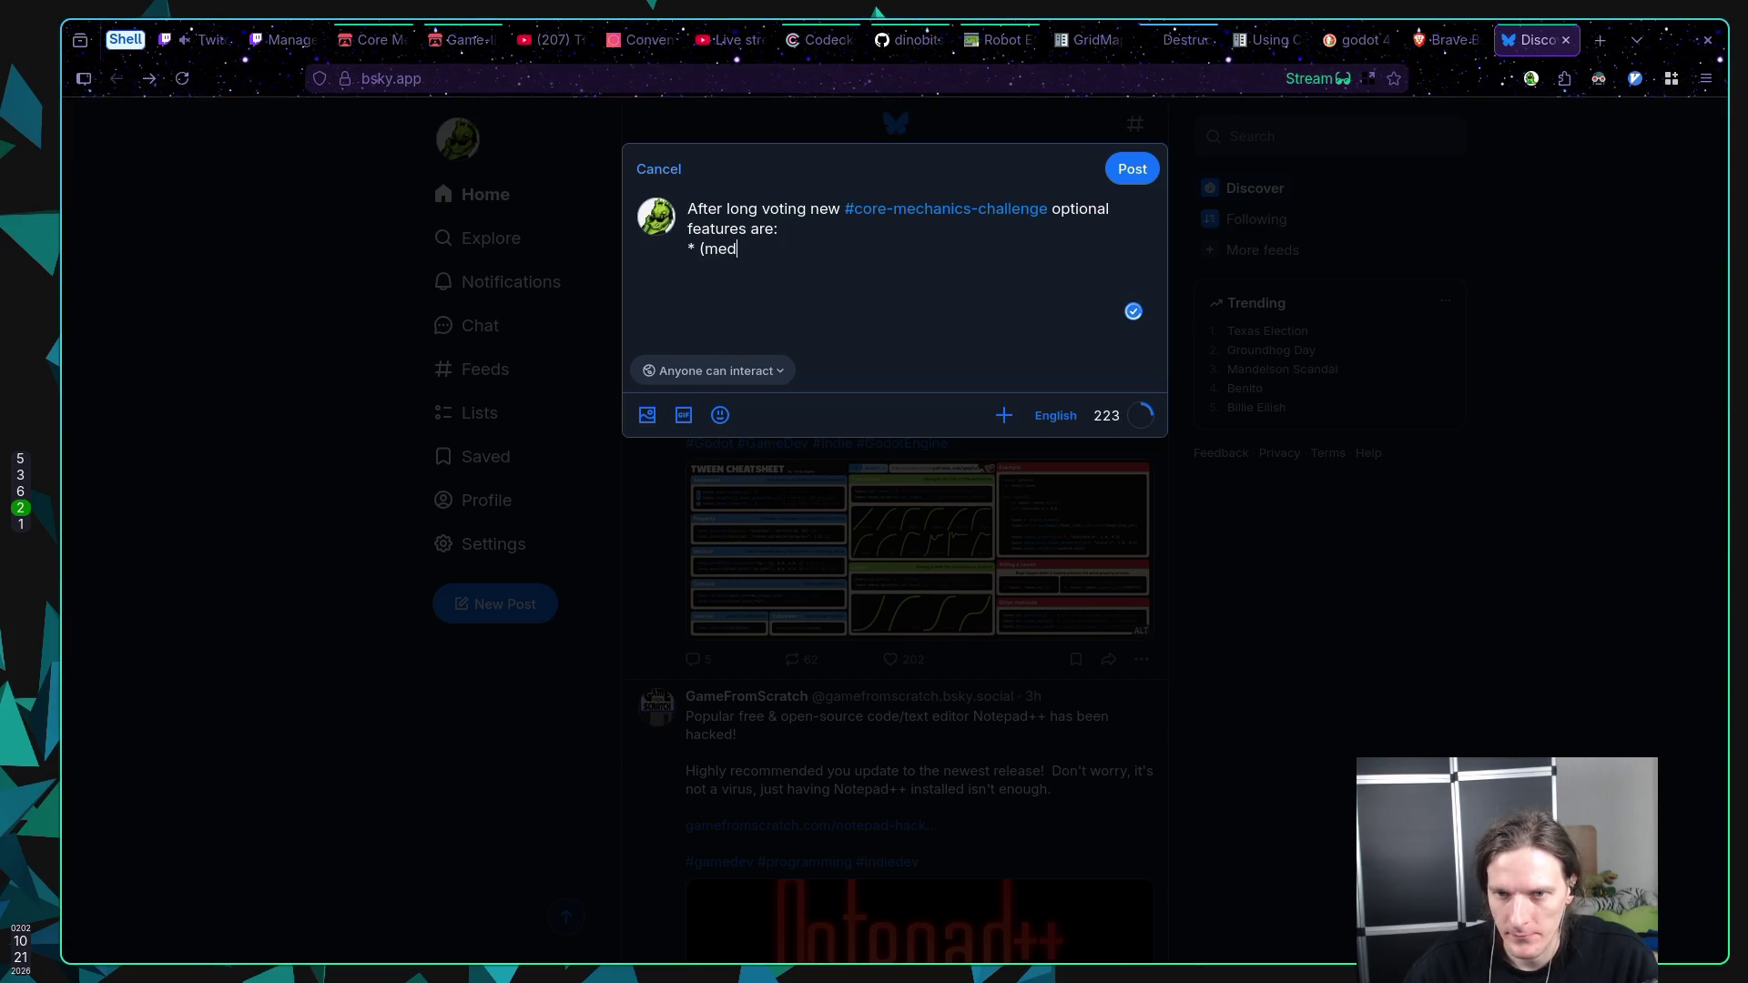
{"action": "type", "text": "ium)"}
{"action": "type", "text": "#core-mechanics-challenge"}
{"action": "key", "text": "ctrl+z"}
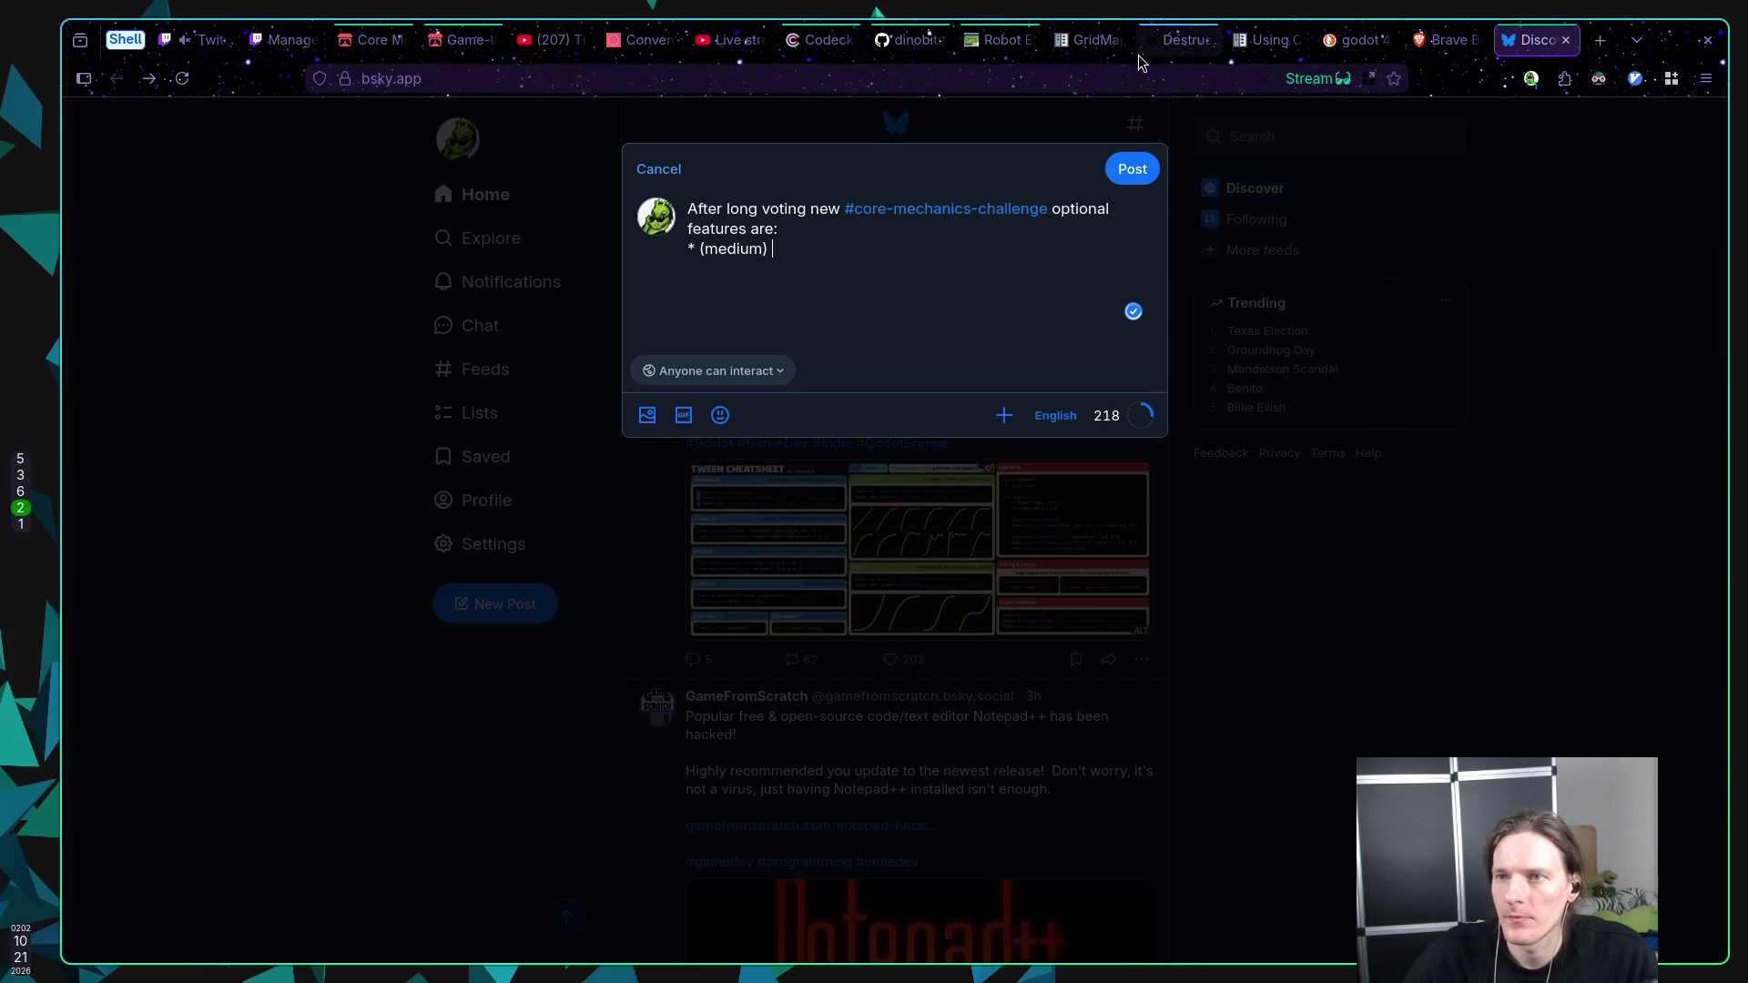
{"action": "left_click", "coordinate": [374, 39]}
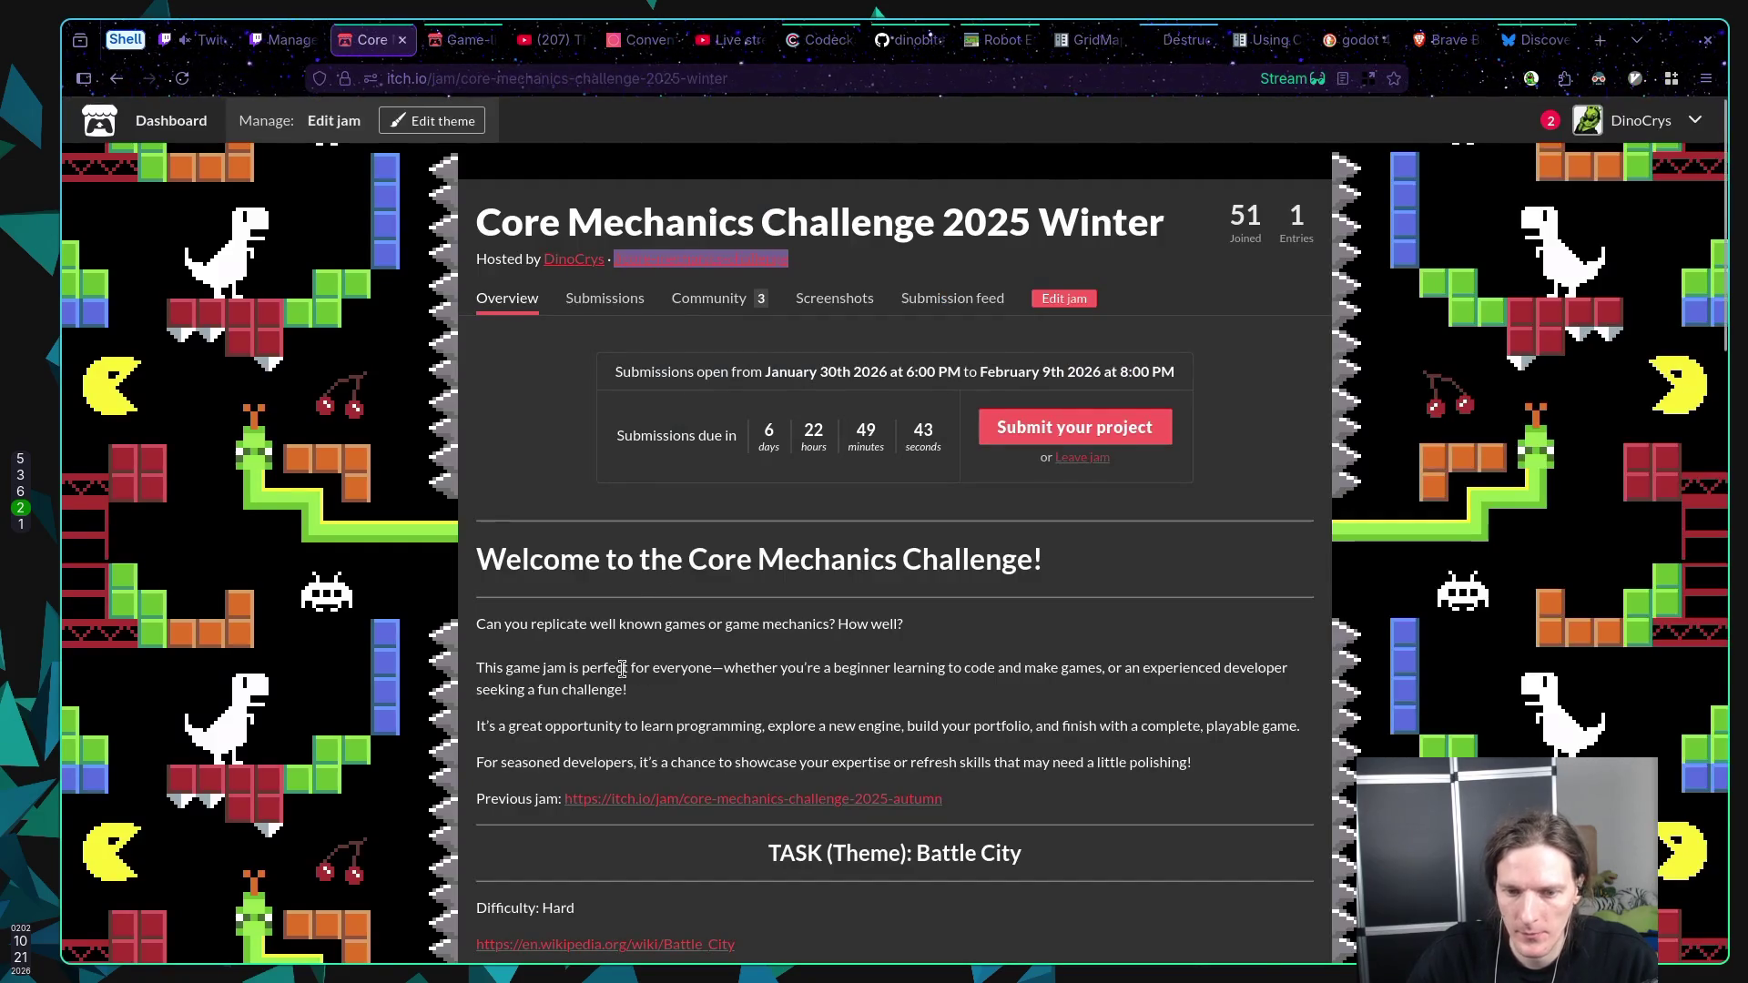
{"action": "scroll", "coordinate": [601, 659], "scroll_direction": "down", "scroll_amount": 8}
{"action": "left_click_drag", "start_coordinate": [575, 562], "coordinate": [681, 561]}
{"action": "key", "text": "ctrl+c"}
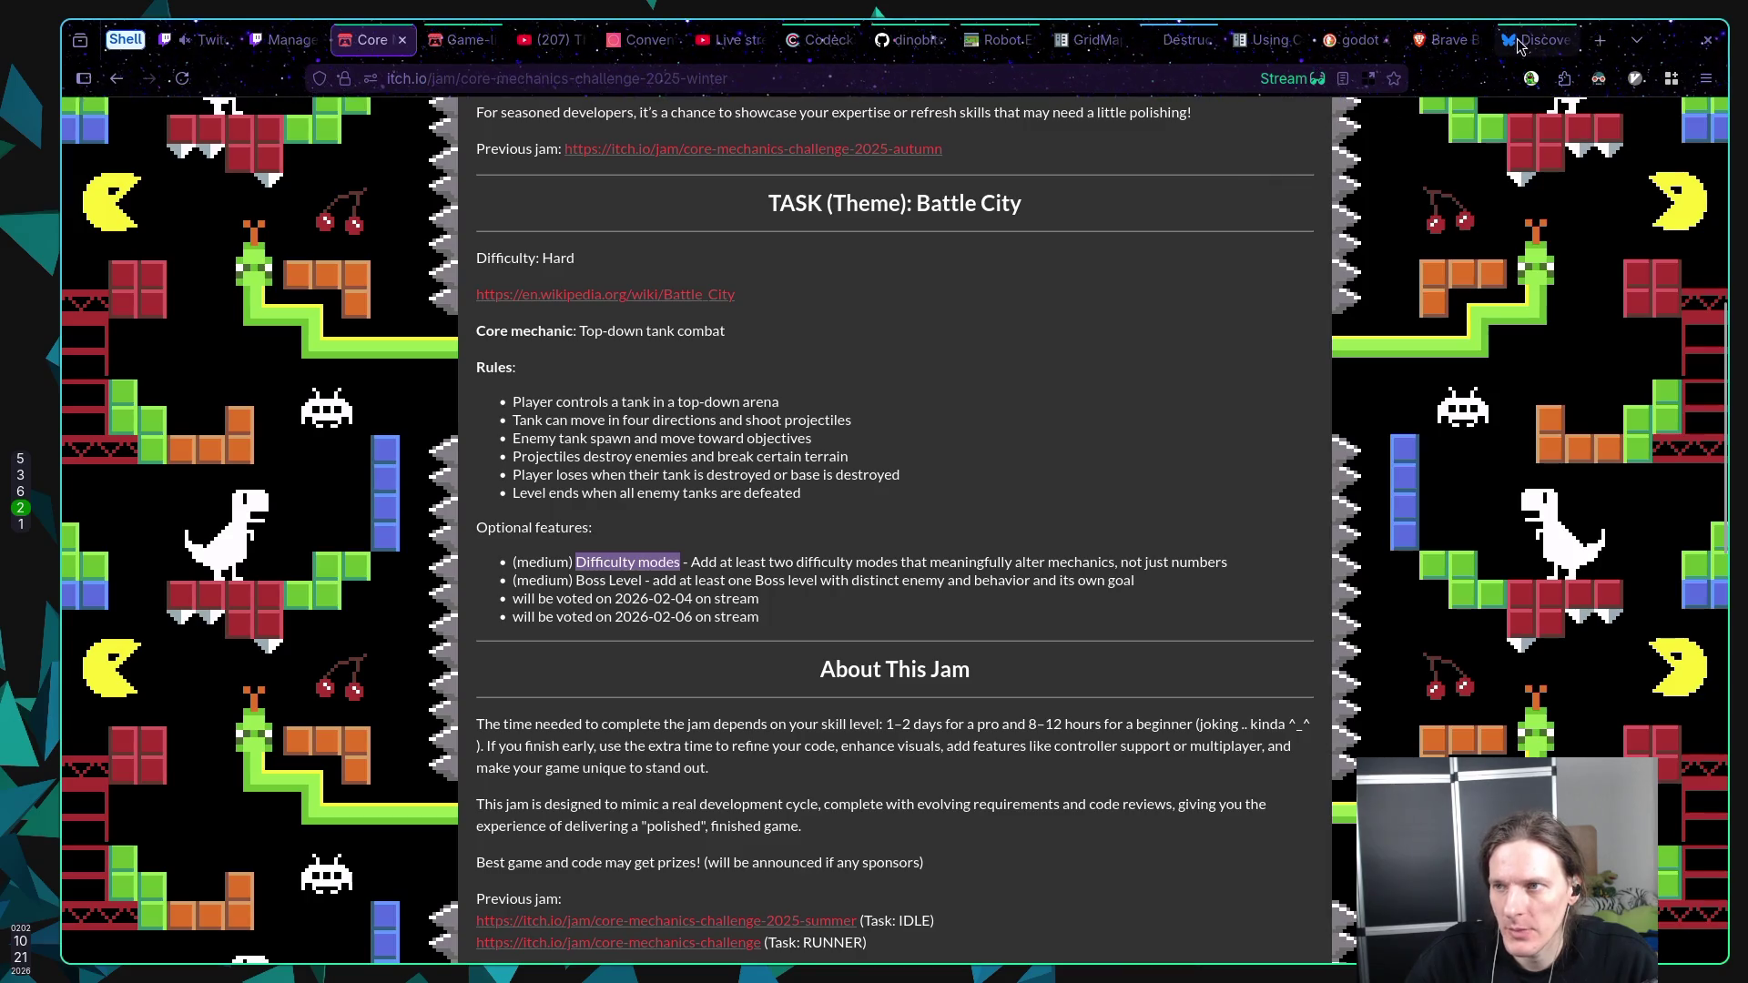
{"action": "left_click", "coordinate": [1518, 40]}
{"action": "key", "text": "ctrl+v"}
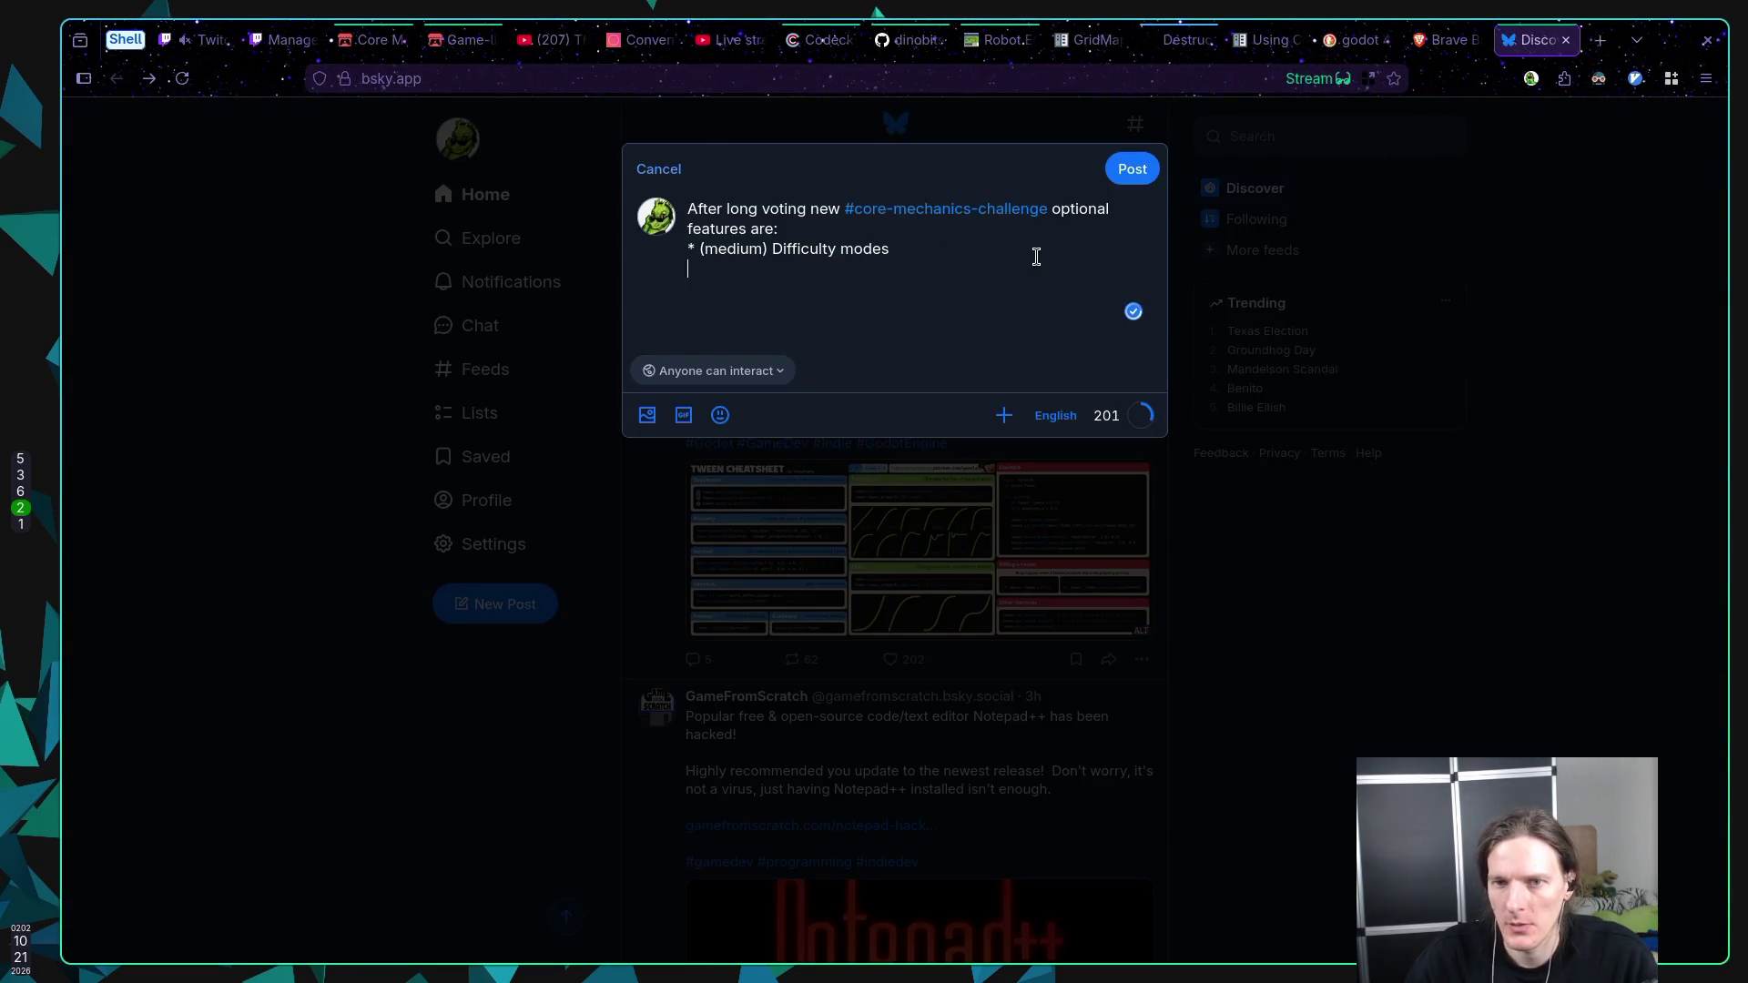
Step: Add a '(medium) Boss Level' bullet and the note 'Good luck to everyone and don't forget to commit early and often!'
{"action": "type", "text": "* (mediu"}
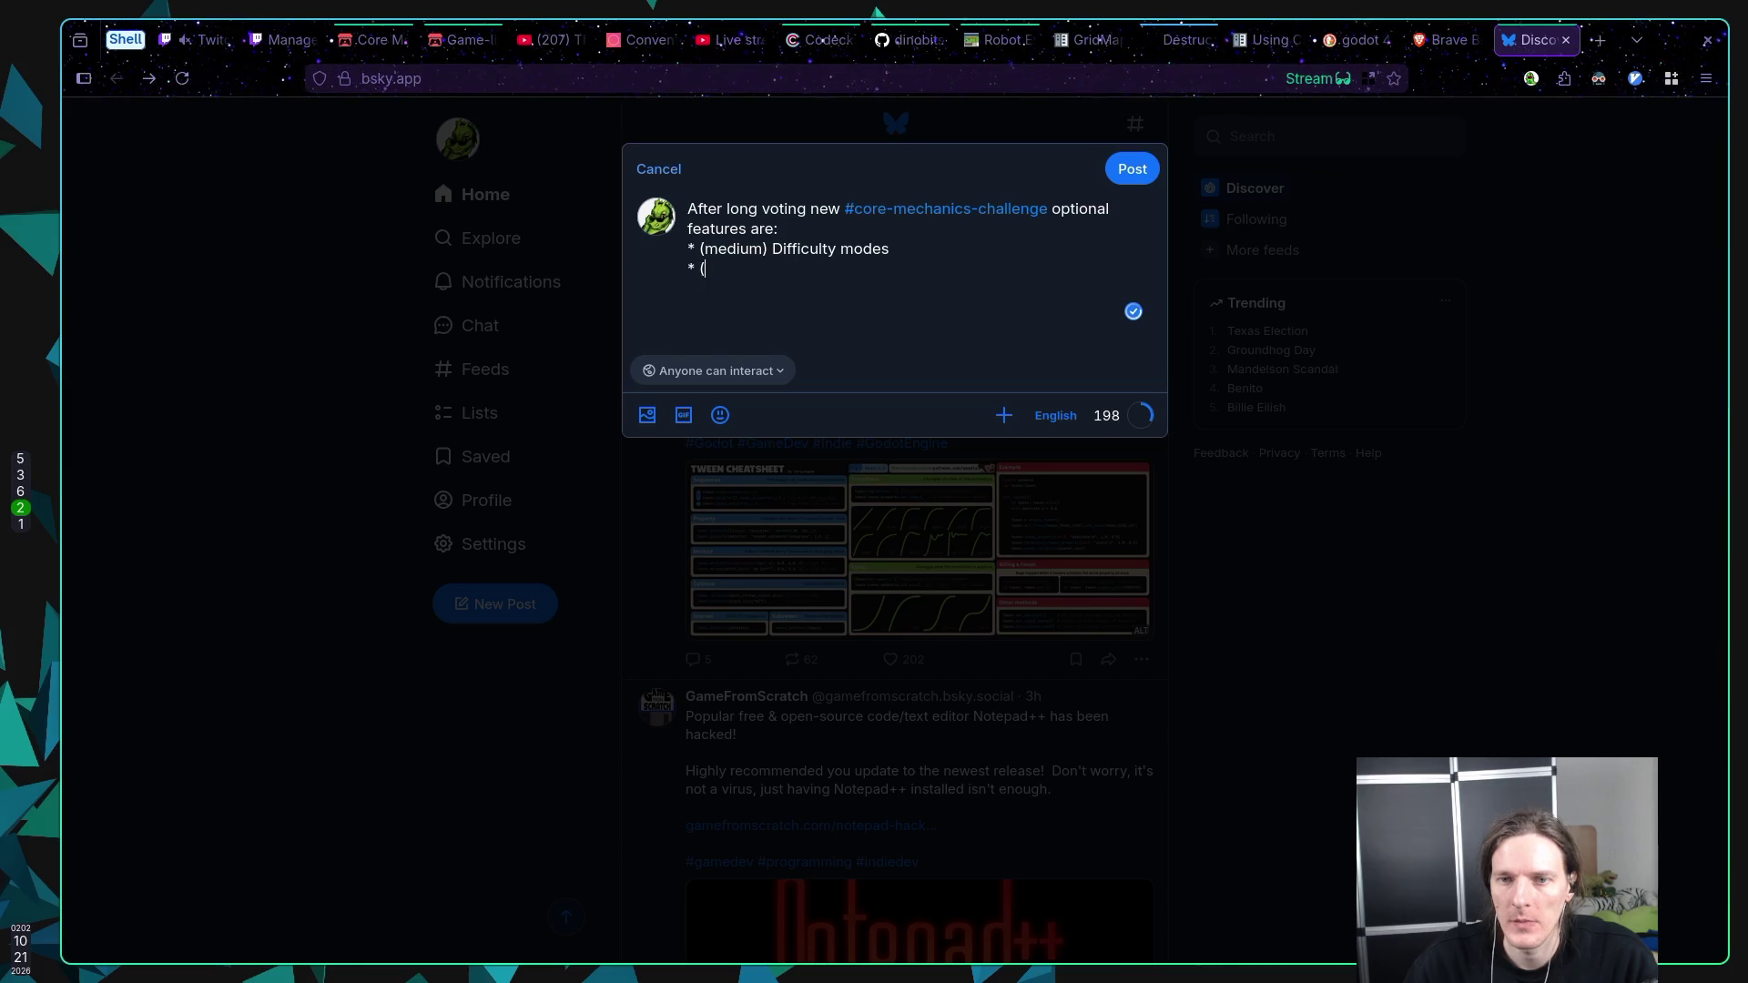
{"action": "type", "text": "m) "}
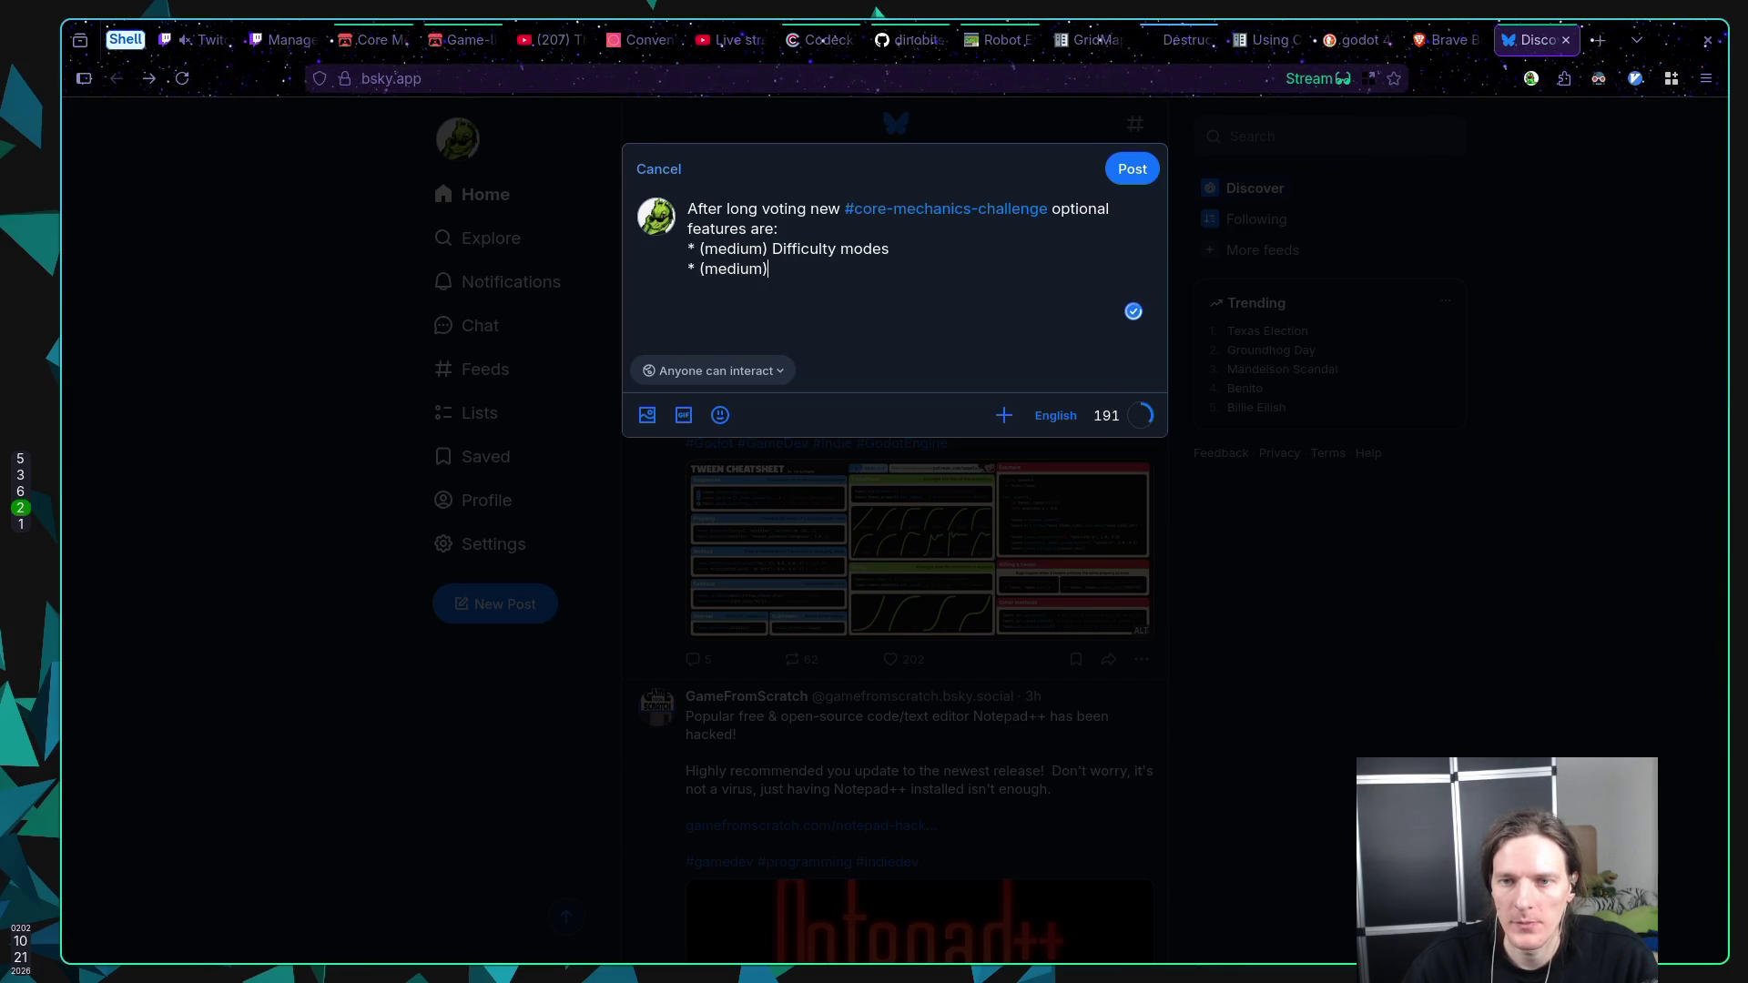
{"action": "type", "text": "B"}
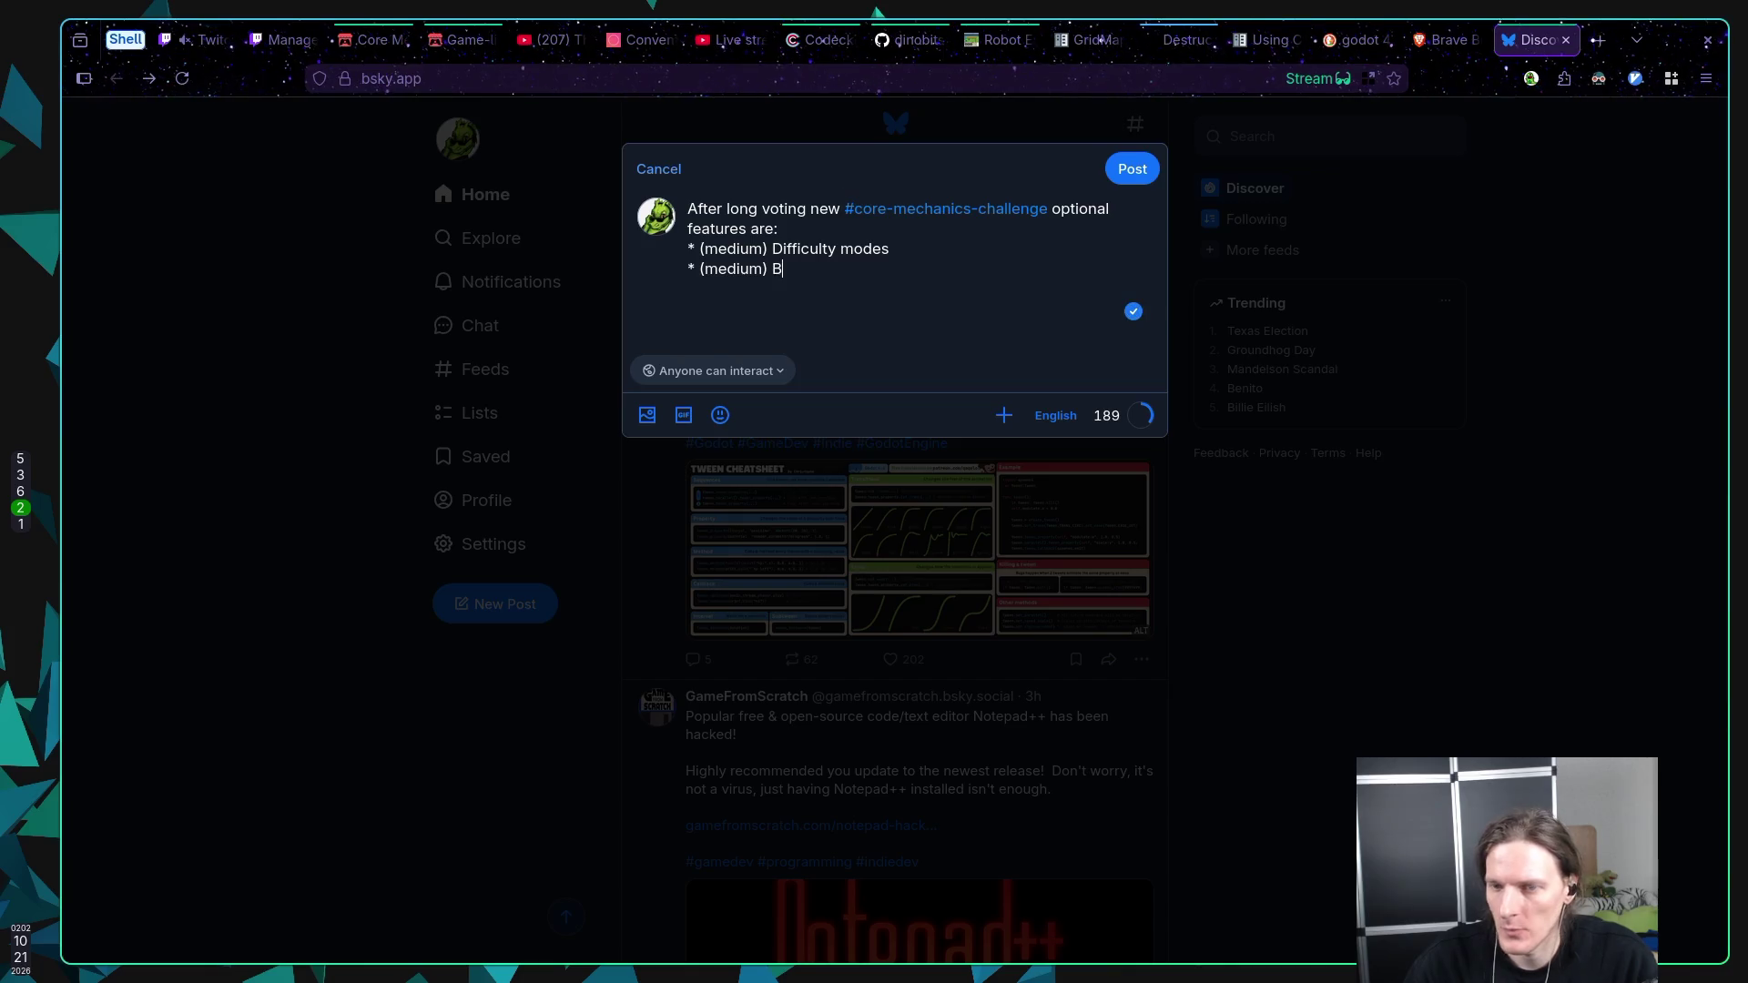
{"action": "type", "text": "oss Level"}
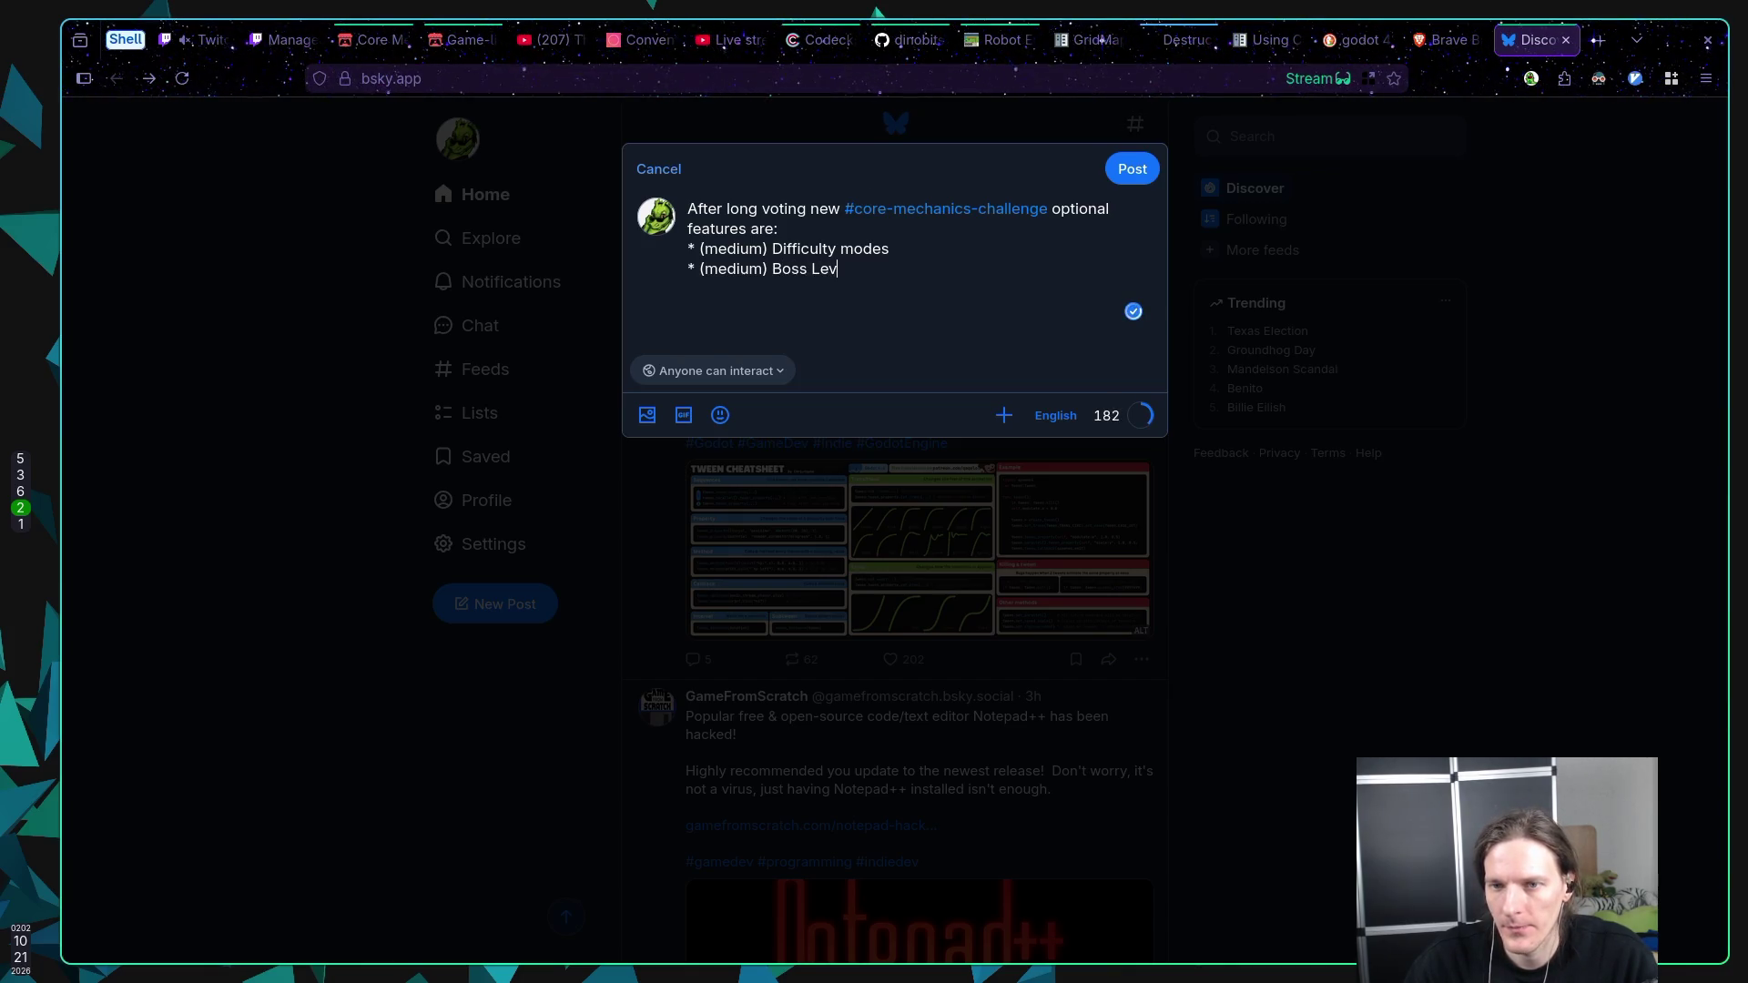
{"action": "key", "text": "Return"}
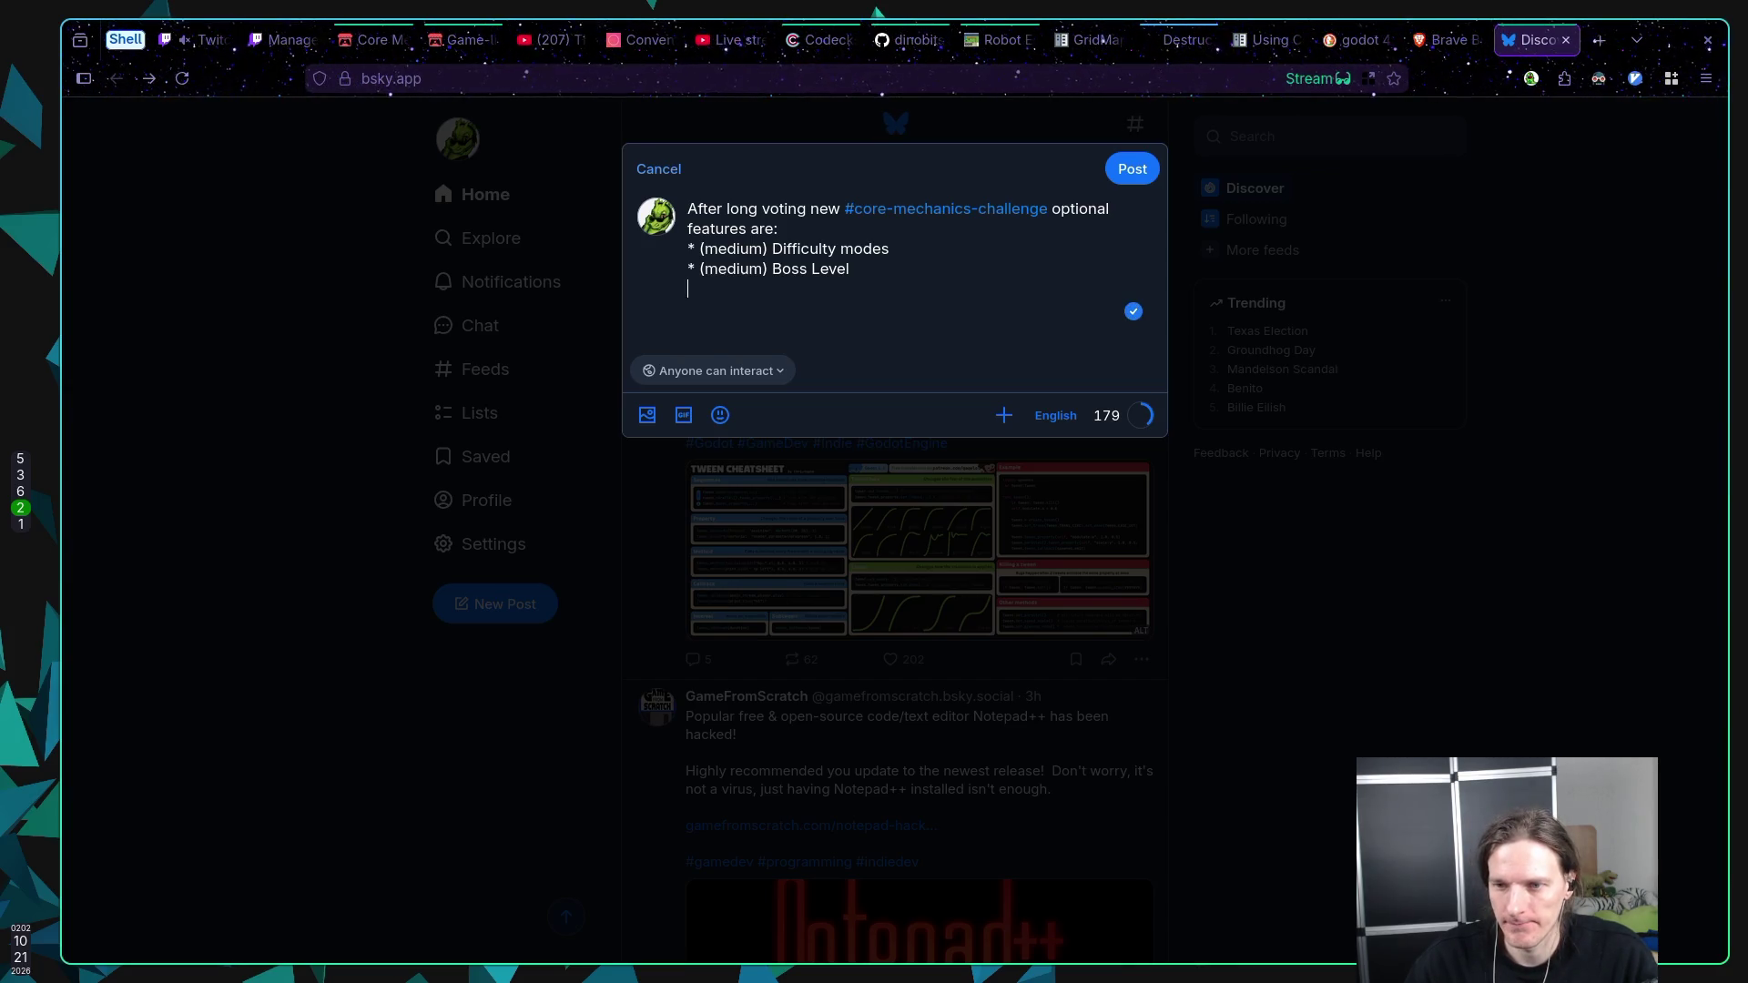
{"action": "type", "text": "Good "}
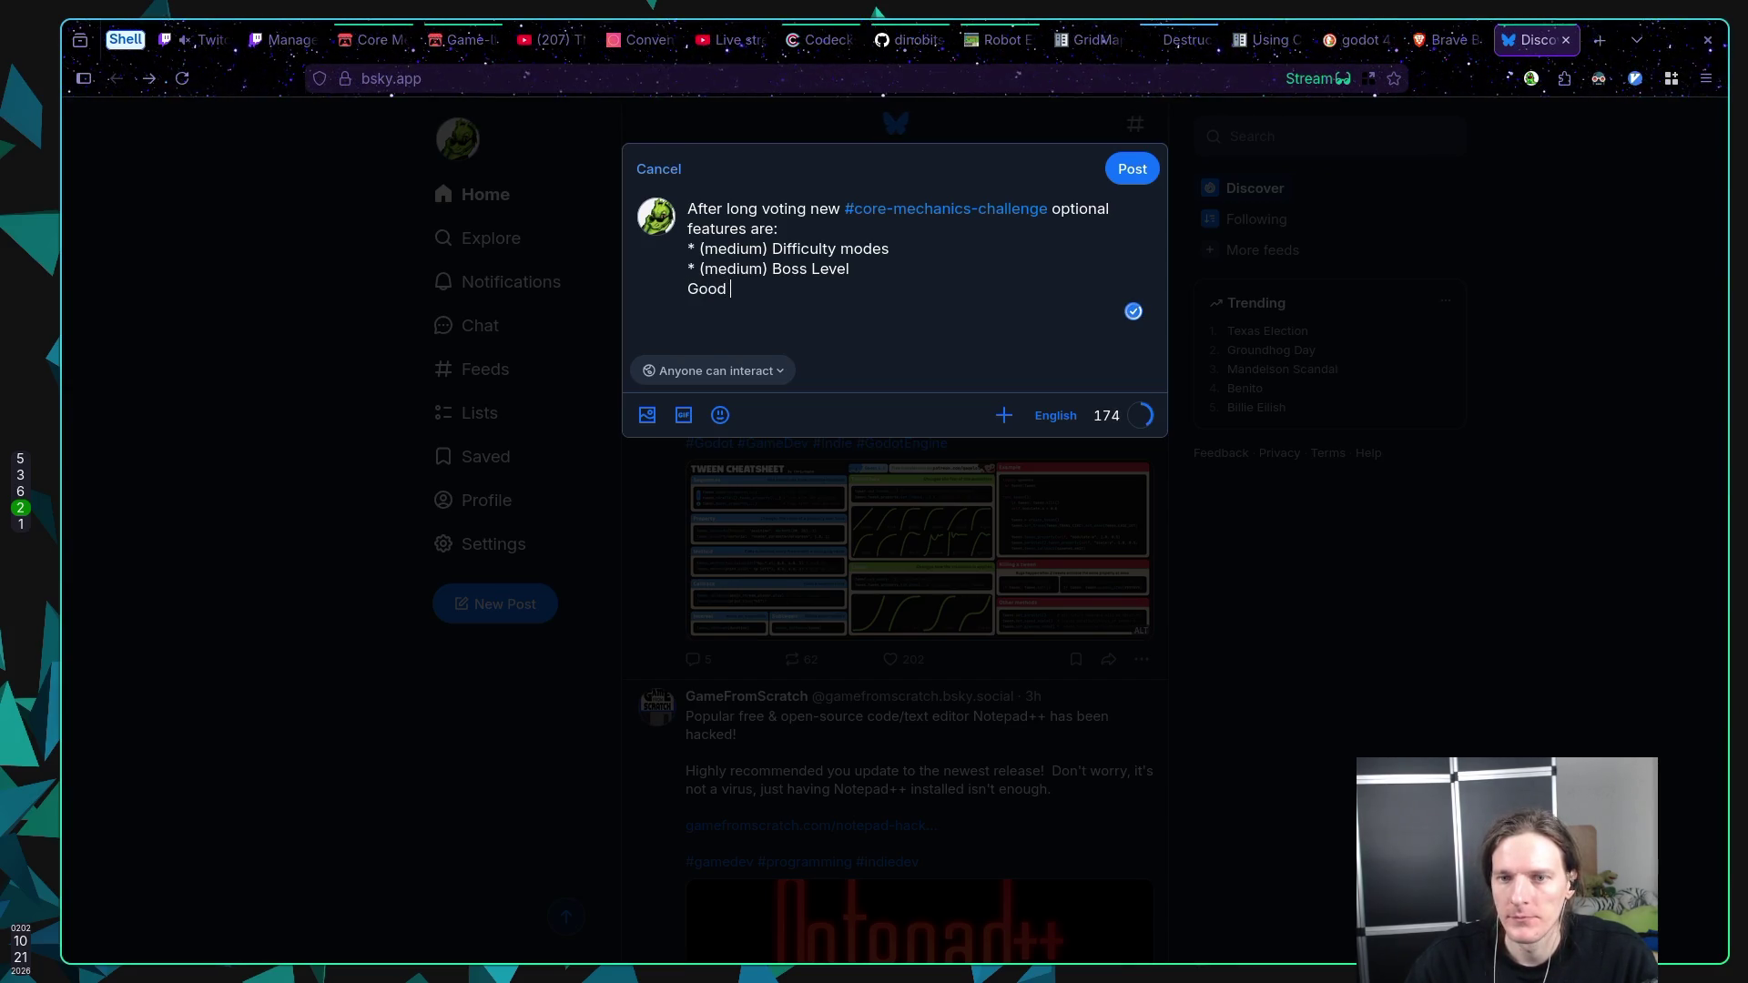
{"action": "type", "text": "luck to "}
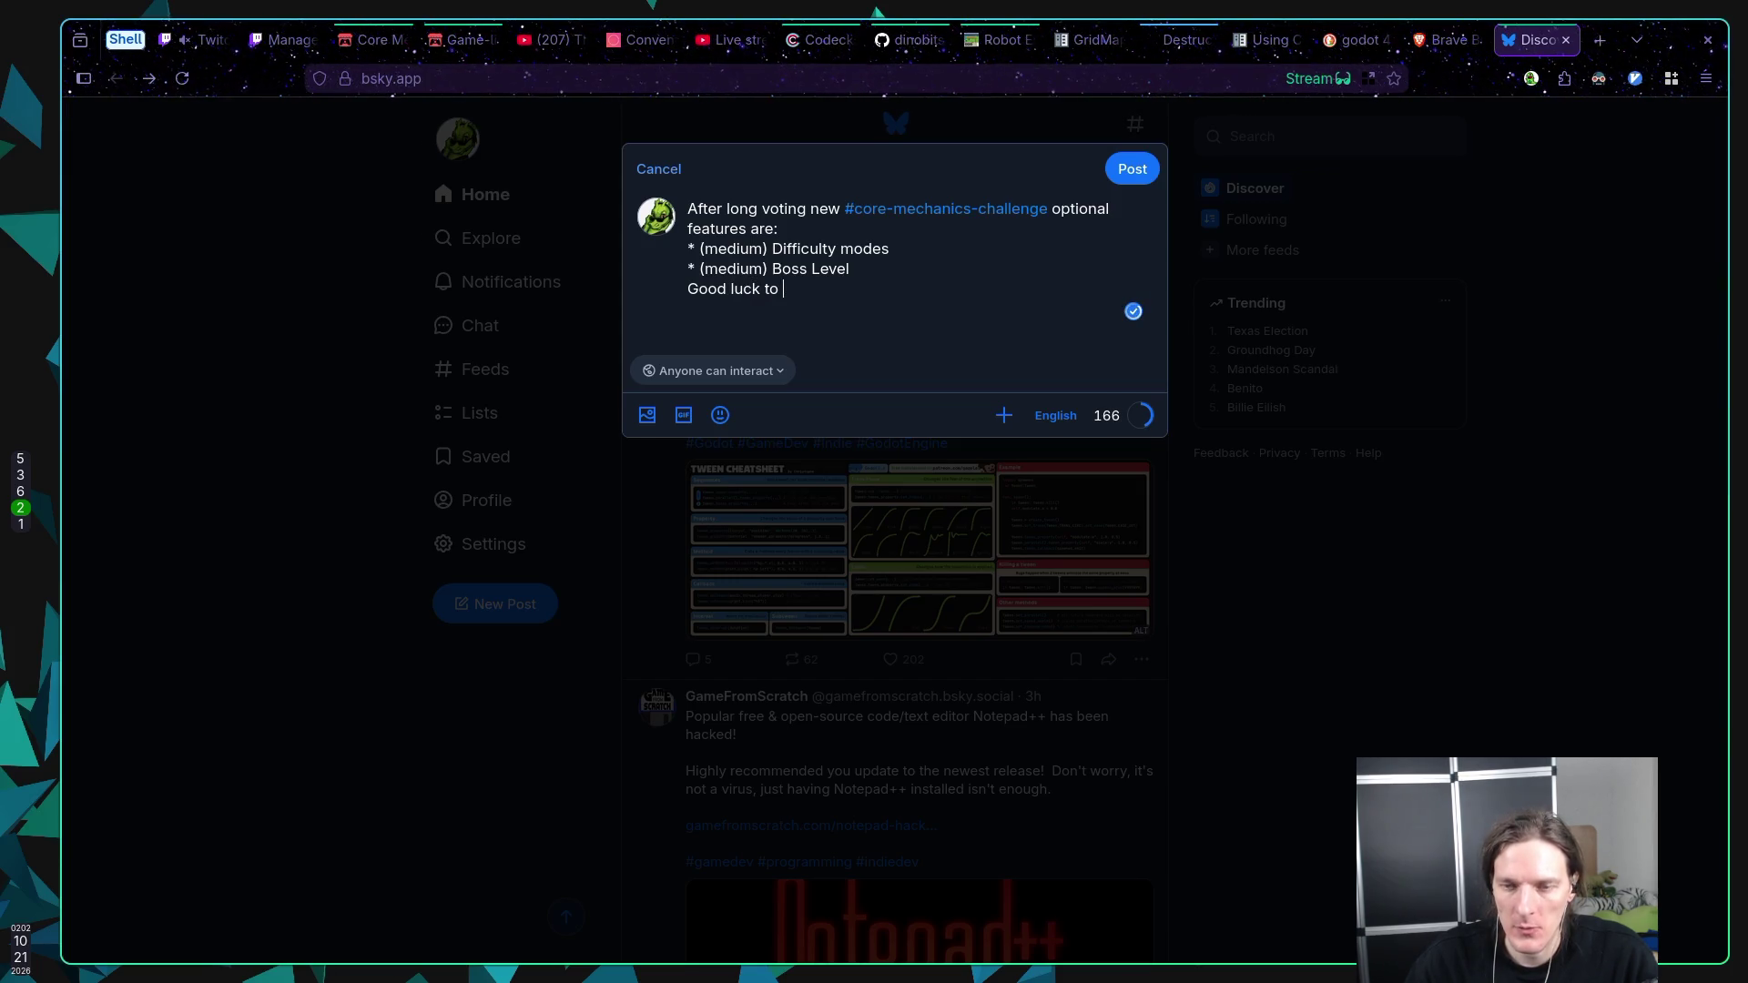
{"action": "type", "text": "everyone and don't "}
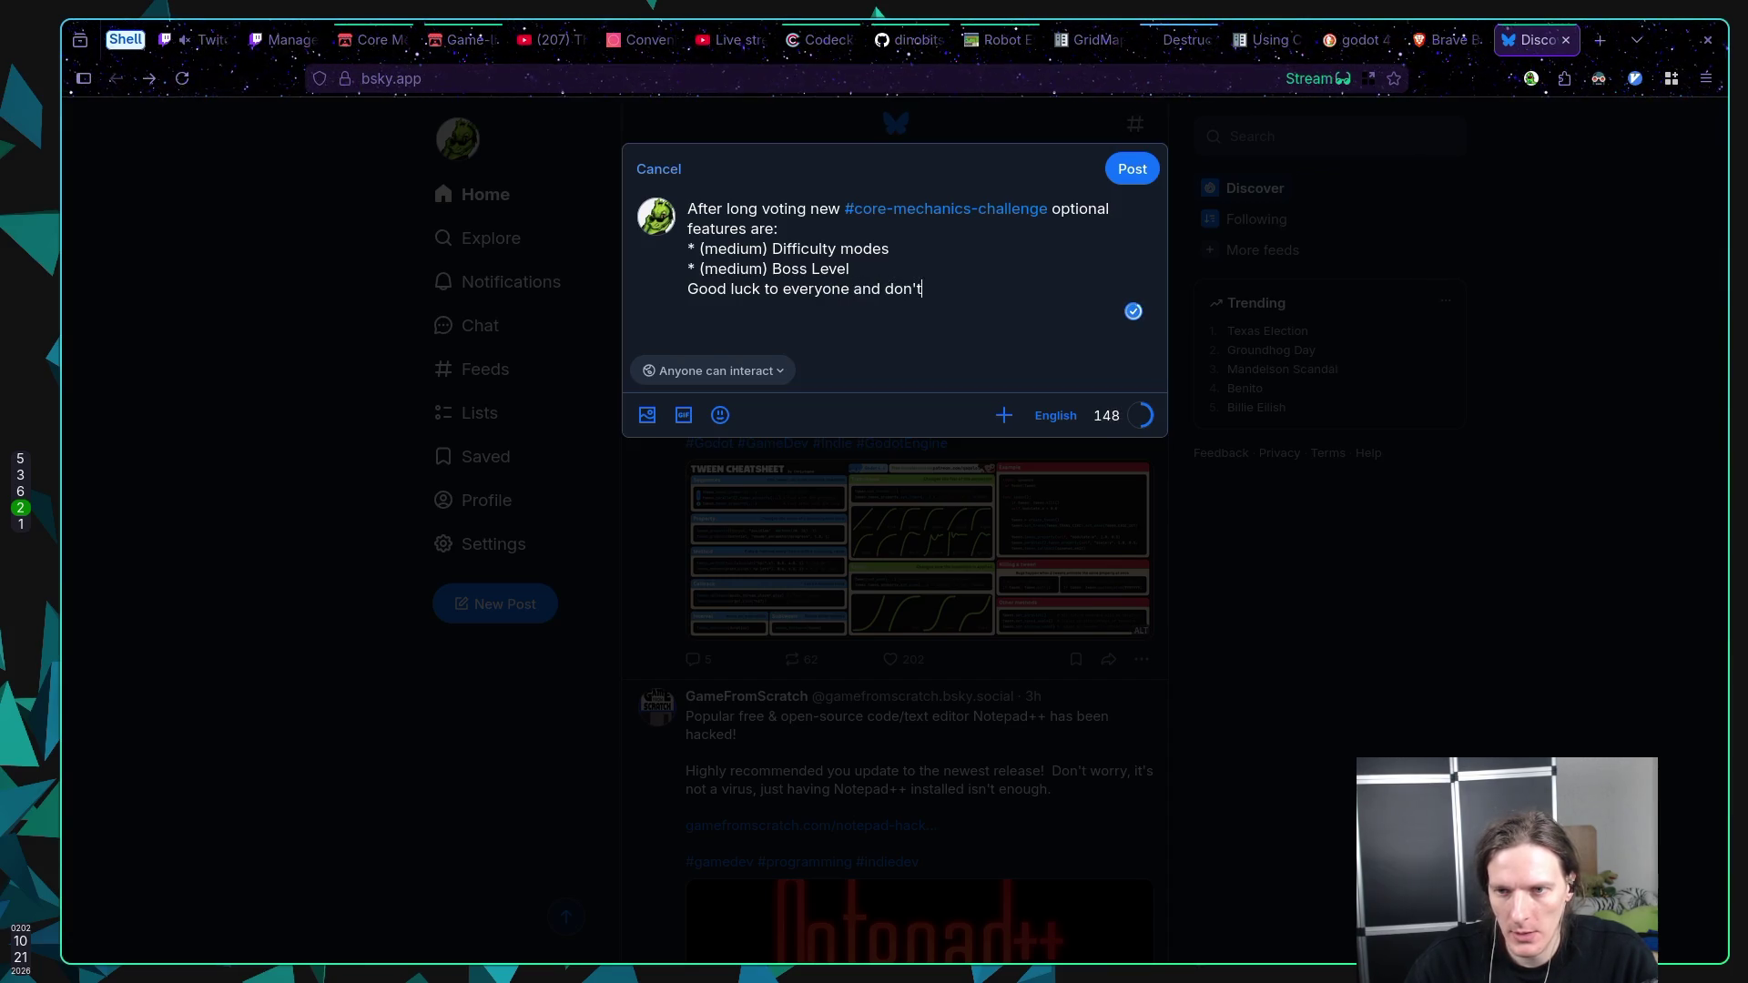
{"action": "type", "text": "forget t"}
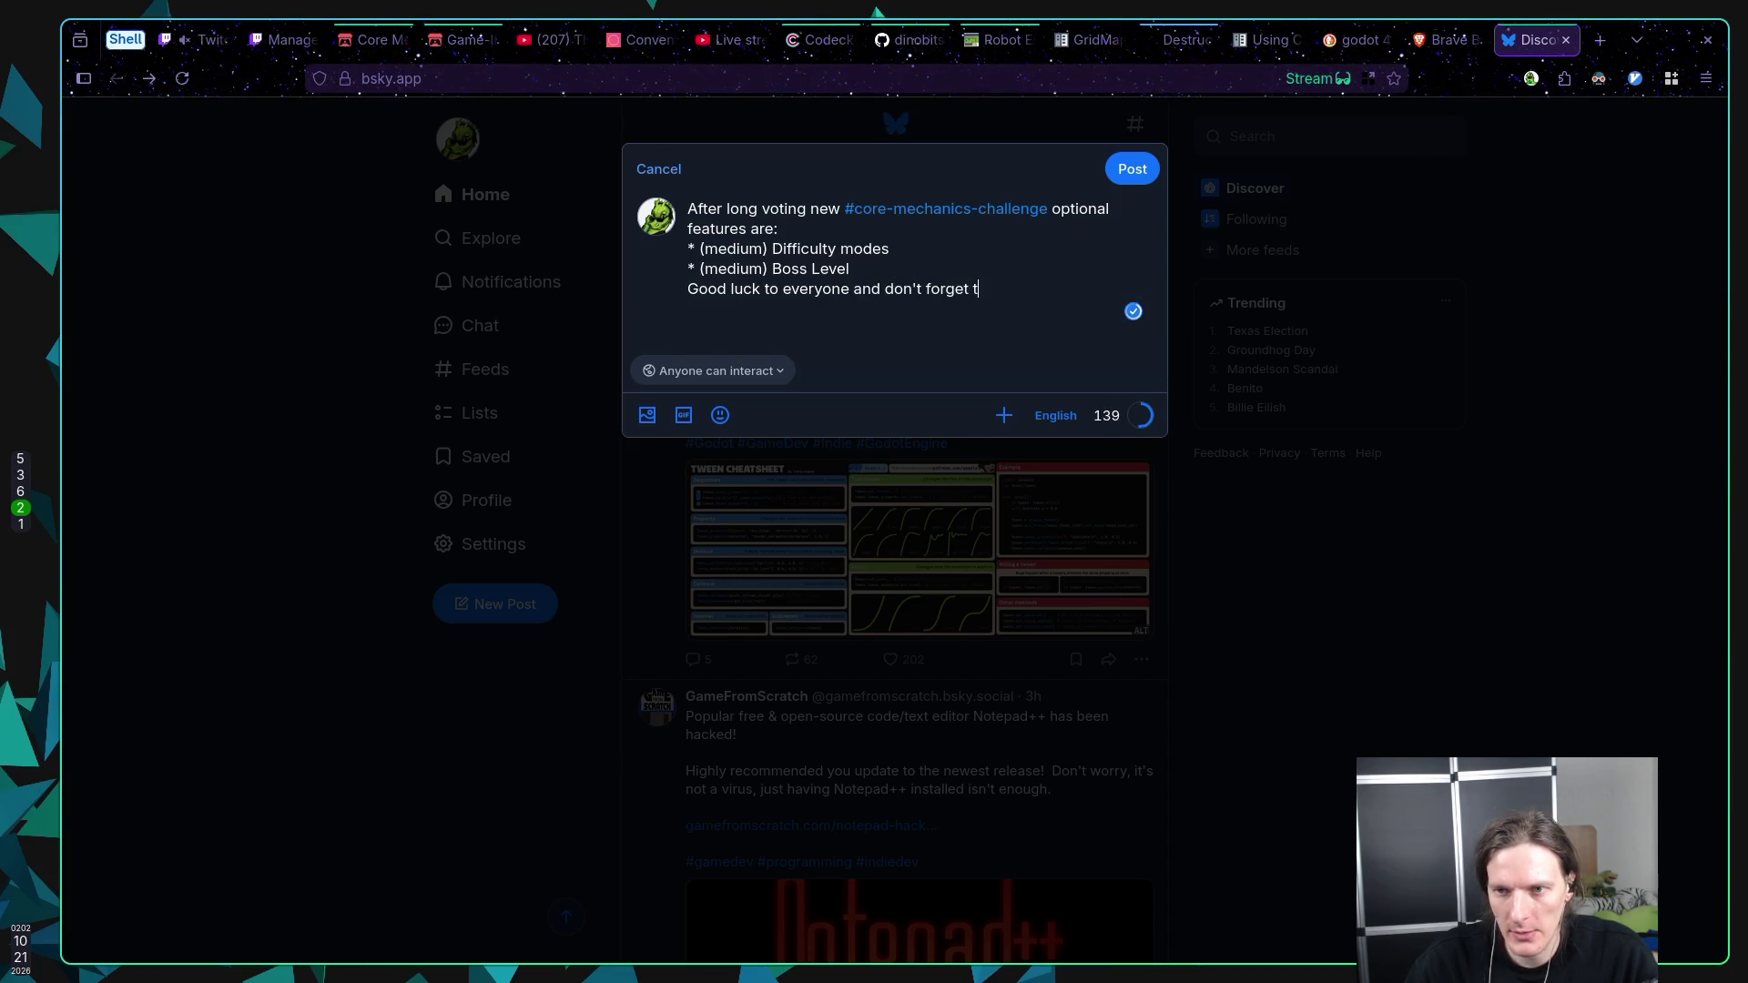
{"action": "type", "text": "o commit"}
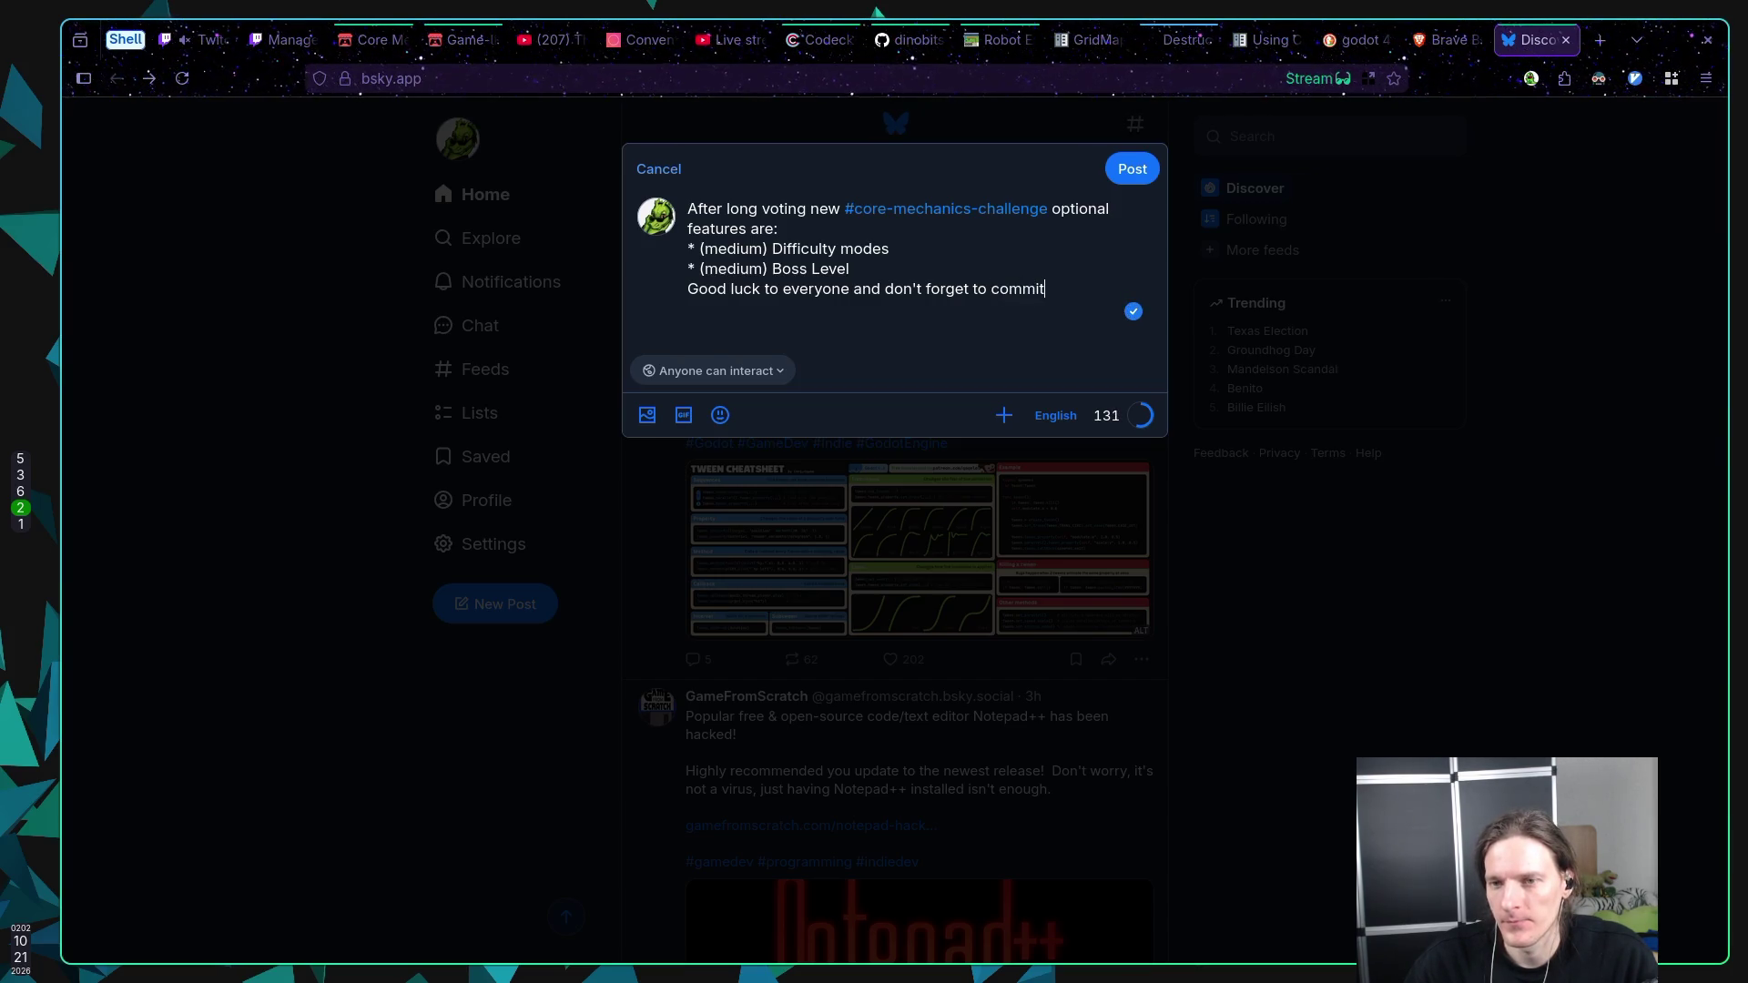
{"action": "type", "text": " early and often!"}
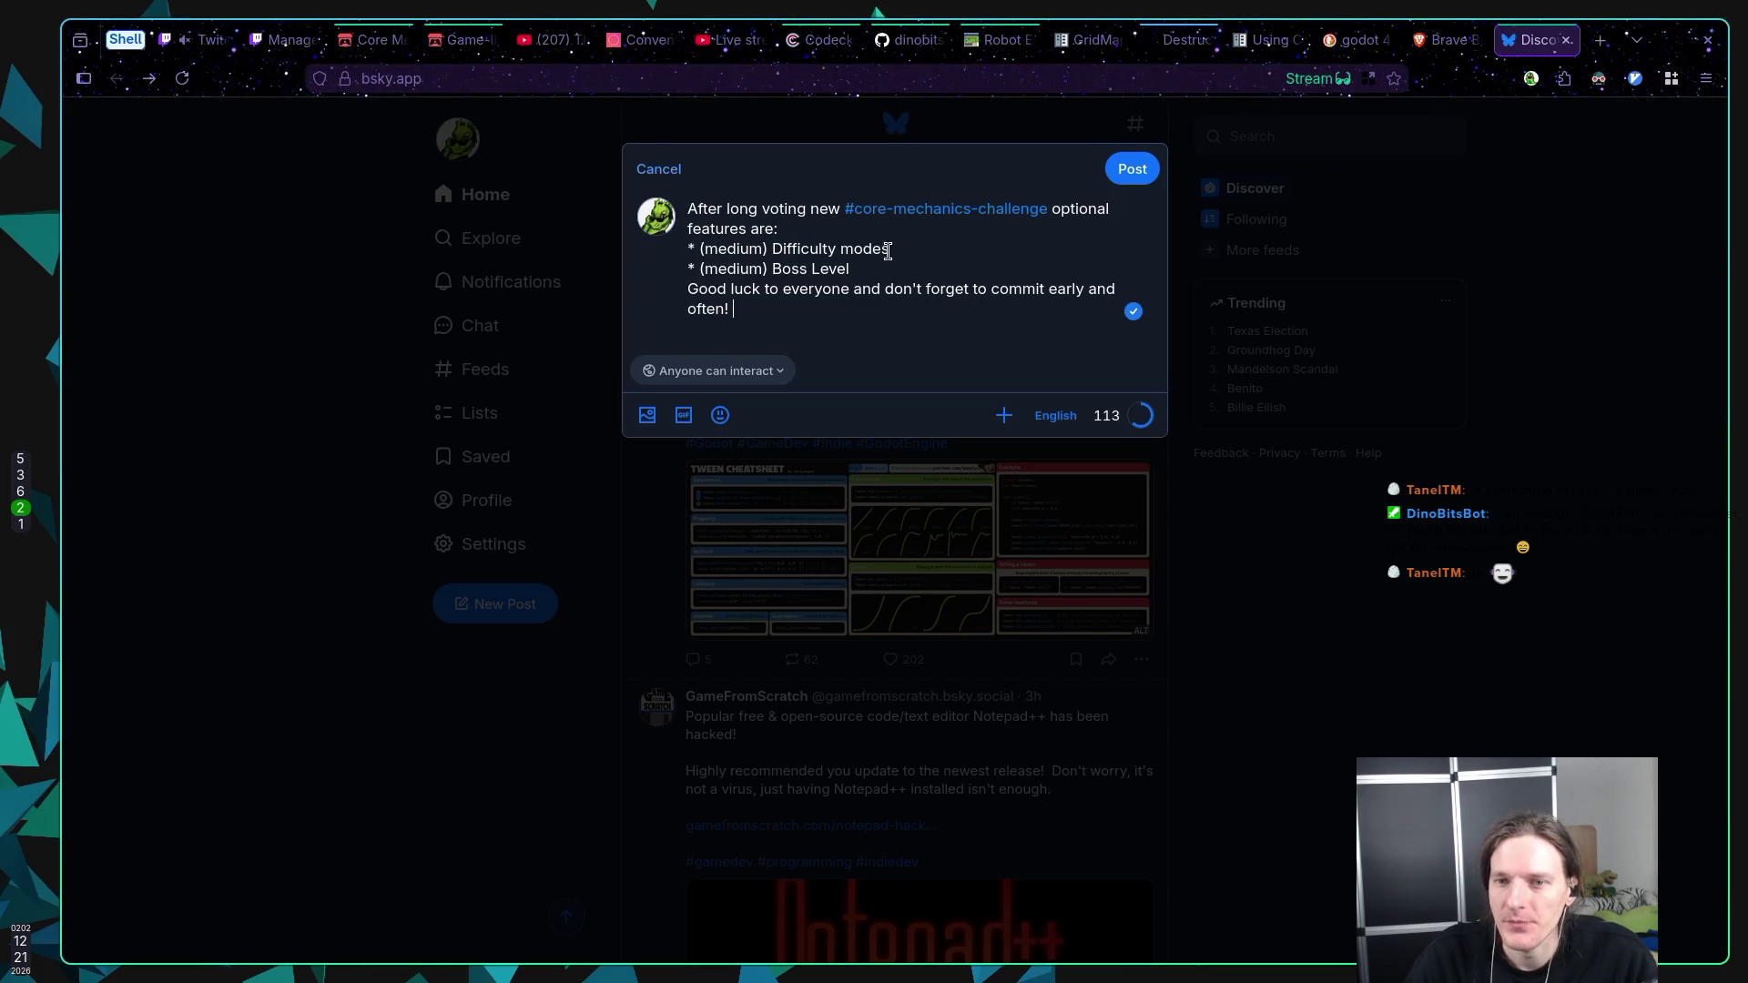
Step: Copy the optional-features announcement text and publish it as a Bluesky post
{"action": "mouse_move", "coordinate": [788, 303]}
{"action": "left_mouse_down"}
{"action": "mouse_move", "coordinate": [689, 248]}
{"action": "mouse_move", "coordinate": [685, 208]}
{"action": "left_mouse_up"}
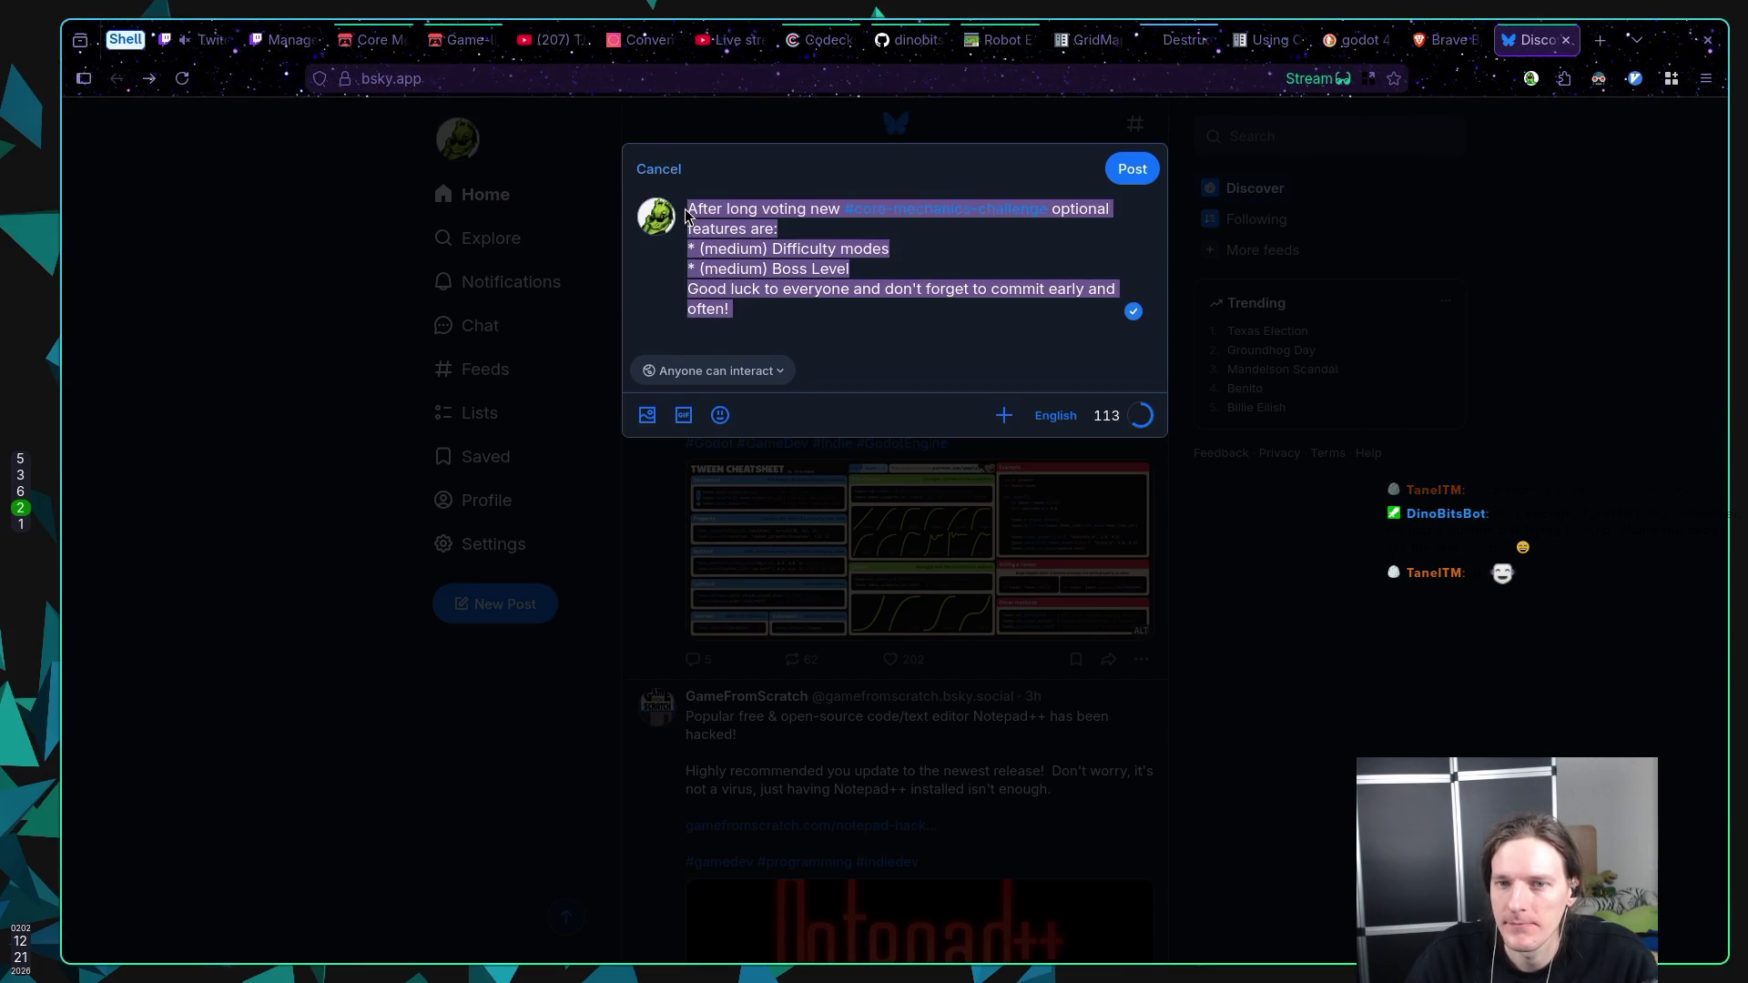
{"action": "key", "text": "Right"}
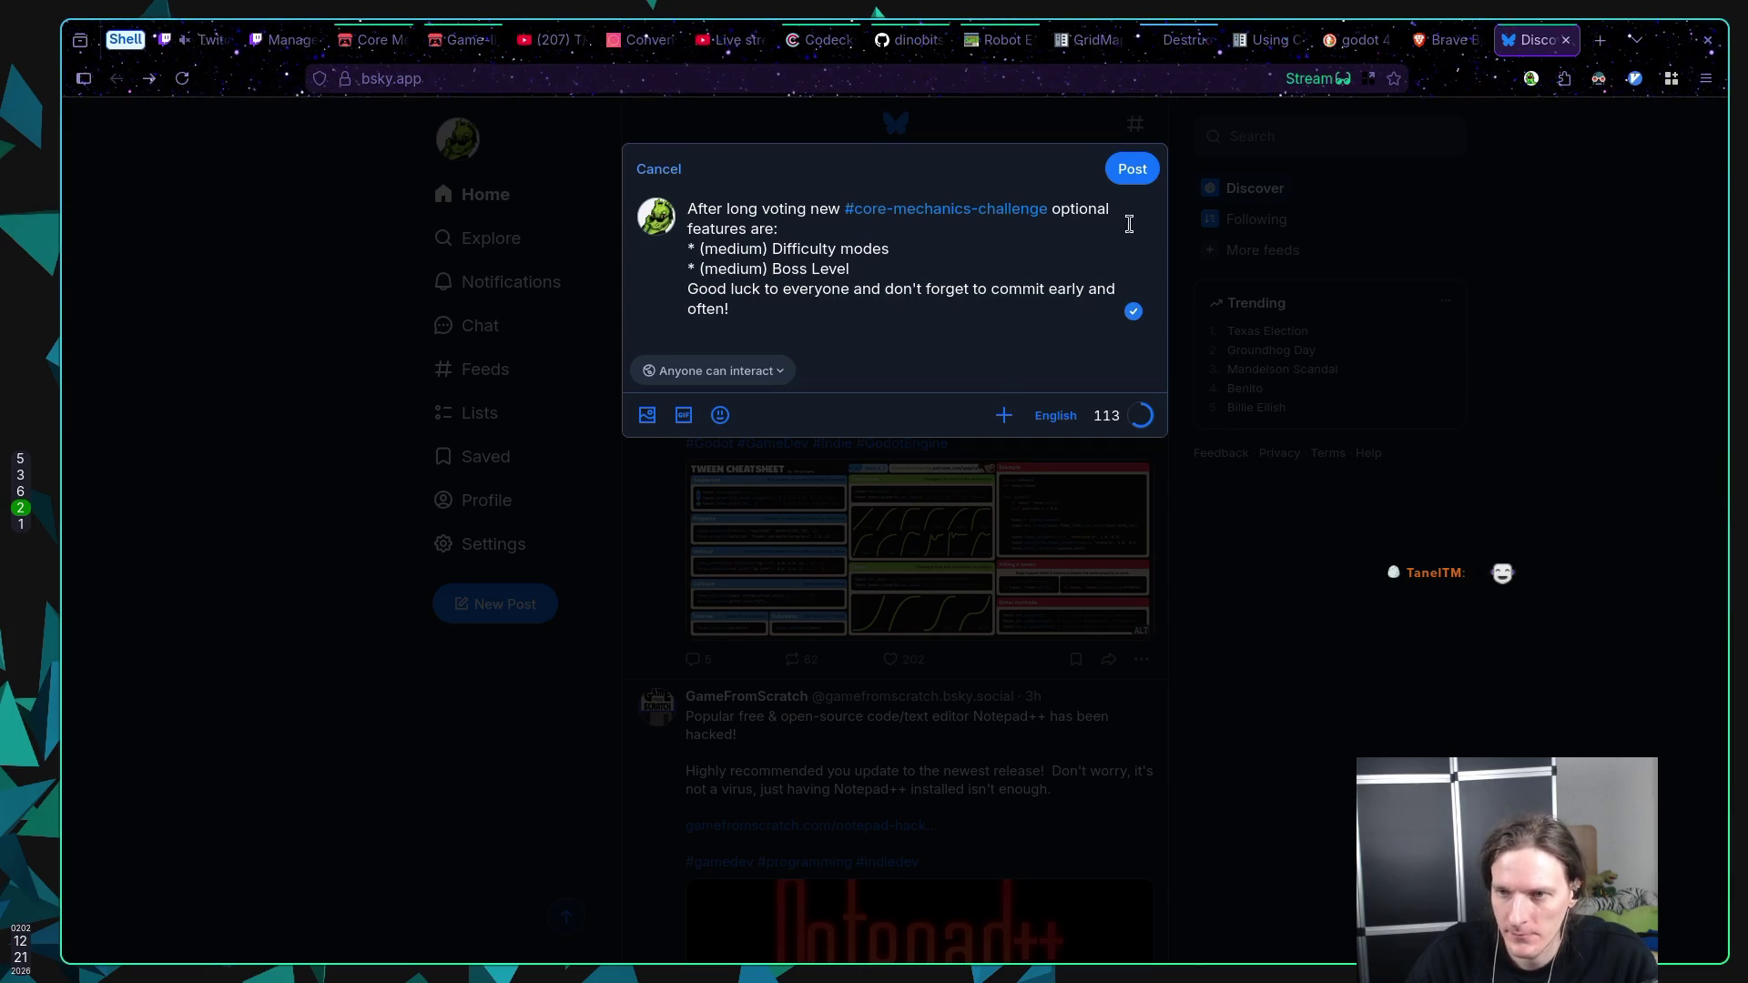
{"action": "left_click", "coordinate": [1134, 172]}
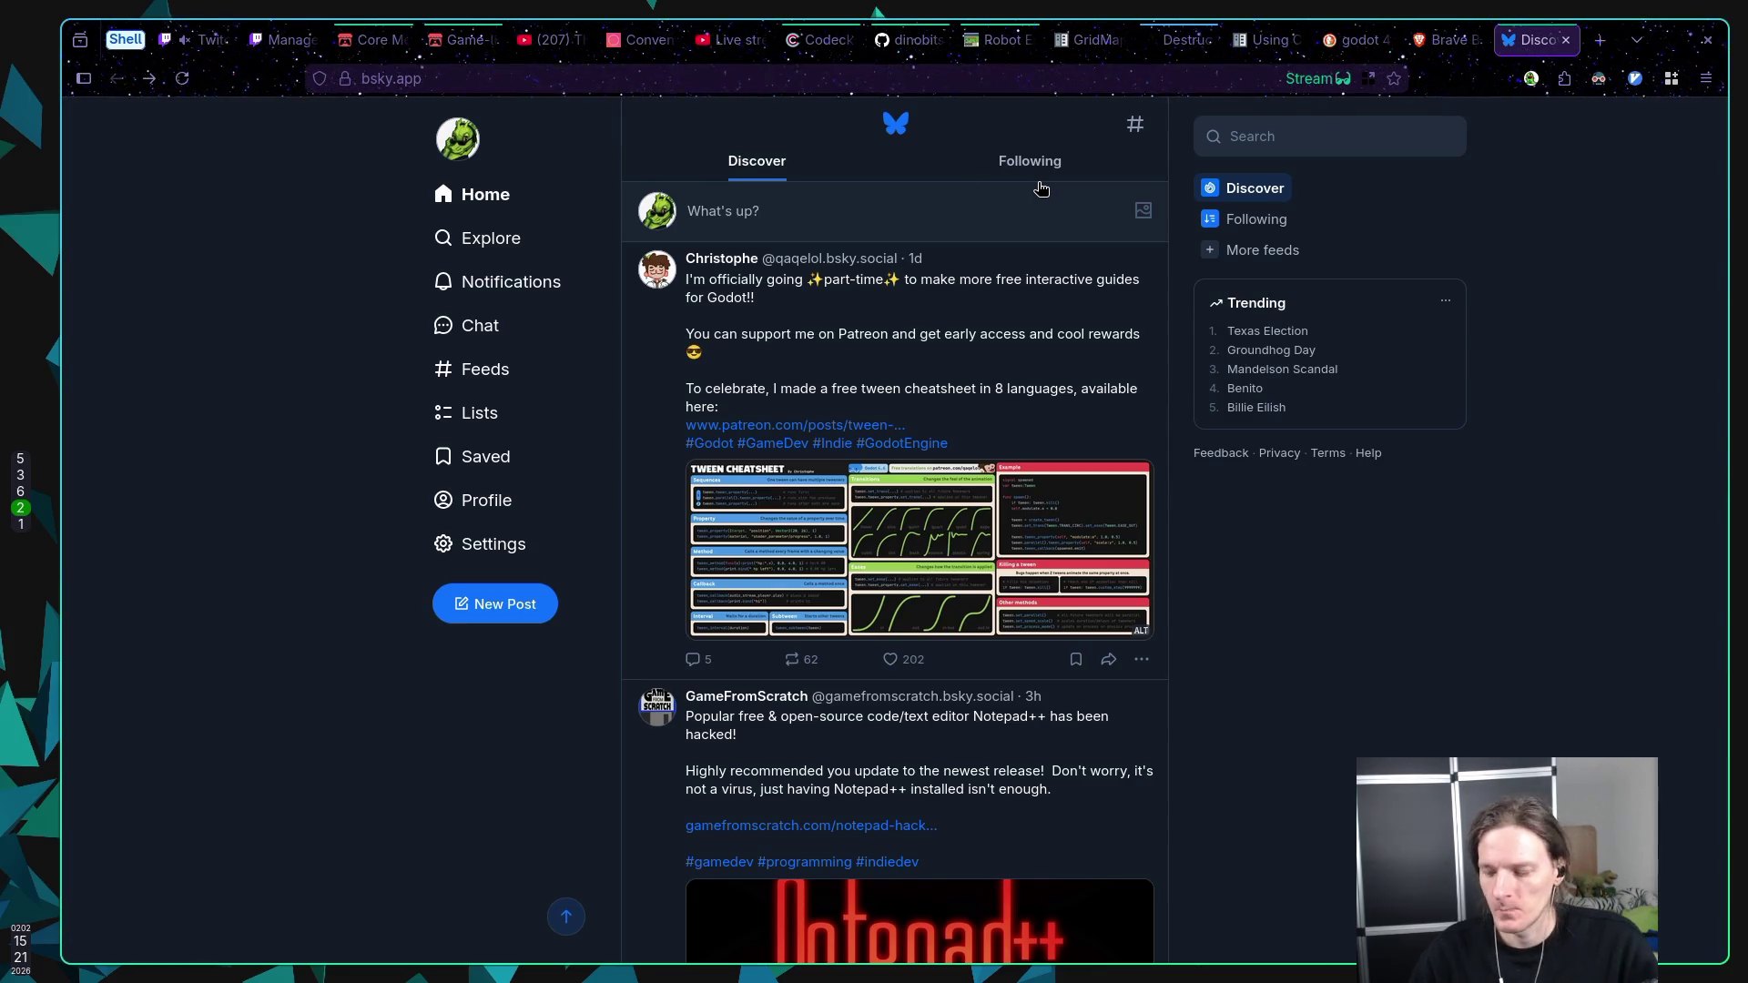
Step: Return to test.gd in Neovim, save it with :w, then glance at Godot on workspace 5
{"action": "key", "text": "super+1"}
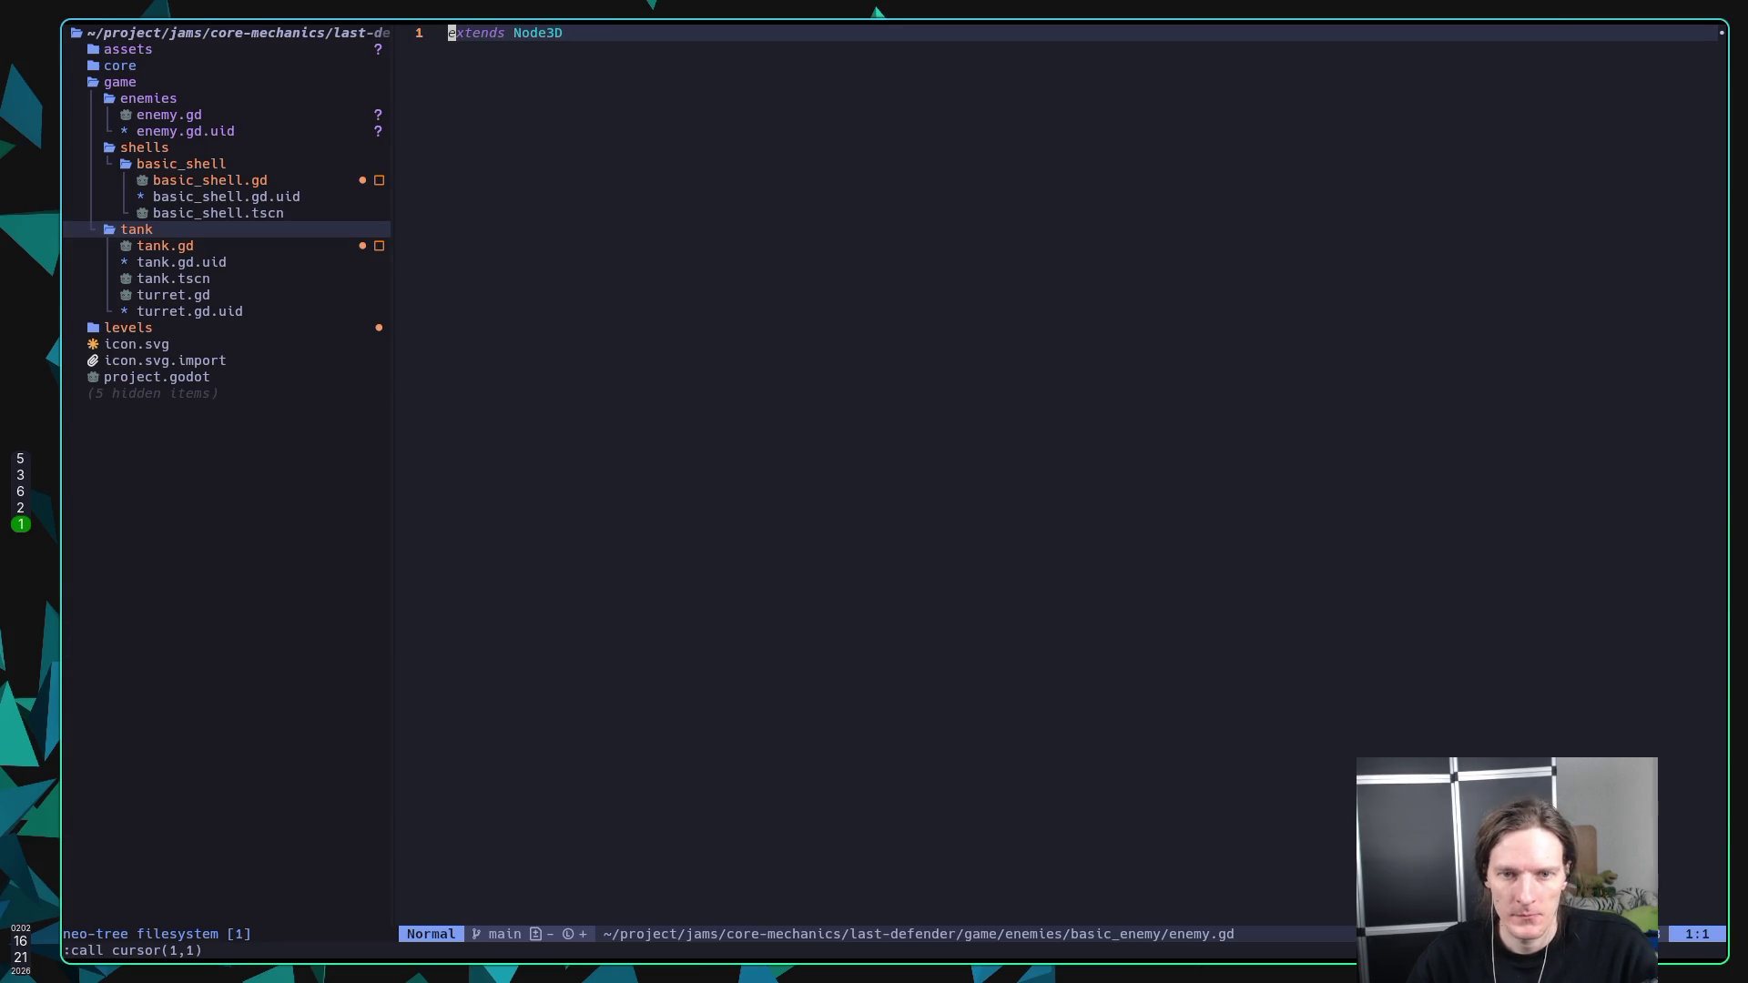
{"action": "key", "text": "ctrl+o"}
{"action": "type", "text": "jk:w"}
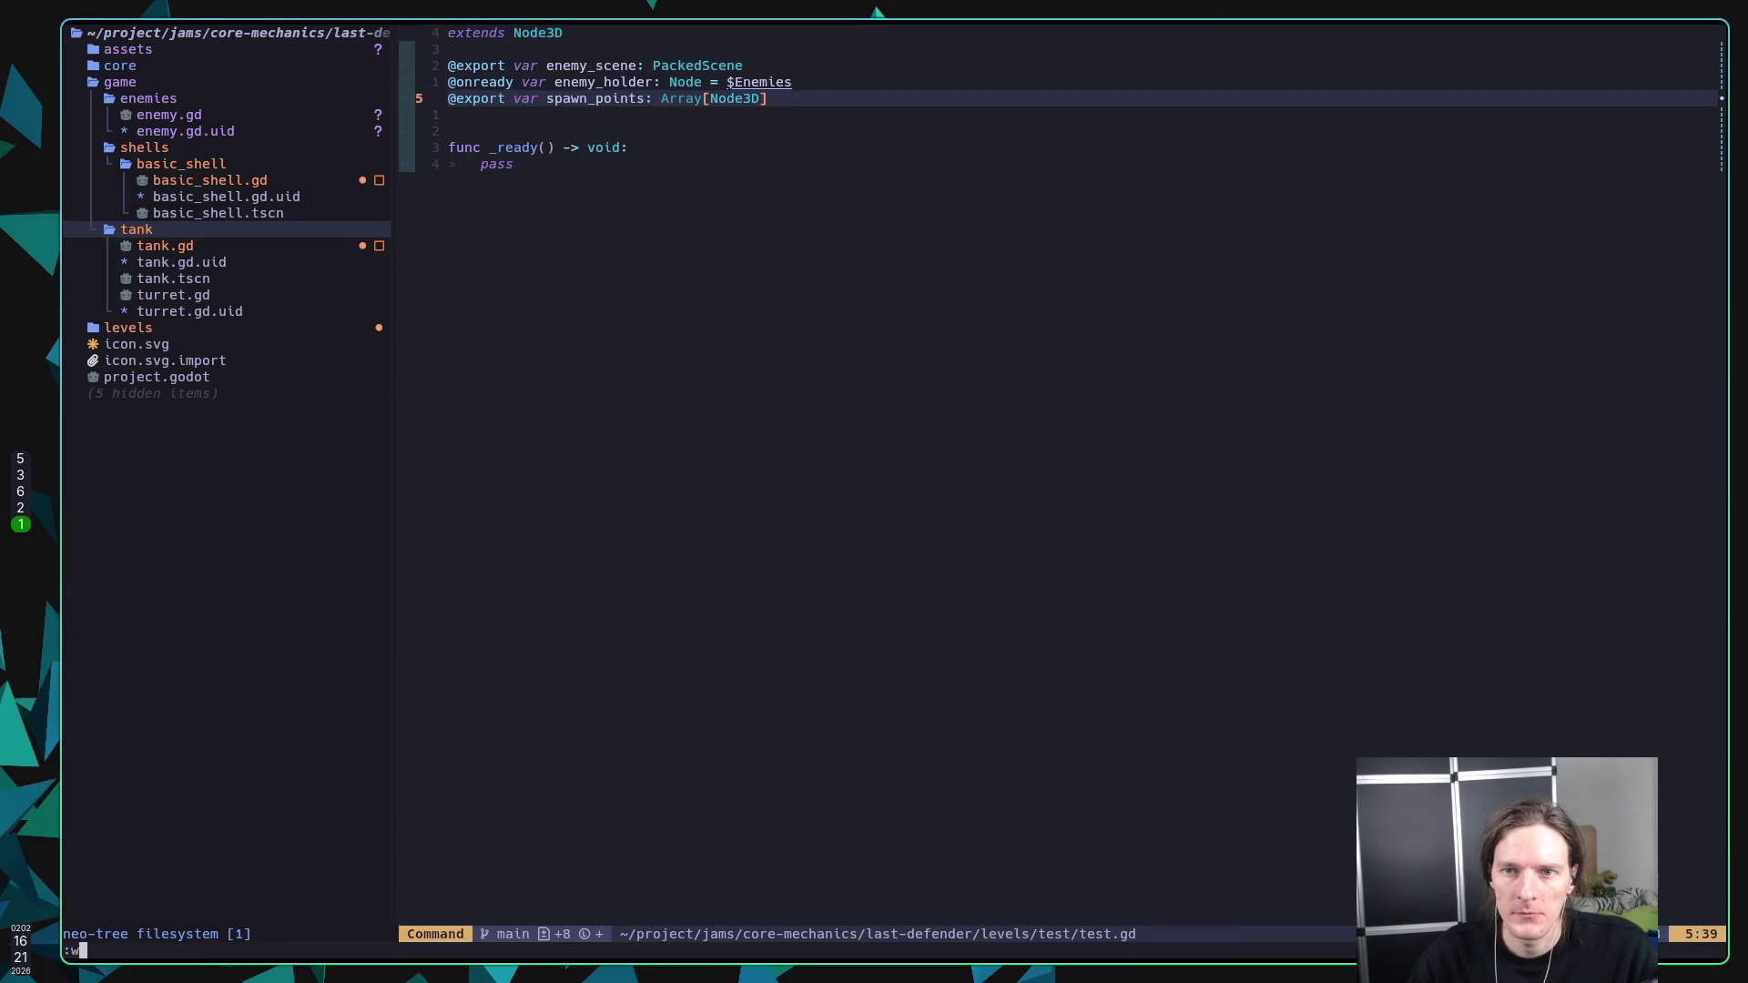
{"action": "key", "text": "Return"}
{"action": "key", "text": "j"}
{"action": "key", "text": "j"}
{"action": "key", "text": "j"}
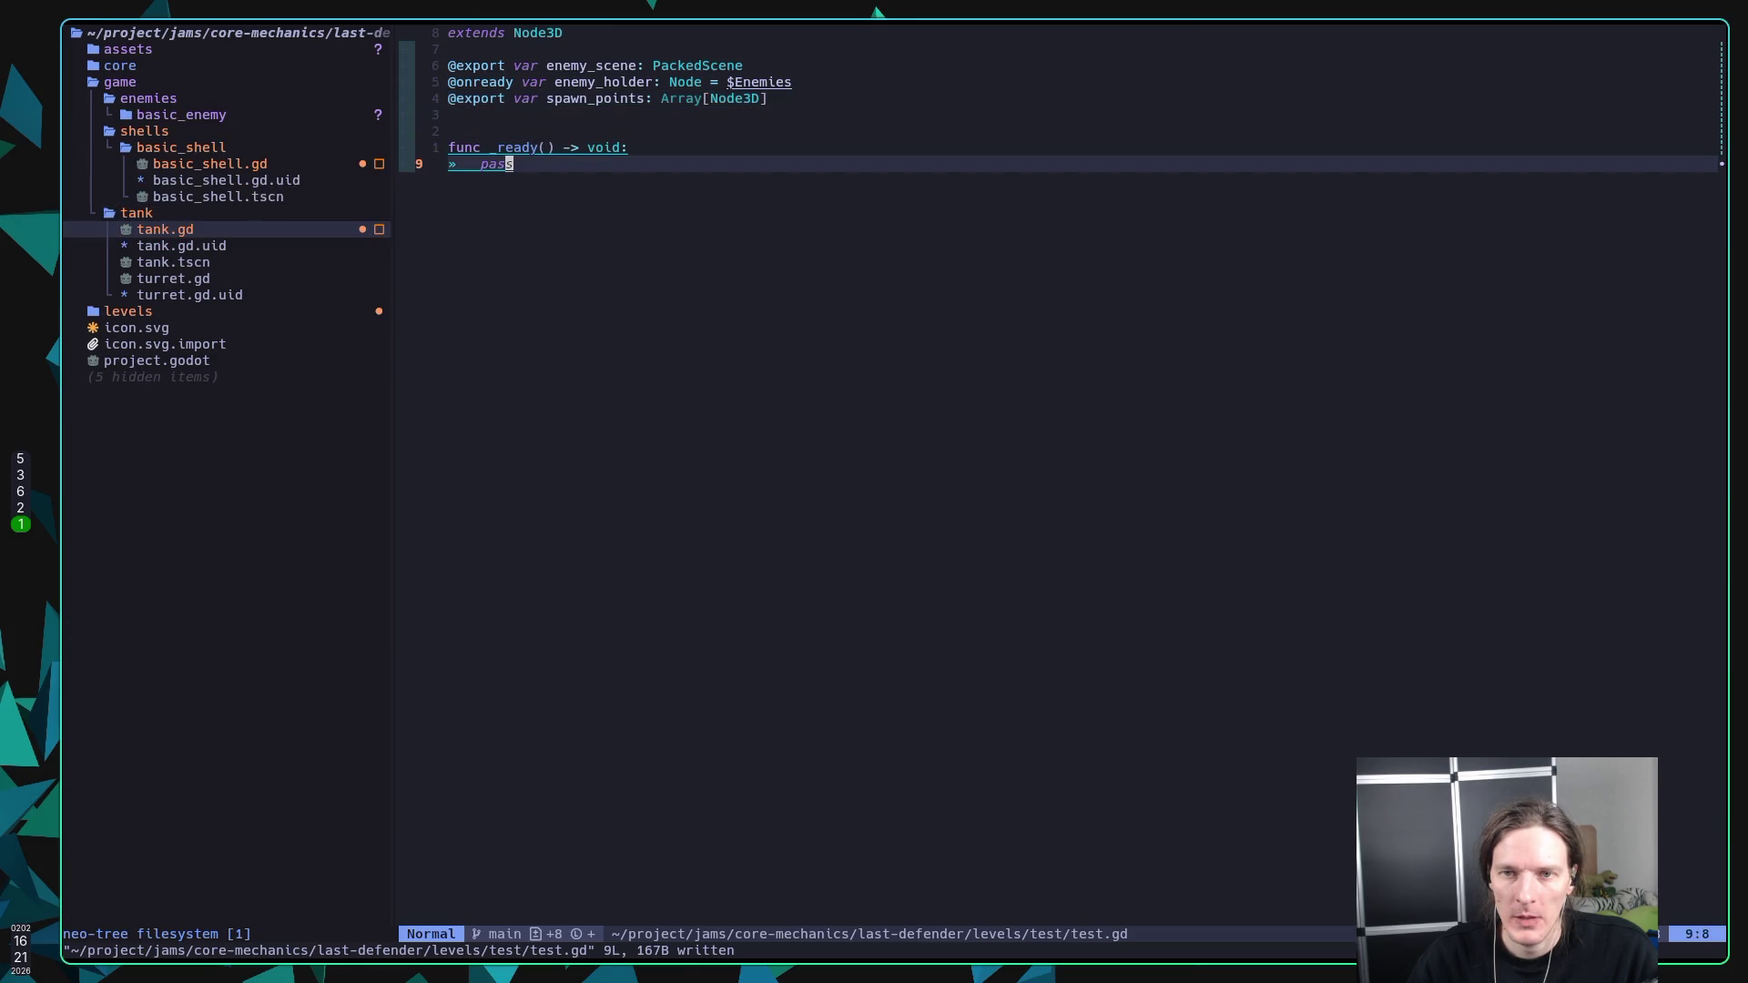
{"action": "key", "text": "super+5"}
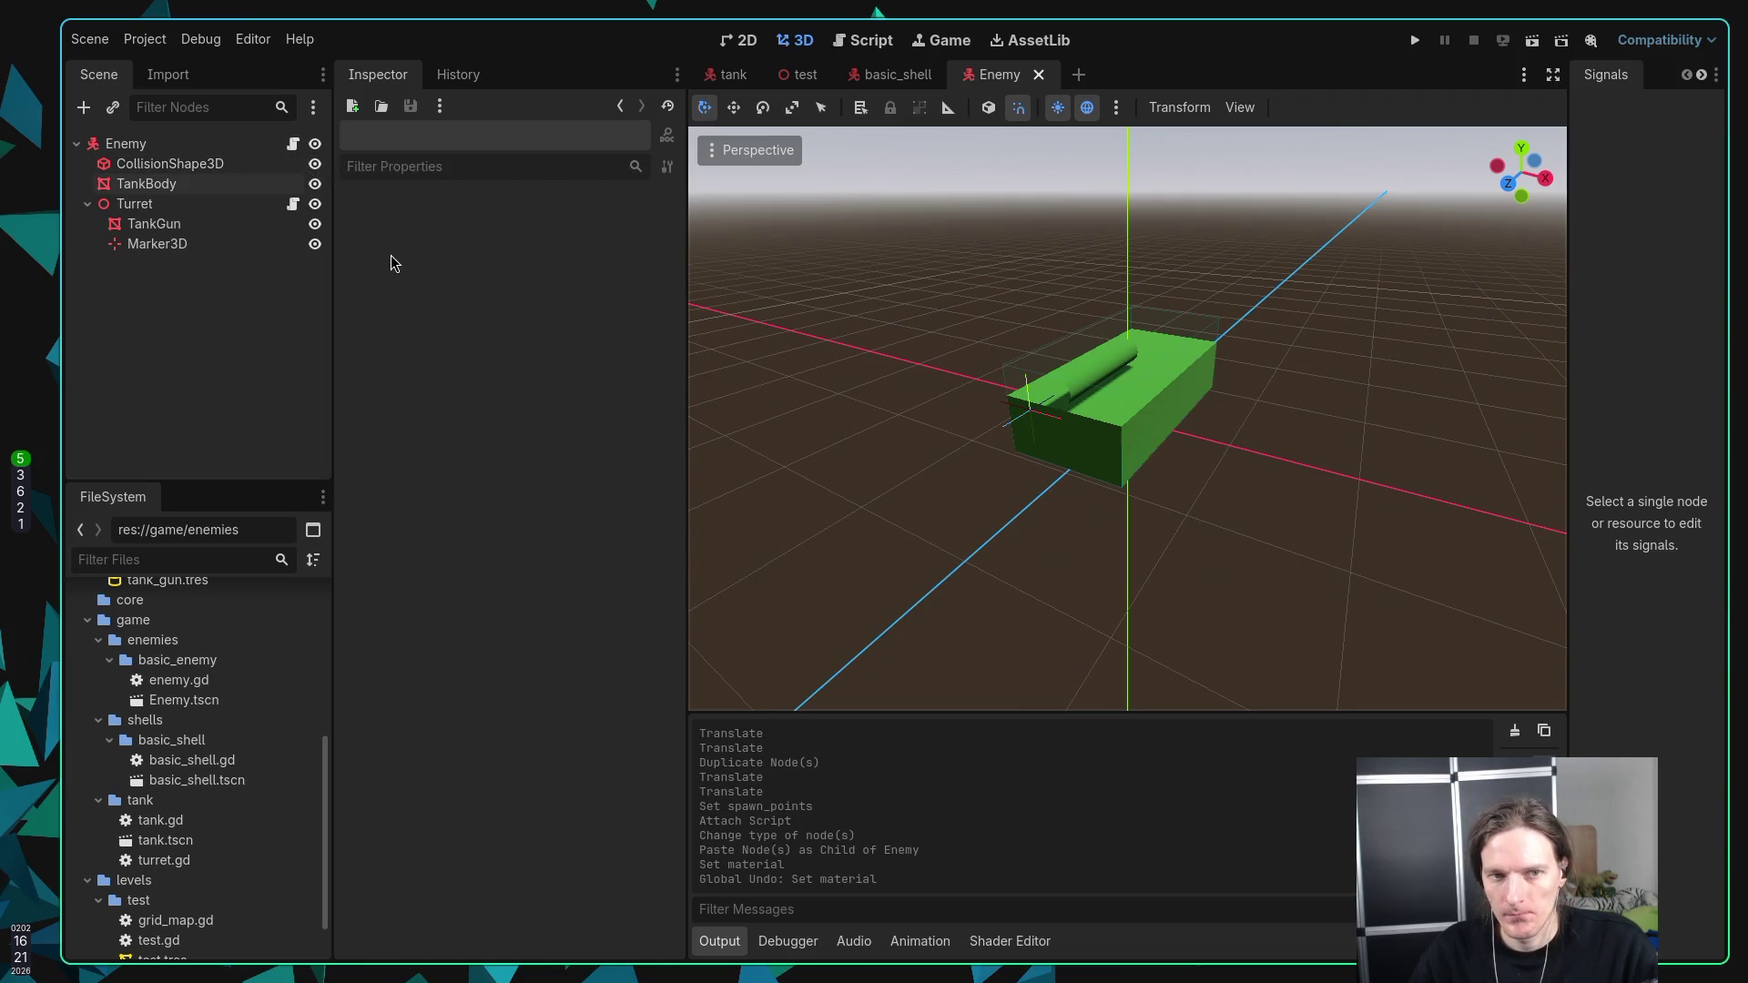
{"action": "key", "text": "super+1"}
Step: Open tank.gd from the Neo-tree file tree in a split beside test.gd
{"action": "key", "text": "j"}
{"action": "key", "text": "ctrl+h"}
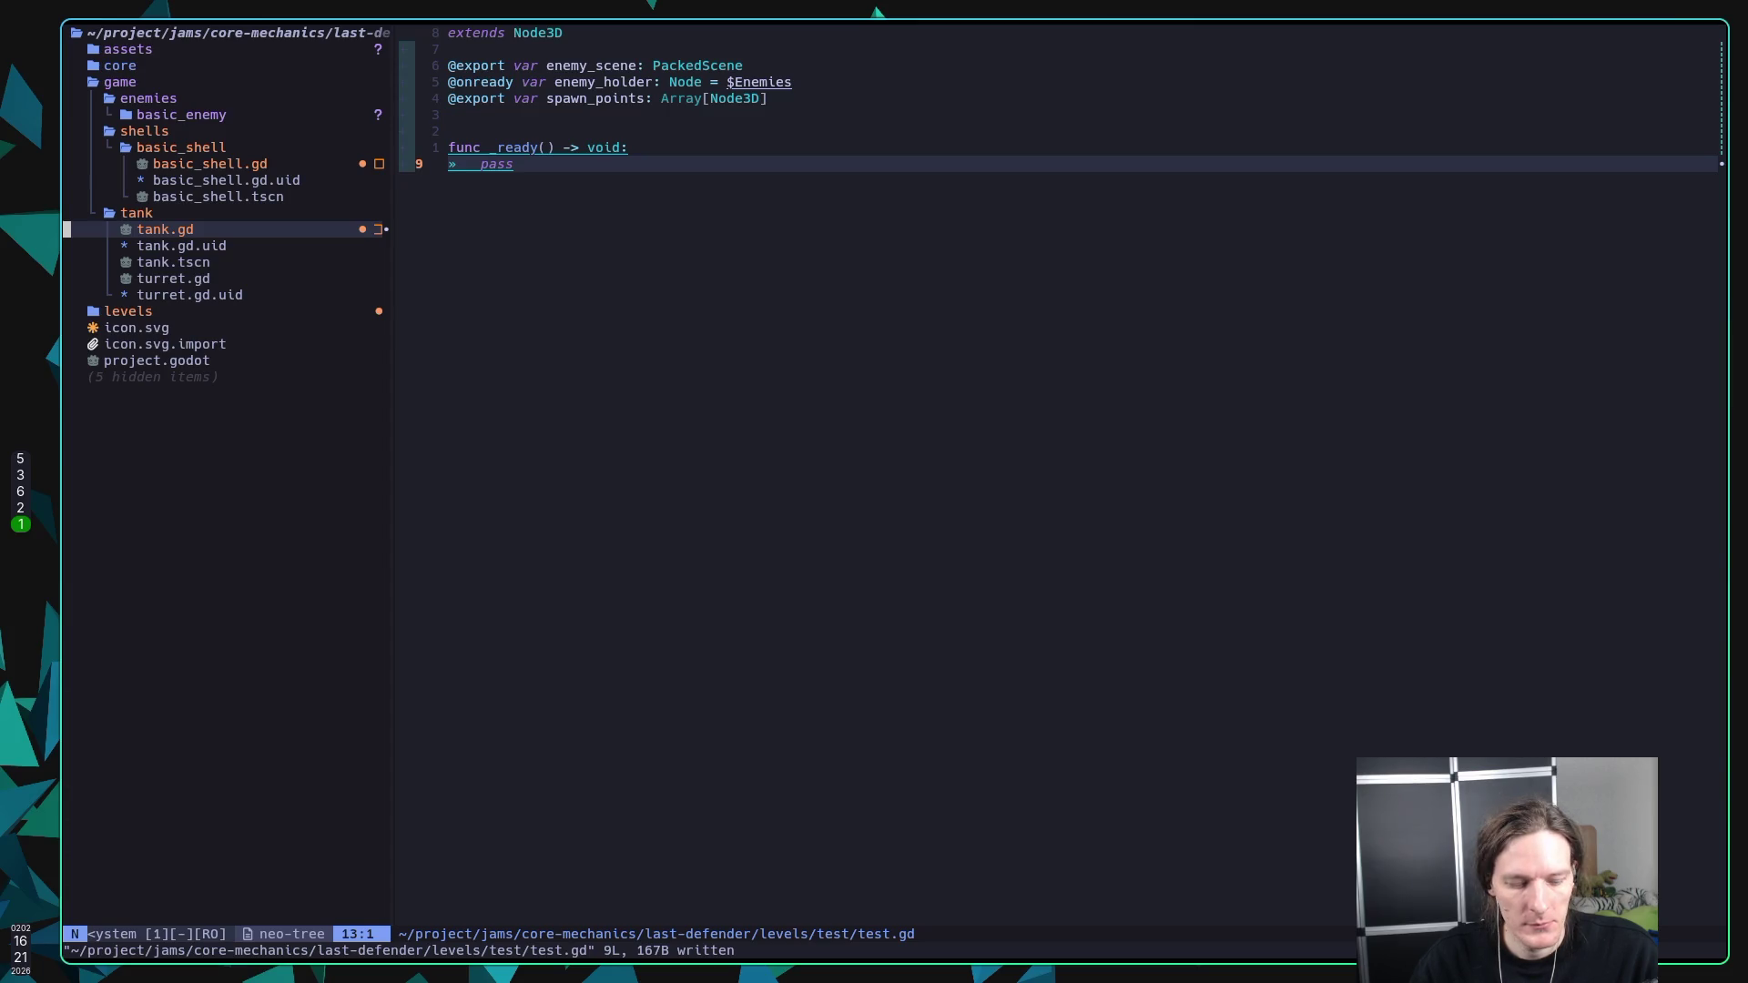
{"action": "key", "text": "j"}
{"action": "key", "text": "k"}
{"action": "key", "text": "s"}
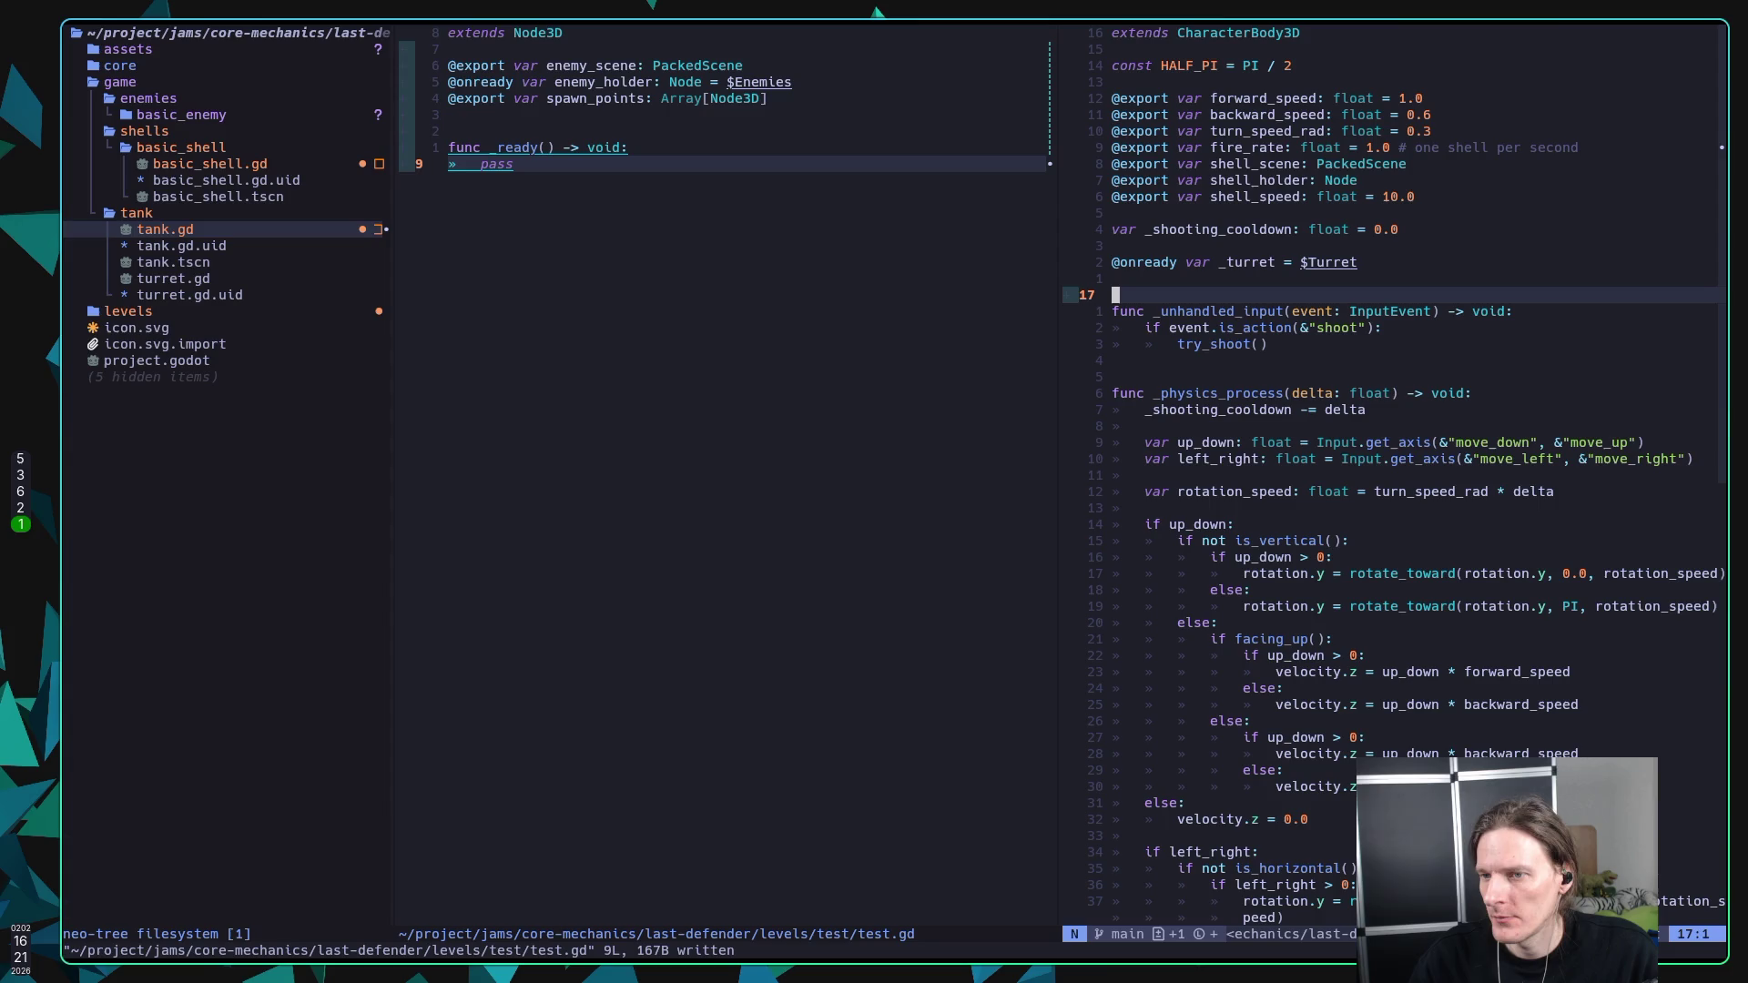
Step: Close Neo-tree, focus the test.gd split, and bring up Godot's Enemy scene on workspace 5
{"action": "key", "text": "j"}
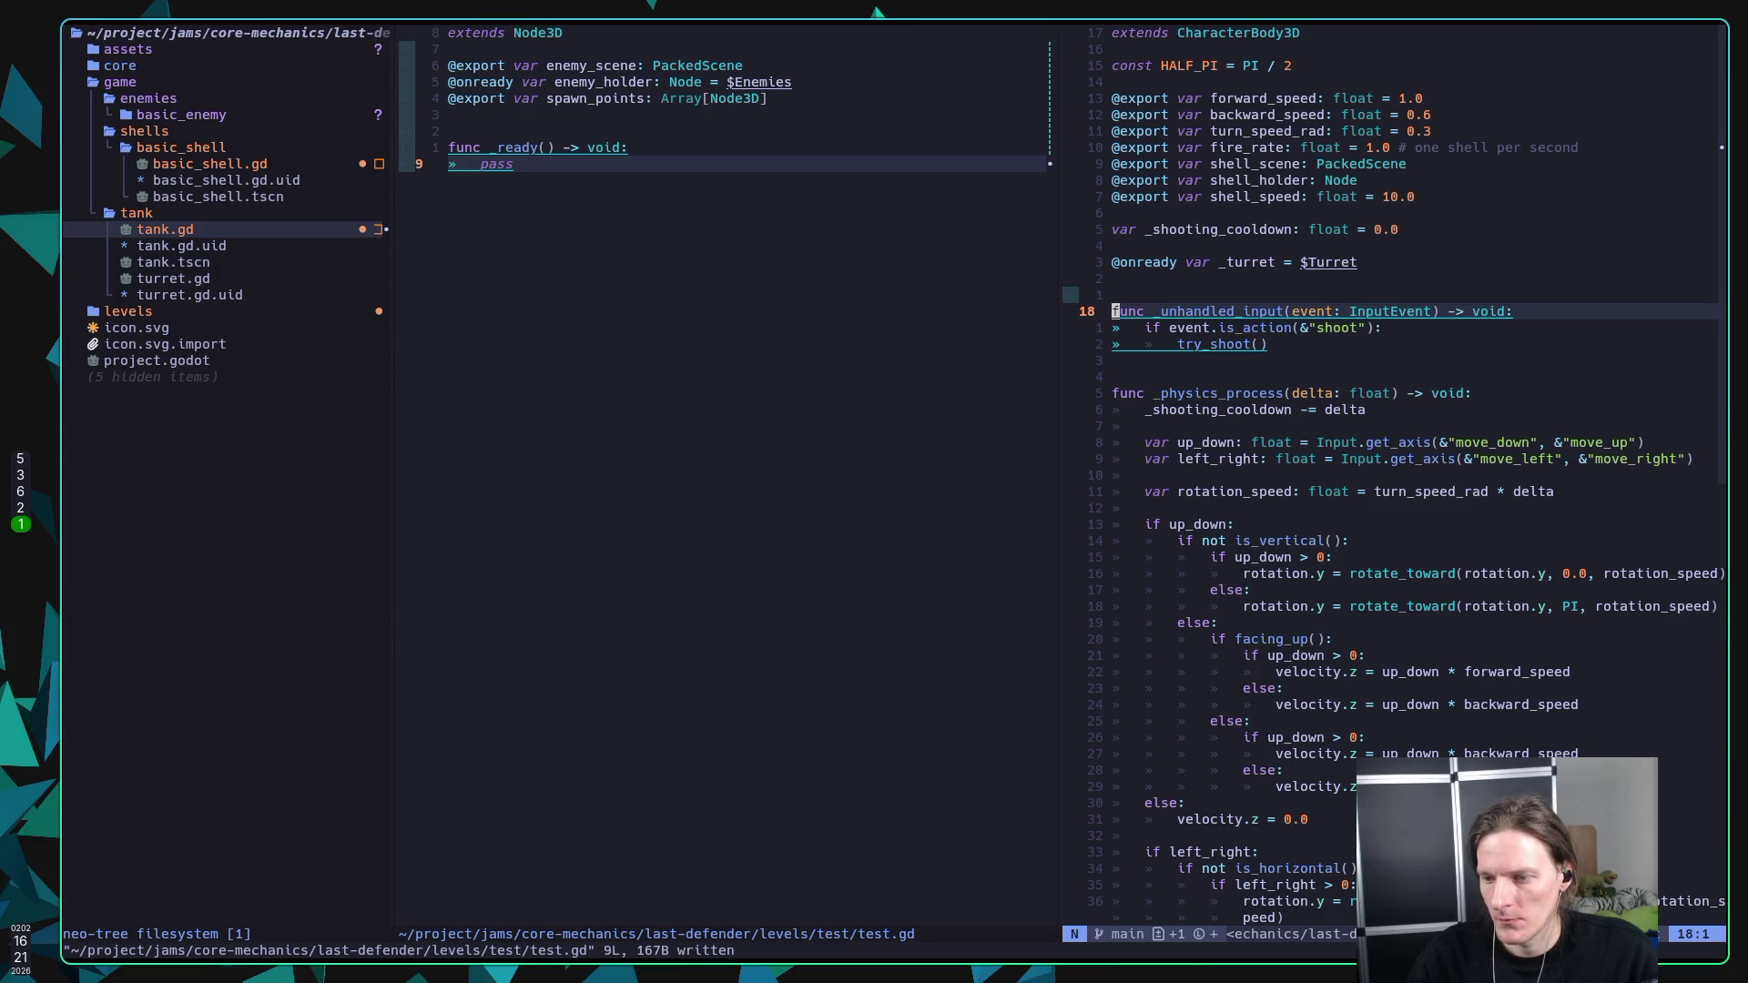
{"action": "key", "text": "ctrl+h"}
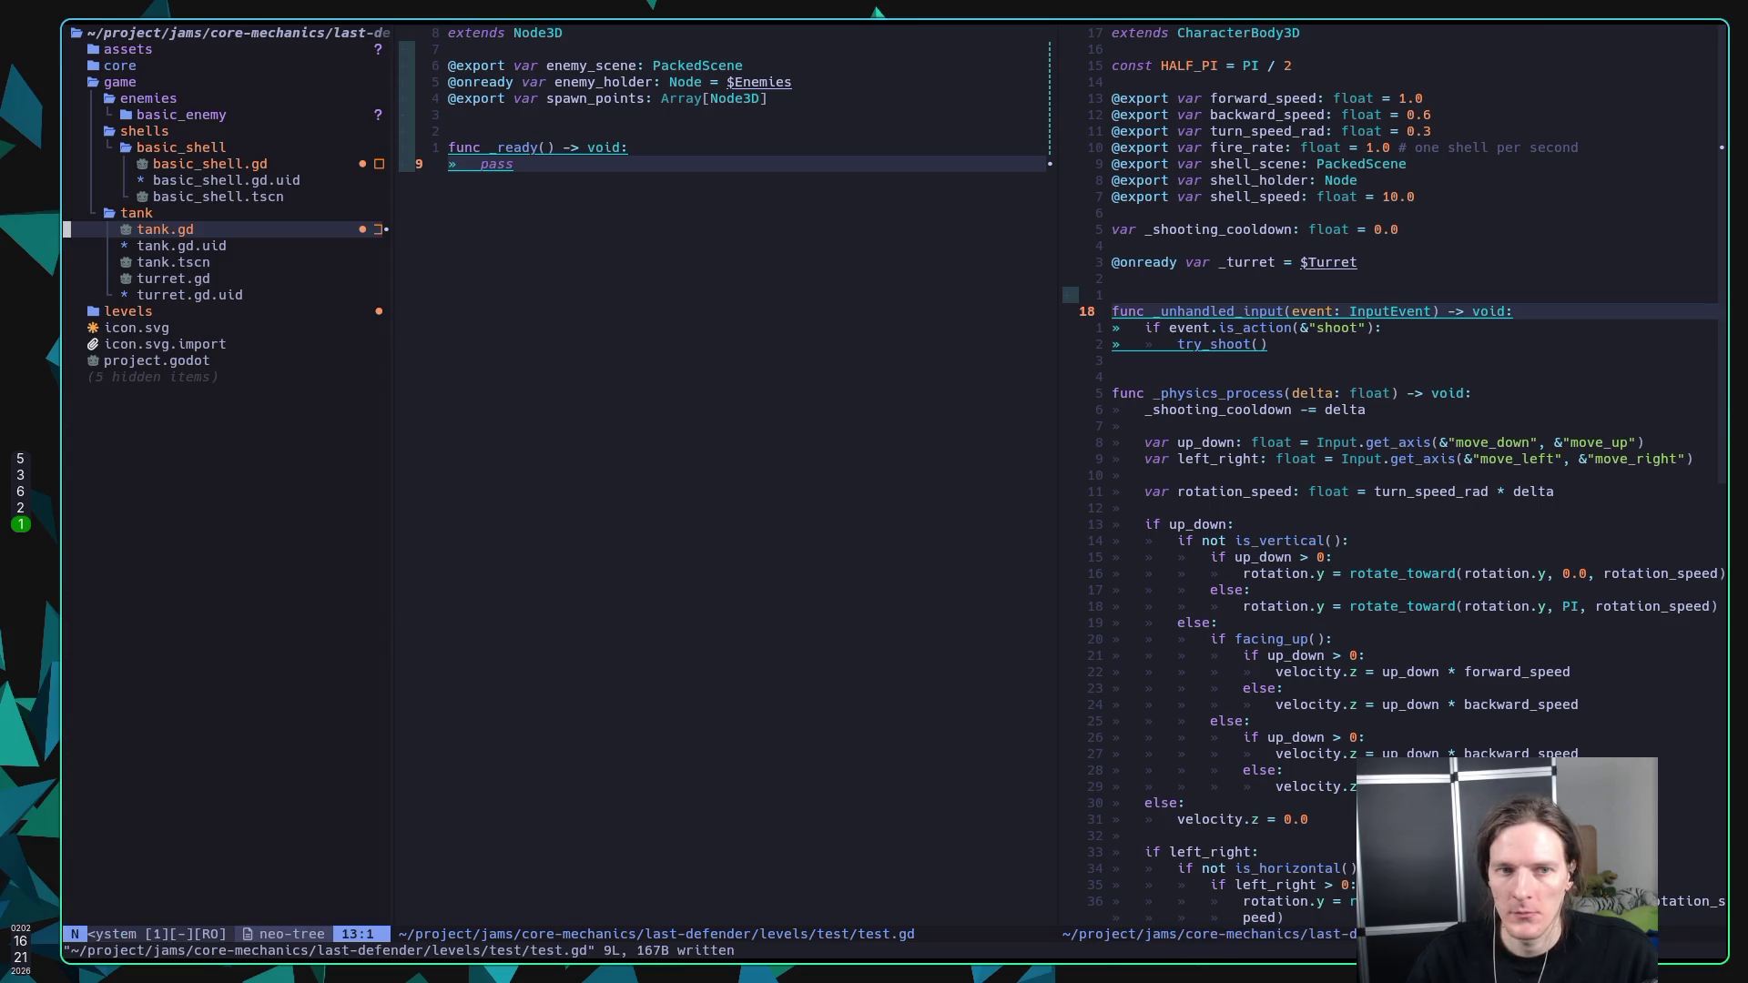
{"action": "key", "text": "q"}
{"action": "key", "text": "ctrl+h"}
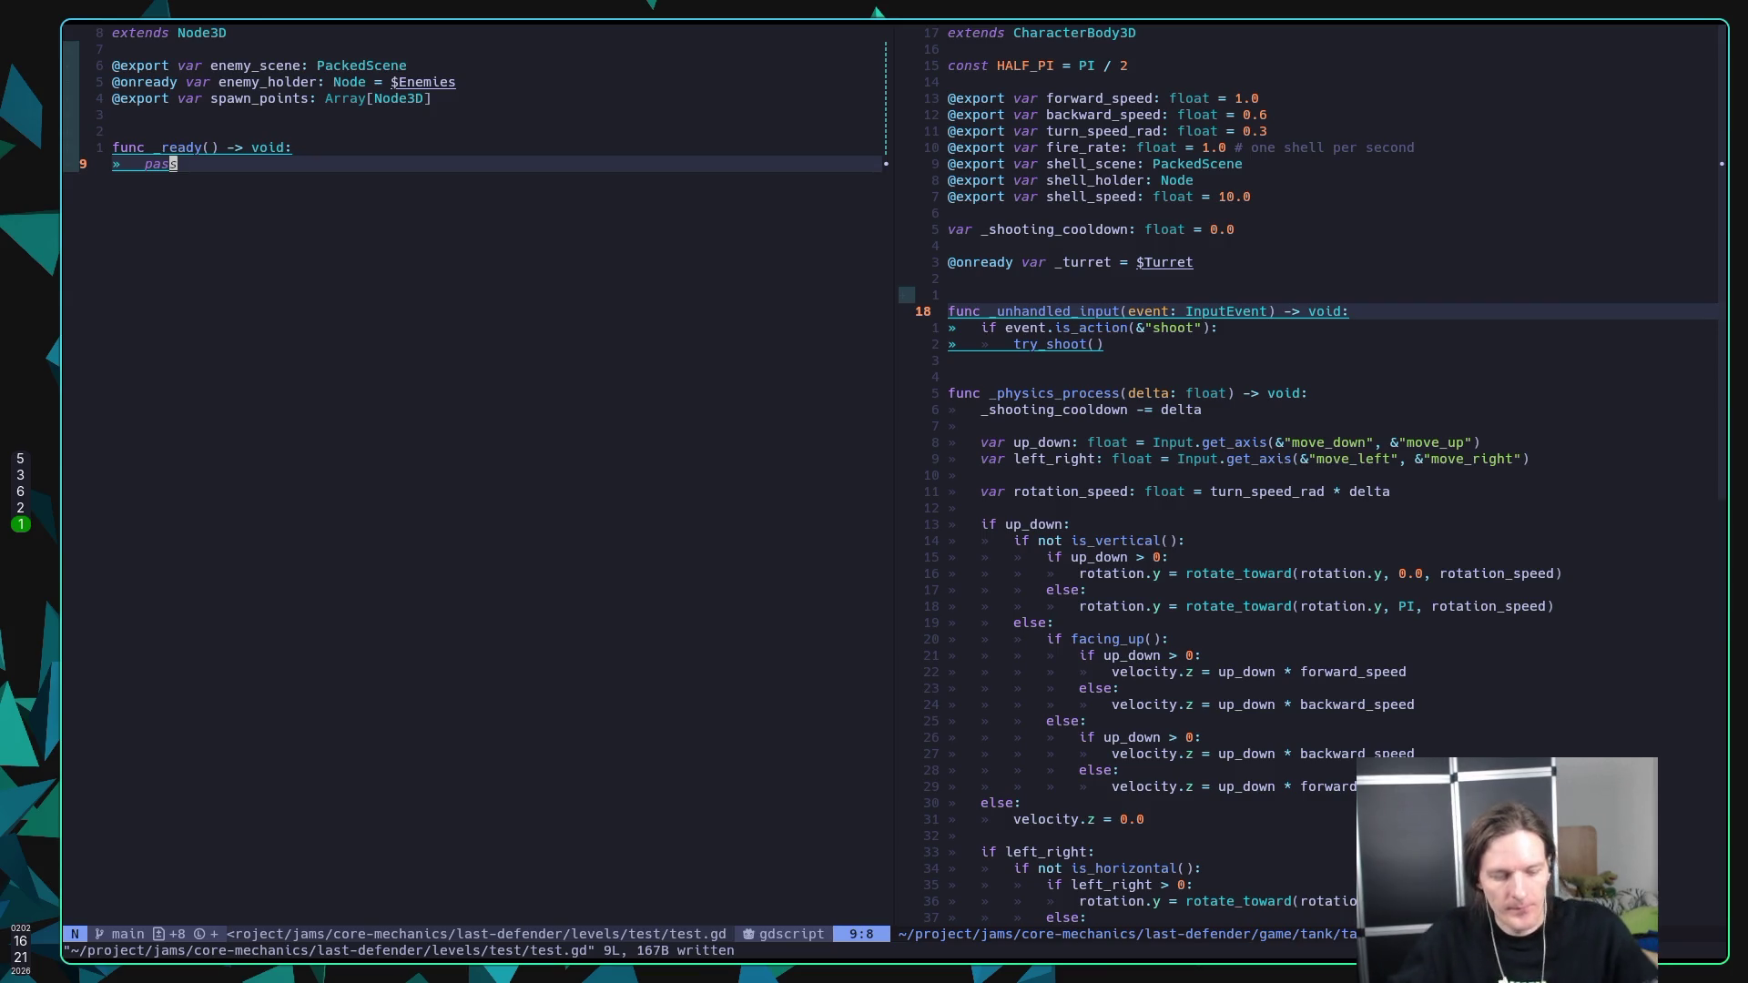
{"action": "key", "text": "super+5"}
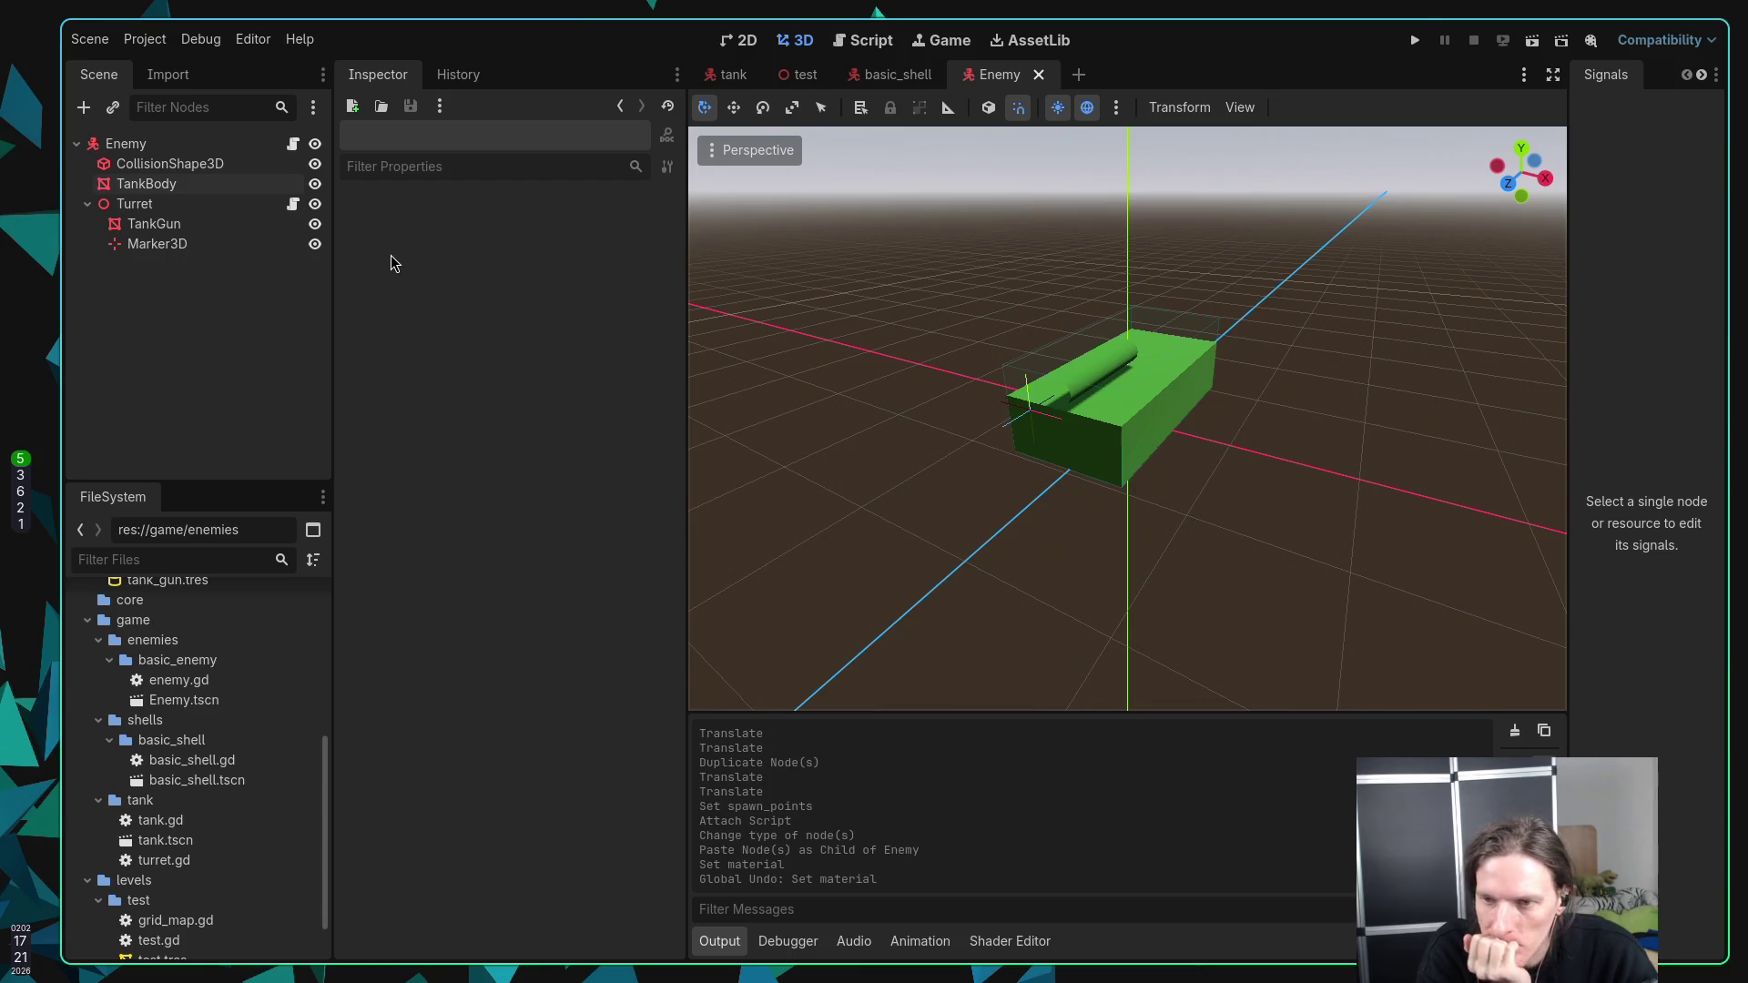
Step: Play the test level with F5, drive the green tank through the maze, then stop with F8
{"action": "key", "text": "F5"}
{"action": "key", "text": "w"}
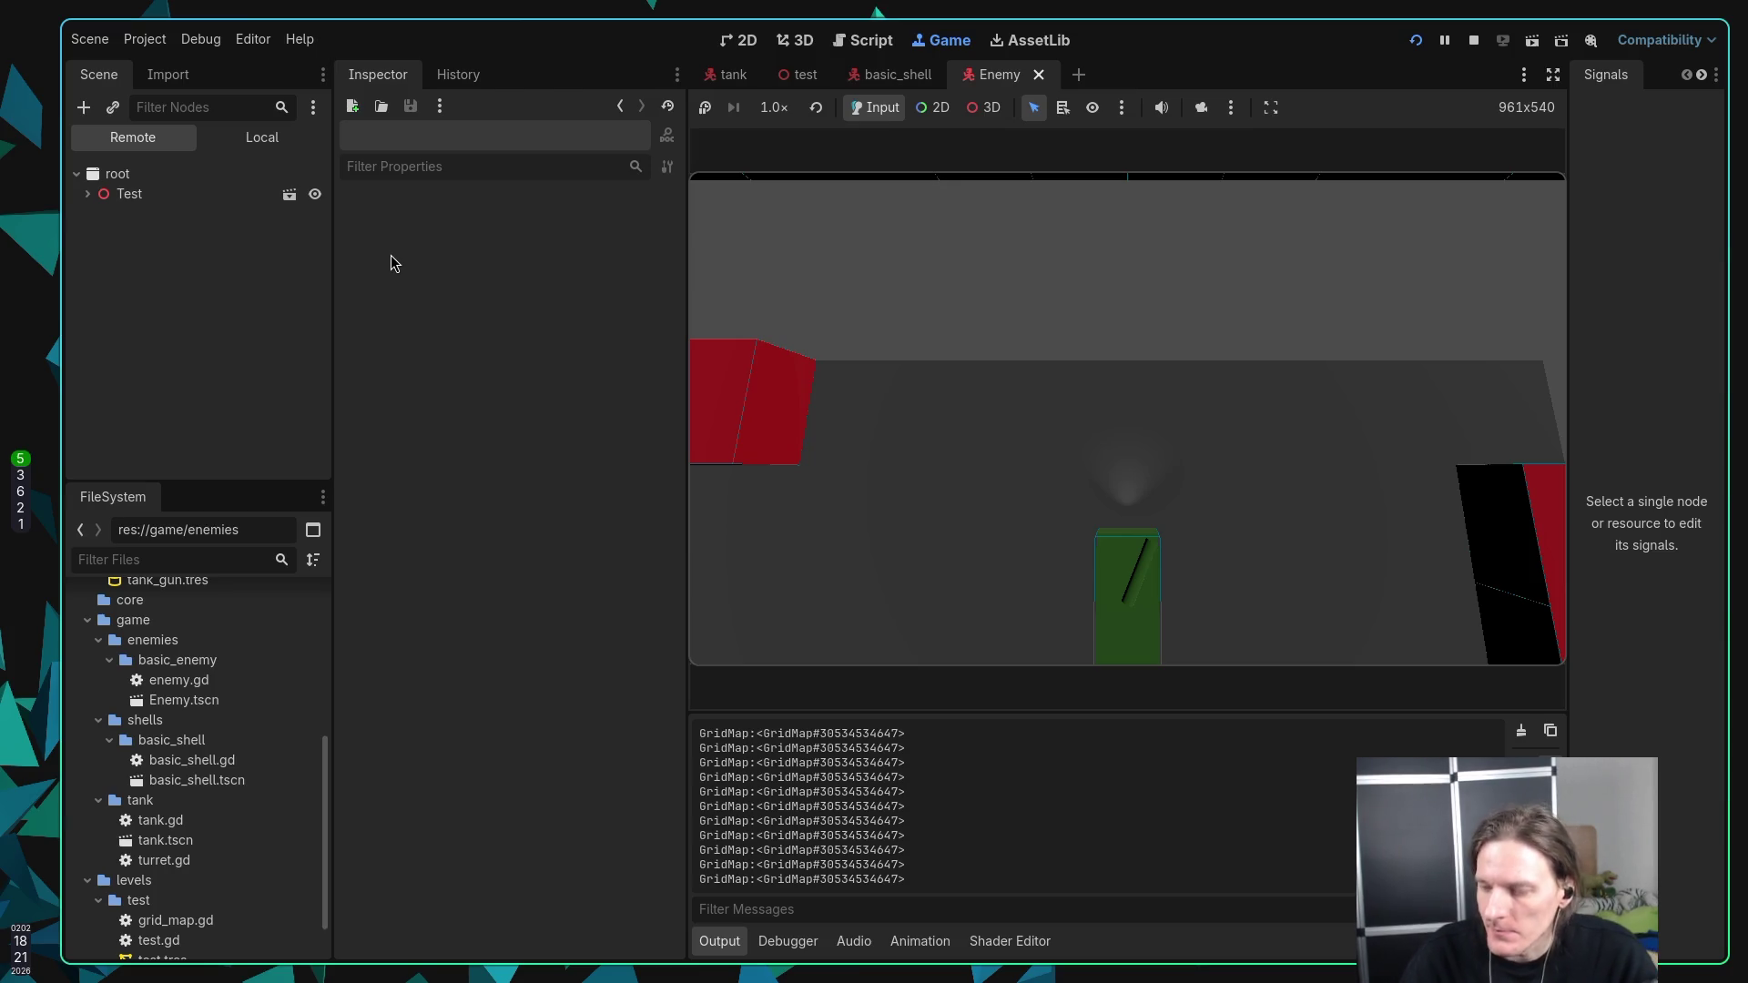
{"action": "key", "text": "F8"}
Step: Open enemy.gd from the buffer picker and add an empty line below extends Node3D
{"action": "key", "text": "super+1"}
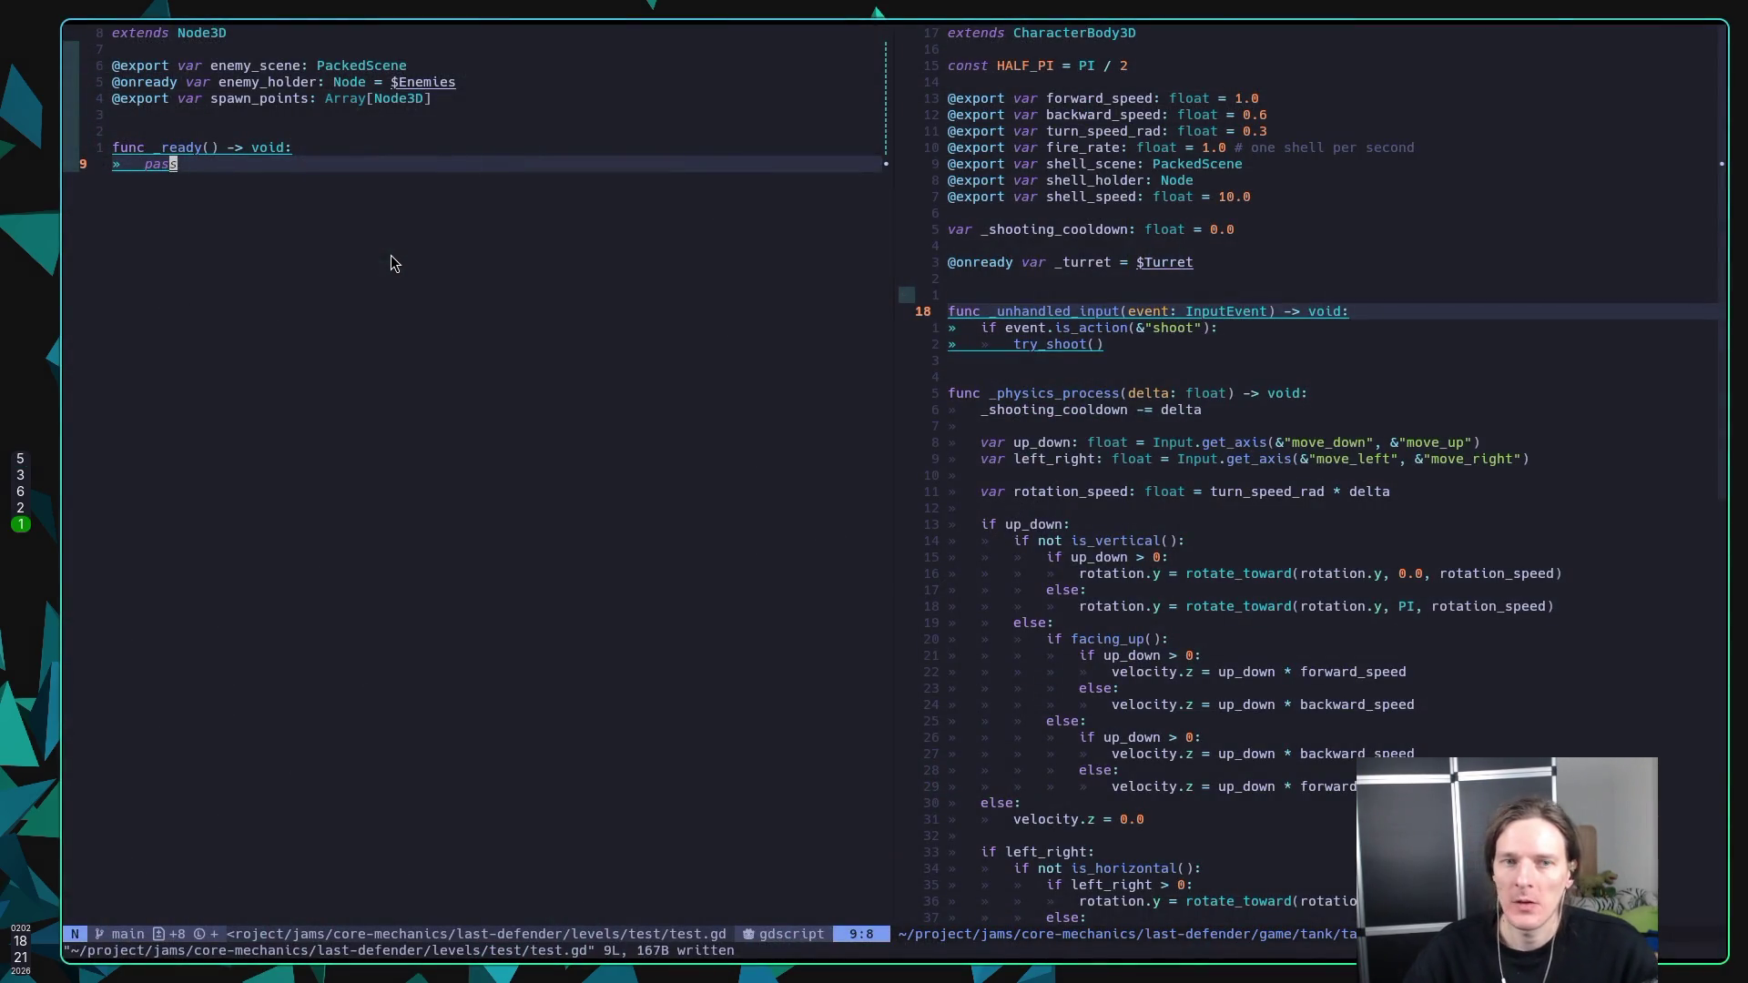
{"action": "key", "text": "k"}
{"action": "key", "text": "dollar"}
{"action": "key", "text": "space"}
{"action": "key", "text": "space"}
{"action": "type", "text": "ene"}
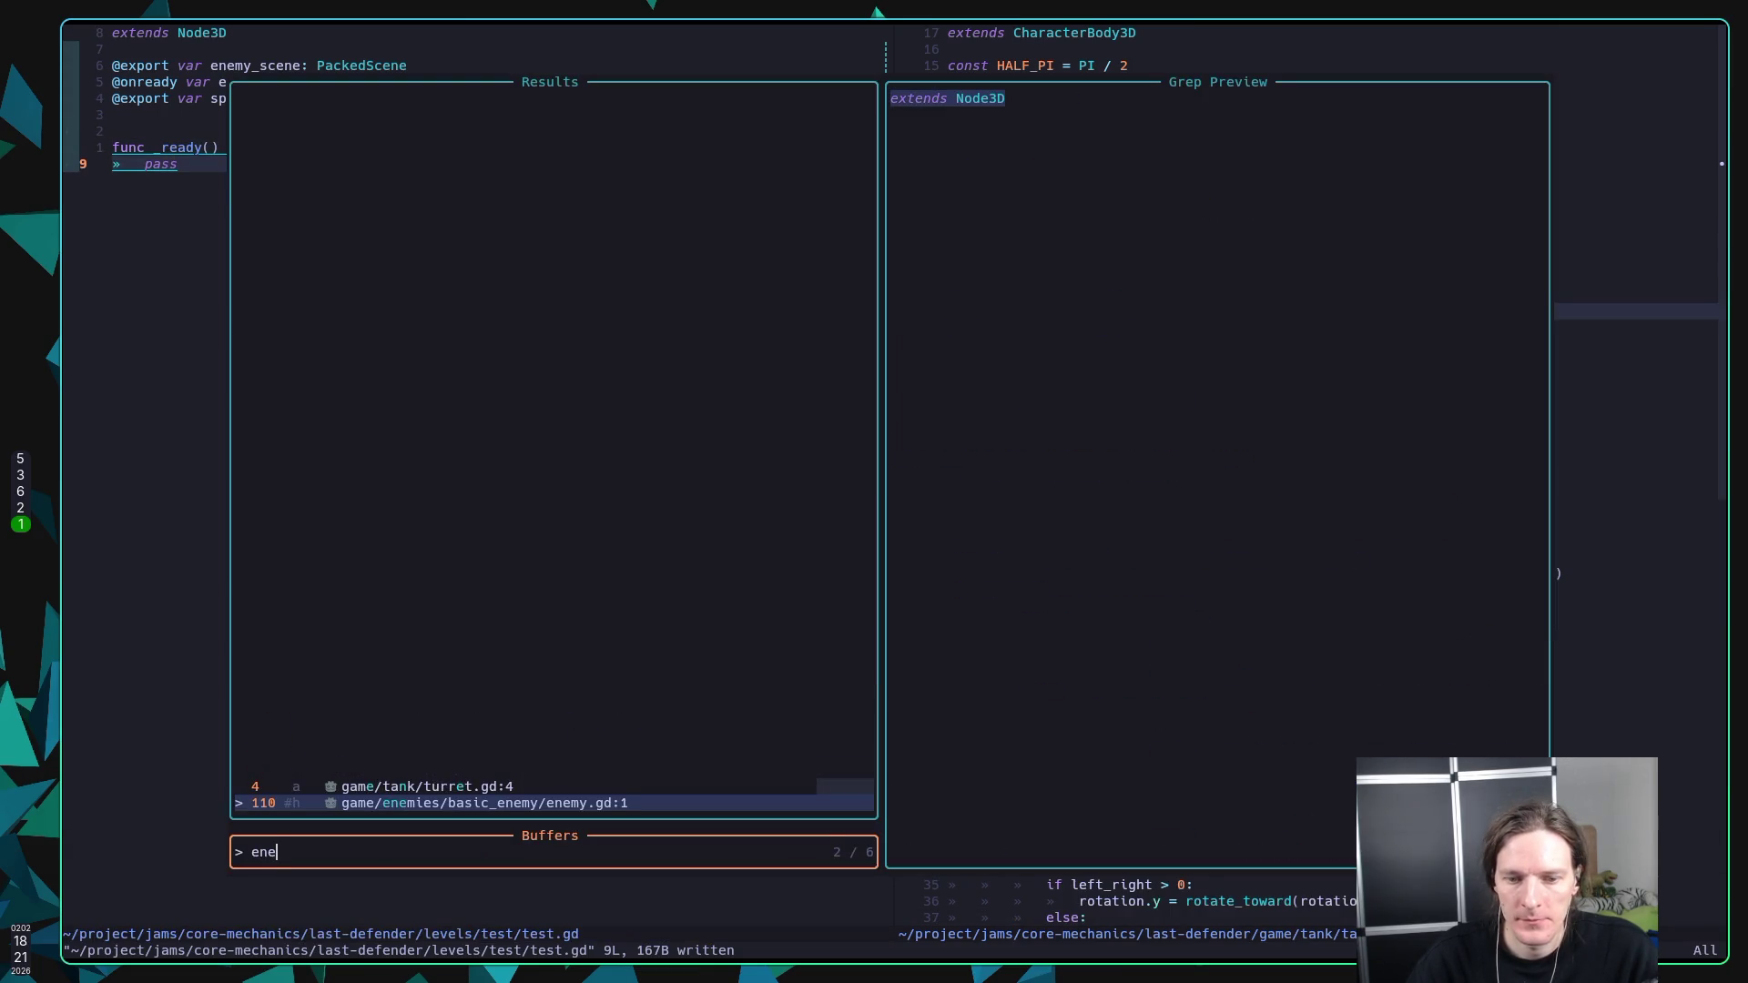
{"action": "key", "text": "Return"}
{"action": "key", "text": "o"}
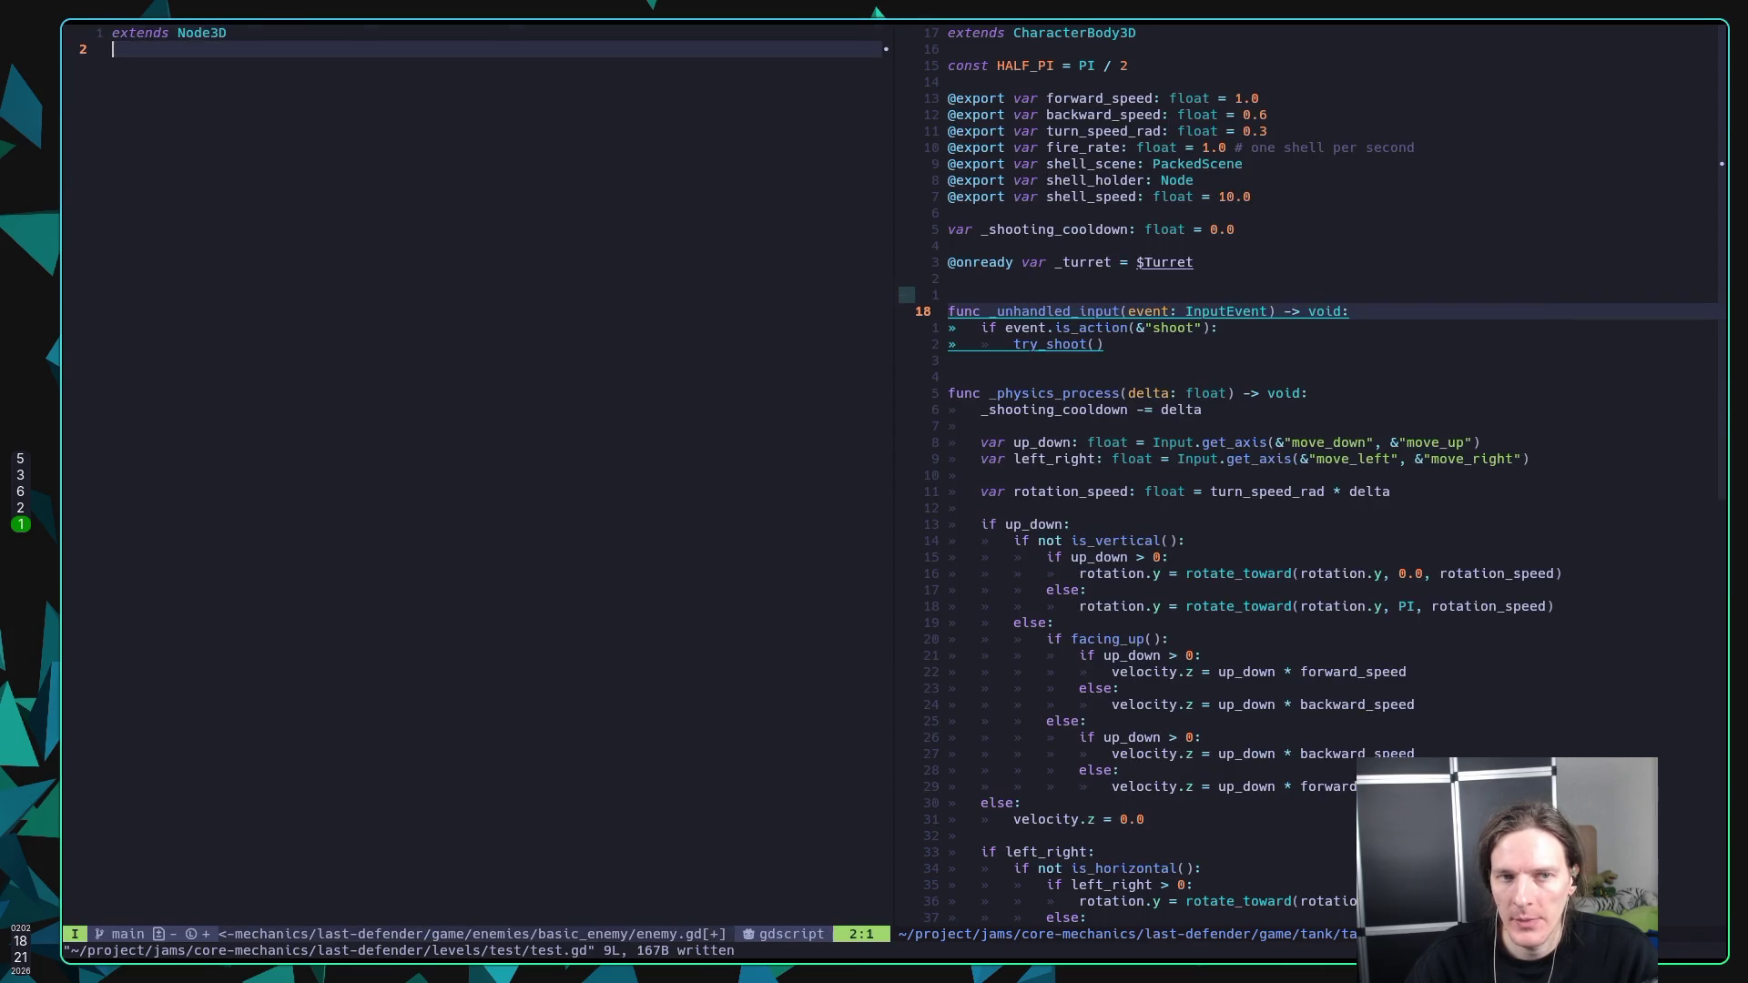
{"action": "key", "text": "Escape"}
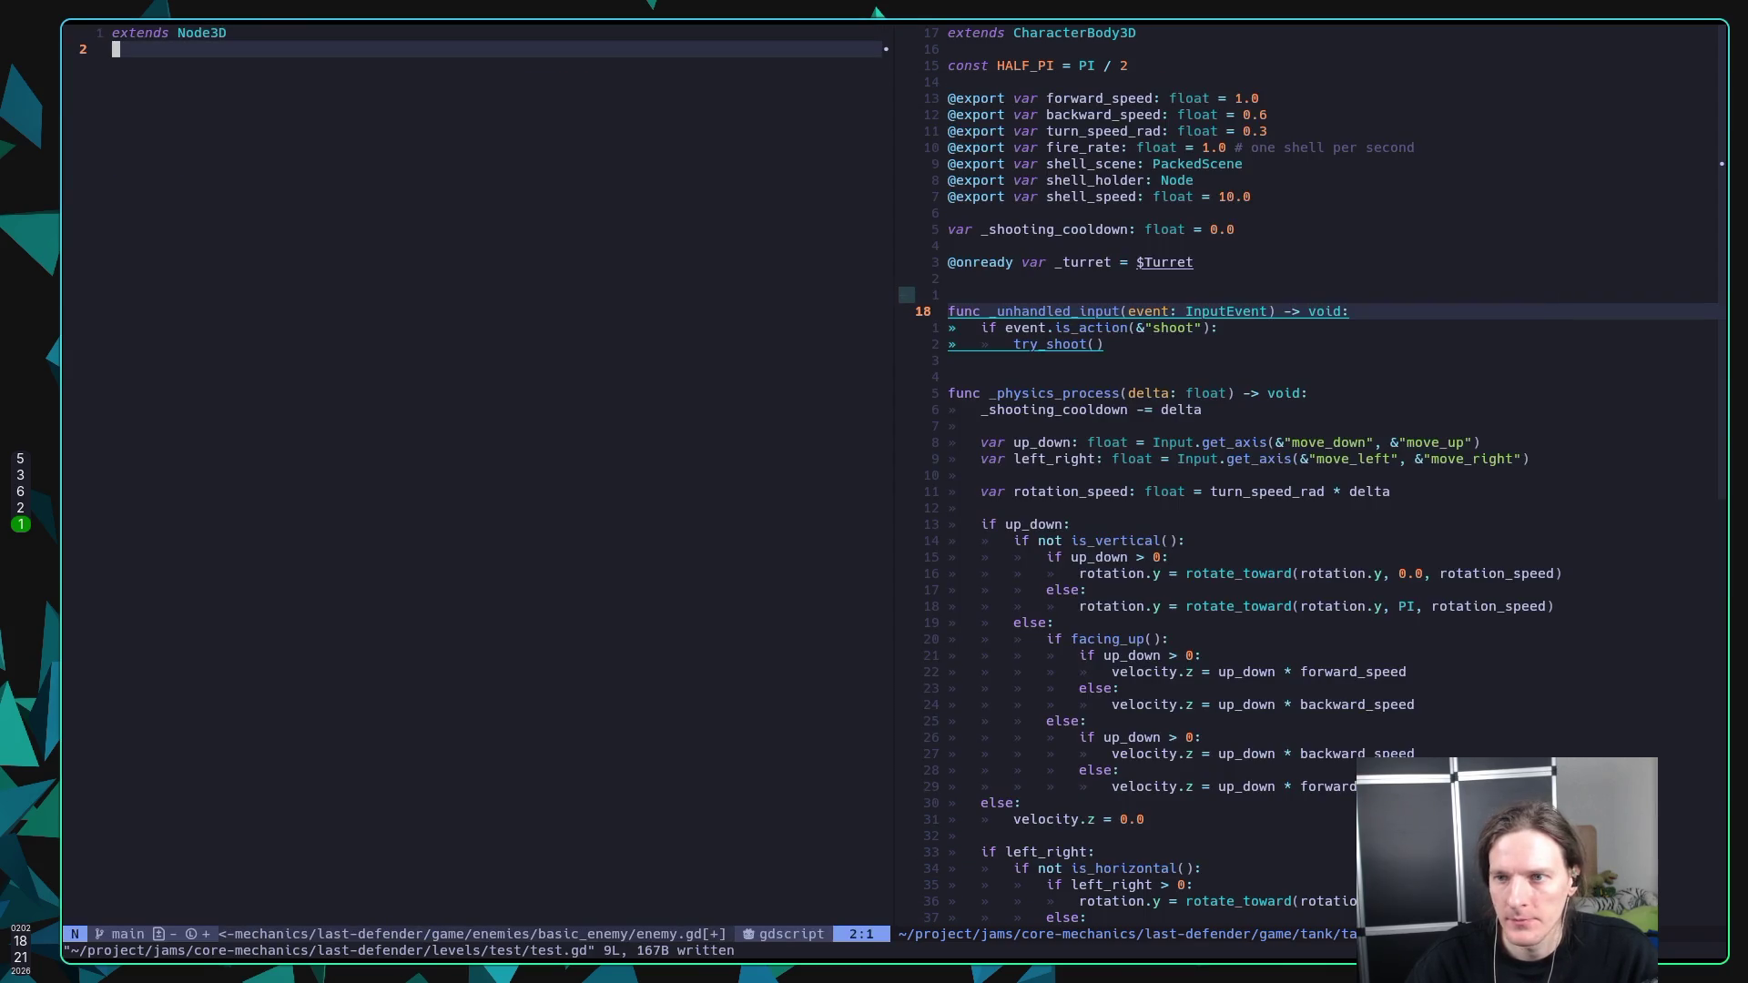
Step: Yank the HALF_PI constant and exported variable lines 3–12 from tank.gd
{"action": "key", "text": "ctrl+w"}
{"action": "key", "text": "l"}
{"action": "key", "text": "k"}
{"action": "key", "text": "k"}
{"action": "key", "text": "k"}
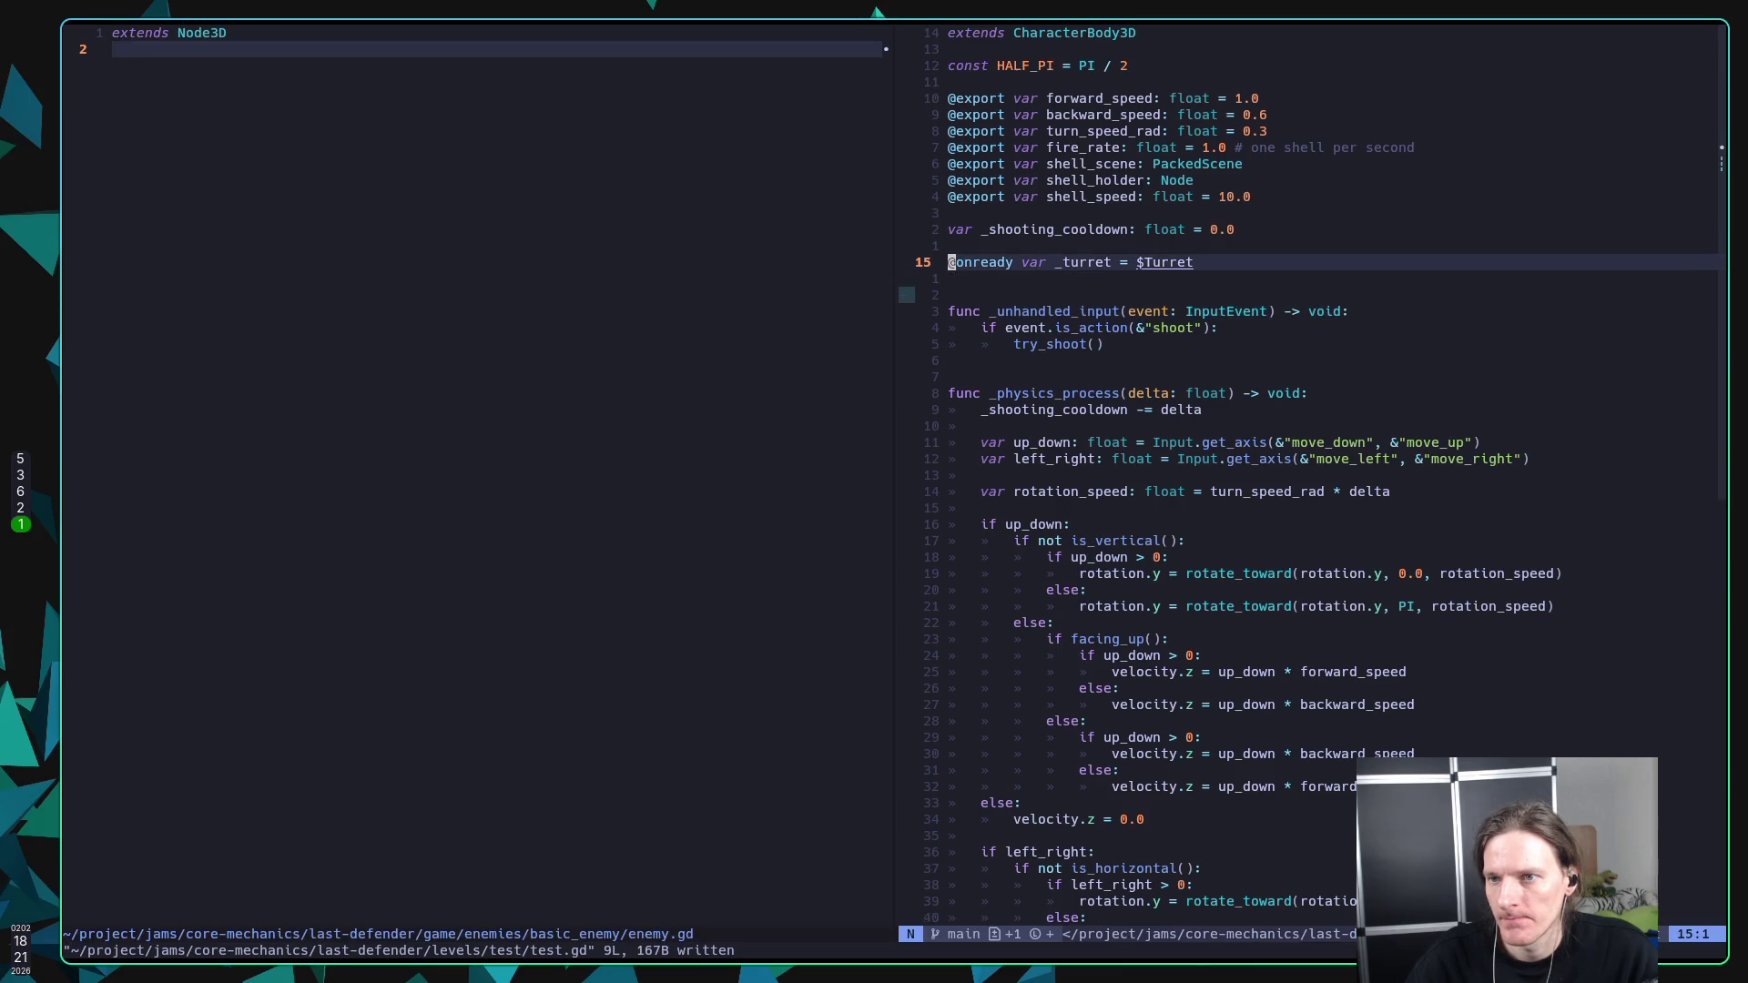
{"action": "key", "text": "k"}
{"action": "key", "text": "k"}
{"action": "key", "text": "k"}
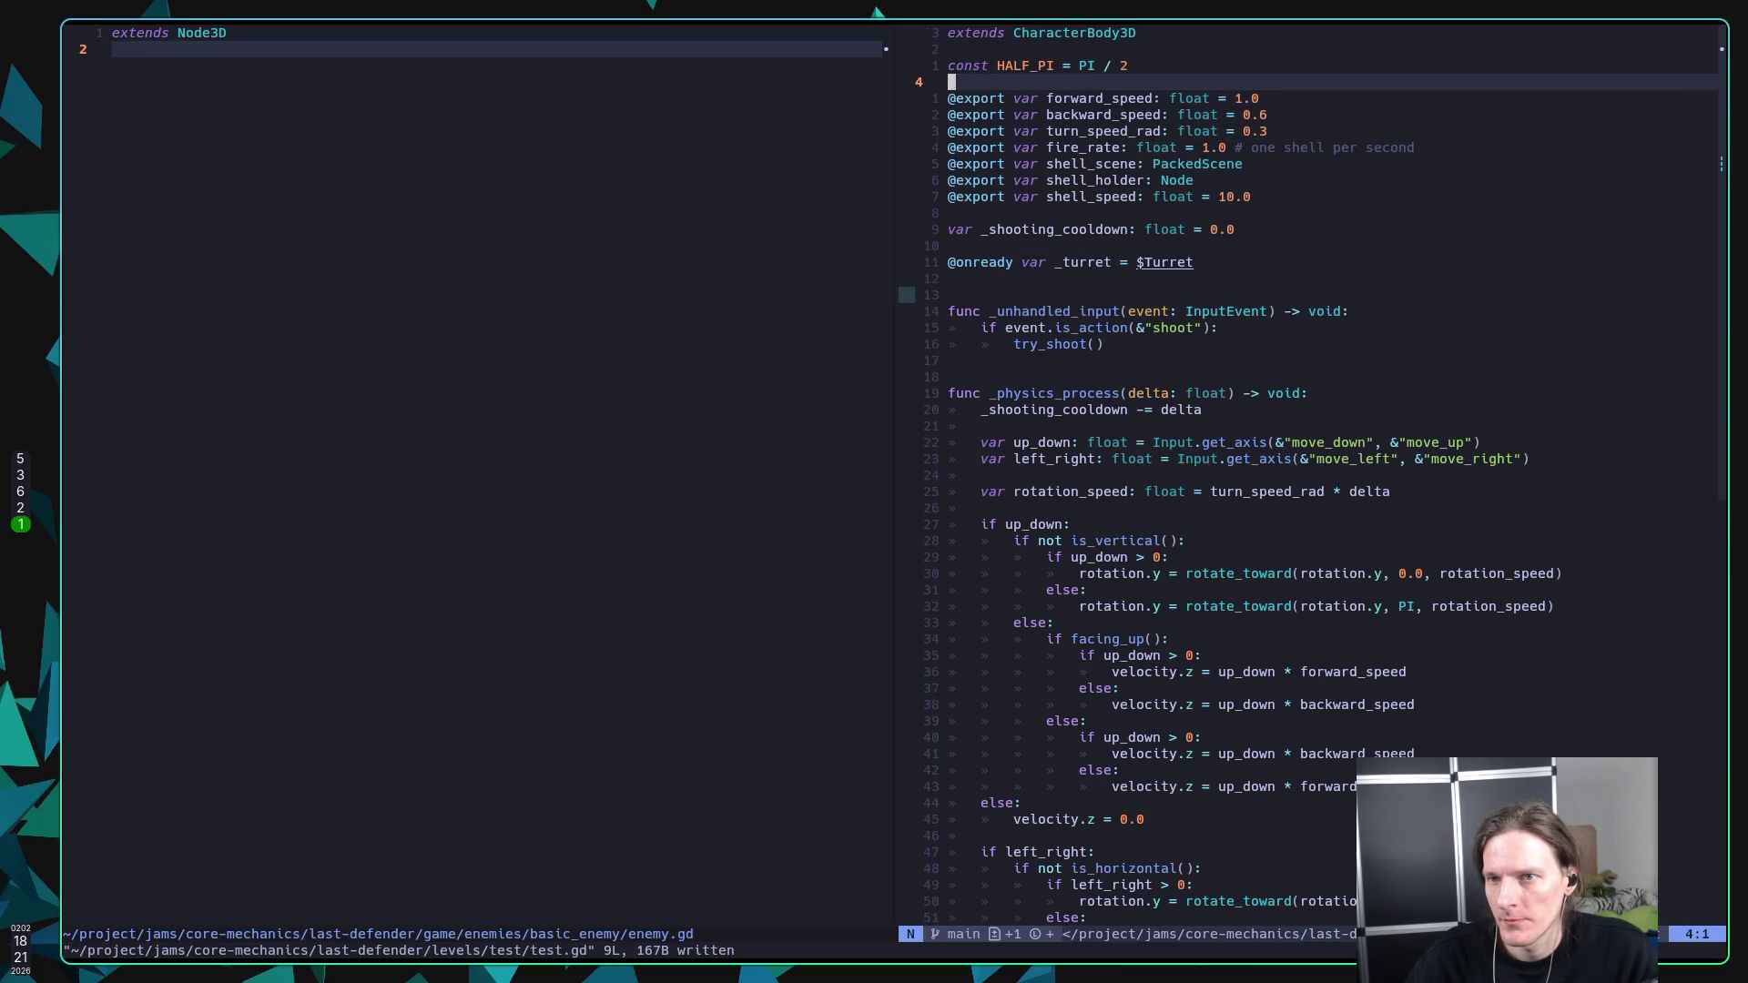
{"action": "key", "text": "shift+v"}
{"action": "key", "text": "j"}
{"action": "key", "text": "j"}
{"action": "key", "text": "j"}
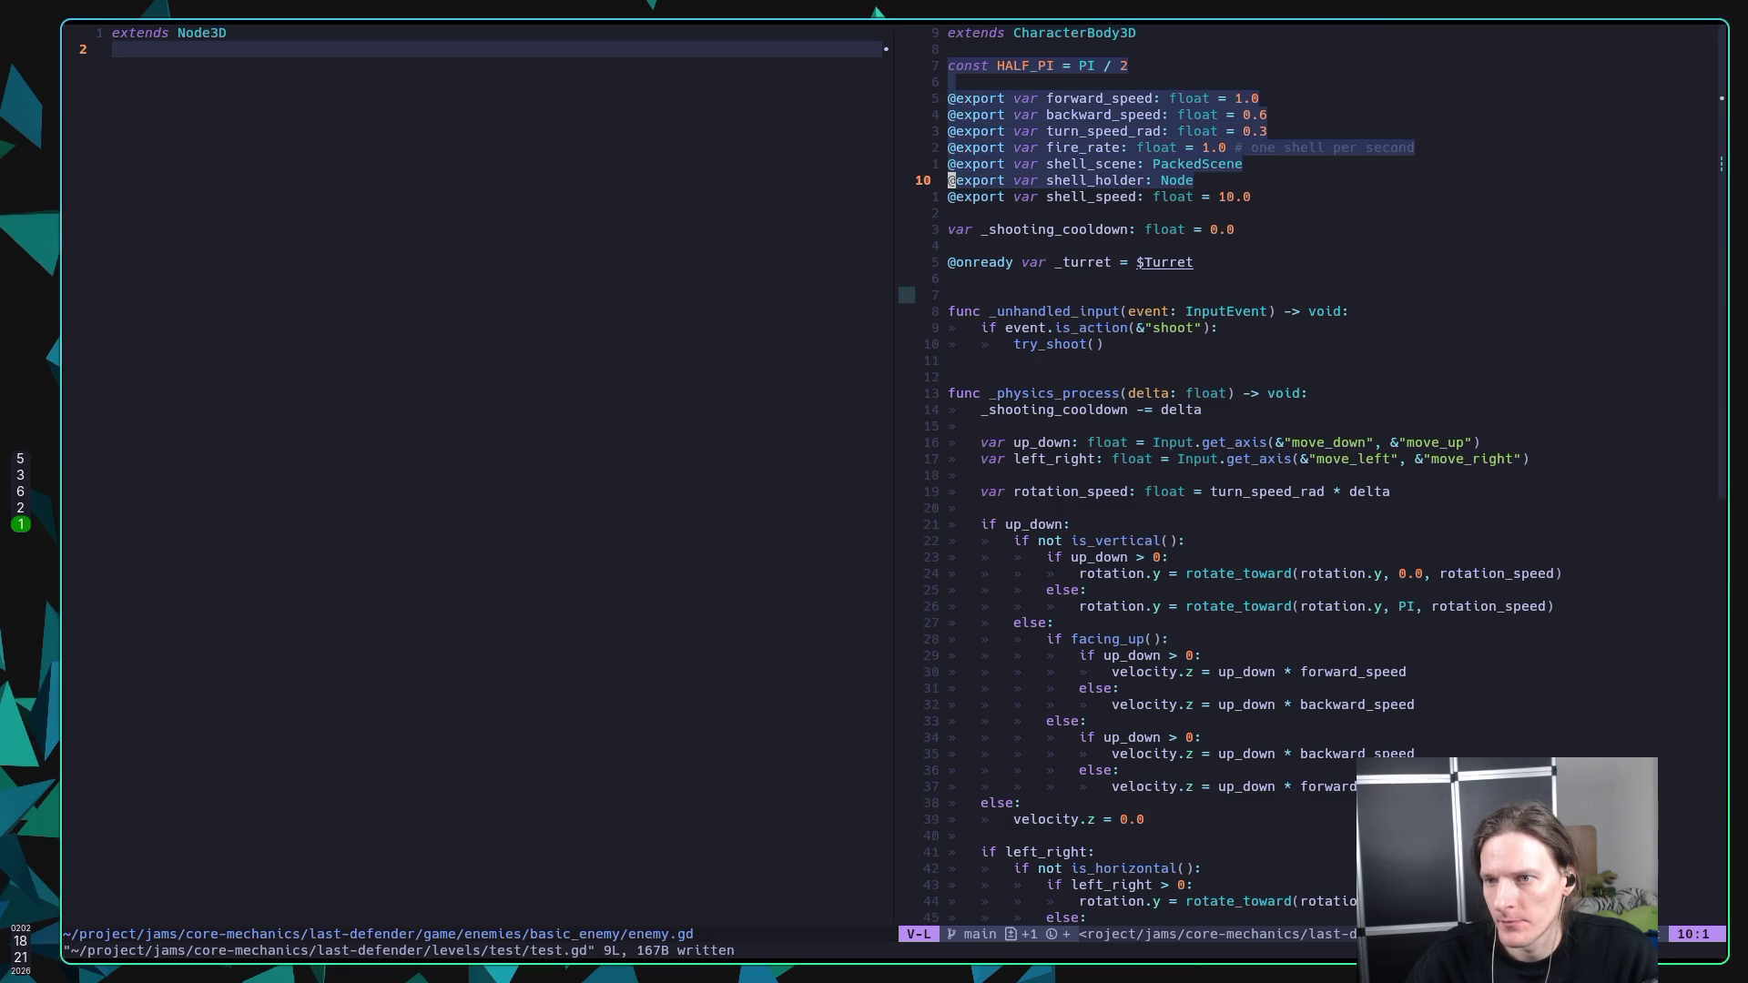
{"action": "key", "text": "j"}
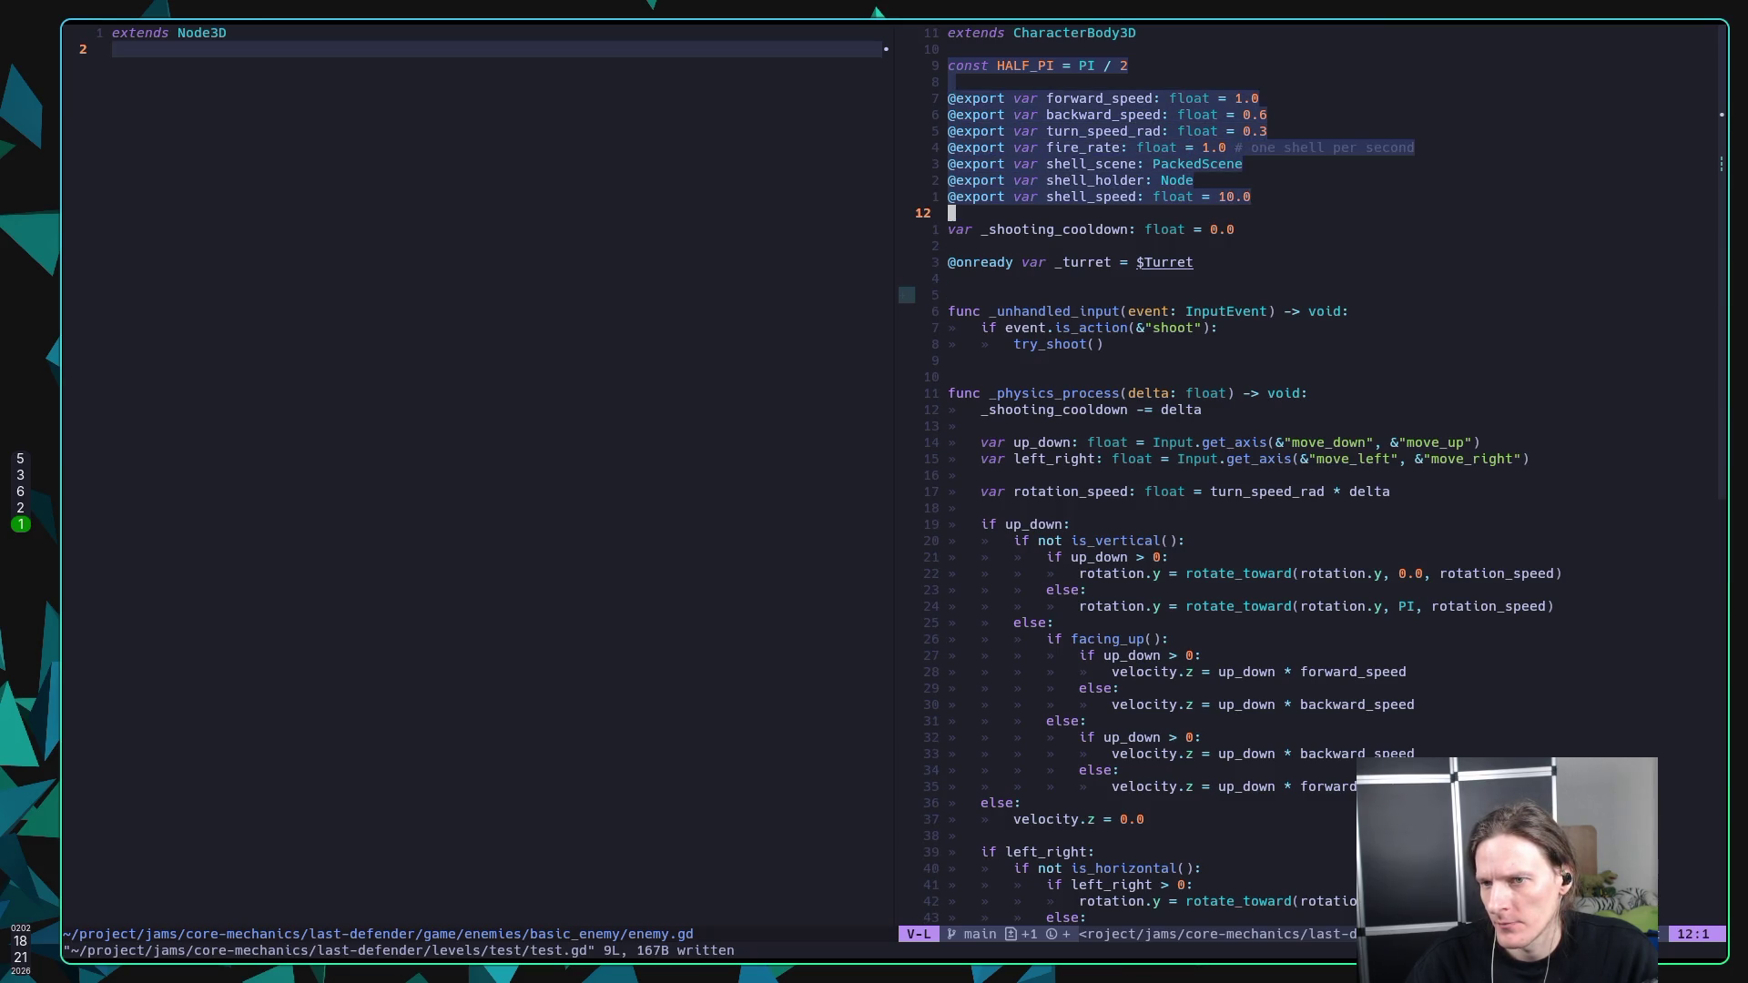
{"action": "key", "text": "y"}
Step: Paste the yanked HALF_PI and exported variables into enemy.gd
{"action": "key", "text": "ctrl+w"}
{"action": "key", "text": "h"}
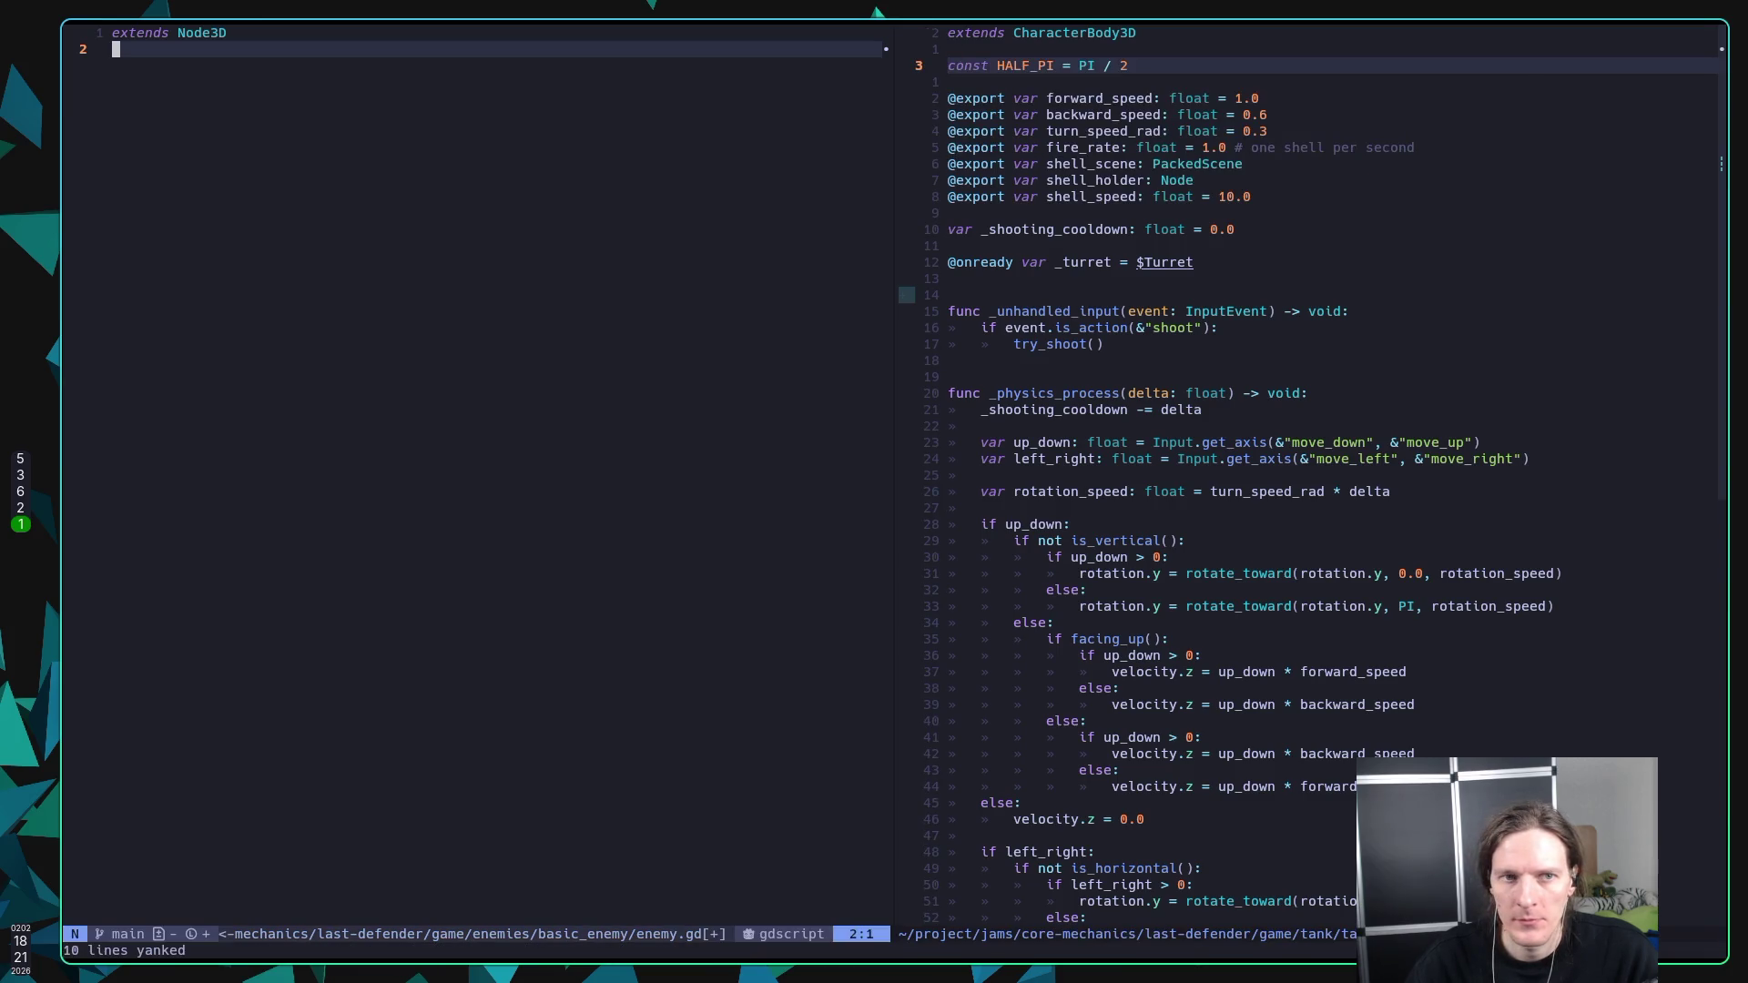
{"action": "key", "text": "p"}
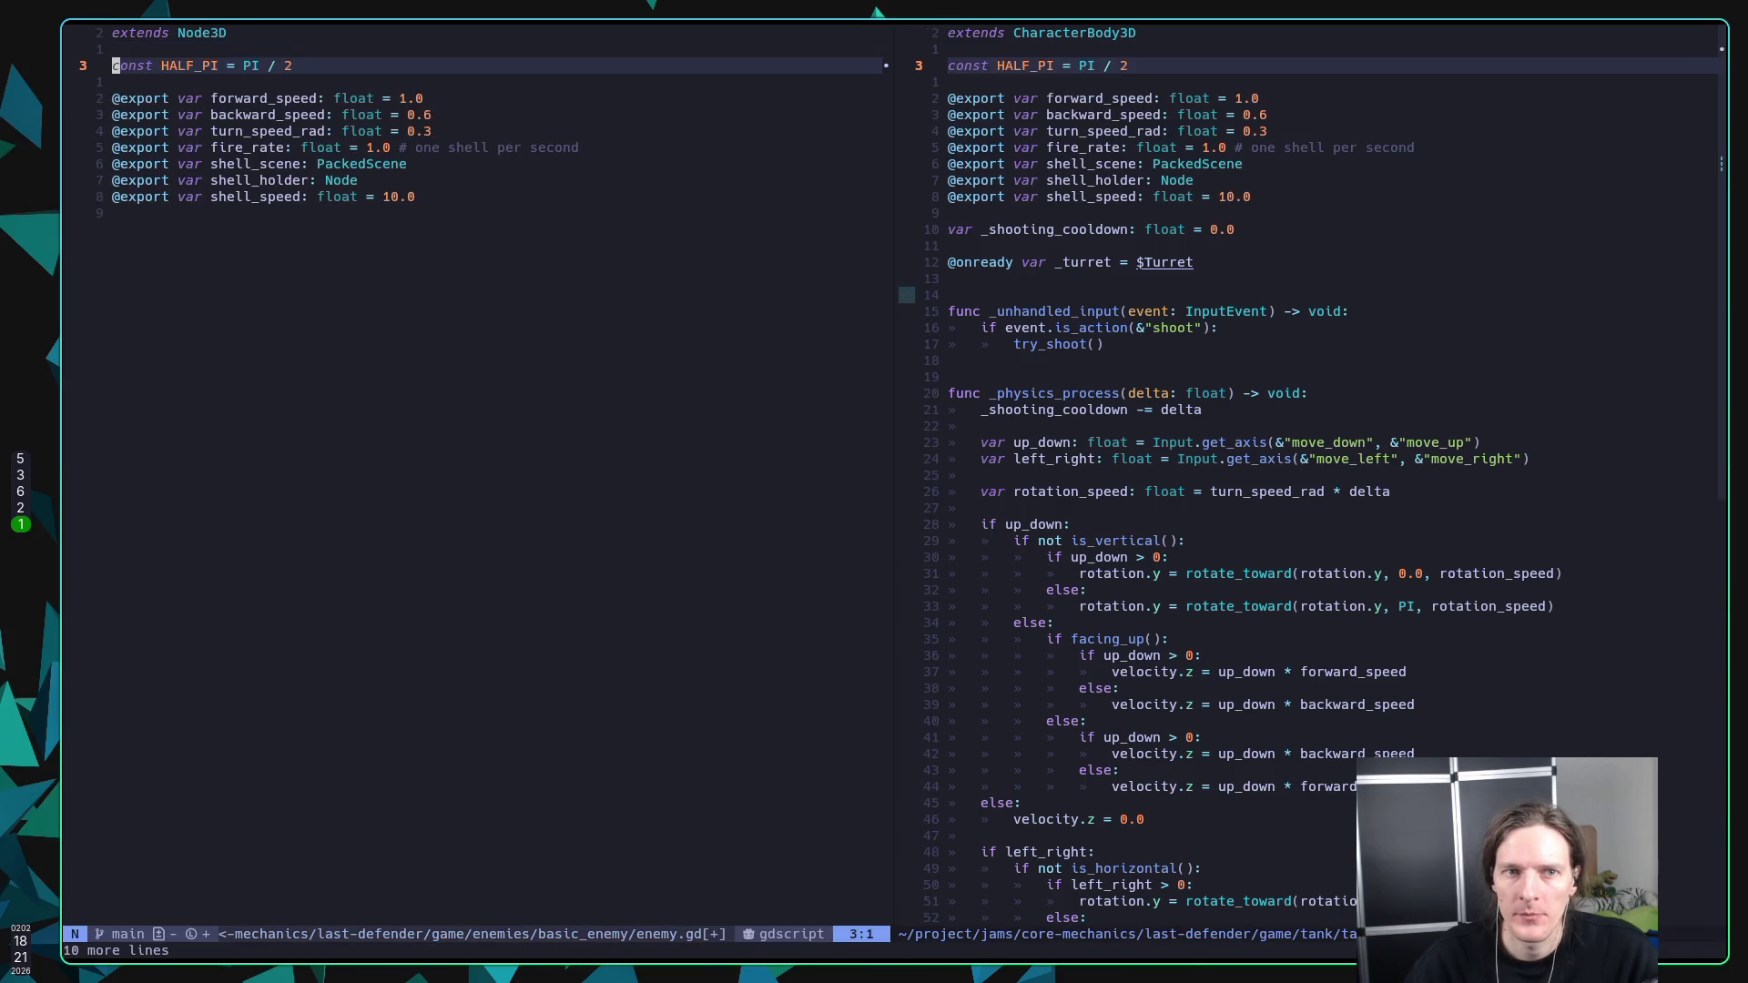
{"action": "key", "text": "braceright"}
{"action": "key", "text": "braceright"}
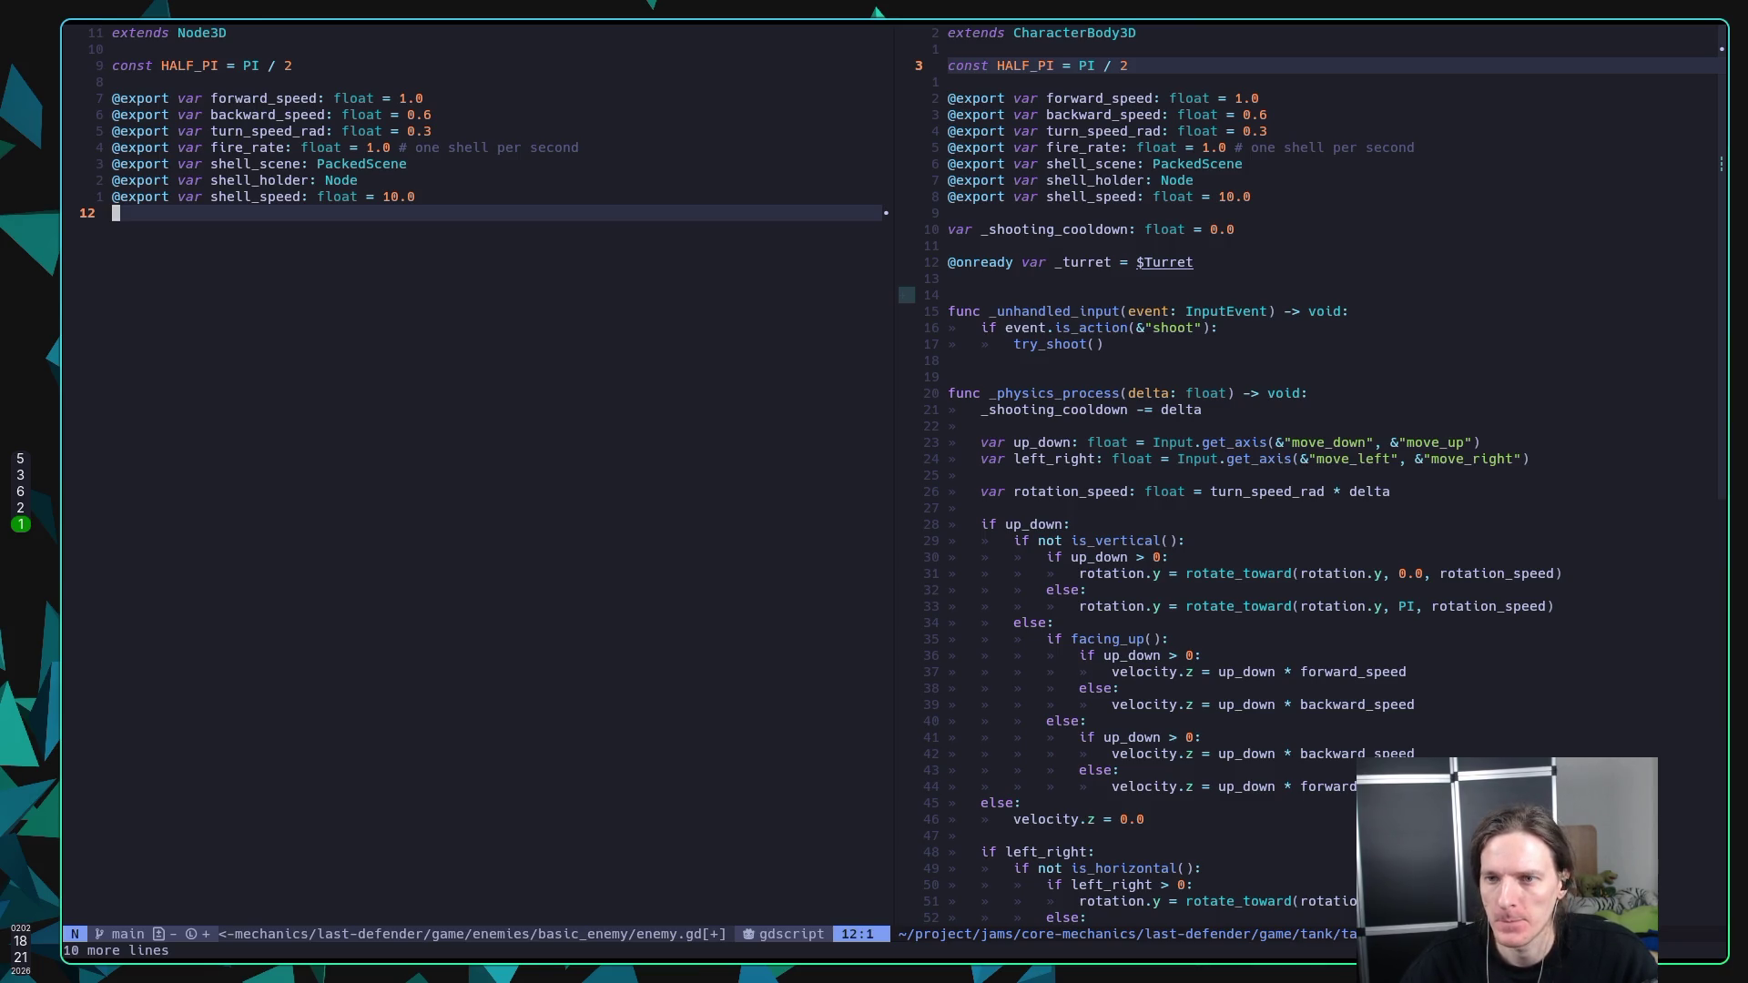
{"action": "key", "text": "ctrl+w"}
{"action": "key", "text": "l"}
{"action": "key", "text": "j"}
{"action": "key", "text": "j"}
{"action": "key", "text": "j"}
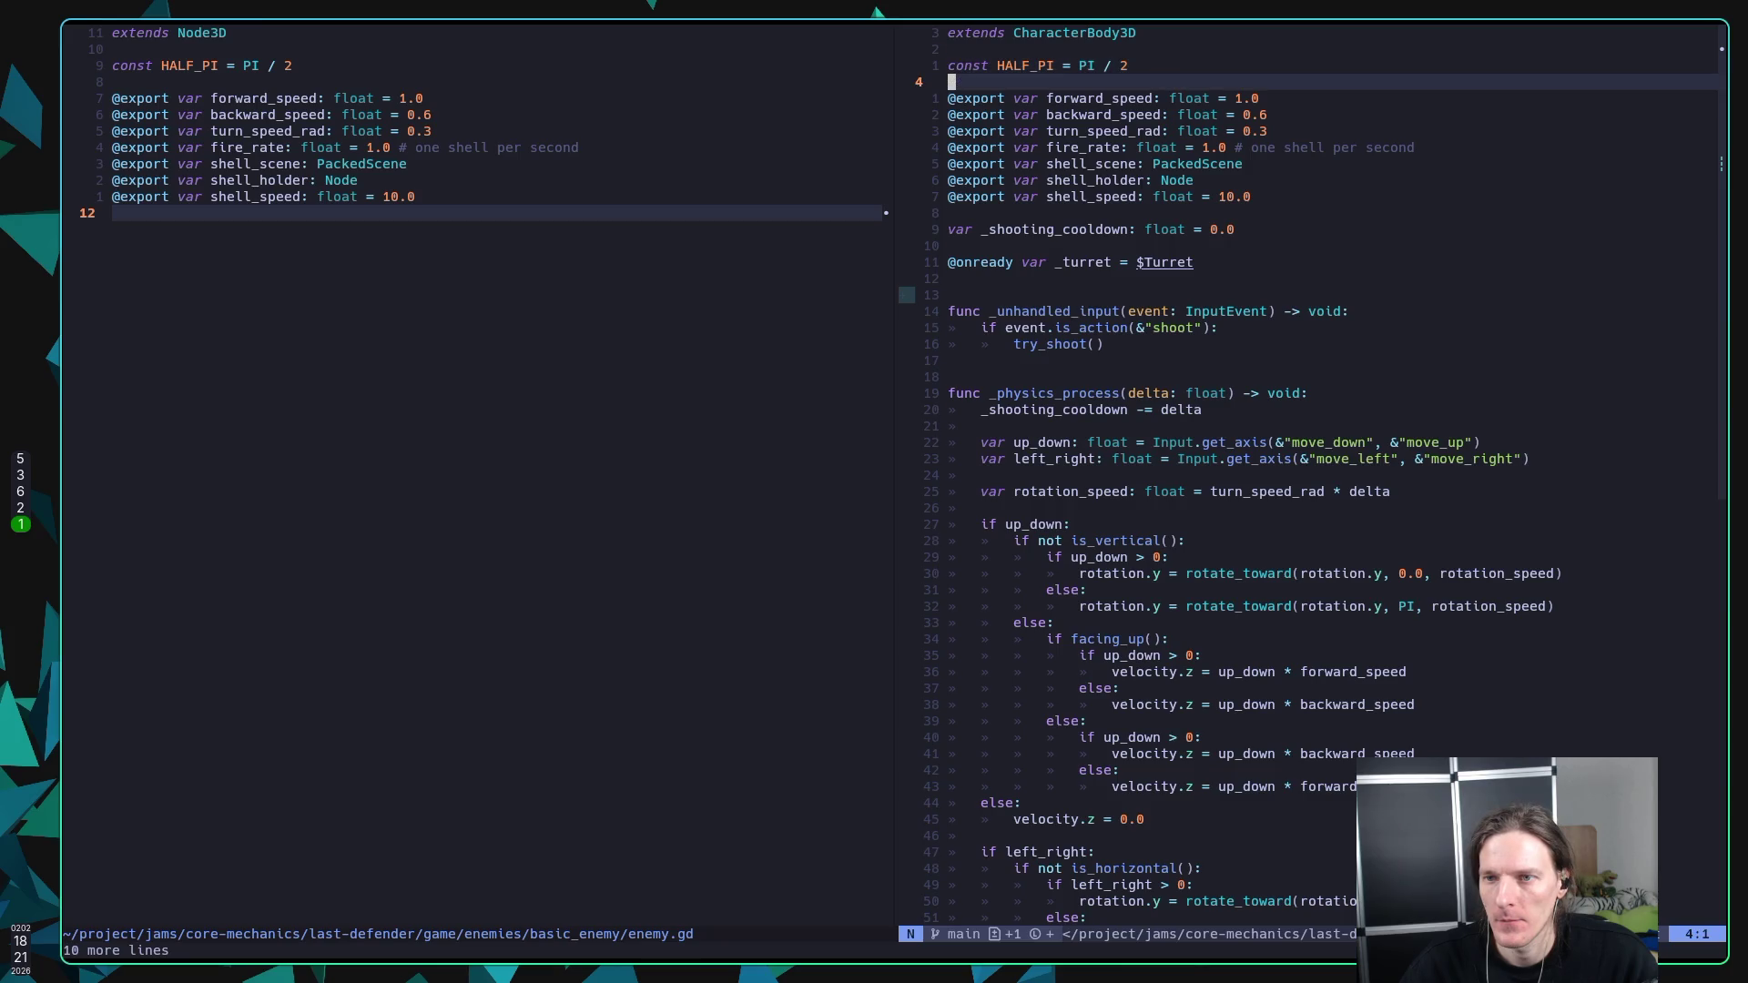
{"action": "key", "text": "y"}
{"action": "key", "text": "y"}
{"action": "key", "text": "y"}
{"action": "key", "text": "2"}
{"action": "key", "text": "j"}
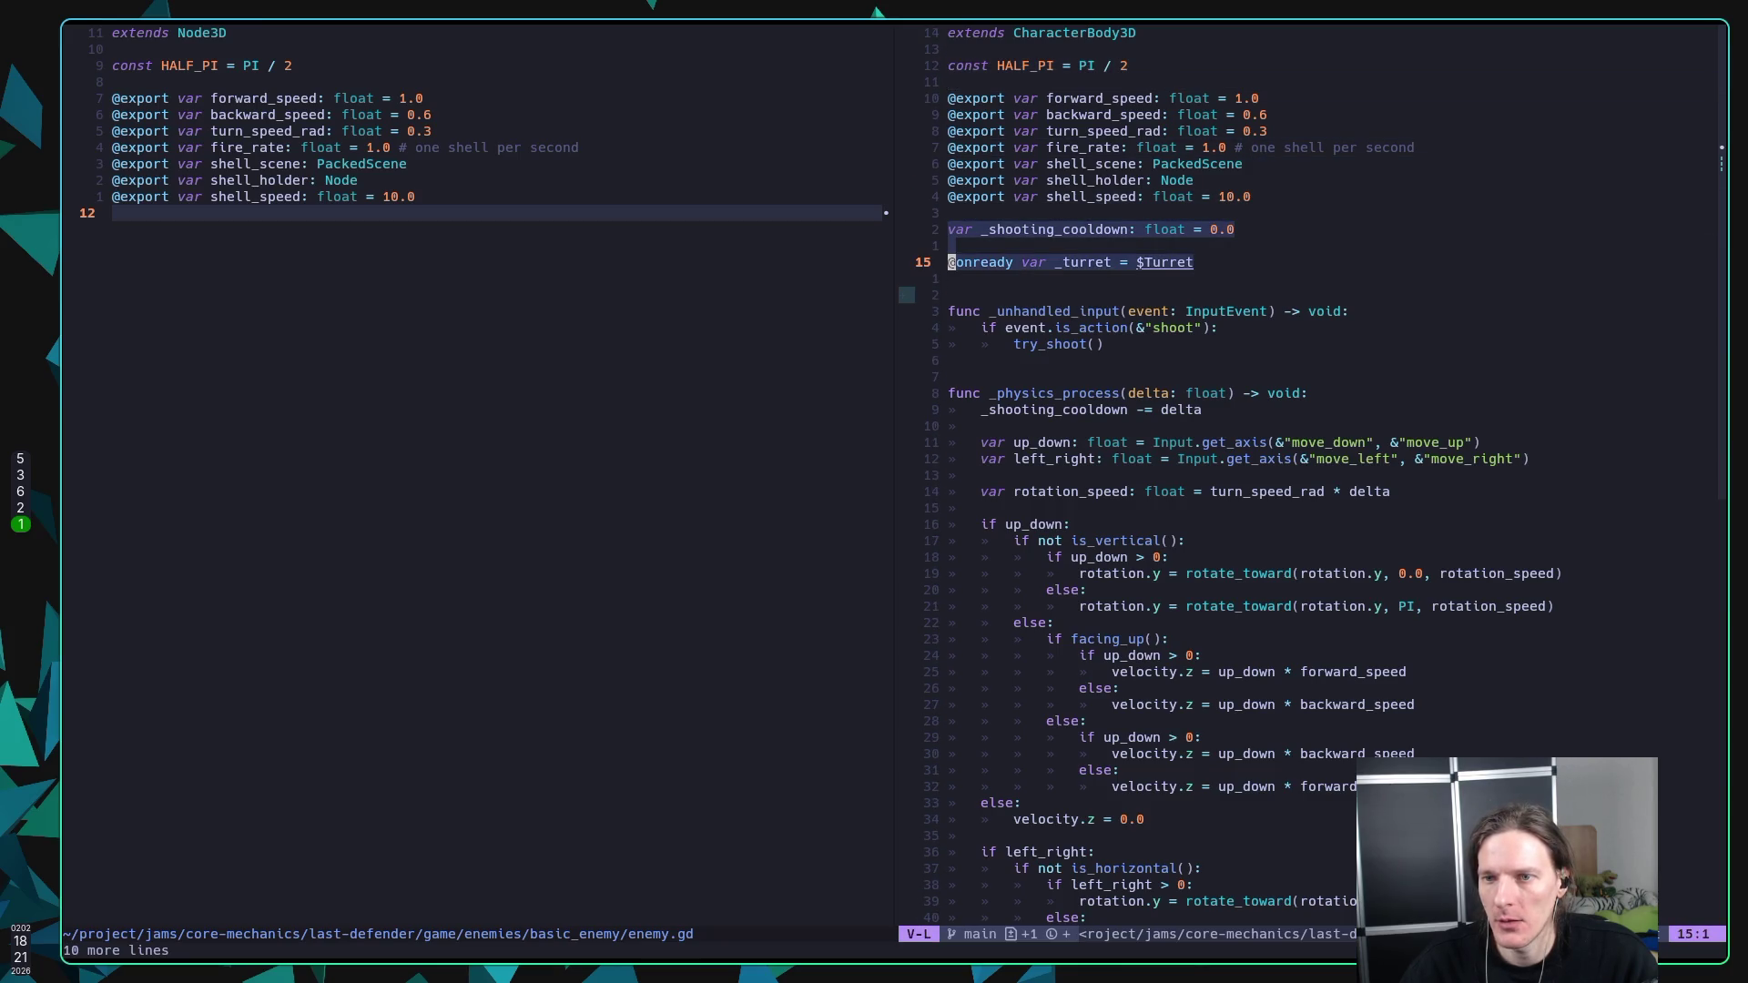
Step: Paste those lines into enemy.gd below the exported variables and save with :w
{"action": "key", "text": "ctrl+w"}
{"action": "key", "text": "h"}
{"action": "key", "text": "p"}
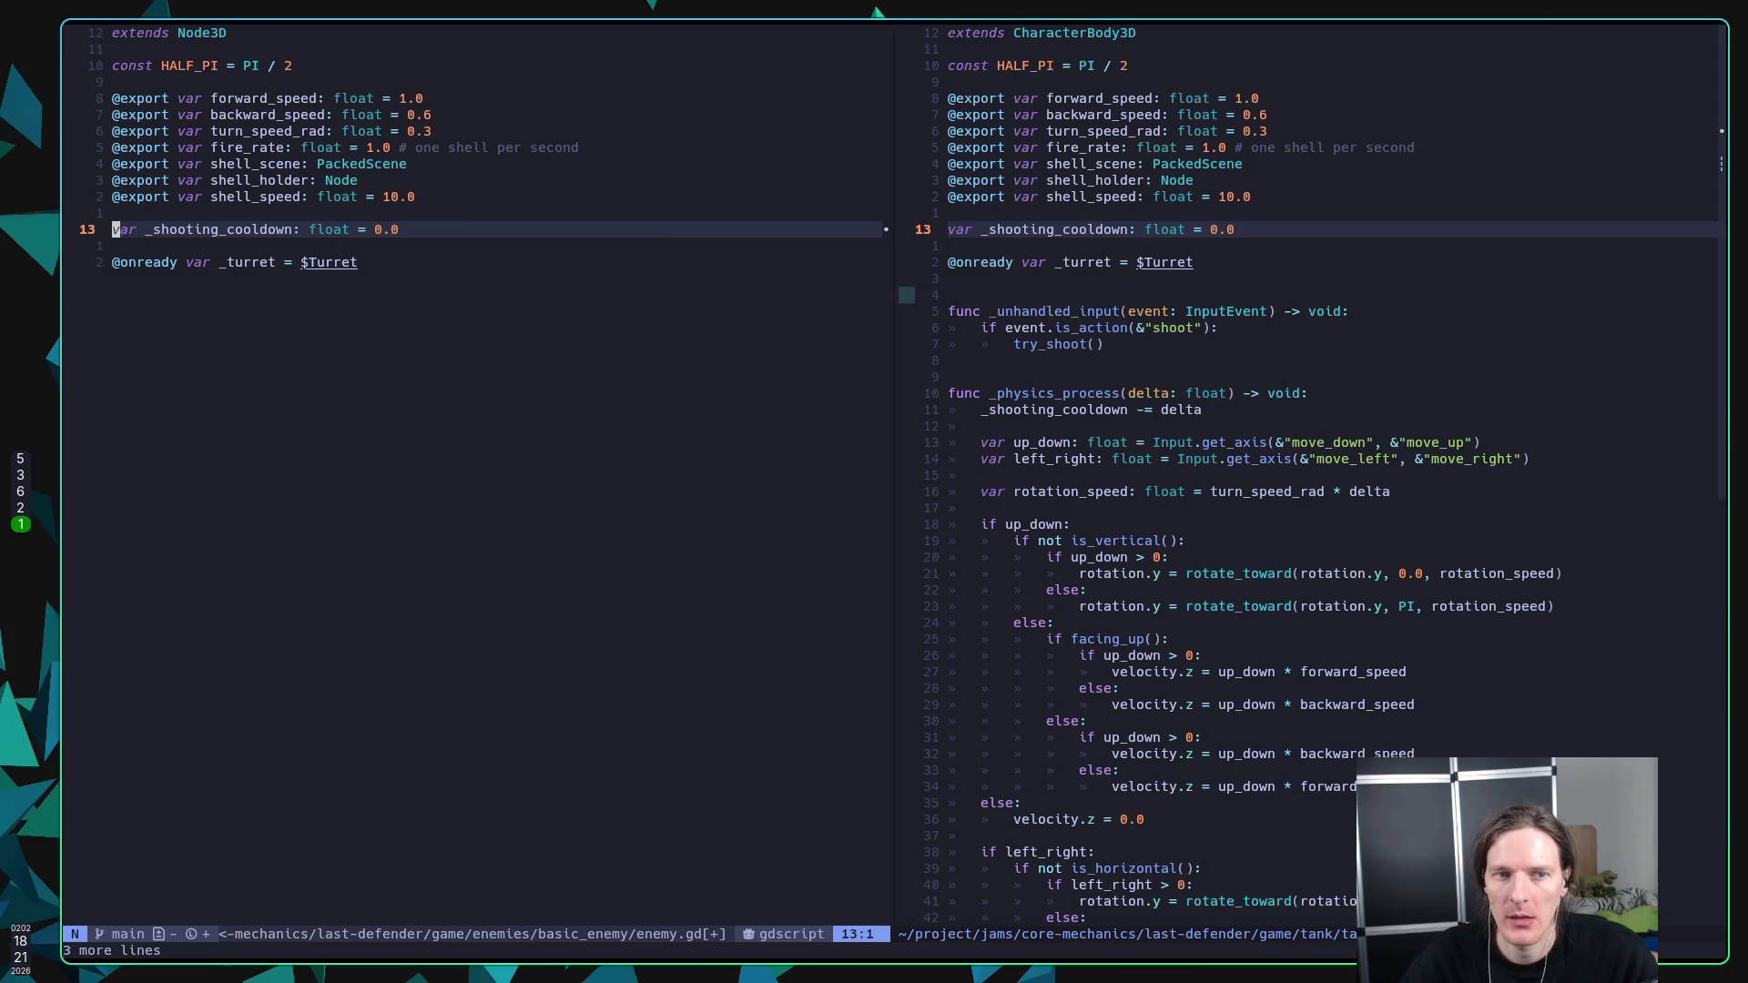
{"action": "key", "text": "j"}
{"action": "key", "text": "j"}
{"action": "type", "text": ":w"}
{"action": "key", "text": "Return"}
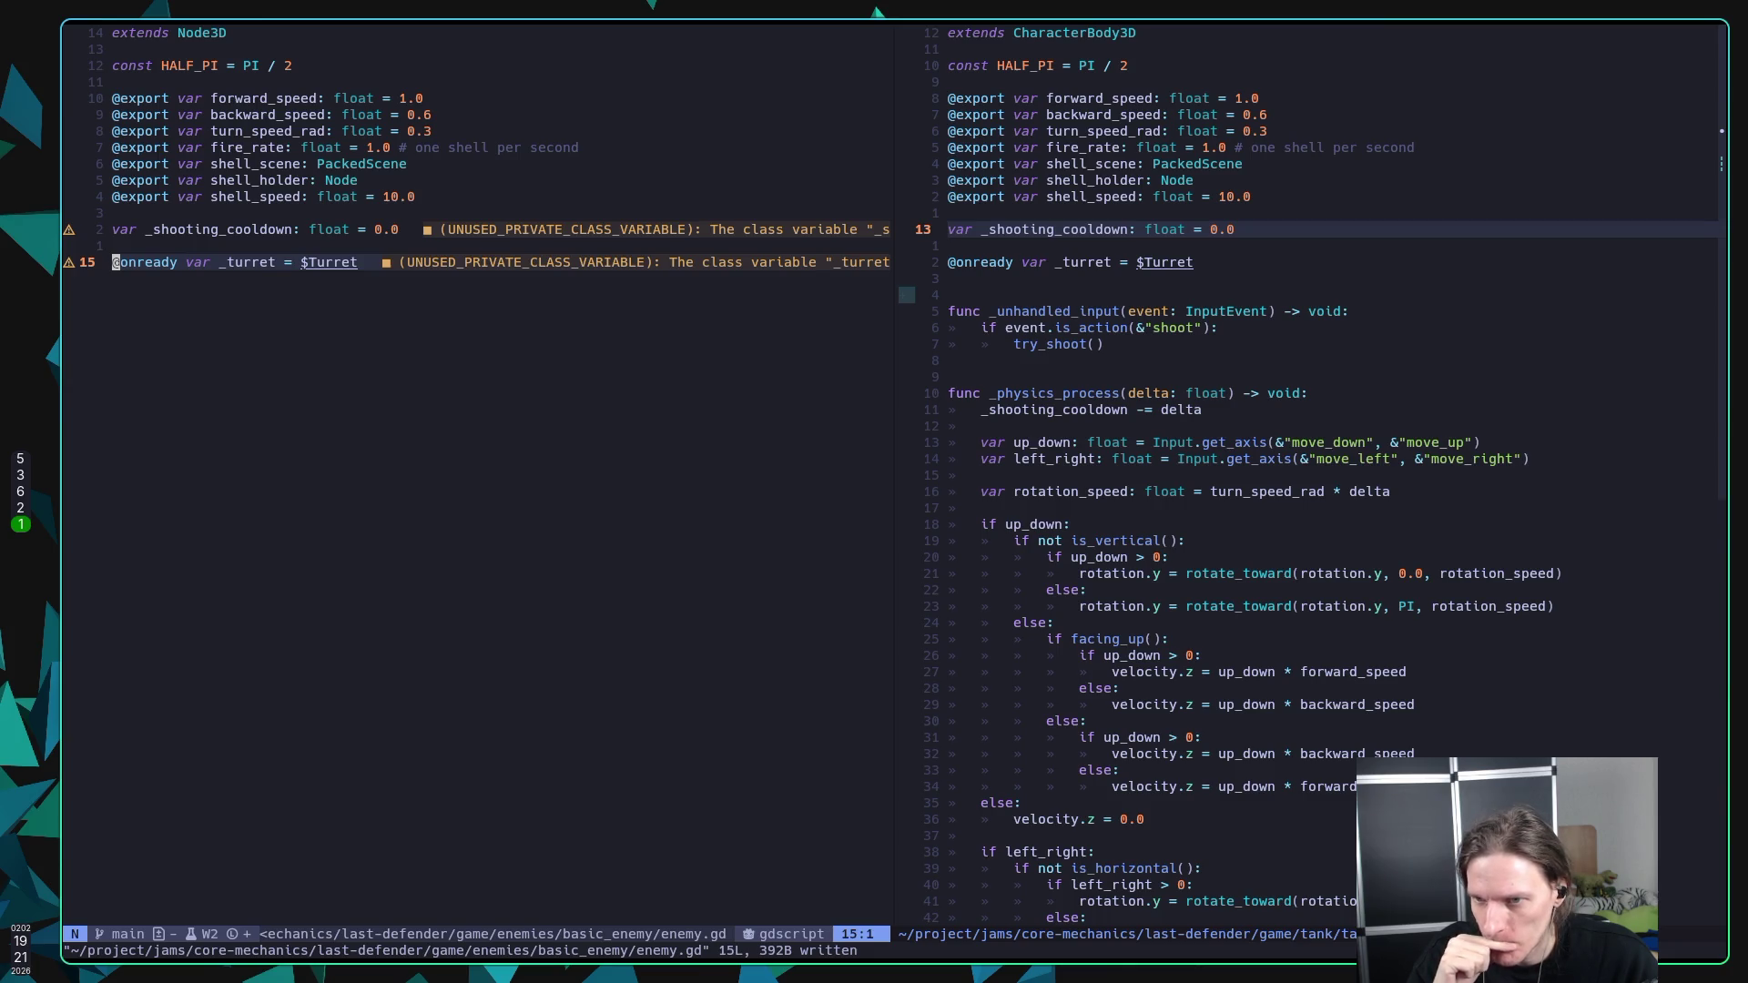
{"action": "key", "text": "ctrl+w"}
Step: Yank the 36 lines from func facing_up to the end of tank.gd
{"action": "key", "text": "l"}
{"action": "key", "text": "j"}
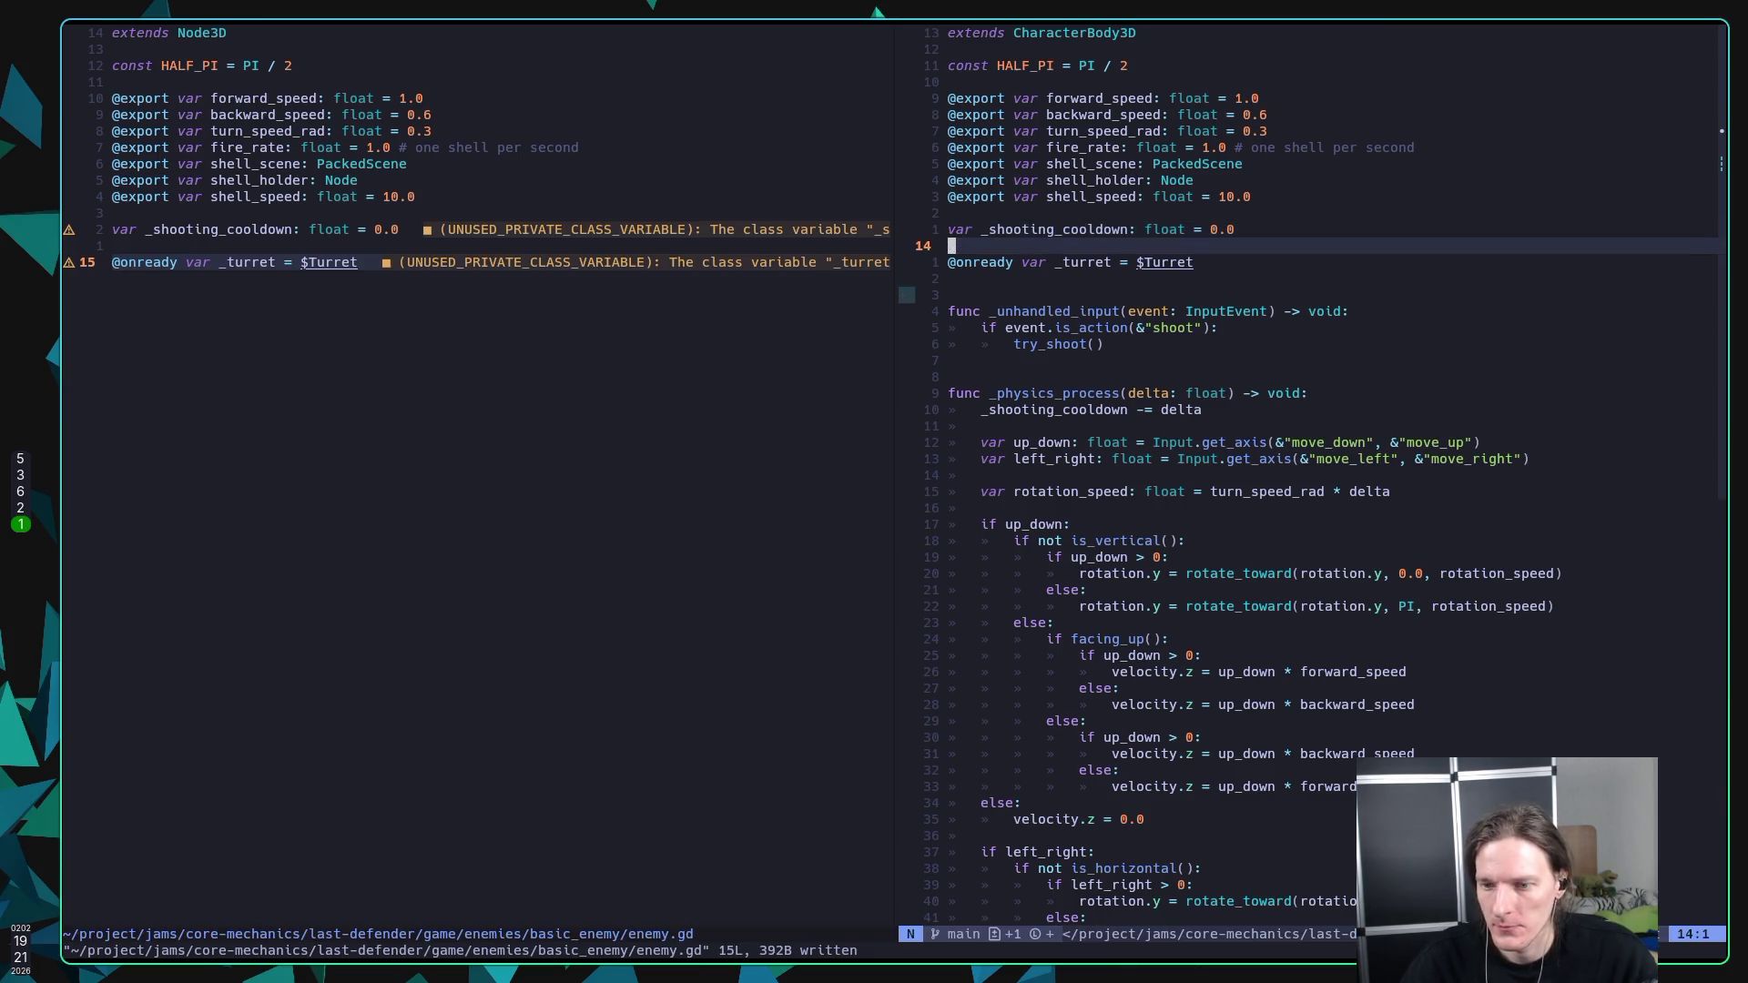
{"action": "key", "text": "G"}
{"action": "key", "text": "k"}
{"action": "key", "text": "k"}
{"action": "key", "text": "k"}
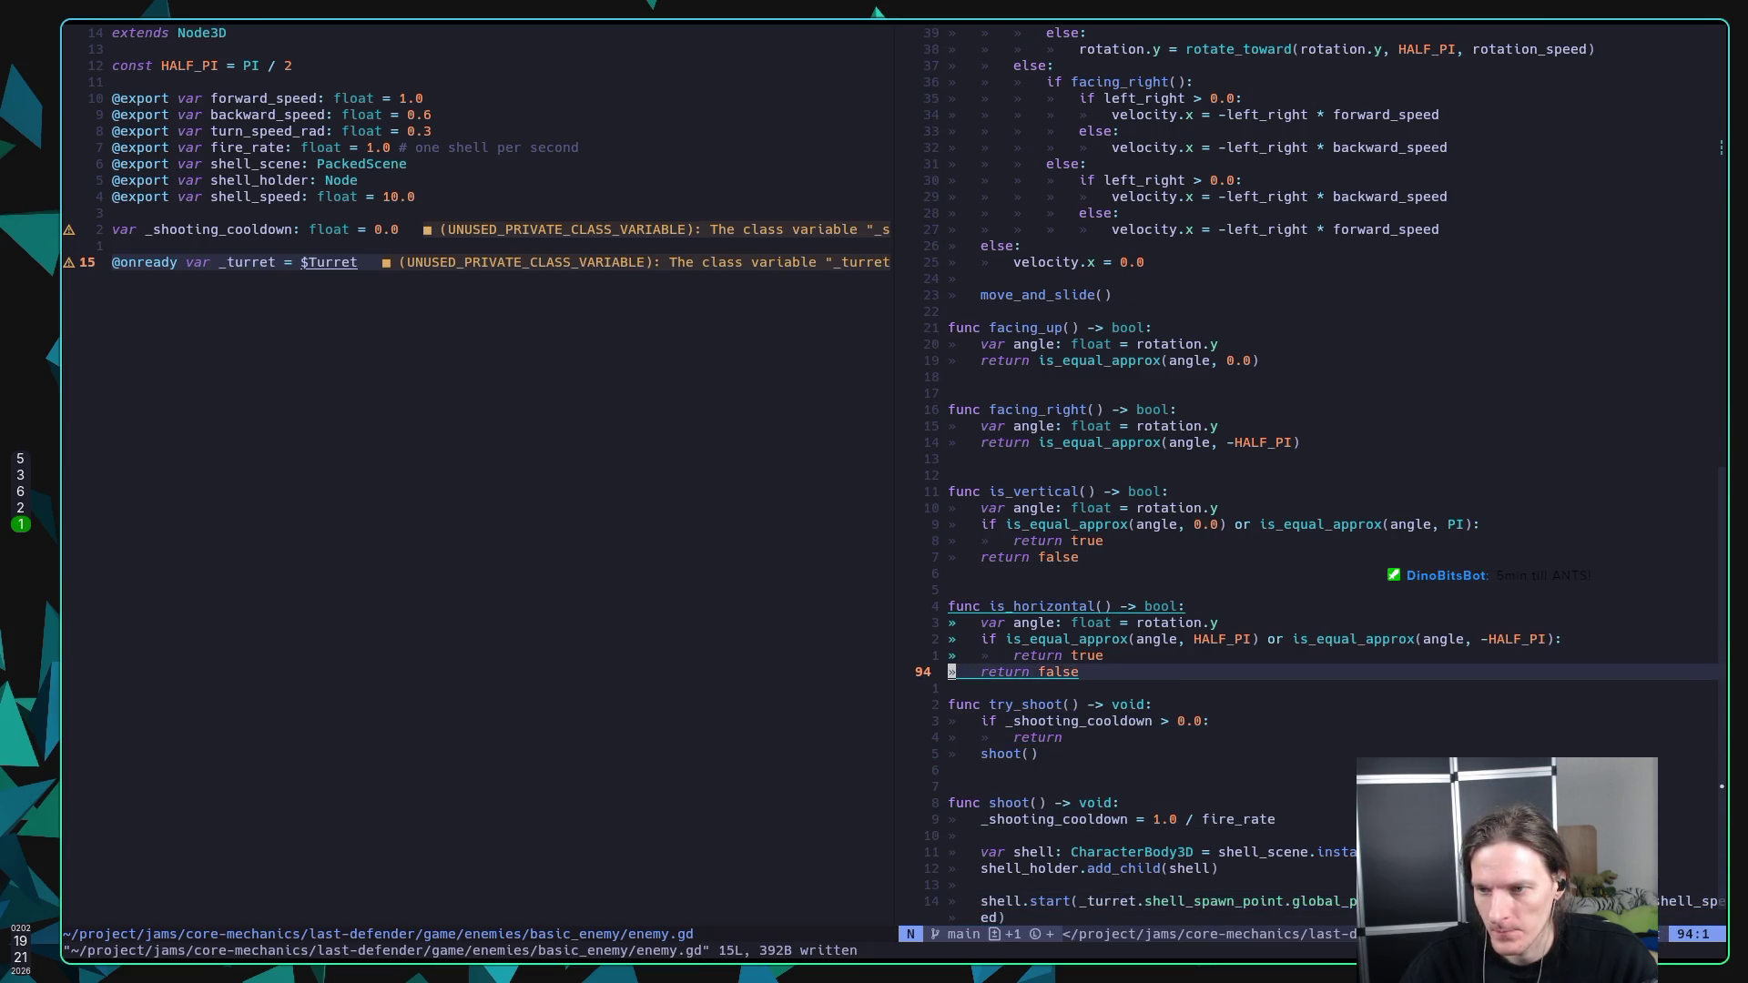
{"action": "key", "text": "k"}
{"action": "key", "text": "k"}
{"action": "key", "text": "k"}
{"action": "key", "text": "k"}
{"action": "key", "text": "k"}
{"action": "key", "text": "k"}
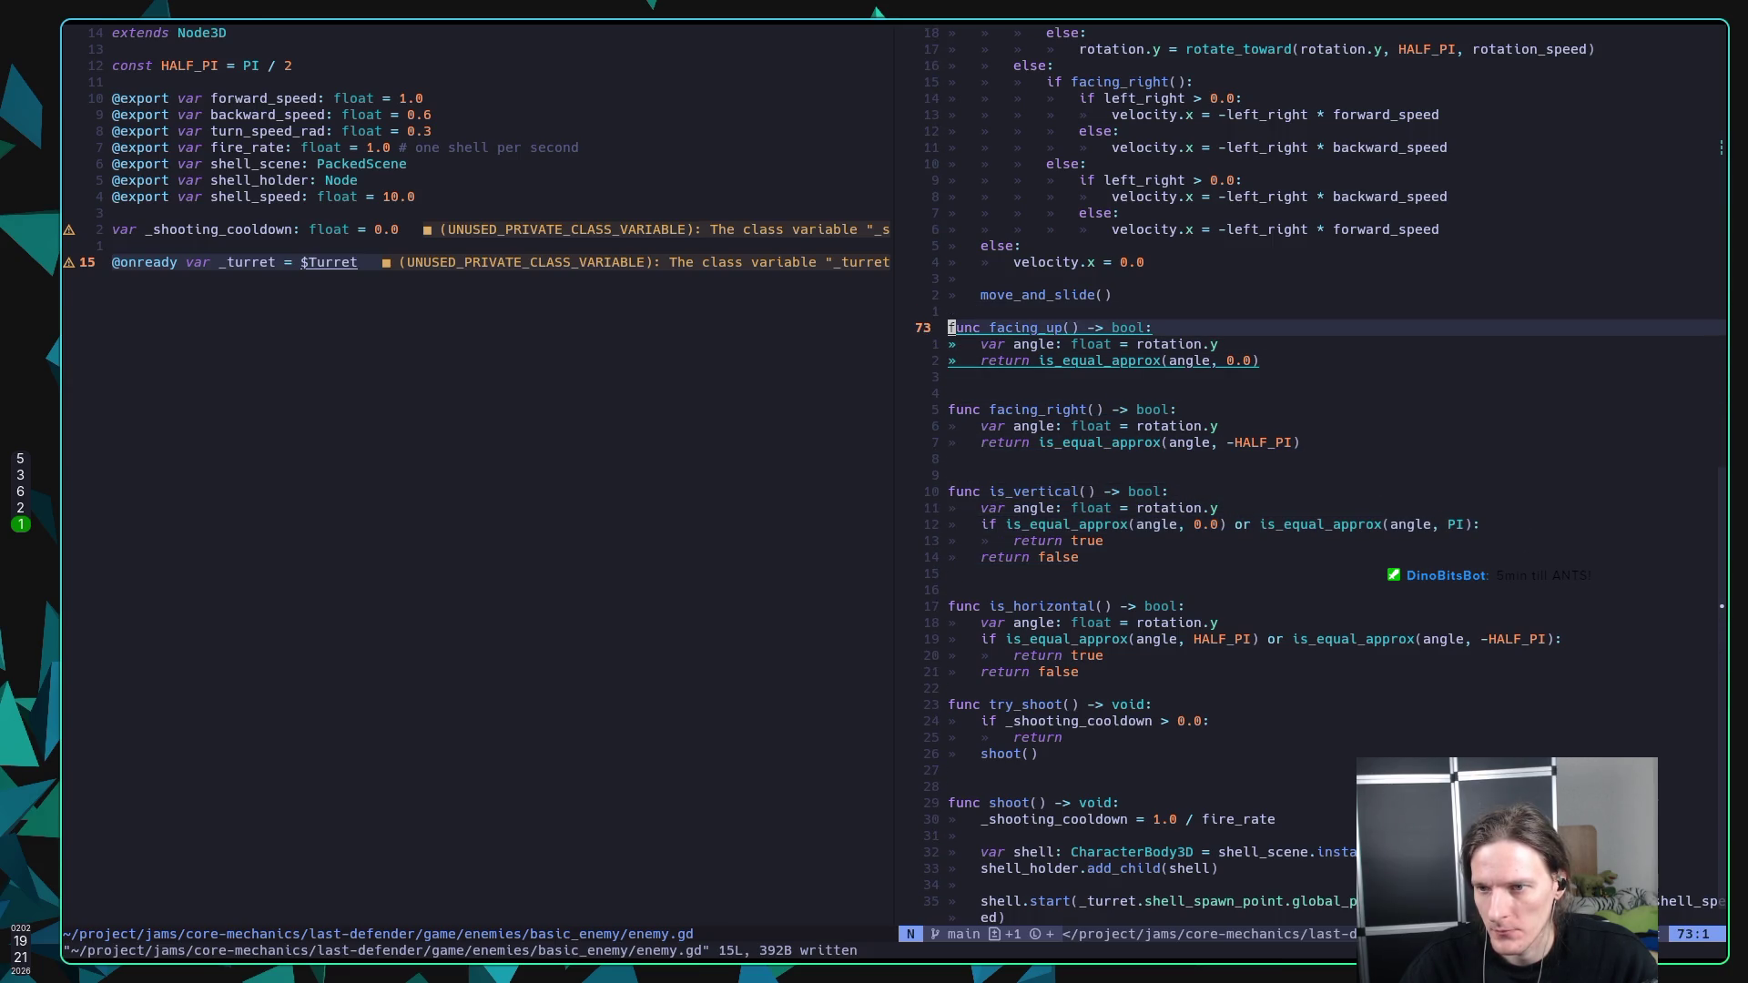
{"action": "key", "text": "V"}
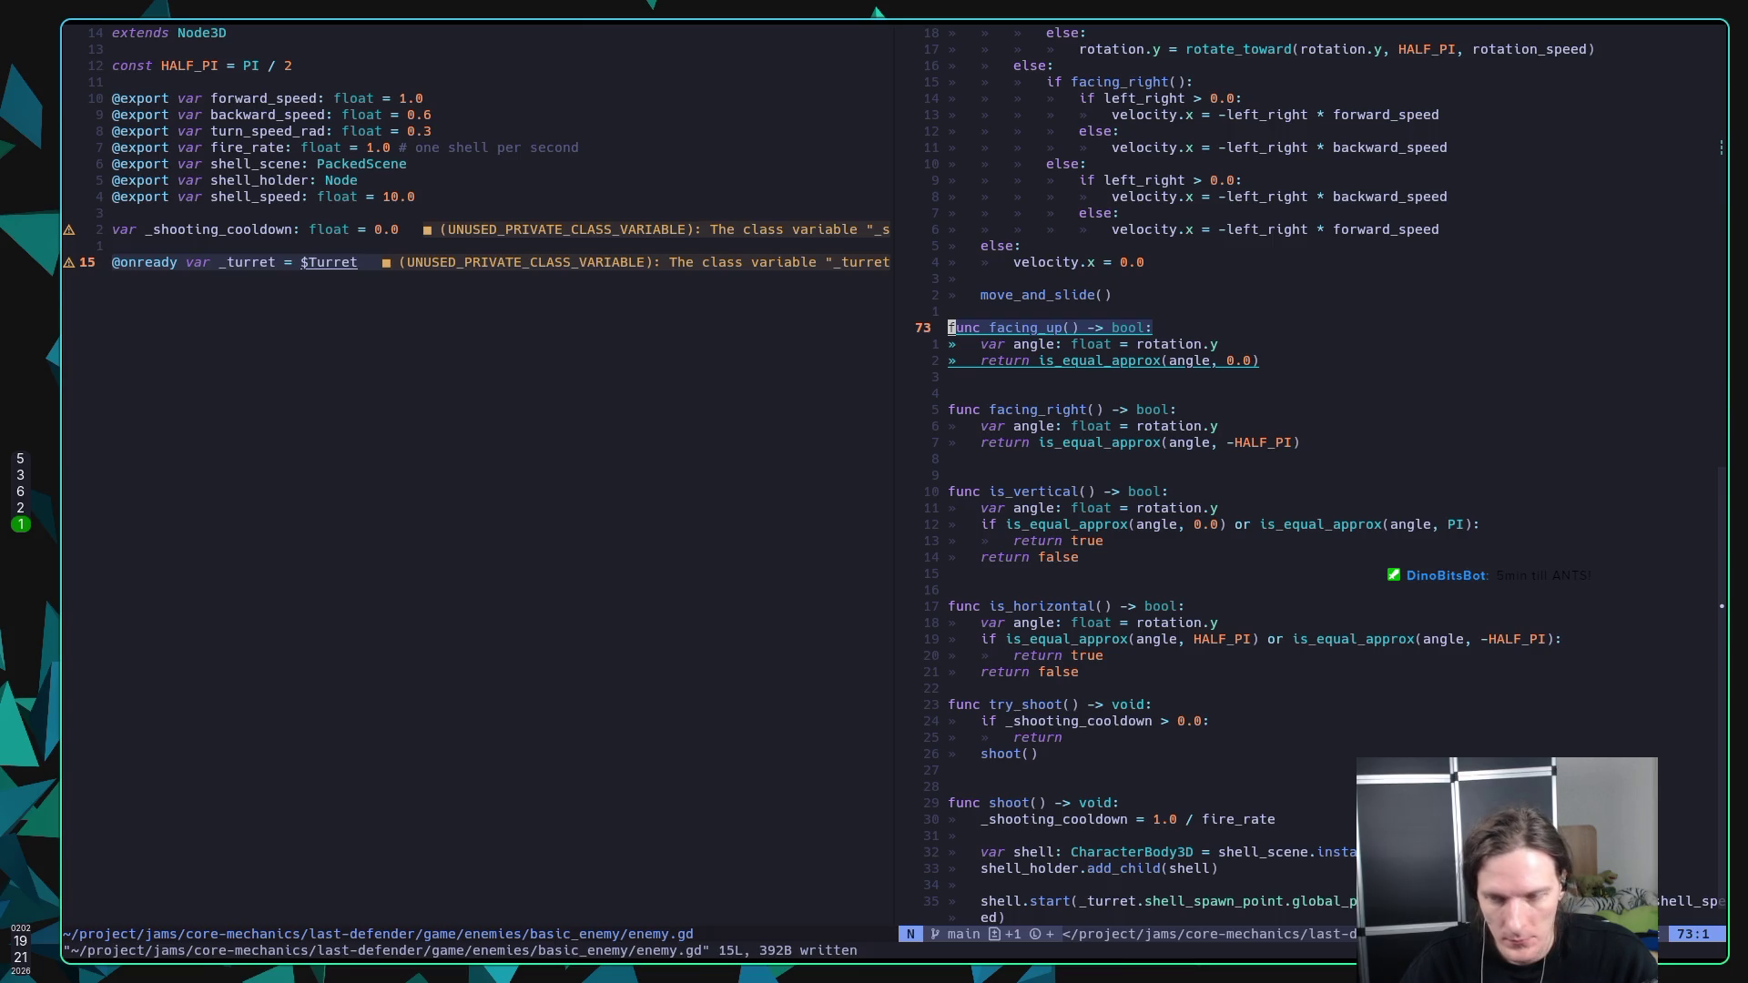
{"action": "key", "text": "V"}
{"action": "key", "text": "3"}
{"action": "key", "text": "5"}
{"action": "key", "text": "j"}
{"action": "key", "text": "y"}
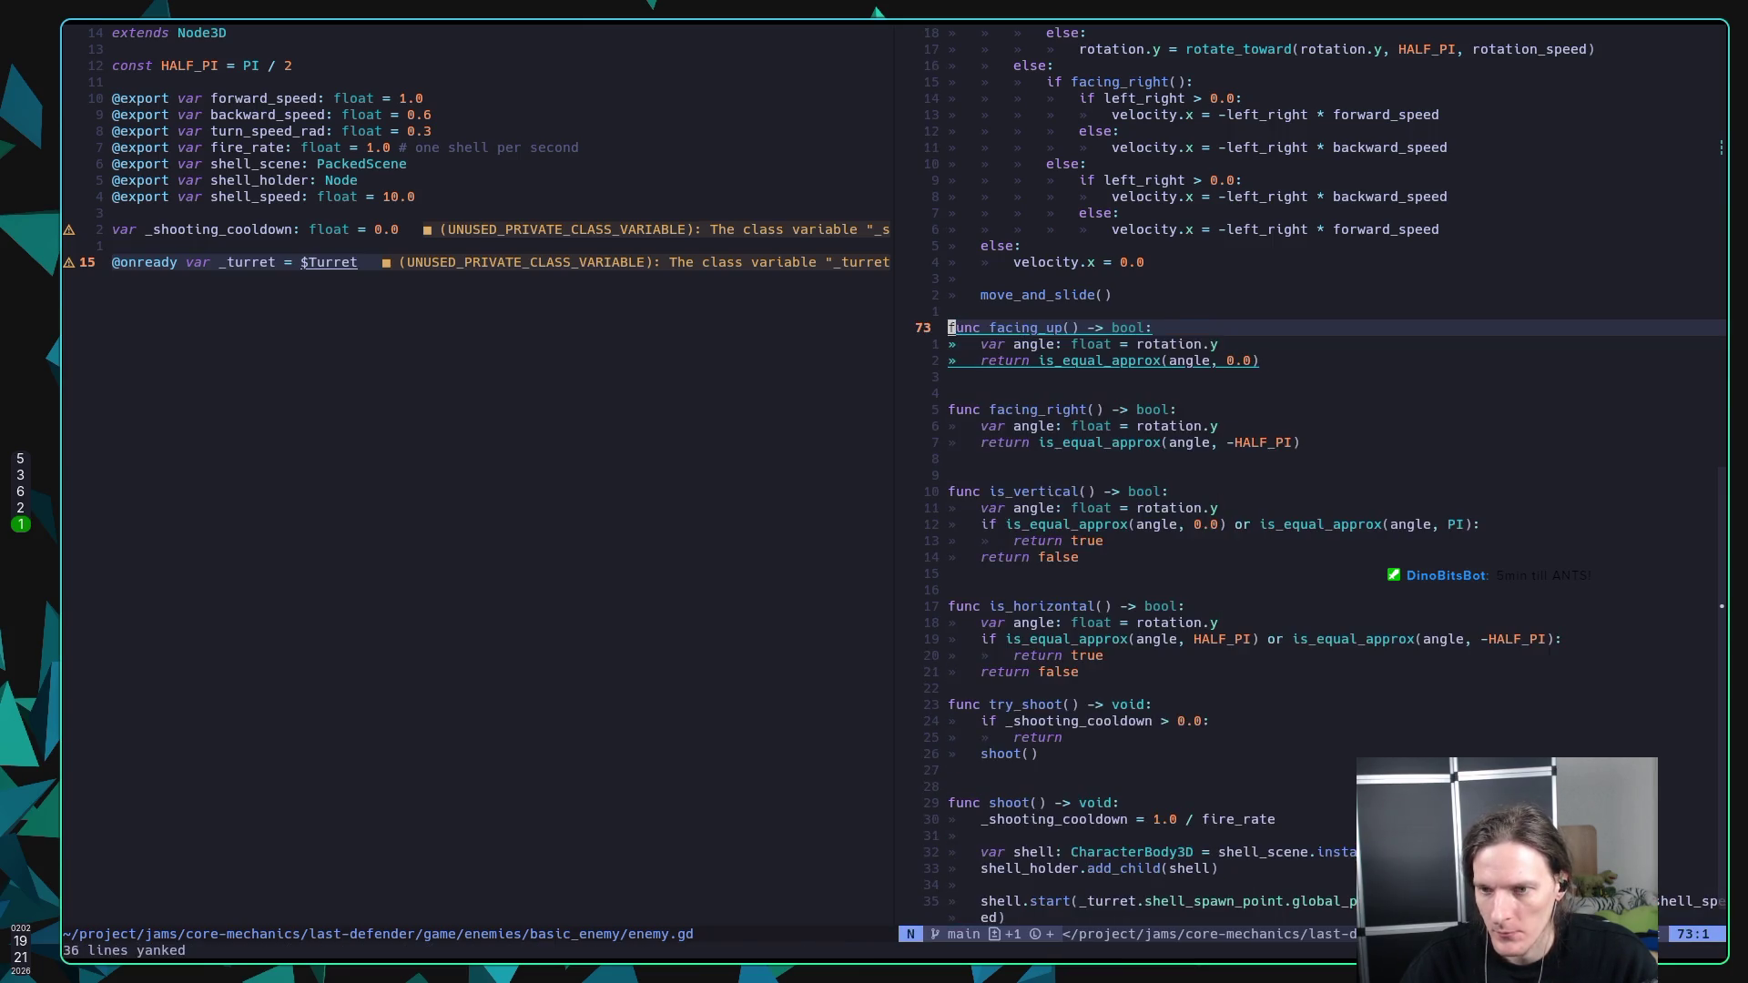
Step: Paste the facing, orientation and shoot functions into enemy.gd with blank lines above, and save
{"action": "key", "text": "ctrl+w"}
{"action": "key", "text": "h"}
{"action": "key", "text": "p"}
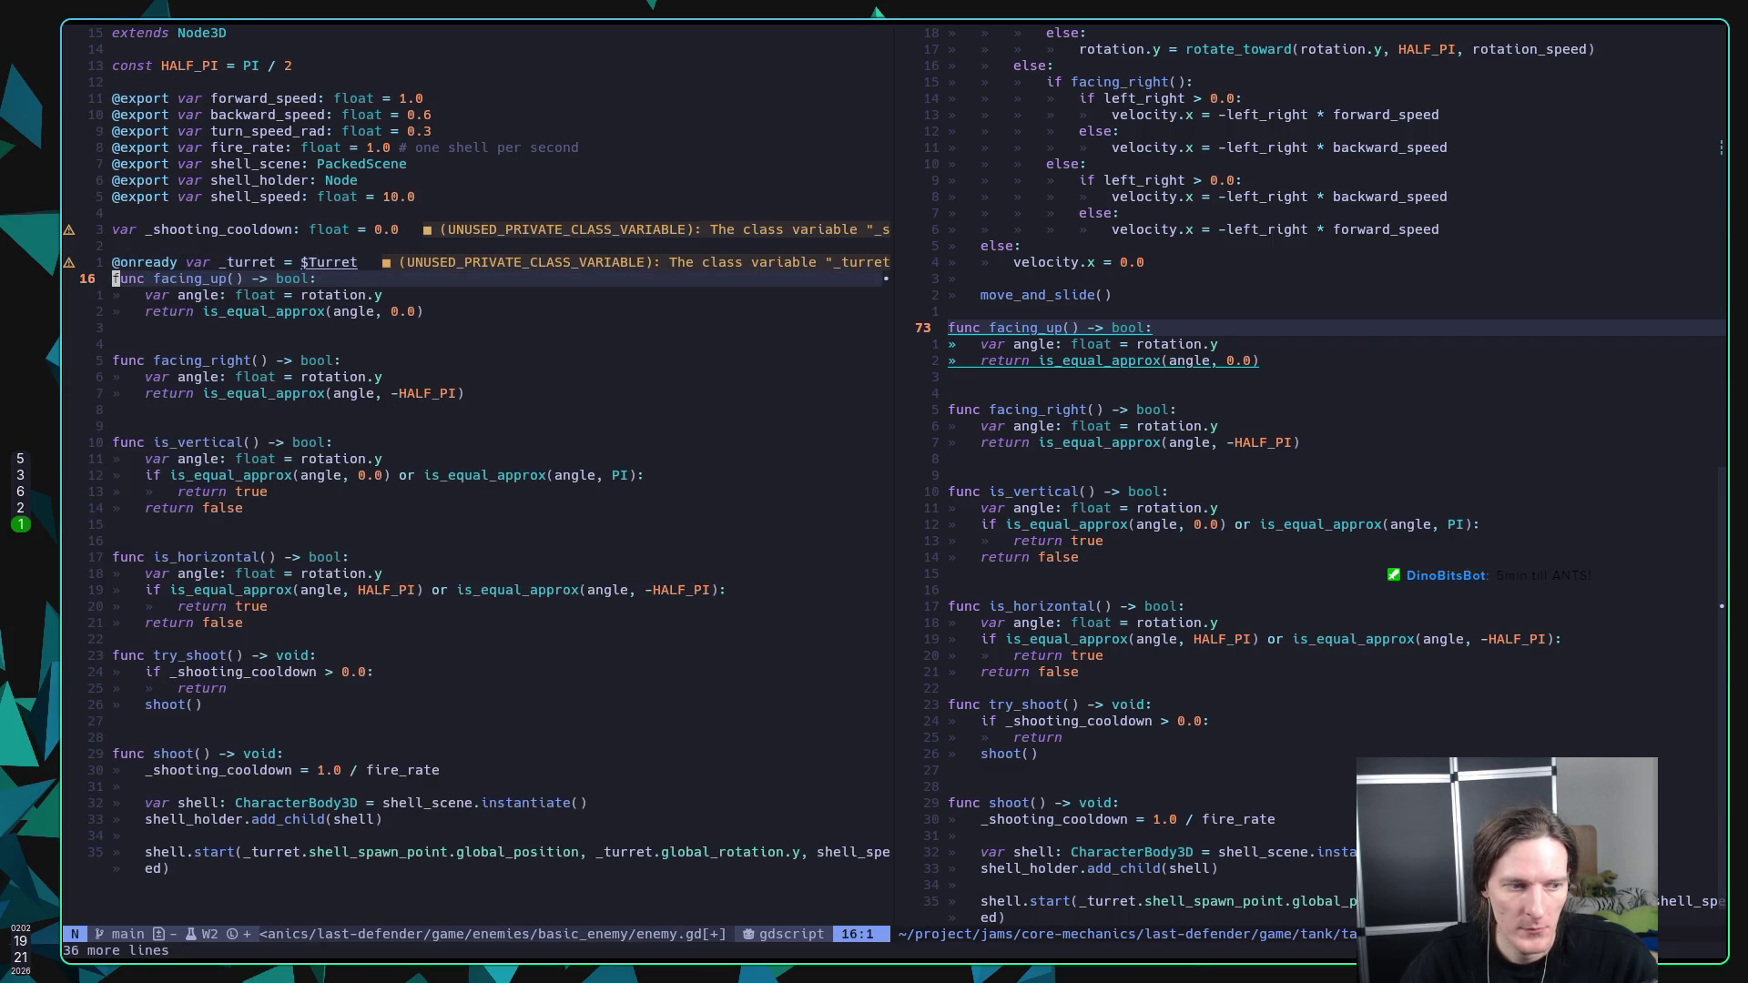
{"action": "key", "text": "O"}
{"action": "key", "text": "ctrl+s"}
{"action": "key", "text": "Return"}
{"action": "key", "text": "Escape"}
{"action": "key", "text": "ctrl+s"}
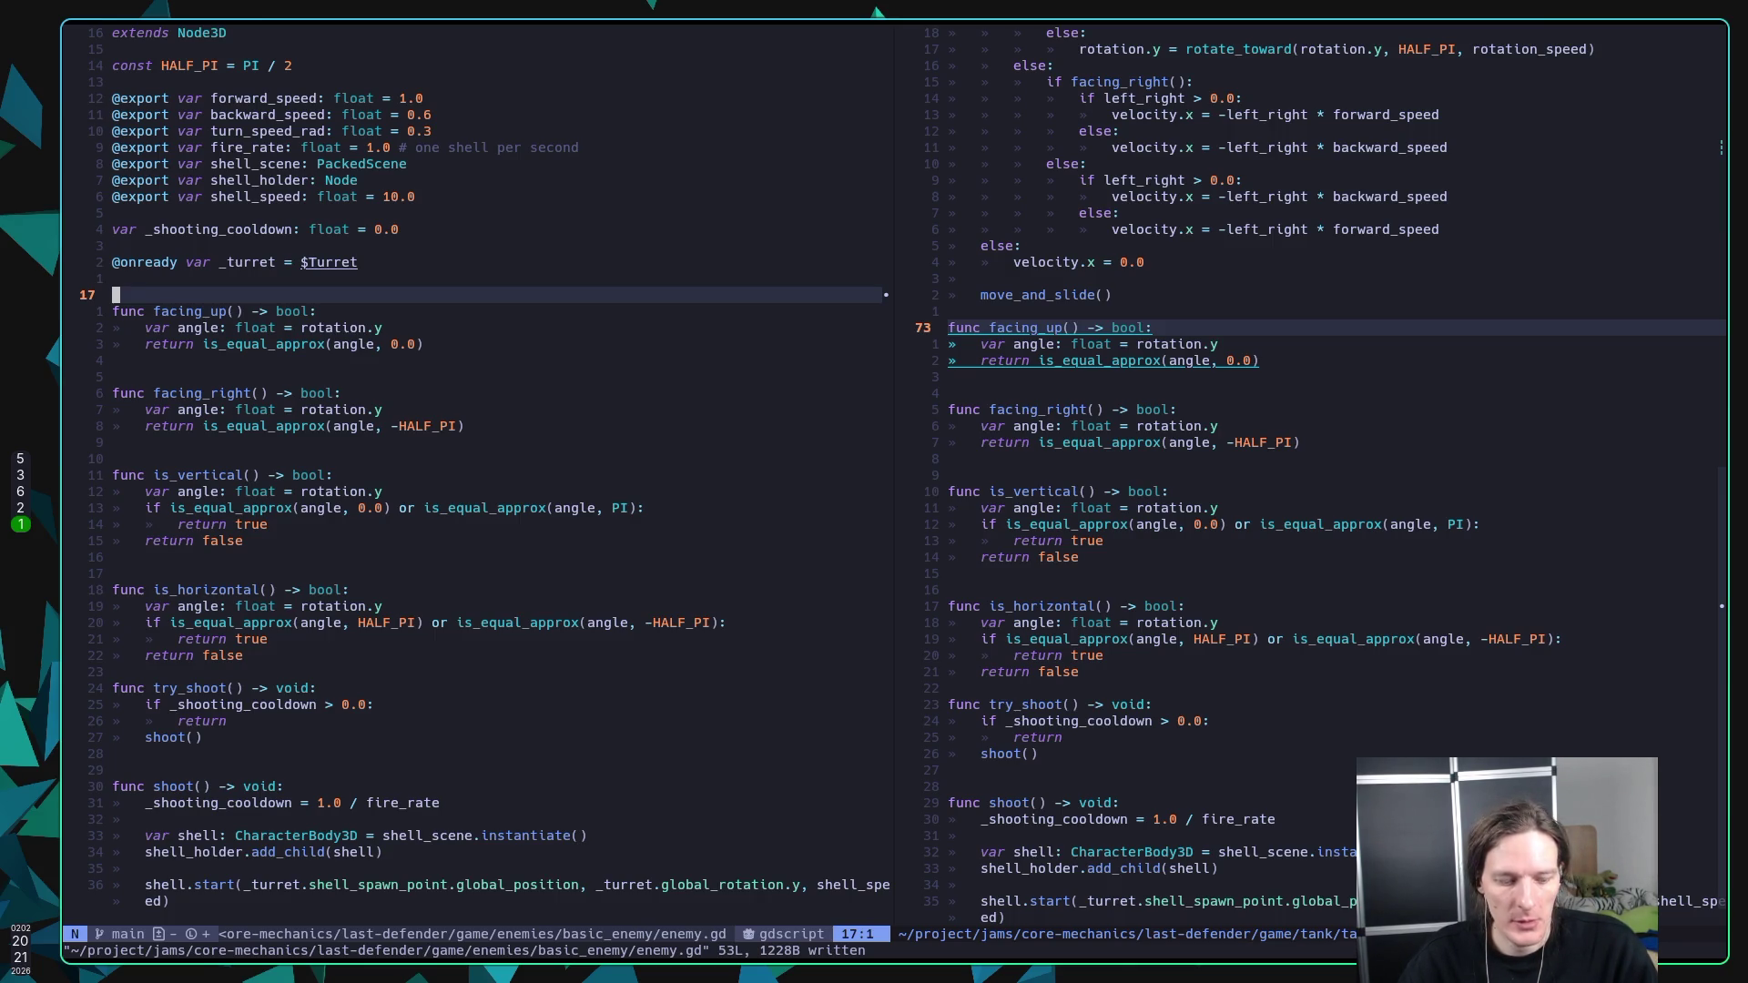
{"action": "key", "text": "y"}
{"action": "key", "text": "braceright"}
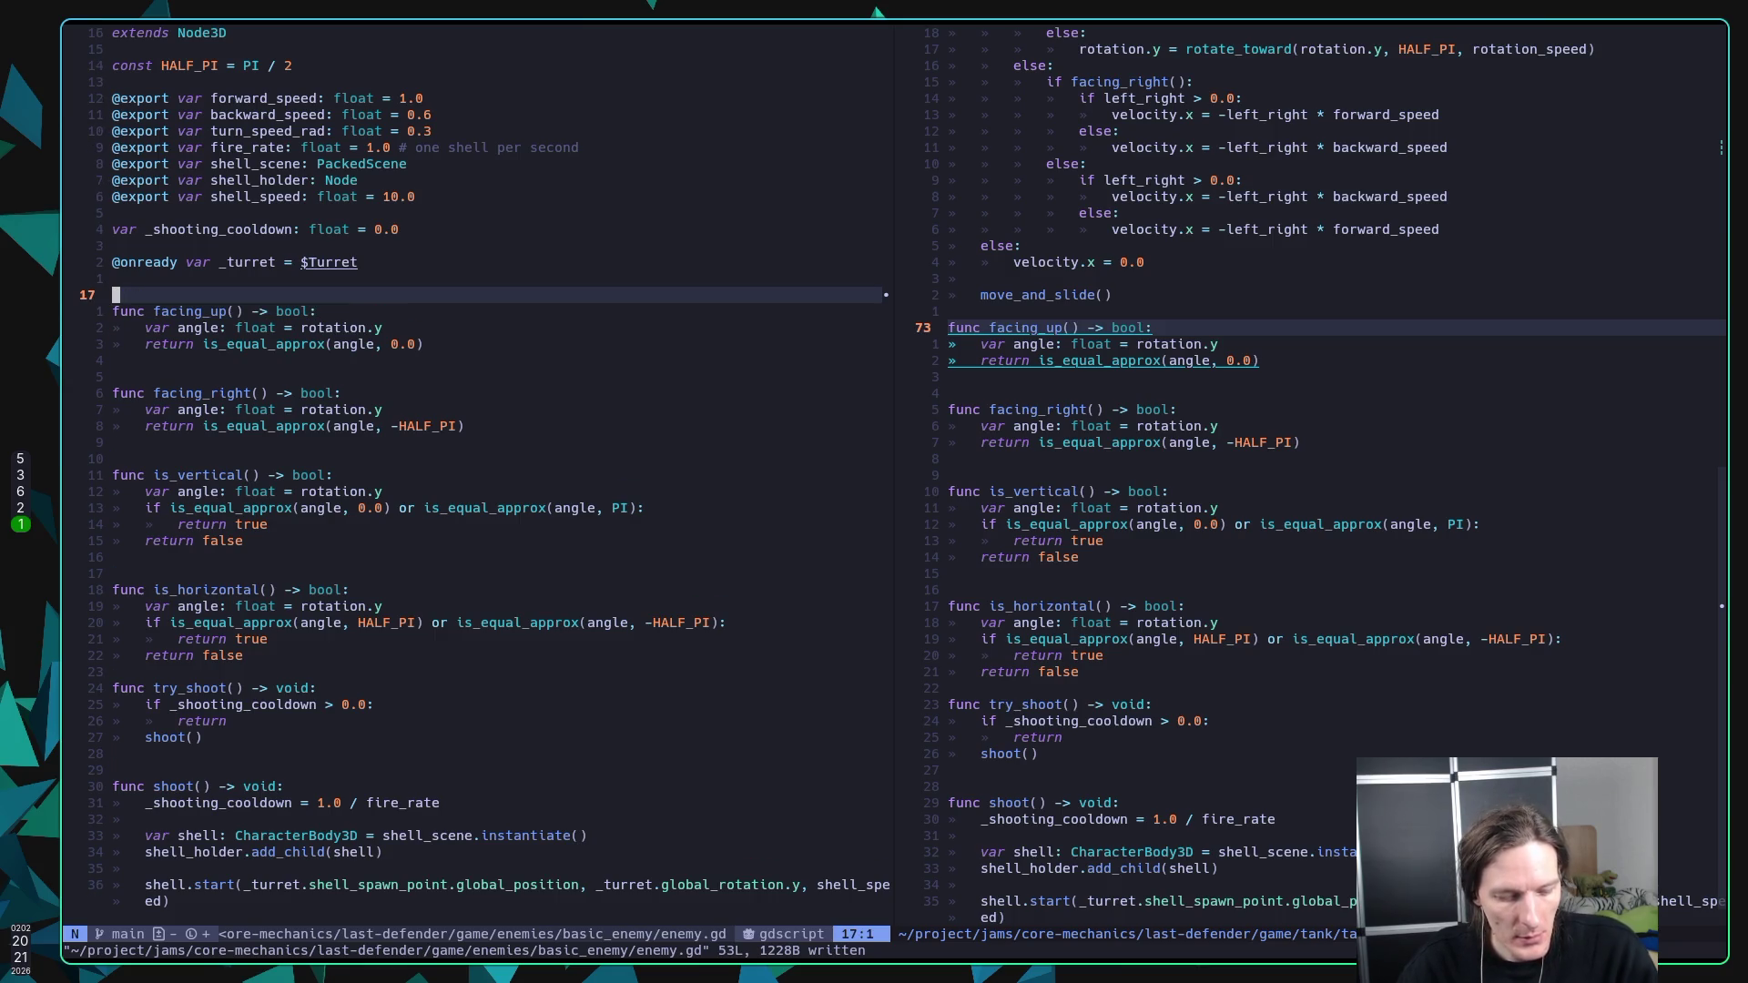
{"action": "key", "text": "super+2"}
{"action": "key", "text": "super+1"}
{"action": "key", "text": "super+2"}
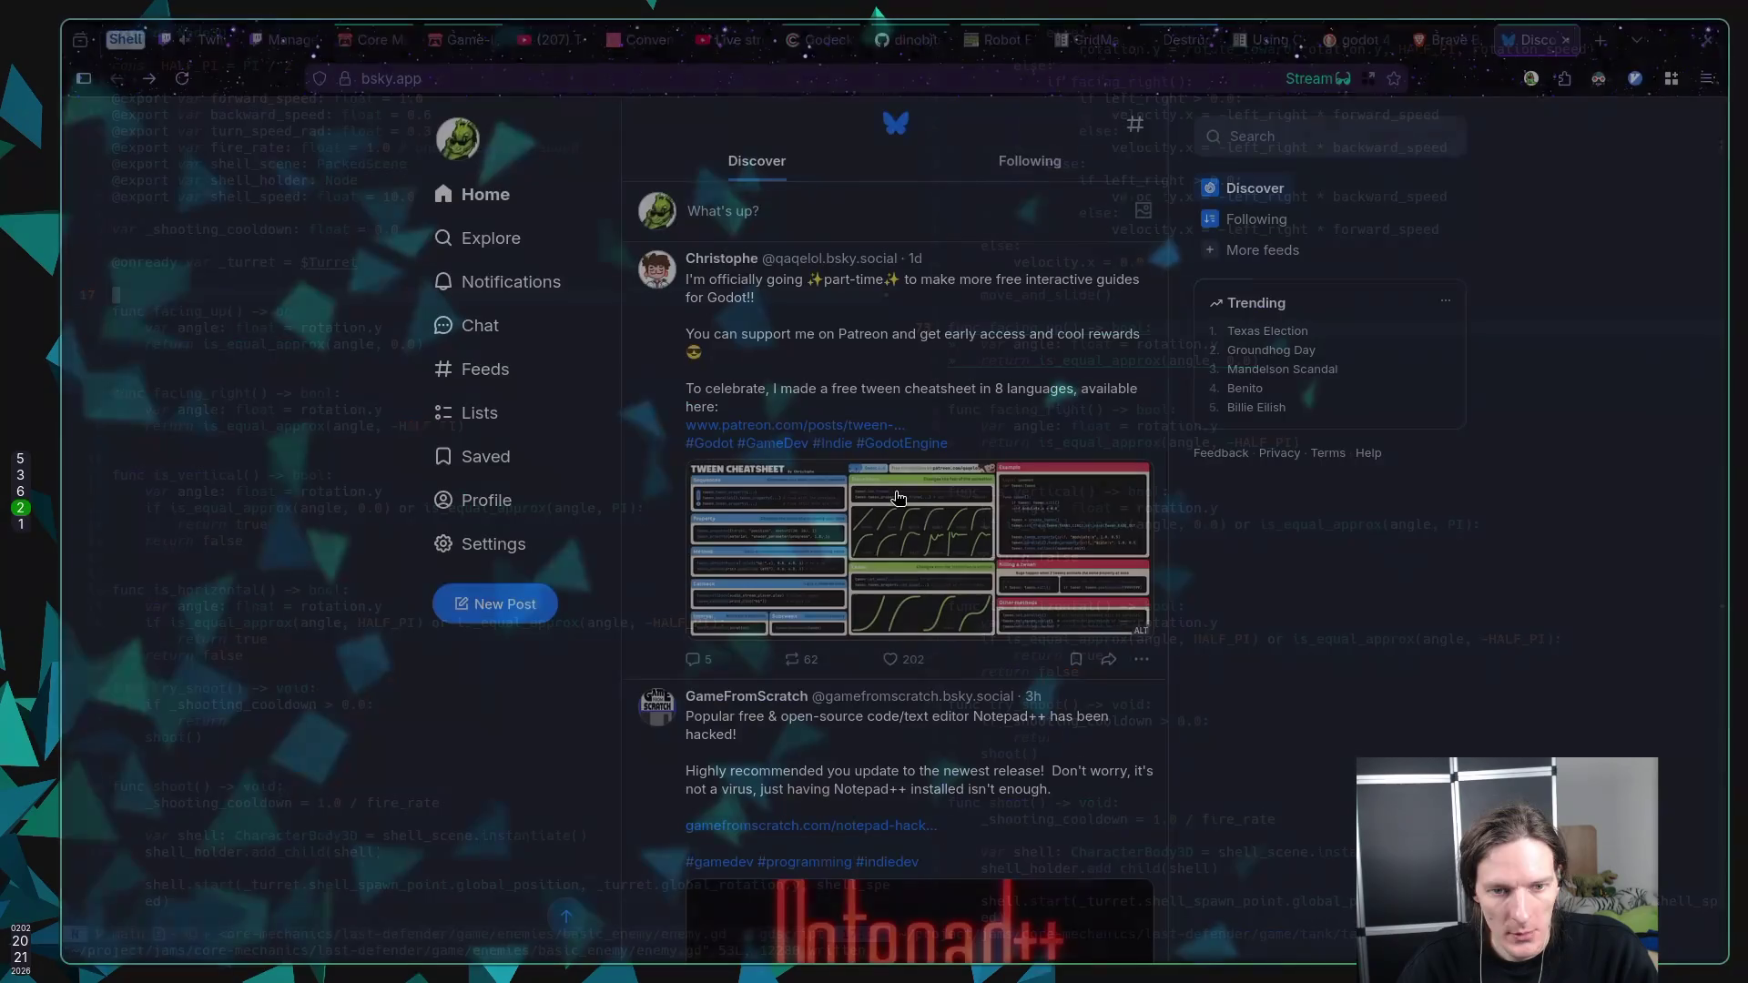
{"action": "key", "text": "super+1"}
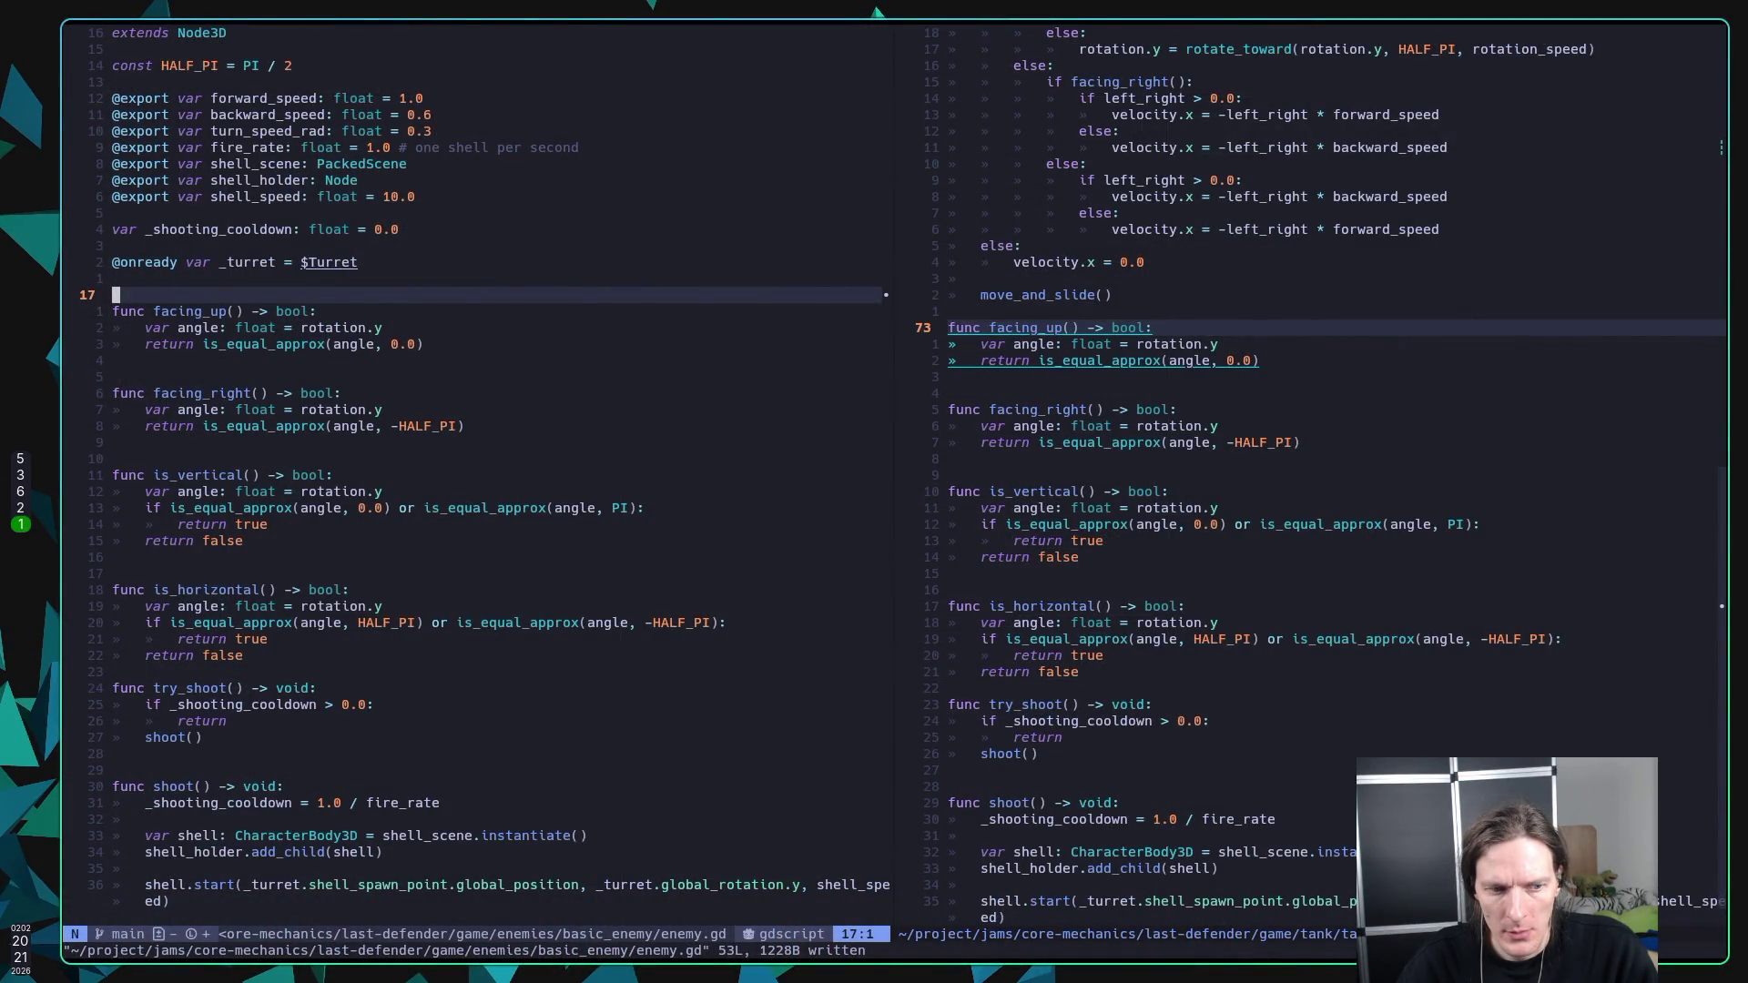
{"action": "key", "text": "super+2"}
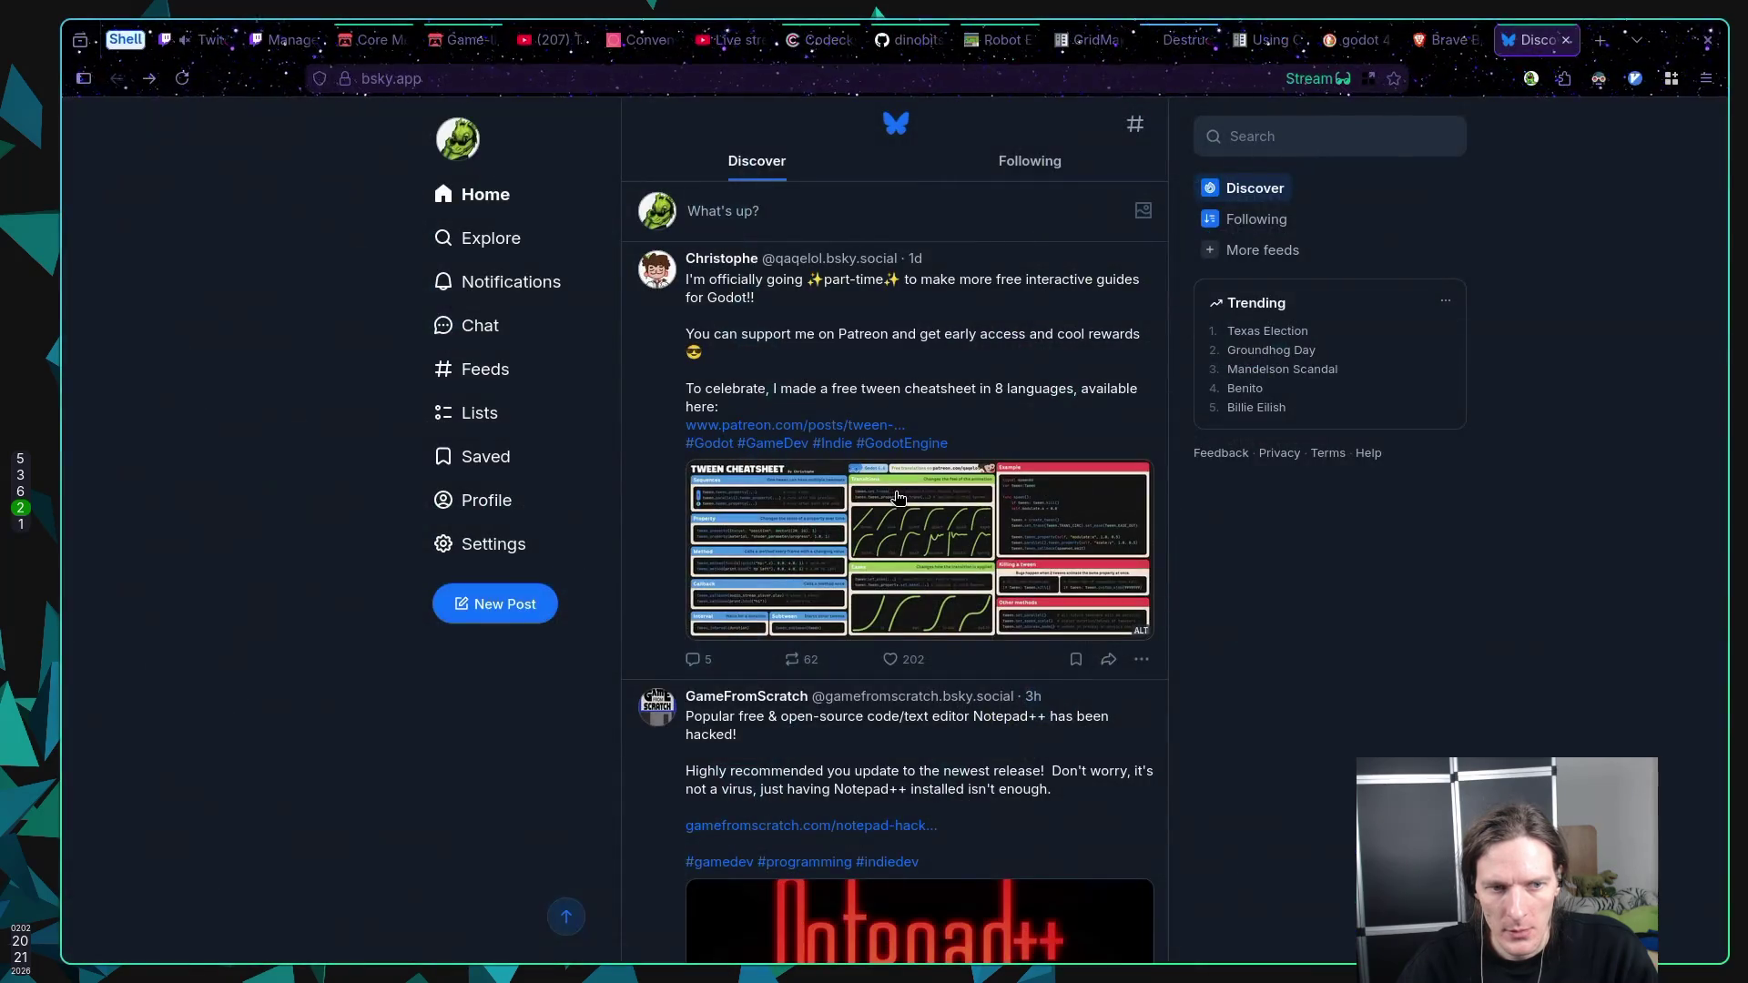
{"action": "key", "text": "super+1"}
{"action": "key", "text": "super+2"}
{"action": "key", "text": "super+1"}
{"action": "key", "text": "super+2"}
{"action": "key", "text": "super+1"}
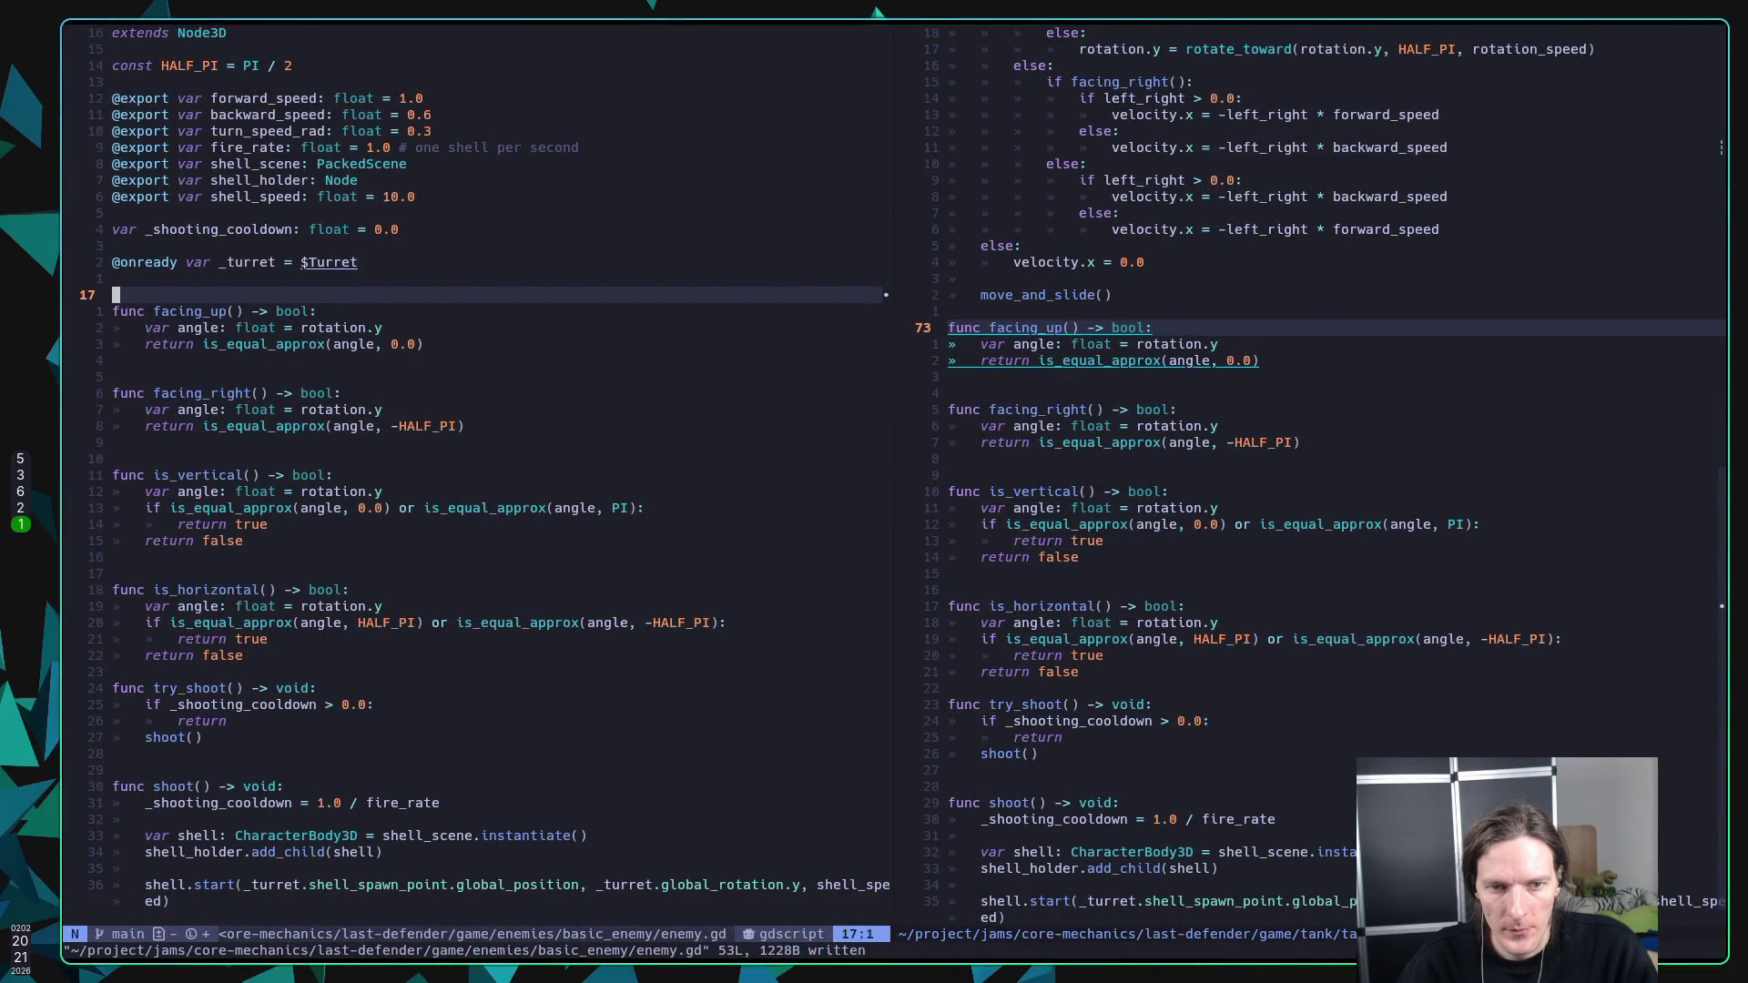
Step: Glance at other workspaces and the Bluesky feed, then save enemy.gd again with :w
{"action": "key", "text": "super+4"}
{"action": "key", "text": "super+2"}
{"action": "key", "text": "super+1"}
{"action": "key", "text": "j"}
{"action": "key", "text": "k"}
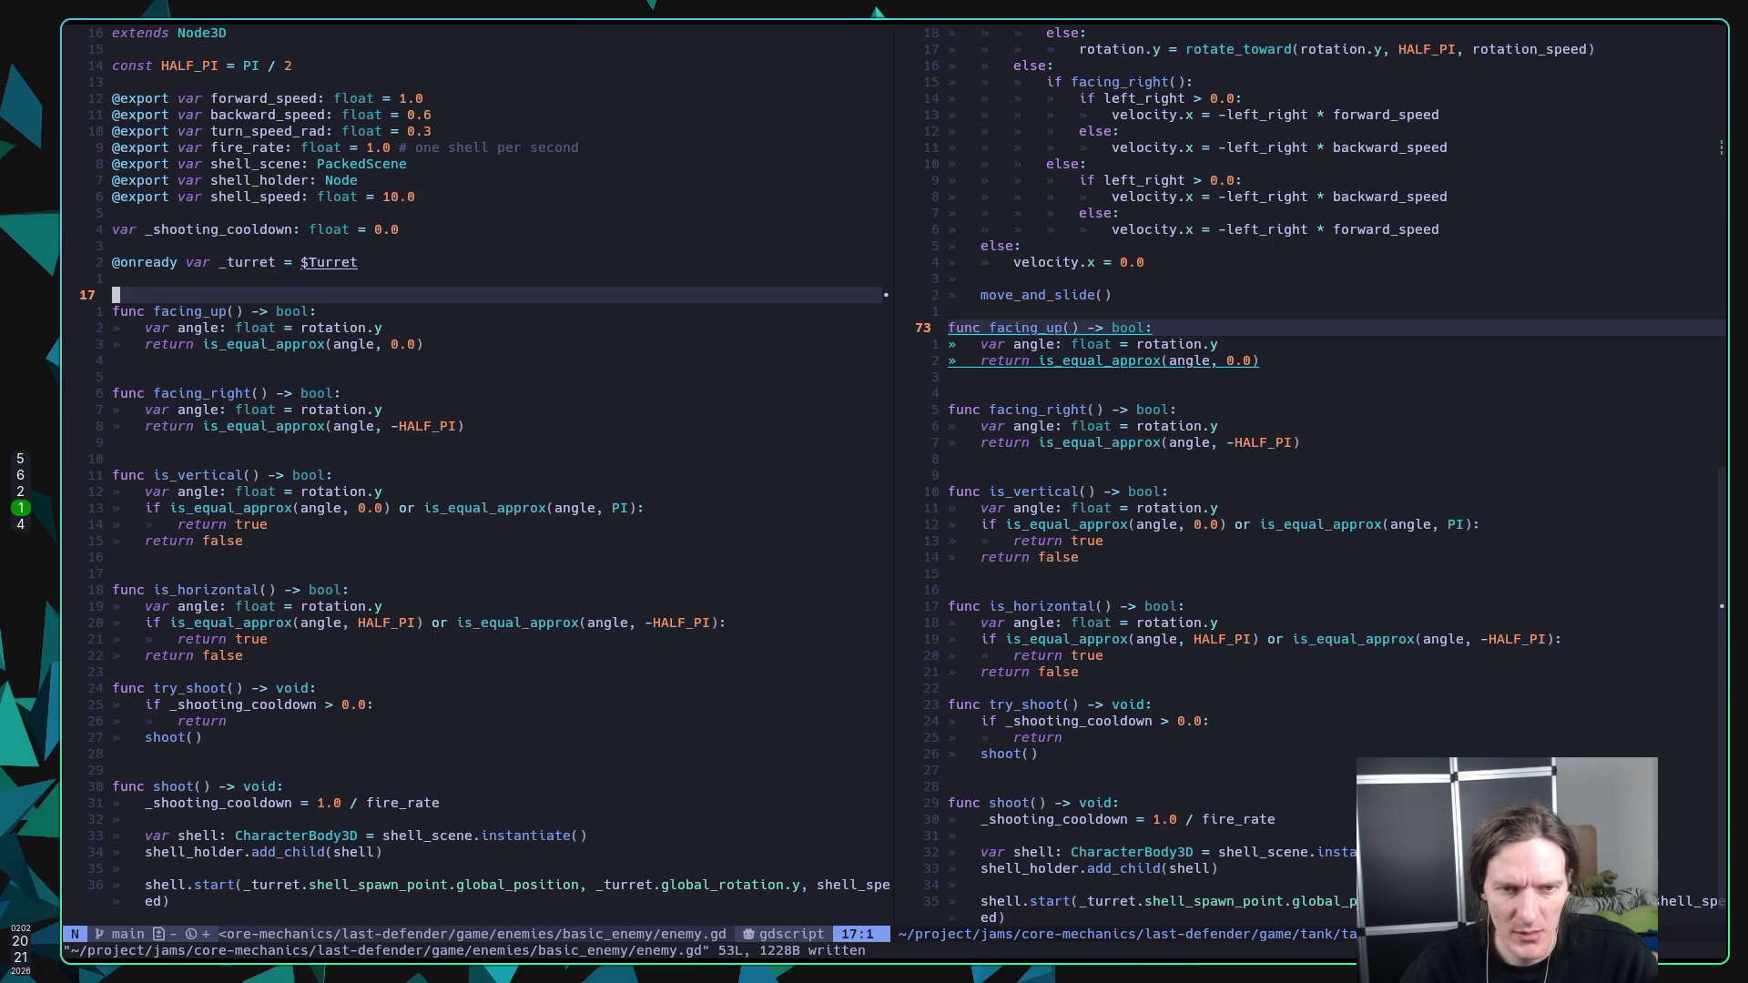
{"action": "key", "text": "alt+Tab"}
{"action": "key", "text": "alt+Tab"}
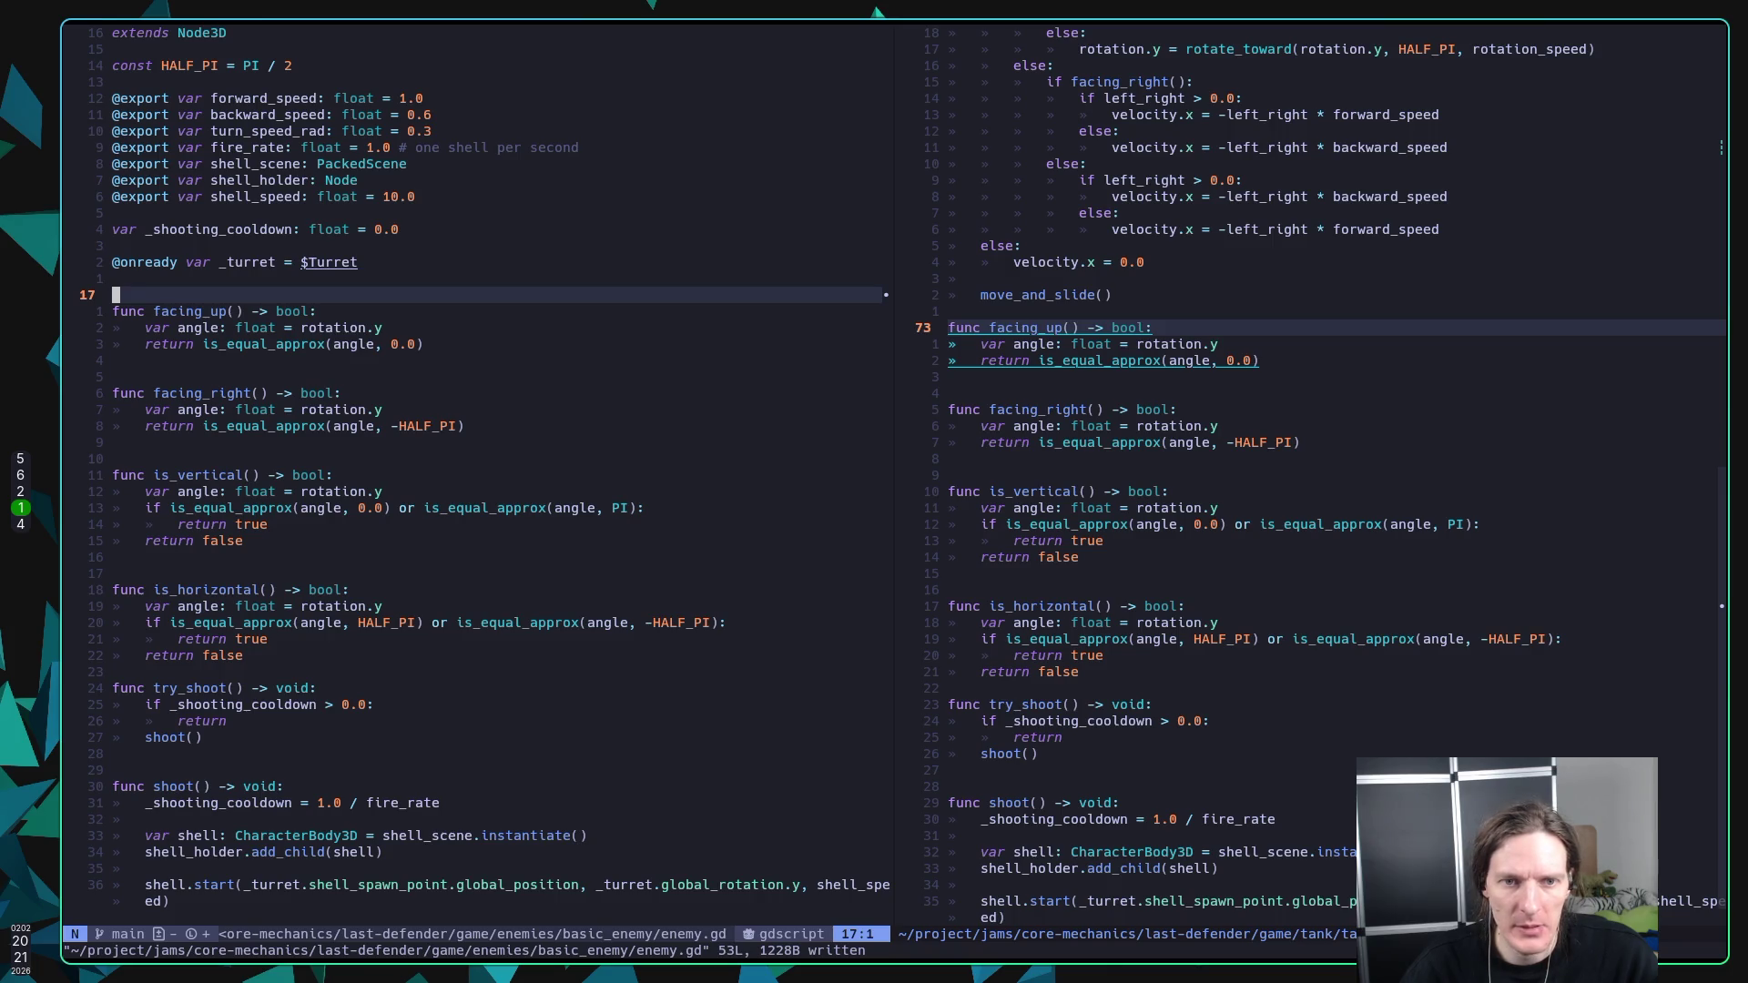
{"action": "type", "text": ":w"}
{"action": "key", "text": "Return"}
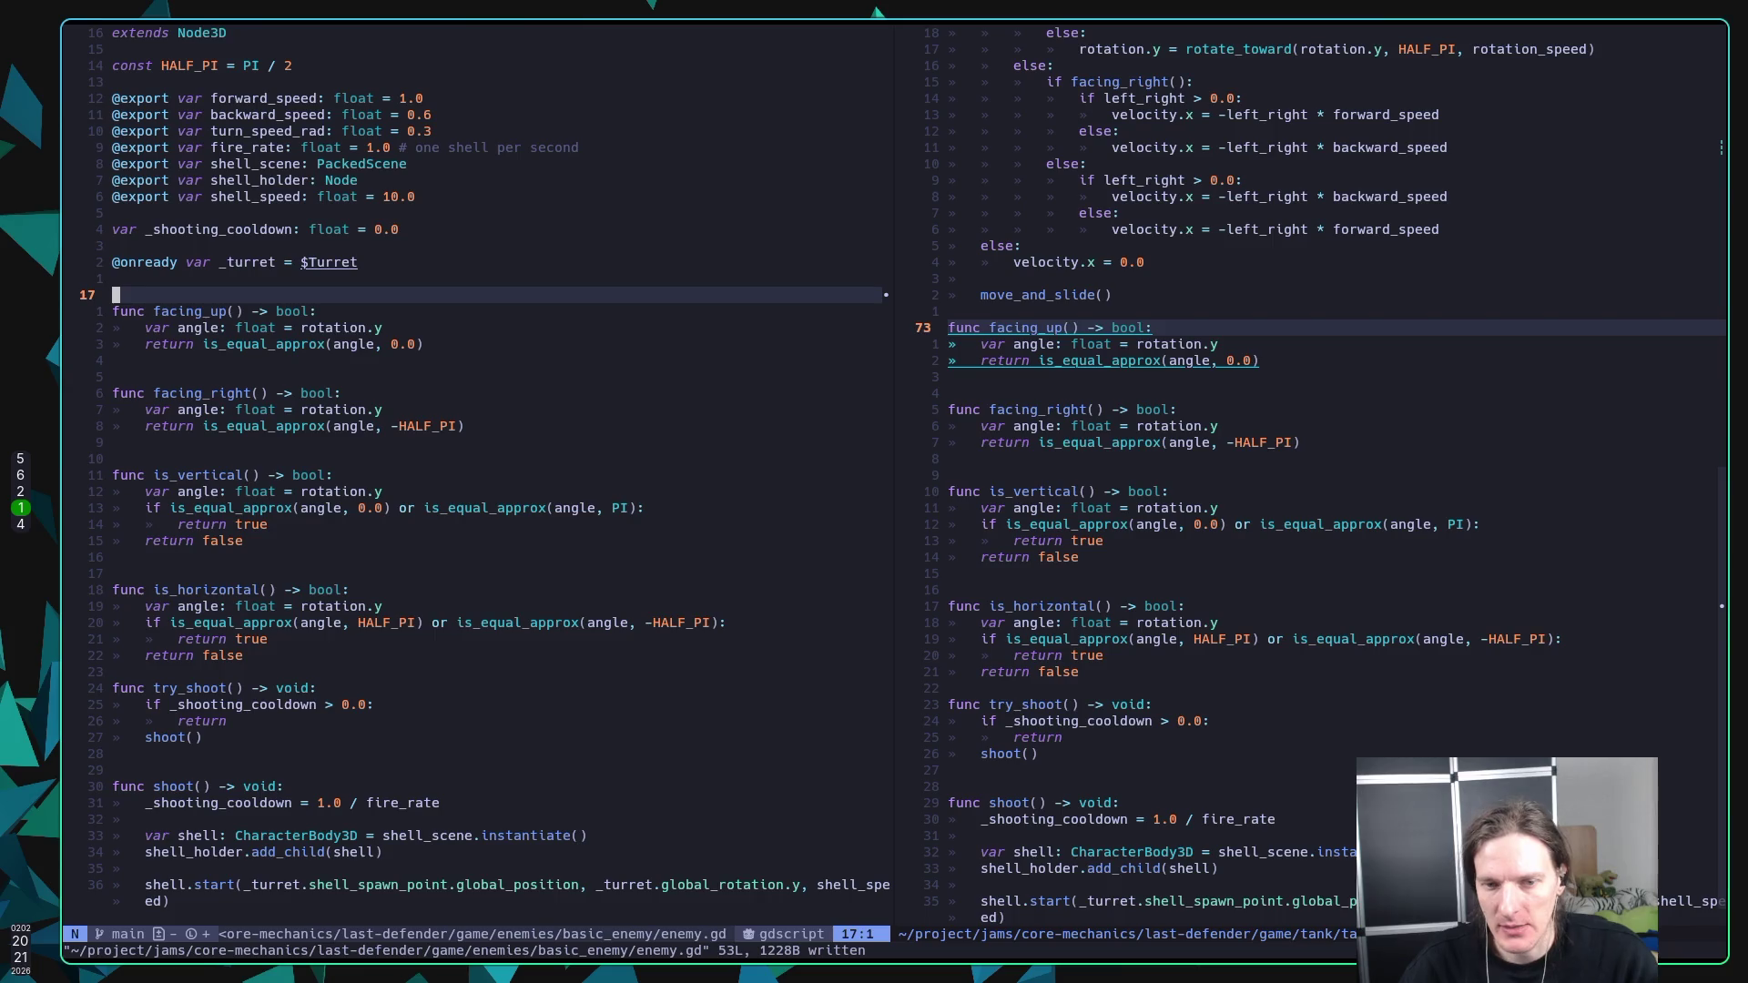
Step: Open a new line below _turret and begin typing 'func _ph'
{"action": "key", "text": "j"}
{"action": "key", "text": "j"}
{"action": "key", "text": "k"}
{"action": "key", "text": "k"}
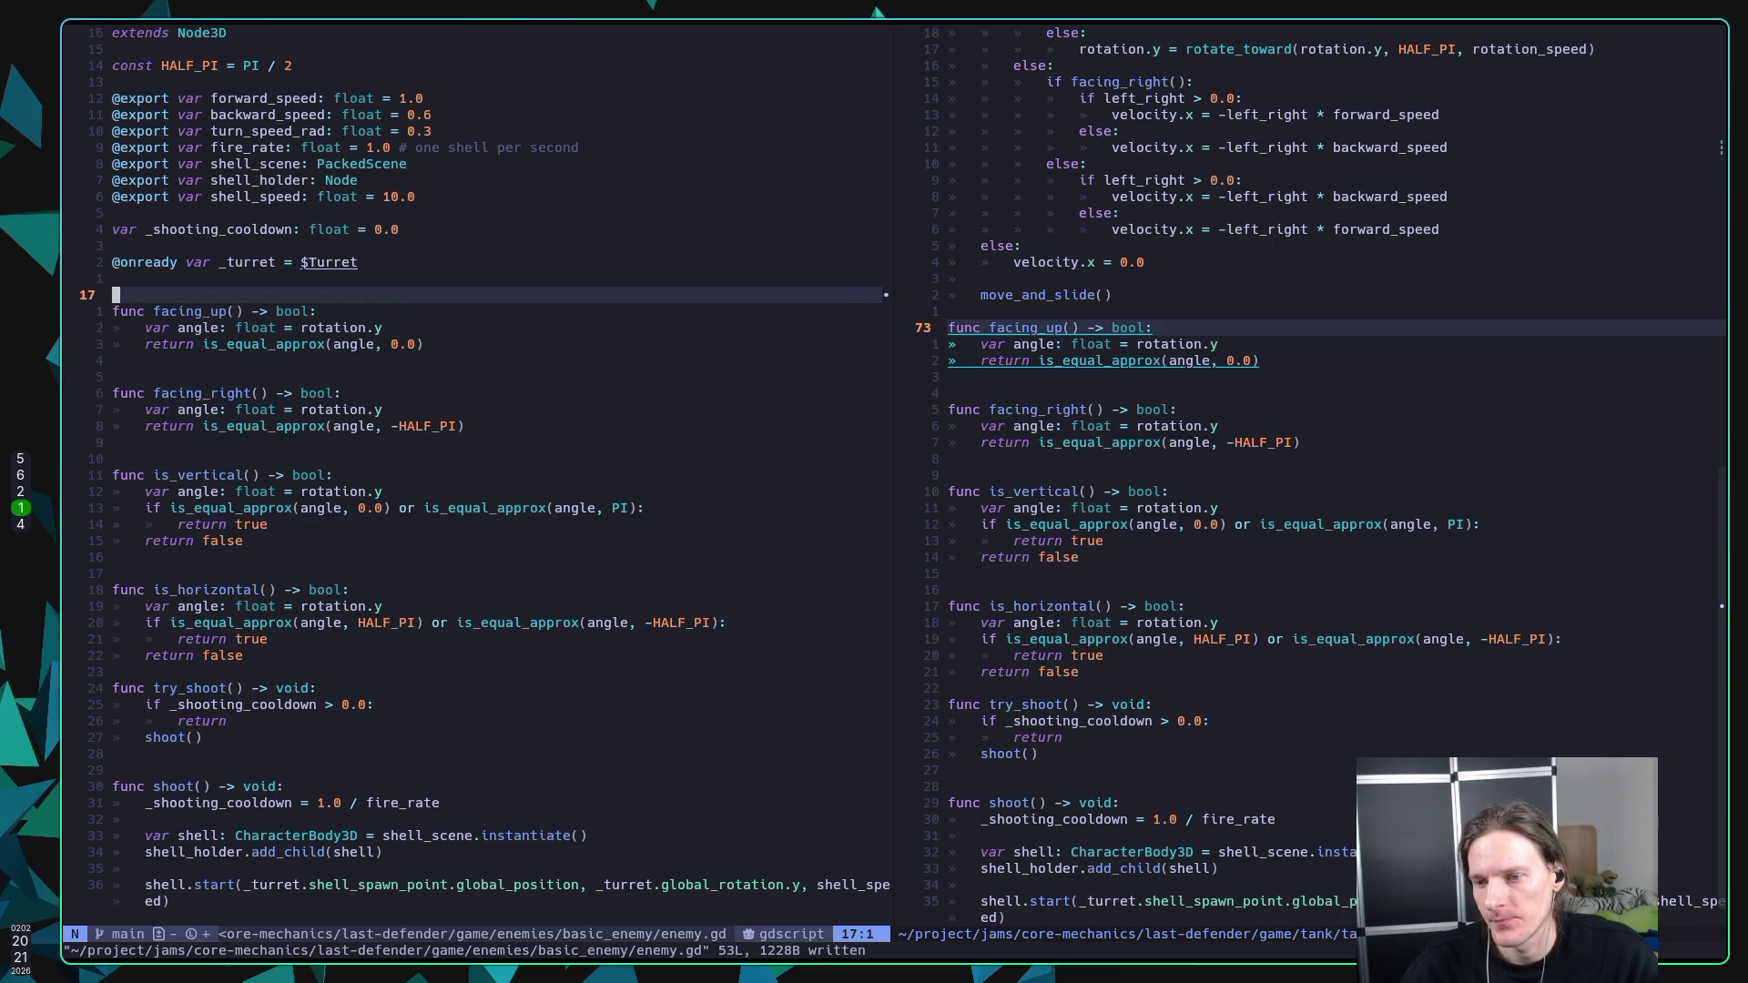
{"action": "key", "text": "k"}
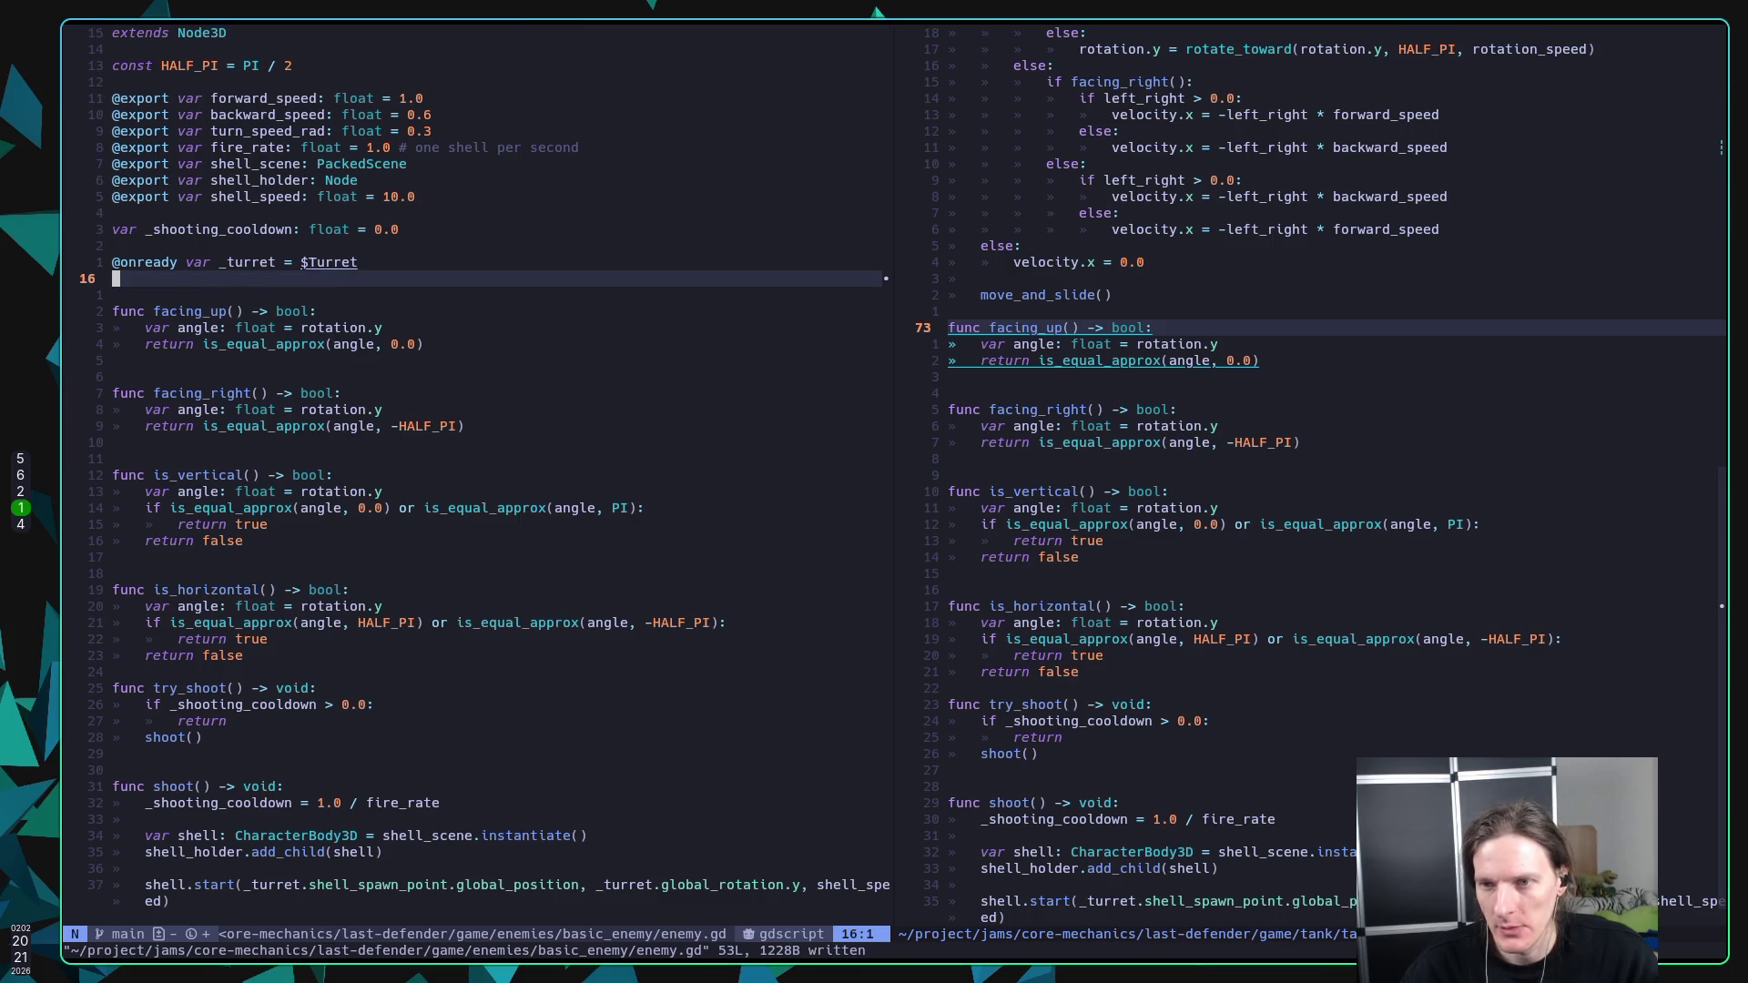
{"action": "type", "text": "o"}
{"action": "type", "text": "func "}
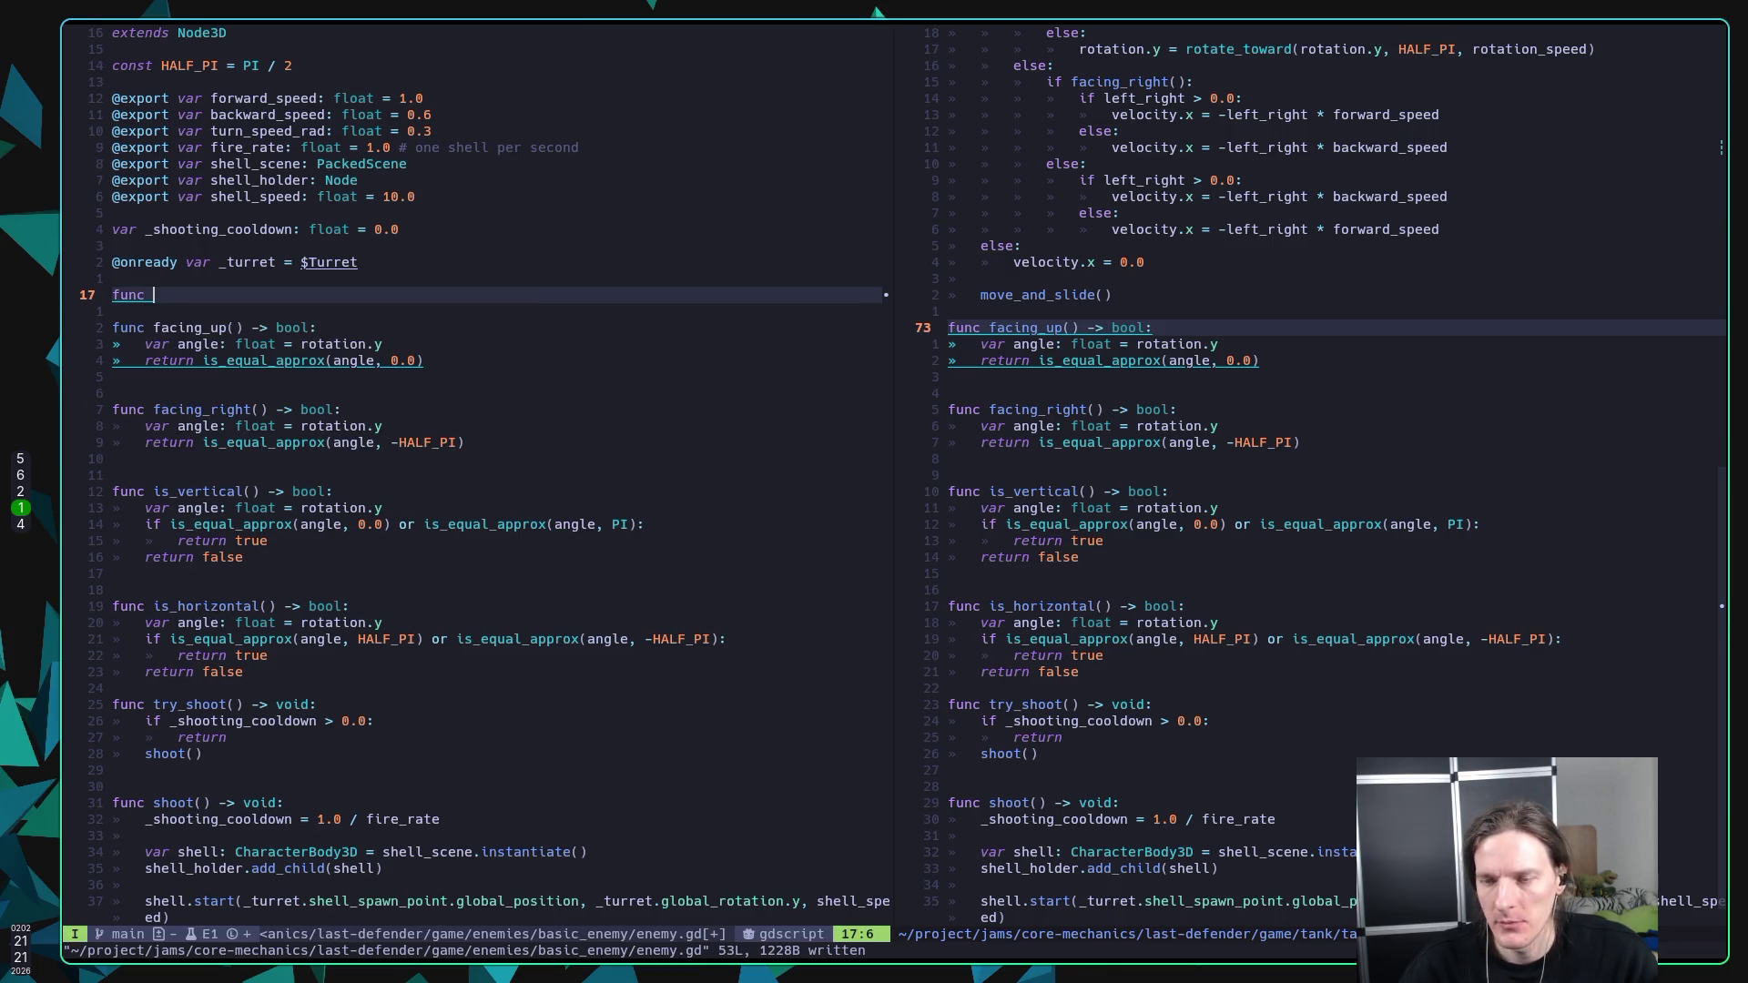
{"action": "type", "text": "_"}
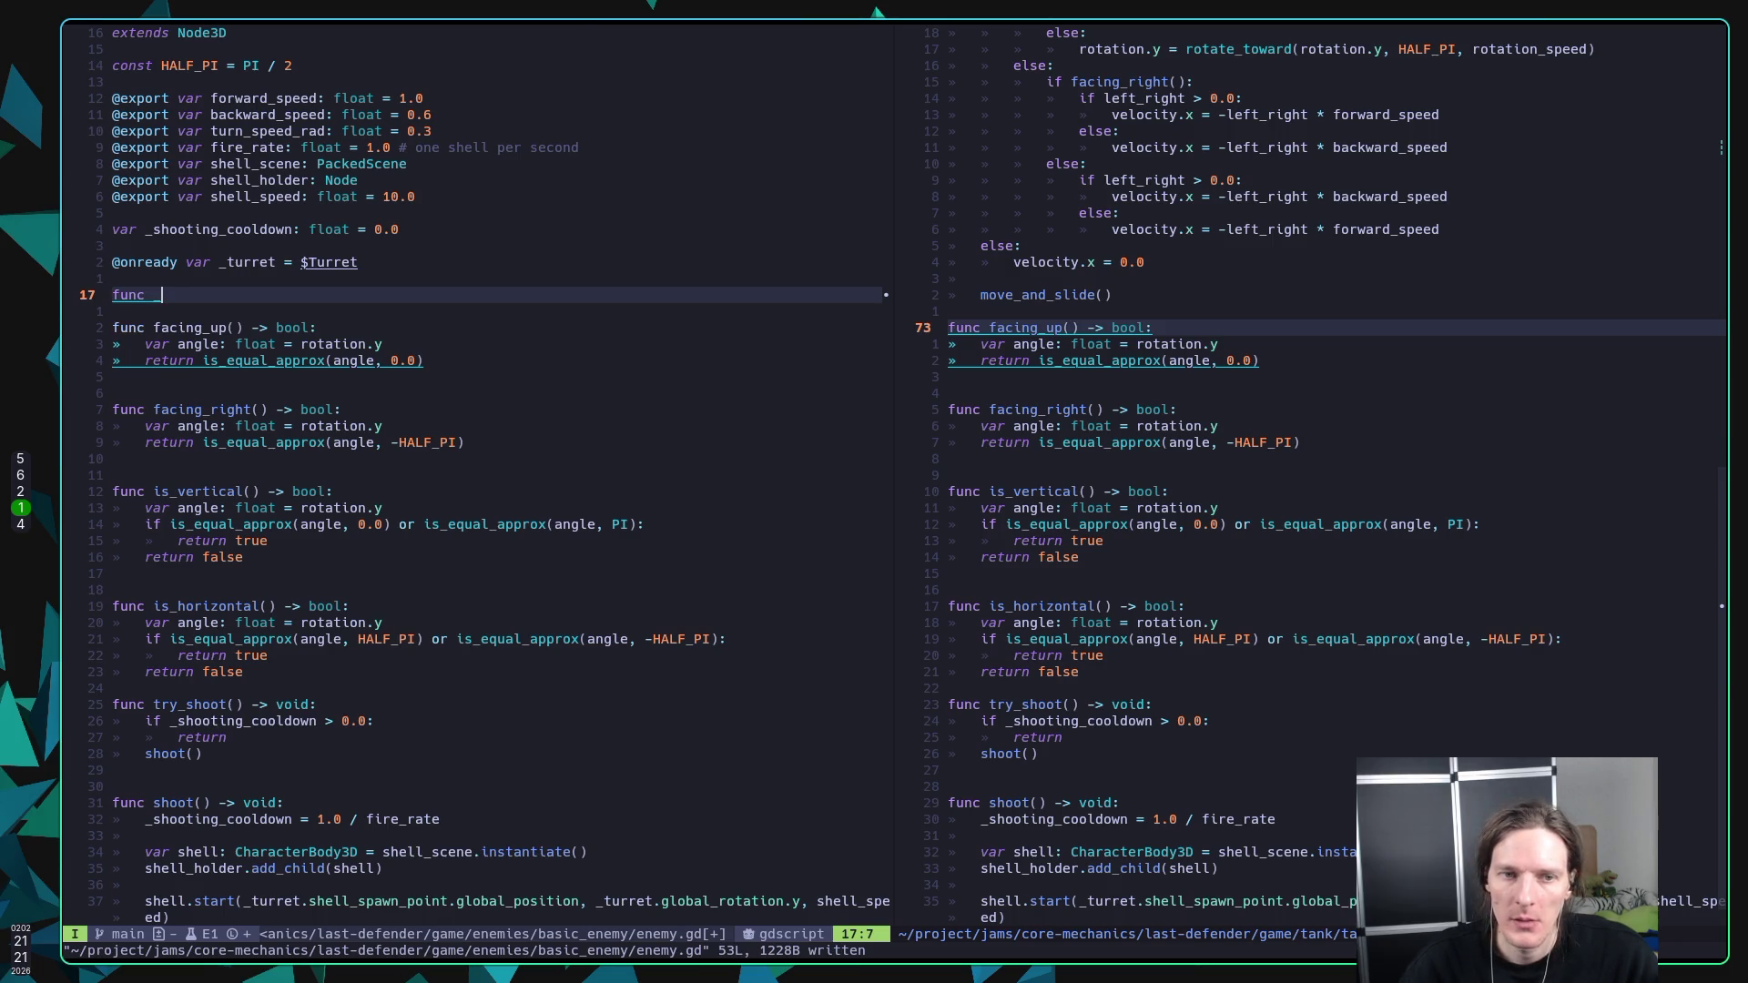
{"action": "type", "text": "phy"}
Step: Complete the _physics_process function with a move_and_slide() call and save enemy.gd
{"action": "key", "text": "Return"}
{"action": "key", "text": "Return"}
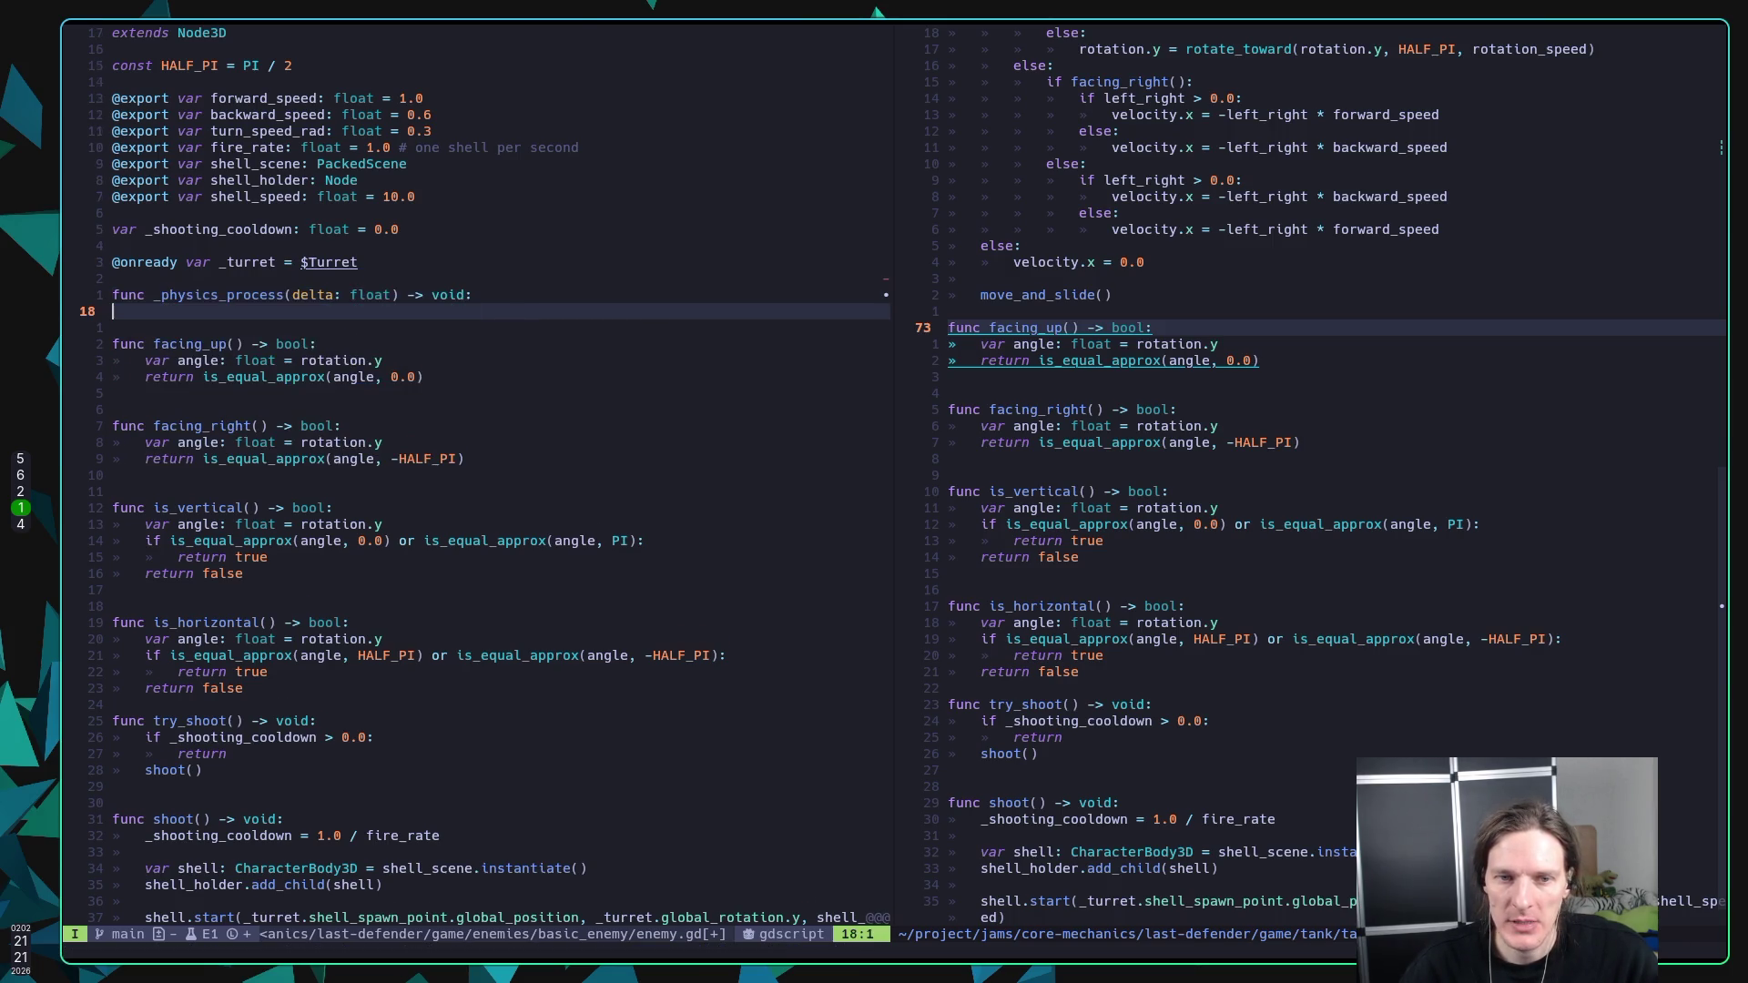
{"action": "type", "text": "mo"}
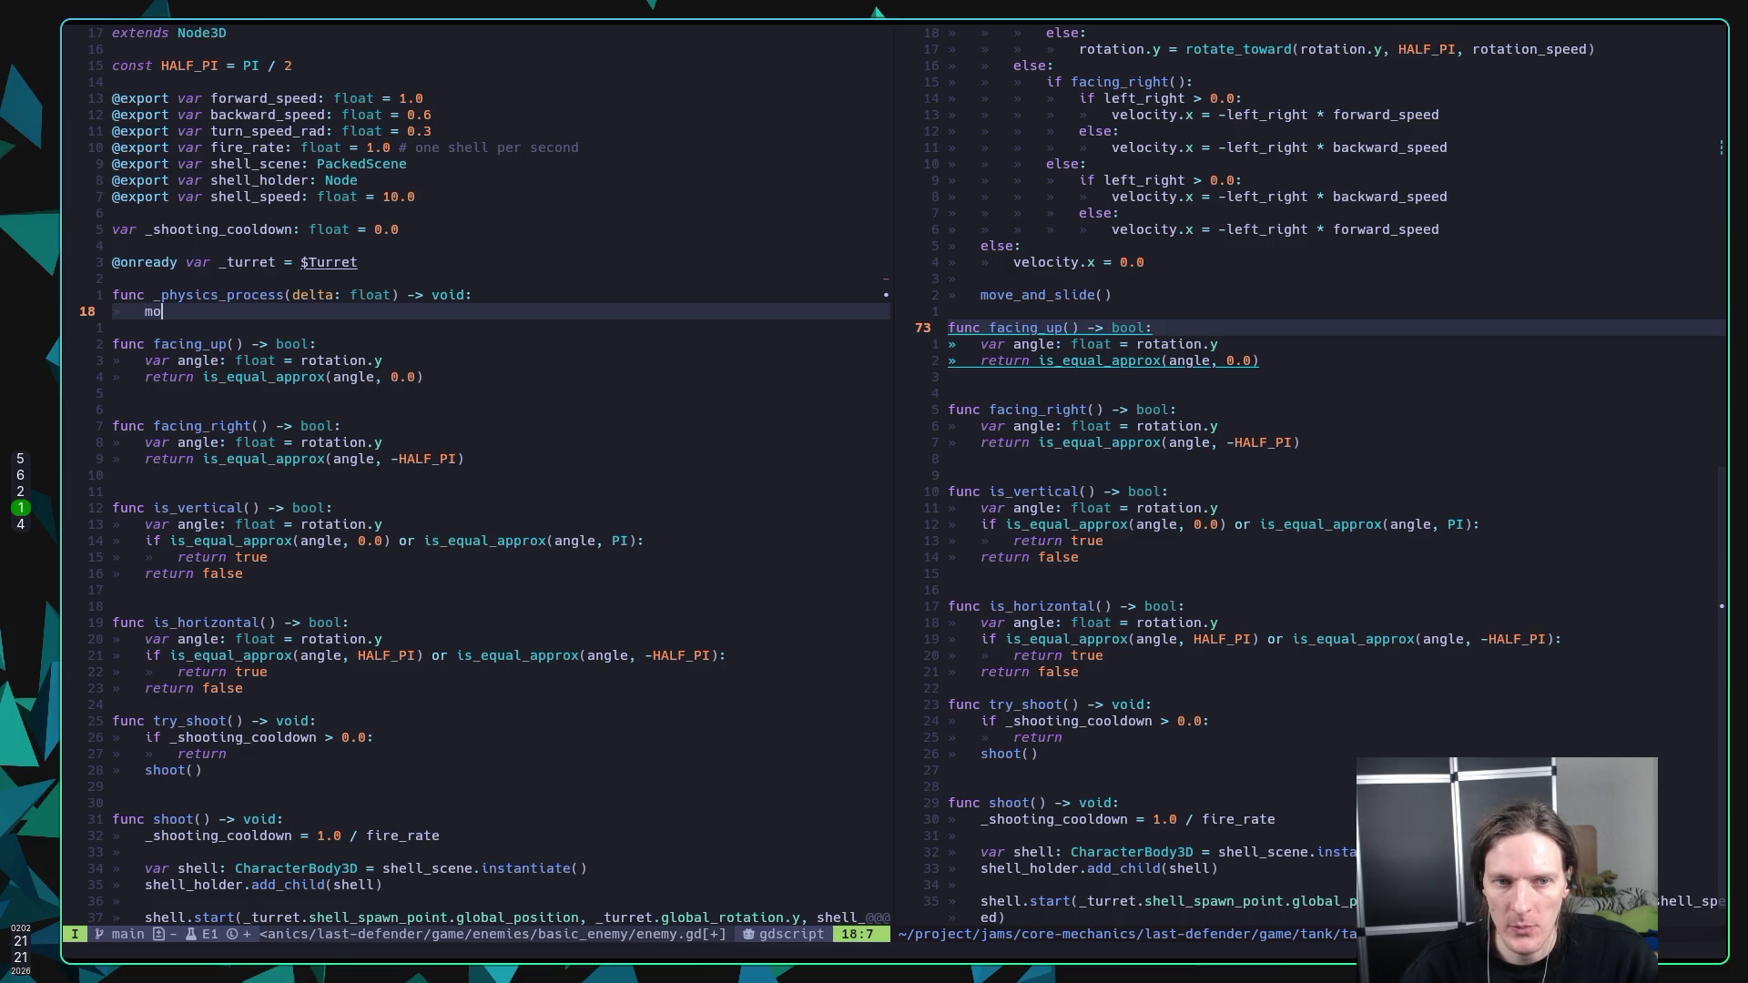
{"action": "type", "text": "ve_and_slide"}
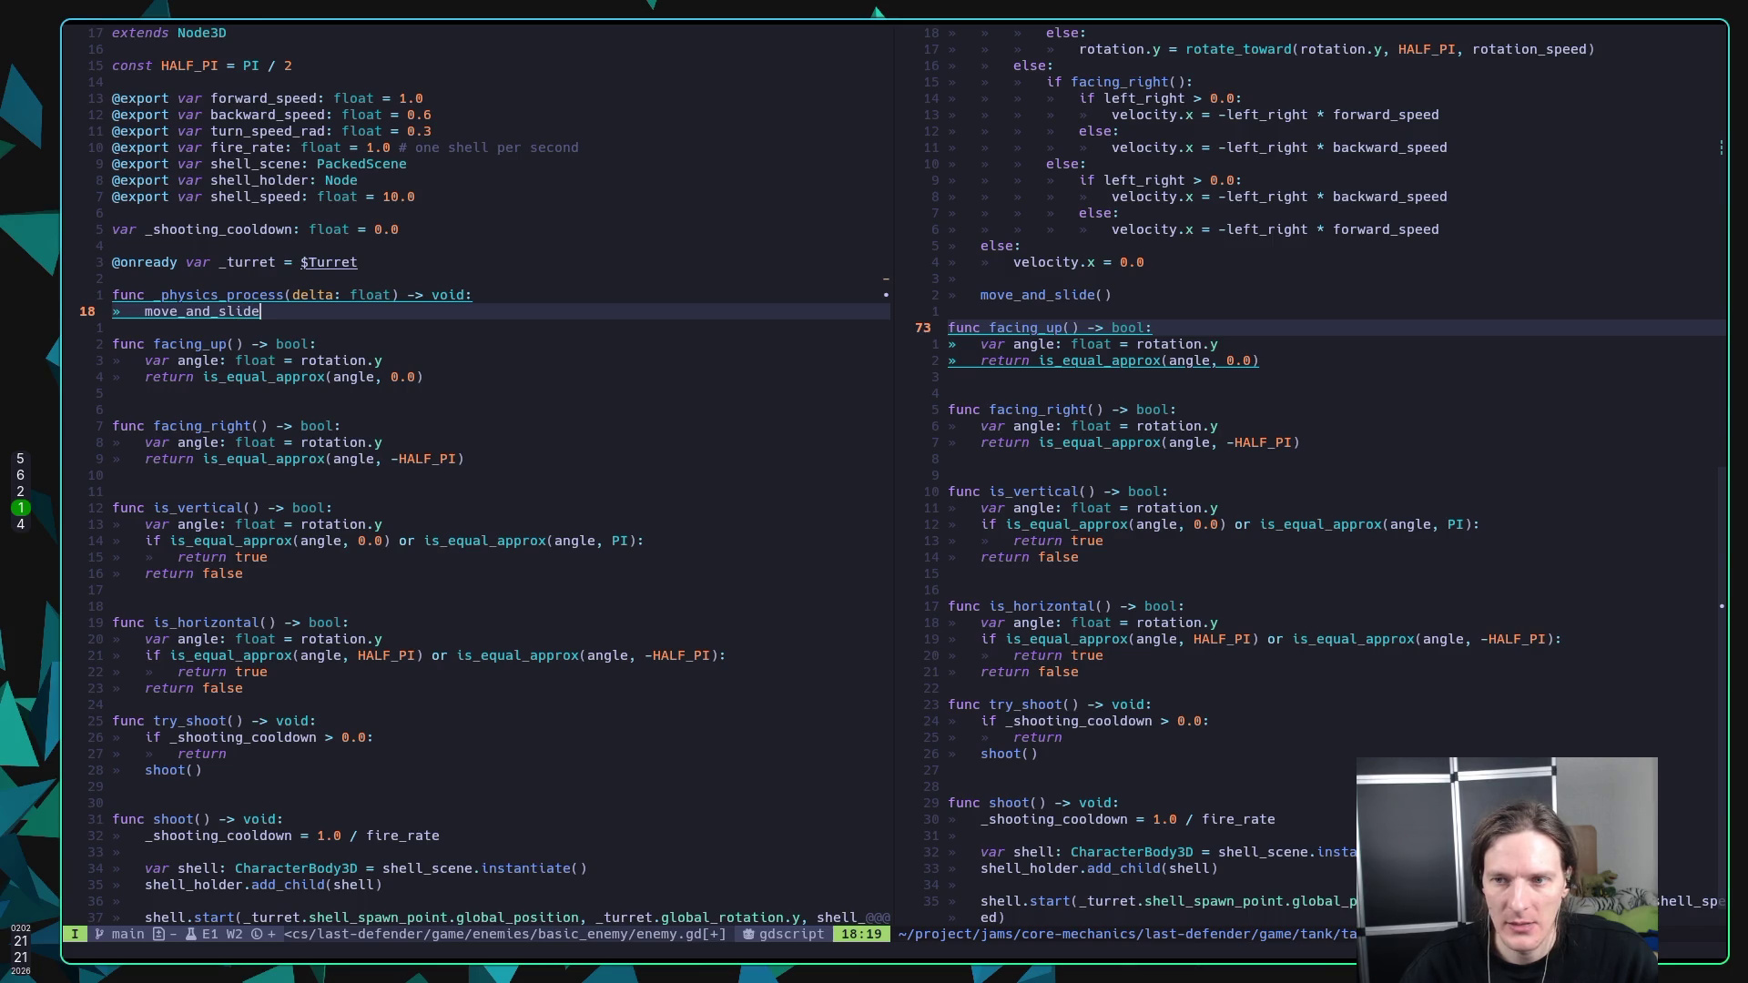
{"action": "type", "text": "()"}
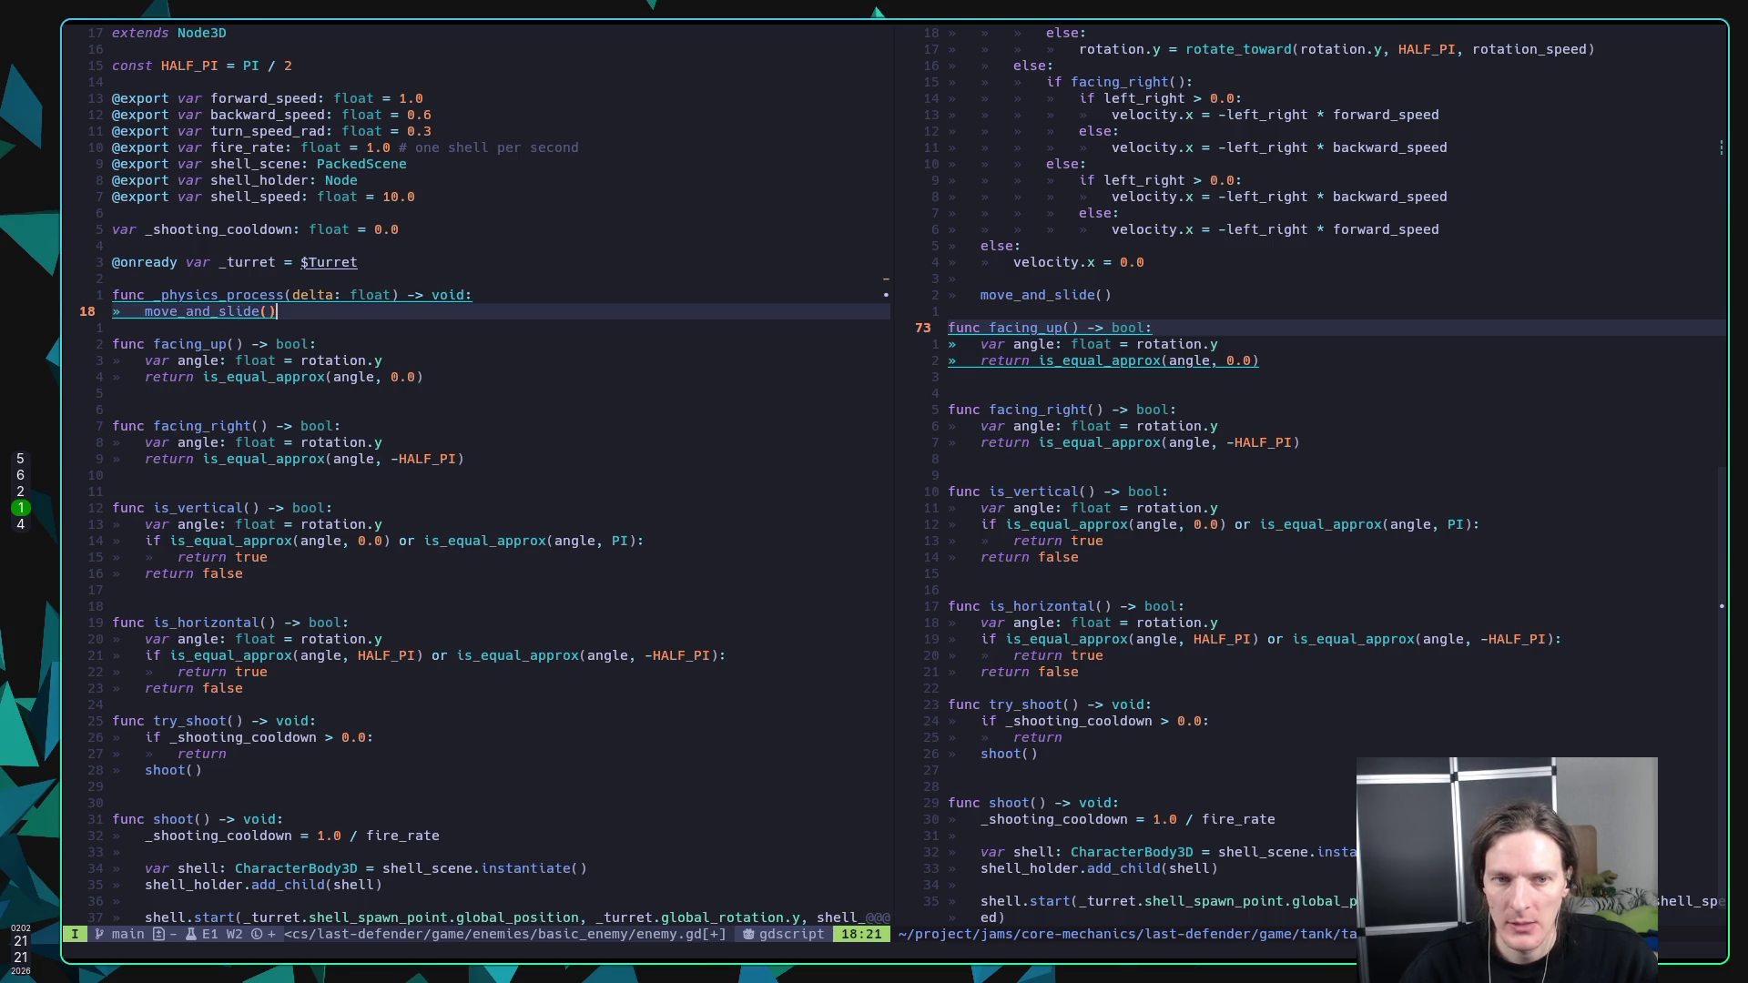
{"action": "key", "text": "Escape"}
{"action": "type", "text": ":w"}
{"action": "key", "text": "Return"}
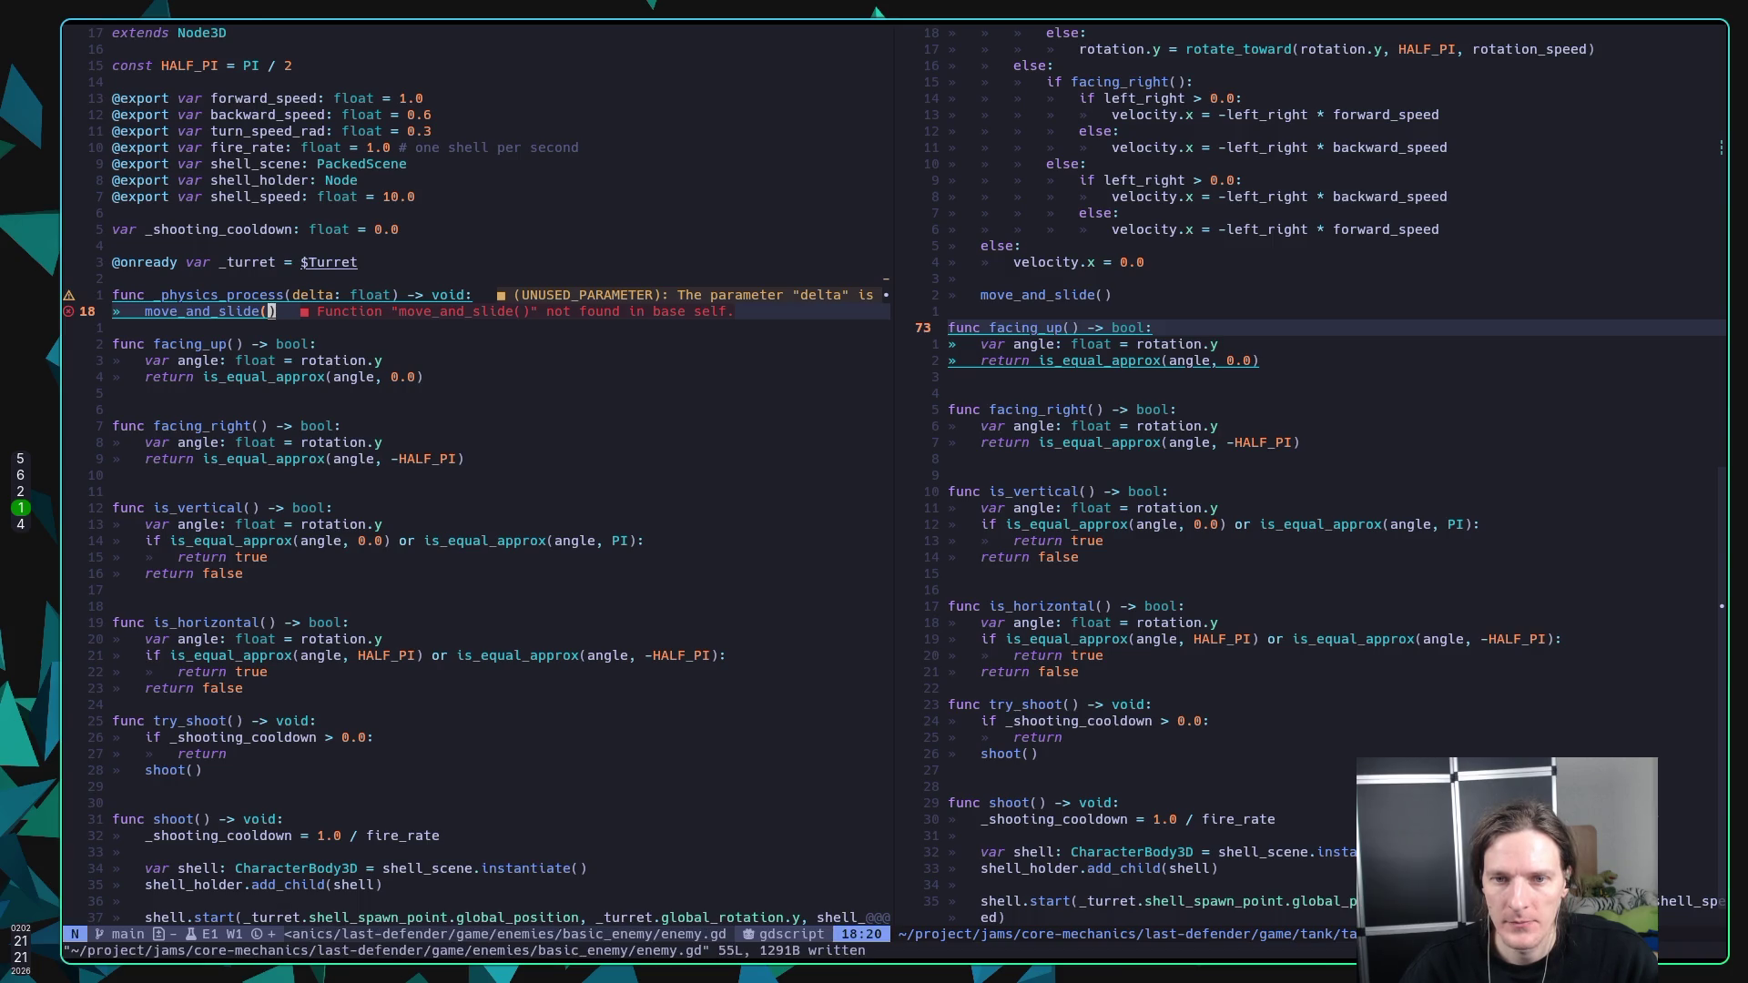
Step: Change the extends line to CharacterBody3D, save, and bring up Godot on workspace 5
{"action": "key", "text": "k"}
{"action": "key", "text": "k"}
{"action": "key", "text": "k"}
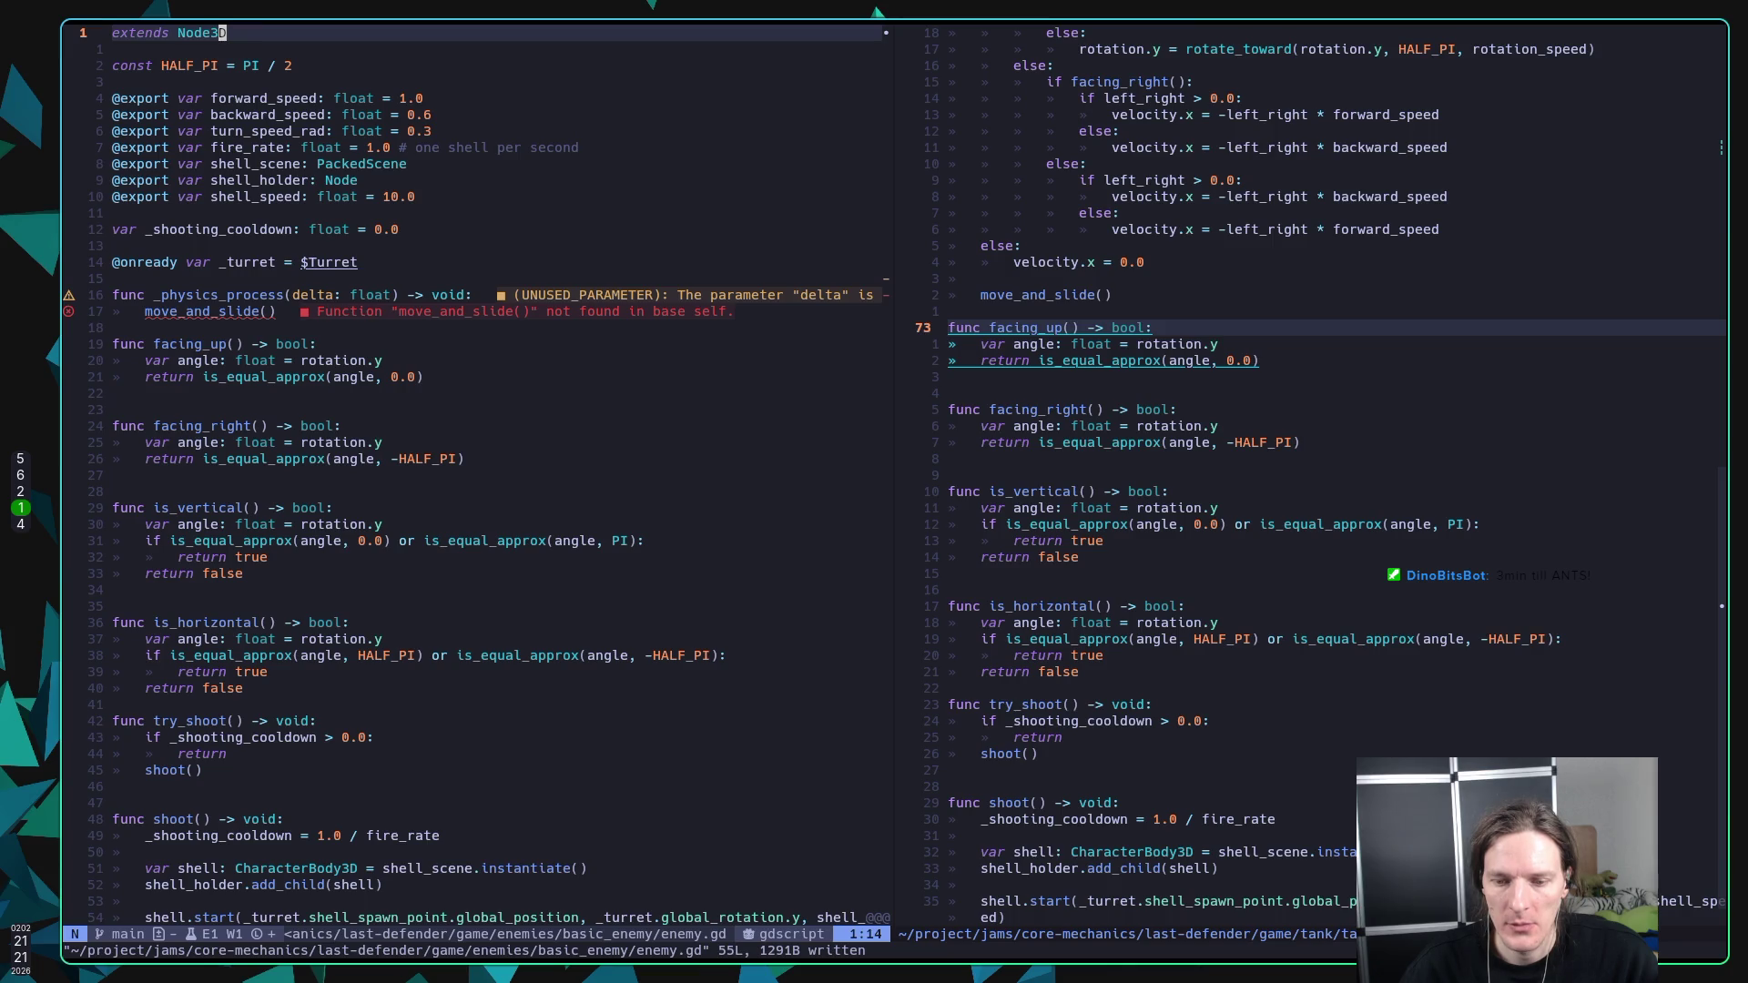
{"action": "type", "text": "bcw"}
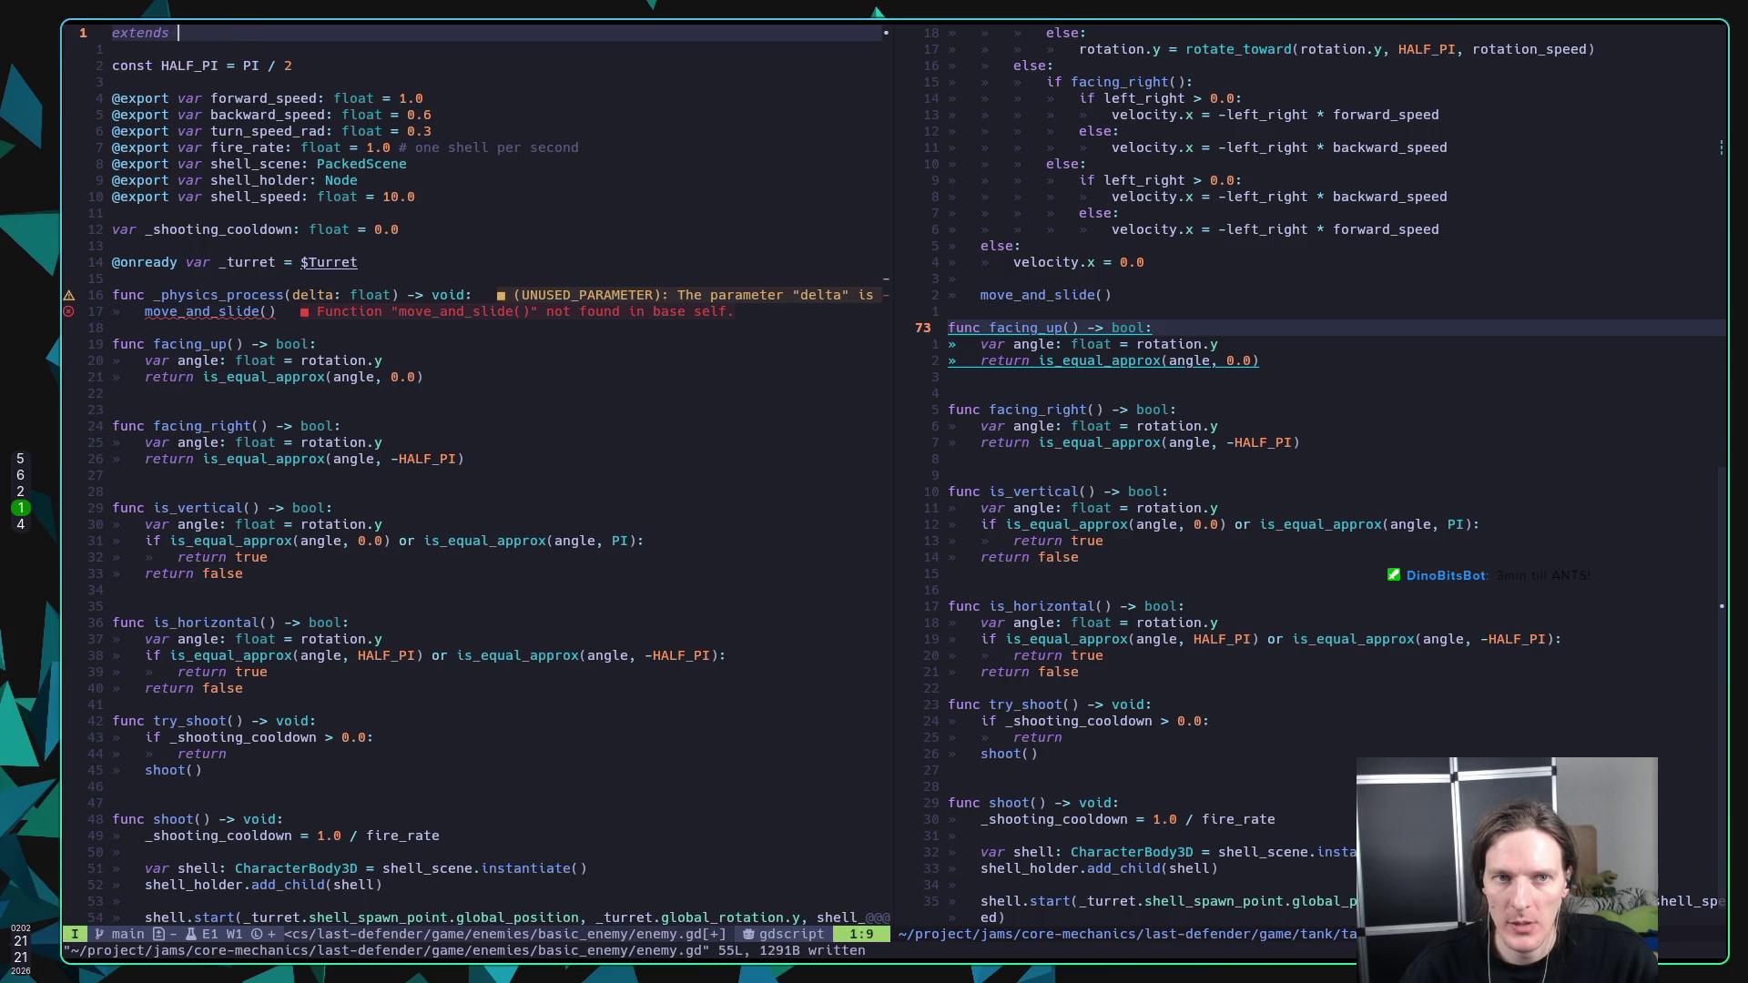
{"action": "type", "text": "E"}
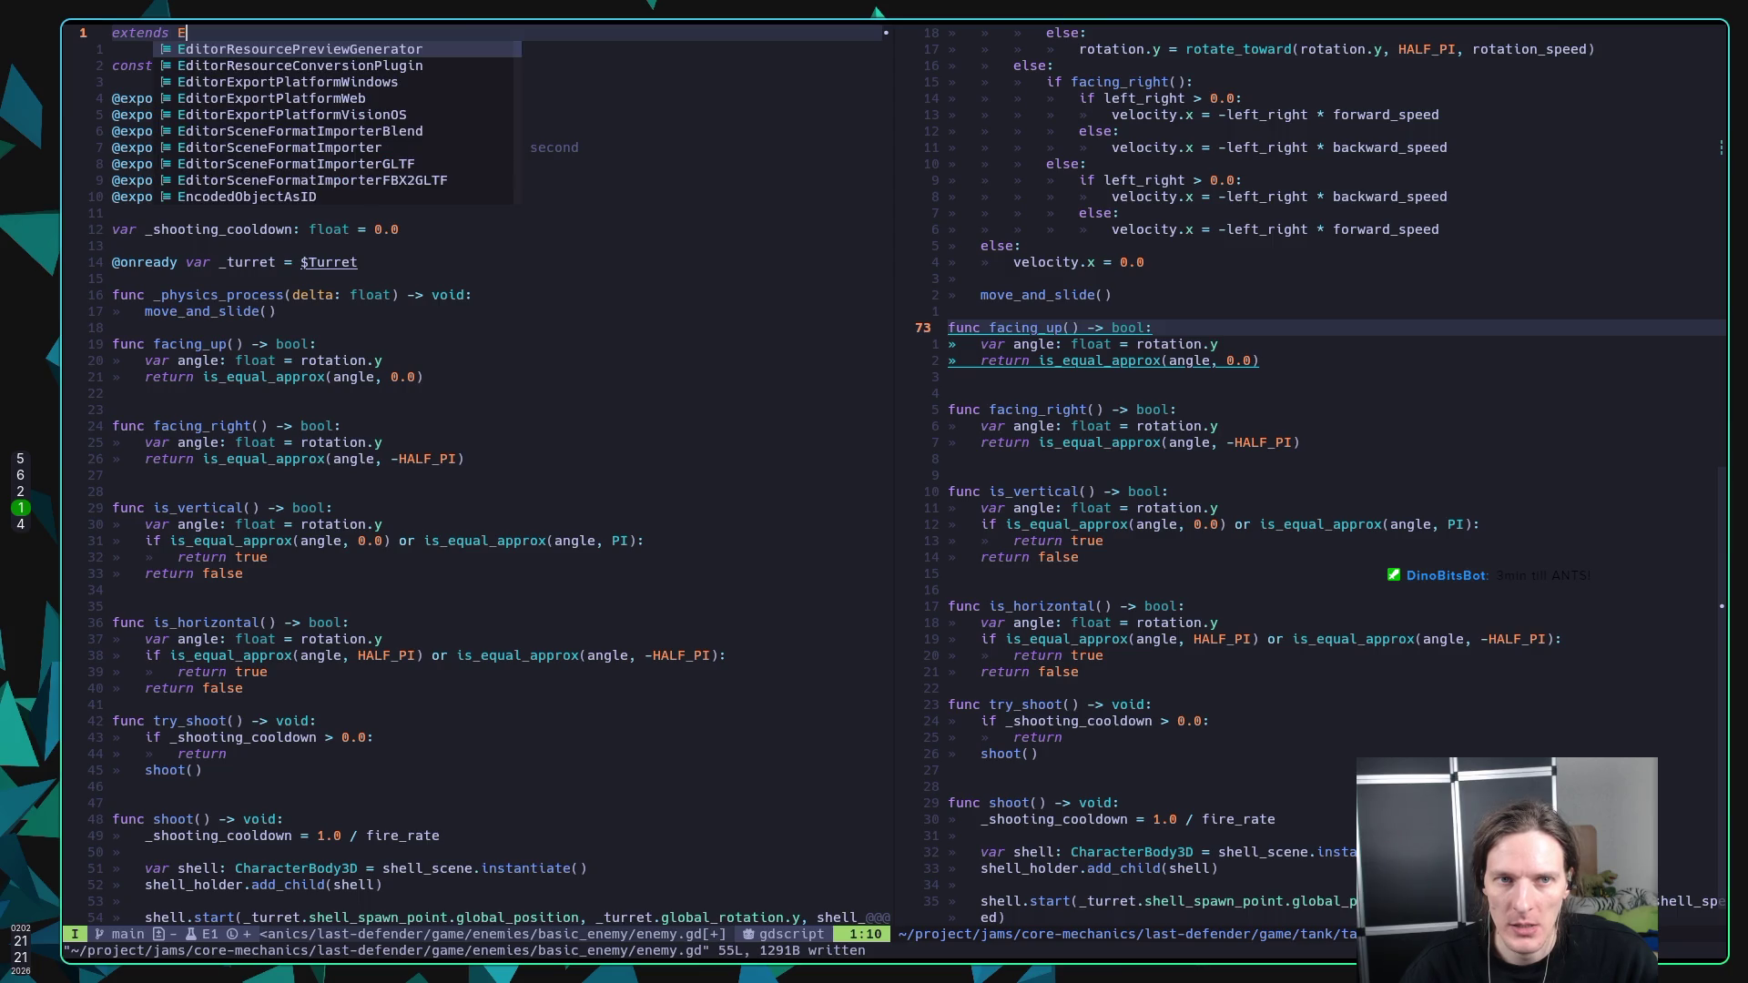
{"action": "key", "text": "BackSpace"}
{"action": "type", "text": "Chara"}
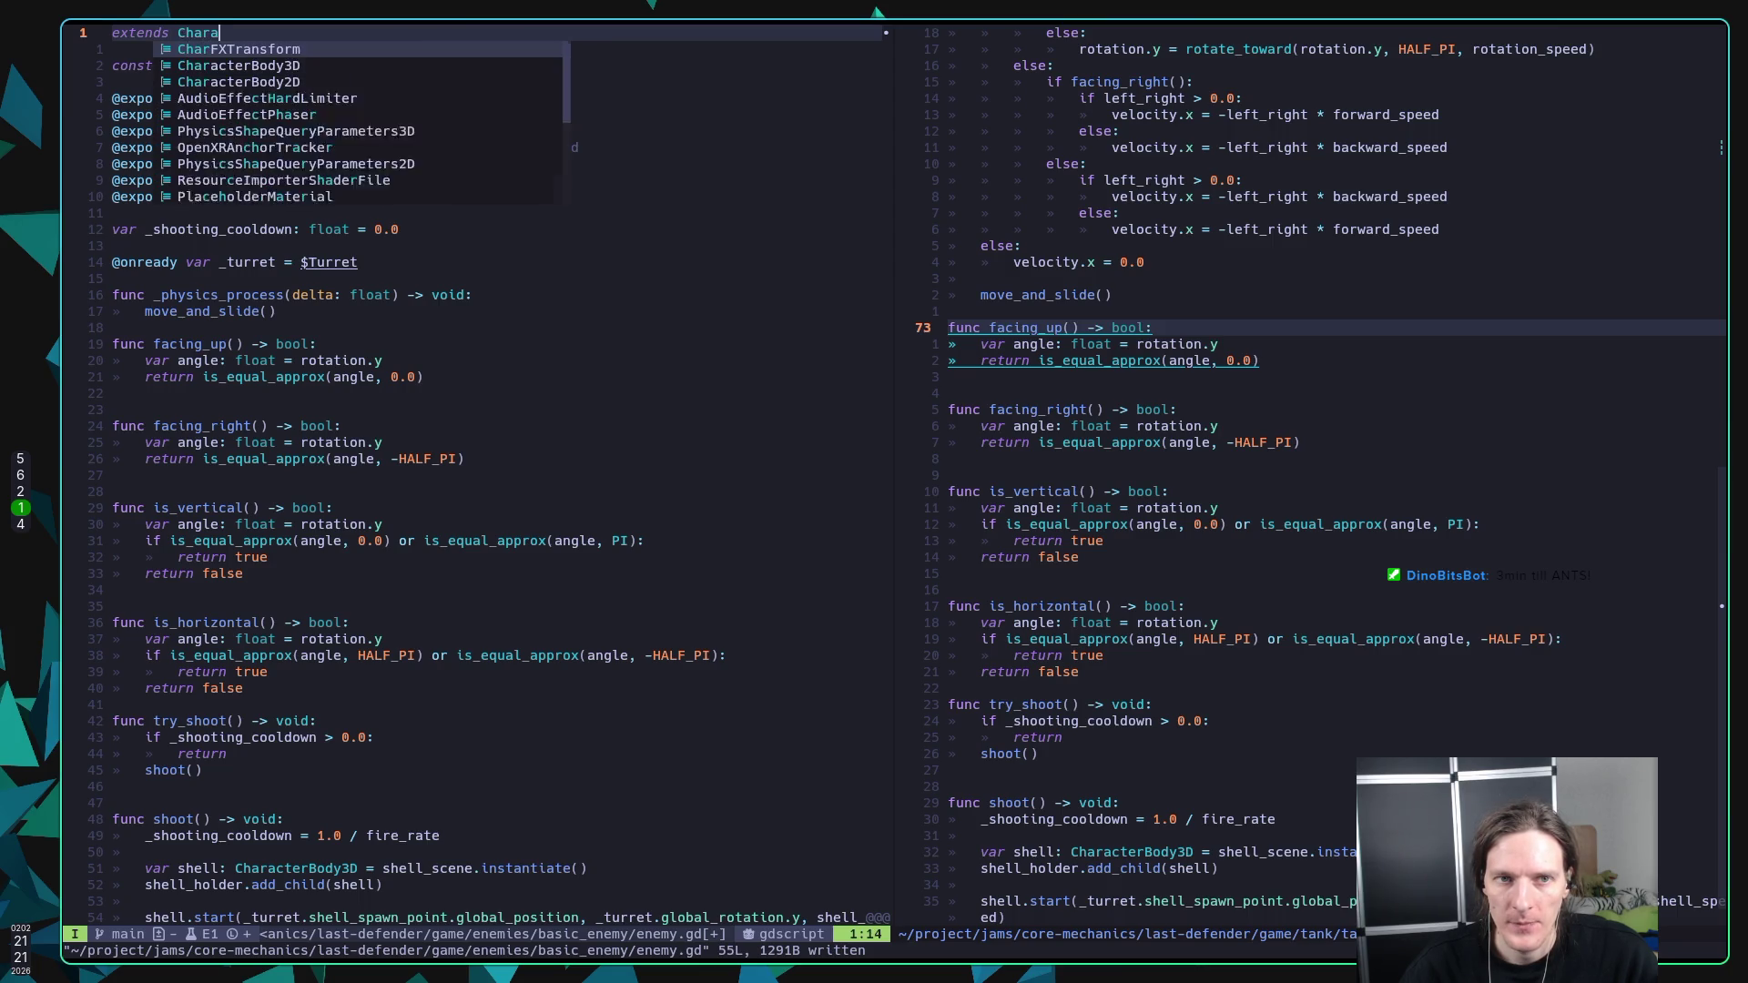
{"action": "key", "text": "Tab"}
{"action": "key", "text": "Return"}
{"action": "key", "text": "Escape"}
{"action": "type", "text": ":w"}
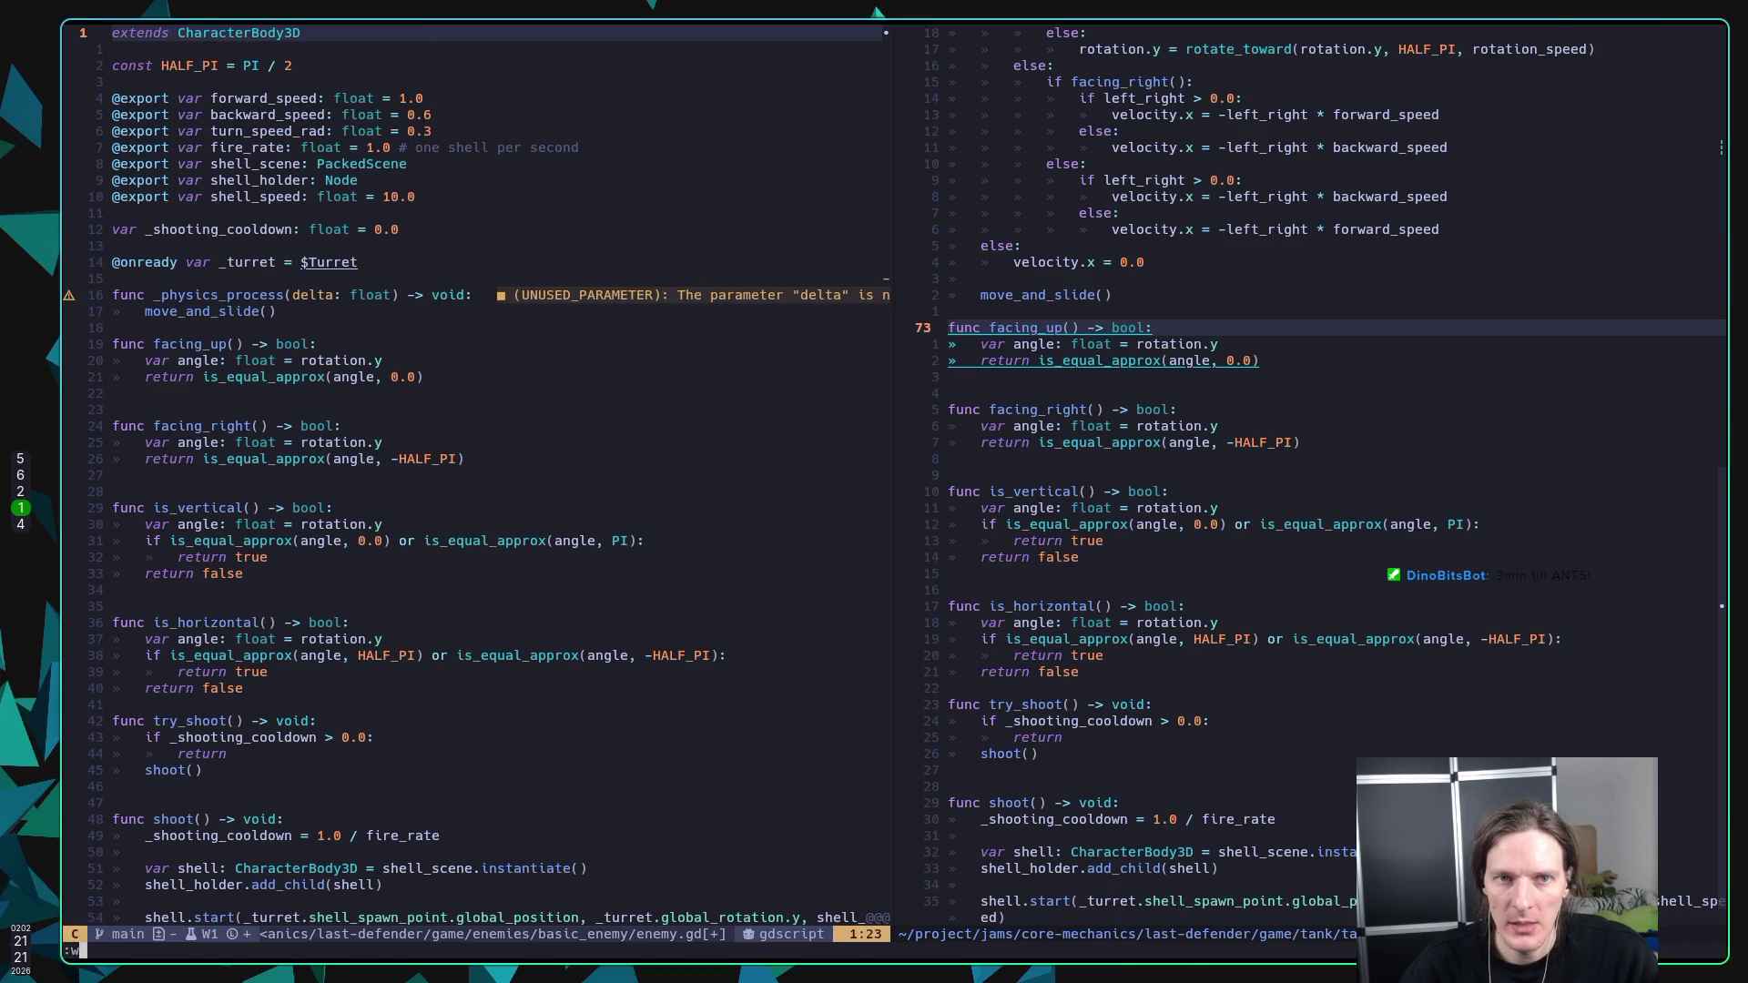
{"action": "key", "text": "Return"}
{"action": "key", "text": "super+5"}
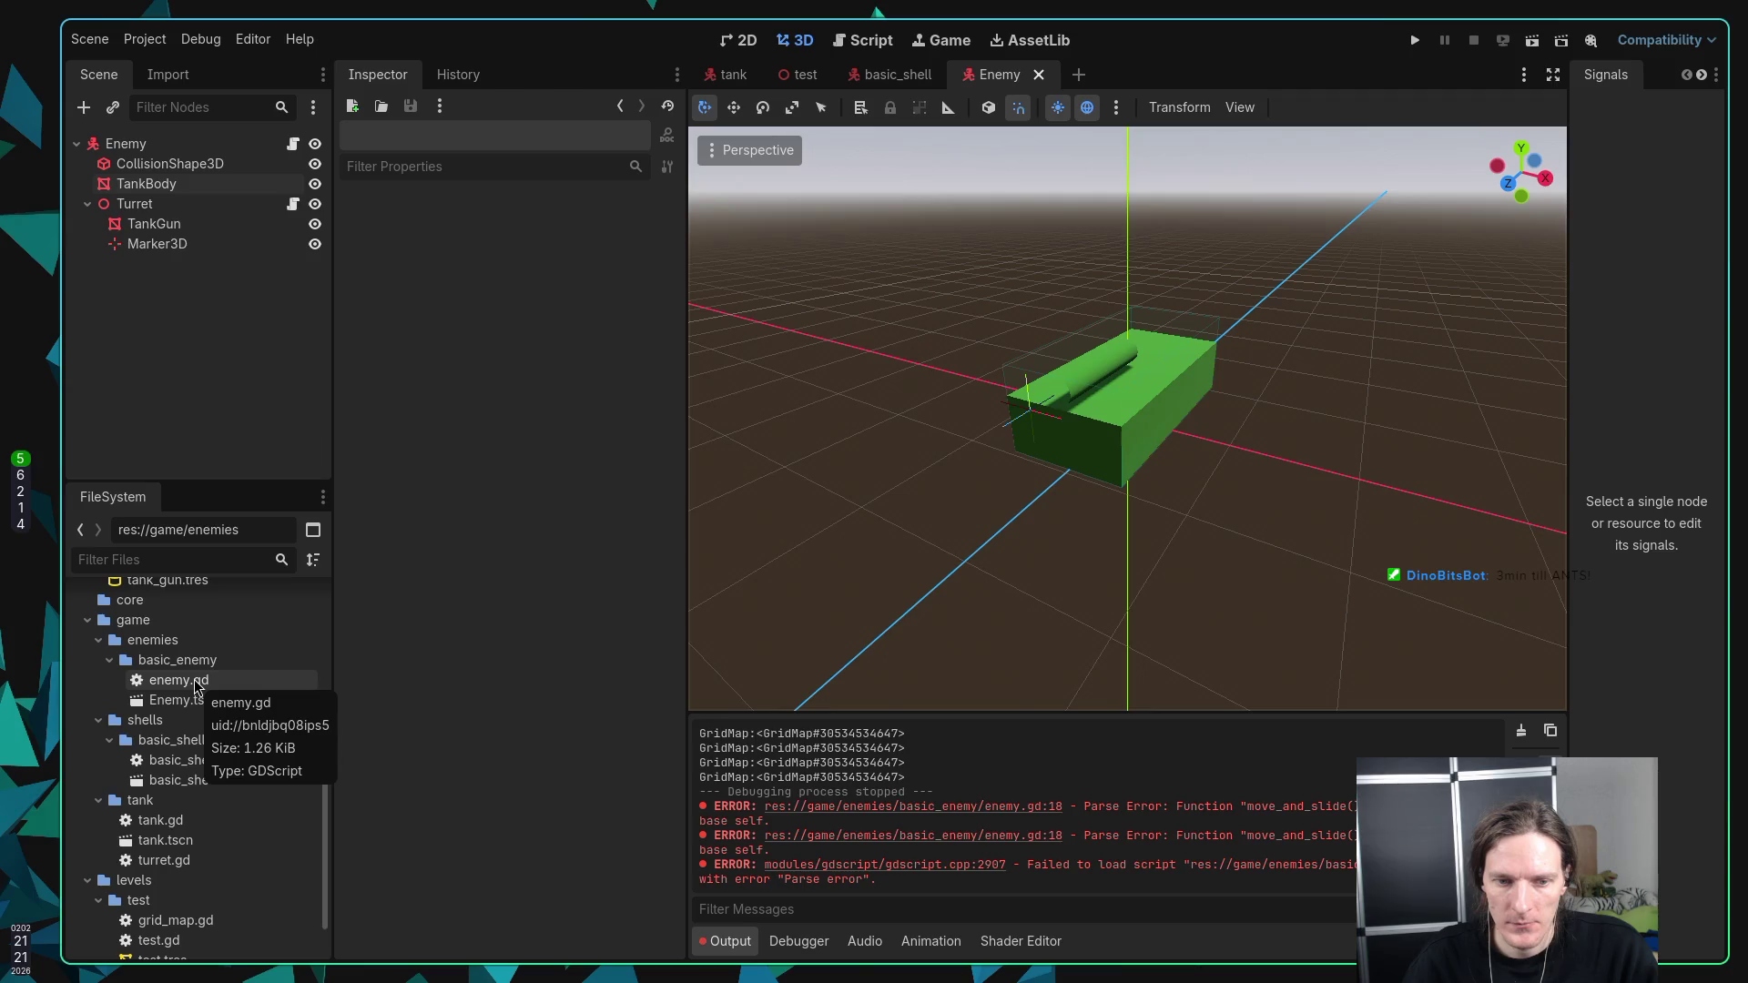
Step: Select enemy.gd in Godot's FileSystem dock to show it in the Inspector, then save it in Neovim
{"action": "left_click", "coordinate": [292, 144]}
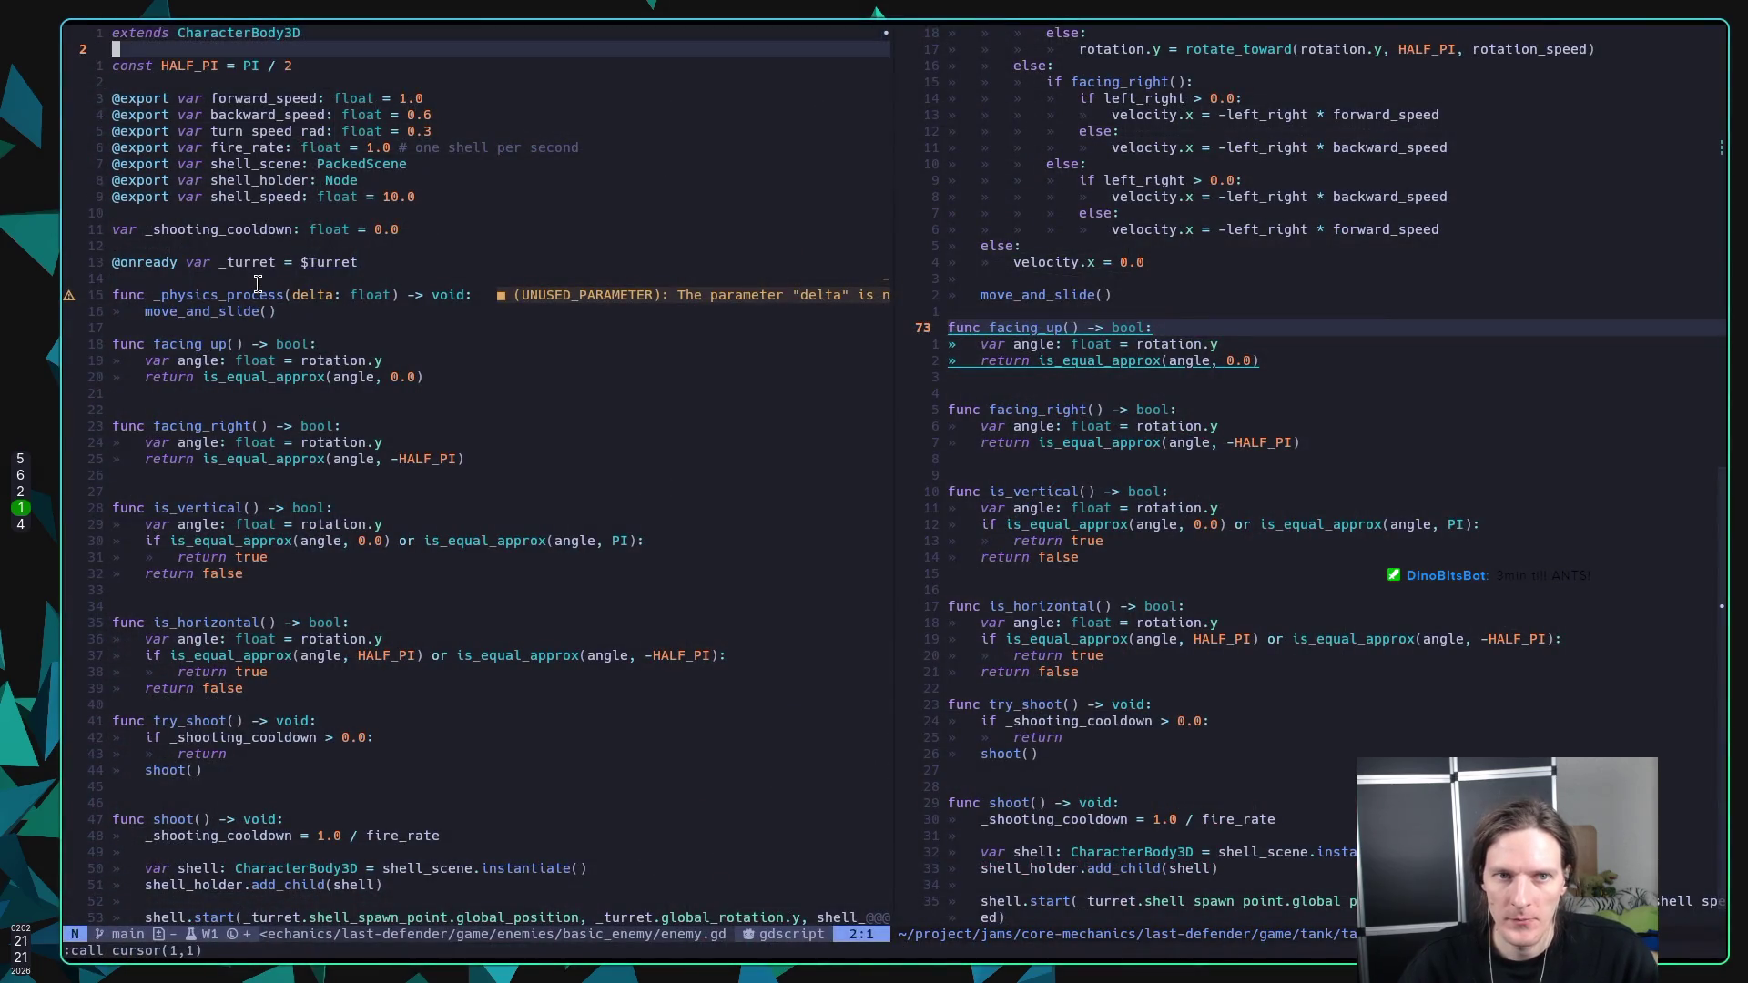
{"action": "type", "text": "w"}
{"action": "key", "text": "Return"}
Step: Move to the _shooting_cooldown line, check Godot for errors, then re-save enemy.gd with :w
{"action": "key", "text": "j"}
{"action": "key", "text": "j"}
{"action": "key", "text": "j"}
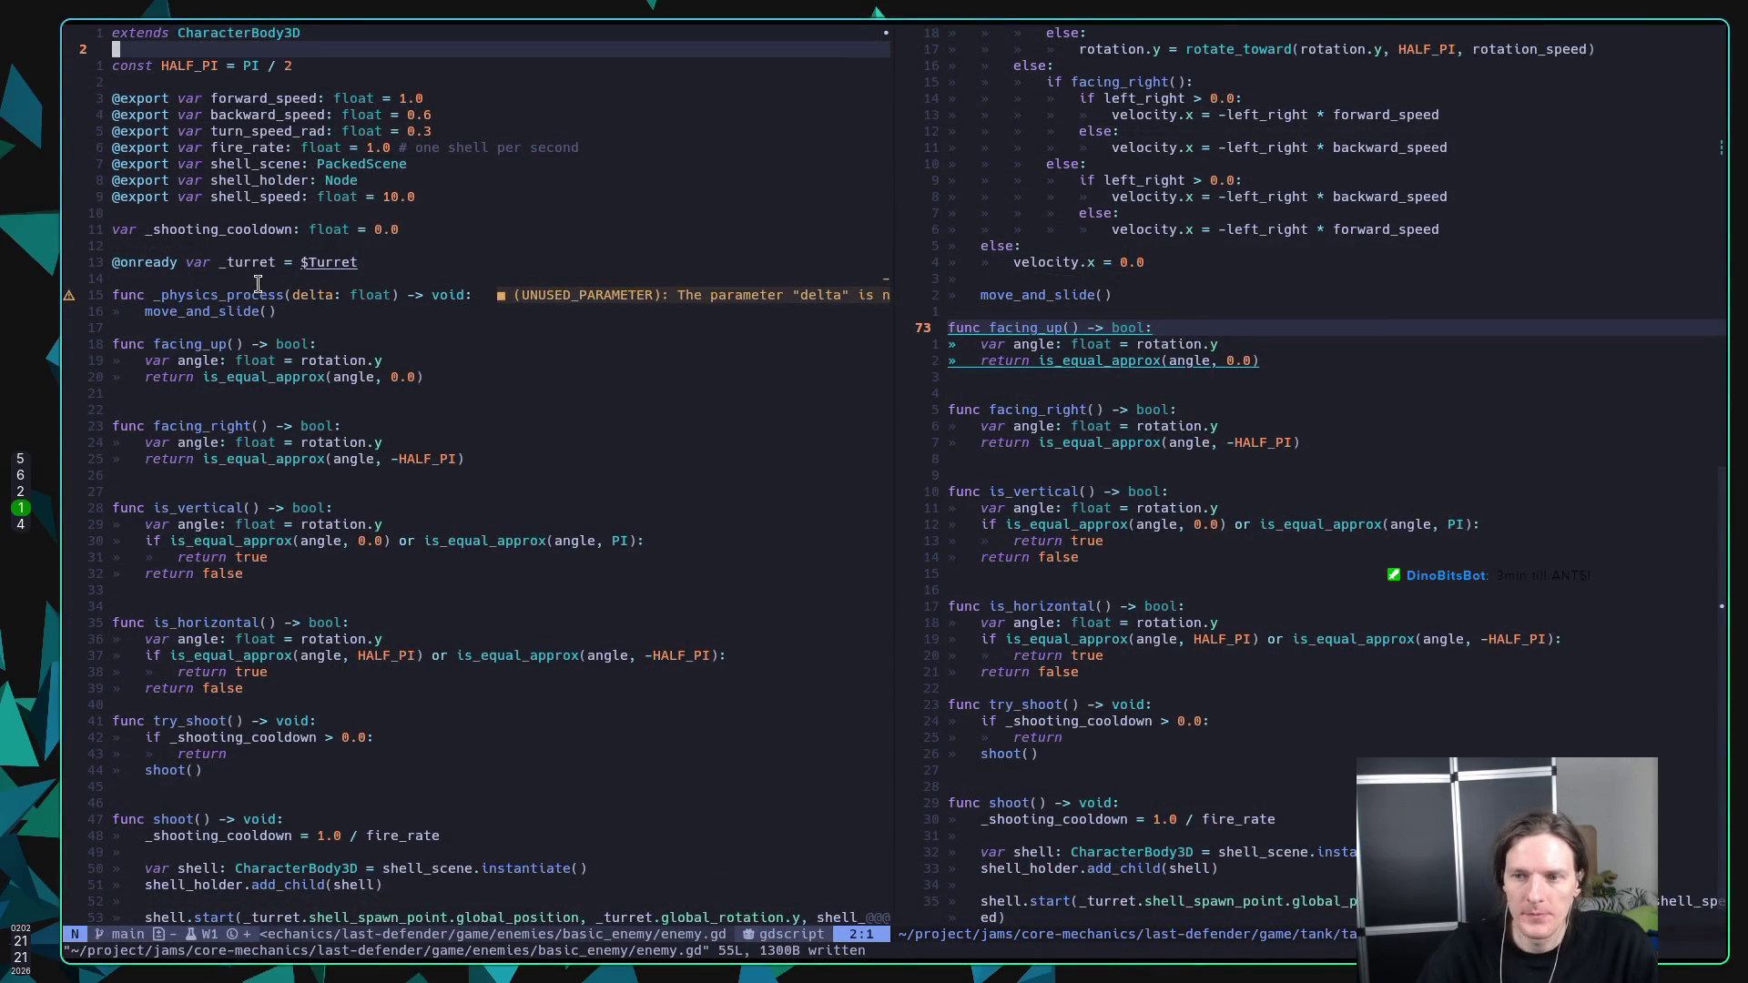
{"action": "key", "text": "j"}
{"action": "key", "text": "j"}
{"action": "key", "text": "j"}
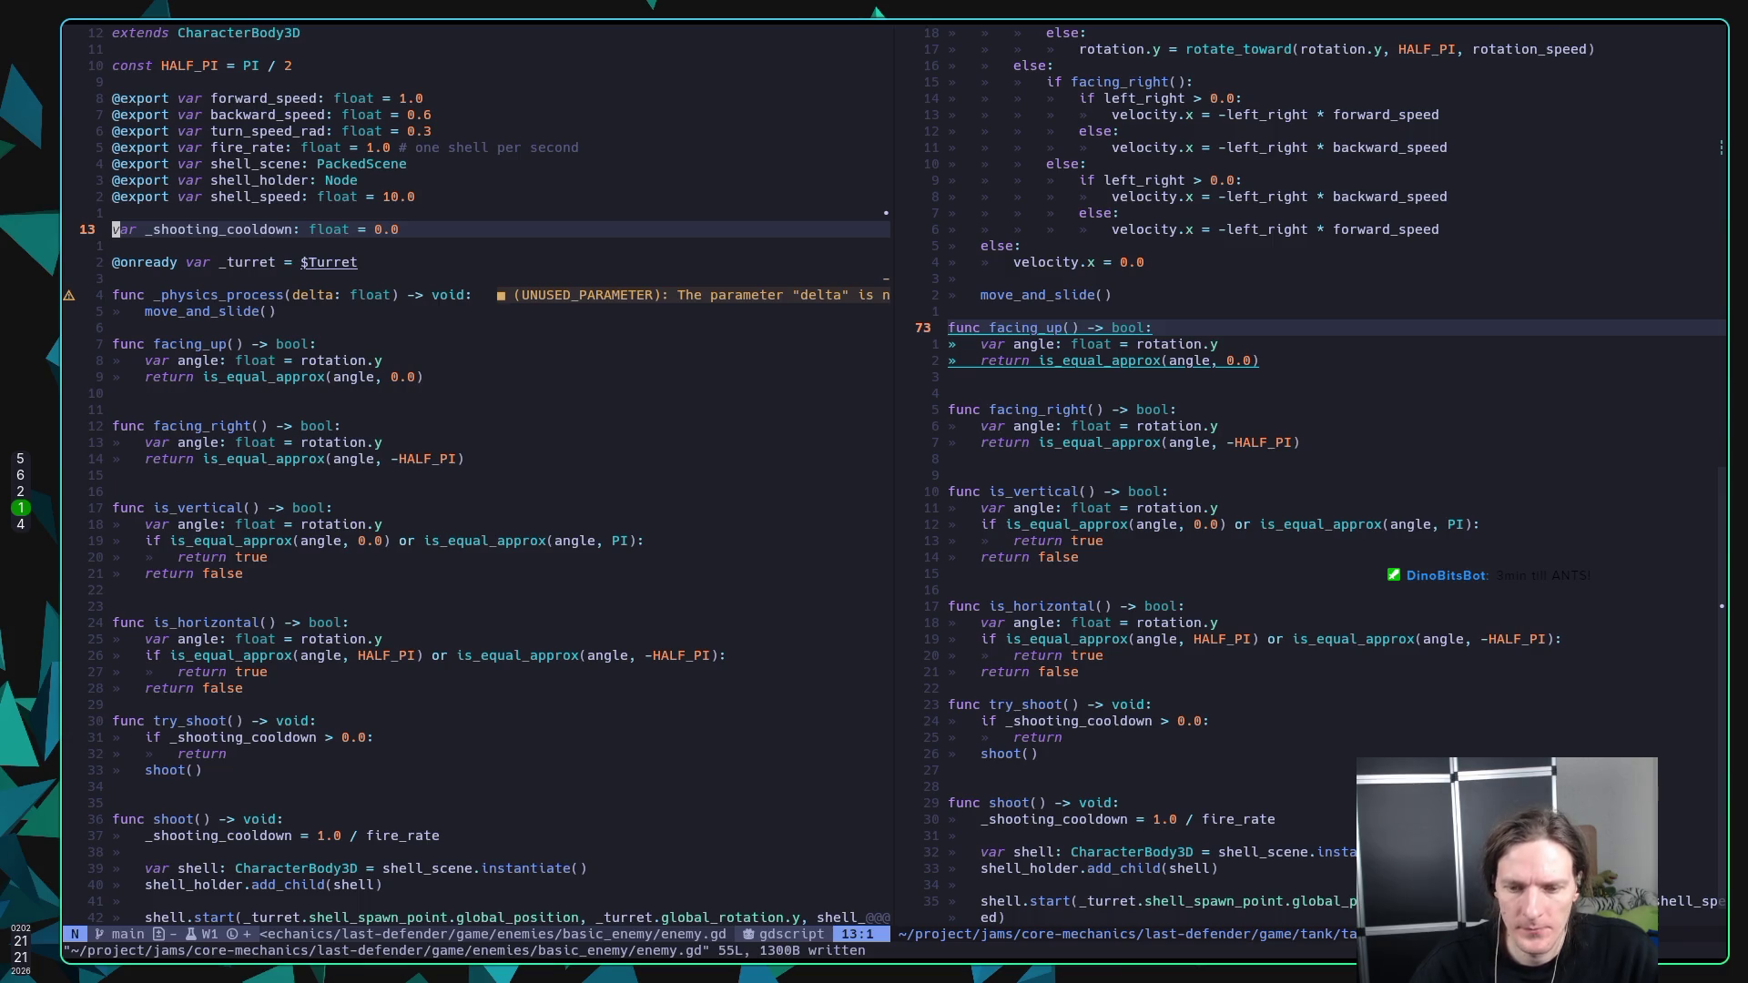
{"action": "key", "text": "j"}
{"action": "key", "text": "j"}
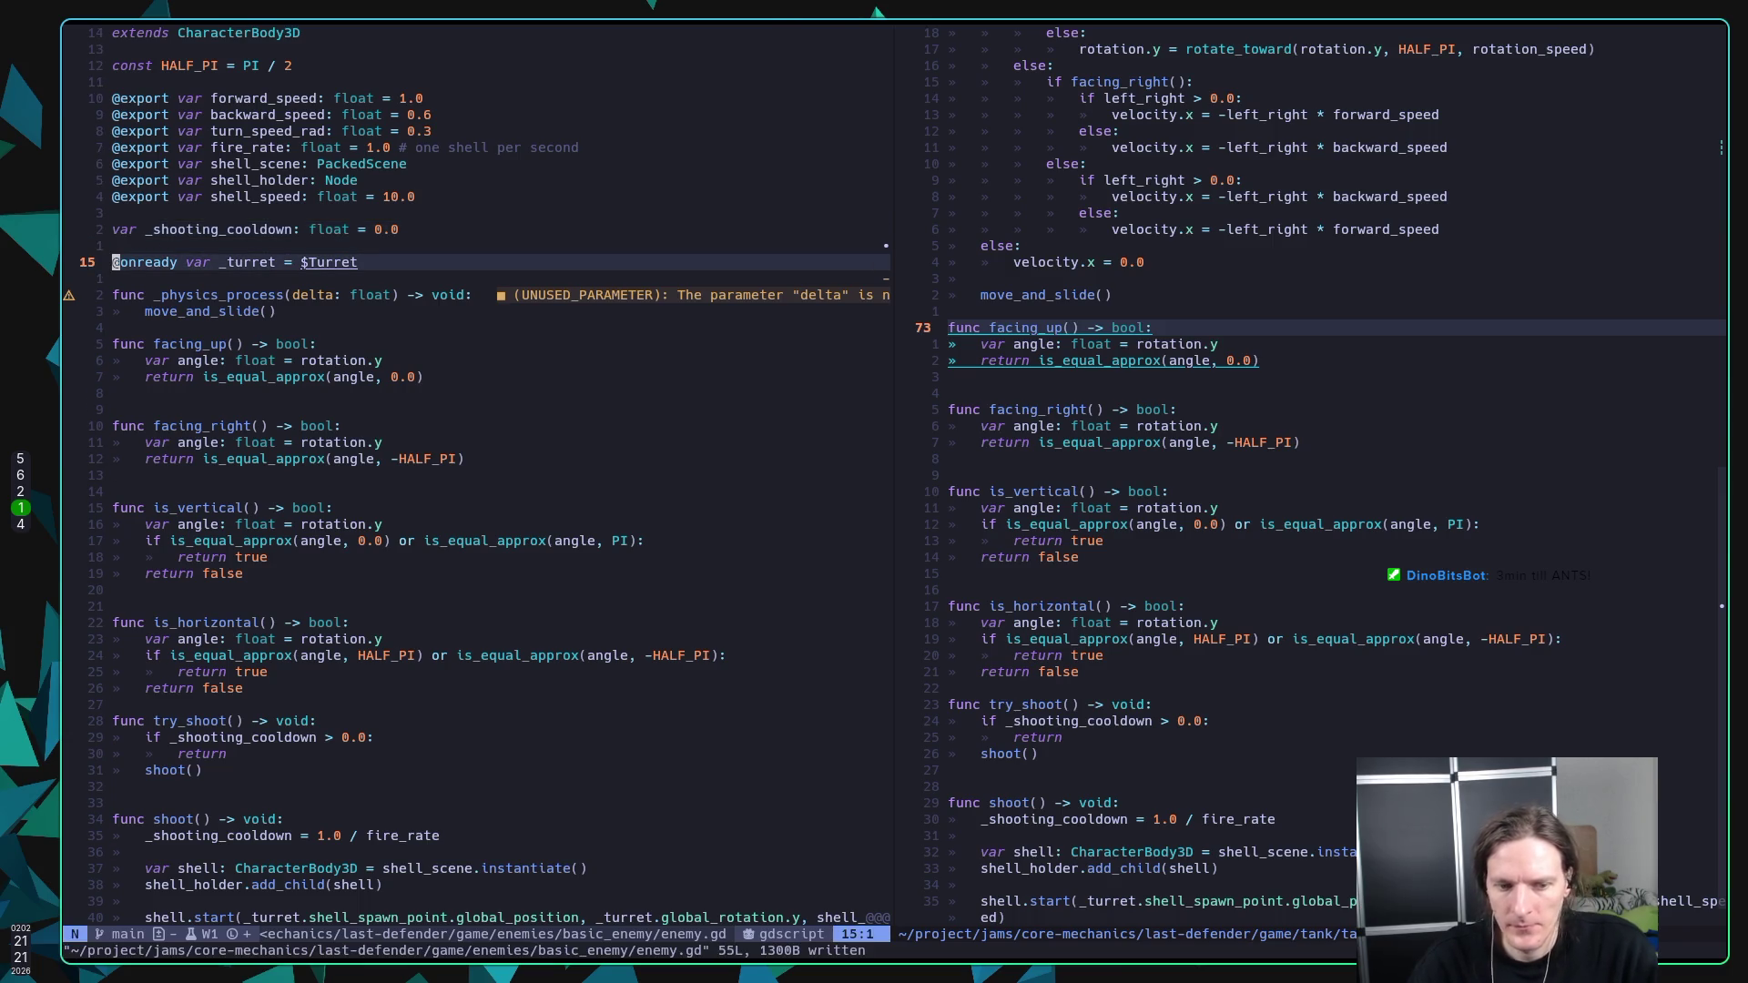
{"action": "key", "text": "super+5"}
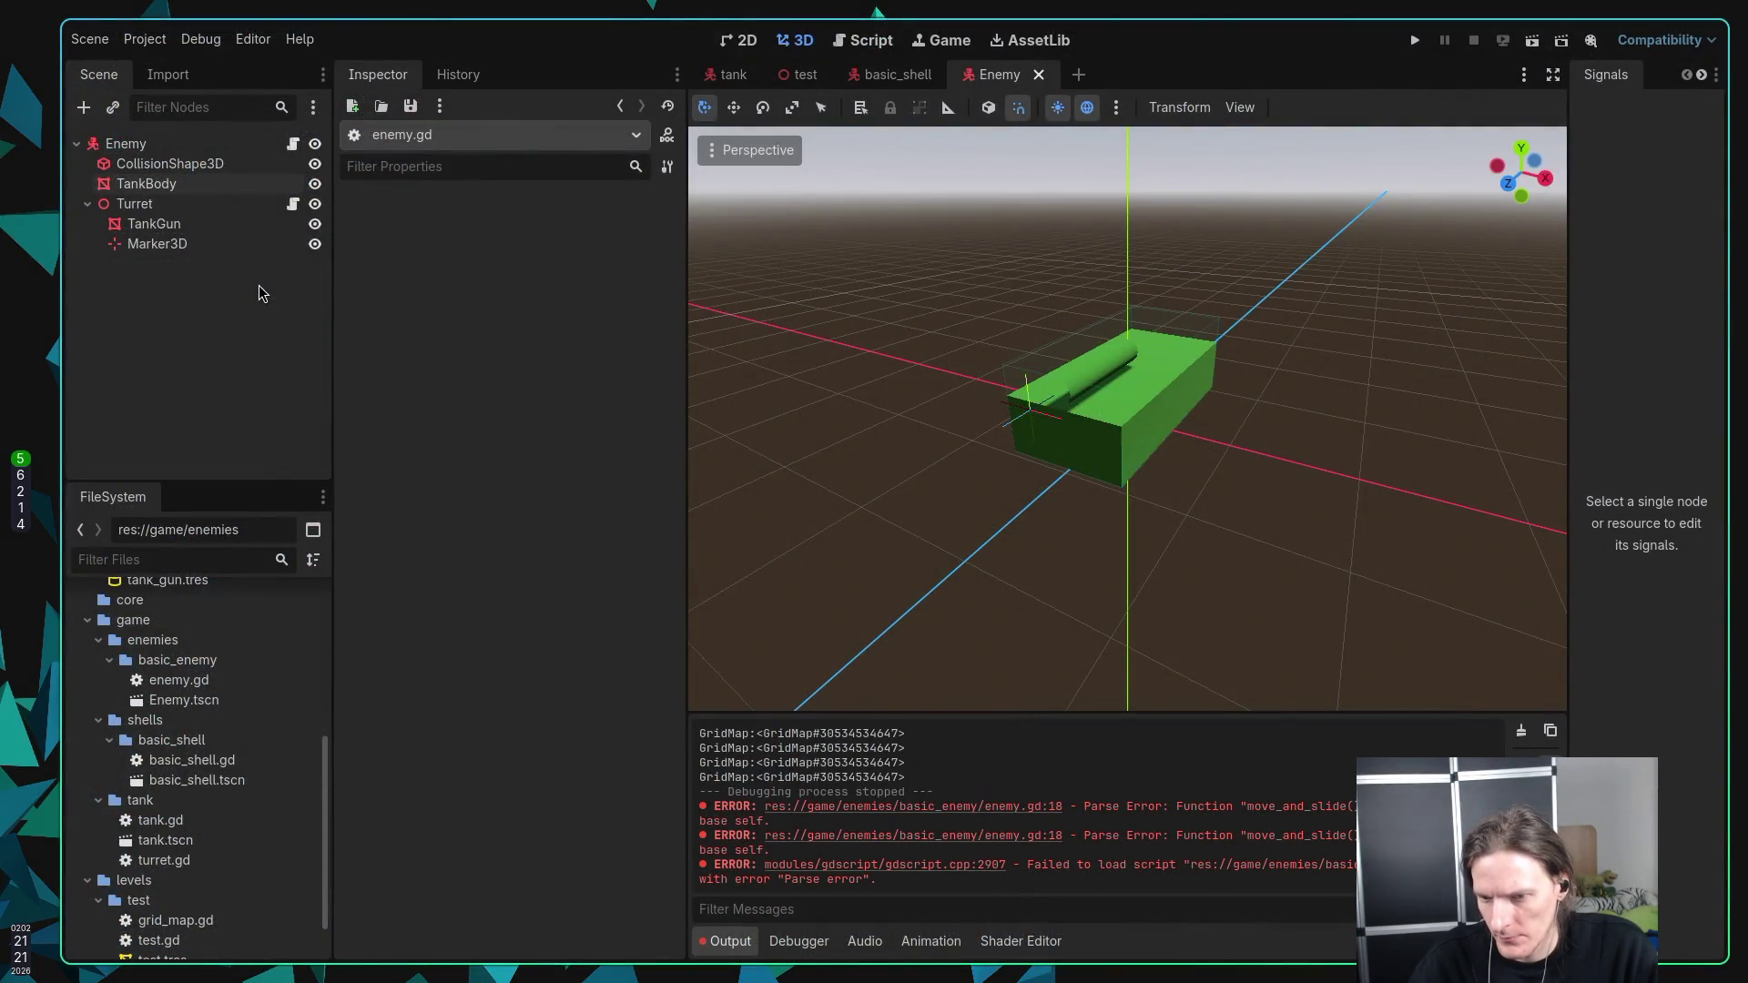
{"action": "key", "text": "super+1"}
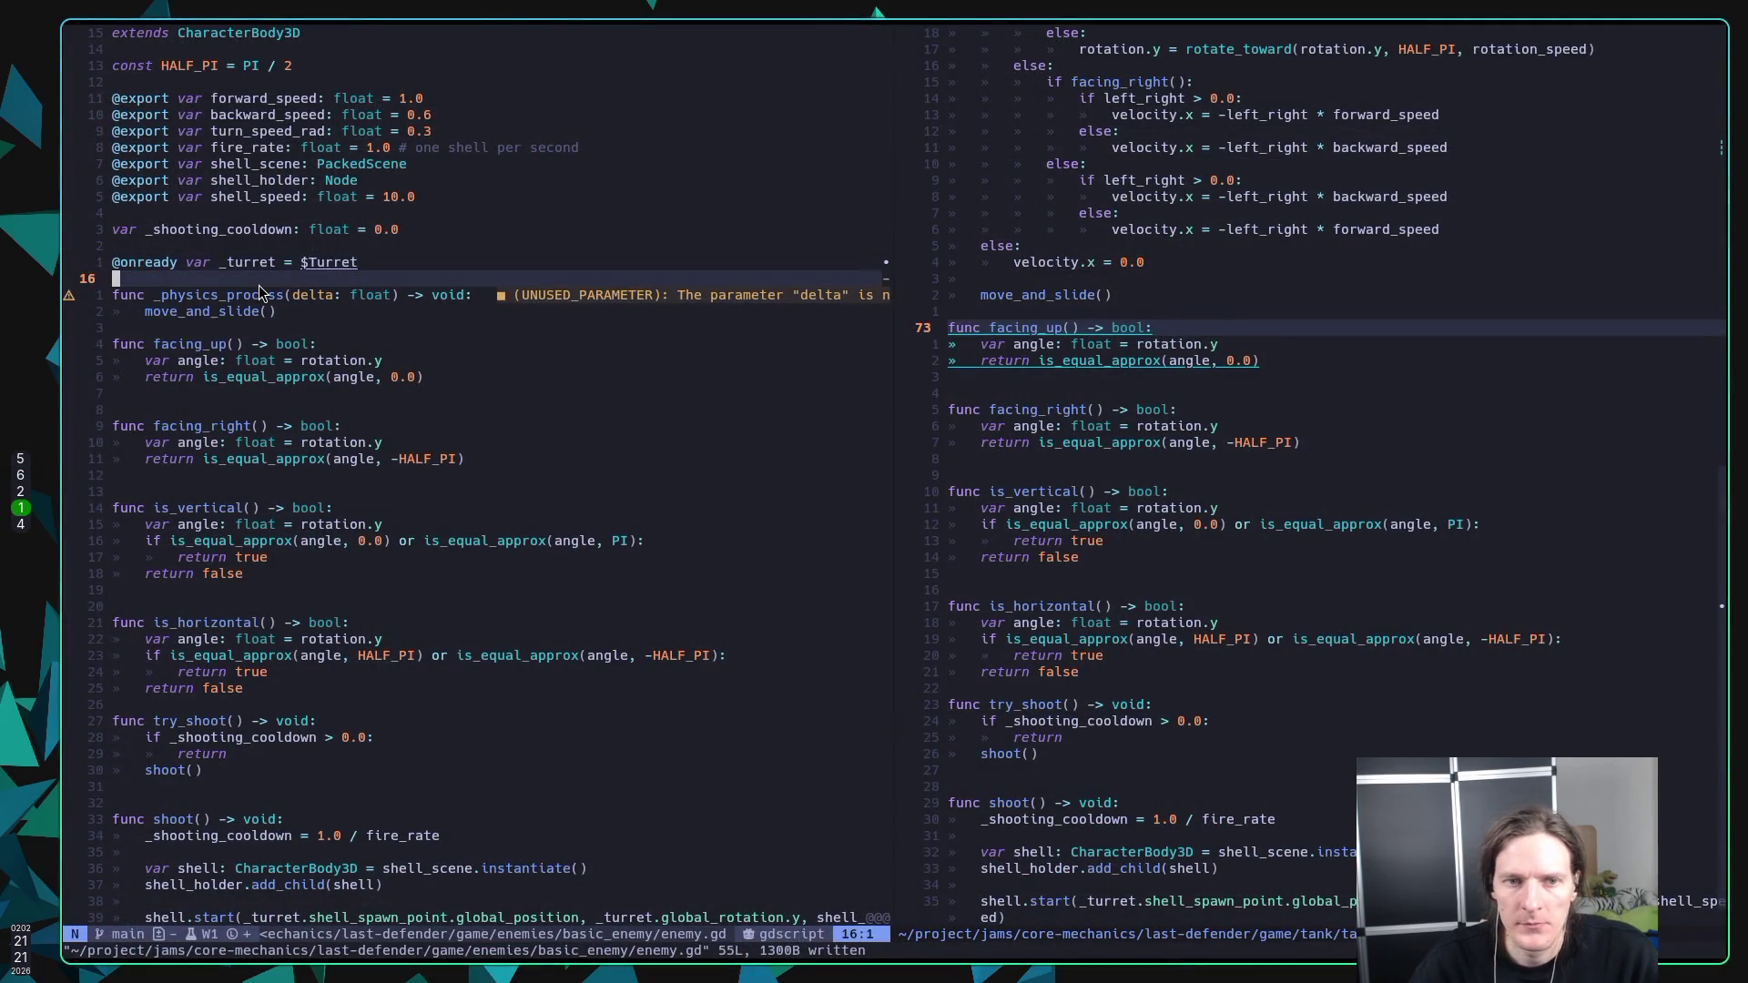
{"action": "type", "text": ":w"}
{"action": "key", "text": "Return"}
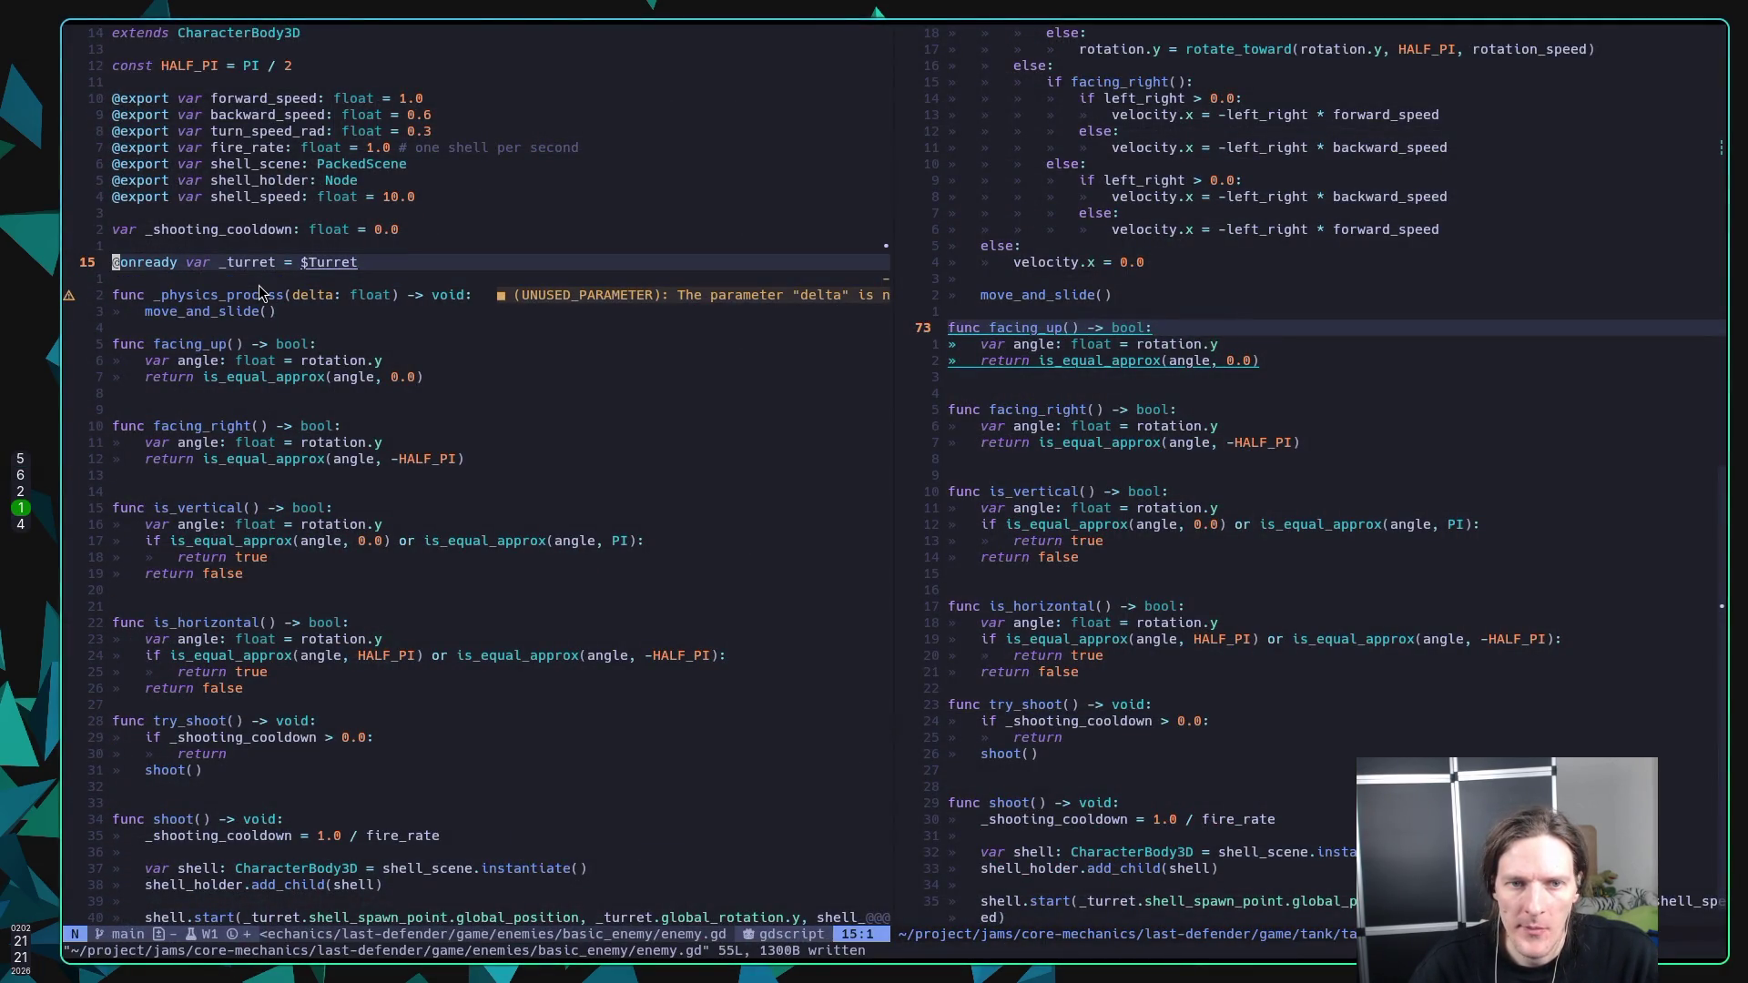
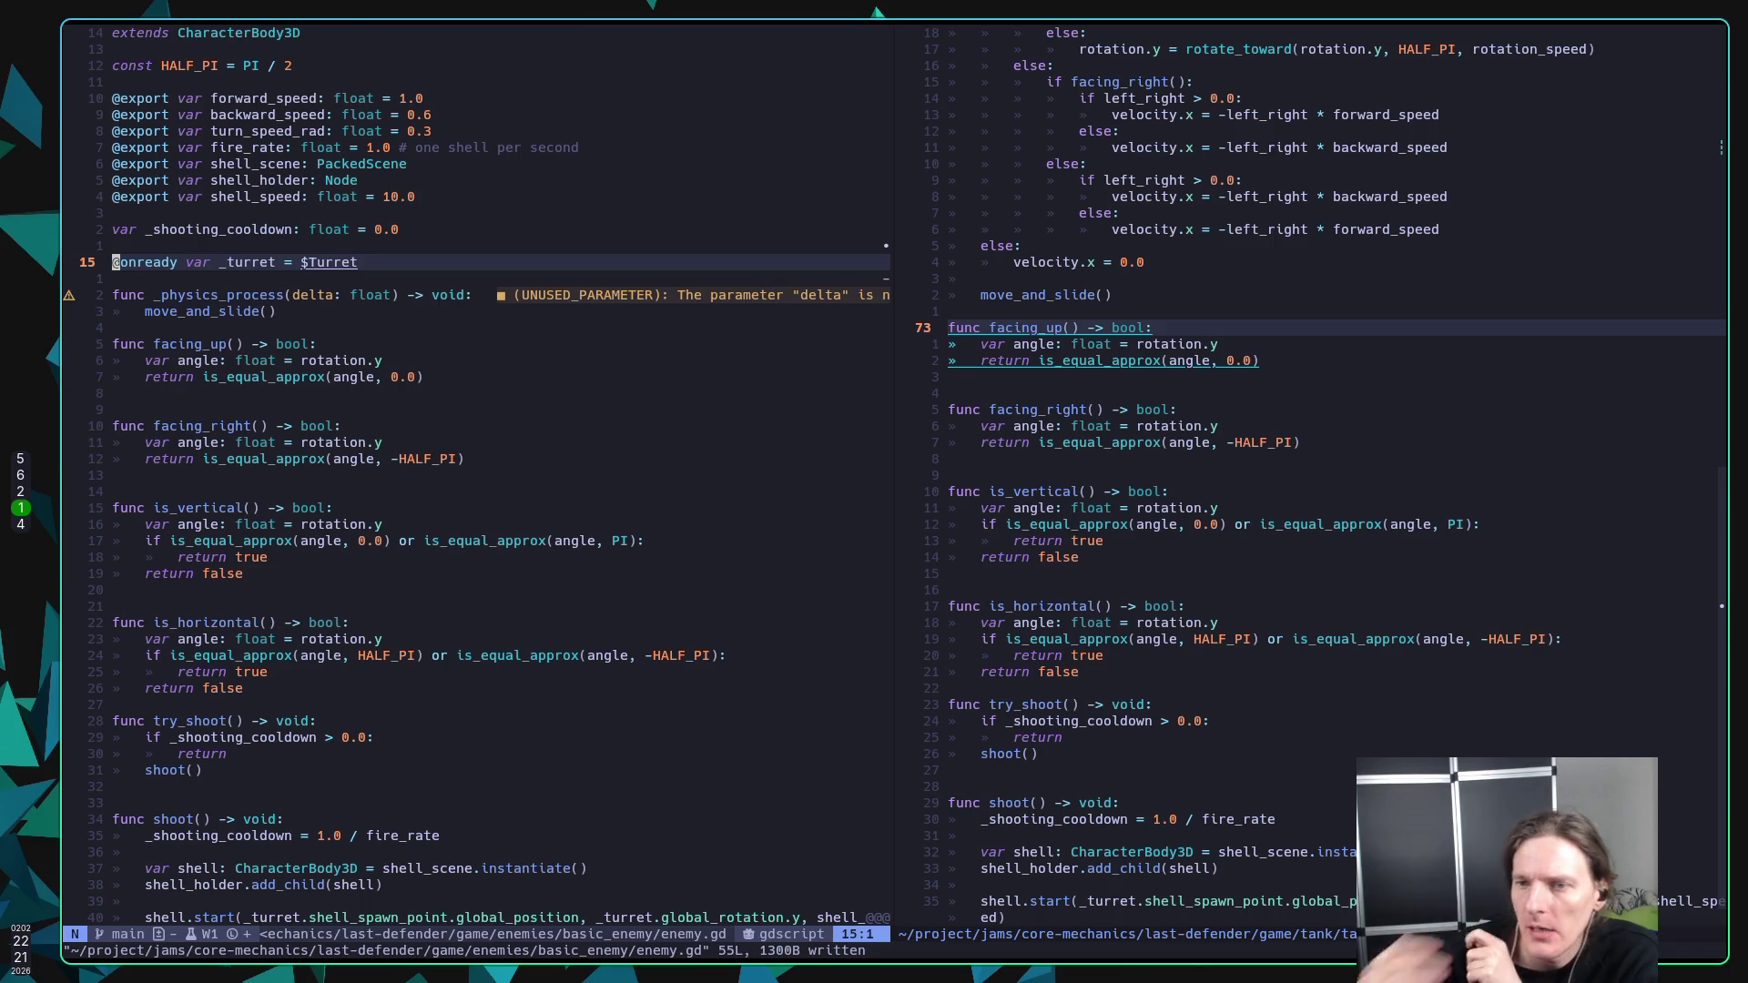
Step: Add an empty _ready() -> void function with a pass body below the turret variable, then save enemy.gd
{"action": "scroll", "coordinate": [1143, 360], "scroll_direction": "up", "scroll_amount": 8}
{"action": "scroll", "coordinate": [1143, 361], "scroll_direction": "up", "scroll_amount": 5}
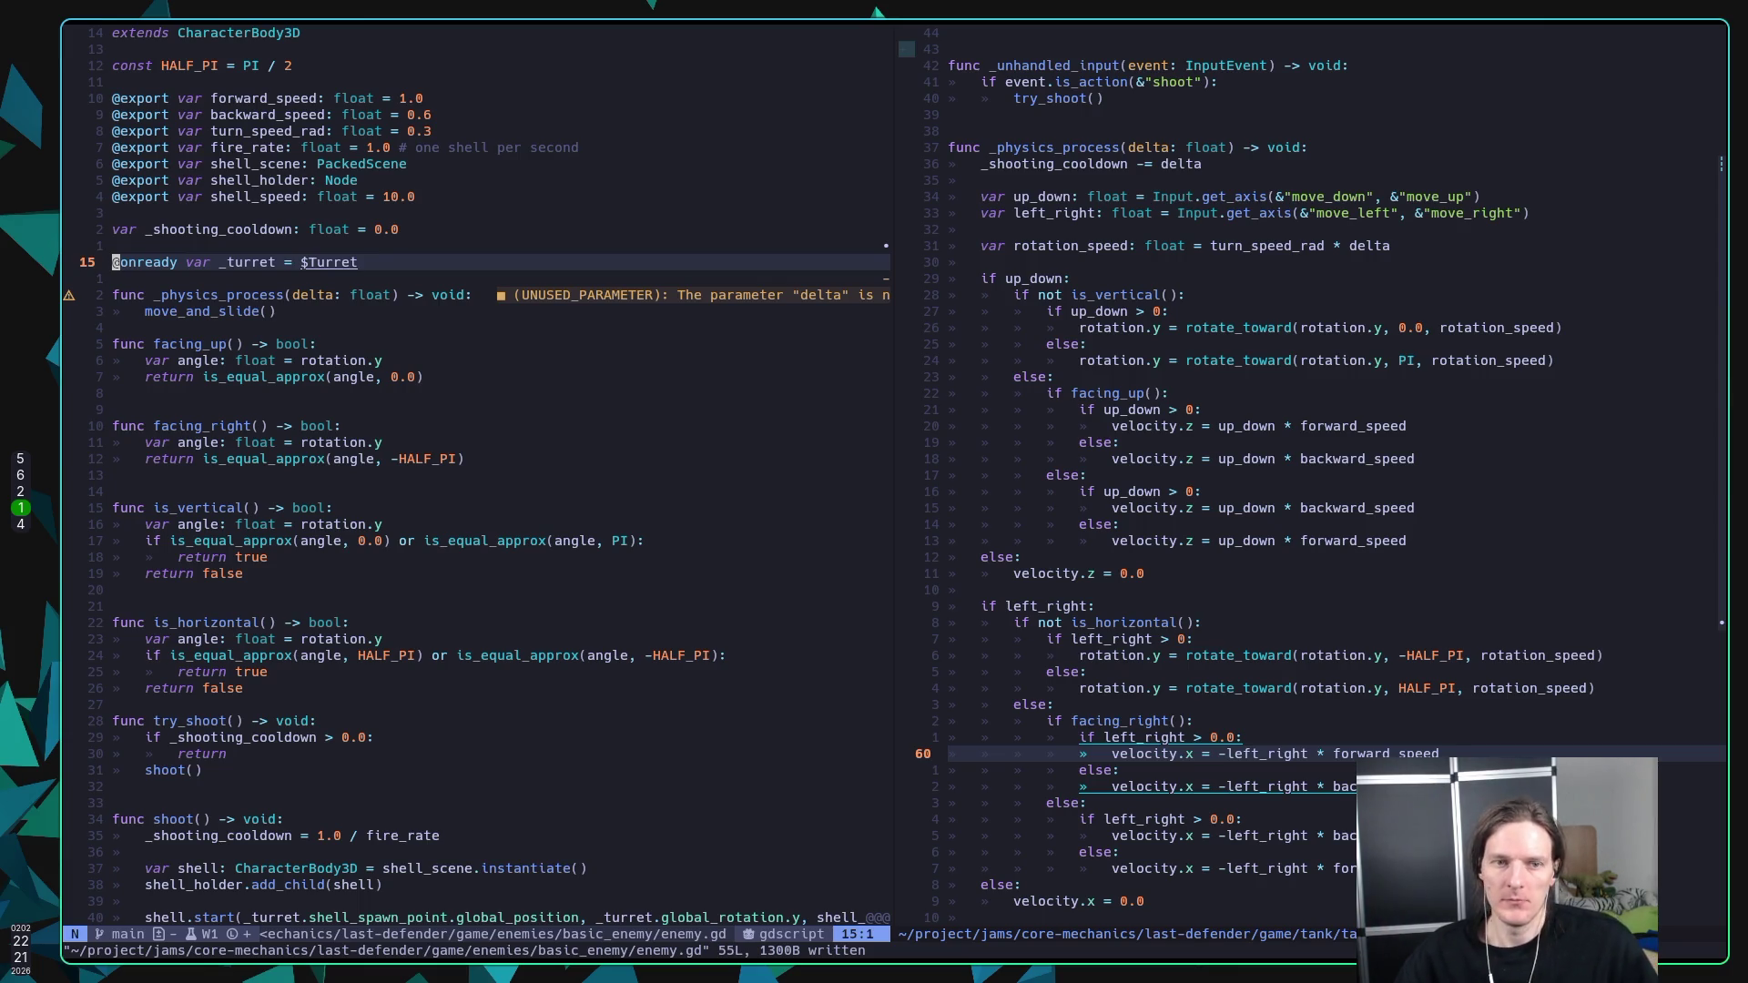
{"action": "key", "text": "j"}
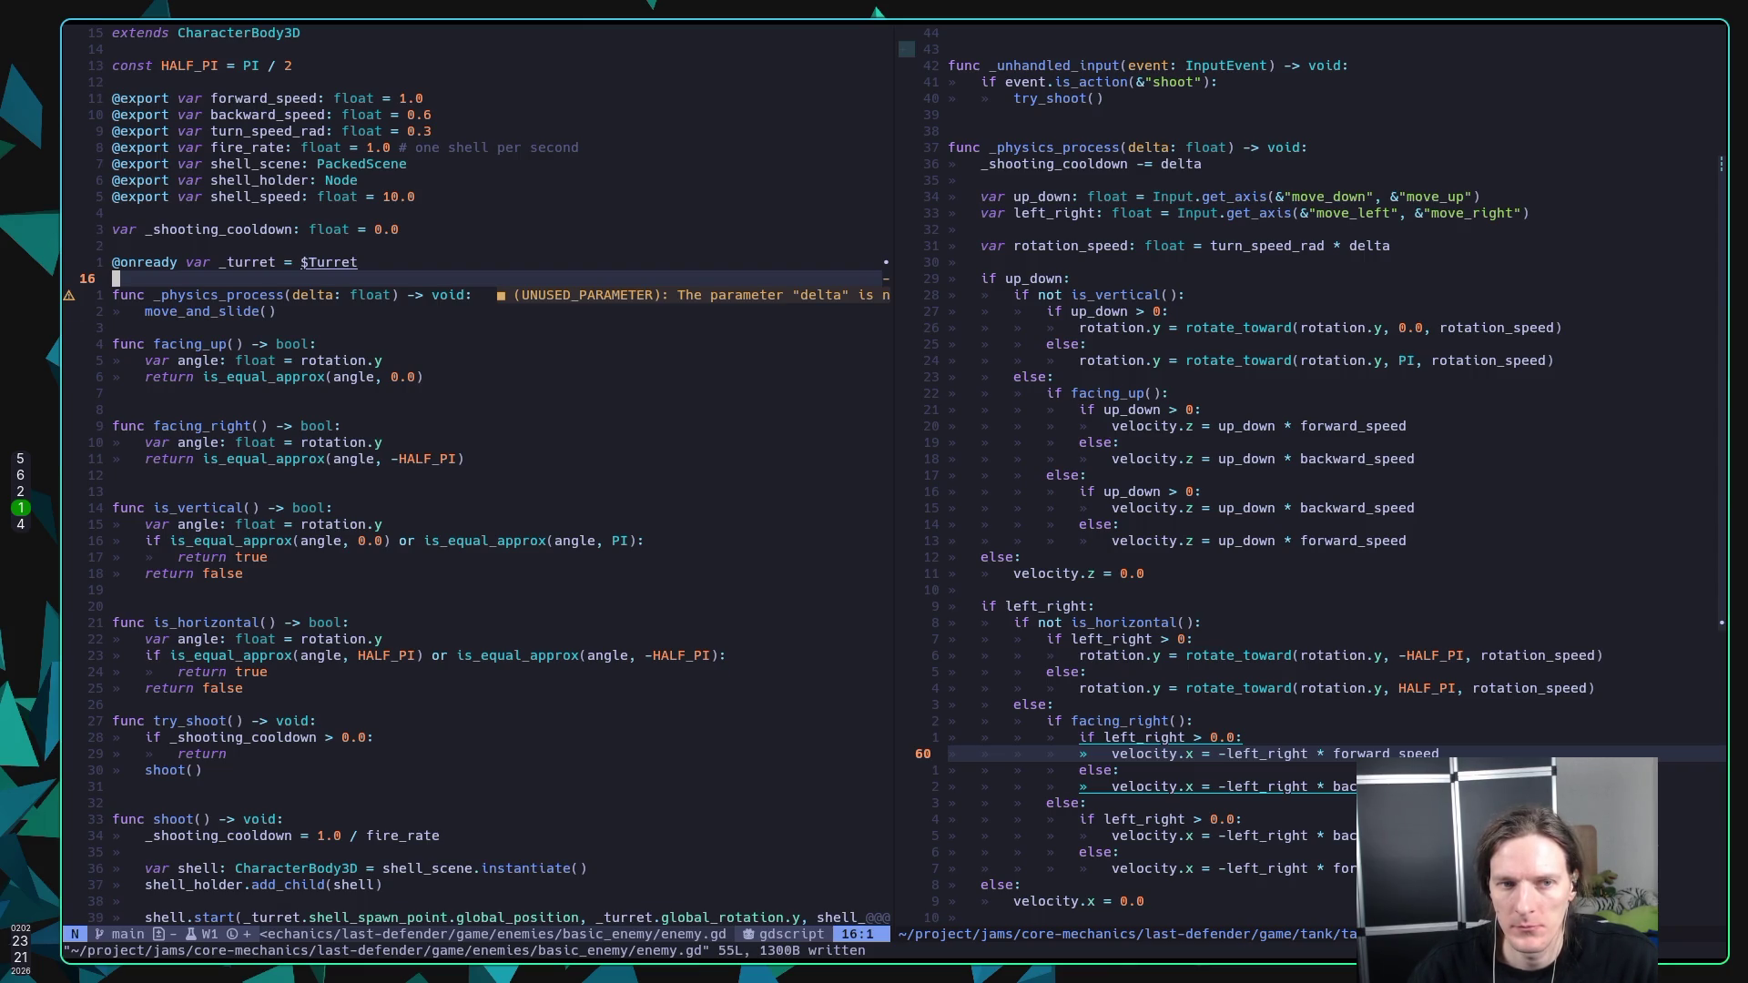
{"action": "key", "text": "o"}
{"action": "key", "text": "Return"}
{"action": "key", "text": "Up"}
{"action": "type", "text": "func"}
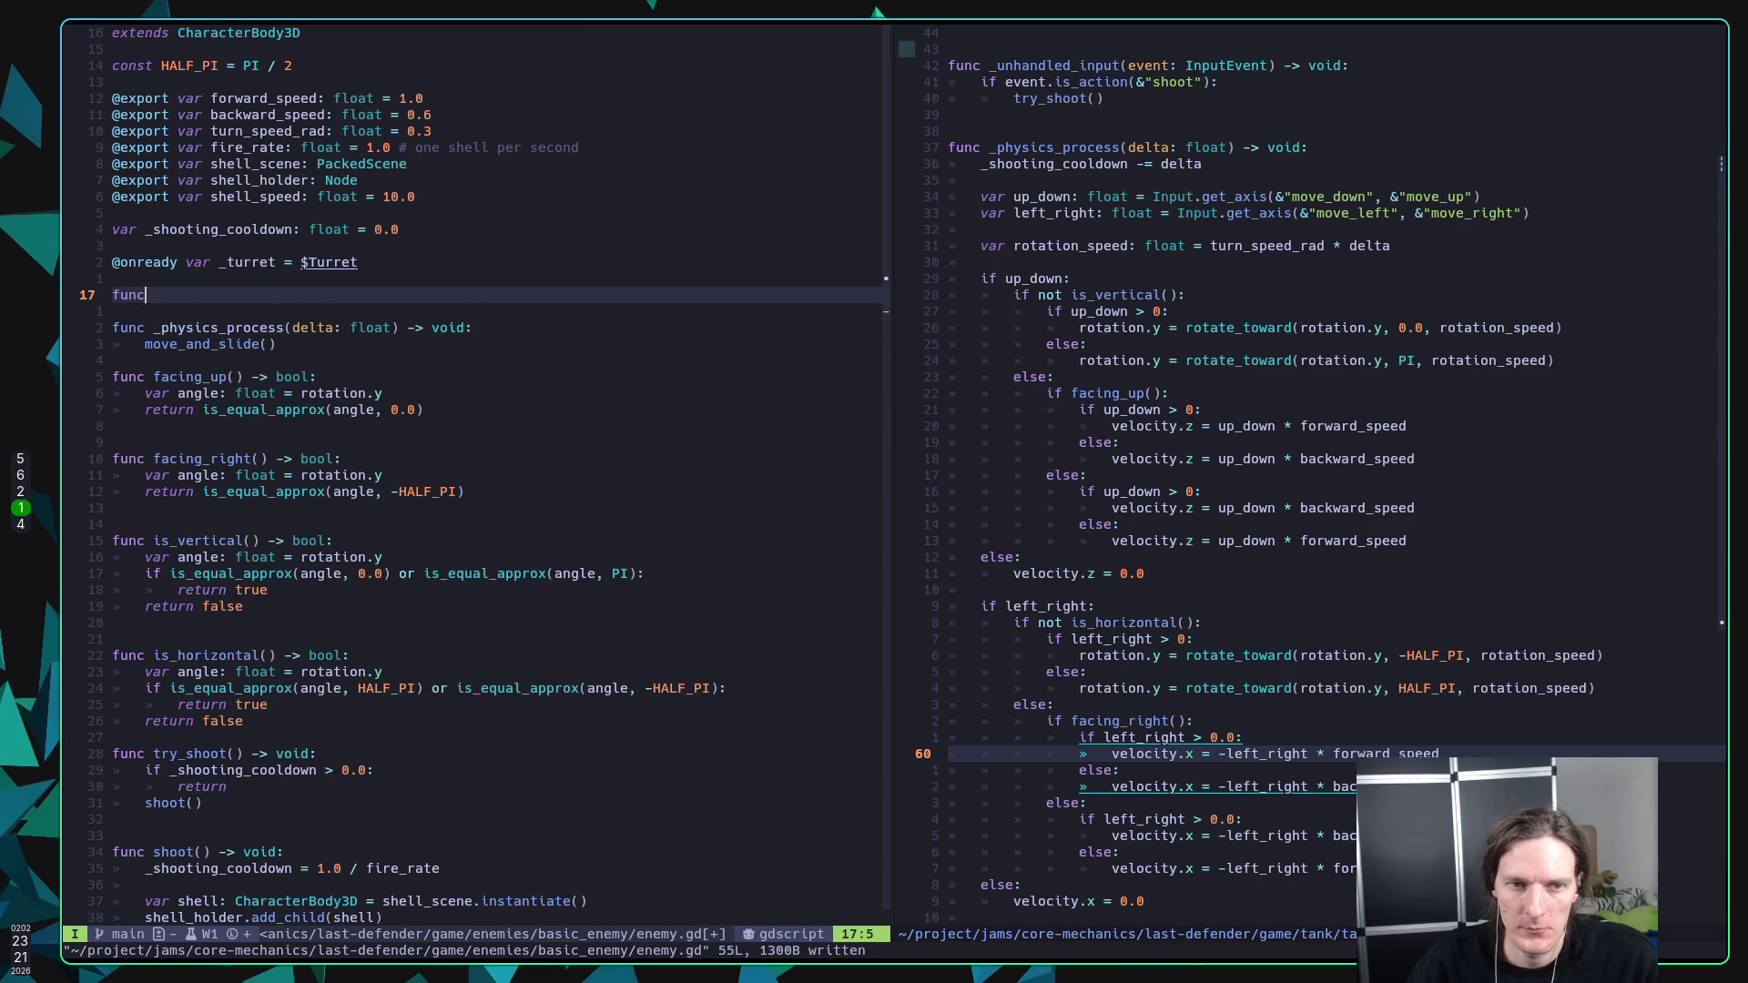
{"action": "type", "text": " _rea"}
{"action": "key", "text": "Return"}
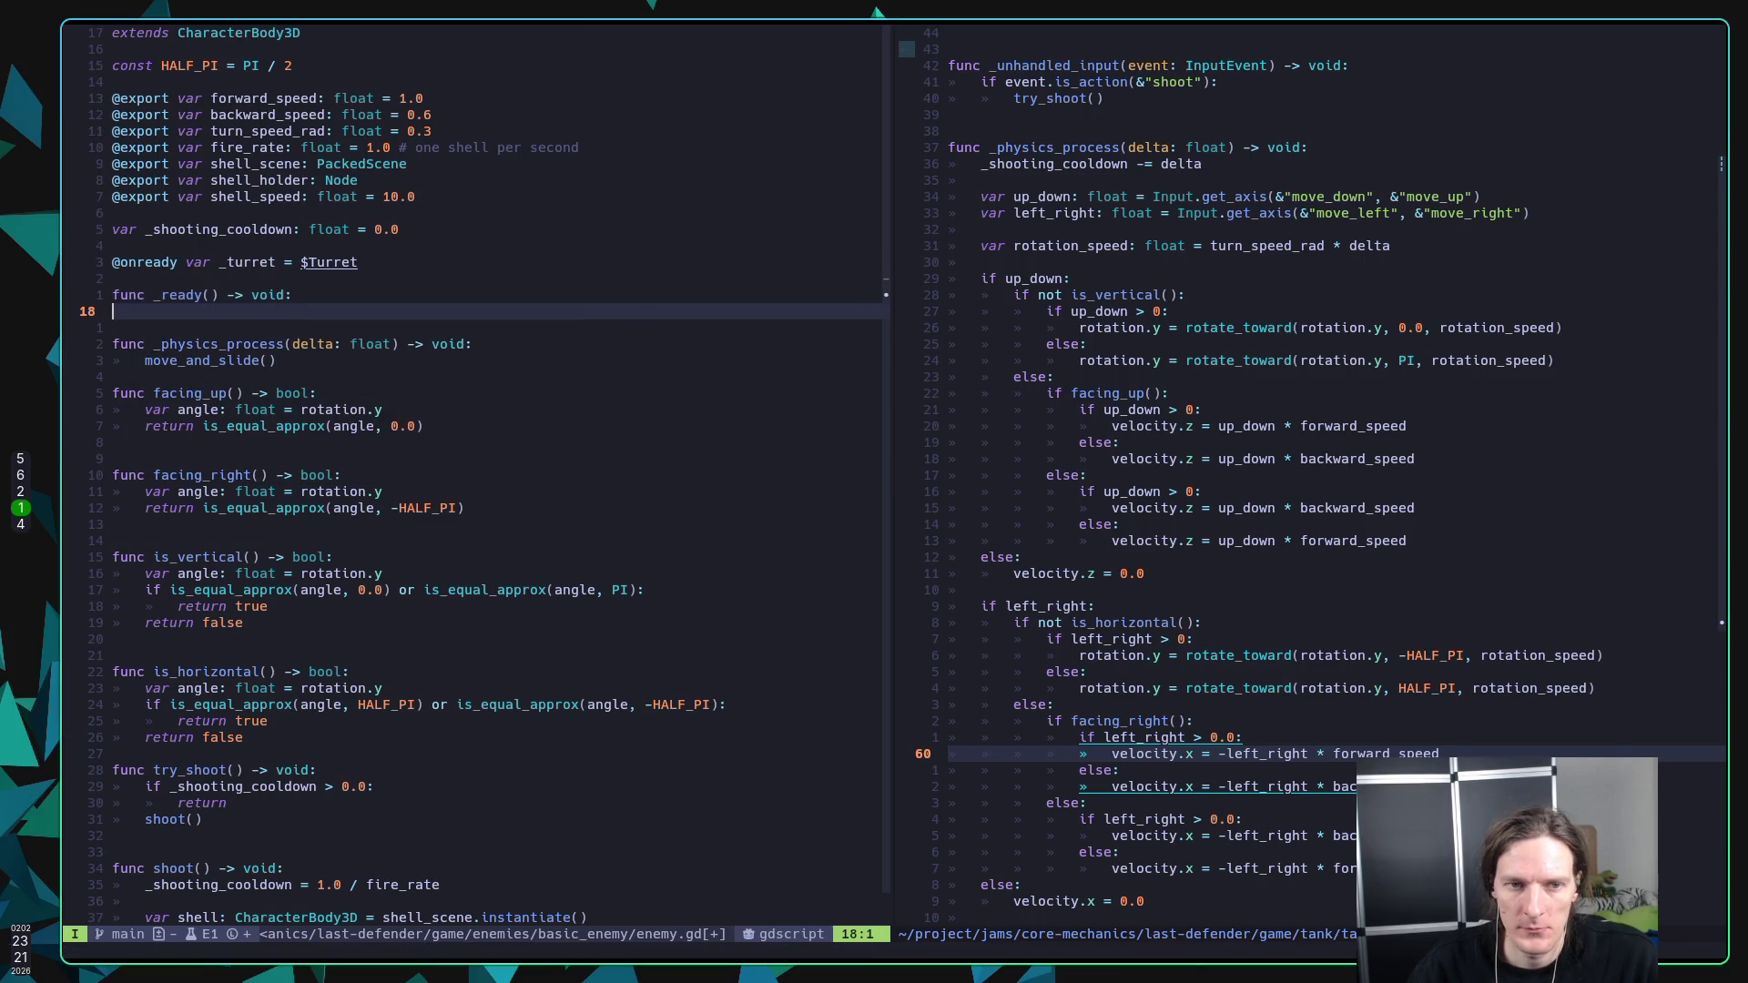
{"action": "type", "text": "pass"}
{"action": "key", "text": "Escape"}
{"action": "type", "text": ":w"}
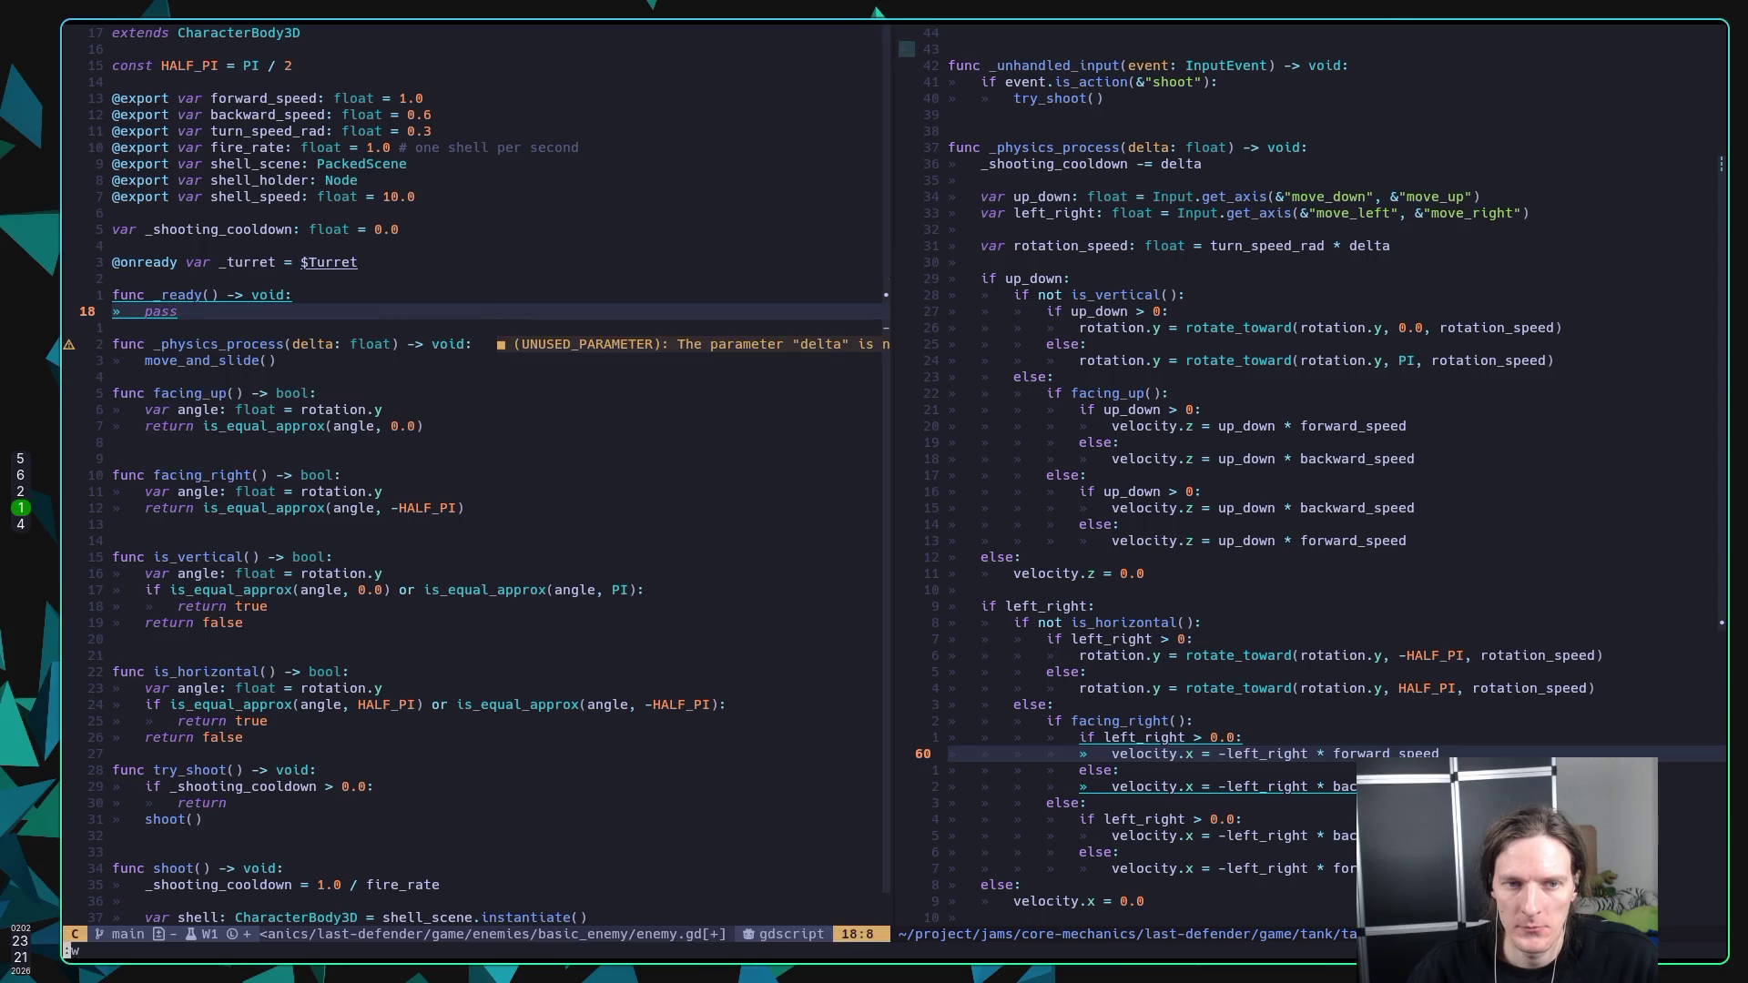
{"action": "key", "text": "Return"}
Step: Add a 'func move_randomly() -> void:' stub with a pass body below _ready and save
{"action": "key", "text": "o"}
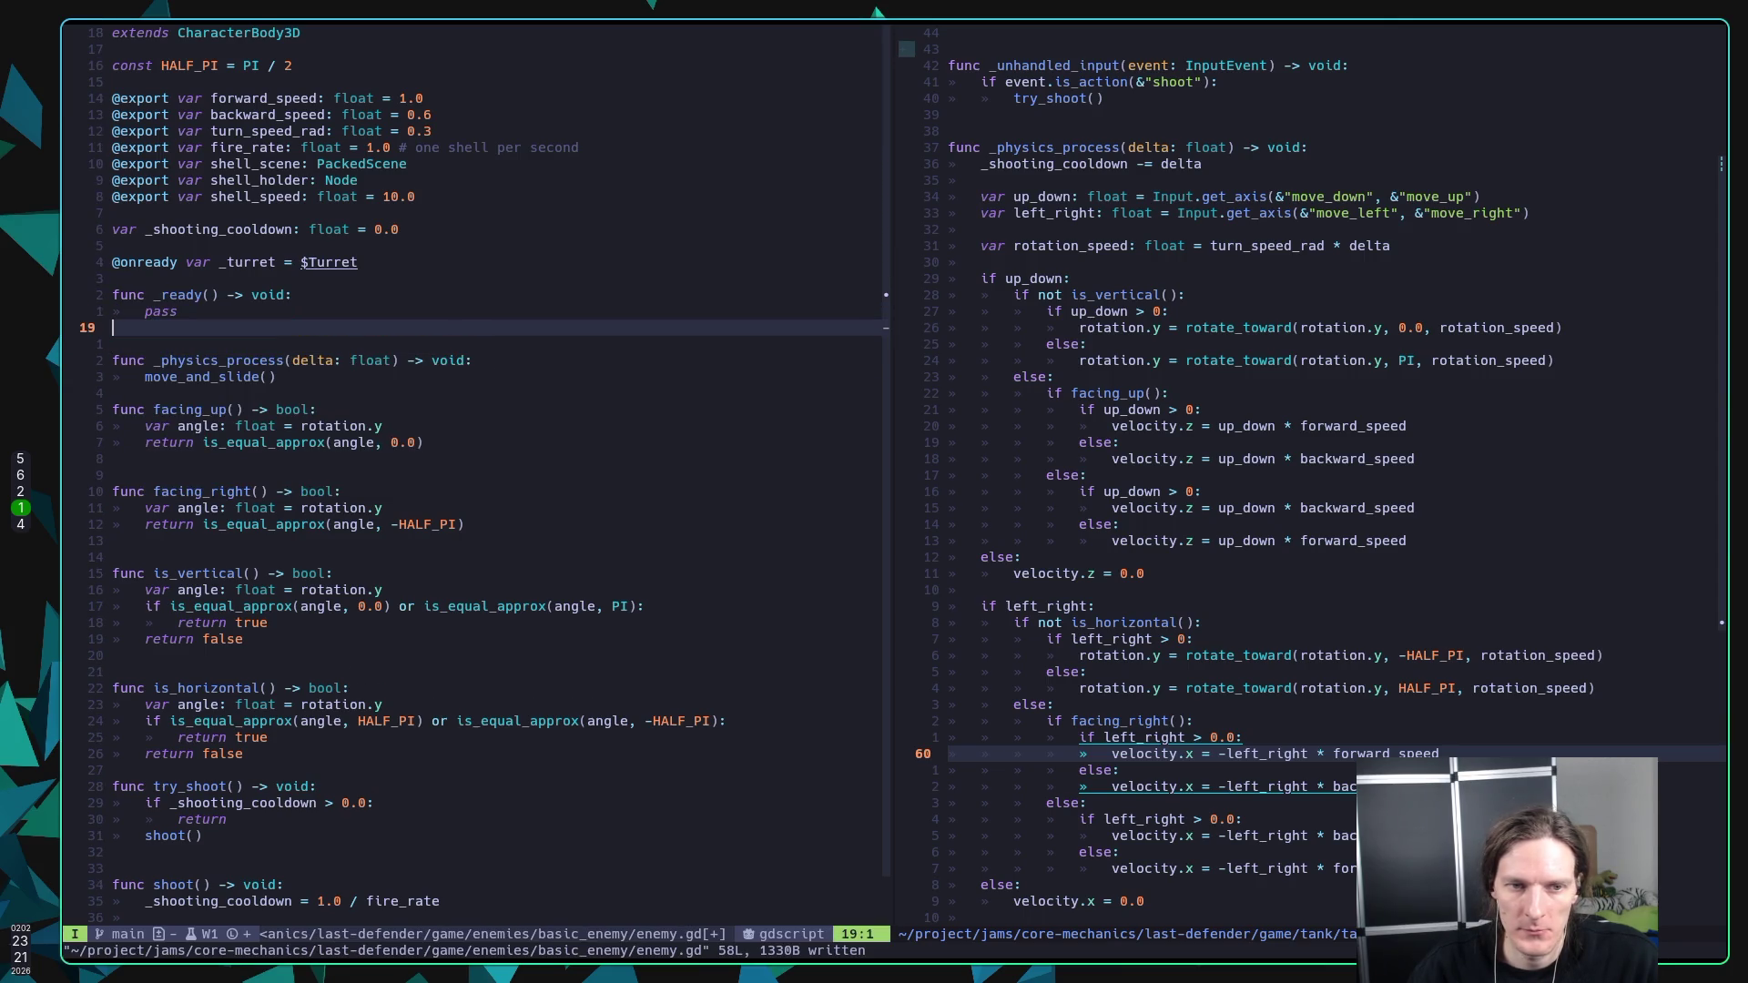
{"action": "key", "text": "Return"}
{"action": "type", "text": "func "}
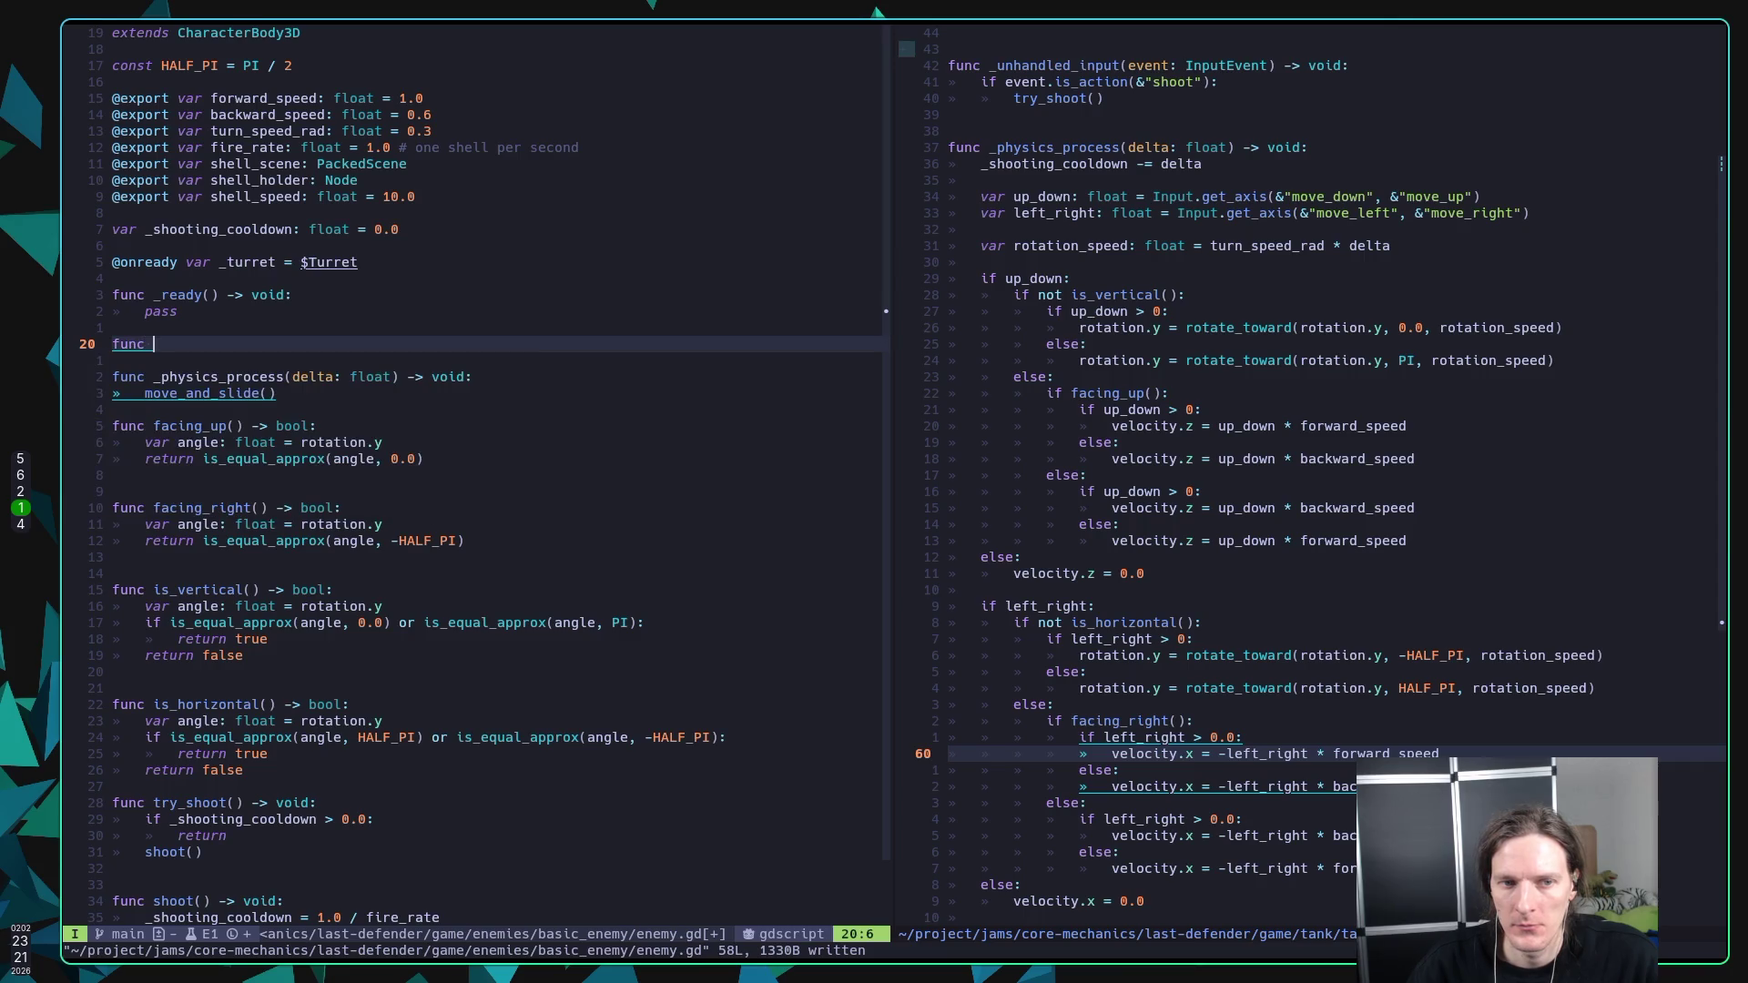
{"action": "type", "text": "move_randomly()"}
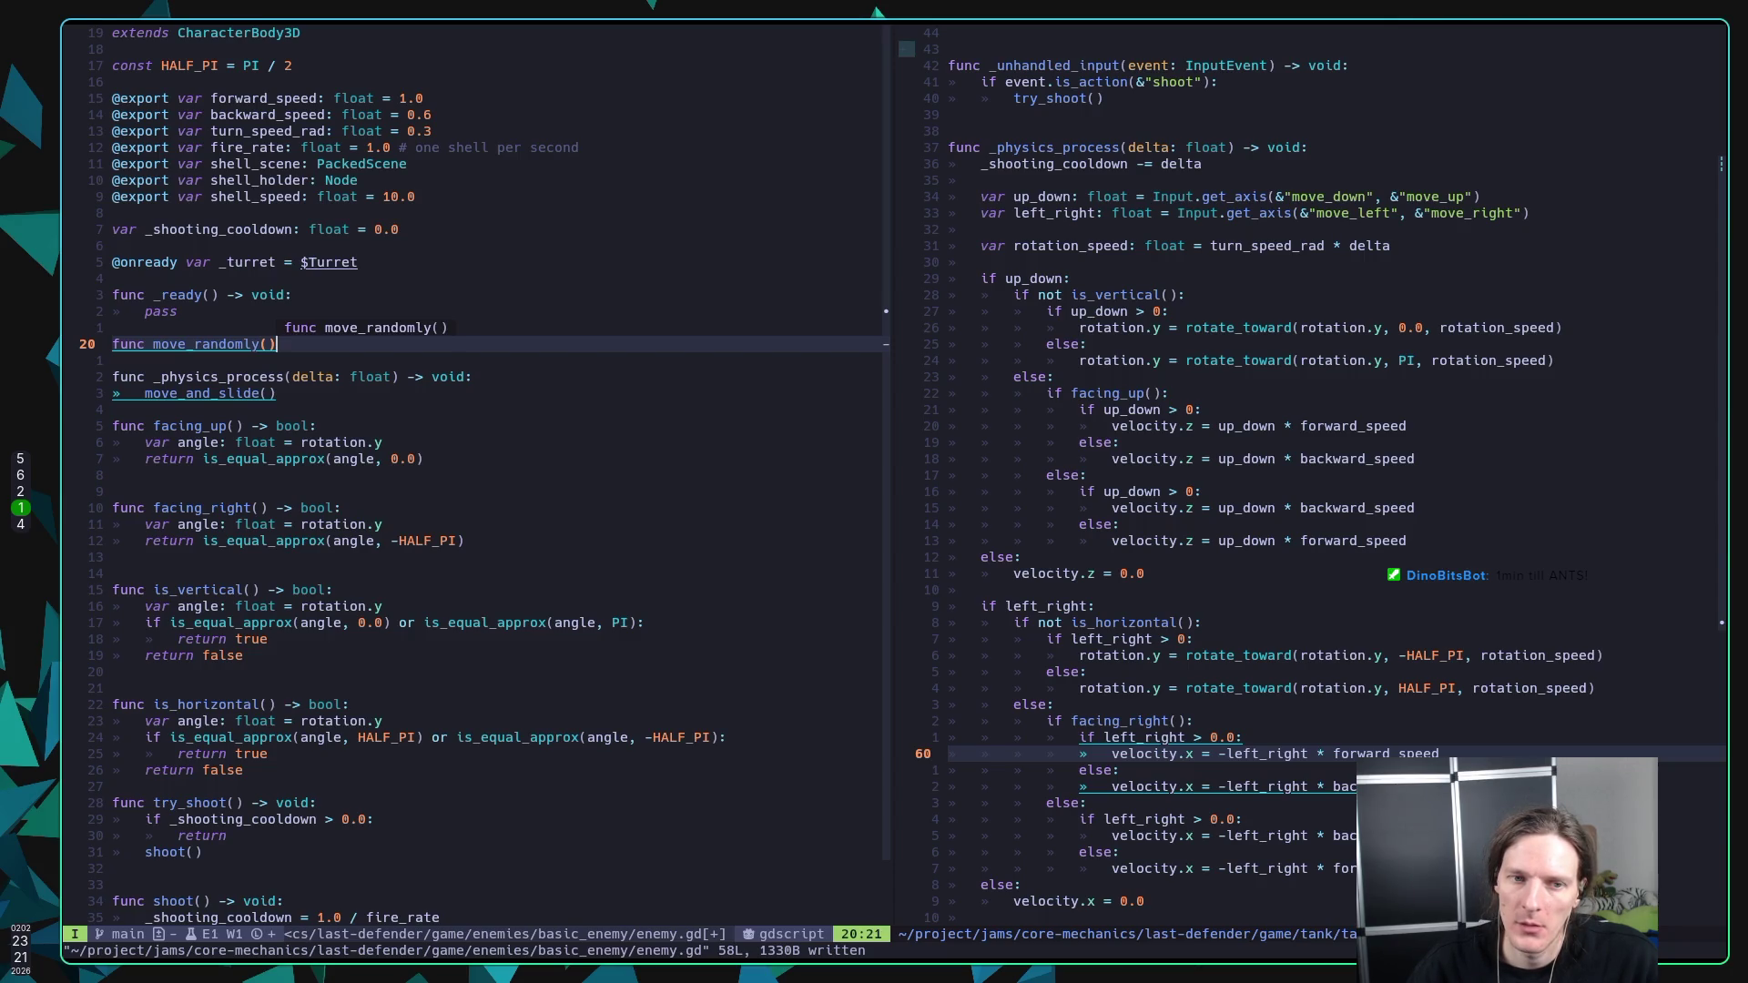
{"action": "type", "text": " ->"}
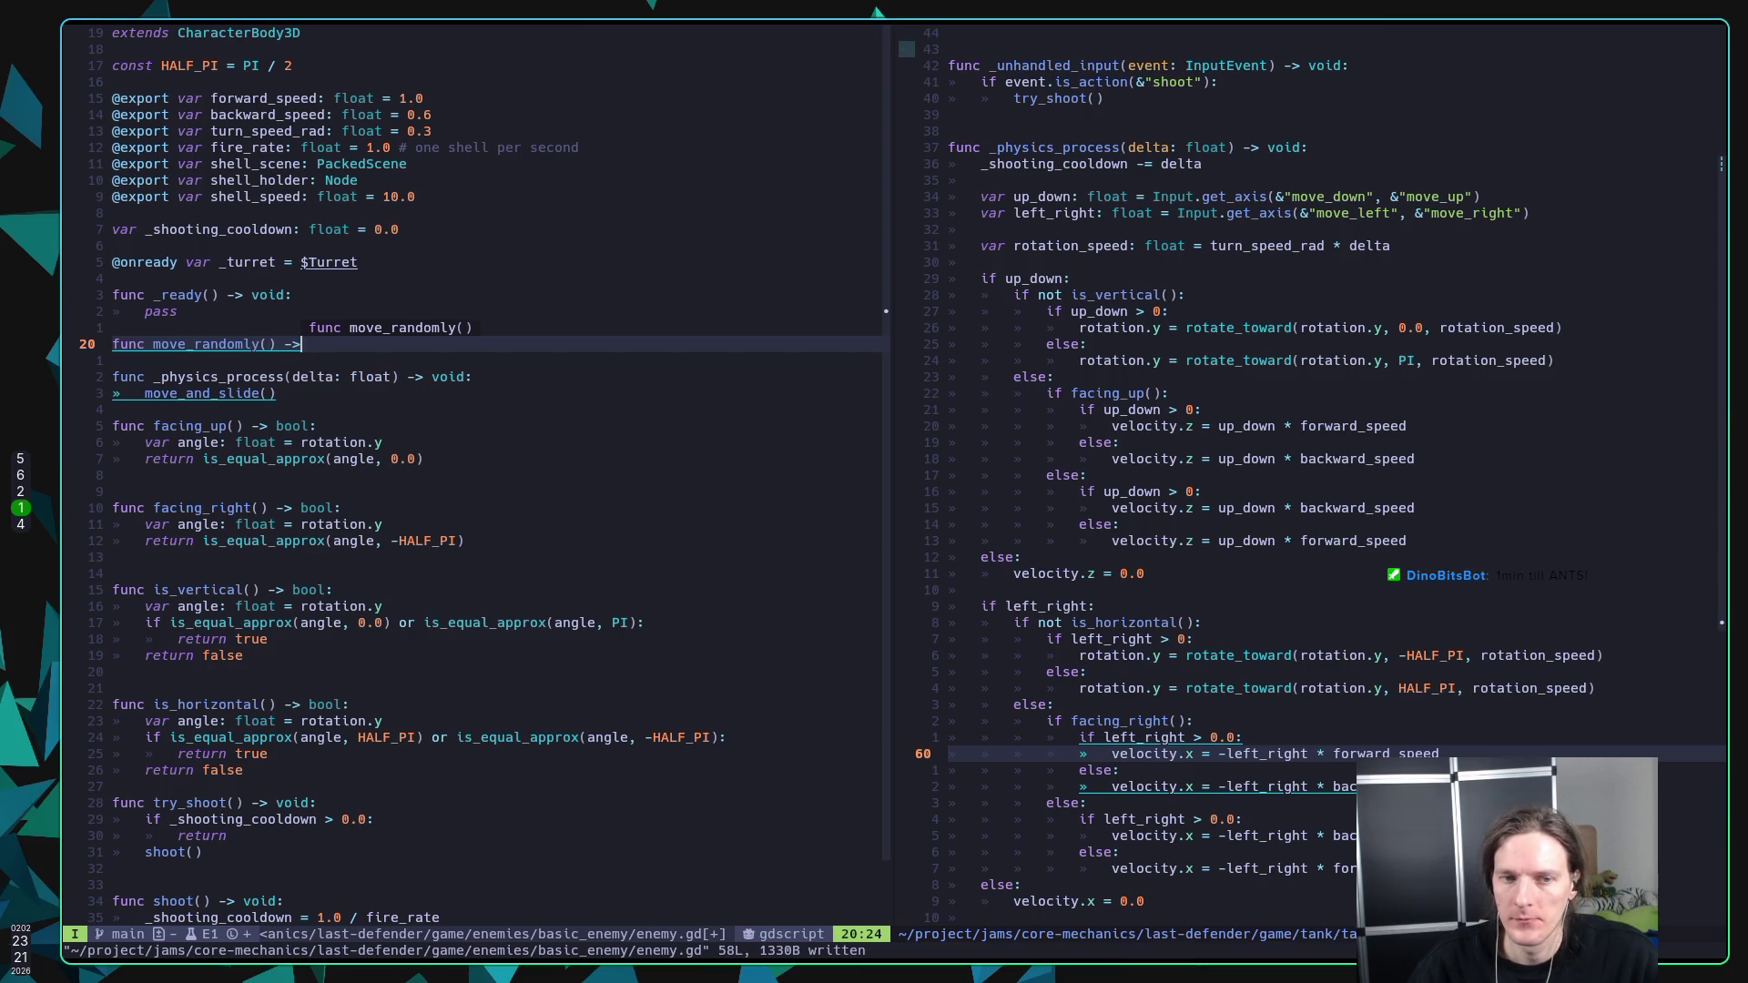
{"action": "type", "text": " void:"}
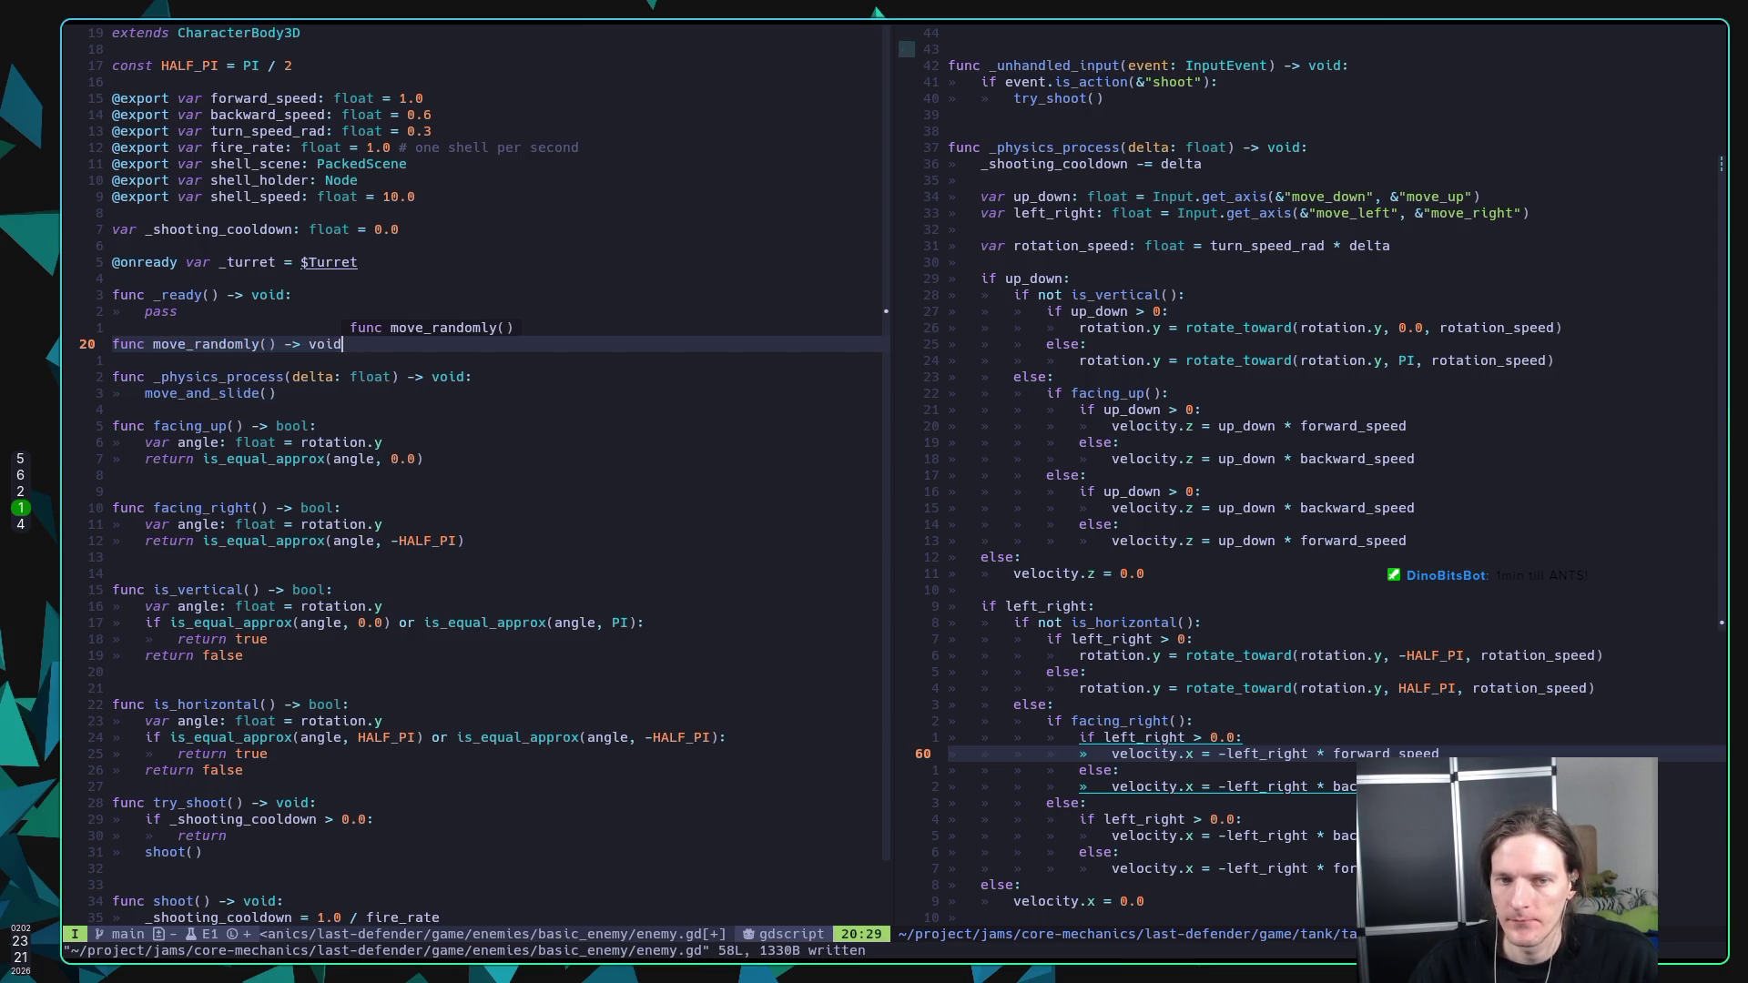
{"action": "key", "text": "Return"}
{"action": "type", "text": "pass"}
{"action": "key", "text": "Escape"}
{"action": "type", "text": ":w"}
{"action": "key", "text": "Return"}
{"action": "key", "text": "j"}
{"action": "key", "text": "j"}
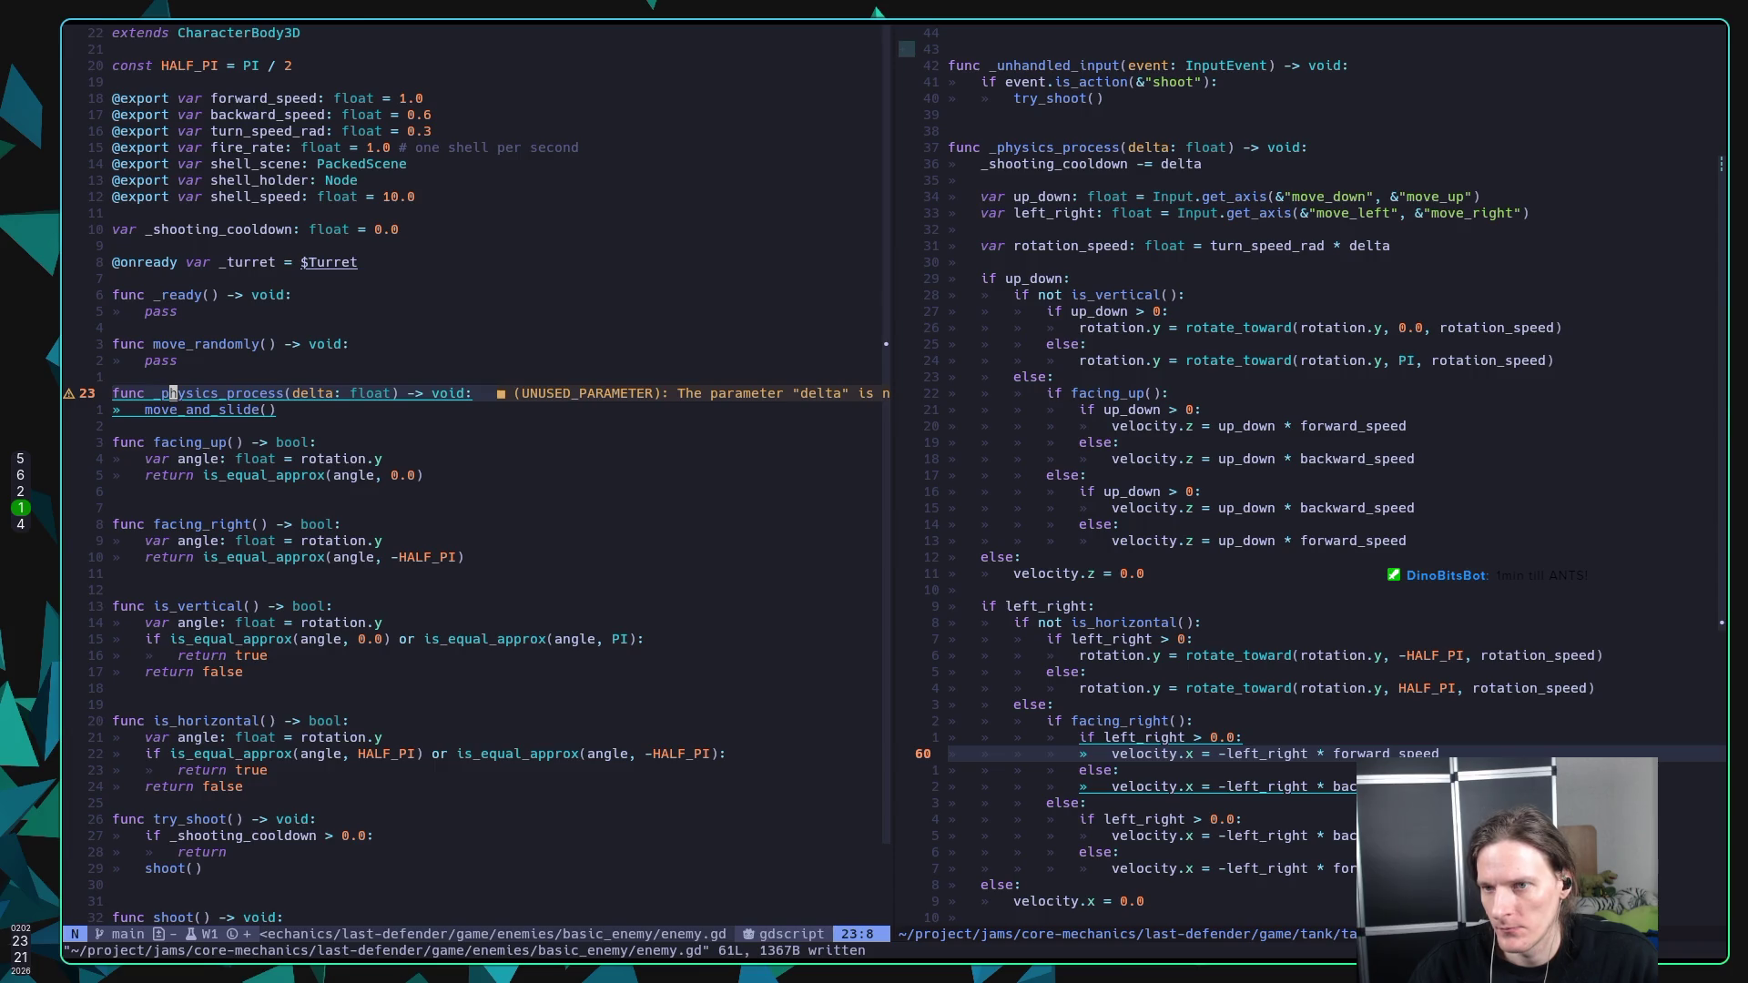
Step: Copy the tank script's 46-line _physics_process movement code
{"action": "key", "text": "ctrl+w"}
{"action": "key", "text": "l"}
{"action": "key", "text": "k"}
{"action": "key", "text": "k"}
{"action": "key", "text": "k"}
{"action": "key", "text": "k"}
{"action": "key", "text": "k"}
{"action": "key", "text": "k"}
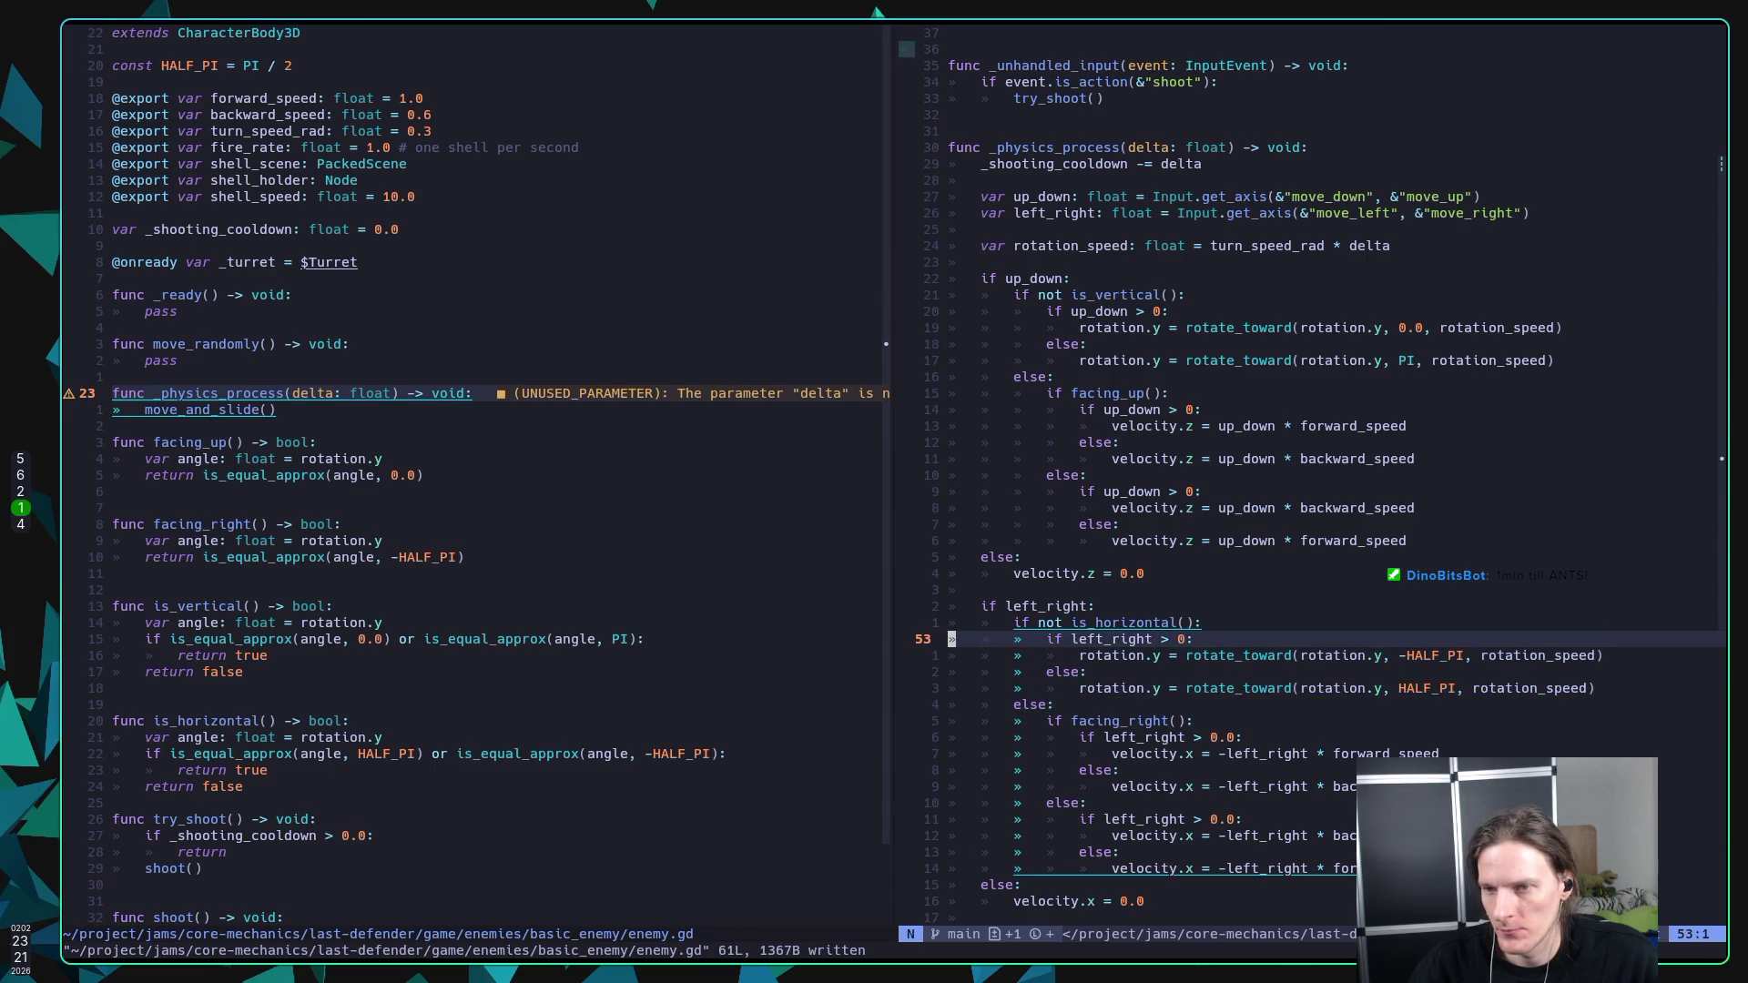
{"action": "key", "text": "k"}
{"action": "key", "text": "k"}
{"action": "key", "text": "k"}
{"action": "key", "text": "^"}
{"action": "key", "text": "V"}
{"action": "key", "text": "j"}
{"action": "key", "text": "j"}
{"action": "key", "text": "j"}
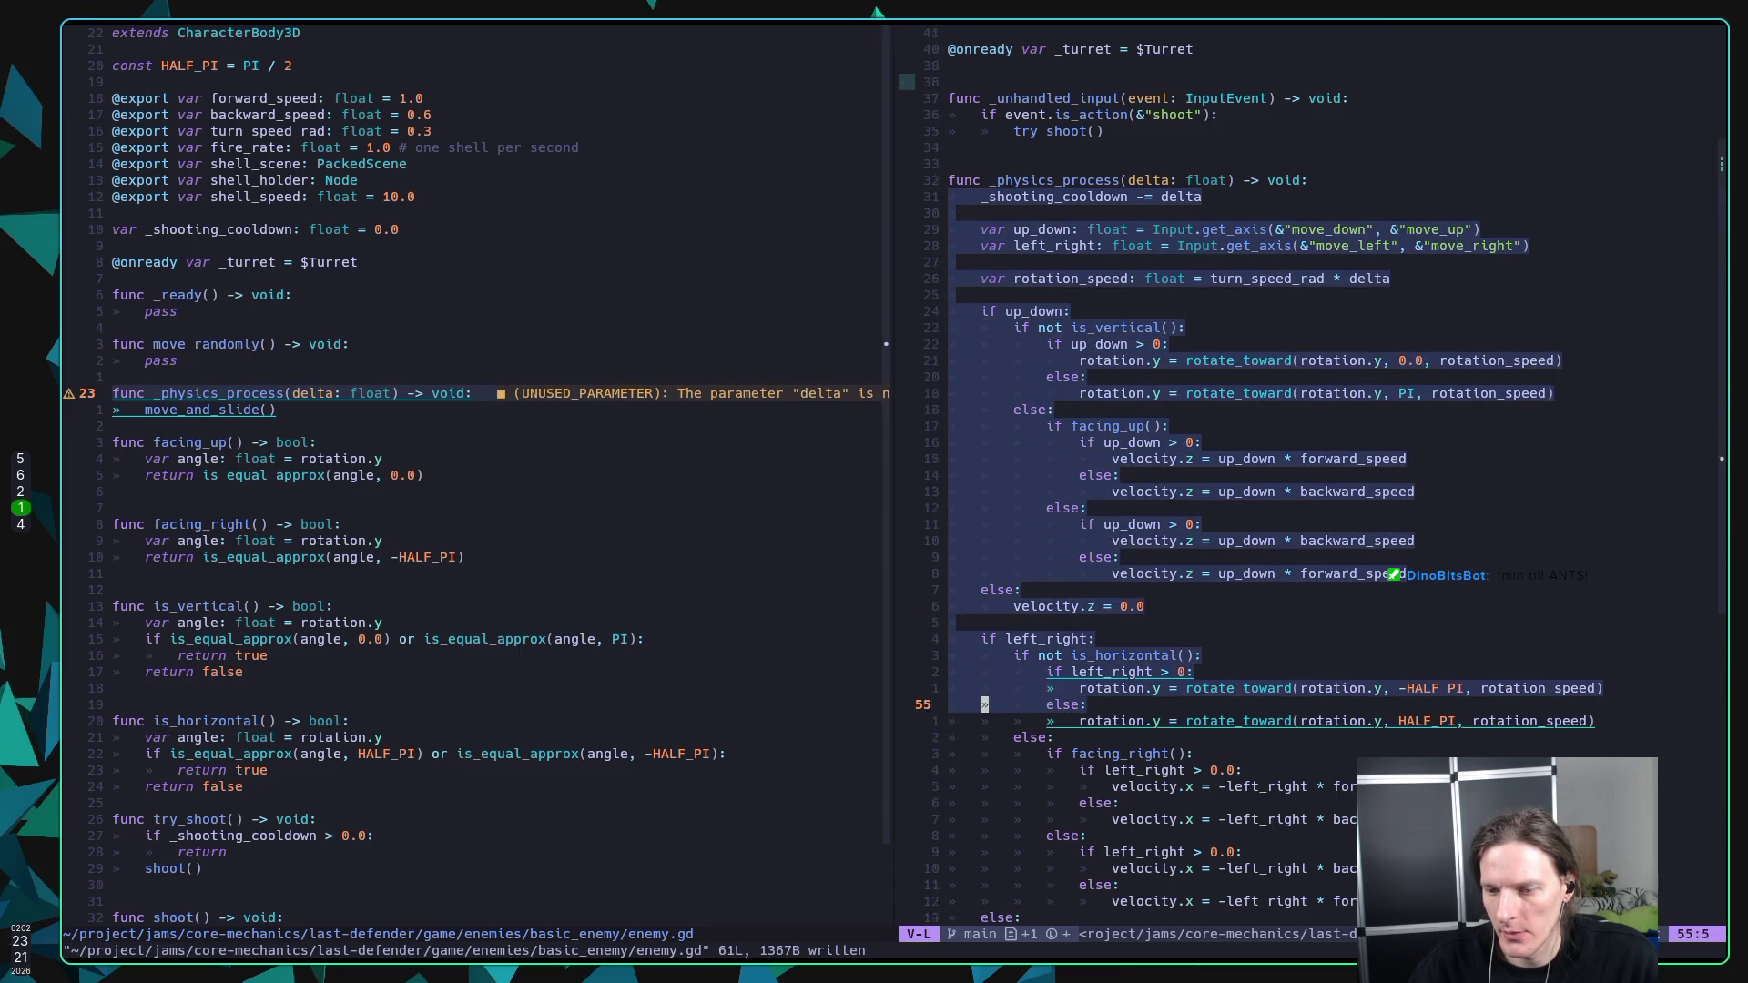
{"action": "key", "text": "j"}
{"action": "key", "text": "j"}
{"action": "key", "text": "j"}
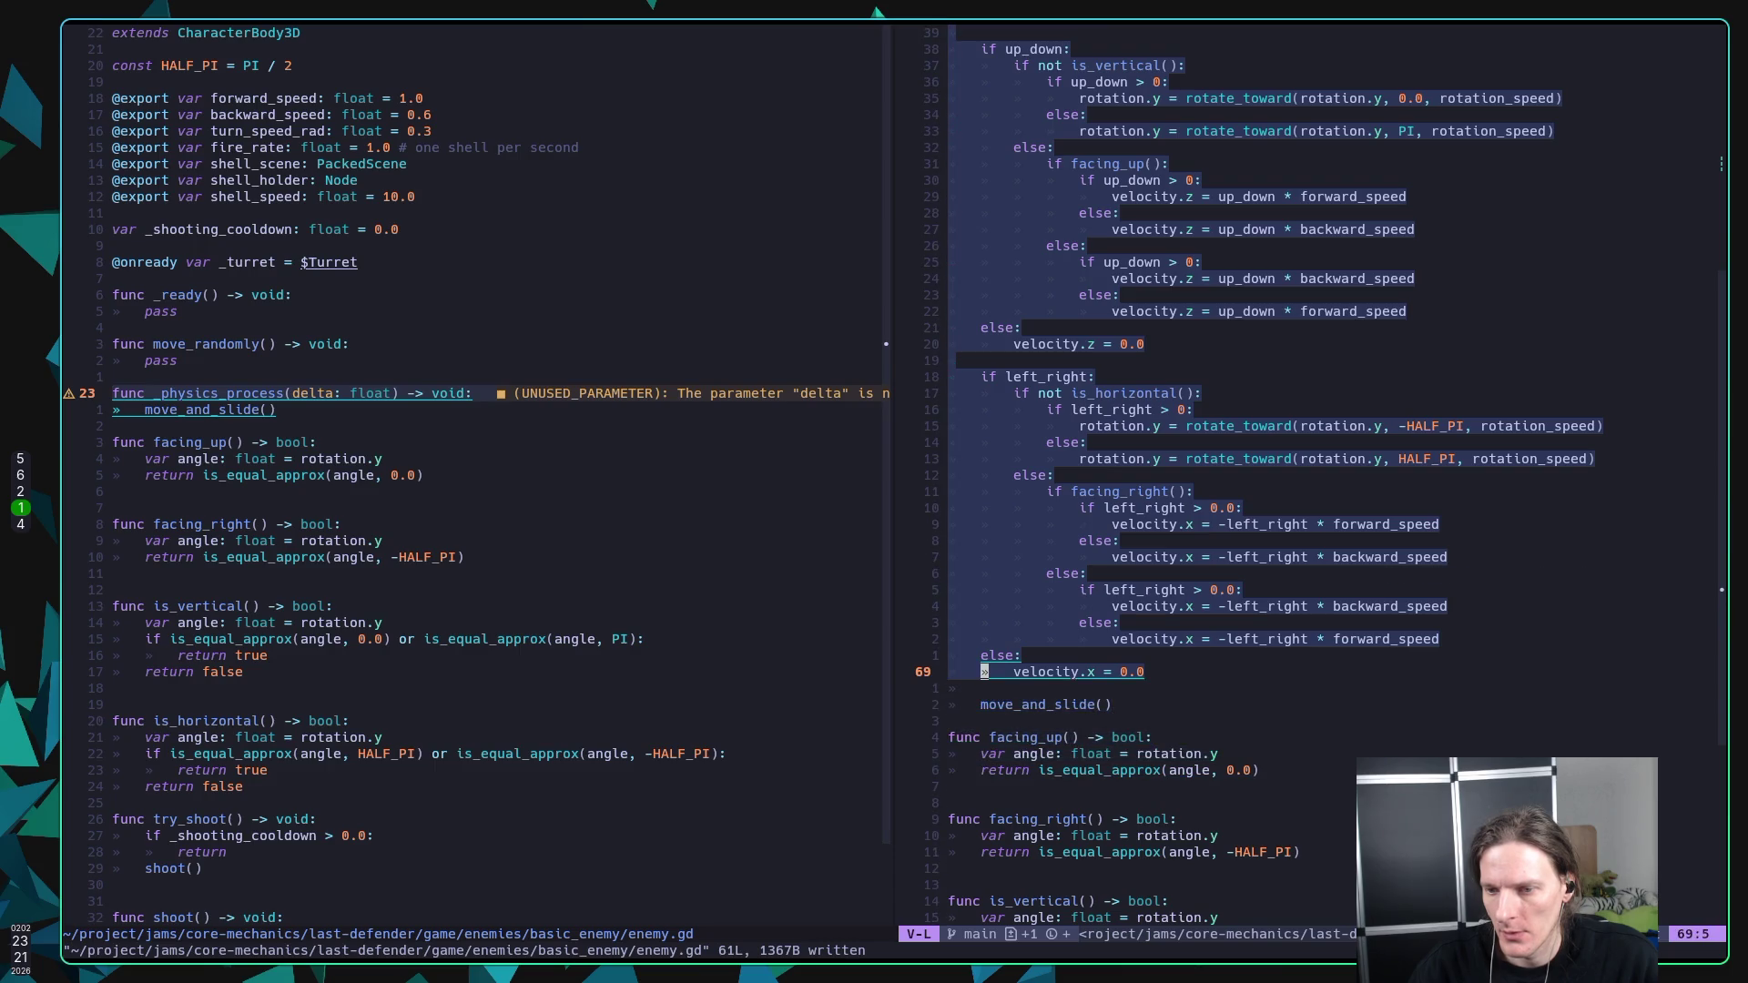
{"action": "key", "text": "y"}
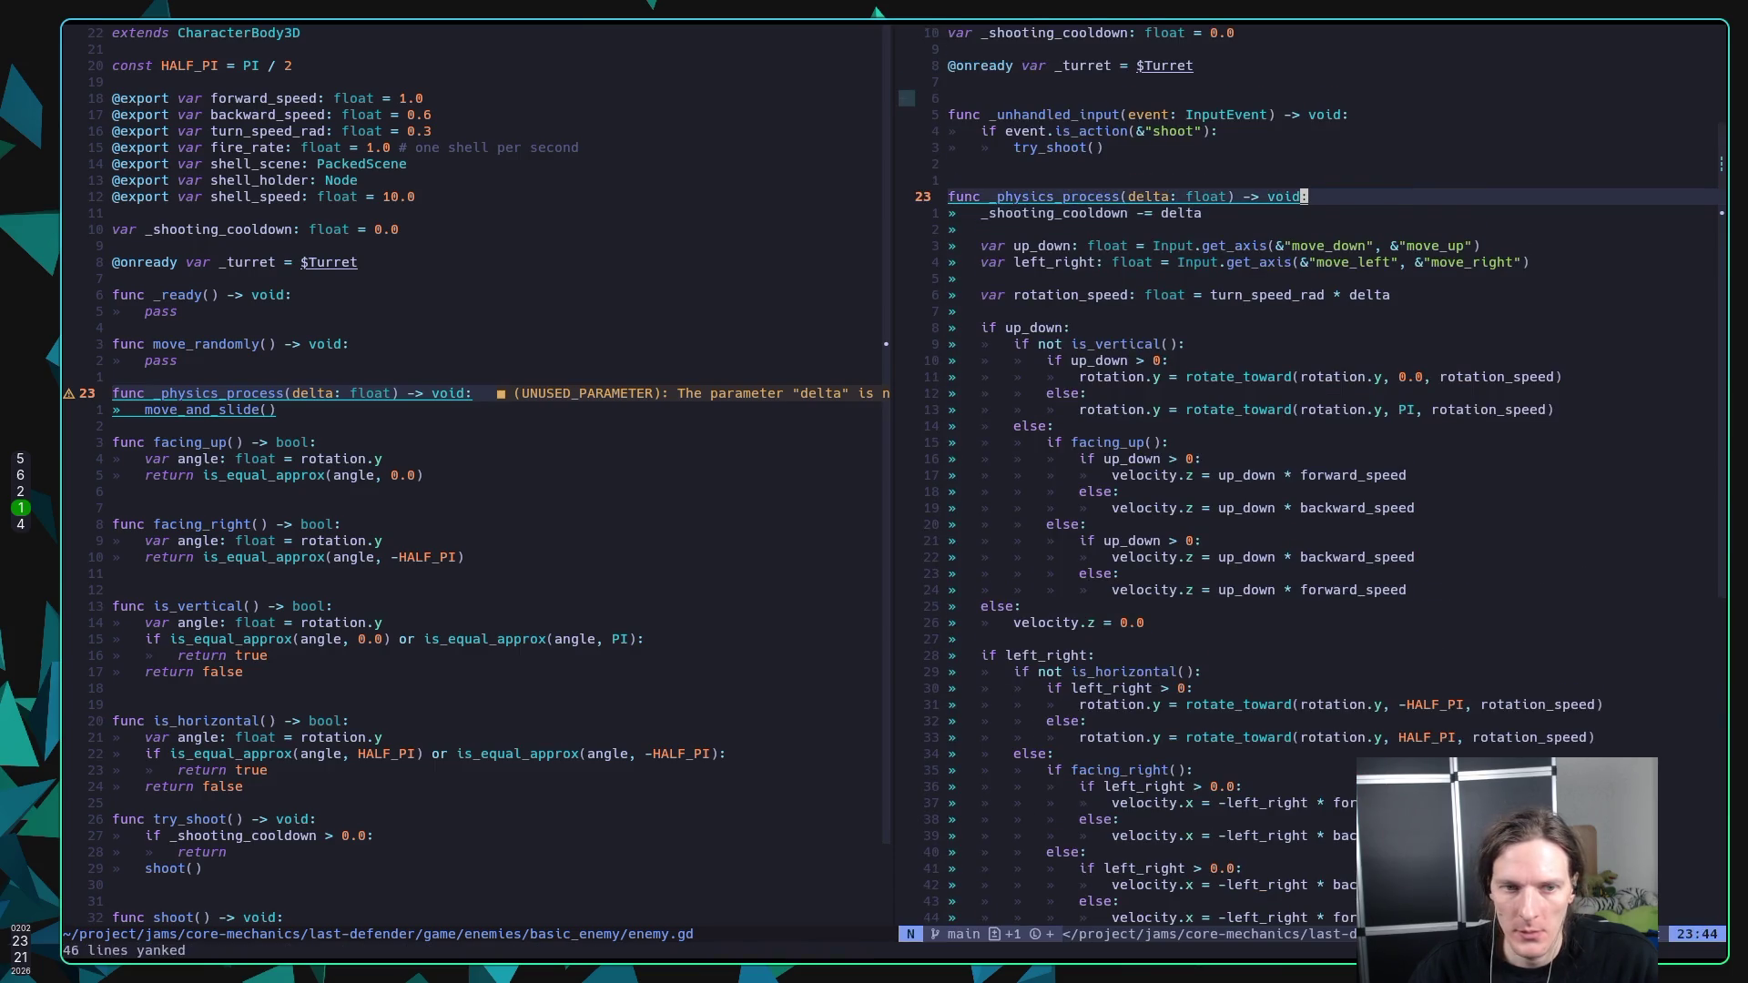
{"action": "key", "text": "j"}
Step: Paste the copied code over the enemy's move_and_slide() line and save enemy.gd
{"action": "key", "text": "ctrl+w"}
{"action": "key", "text": "h"}
{"action": "key", "text": "k"}
{"action": "key", "text": "k"}
{"action": "key", "text": "k"}
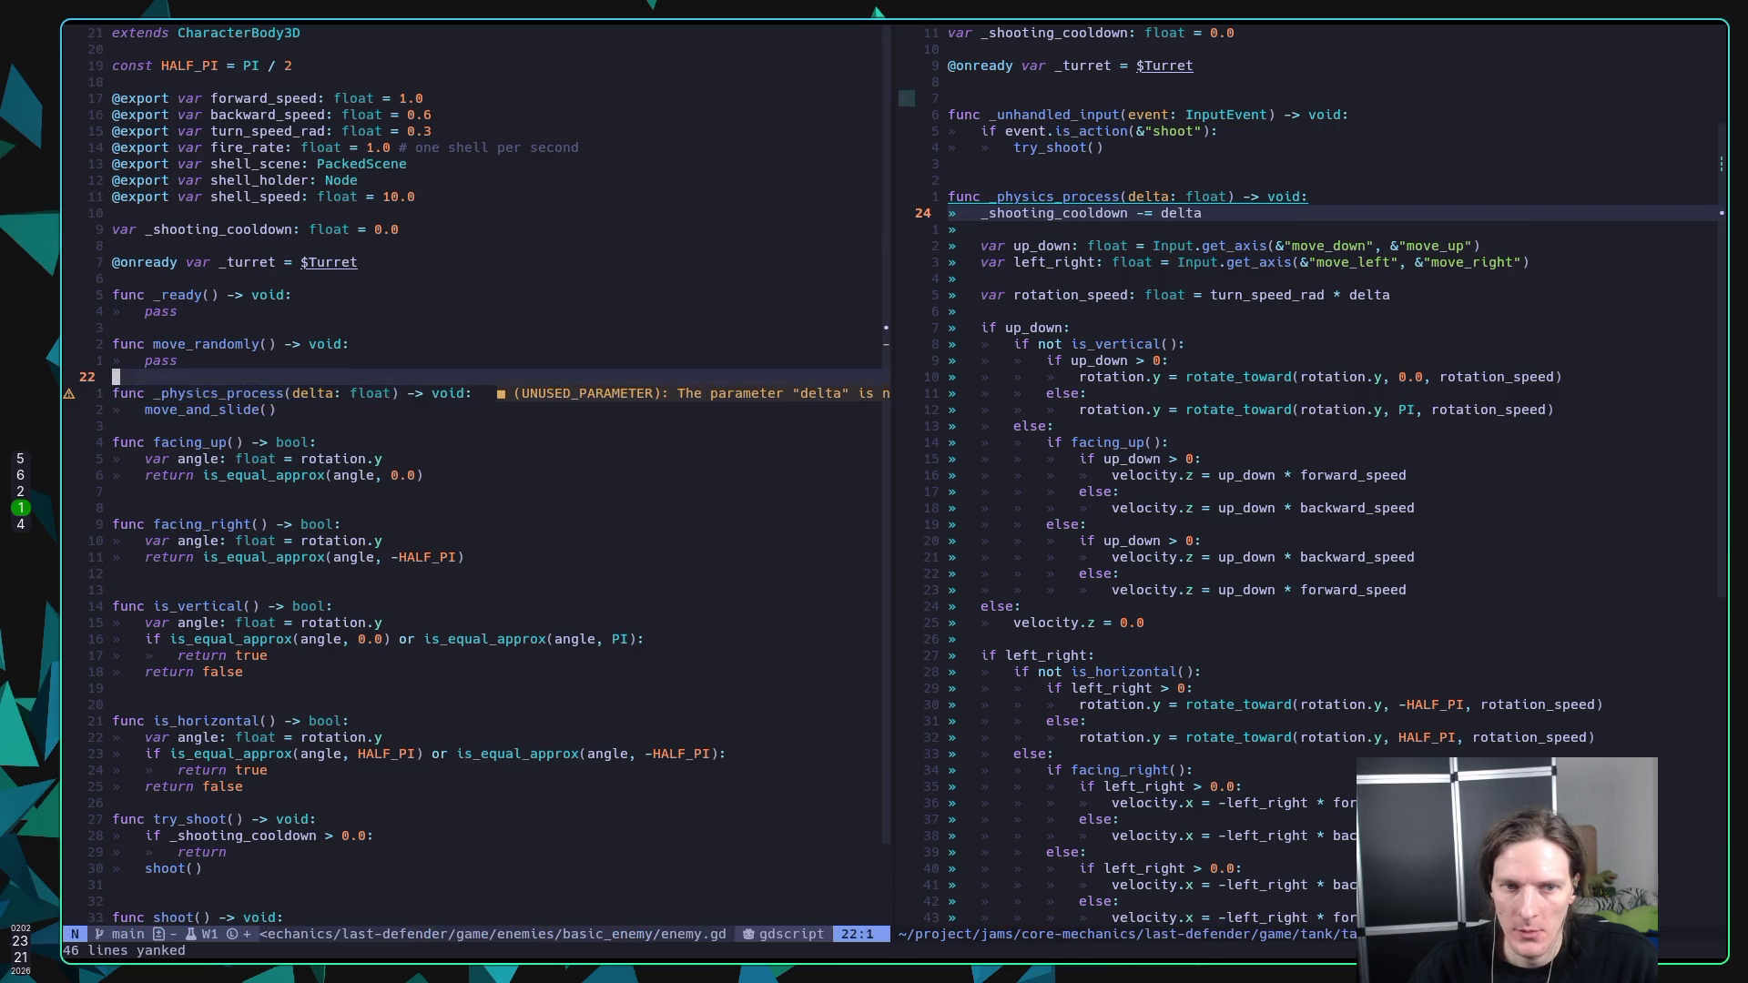
{"action": "key", "text": "j"}
{"action": "key", "text": "j"}
{"action": "key", "text": "j"}
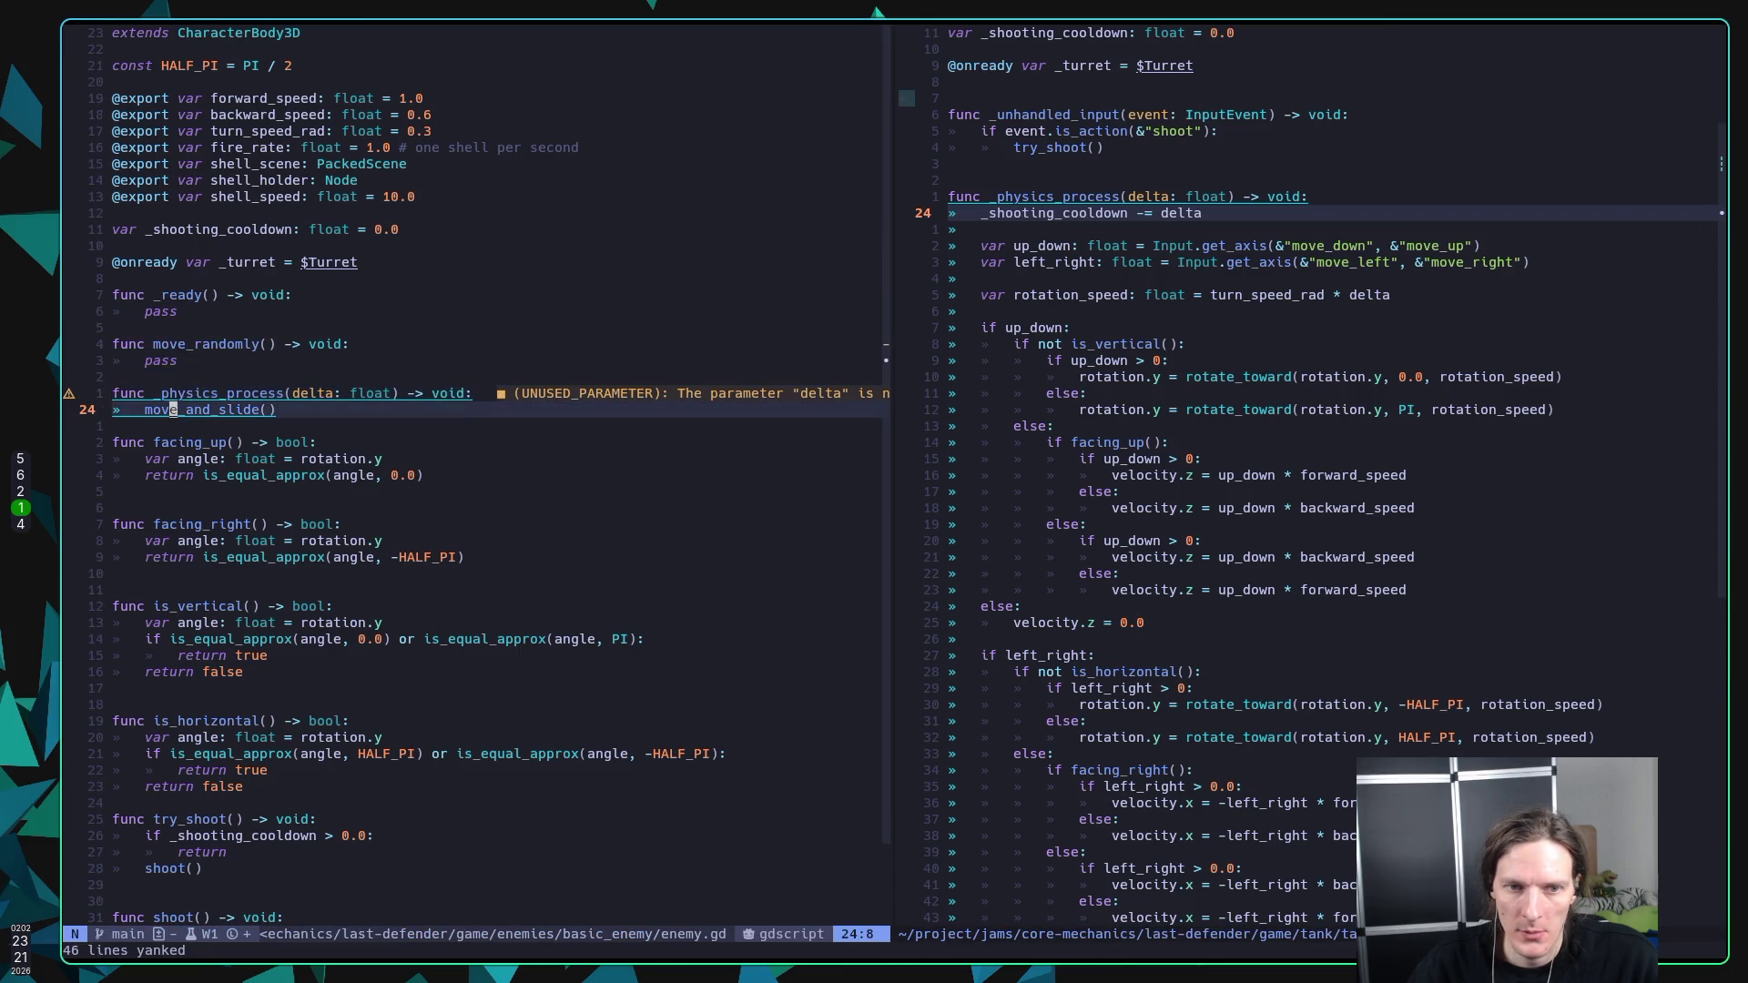
{"action": "type", "text": "Vp"}
{"action": "type", "text": ":w"}
{"action": "key", "text": "Return"}
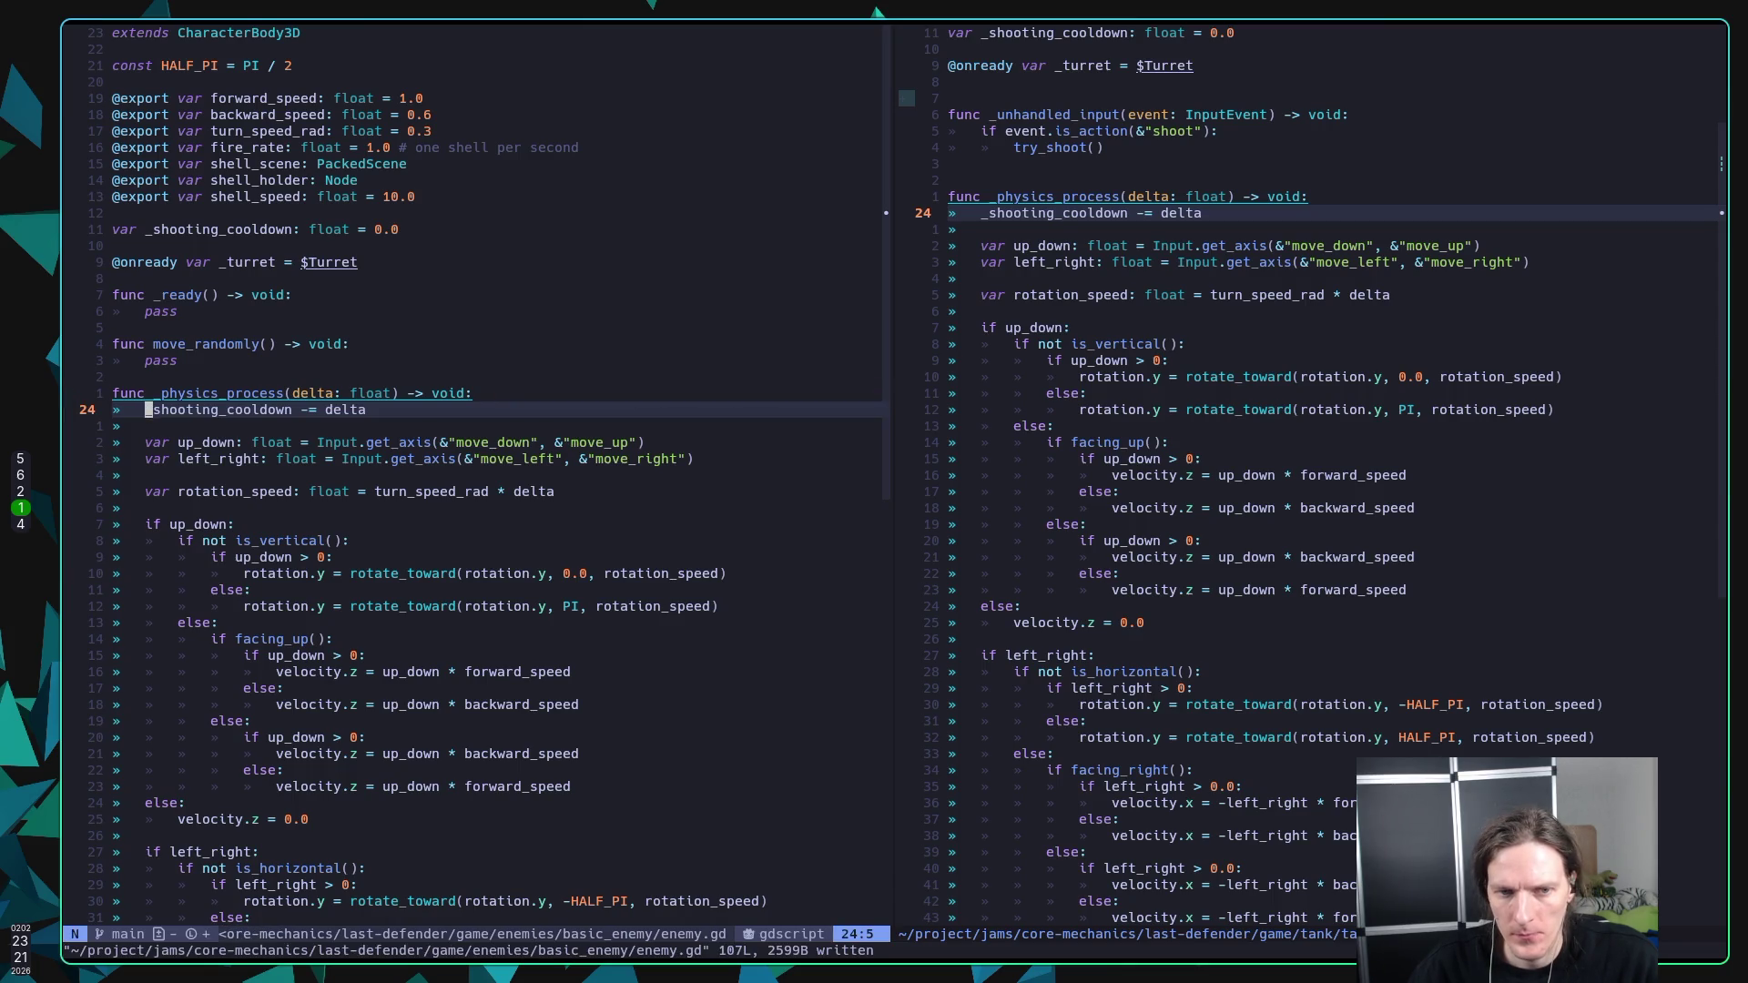
Step: Declare 'var _direction: Vector2' below _shooting_cooldown and save enemy.gd
{"action": "key", "text": "k"}
{"action": "key", "text": "k"}
{"action": "key", "text": "k"}
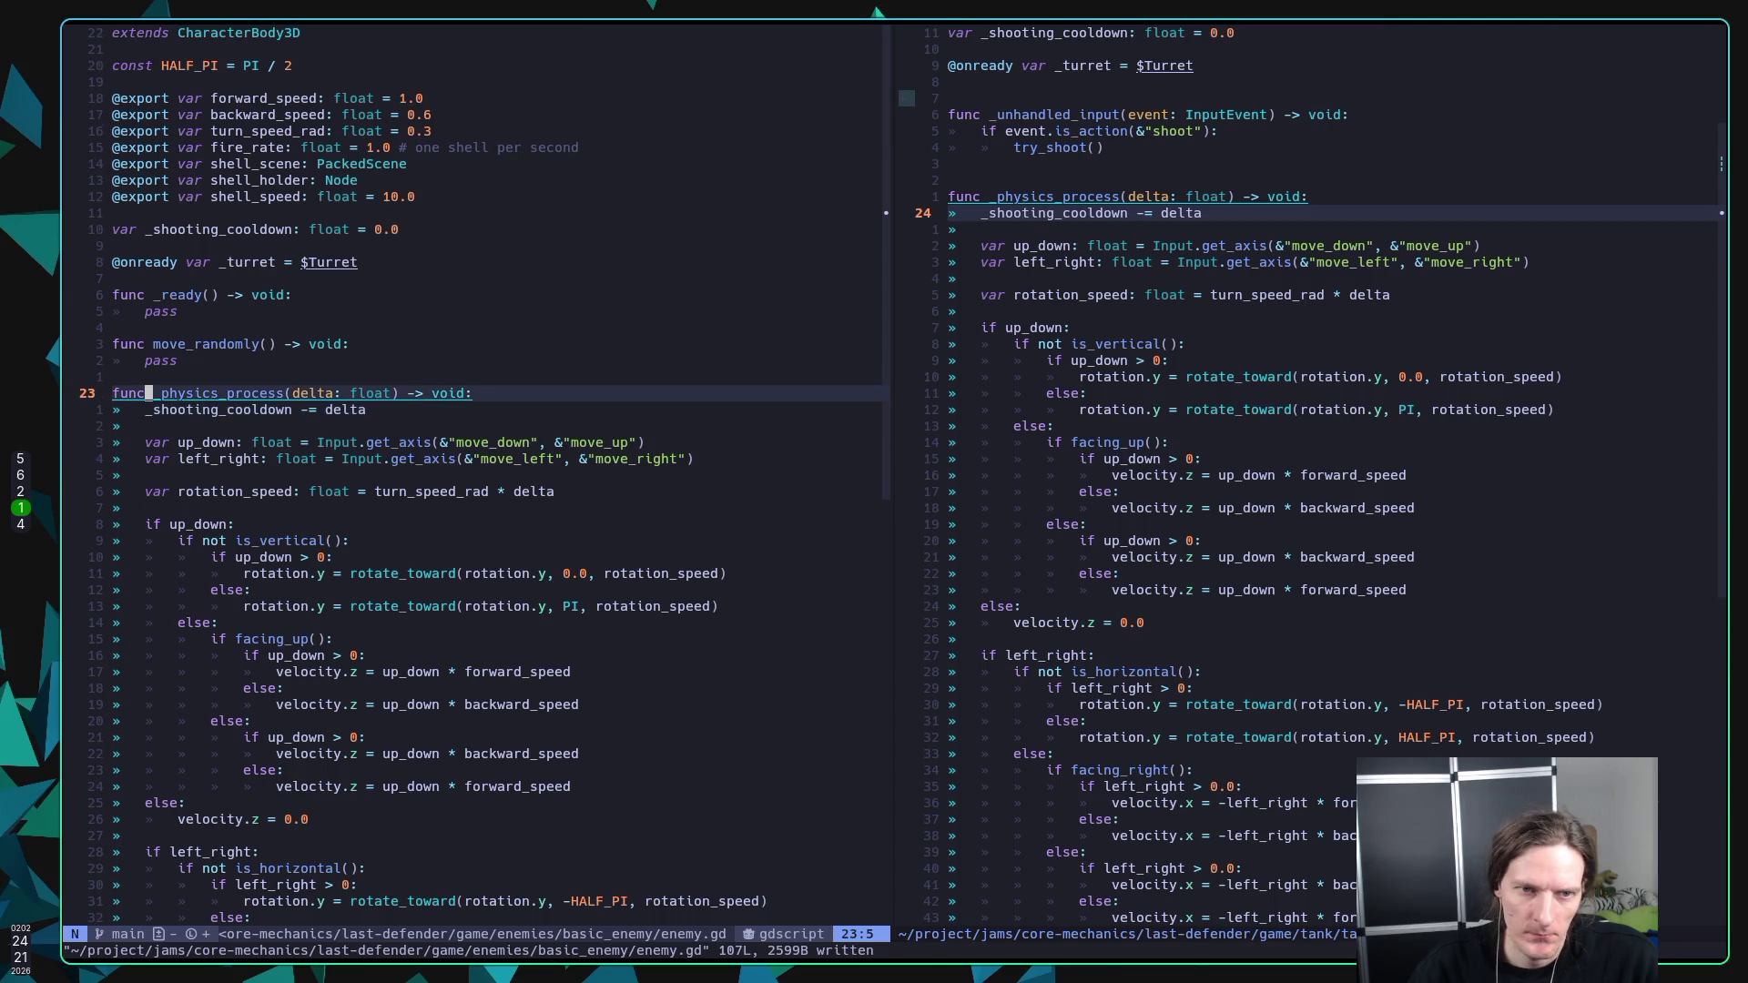
{"action": "type", "text": "ovar _"}
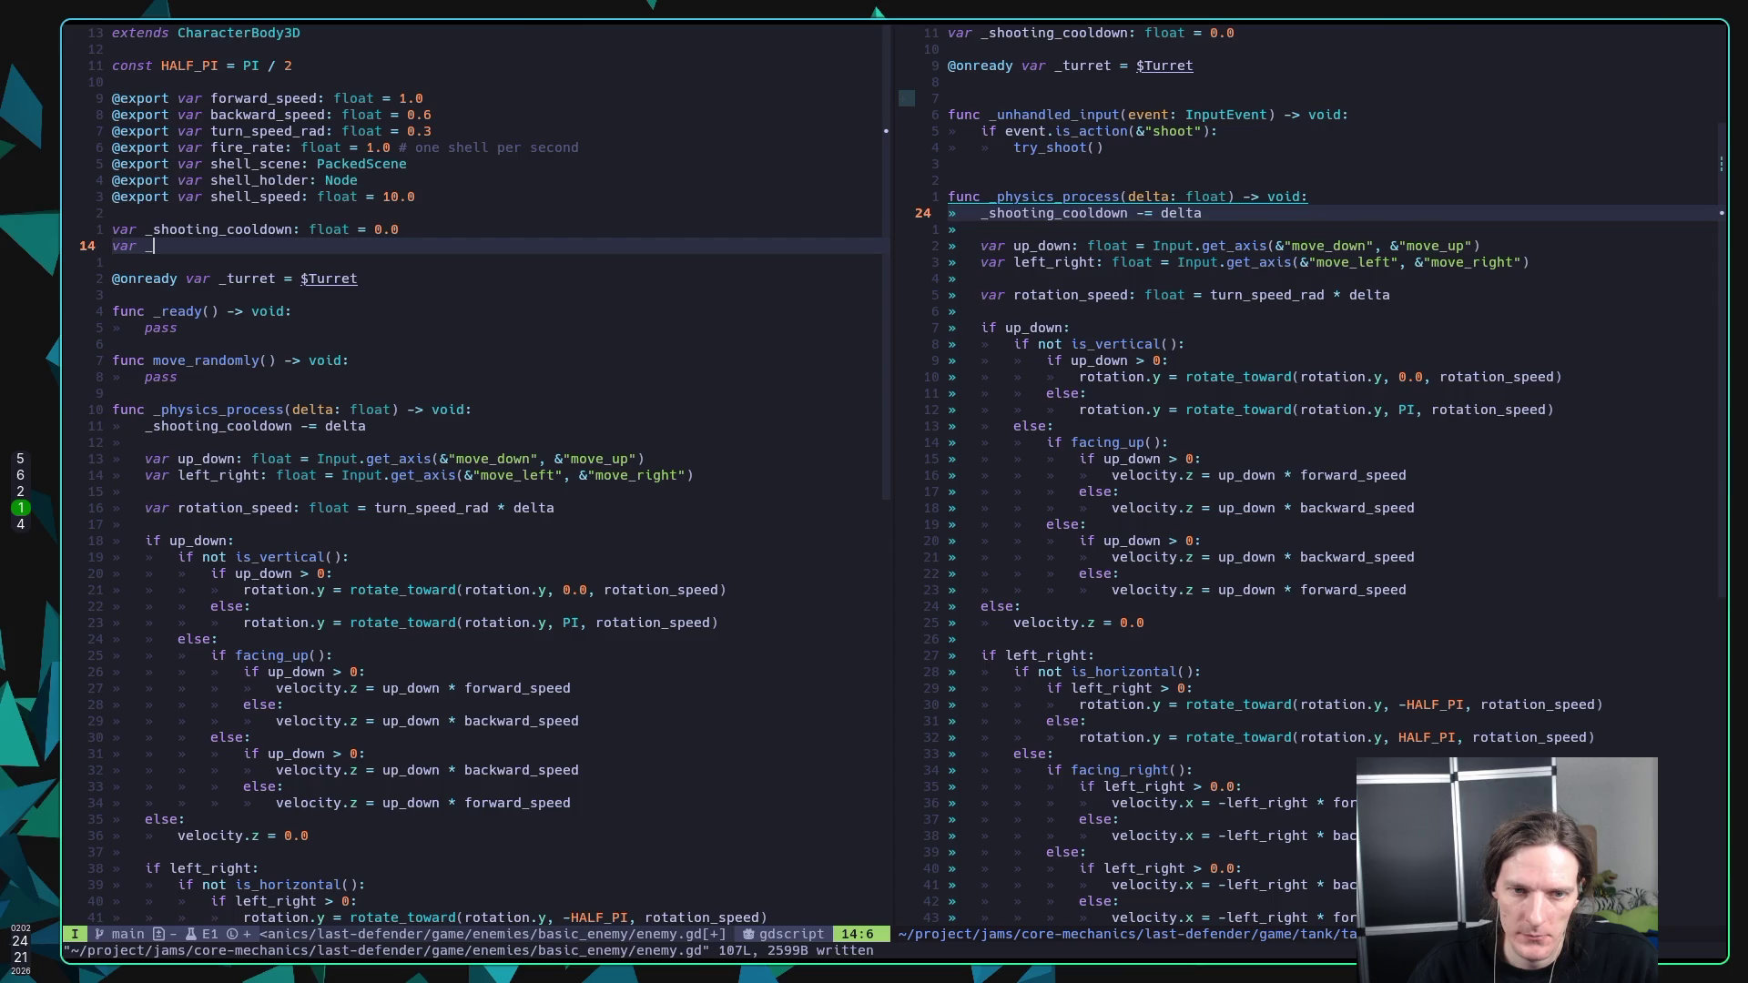
{"action": "type", "text": "di"}
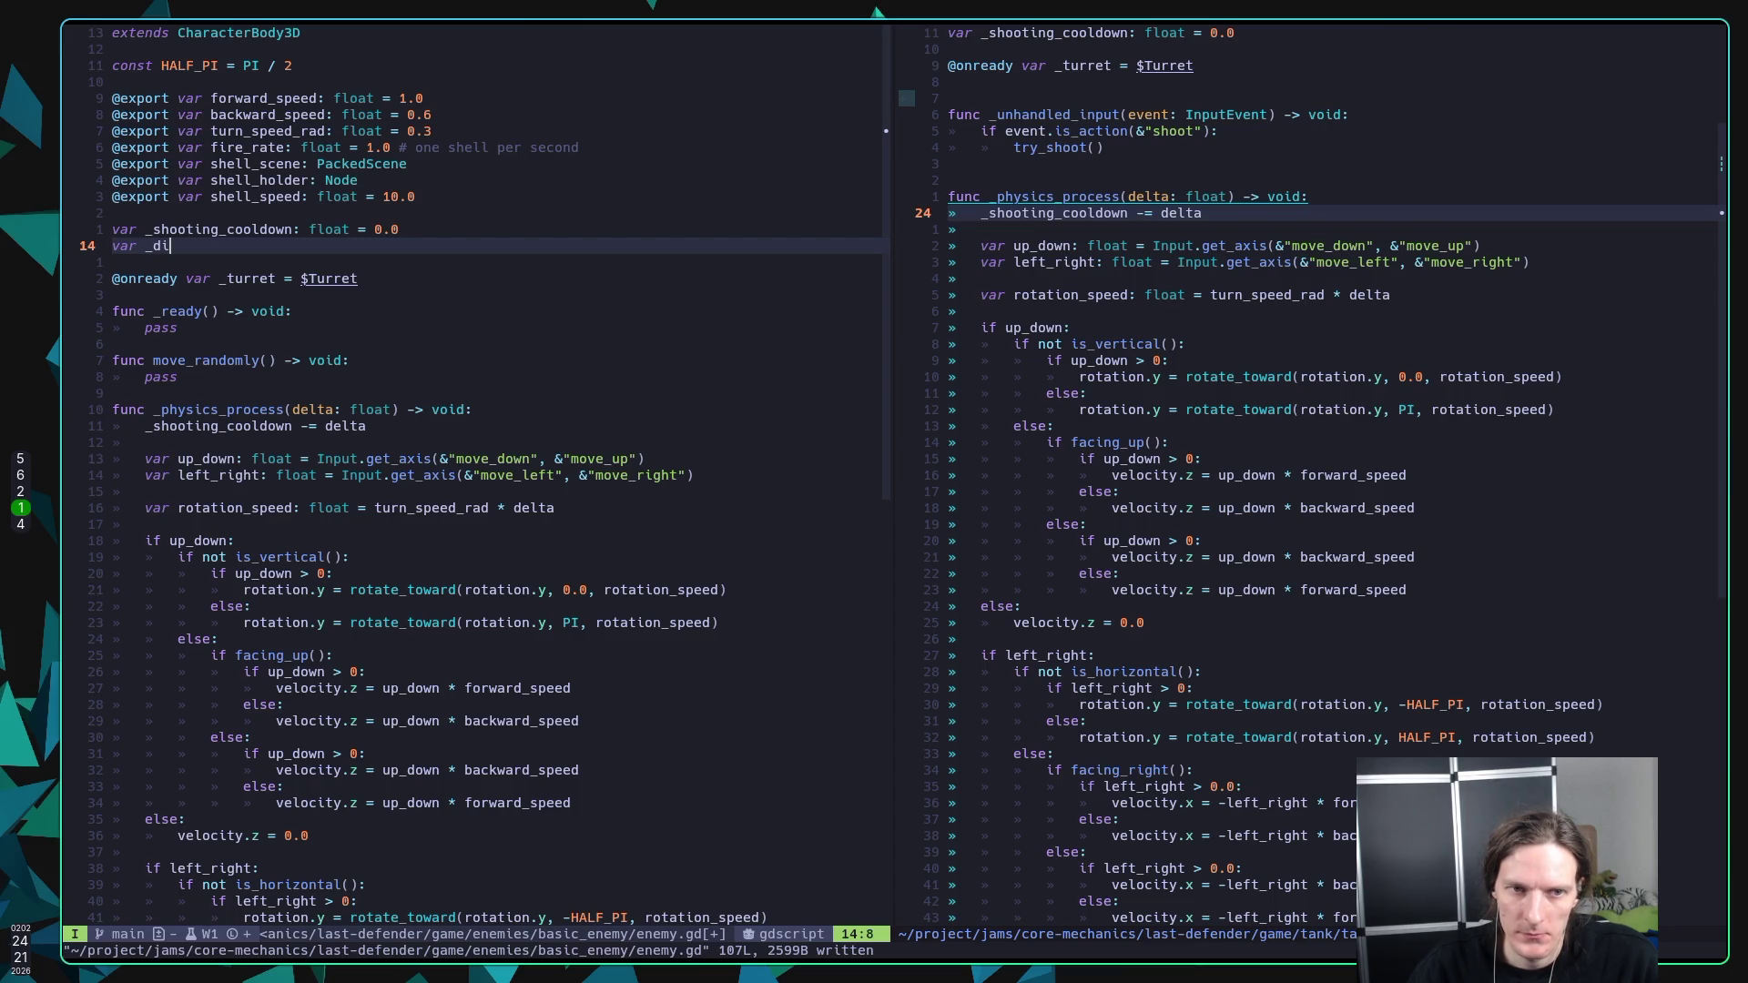
{"action": "type", "text": "rection:"}
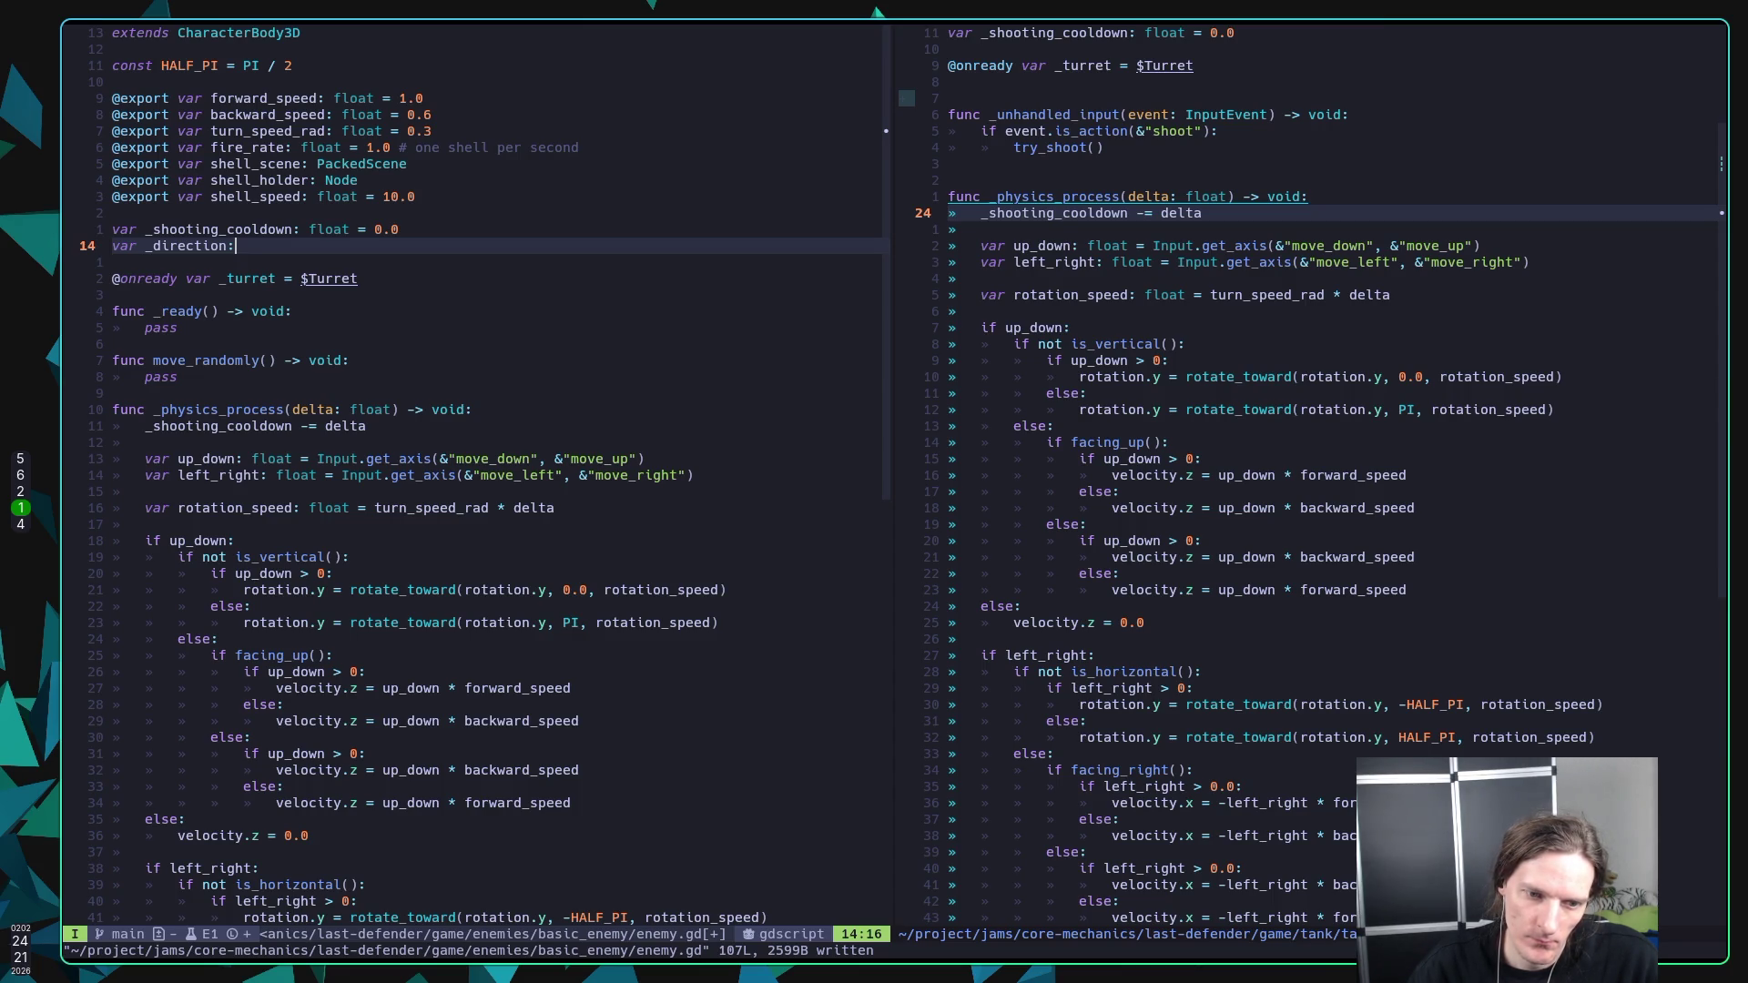
{"action": "type", "text": "Vec"}
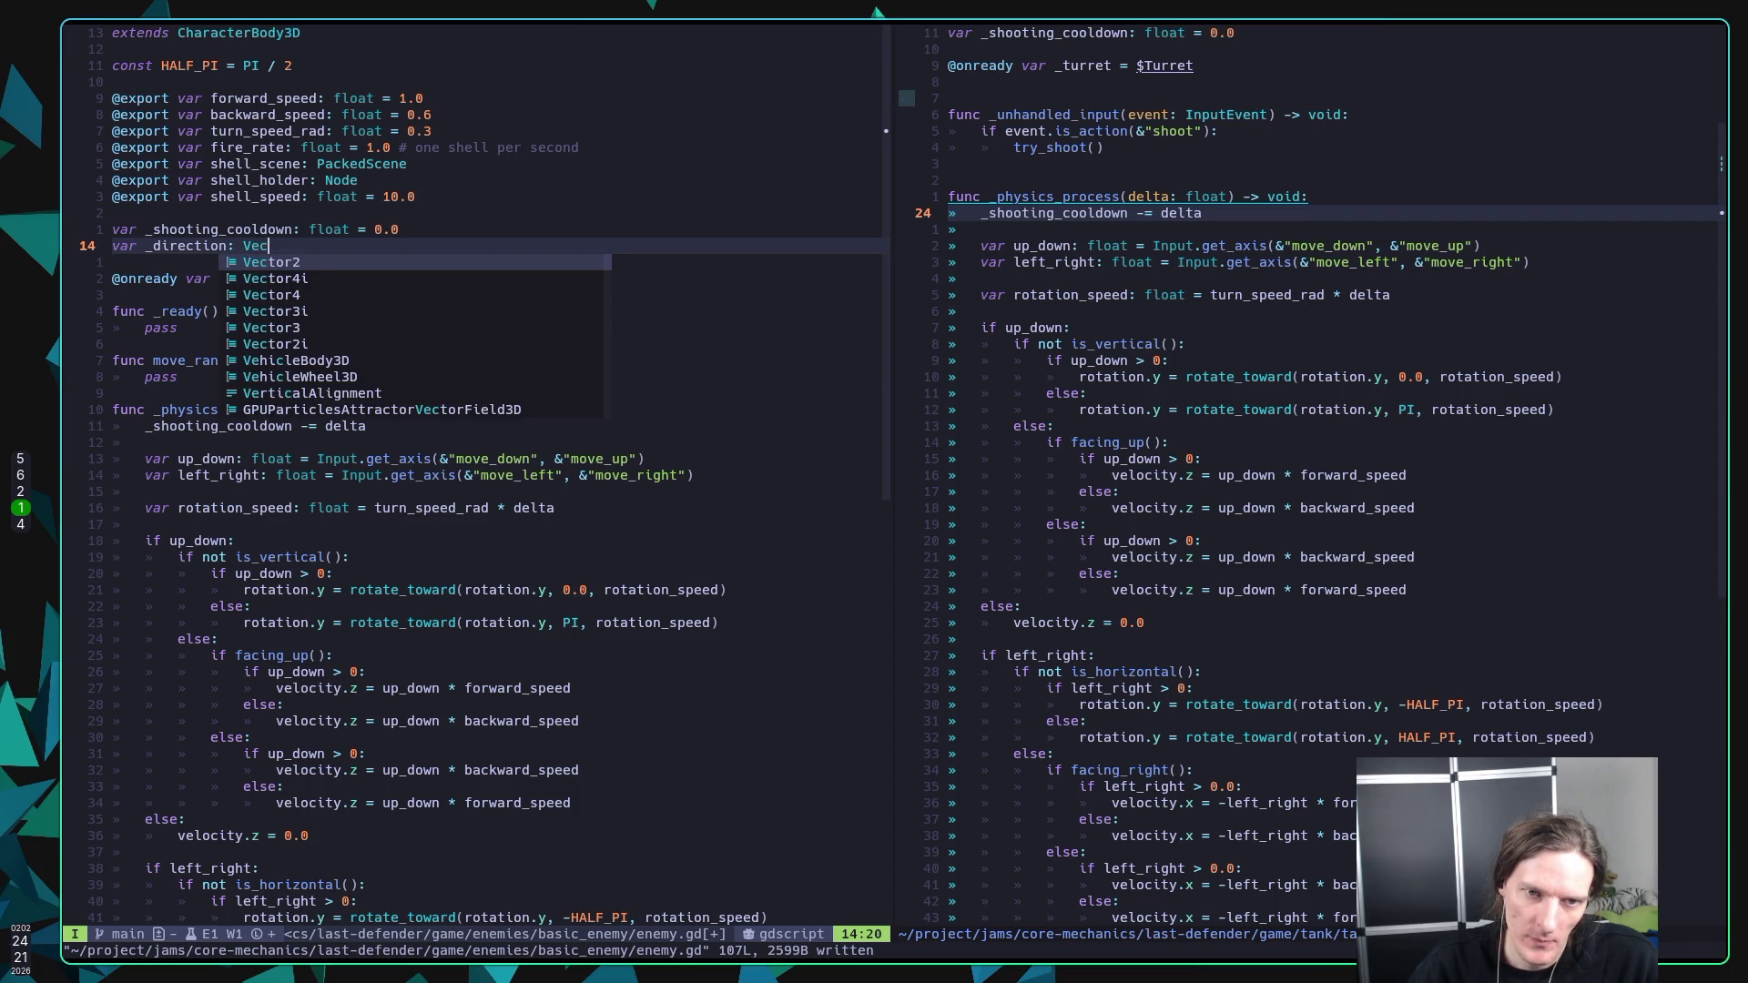
{"action": "key", "text": "ctrl+y"}
{"action": "key", "text": "Escape"}
{"action": "type", "text": ":w"}
{"action": "key", "text": "Return"}
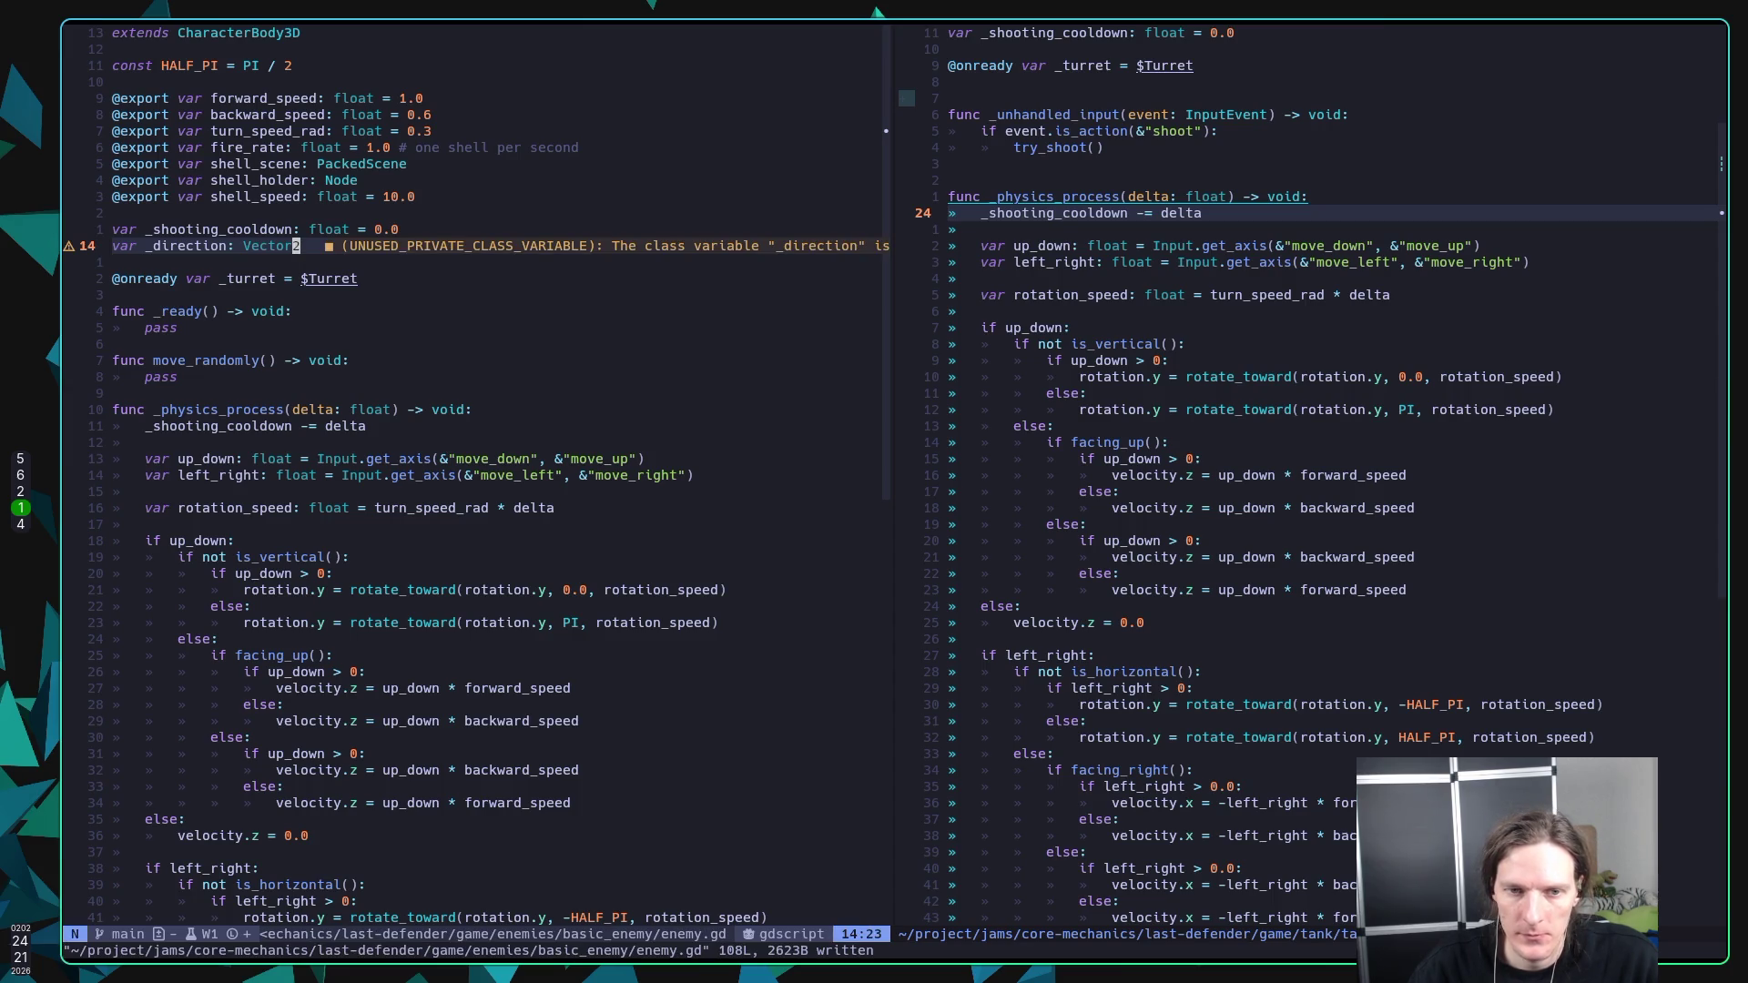
Step: Open blank lines below the cooldown decrement in _physics_process for a new condition
{"action": "key", "text": "j"}
{"action": "key", "text": "j"}
{"action": "key", "text": "j"}
{"action": "key", "text": "k"}
{"action": "key", "text": "k"}
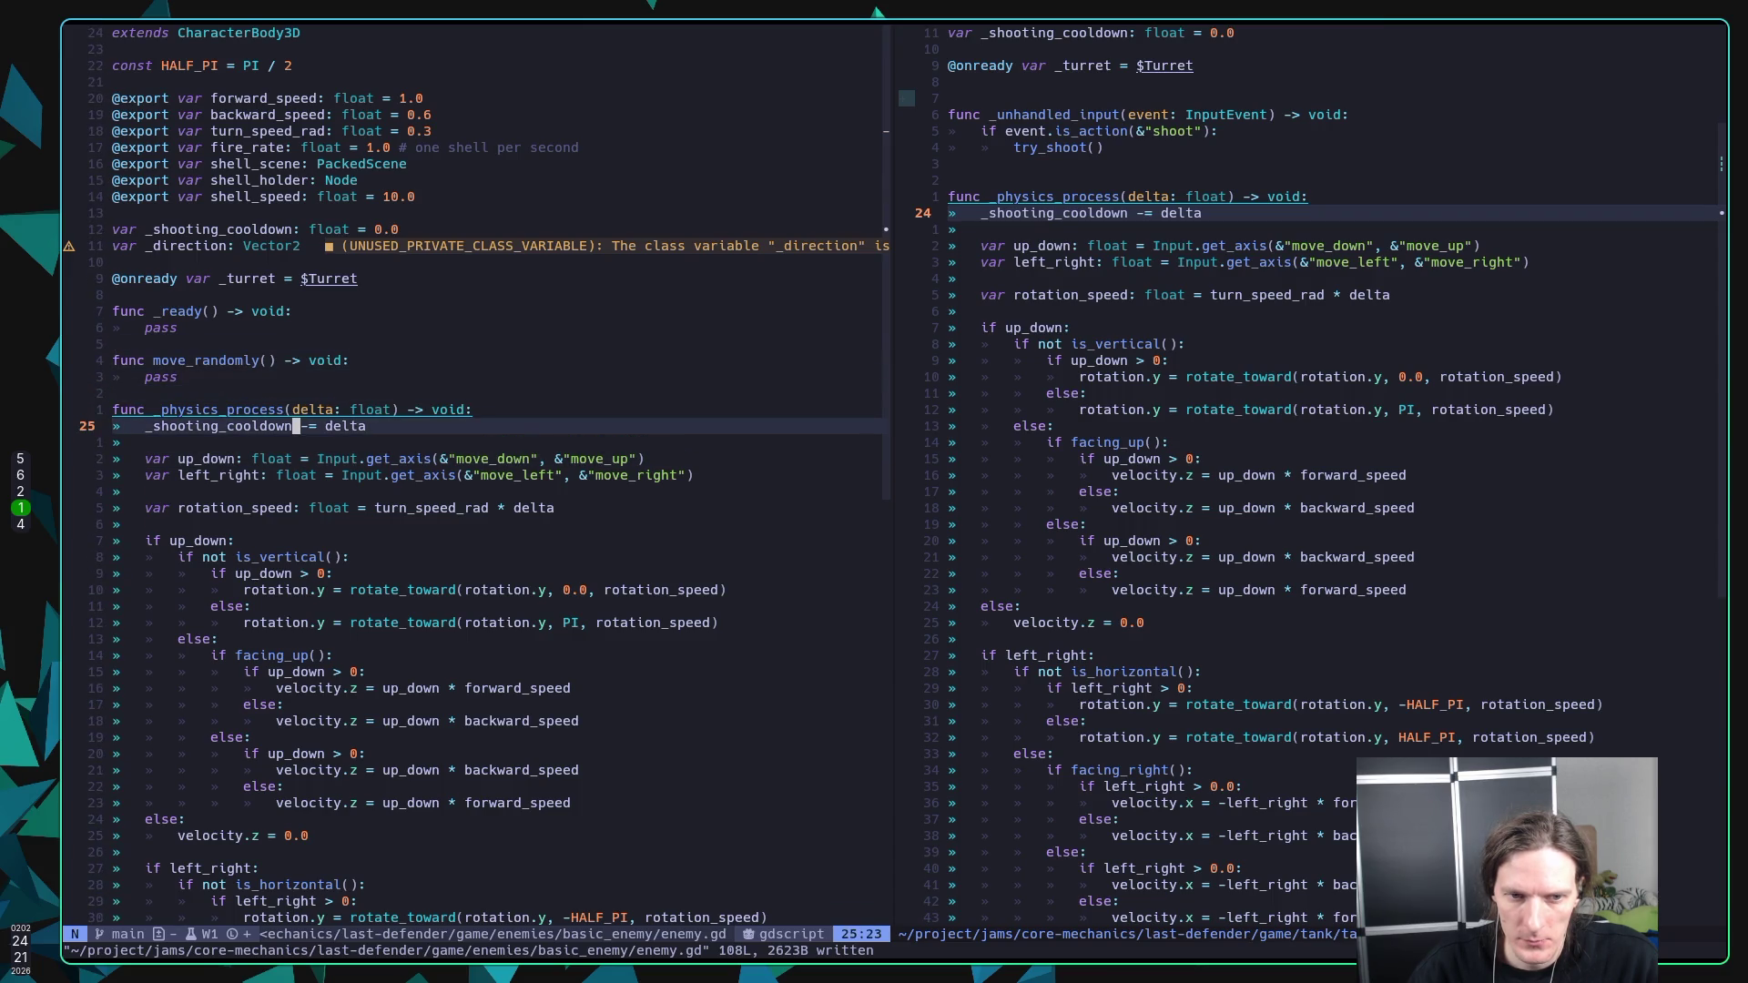
{"action": "key", "text": "o"}
{"action": "key", "text": "Return"}
Step: Remove the unfinished if and open an indented blank line below the input-axis lines
{"action": "type", "text": "if"}
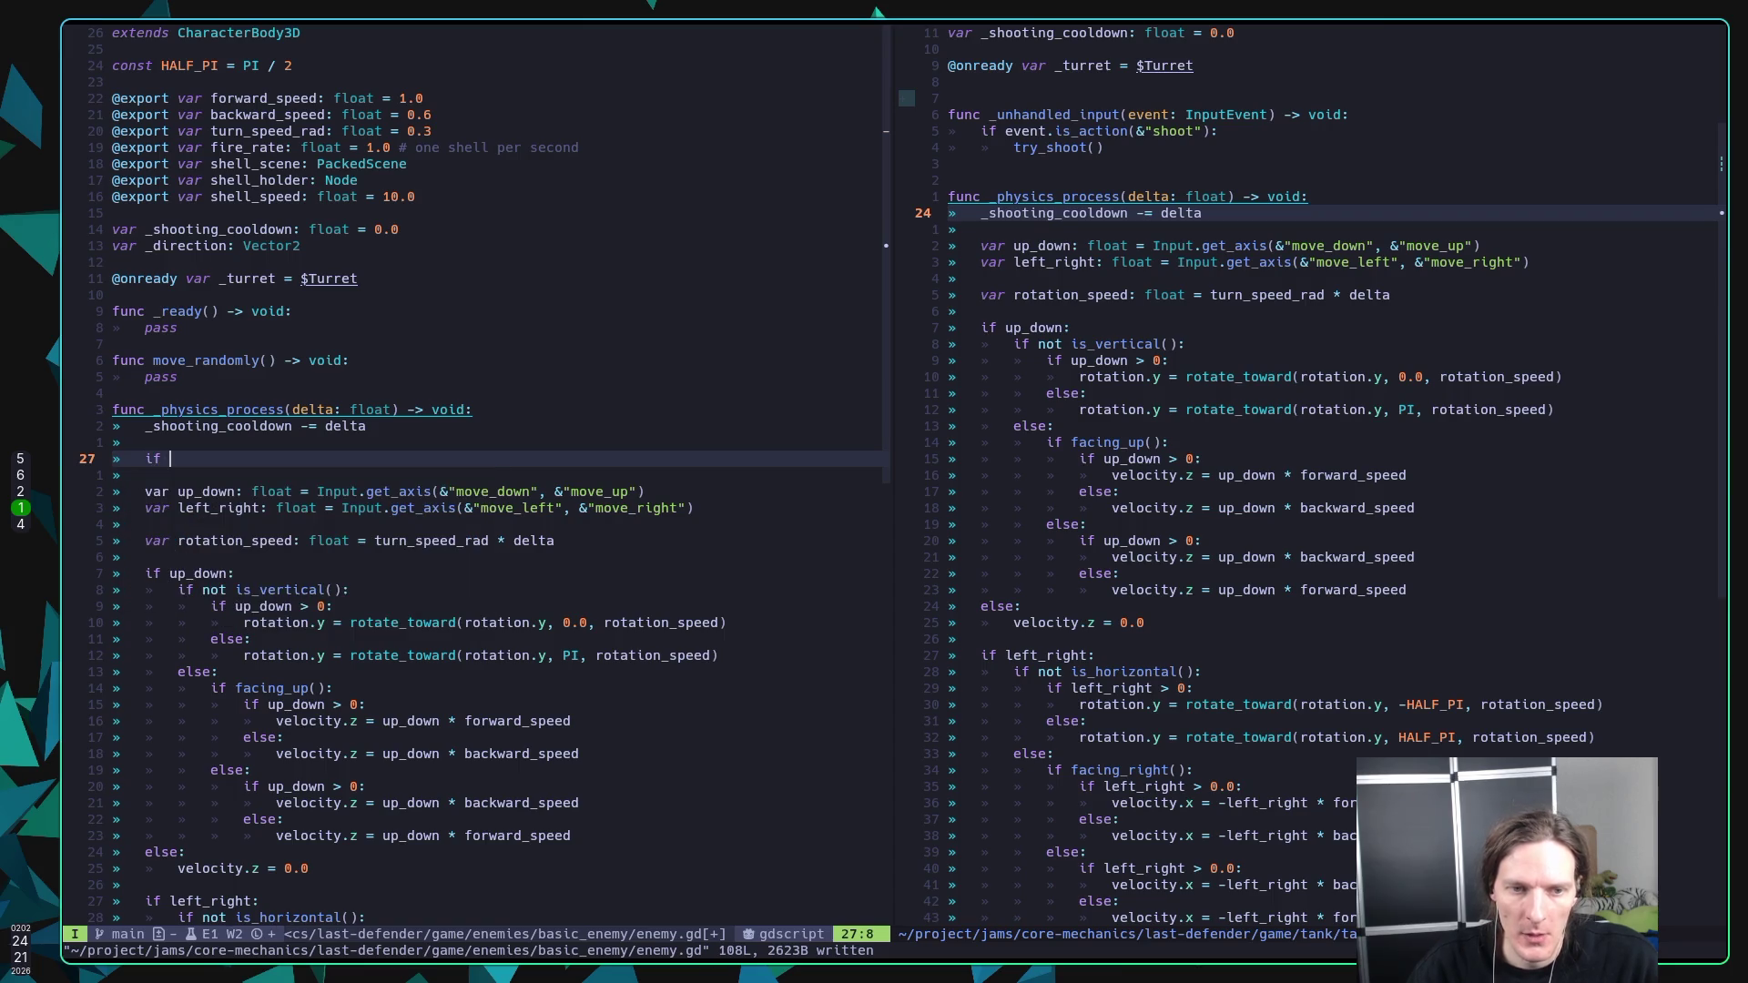
{"action": "key", "text": "BackSpace"}
{"action": "key", "text": "BackSpace"}
{"action": "key", "text": "Delete"}
{"action": "key", "text": "Delete"}
{"action": "left_click", "coordinate": [365, 459]}
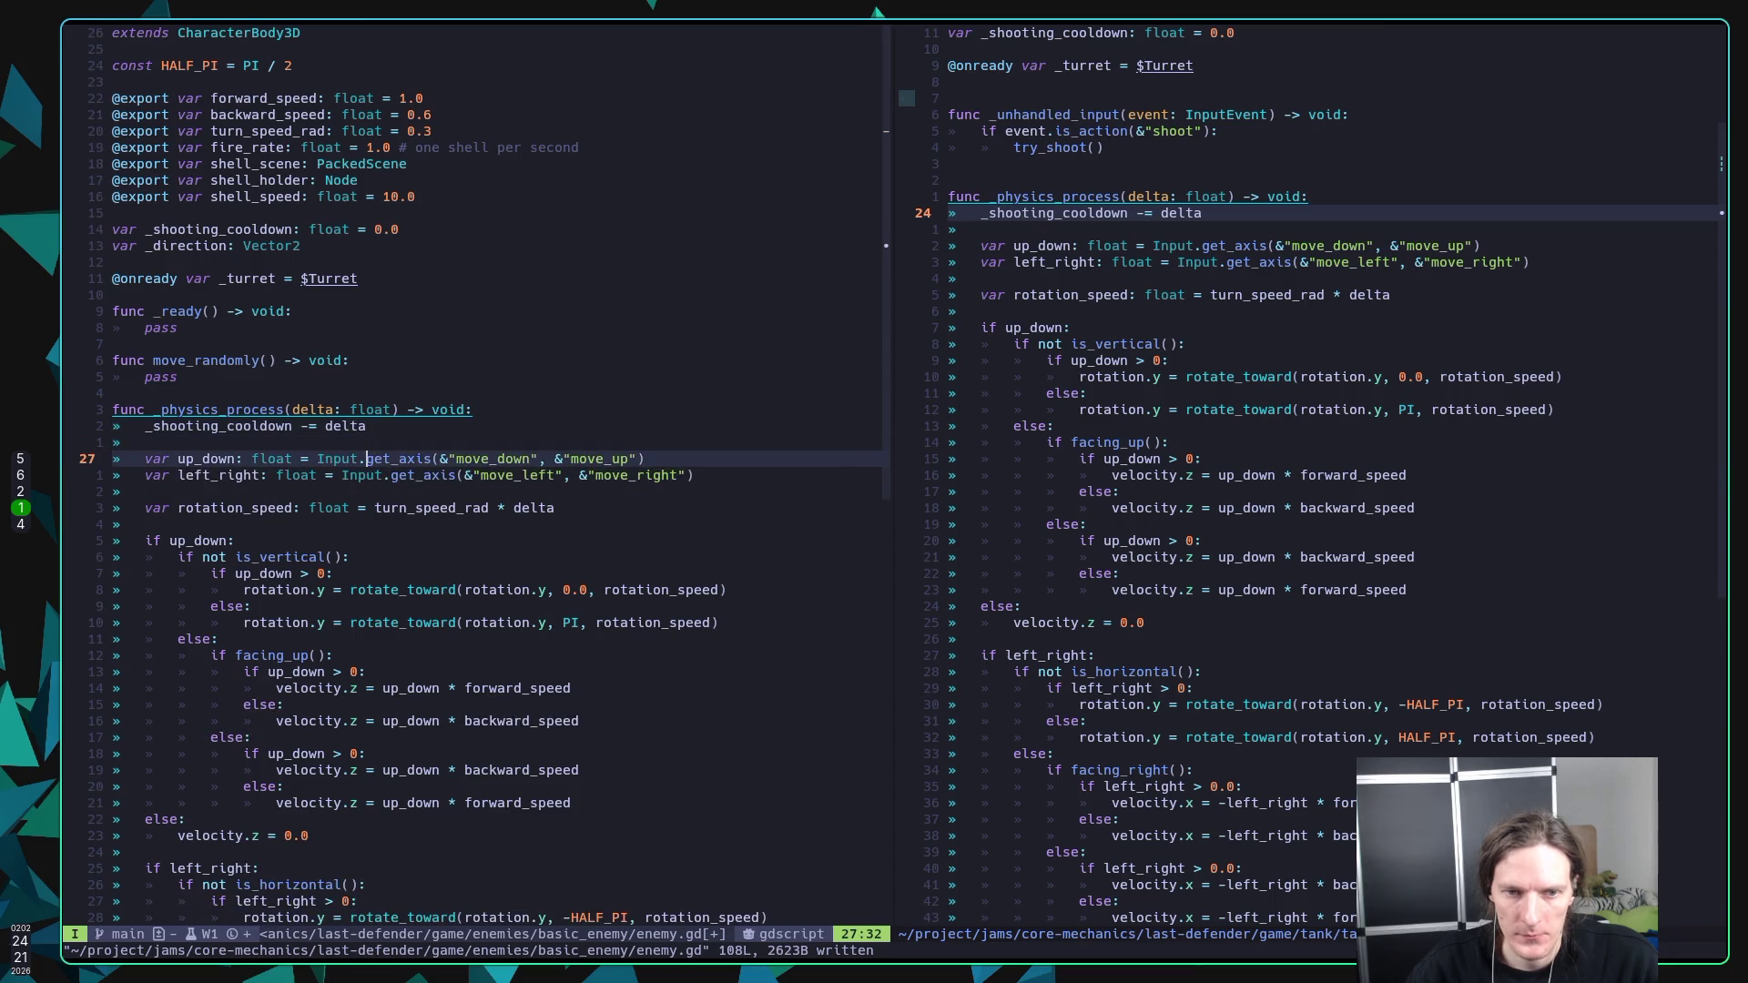
{"action": "left_click", "coordinate": [319, 459]}
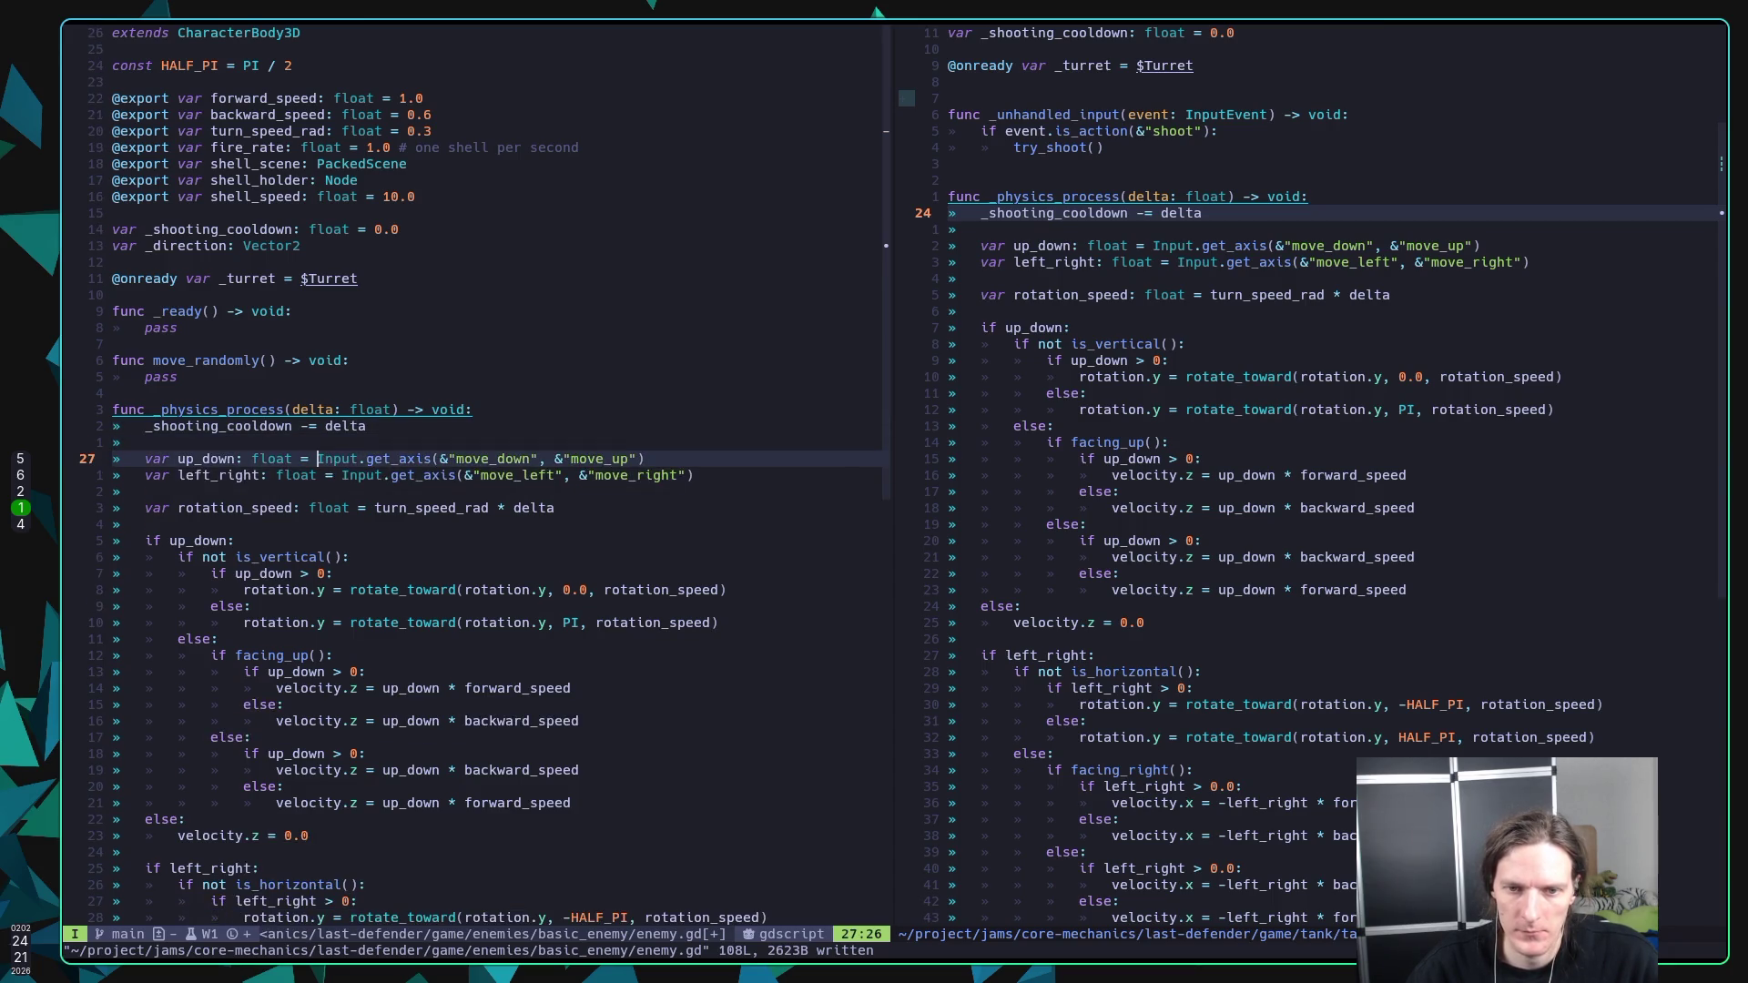
{"action": "key", "text": "Down"}
{"action": "key", "text": "Down"}
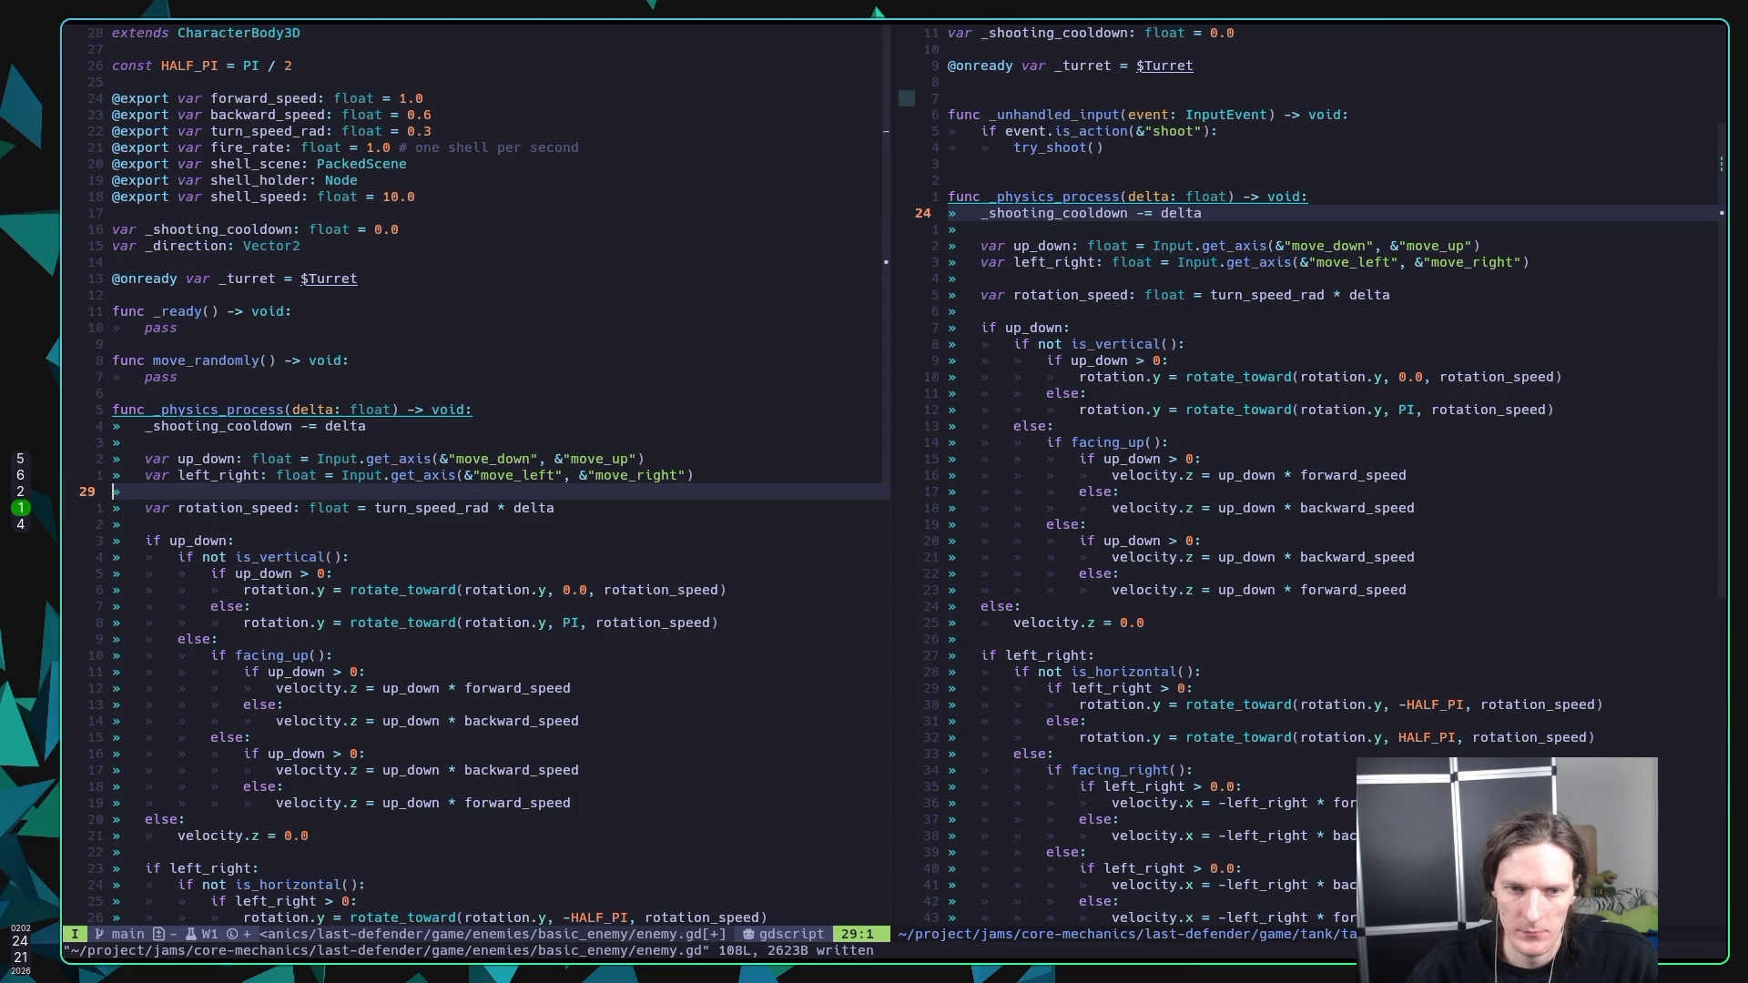
{"action": "key", "text": "Return"}
{"action": "key", "text": "Return"}
{"action": "key", "text": "Up"}
{"action": "key", "text": "Tab"}
{"action": "key", "text": "Return"}
{"action": "key", "text": "Up"}
Step: Add 'if _direction.x:' with the body 'up_down = _direction.x'
{"action": "type", "text": "if dire"}
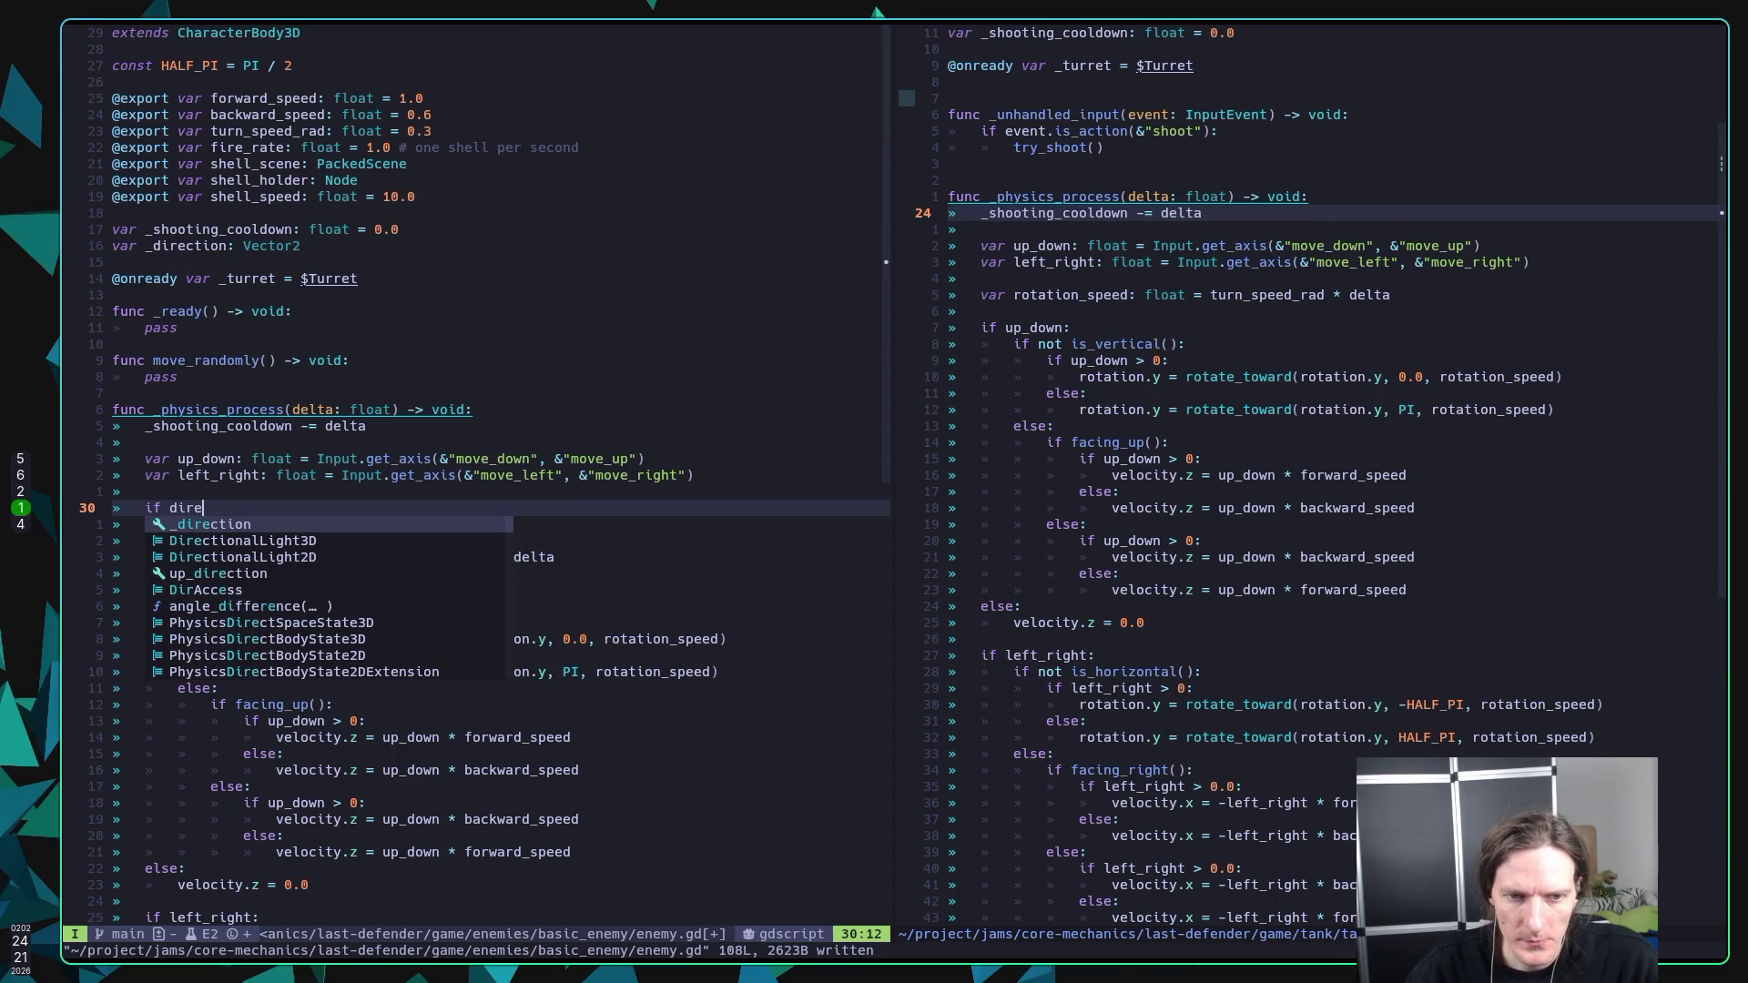
{"action": "key", "text": "Return"}
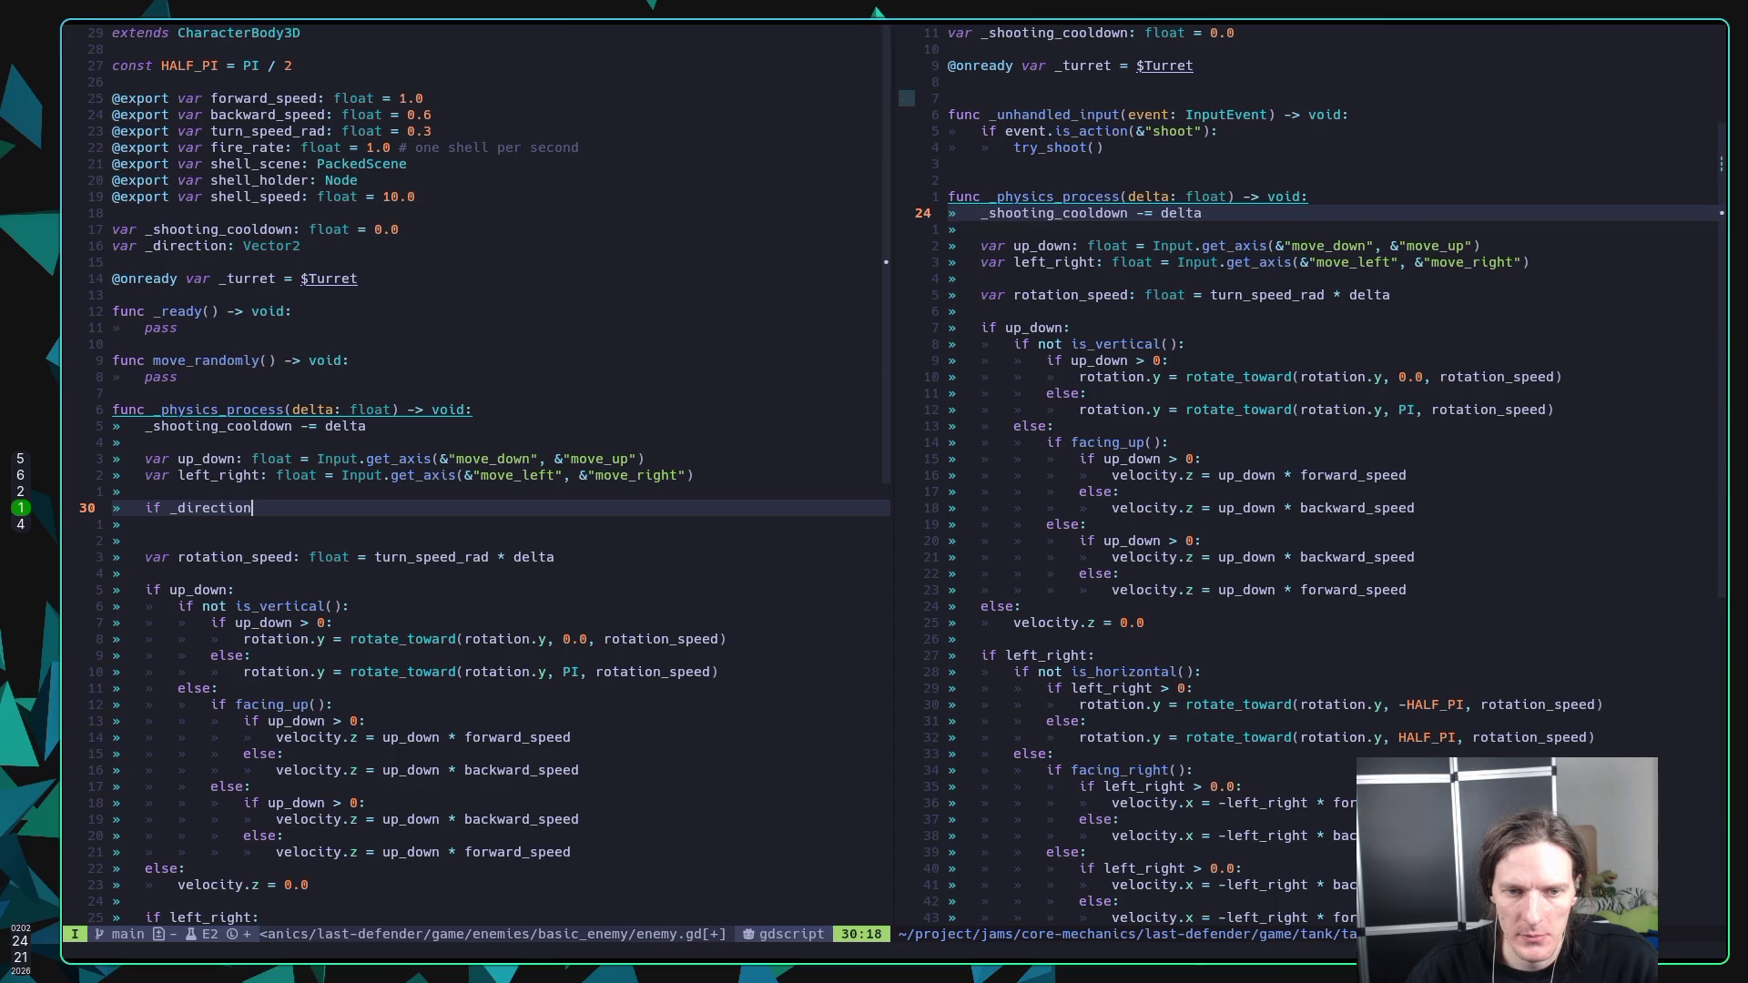
{"action": "type", "text": "."}
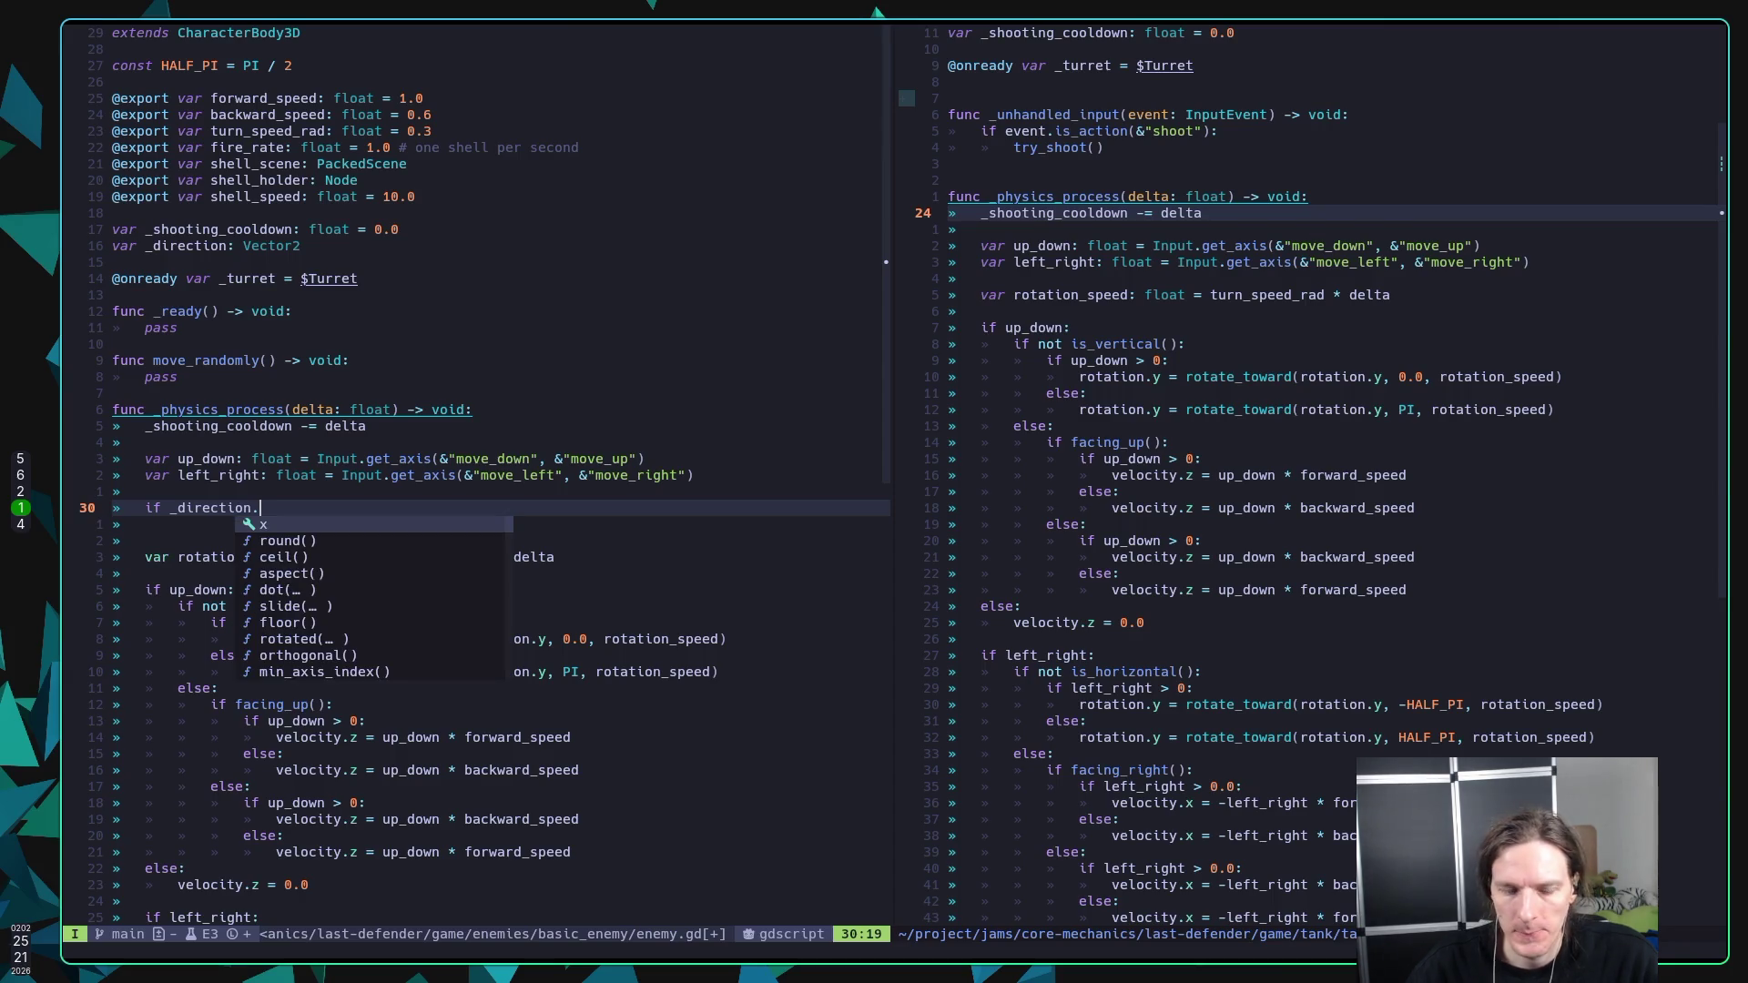
{"action": "type", "text": "x"}
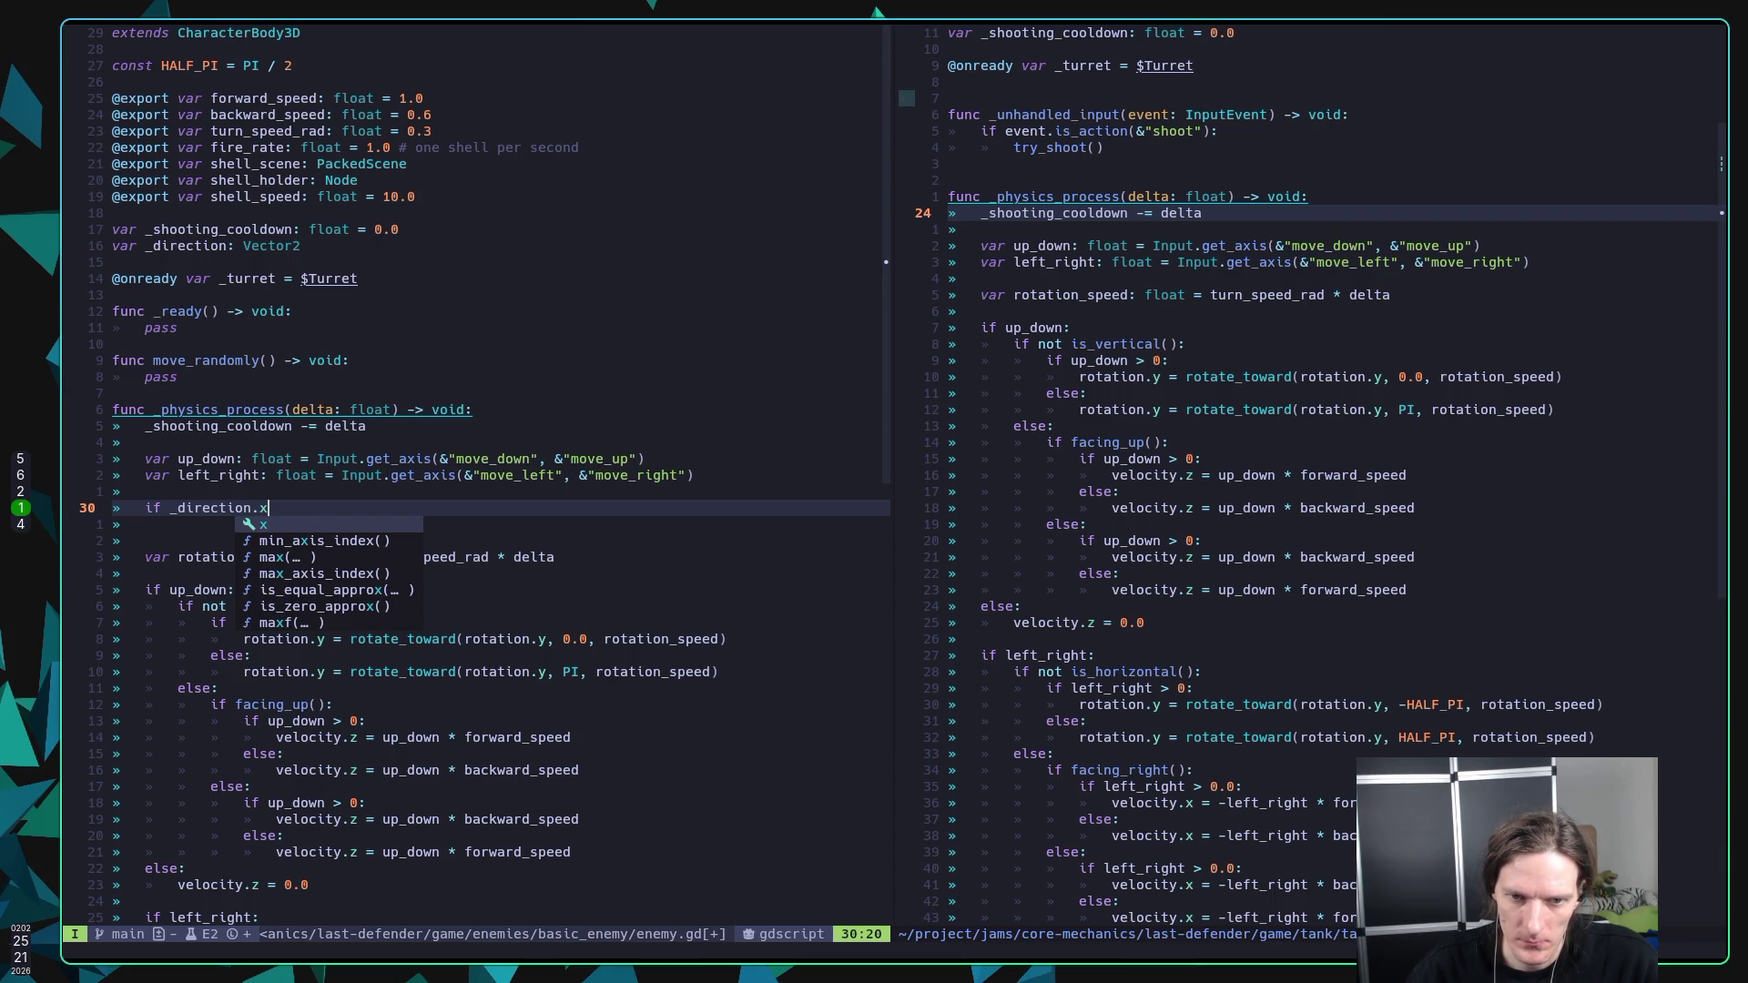
{"action": "type", "text": ":"}
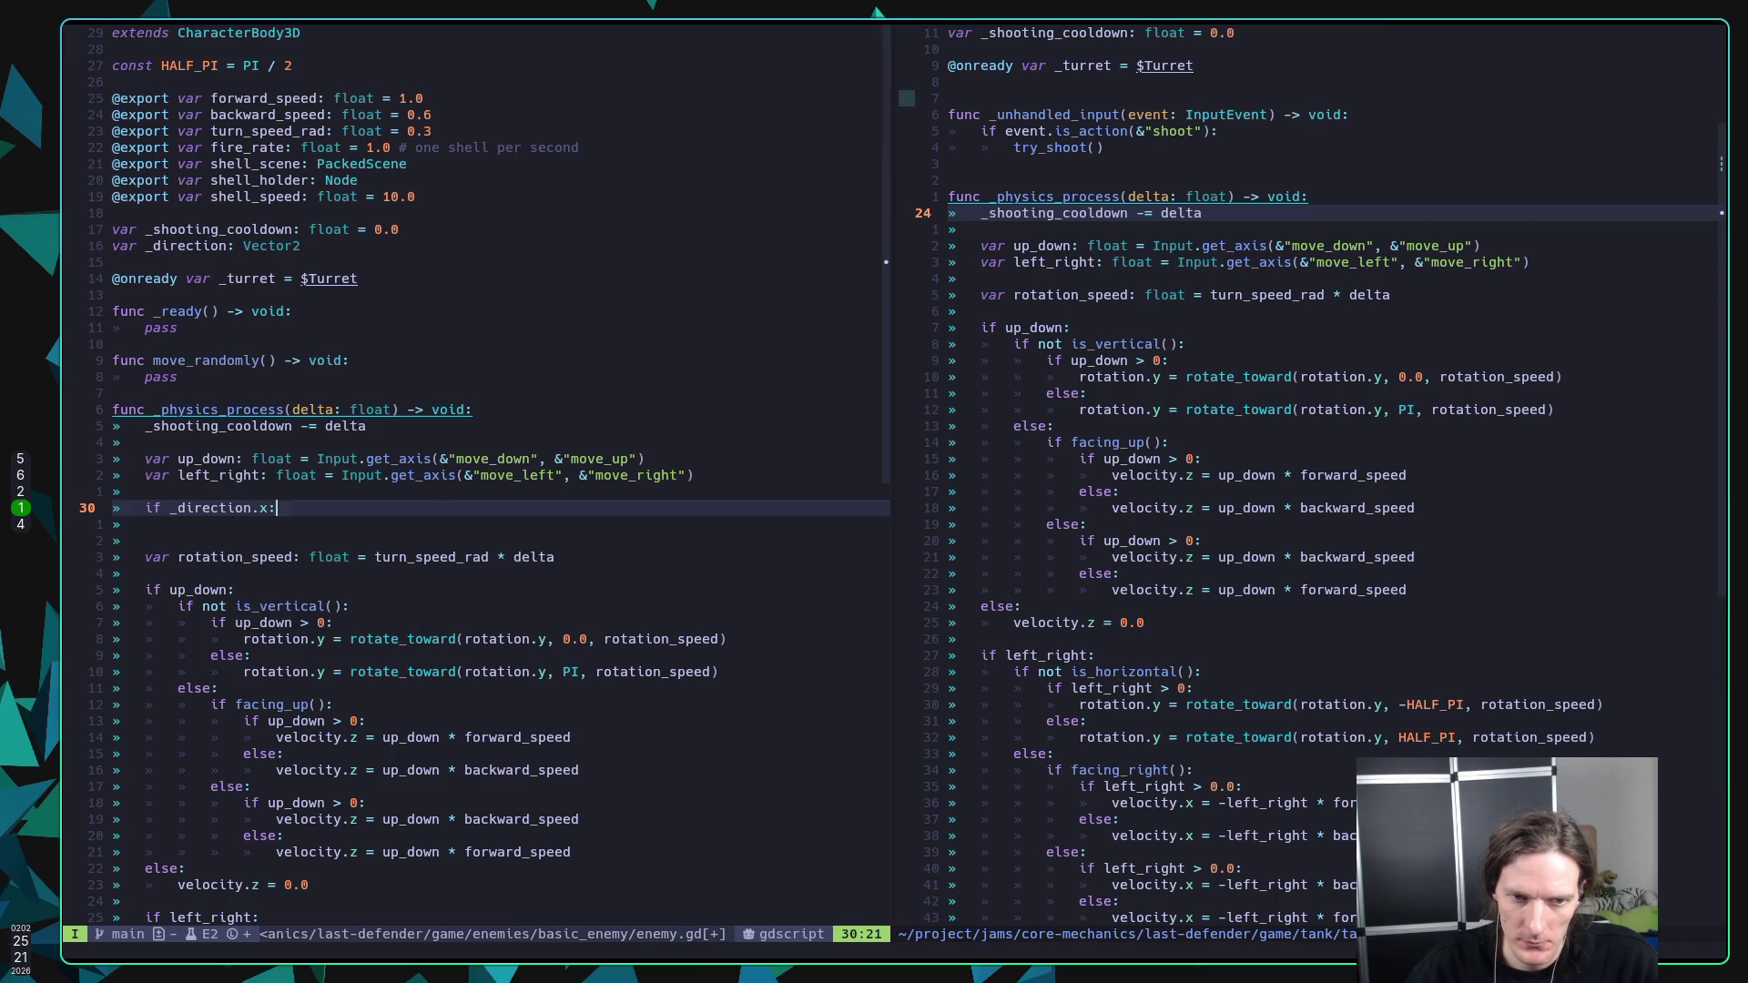
{"action": "key", "text": "Return"}
{"action": "type", "text": "up"}
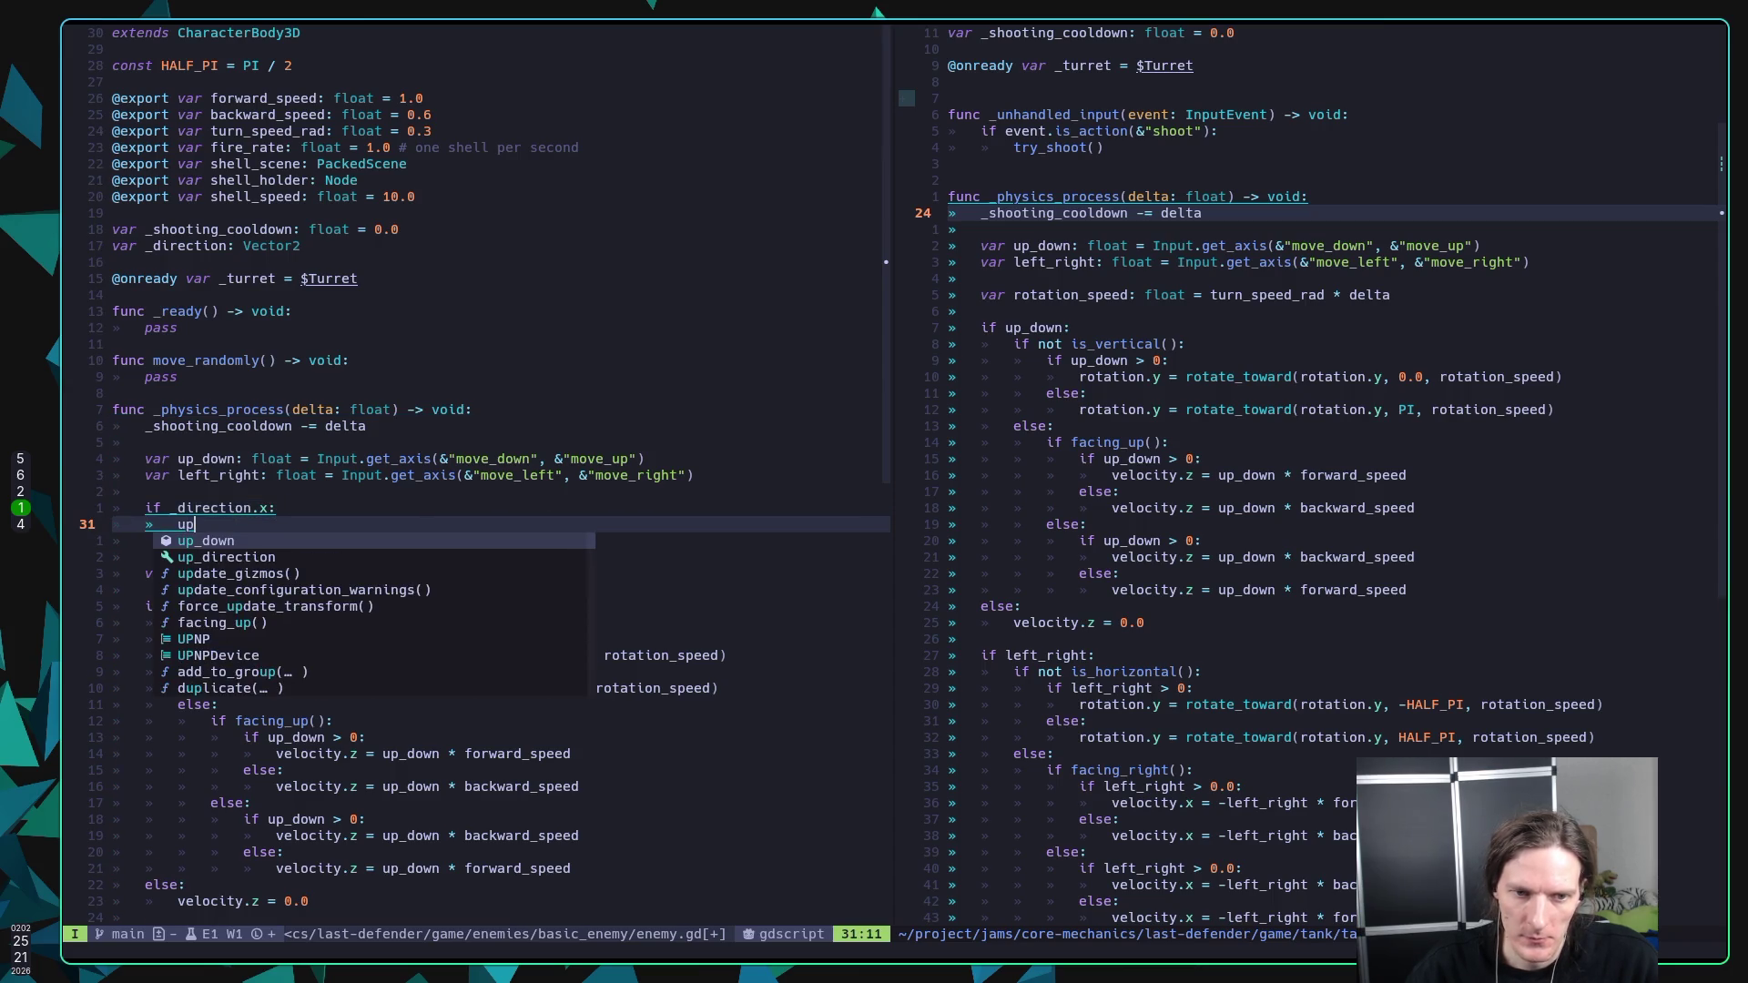
{"action": "type", "text": "_down = "}
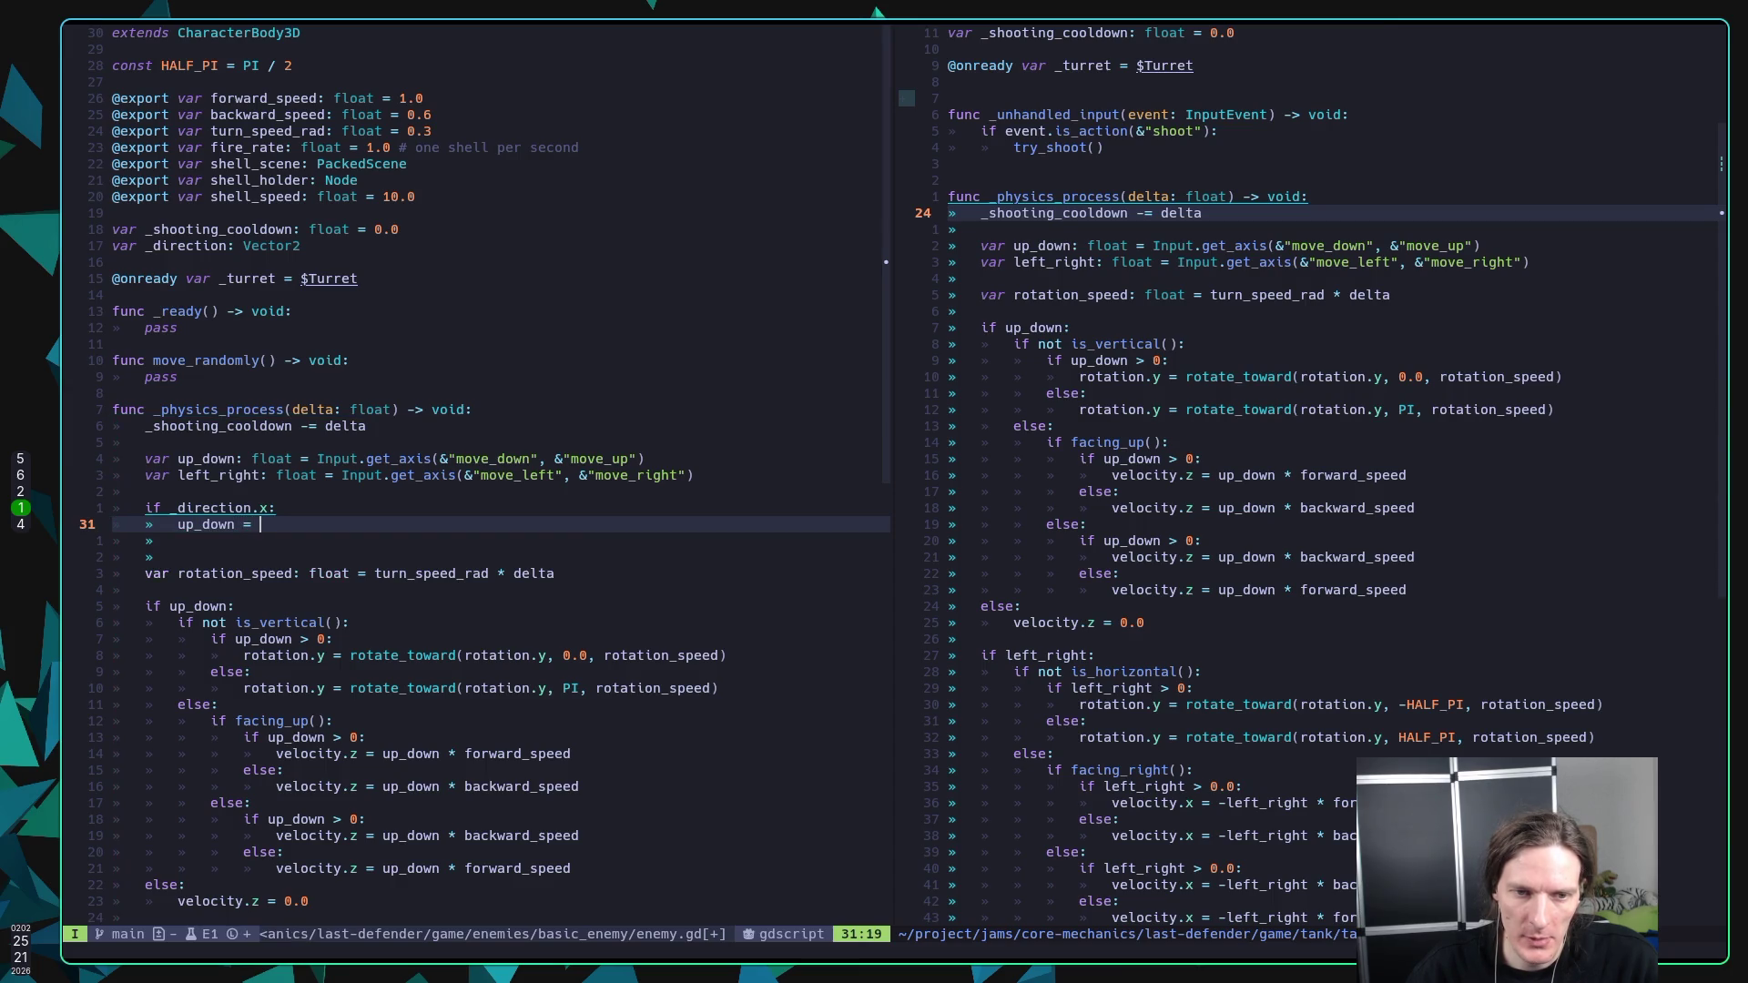
{"action": "type", "text": "_di"}
{"action": "key", "text": "Return"}
{"action": "type", "text": ".x"}
{"action": "key", "text": "Return"}
Step: Add 'if _direction.y:' assigning 'left_right = _direction.y' and save enemy.gd
{"action": "type", "text": "if _di"}
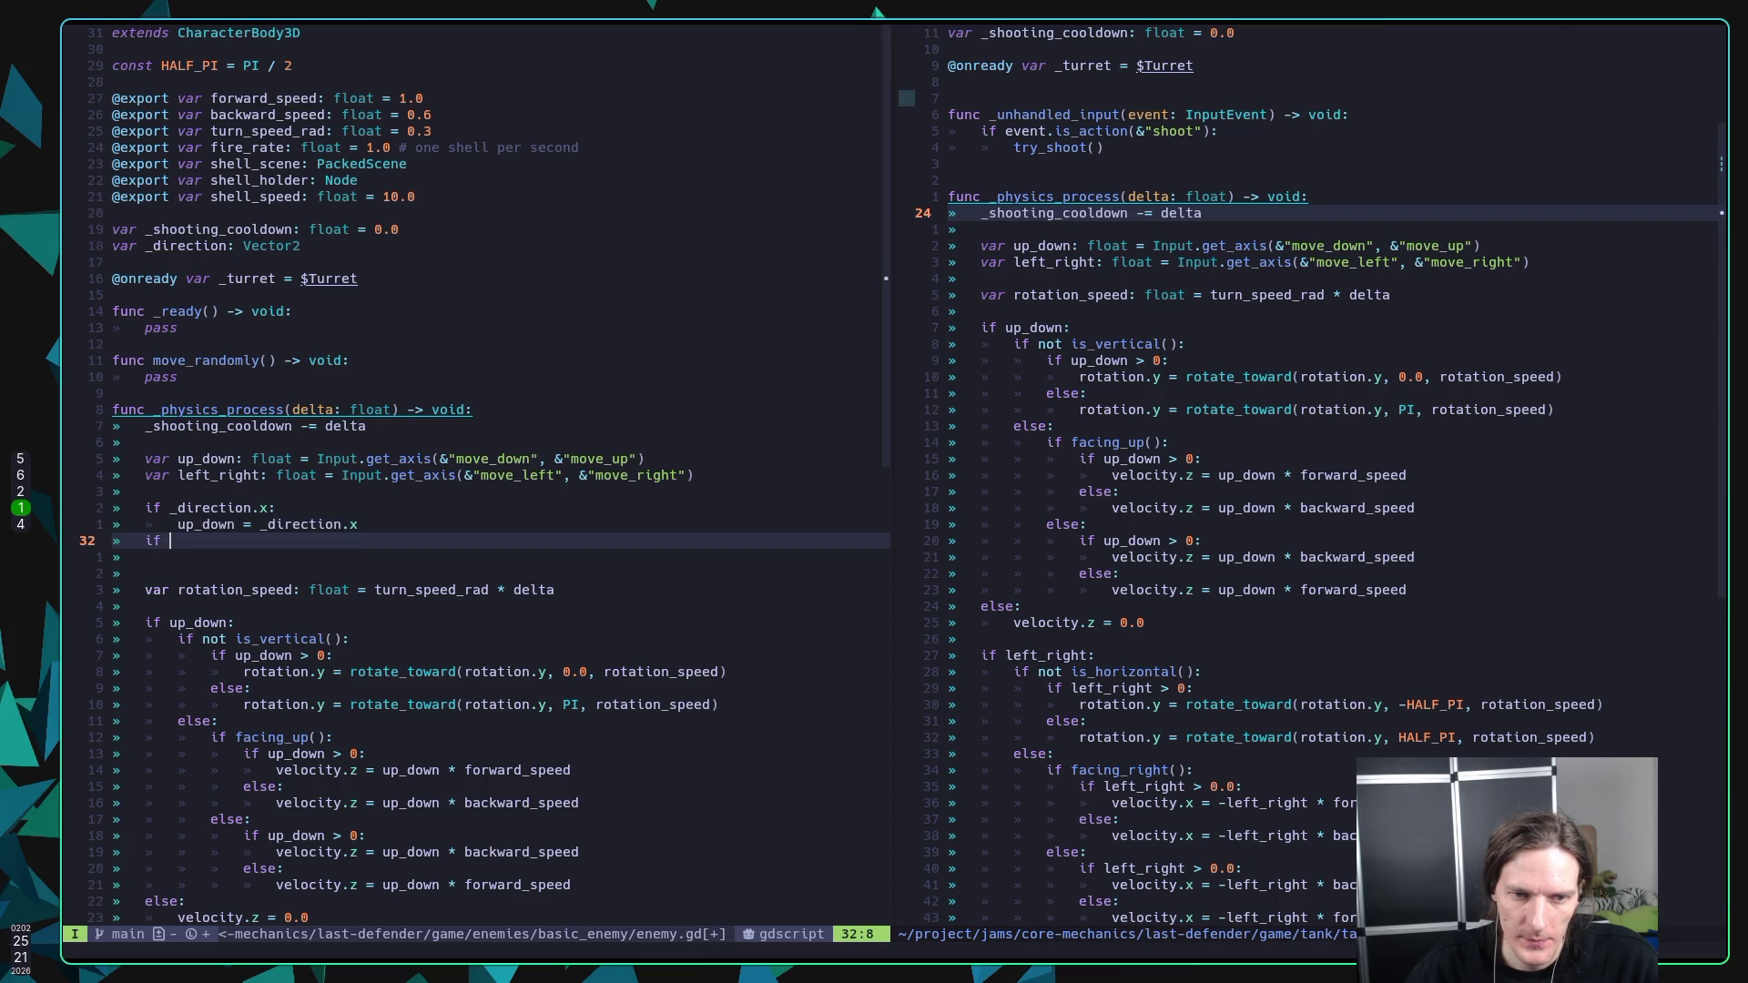
{"action": "key", "text": "Return"}
{"action": "type", "text": ".y"}
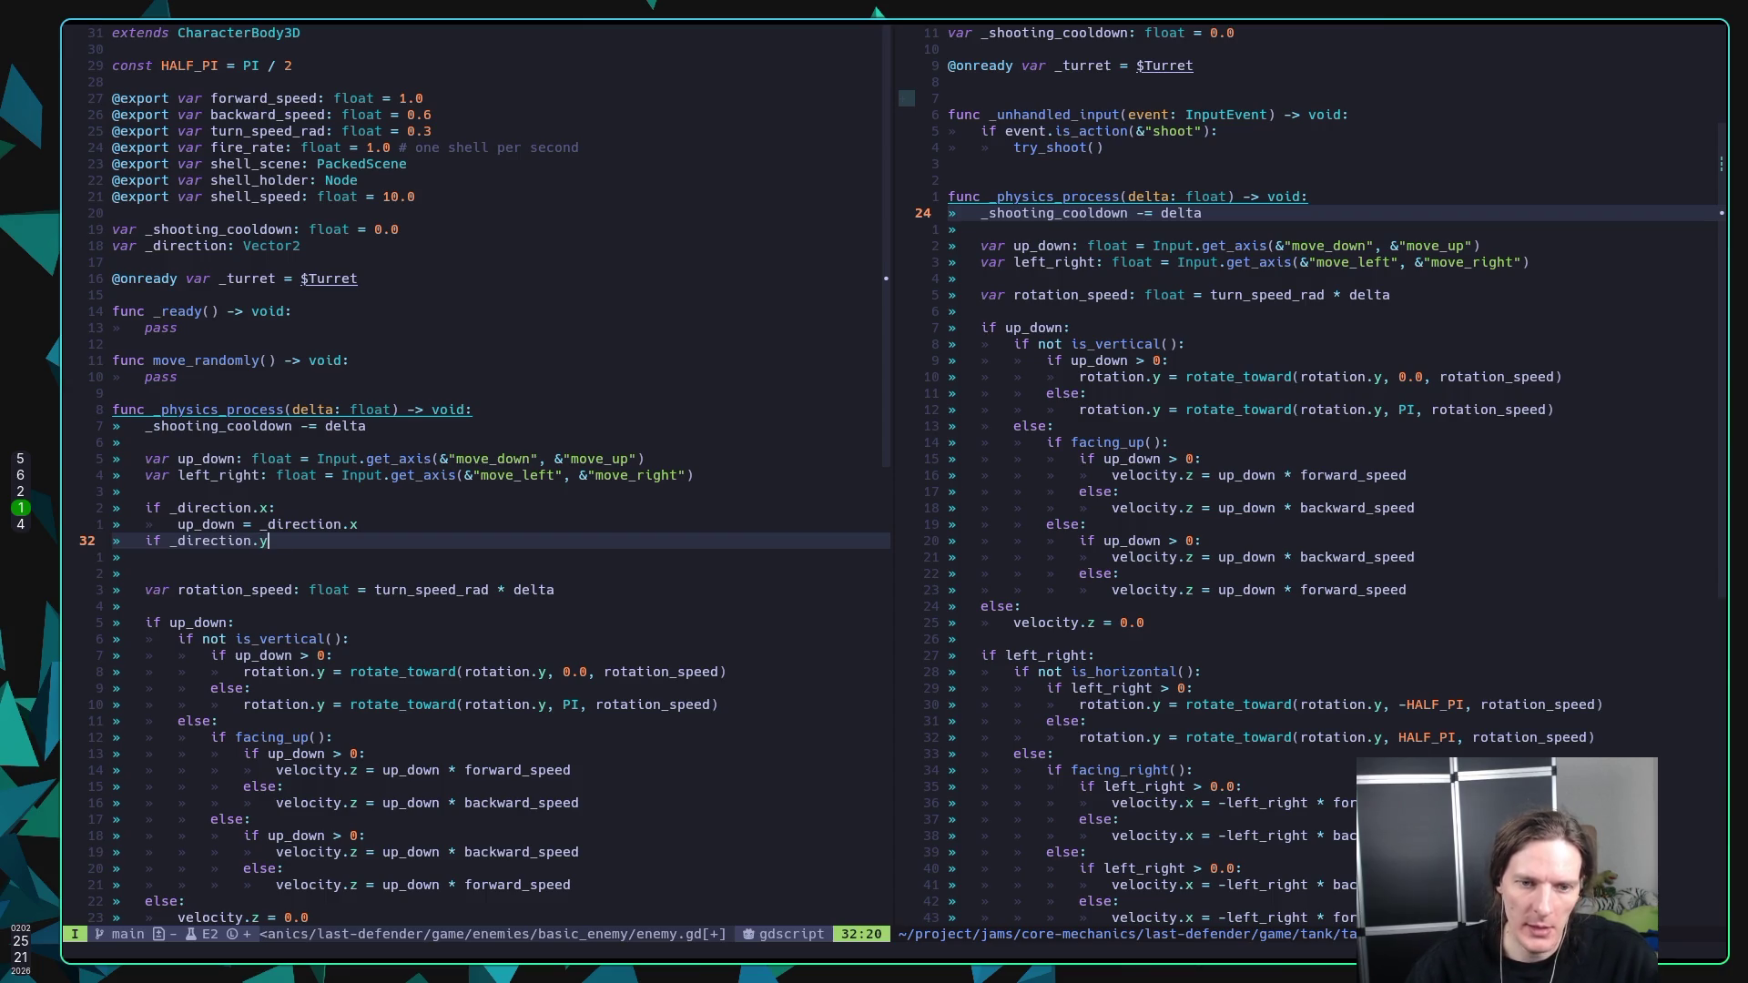
{"action": "type", "text": ":"}
{"action": "key", "text": "Return"}
{"action": "type", "text": "l"}
{"action": "key", "text": "Return"}
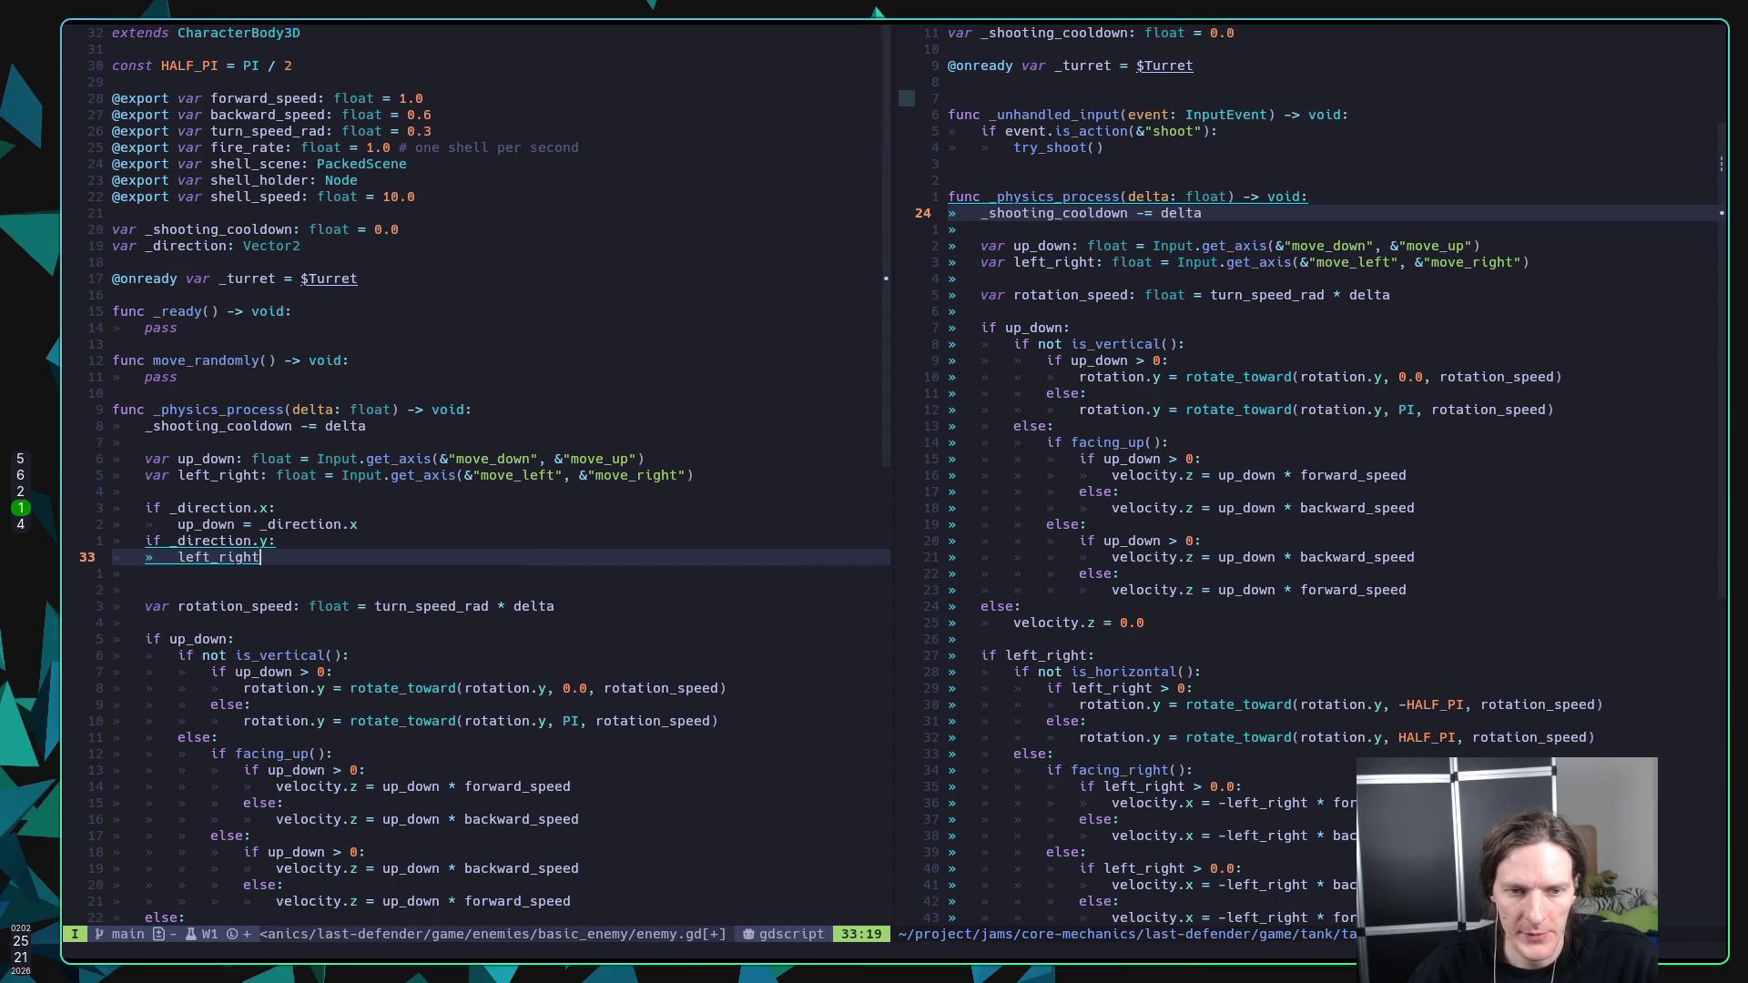
{"action": "type", "text": " = _di"}
{"action": "key", "text": "Return"}
{"action": "type", "text": ".y"}
{"action": "key", "text": "Escape"}
{"action": "type", "text": ":w"}
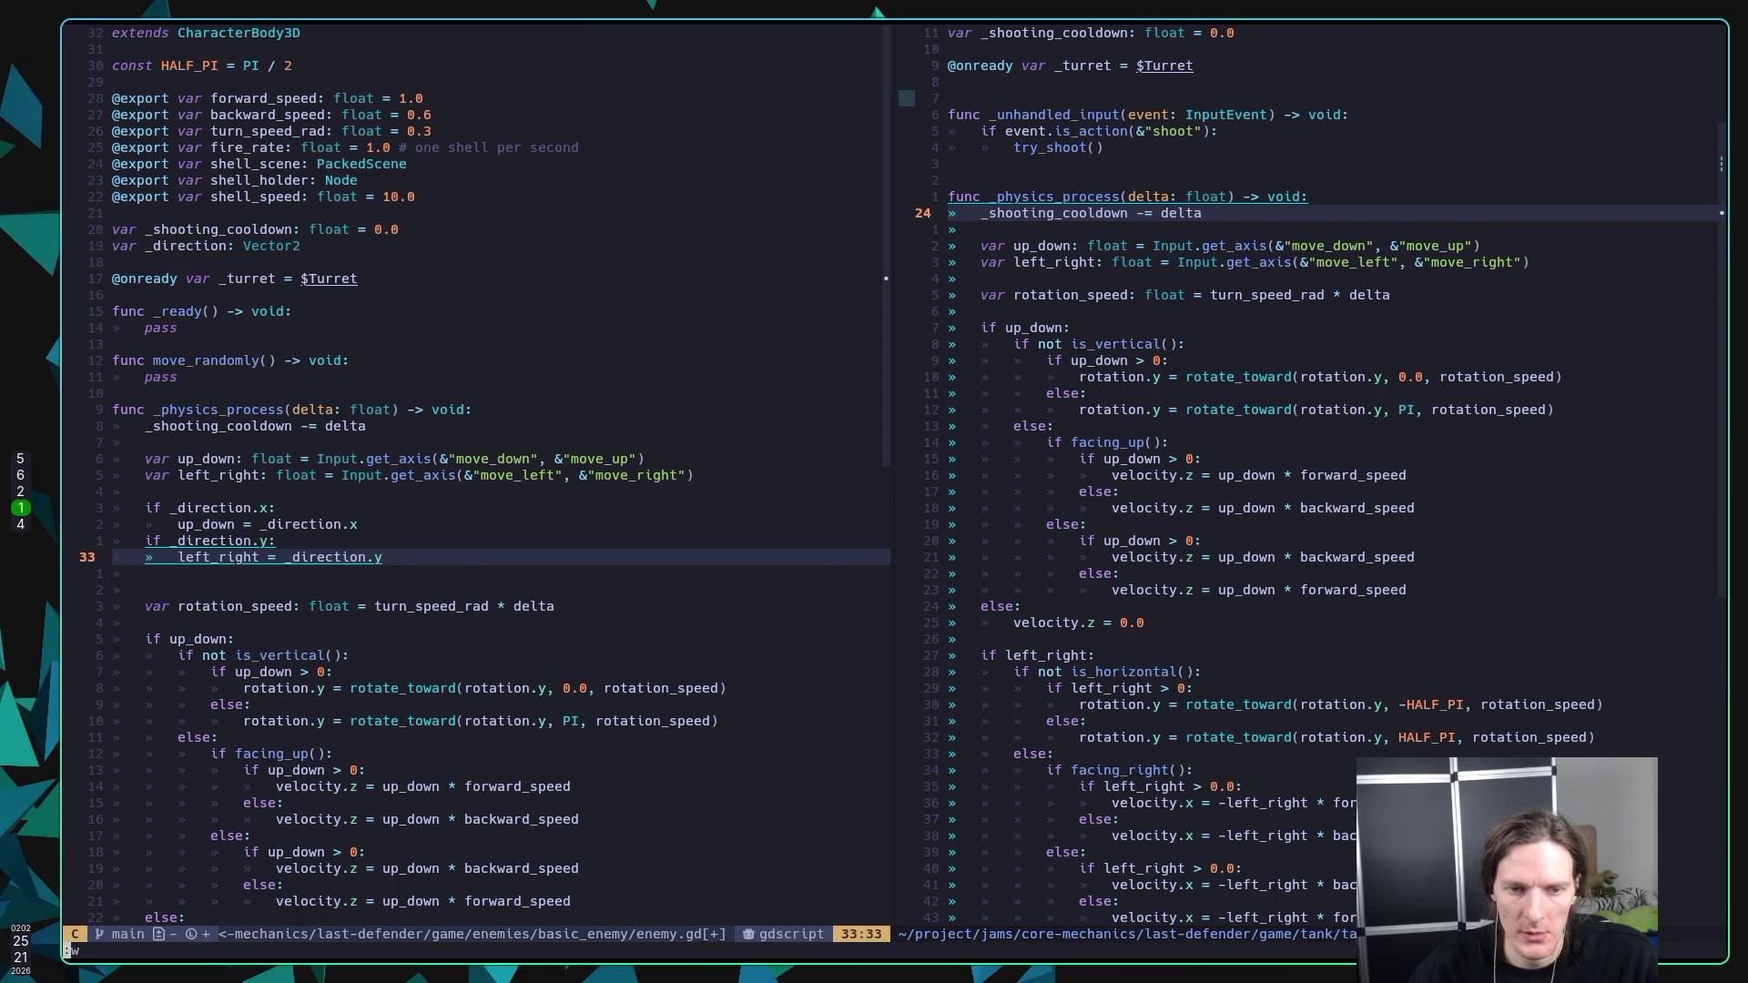
{"action": "key", "text": "Return"}
Step: Delete the Input.get_axis assignments from the up_down and left_right declarations and save
{"action": "key", "text": "k"}
{"action": "key", "text": "k"}
{"action": "key", "text": "k"}
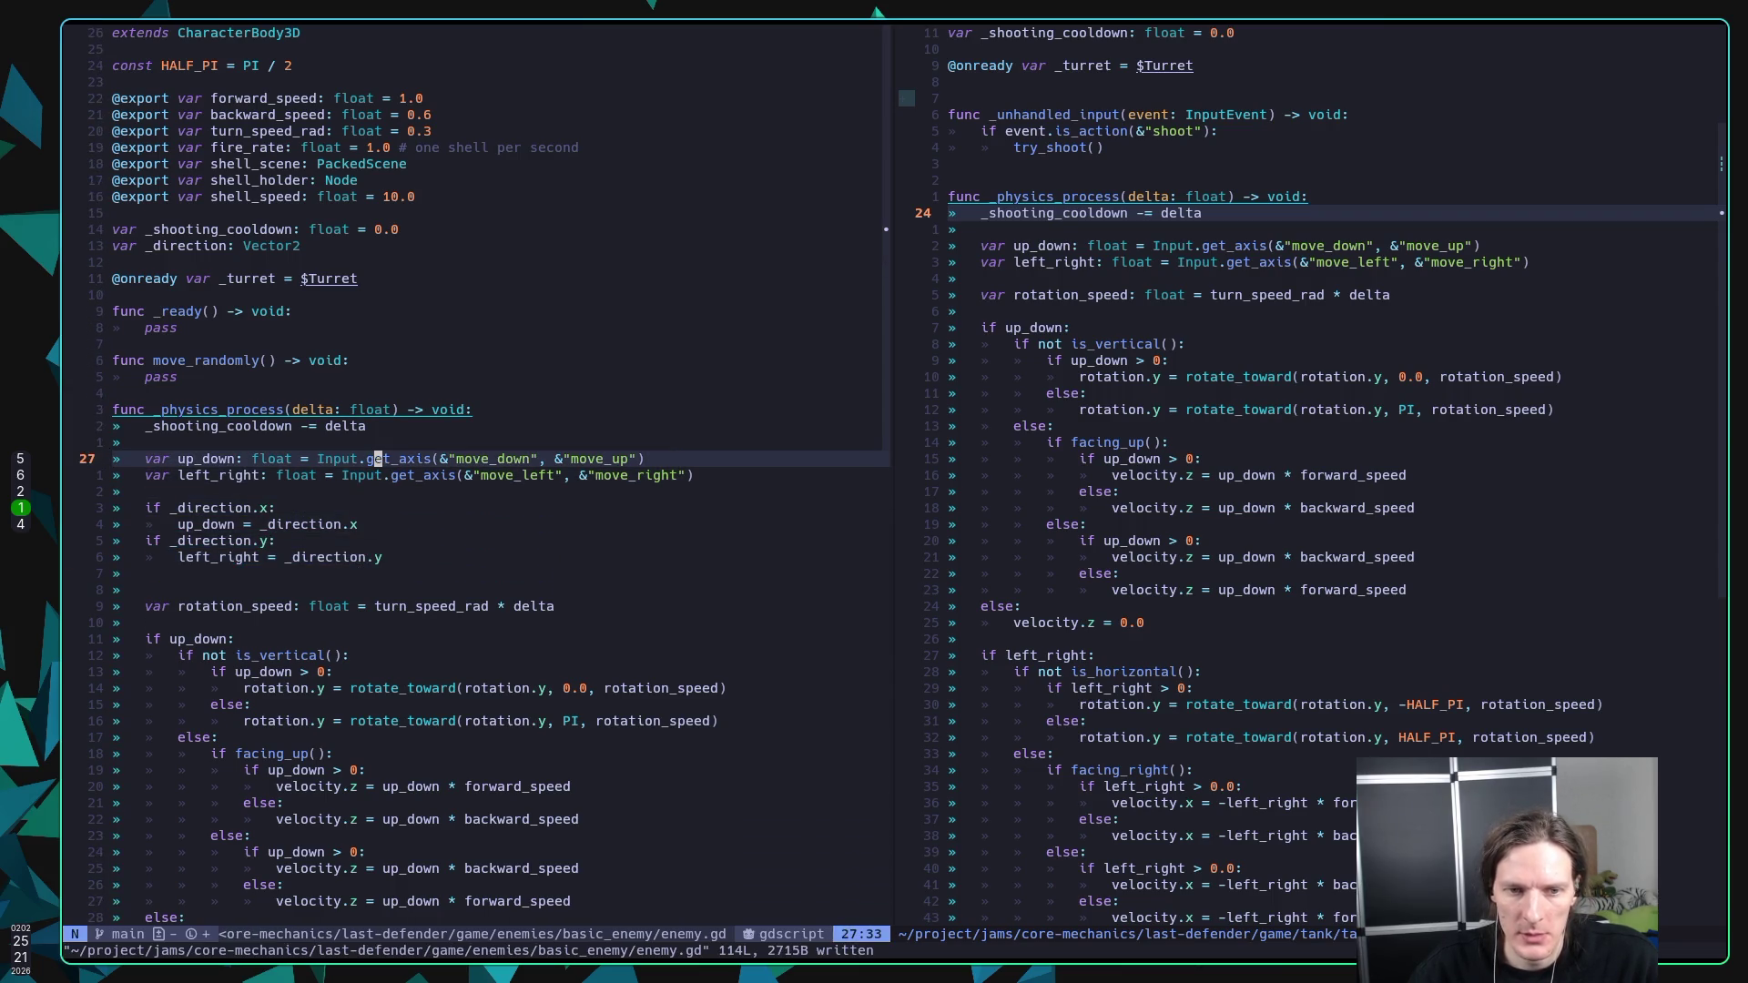
{"action": "key", "text": "F"}
{"action": "key", "text": "="}
{"action": "key", "text": "D"}
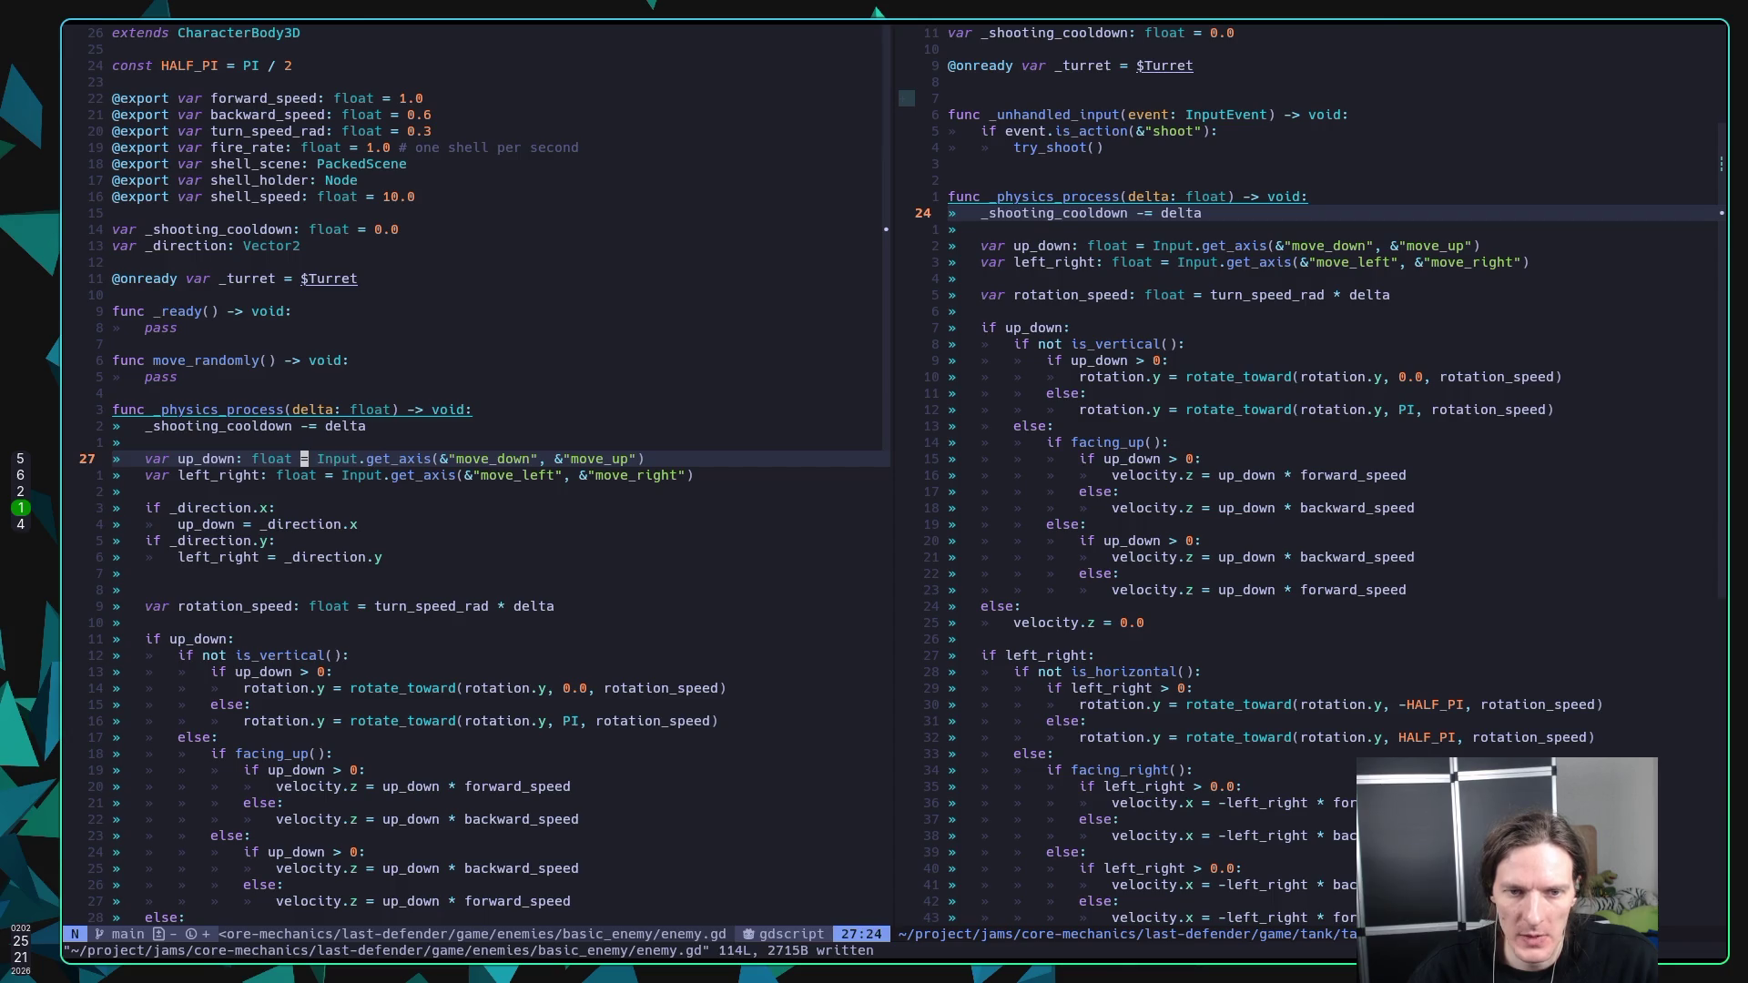
{"action": "key", "text": "j"}
{"action": "key", "text": "l"}
{"action": "key", "text": "l"}
{"action": "key", "text": "l"}
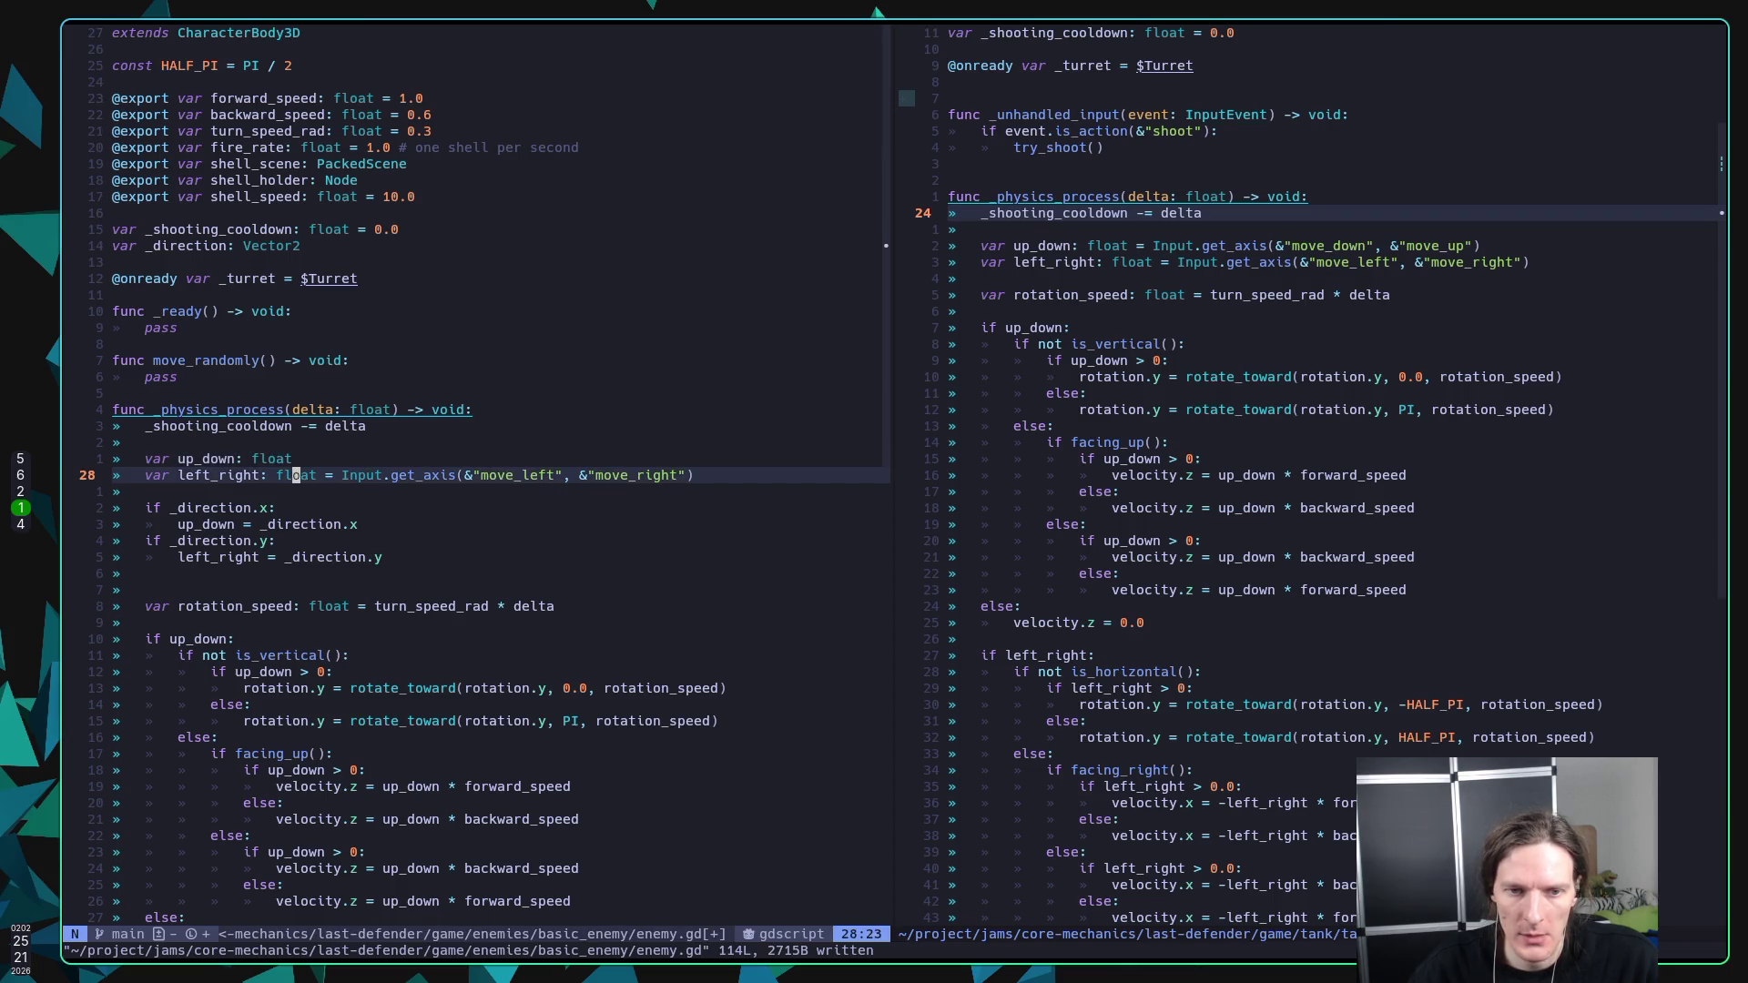
{"action": "type", "text": "Dx"}
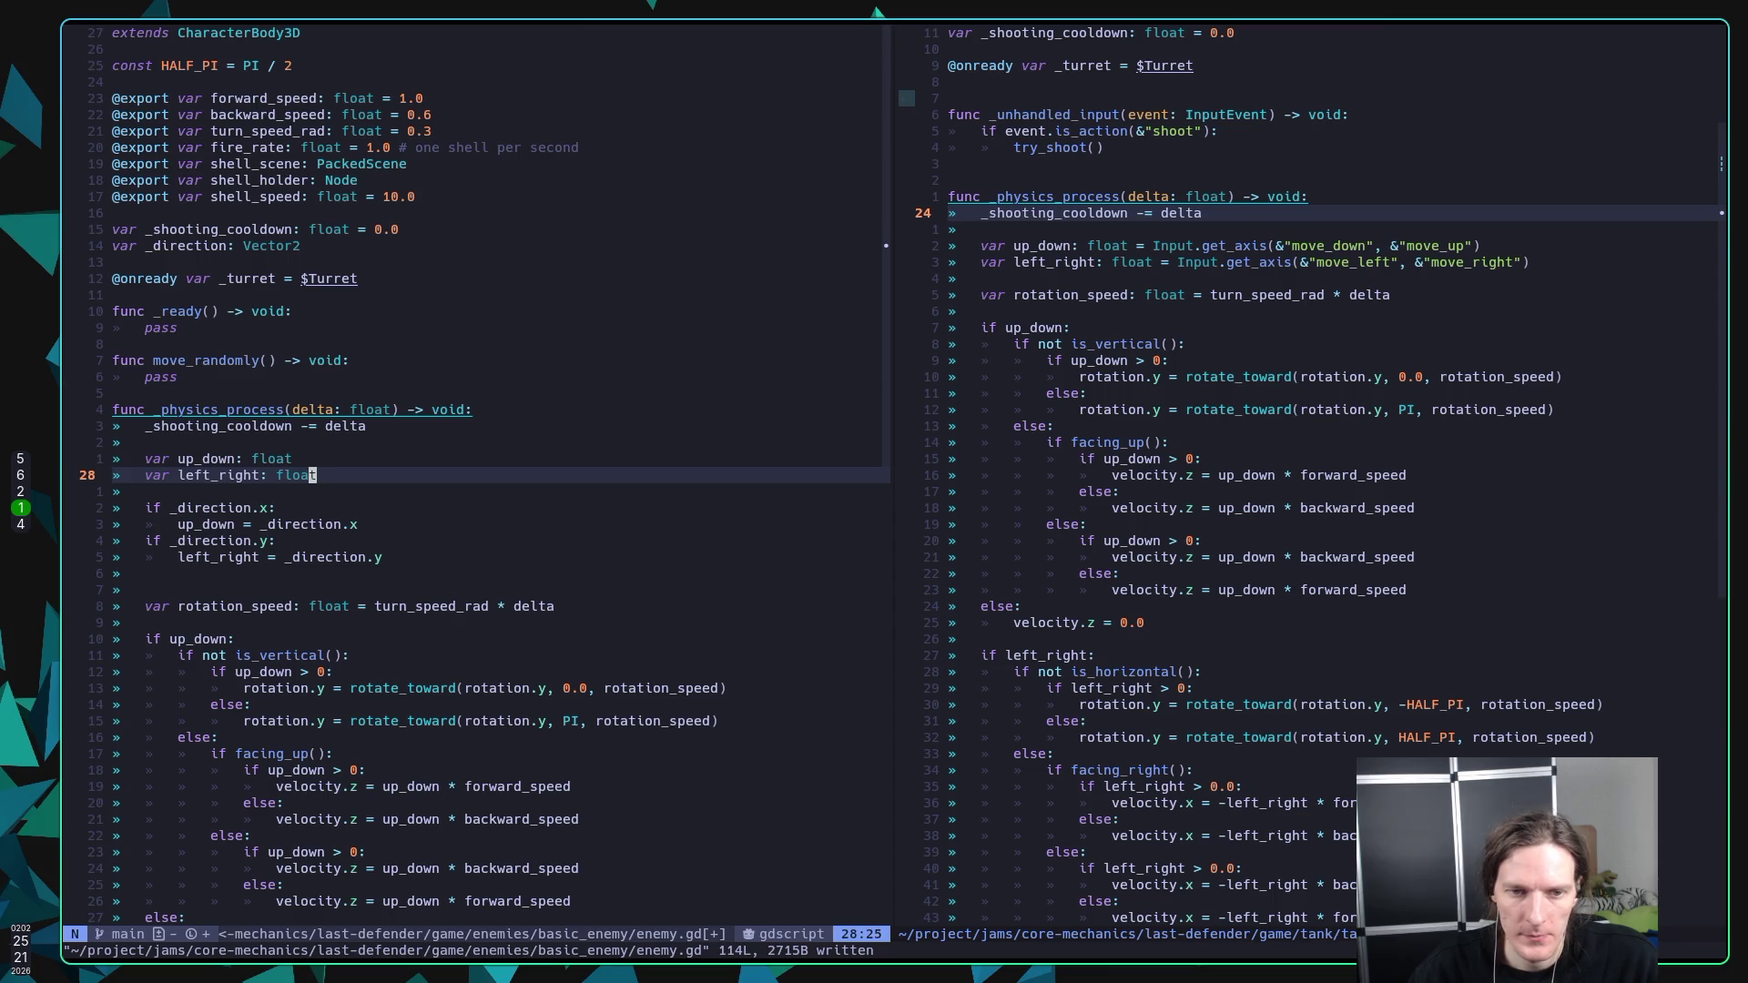
{"action": "type", "text": ":w"}
{"action": "key", "text": "Return"}
{"action": "key", "text": "j"}
{"action": "type", "text": "match randi(0, 3)"}
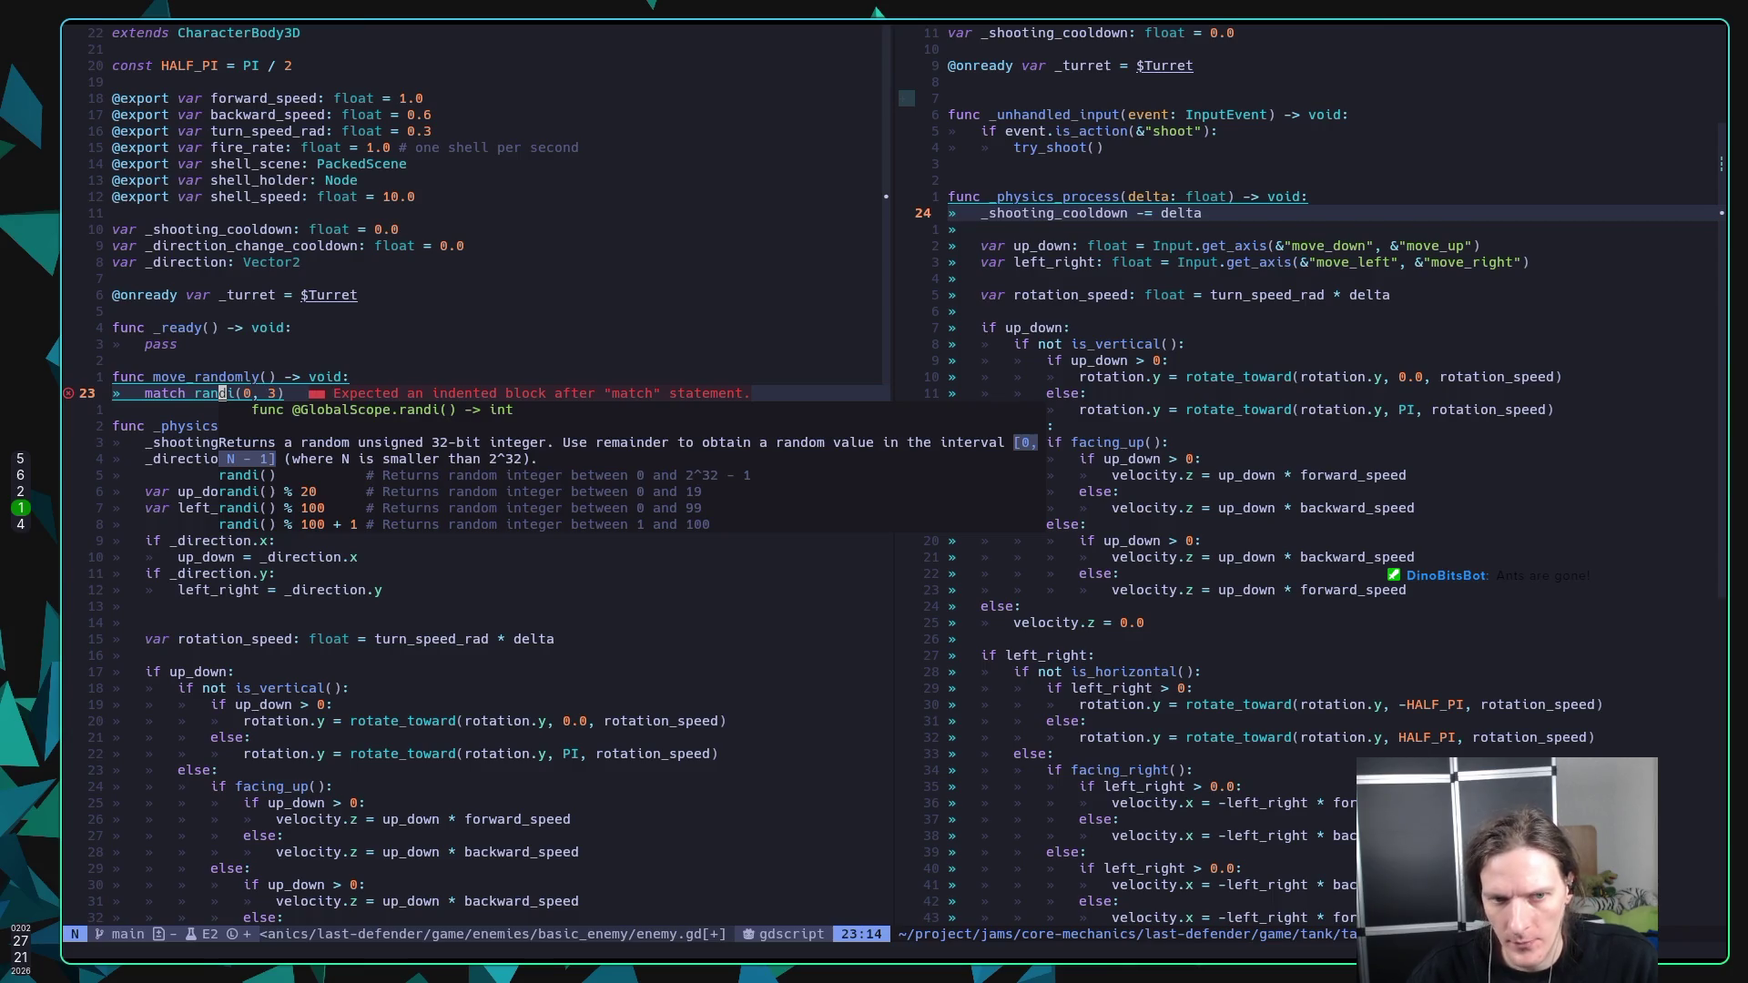
Step: Rewrite the match call as 'match randi_range(0, 3):' and open an indented line for its cases
{"action": "key", "text": "l"}
{"action": "key", "text": "l"}
{"action": "key", "text": "l"}
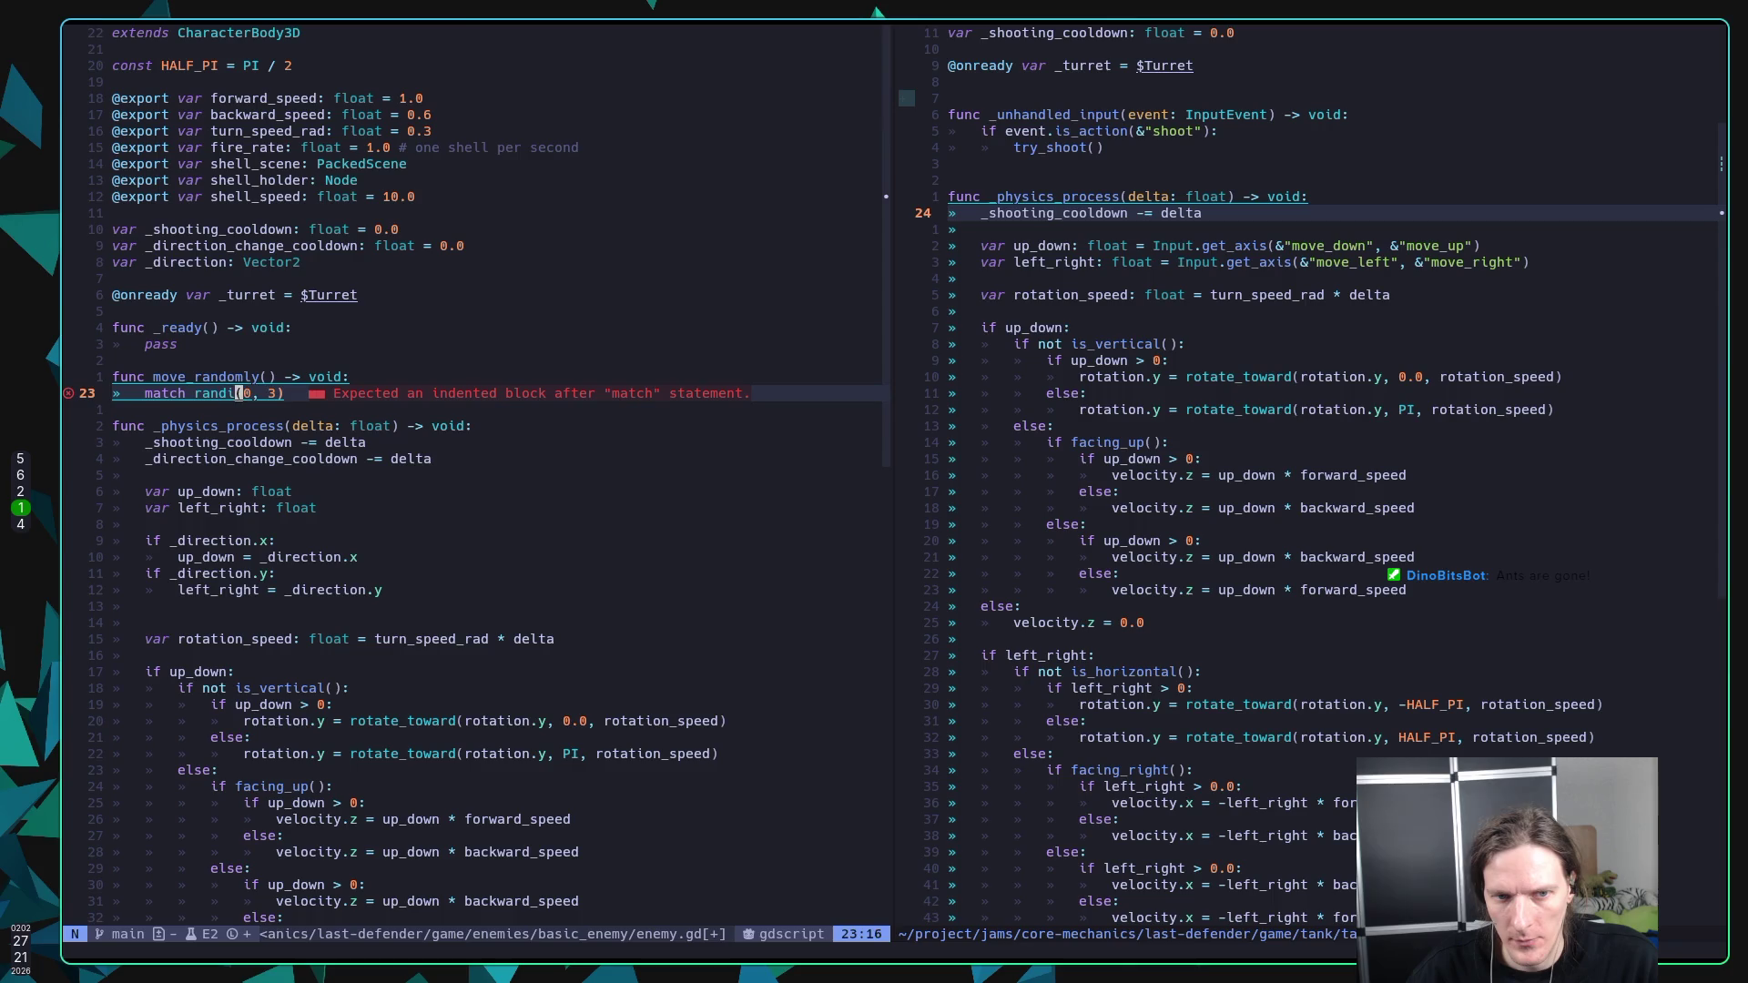
{"action": "key", "text": "x"}
{"action": "key", "text": "x"}
{"action": "key", "text": "x"}
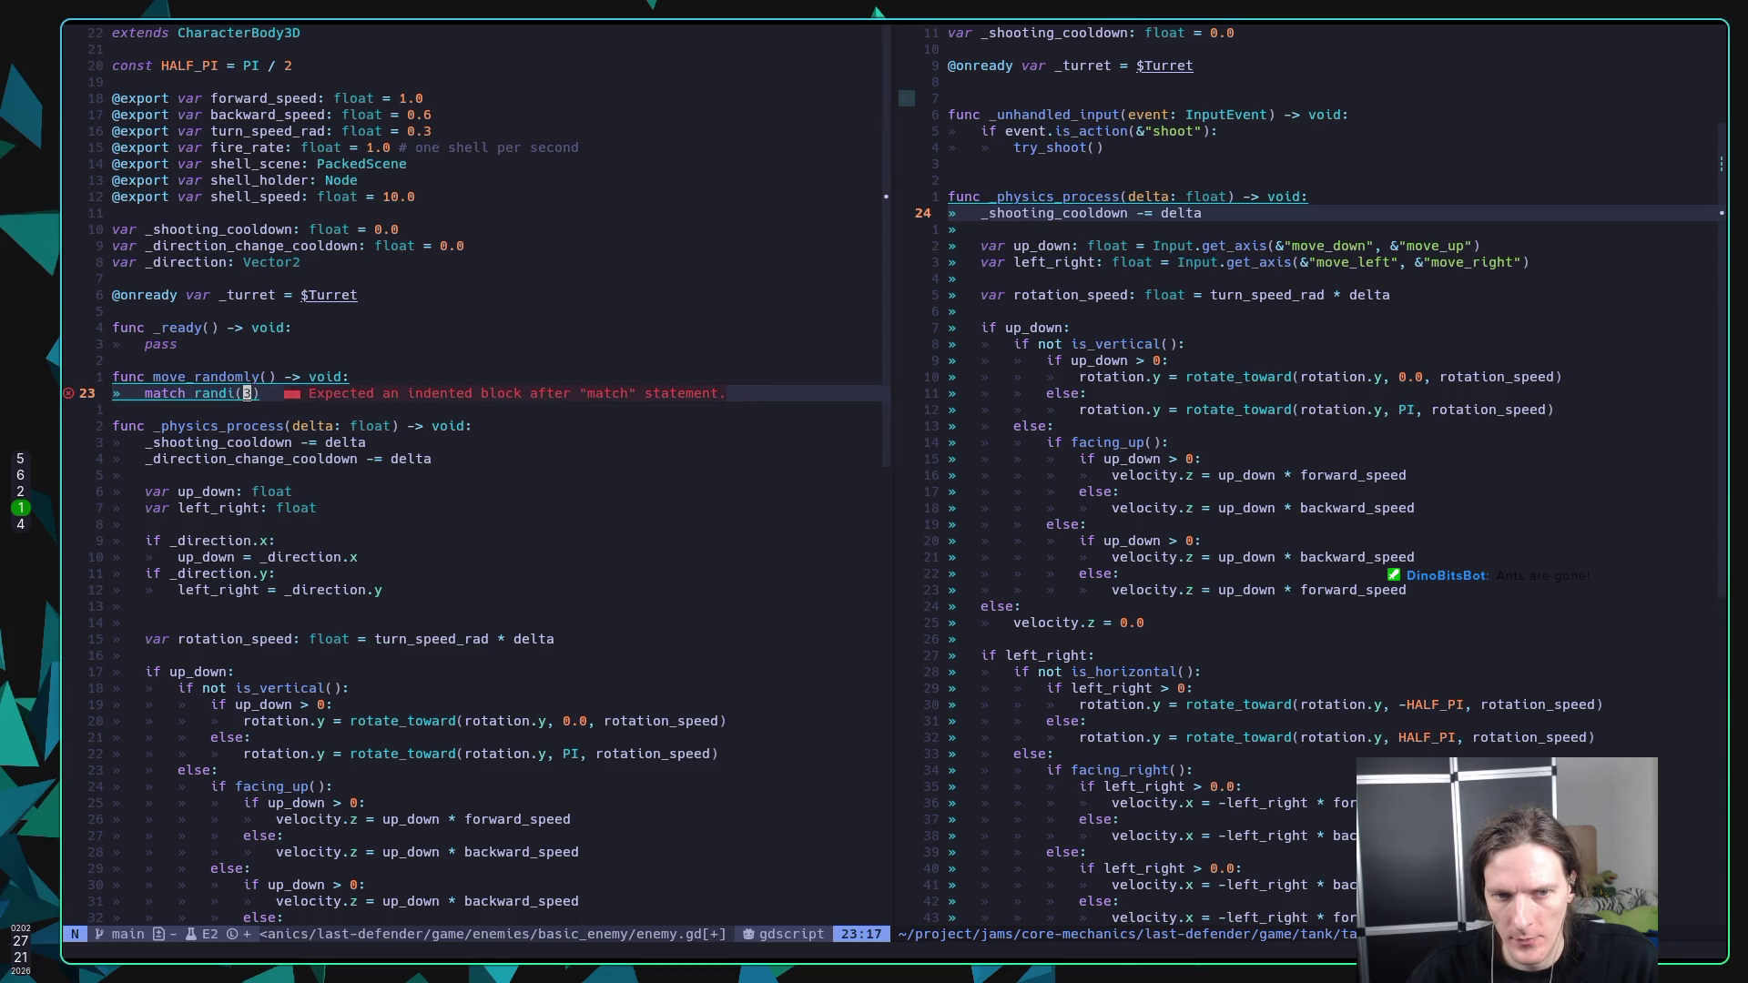
{"action": "key", "text": "x"}
{"action": "key", "text": "x"}
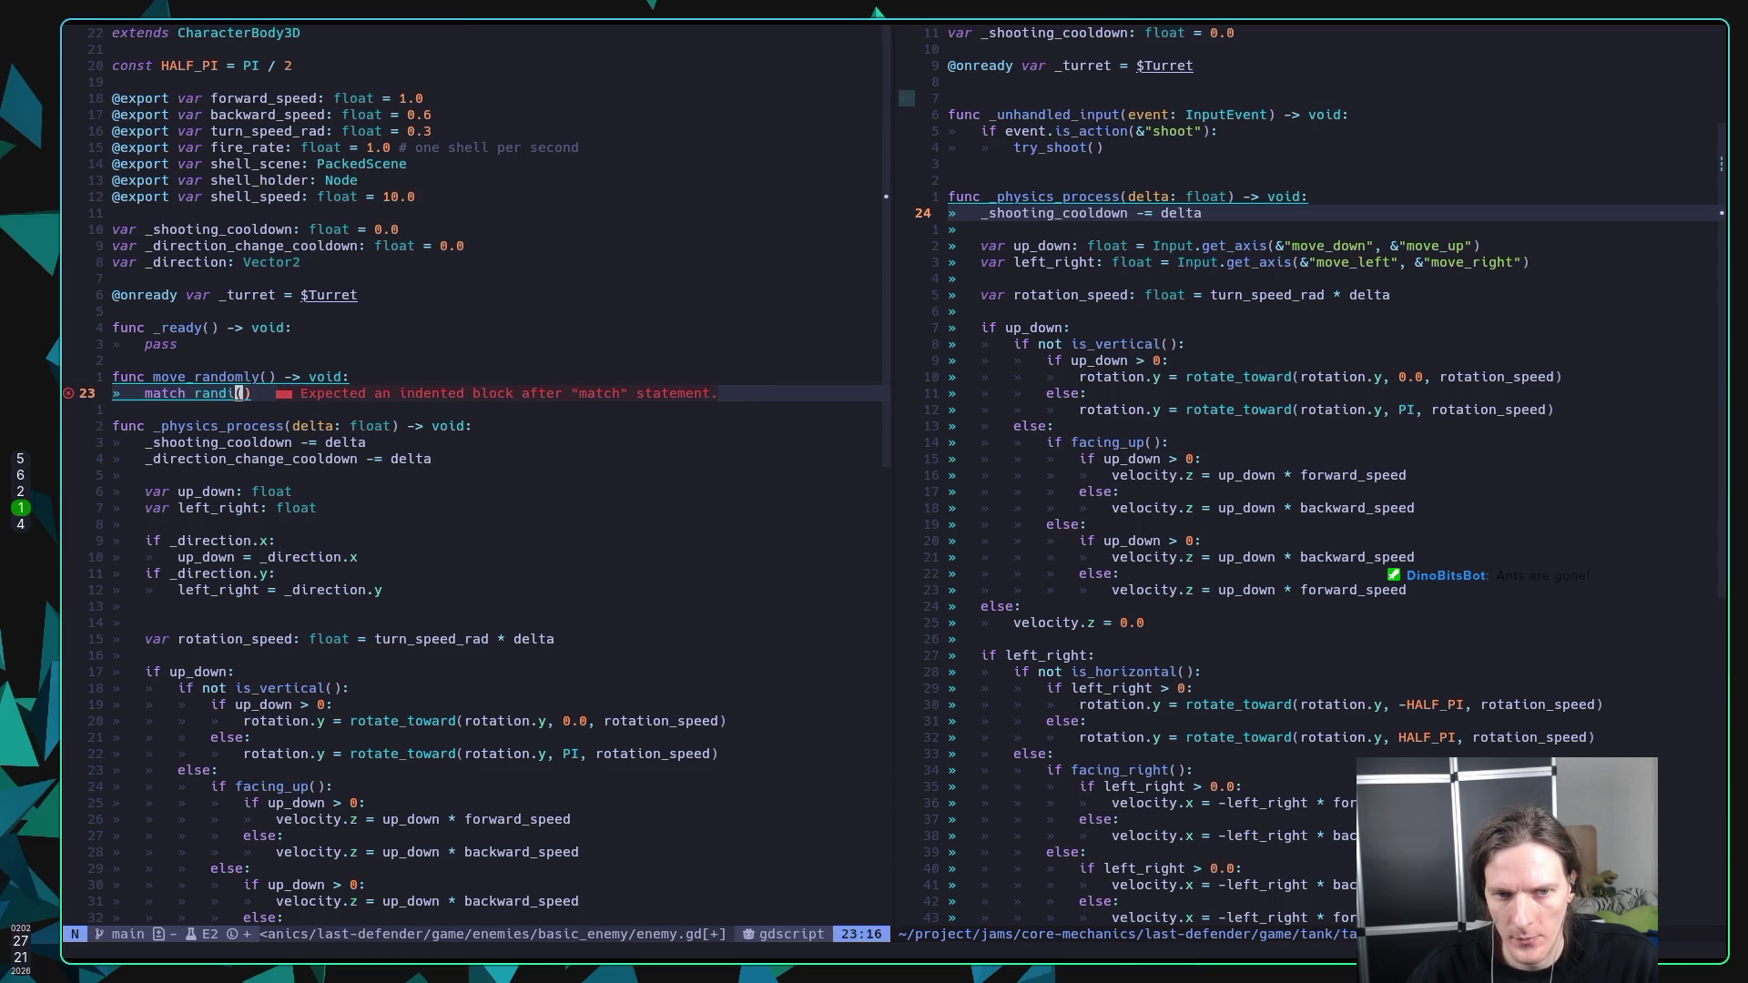
{"action": "type", "text": "andi_"}
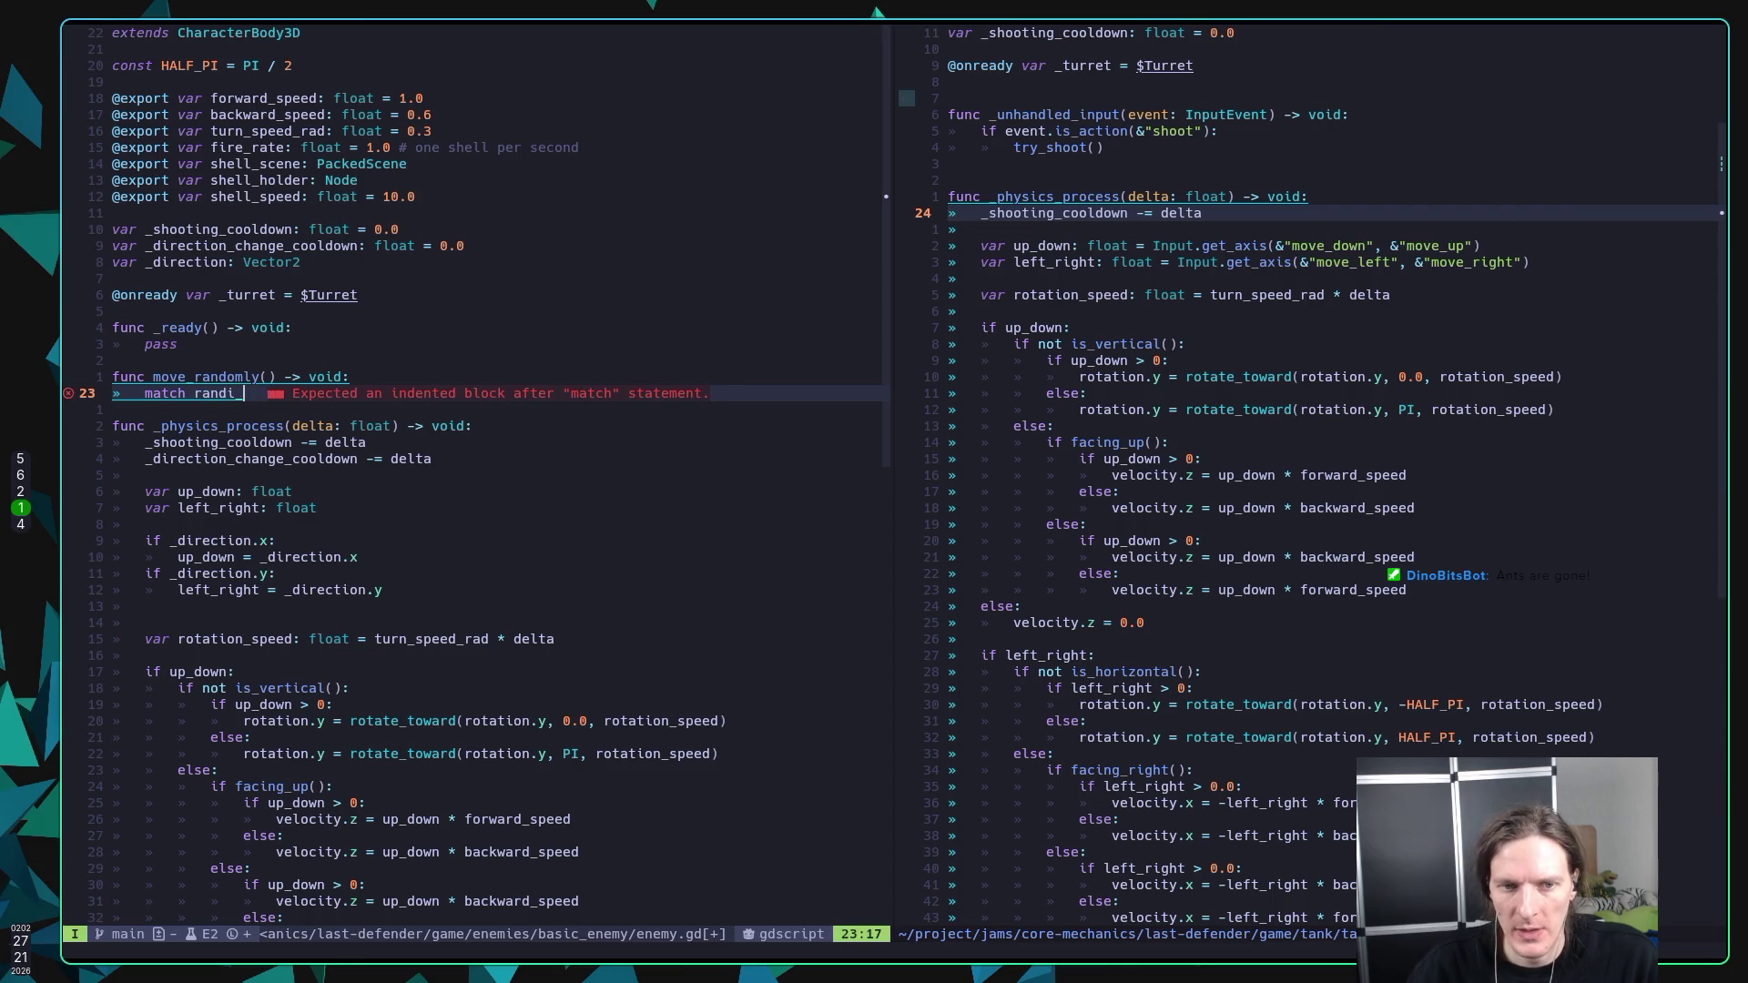
{"action": "type", "text": "range(0, 3)"}
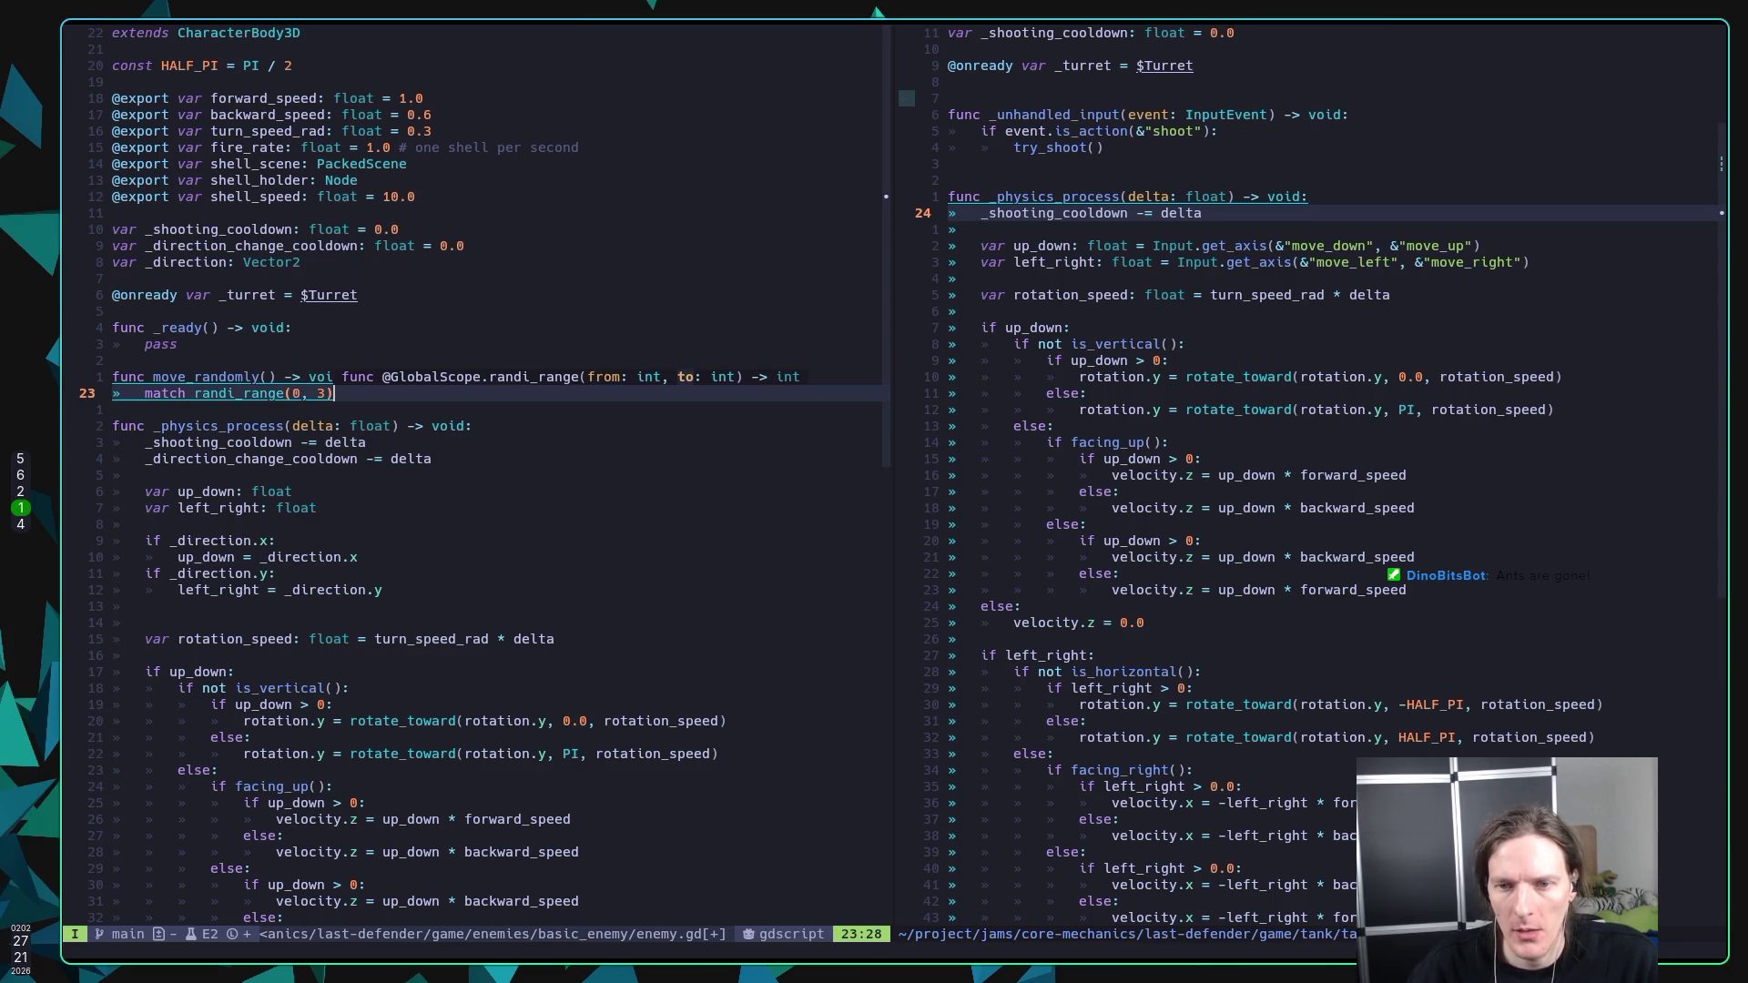
{"action": "key", "text": "Escape"}
{"action": "key", "text": "h"}
{"action": "key", "text": "h"}
{"action": "key", "text": "h"}
{"action": "key", "text": "shift+k"}
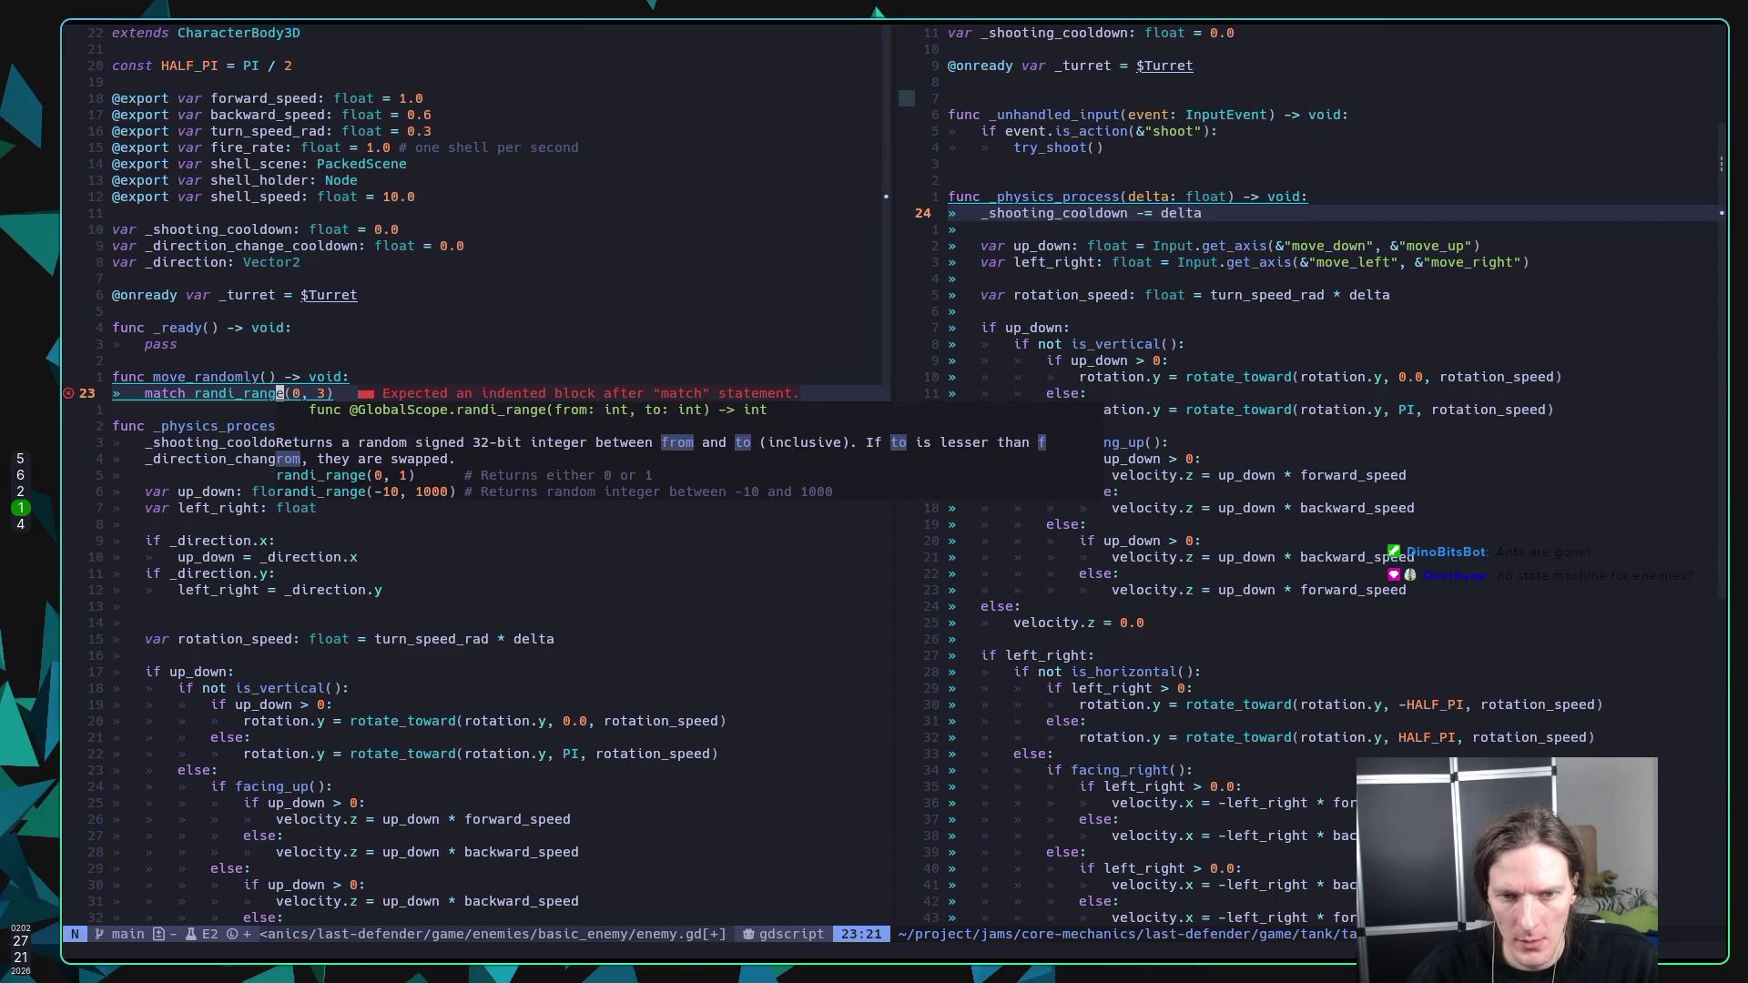
{"action": "key", "text": "l"}
{"action": "key", "text": "l"}
{"action": "key", "text": "l"}
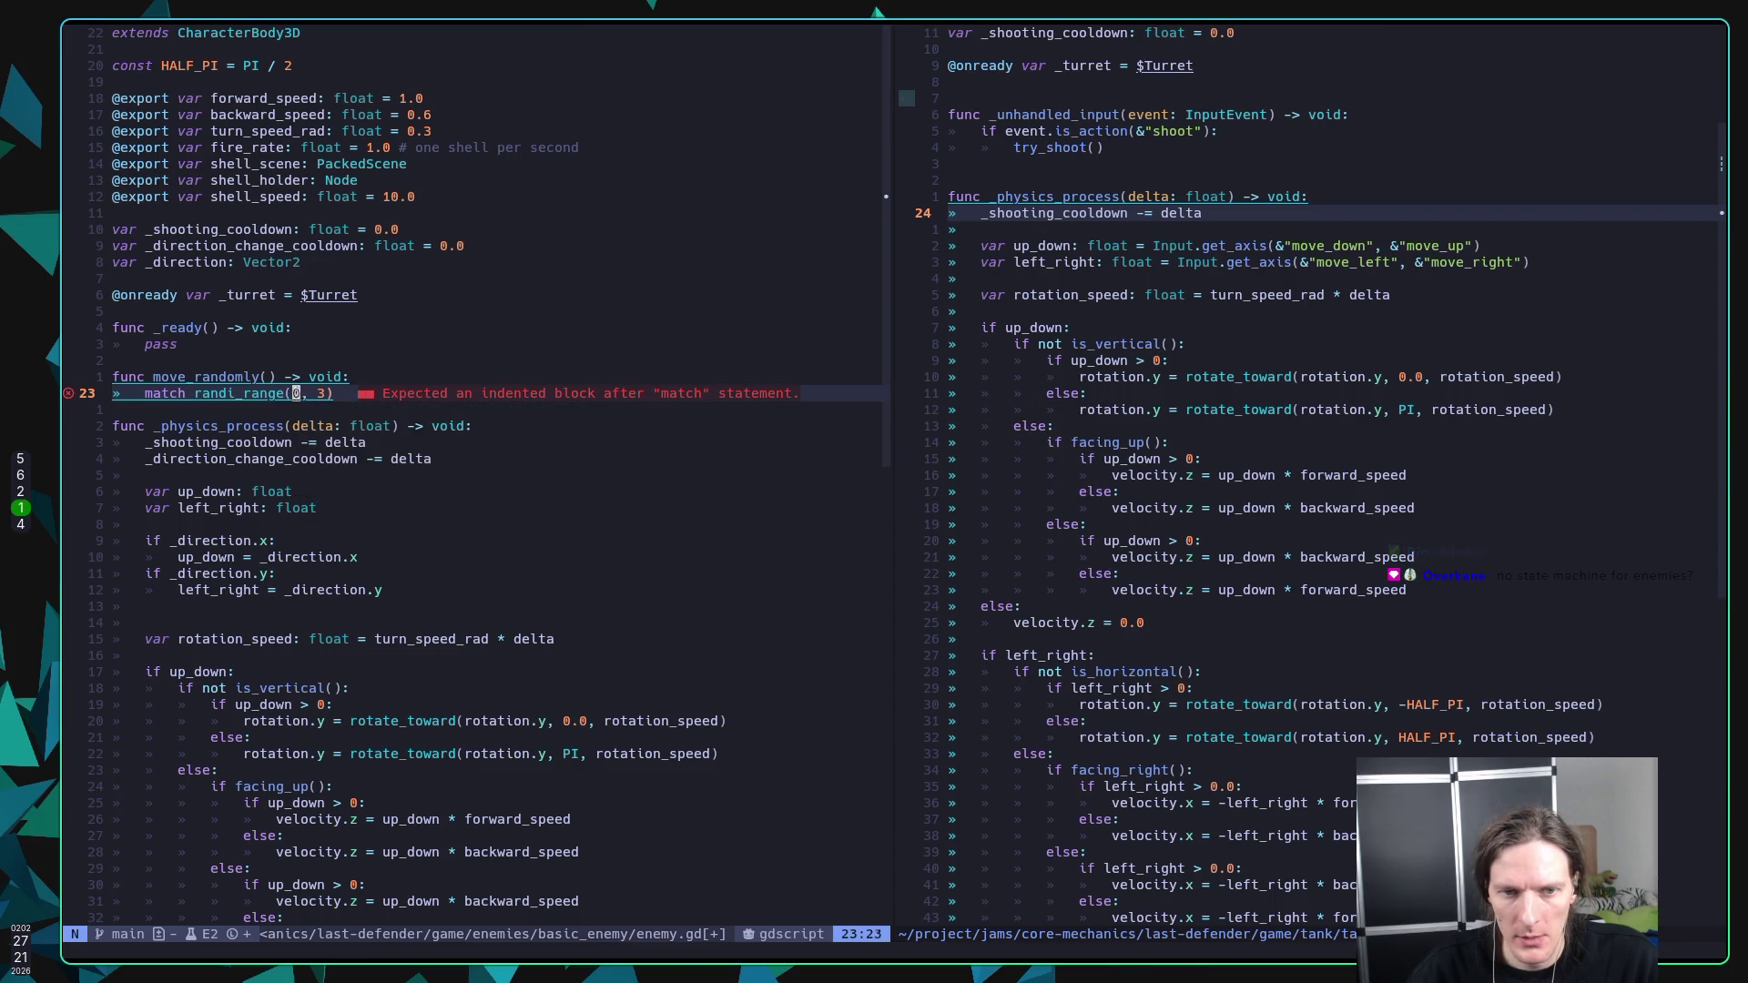
{"action": "type", "text": "a:"}
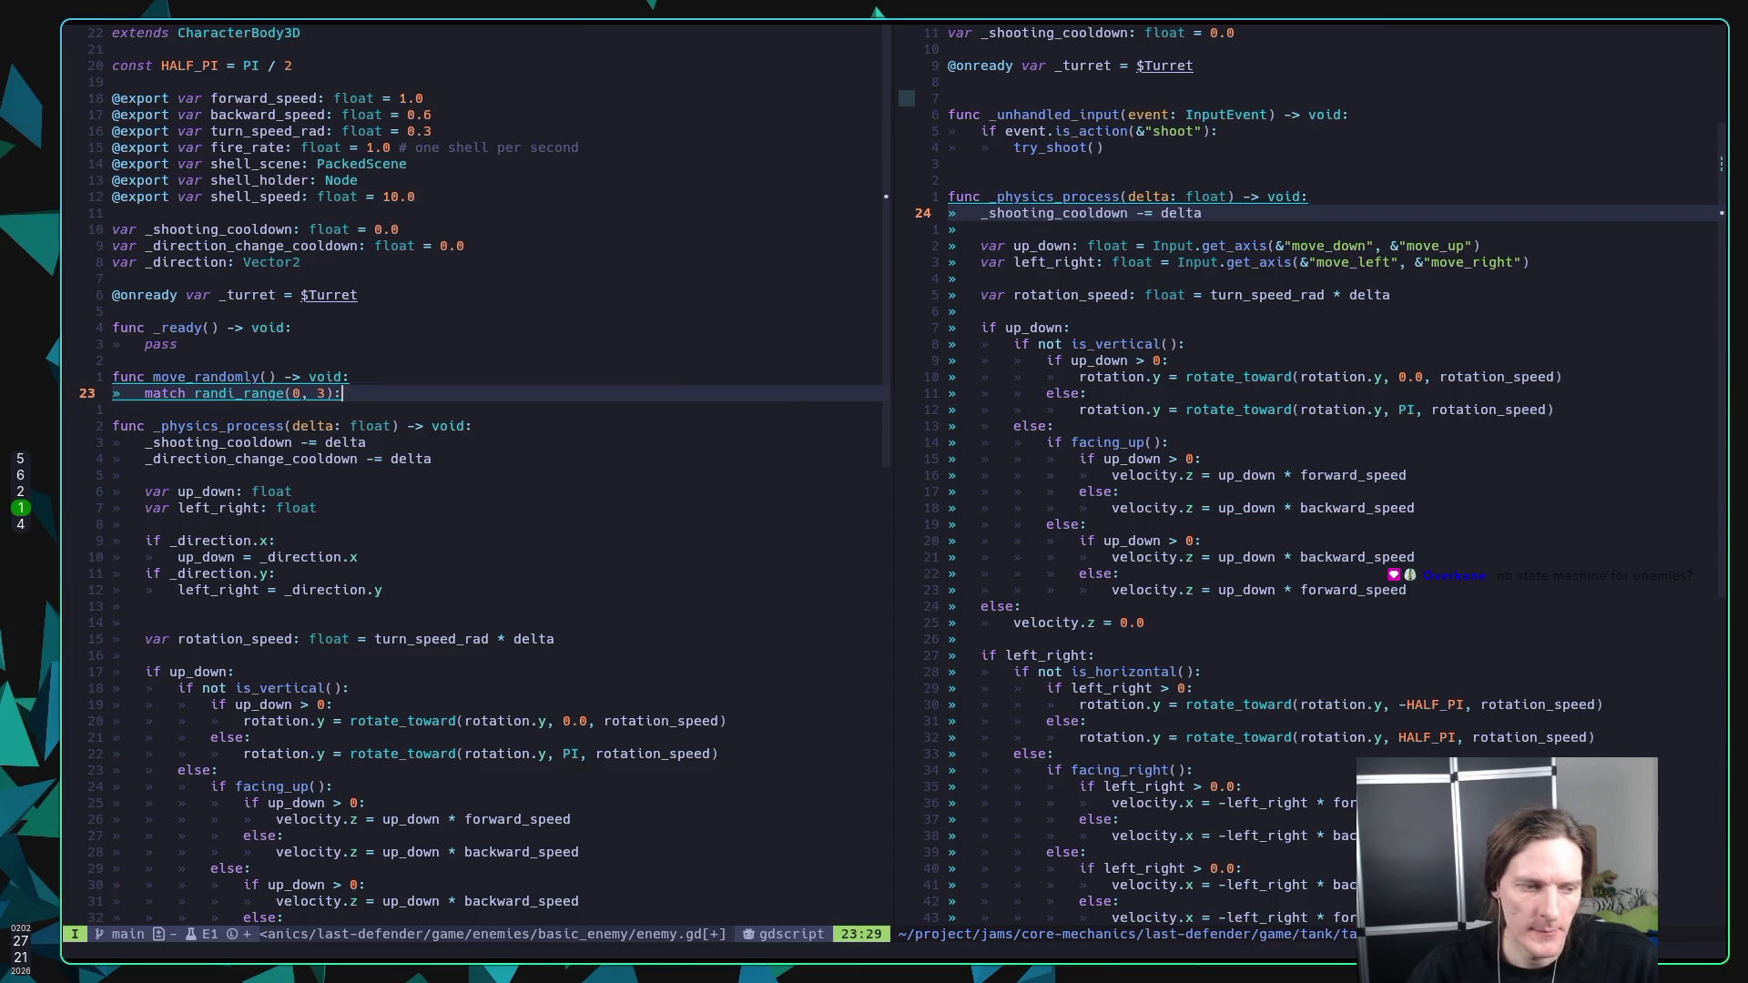
{"action": "key", "text": "Return"}
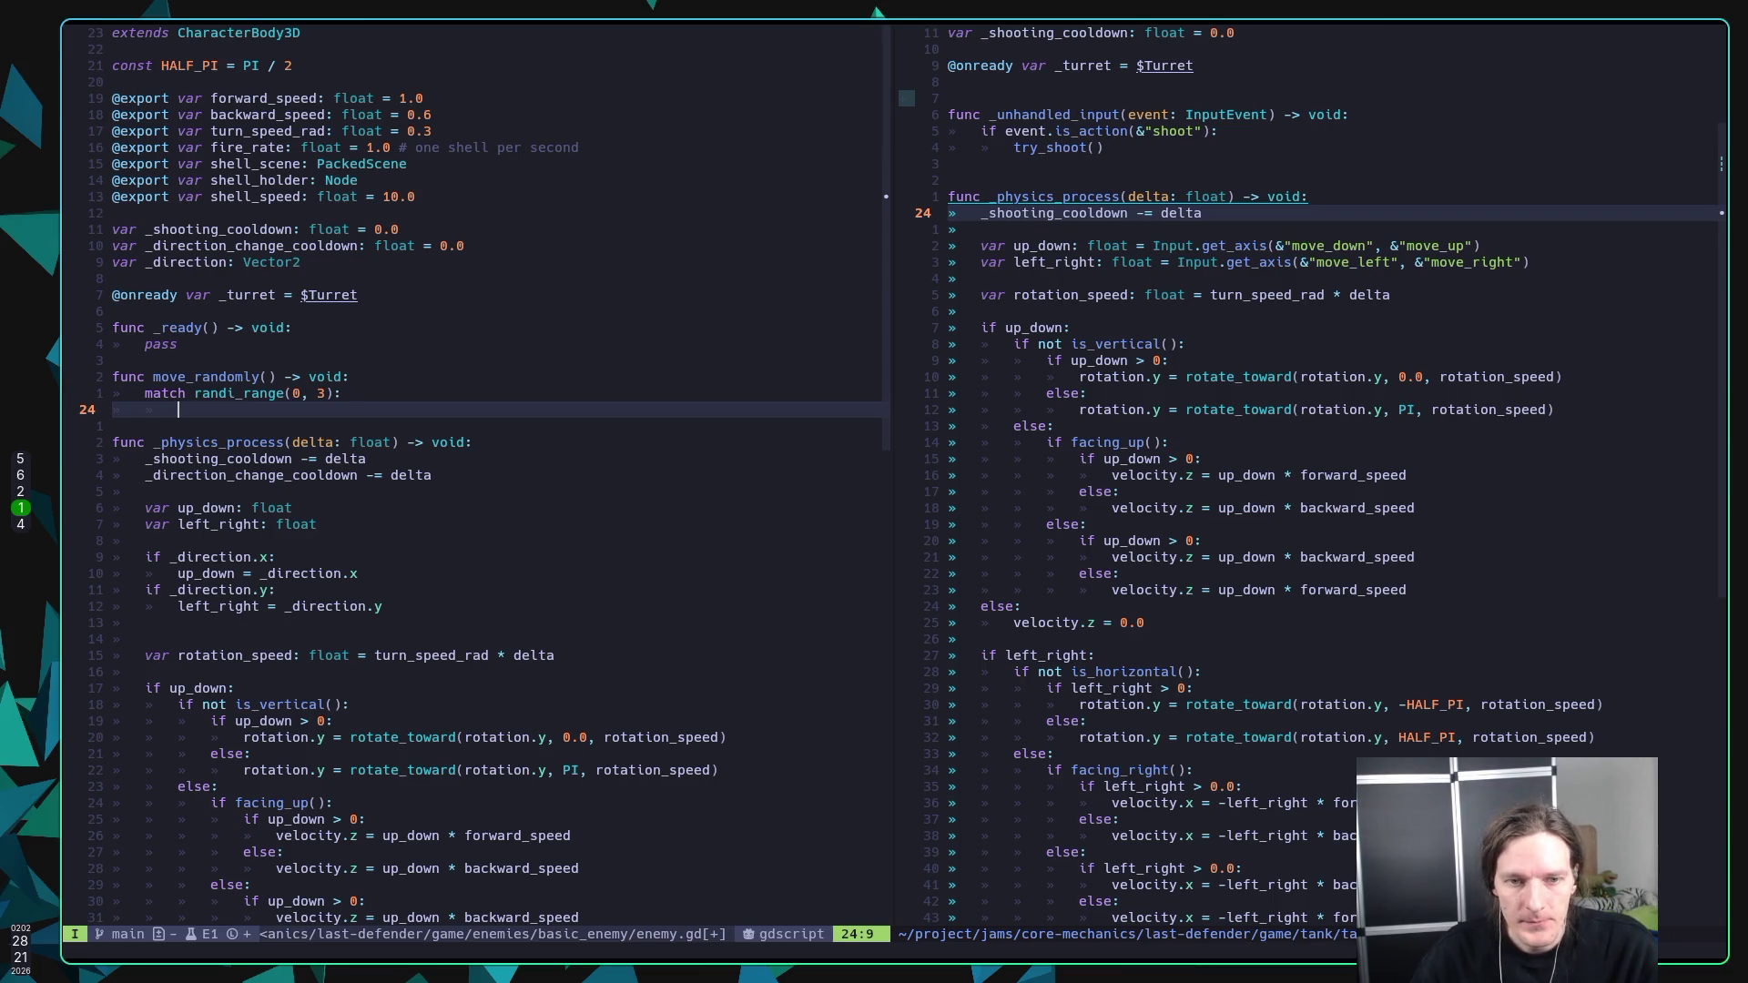
Step: Raise the match range to randi_range(0, 4) and add case 0 setting _direction = Vector2.ZERO
{"action": "left_click", "coordinate": [187, 393]}
{"action": "left_click", "coordinate": [277, 393]}
{"action": "key", "text": "BackSpace"}
{"action": "type", "text": "4"}
{"action": "key", "text": "Down"}
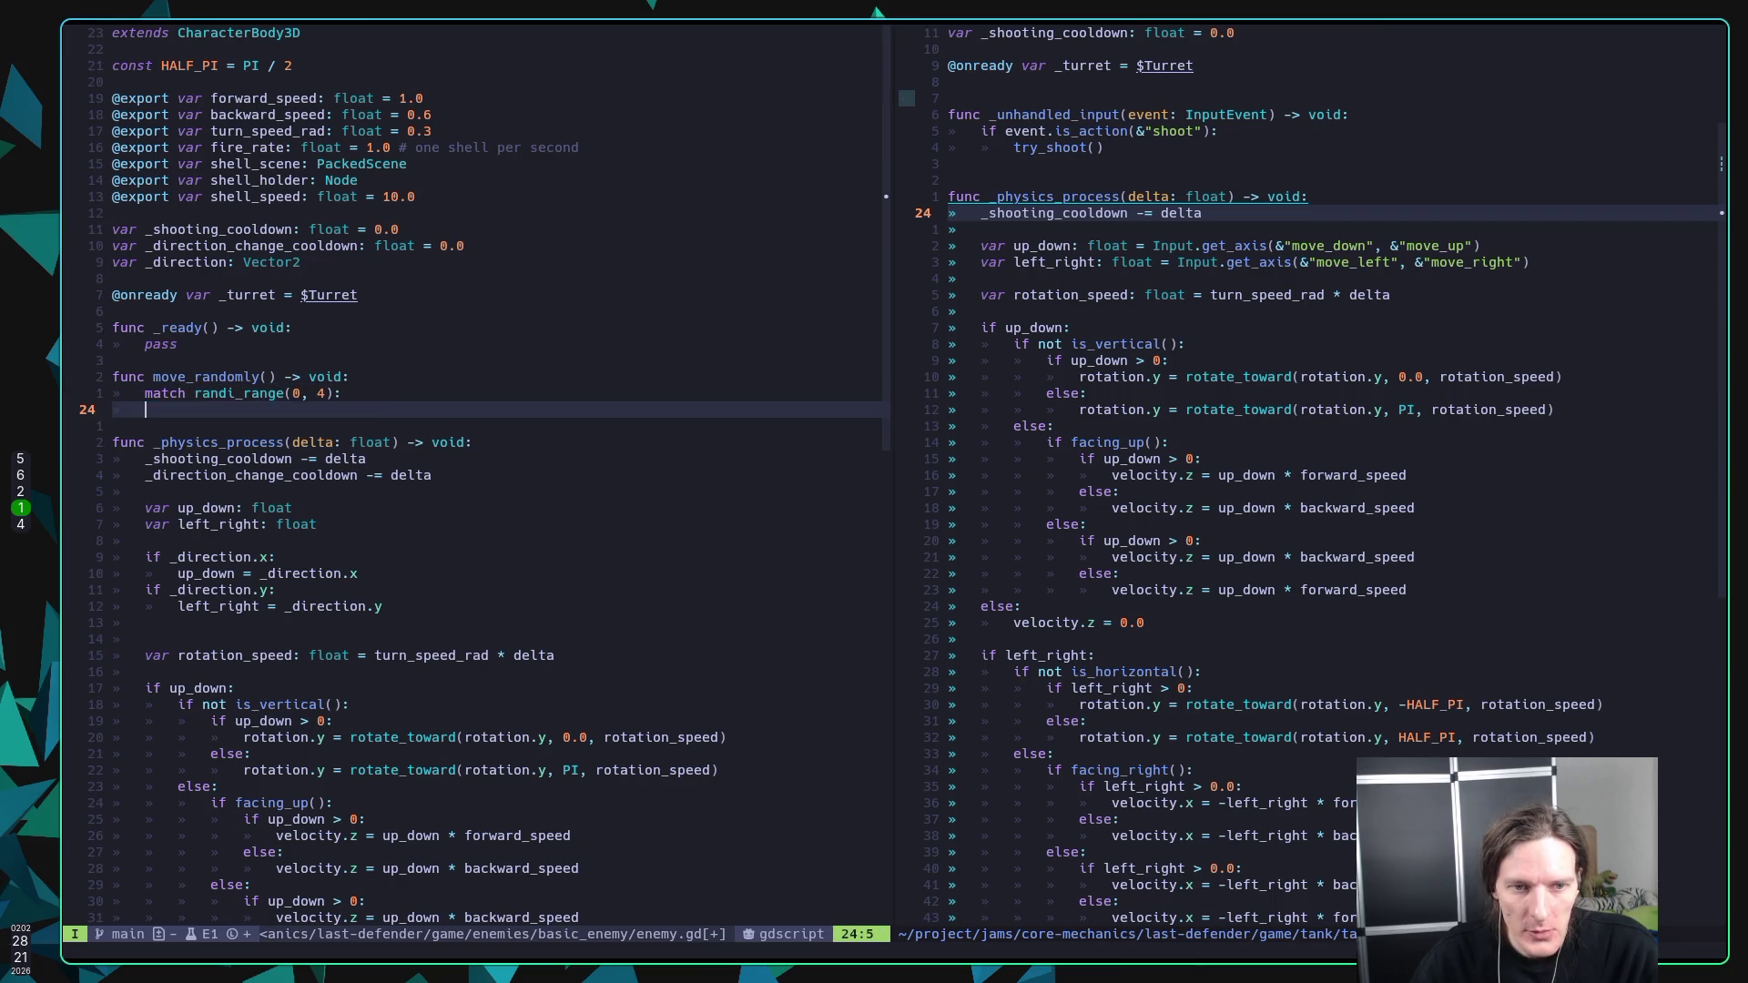
{"action": "type", "text": "0: "}
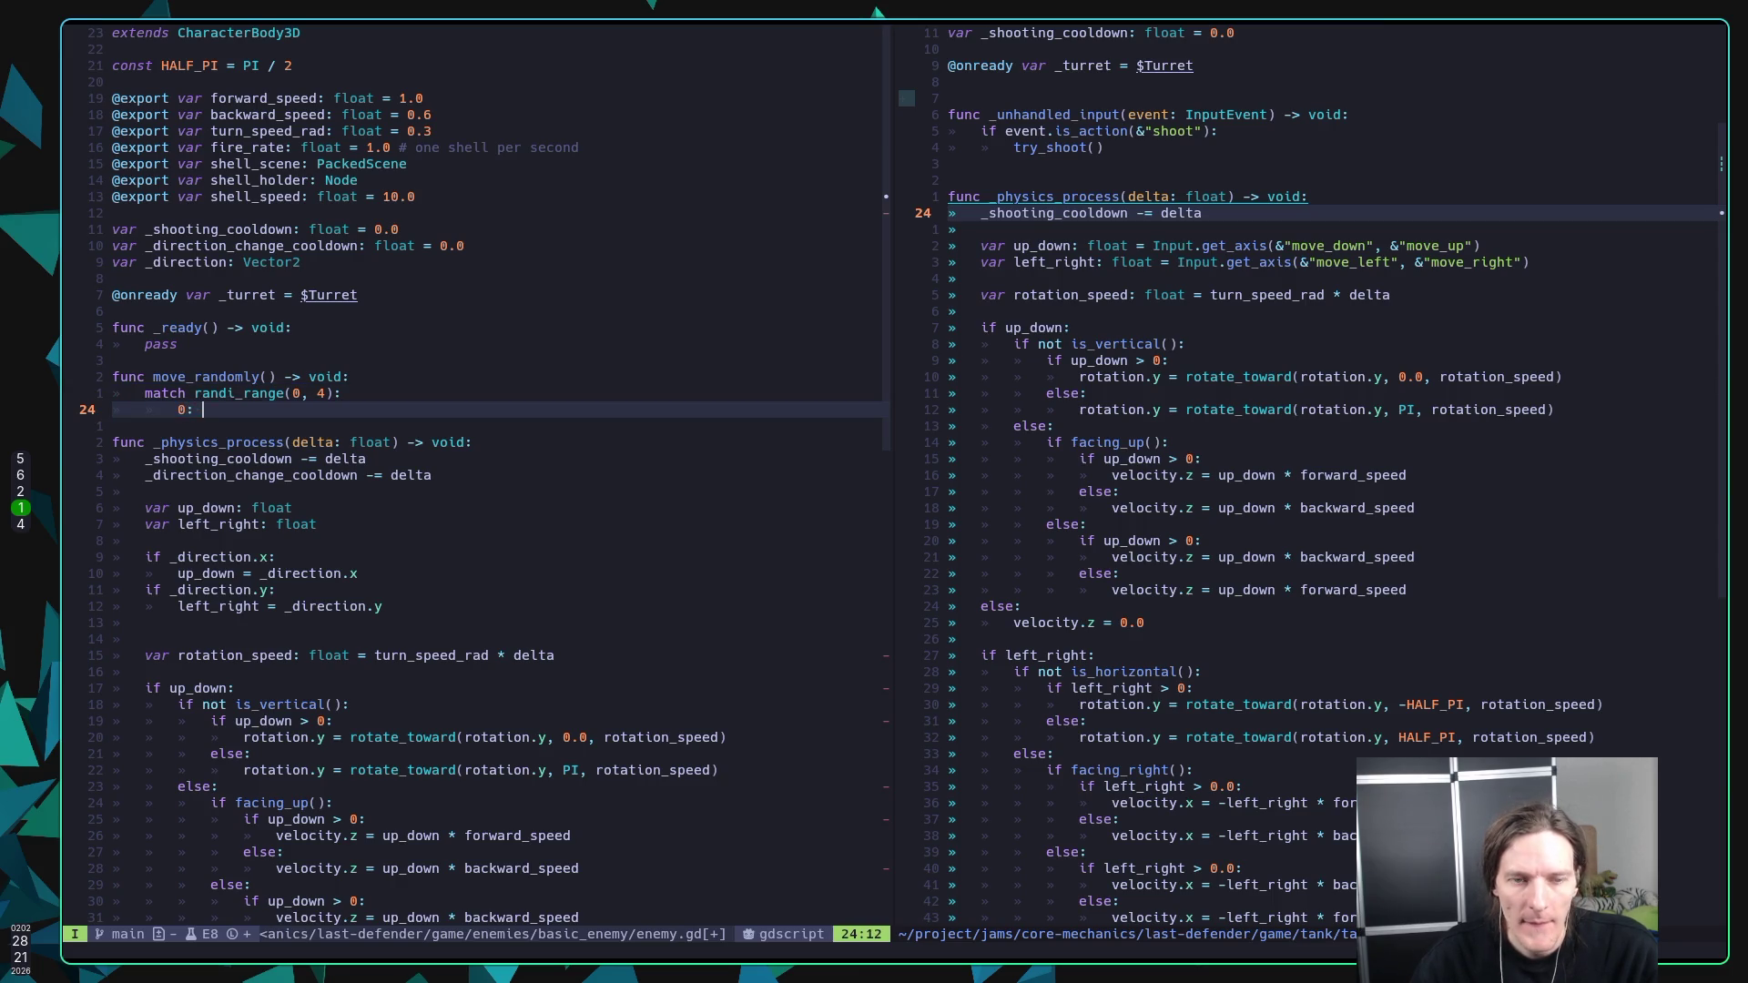
{"action": "type", "text": "_"}
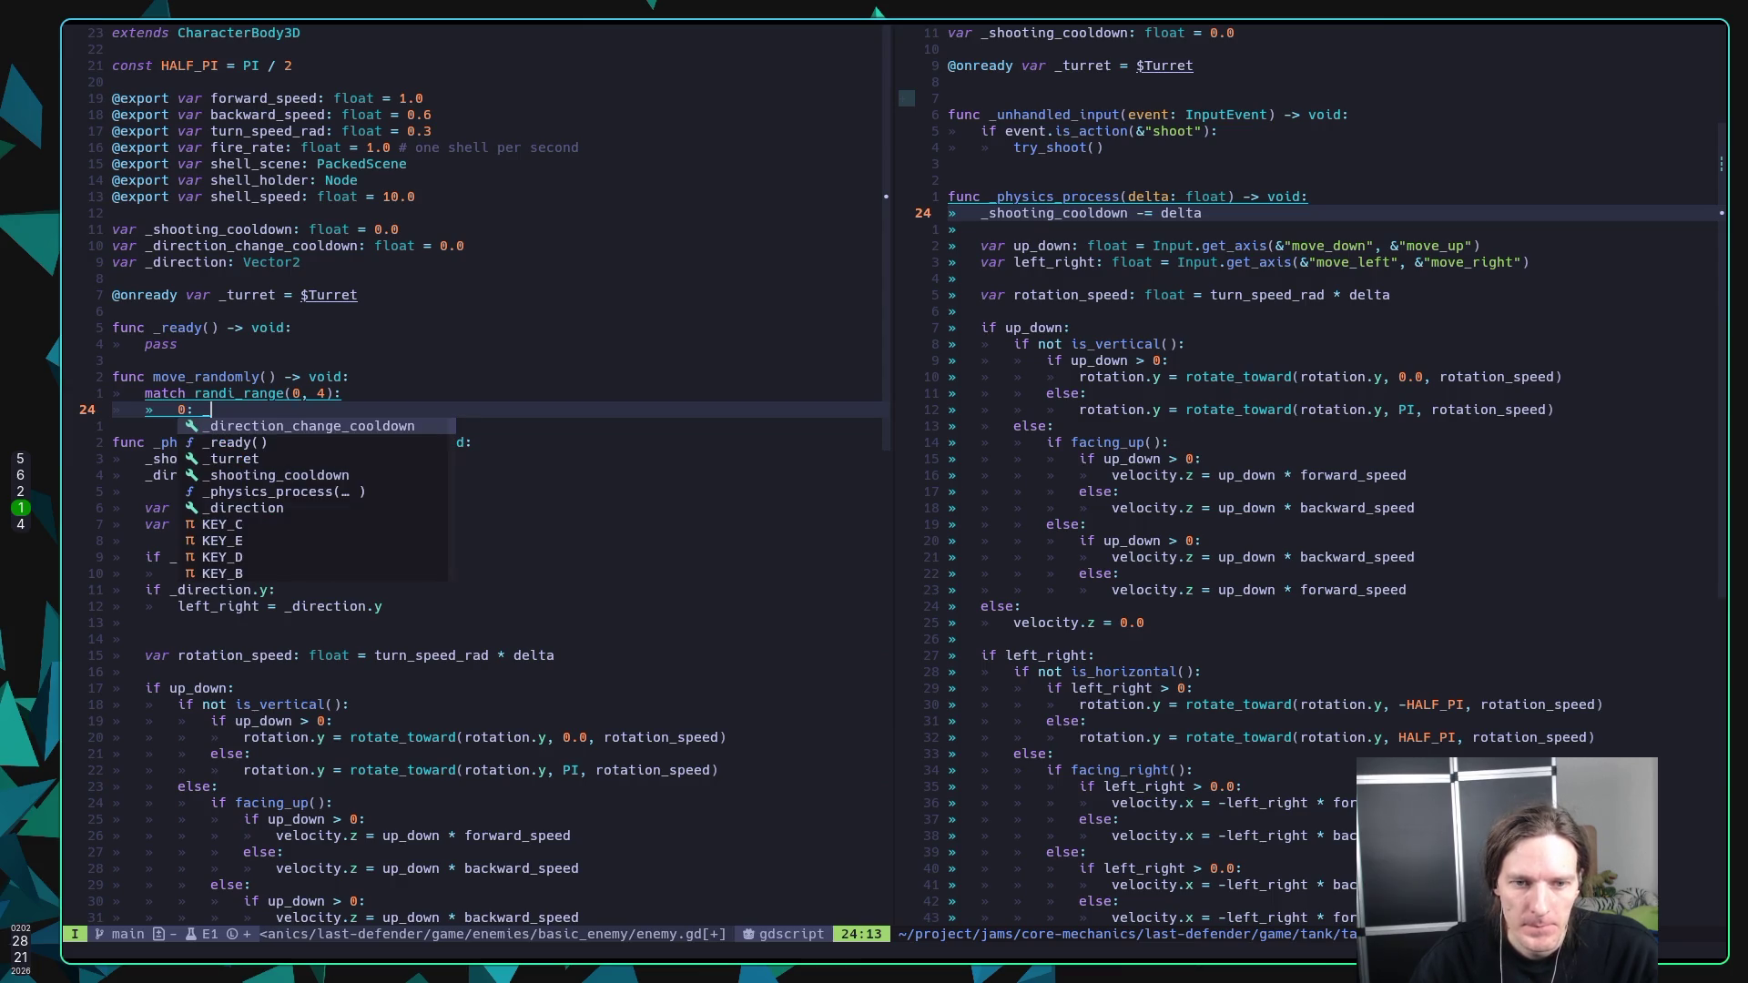
{"action": "type", "text": "direction"}
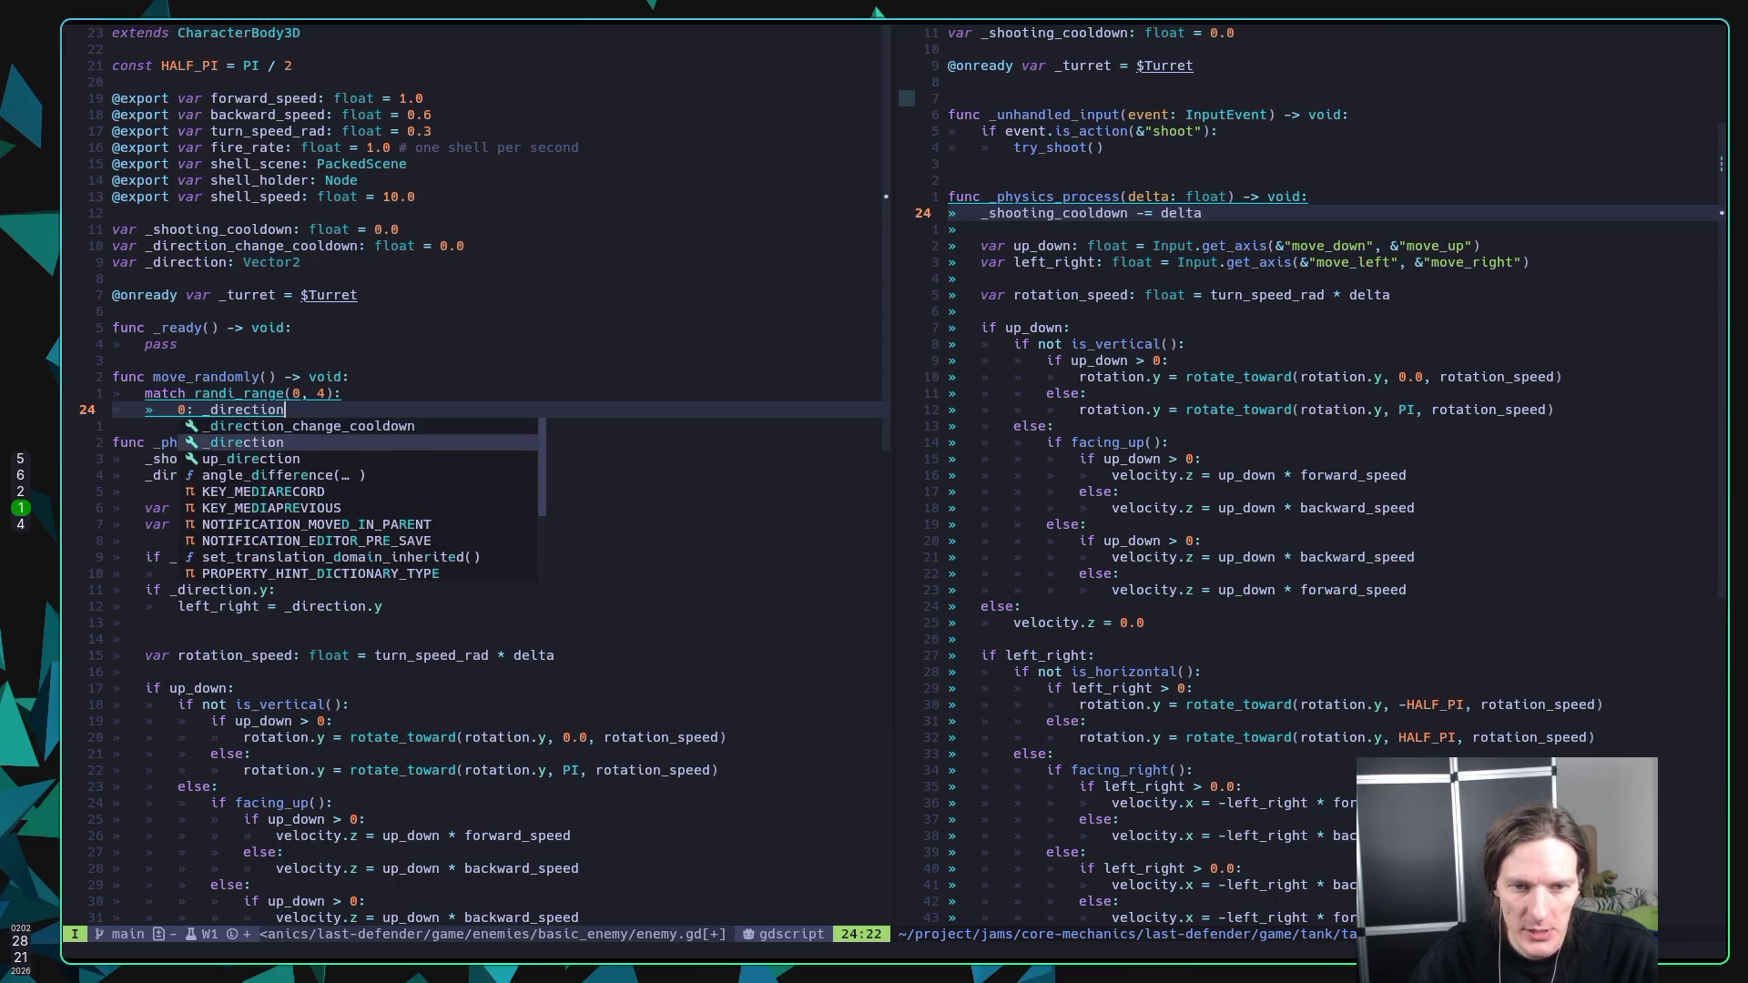
{"action": "key", "text": "BackSpace"}
{"action": "type", "text": "= Vec"}
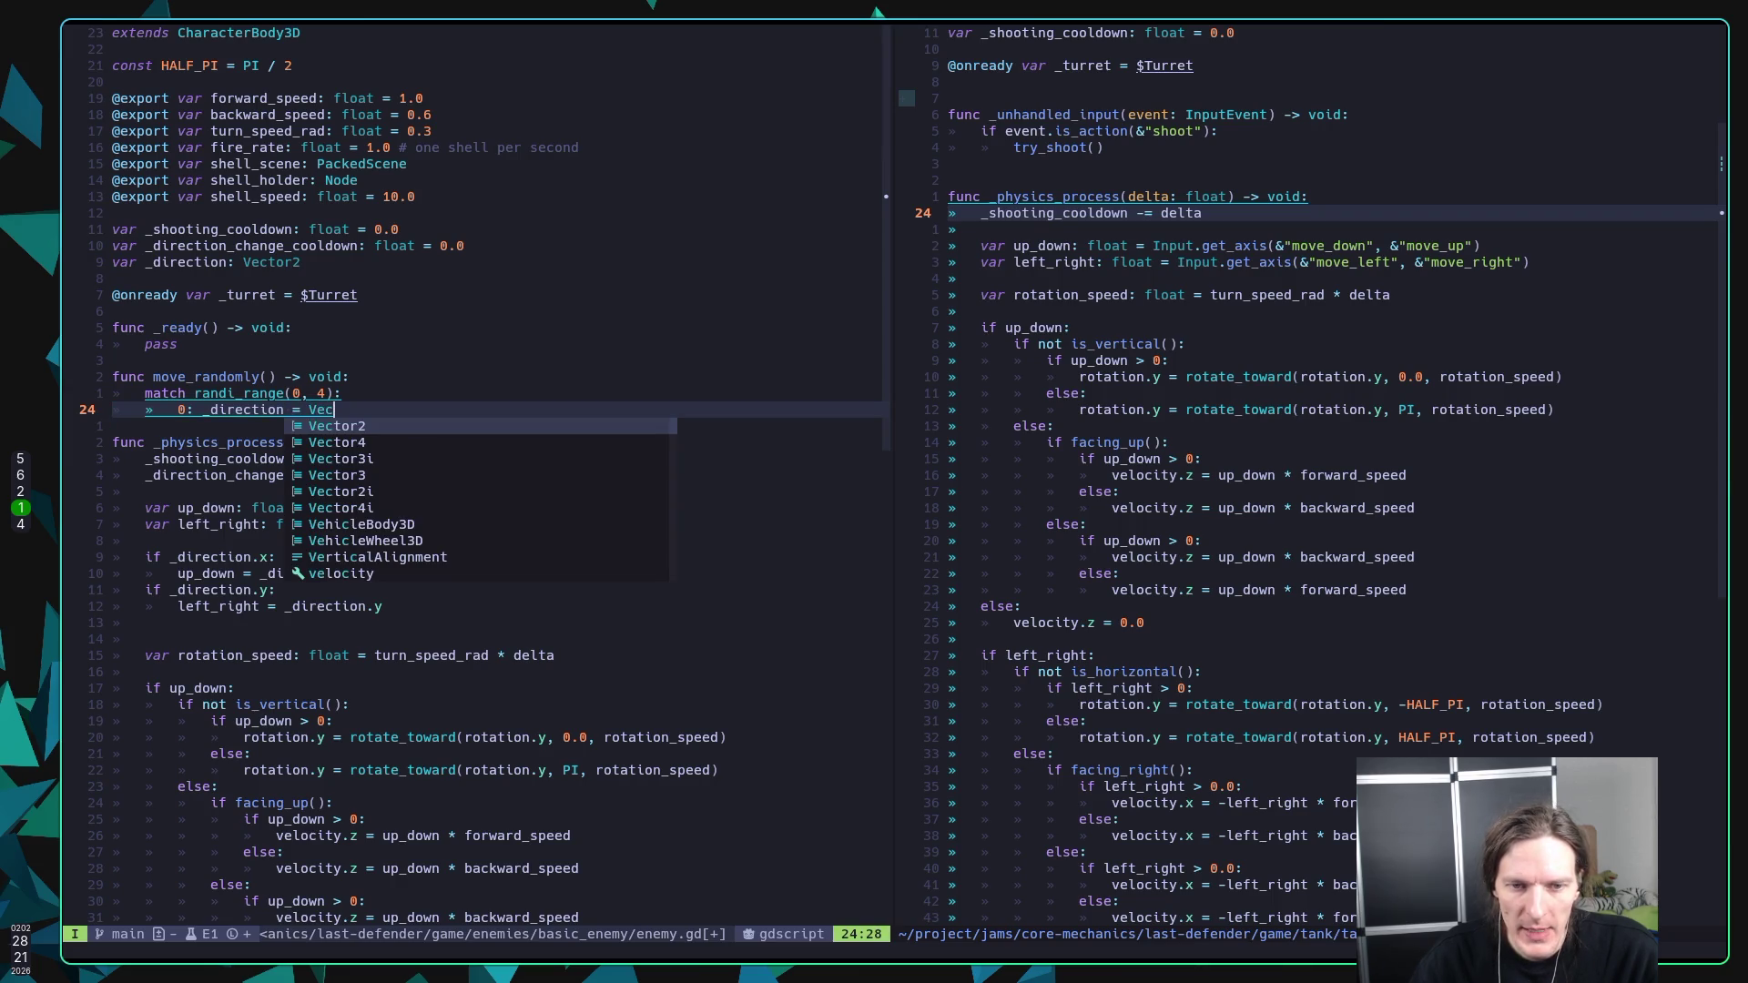
{"action": "key", "text": "Return"}
{"action": "type", "text": ".new"}
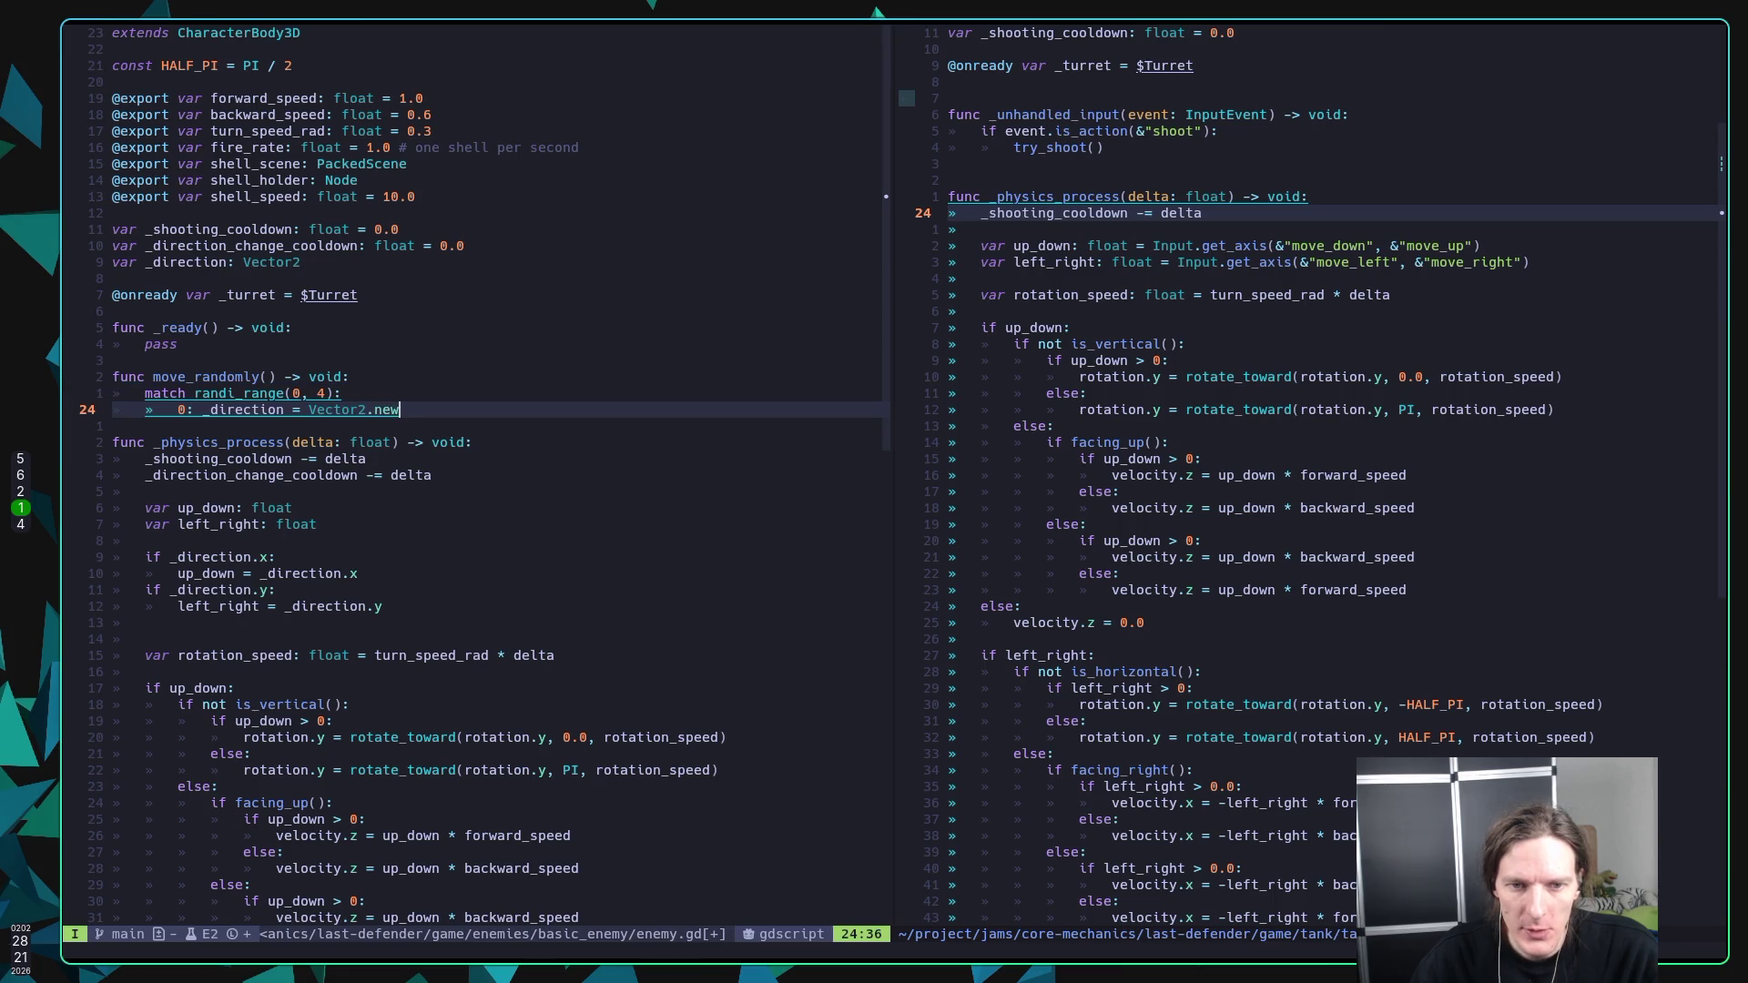
{"action": "key", "text": "BackSpace"}
{"action": "key", "text": "BackSpace"}
{"action": "key", "text": "BackSpace"}
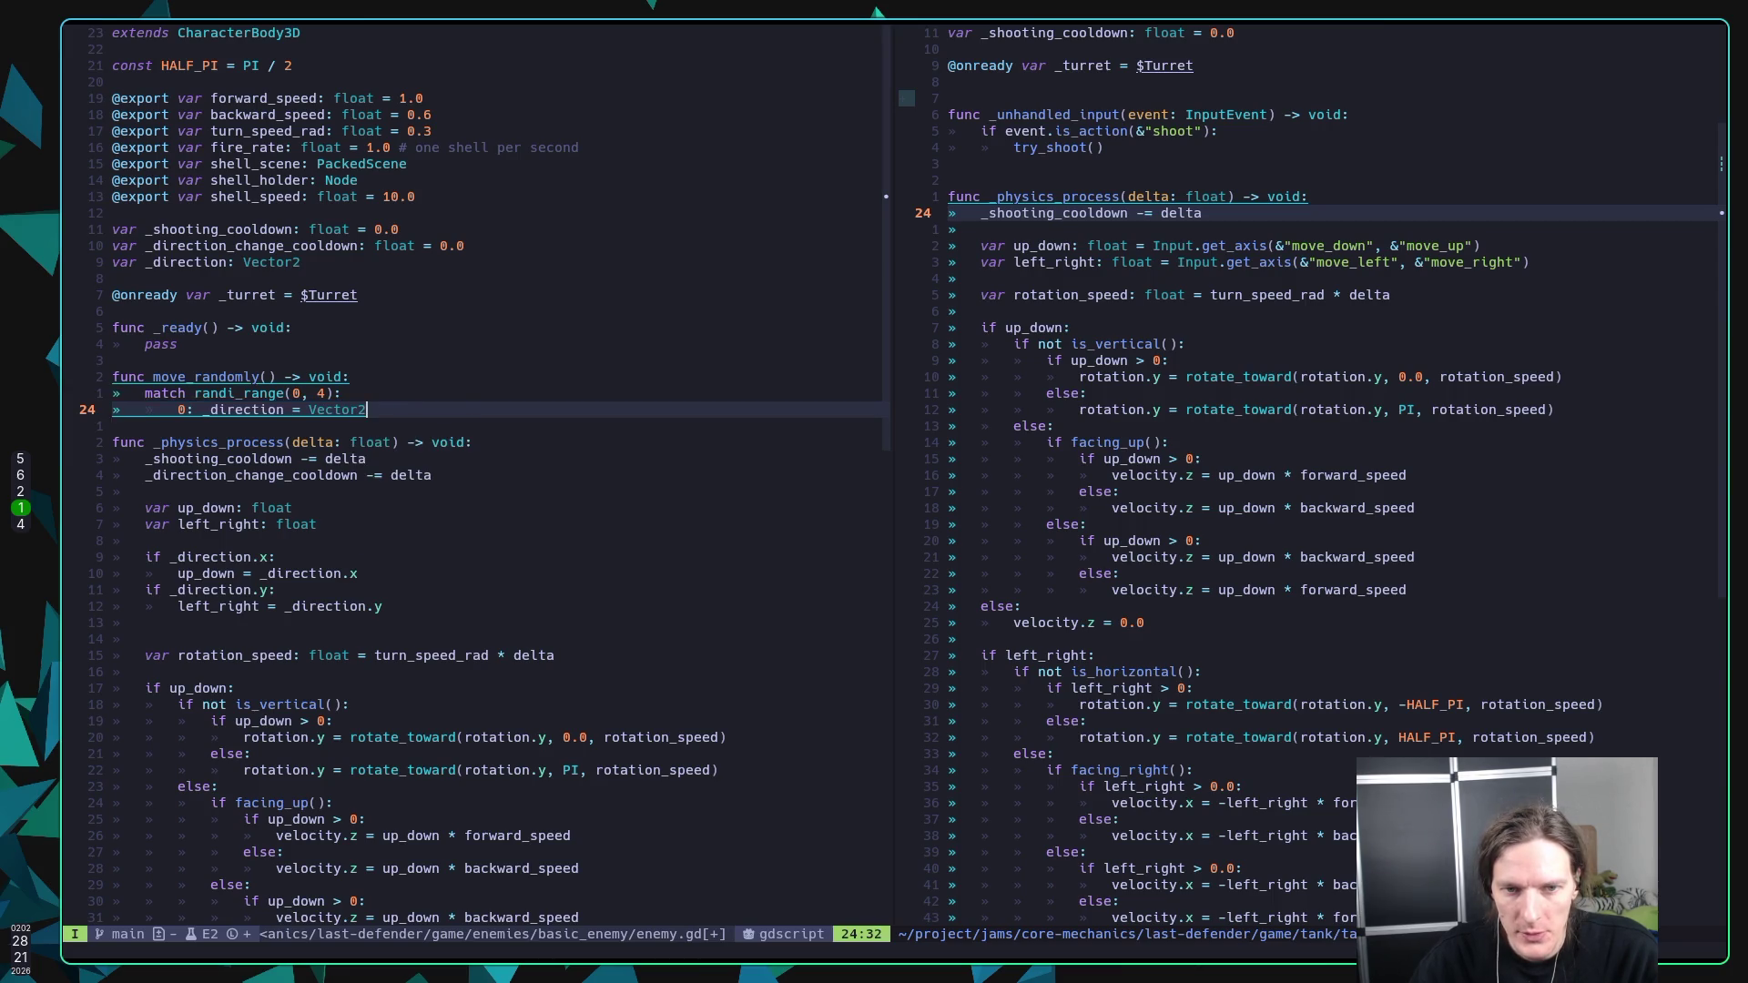
{"action": "type", "text": ".Z"}
{"action": "key", "text": "Return"}
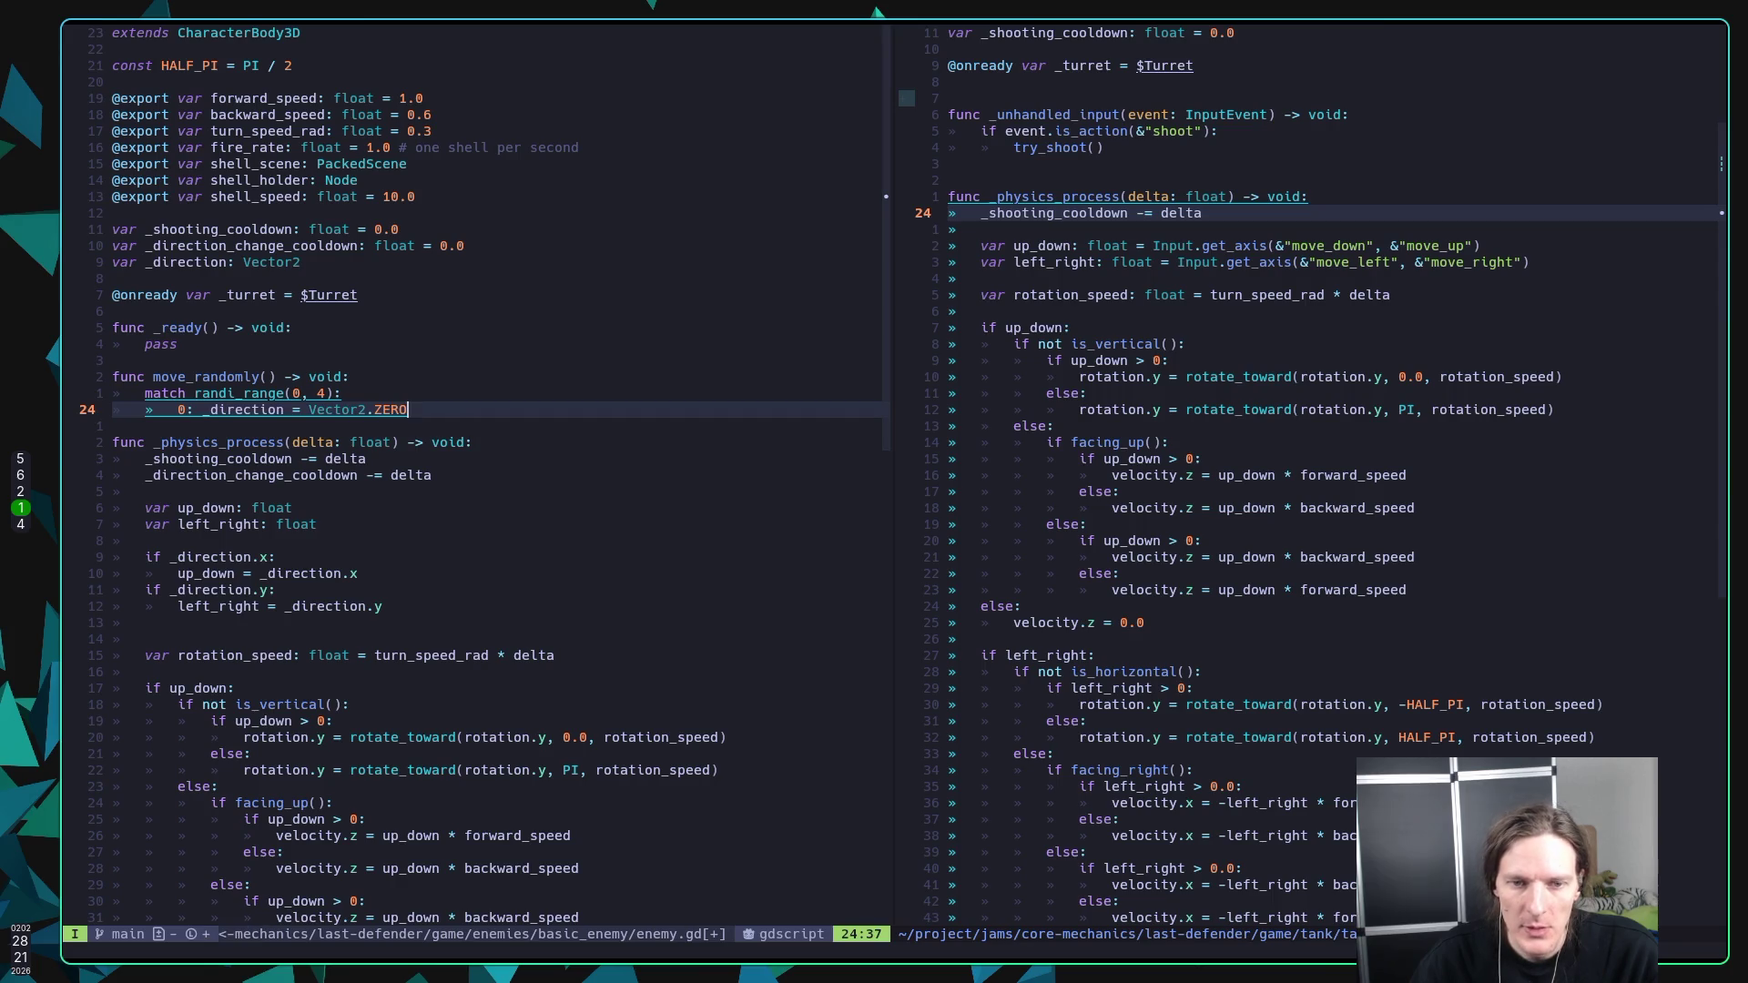
{"action": "key", "text": "Return"}
Step: Add case 1 setting _direction to Vector2.UP and case 2 to Vector2.RIGHT
{"action": "type", "text": "1"}
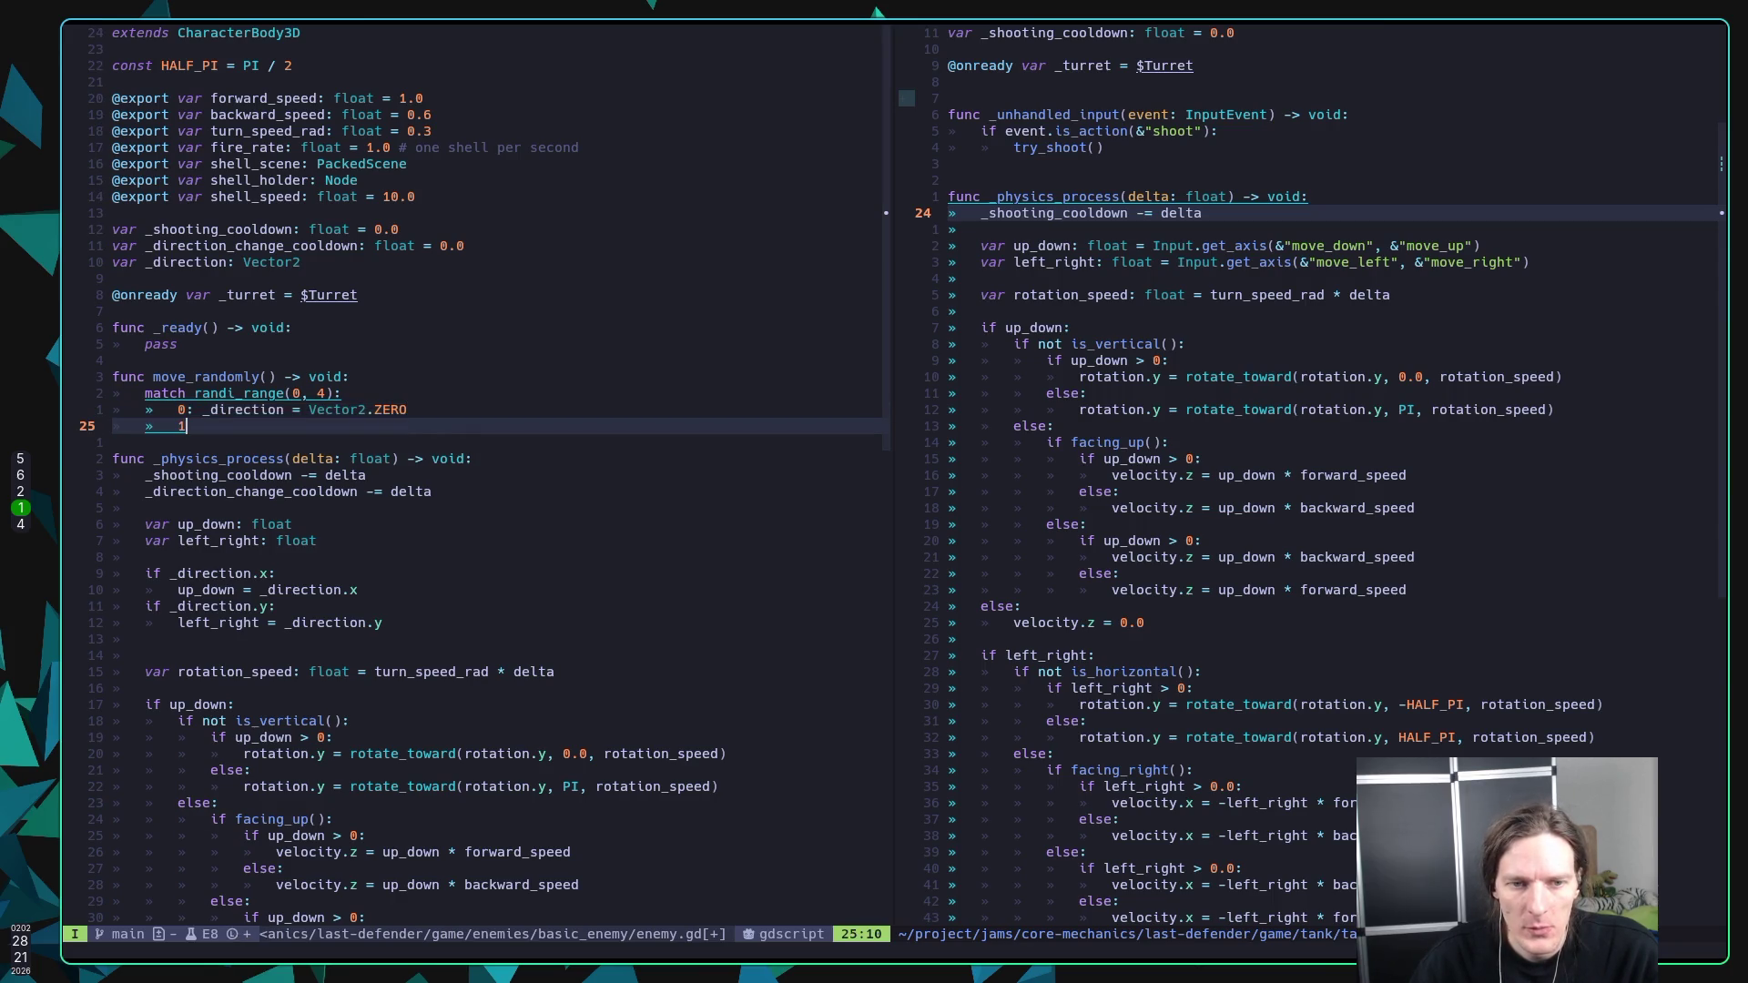
{"action": "type", "text": ": _"}
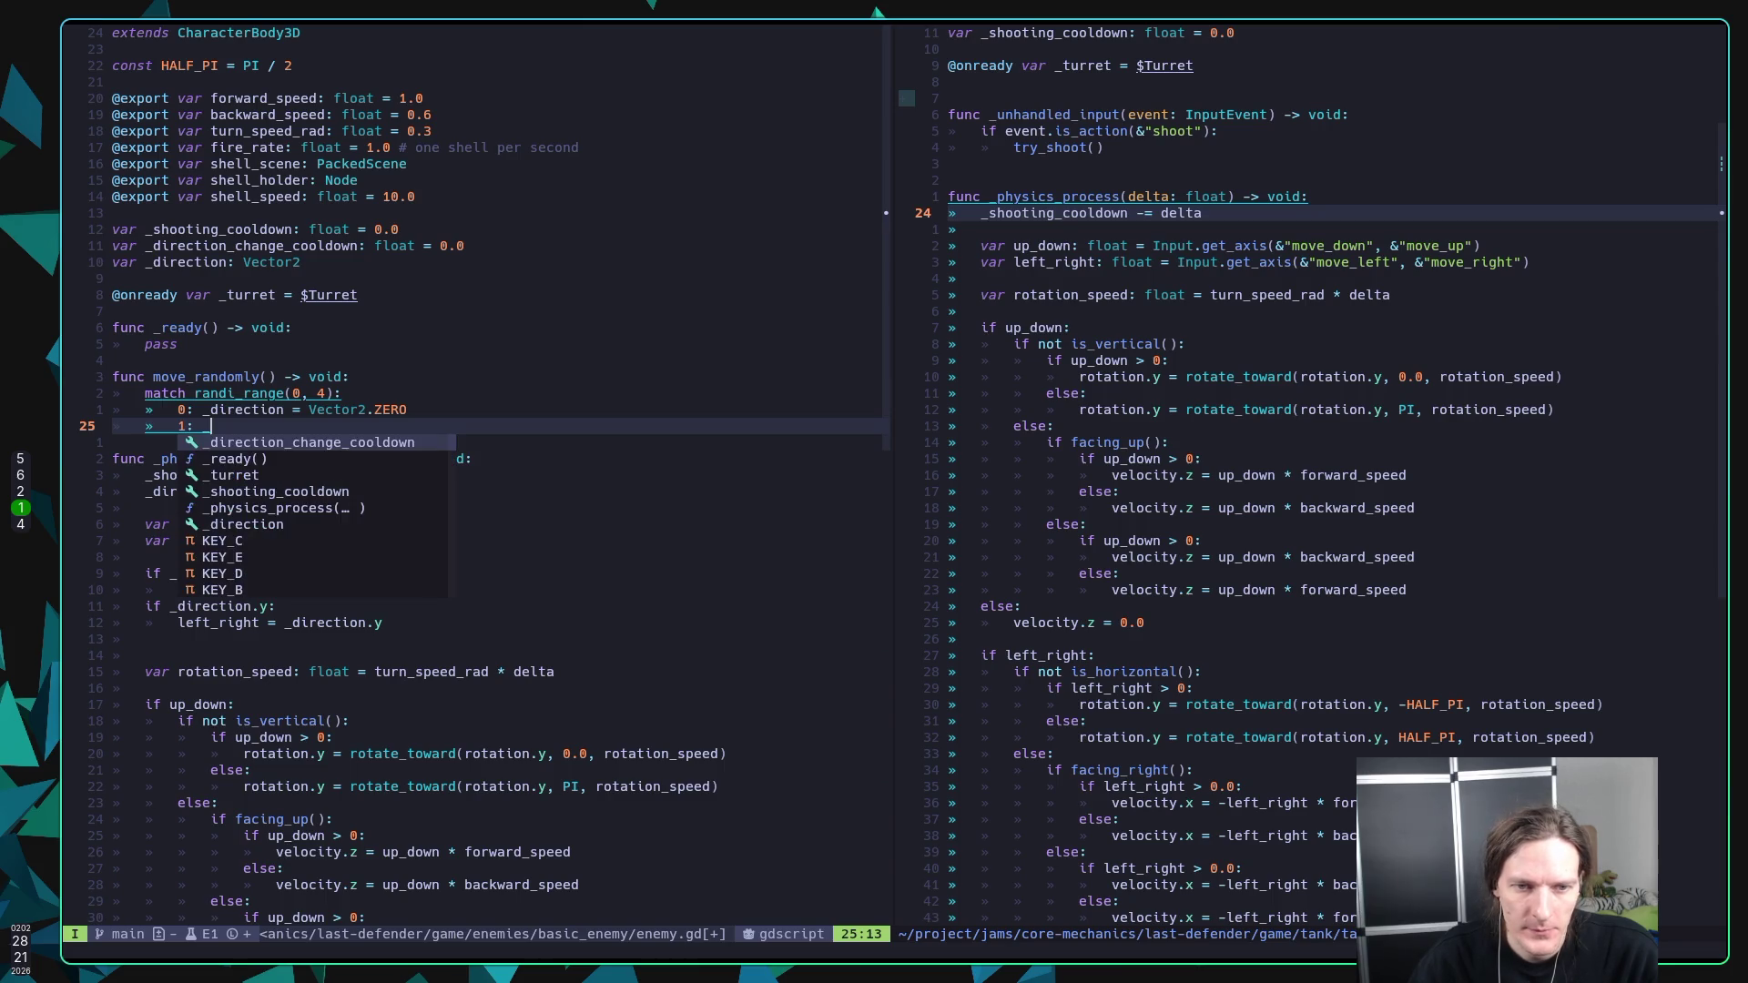
{"action": "type", "text": "direction = Vec"}
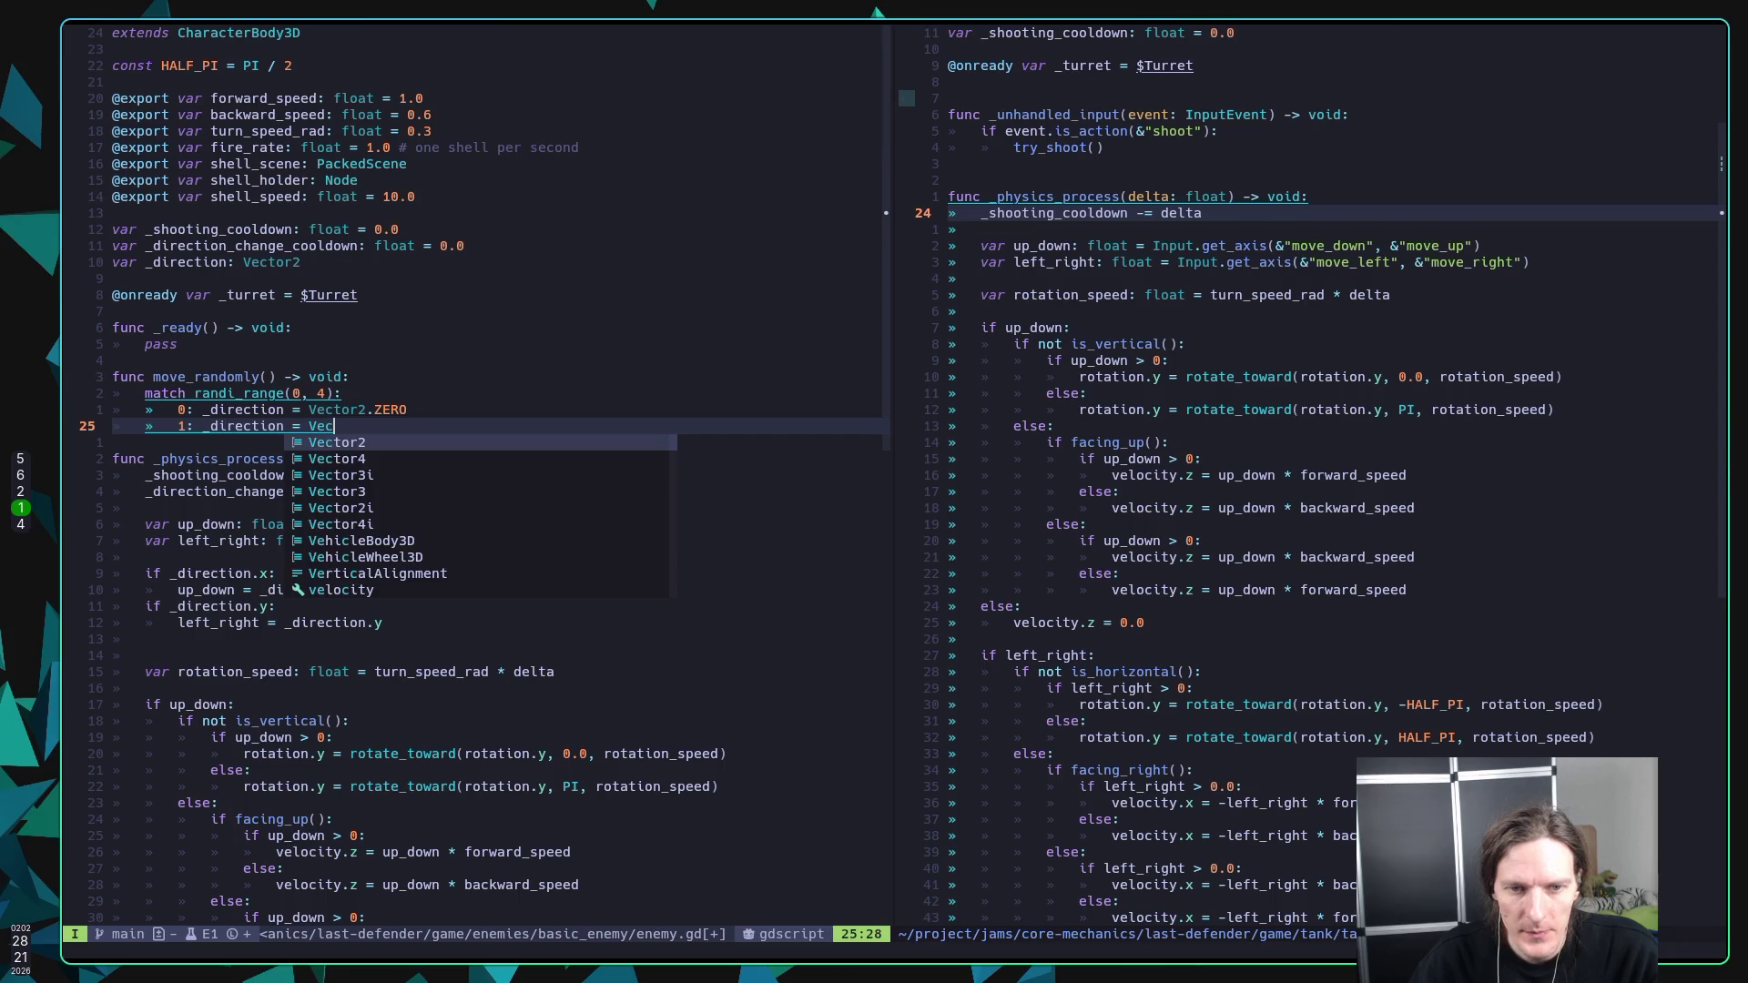
{"action": "key", "text": "Return"}
{"action": "type", "text": ".U"}
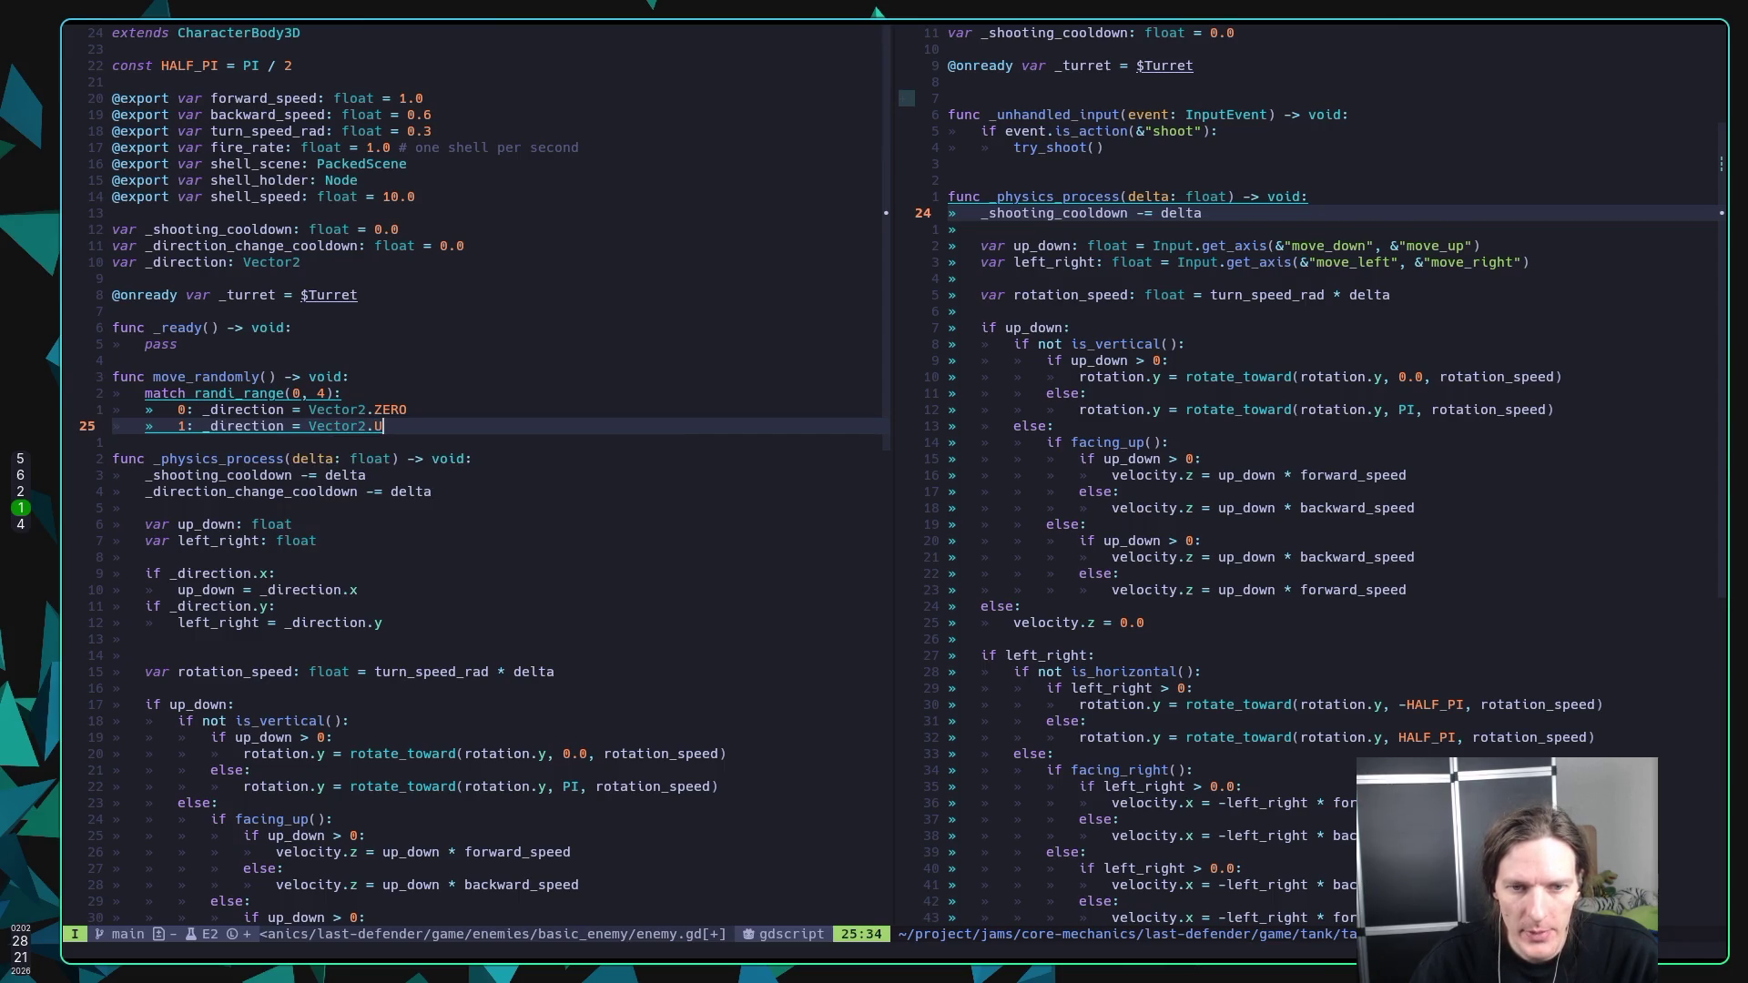
{"action": "type", "text": "P"}
{"action": "key", "text": "Return"}
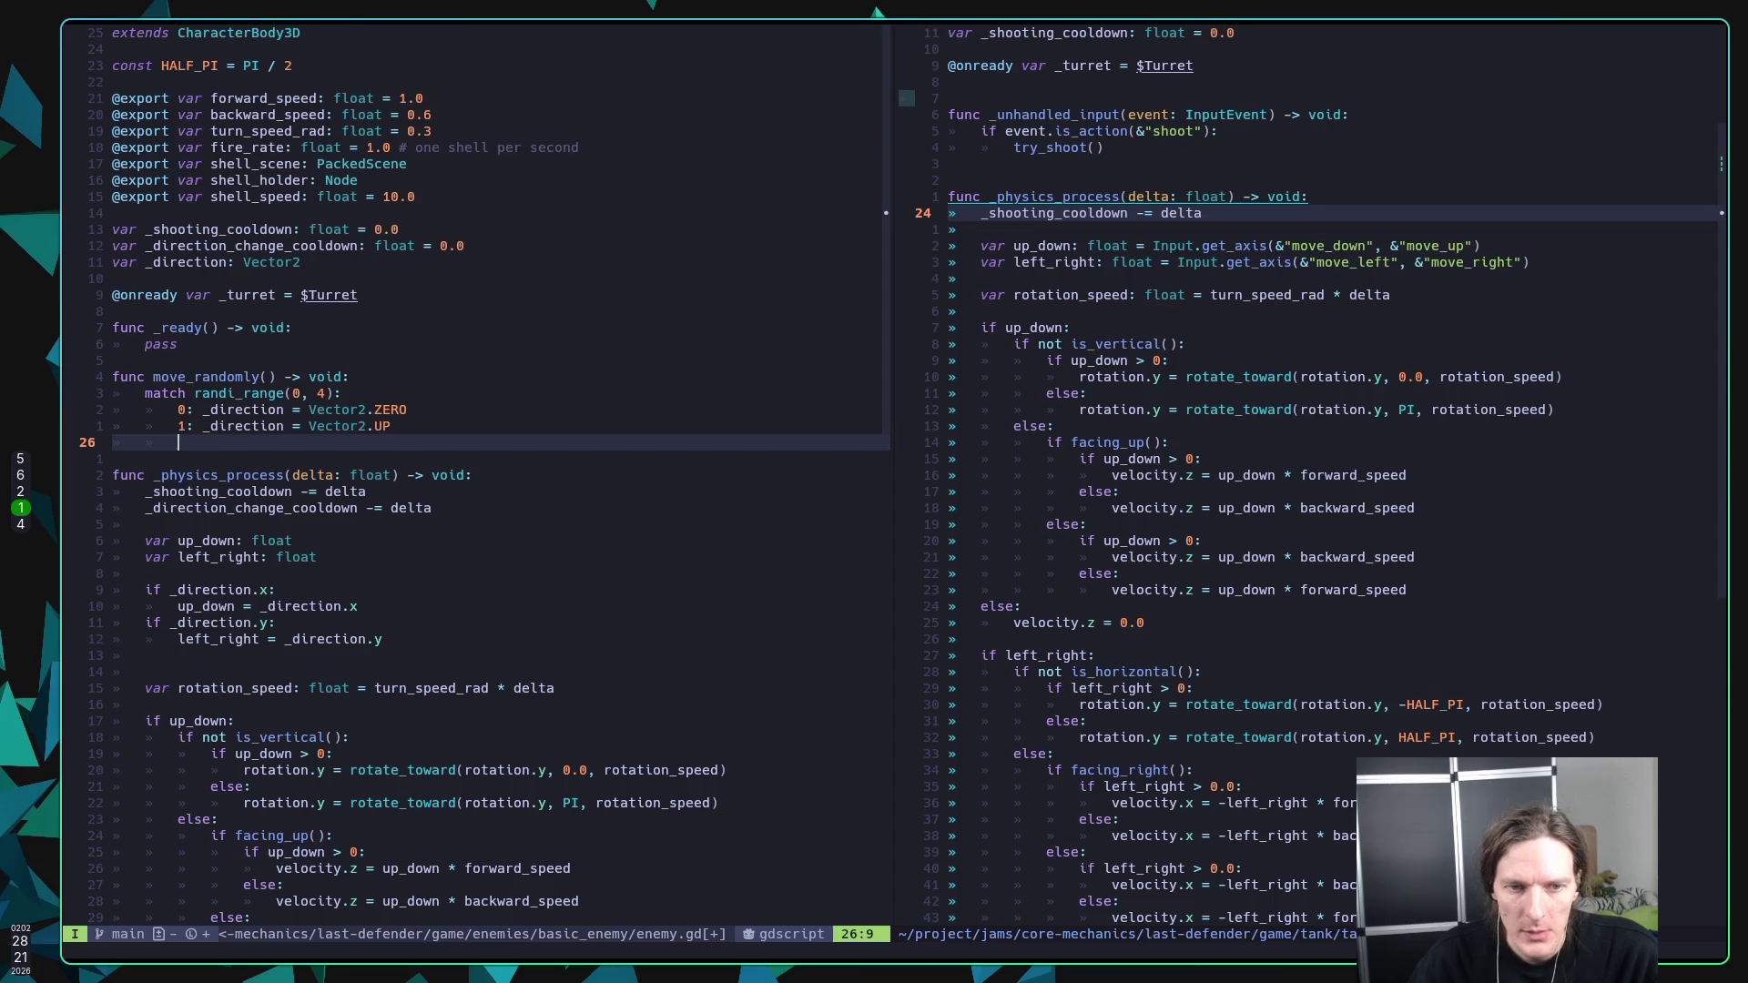
{"action": "key", "text": "Up"}
{"action": "key", "text": "End"}
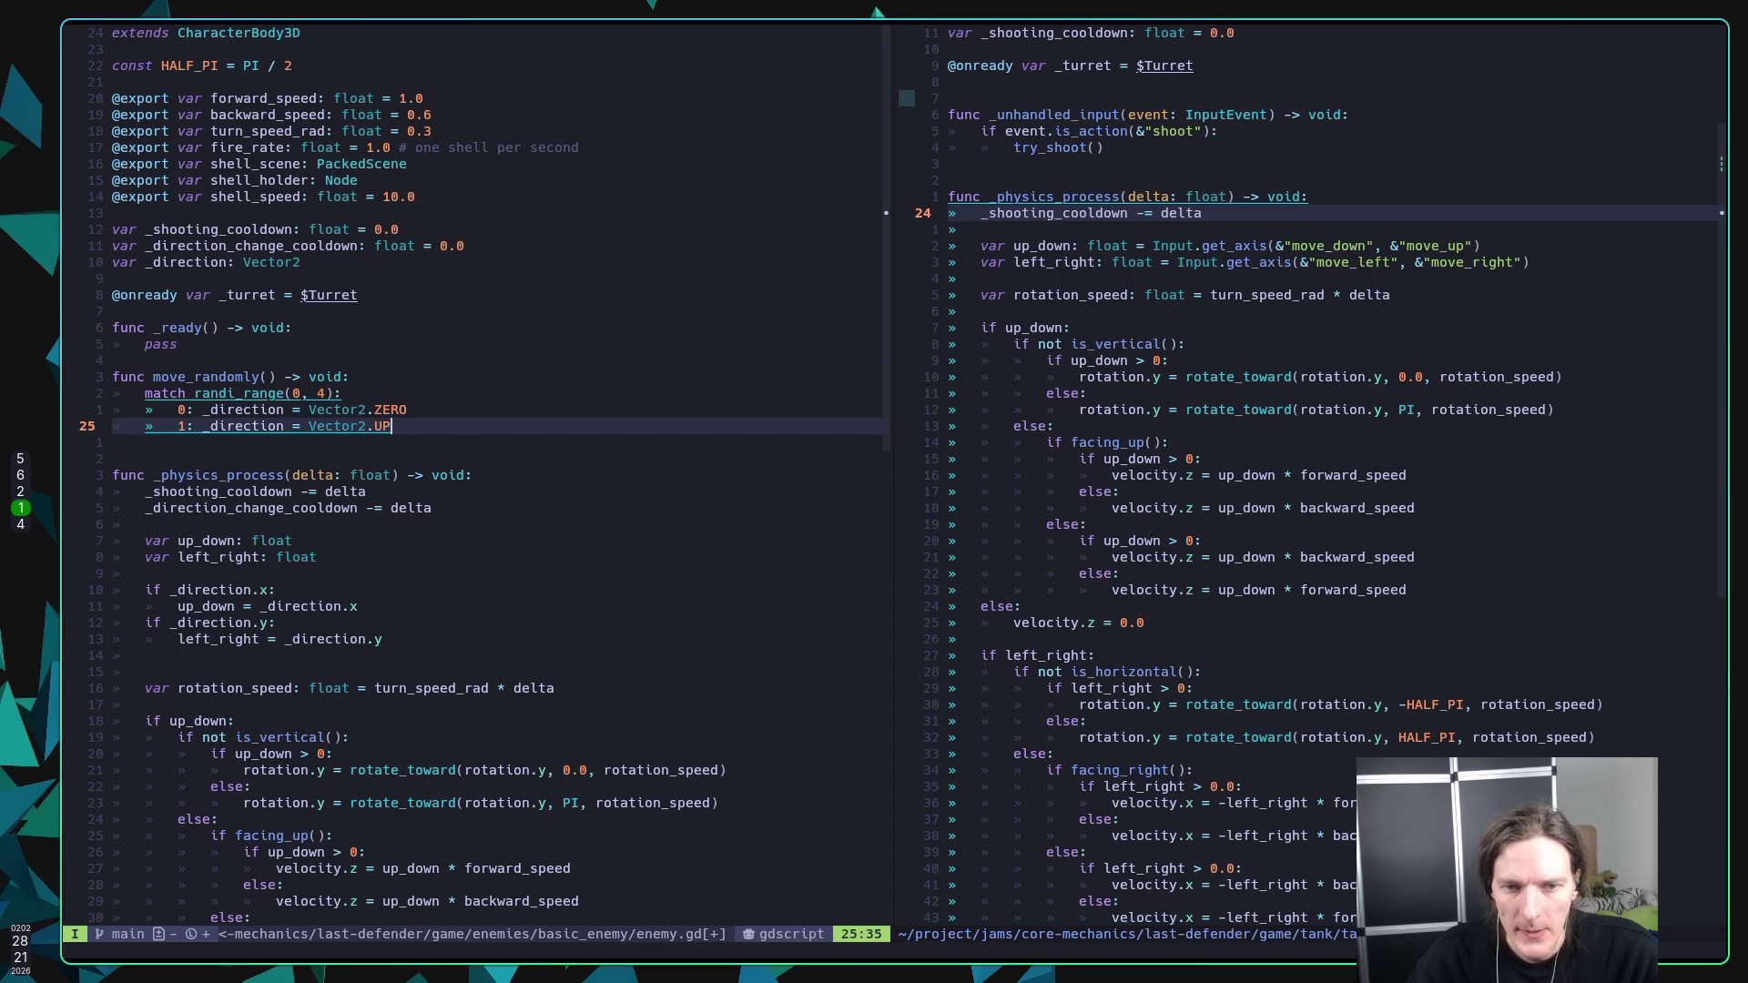
{"action": "key", "text": "Down"}
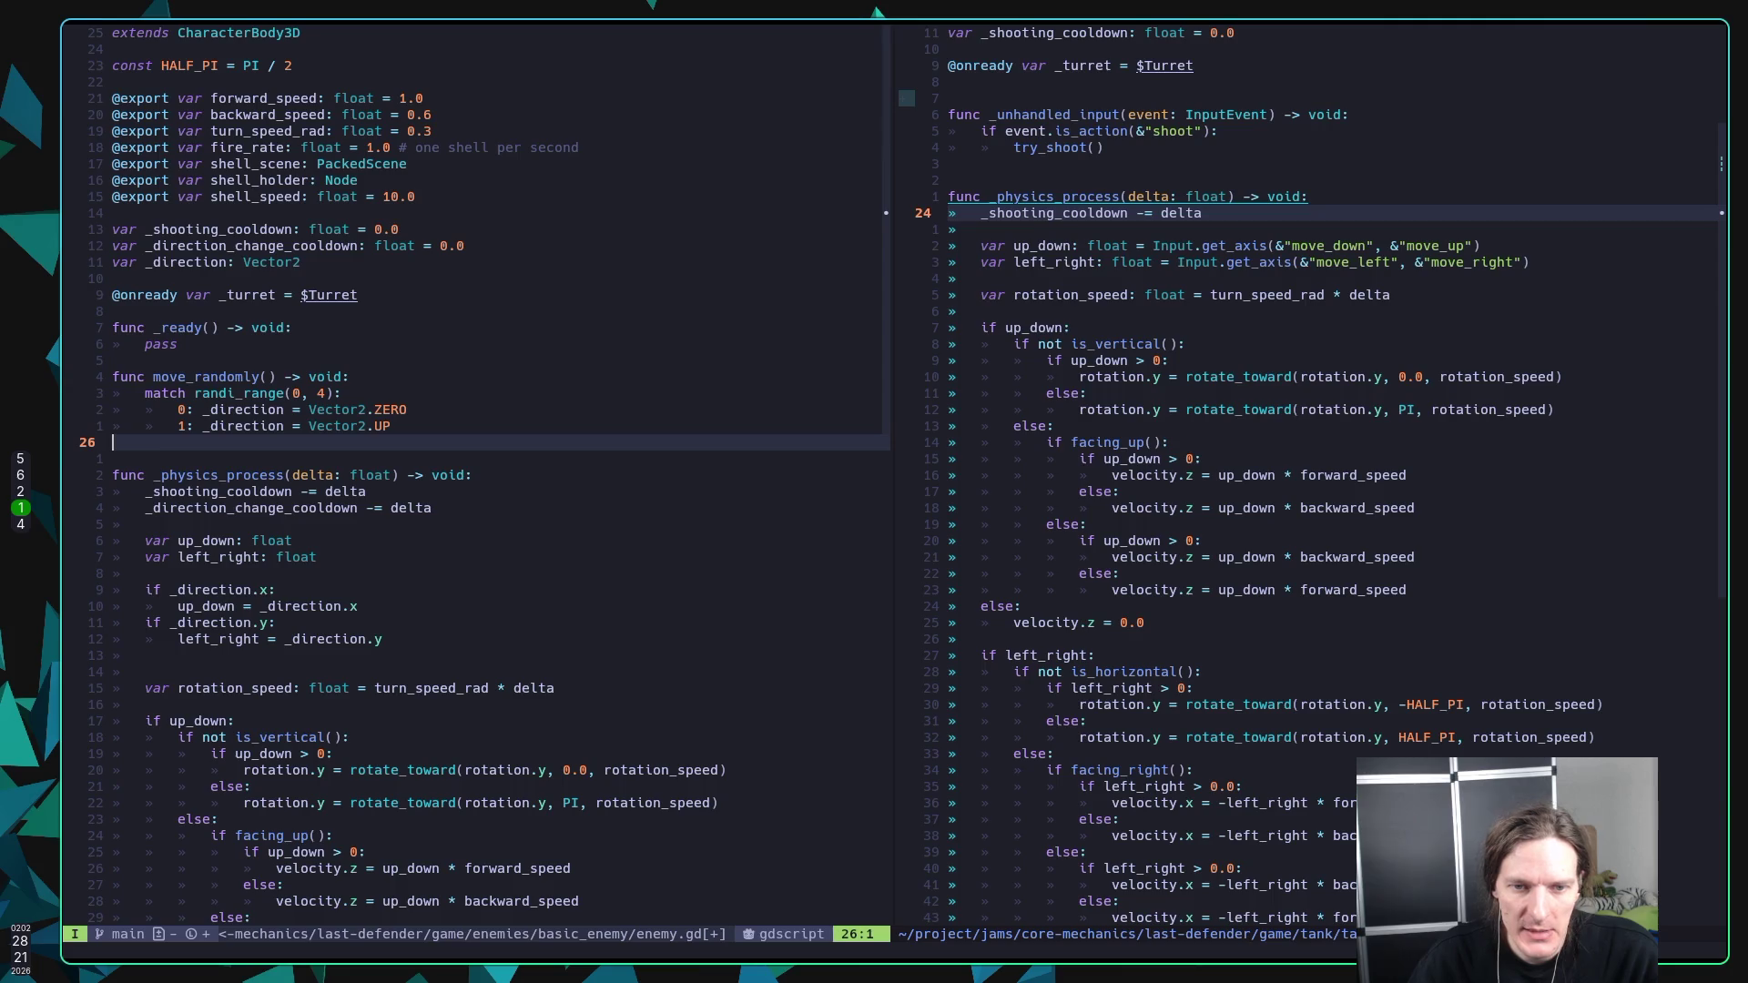
{"action": "type", "text": "2: _direction"}
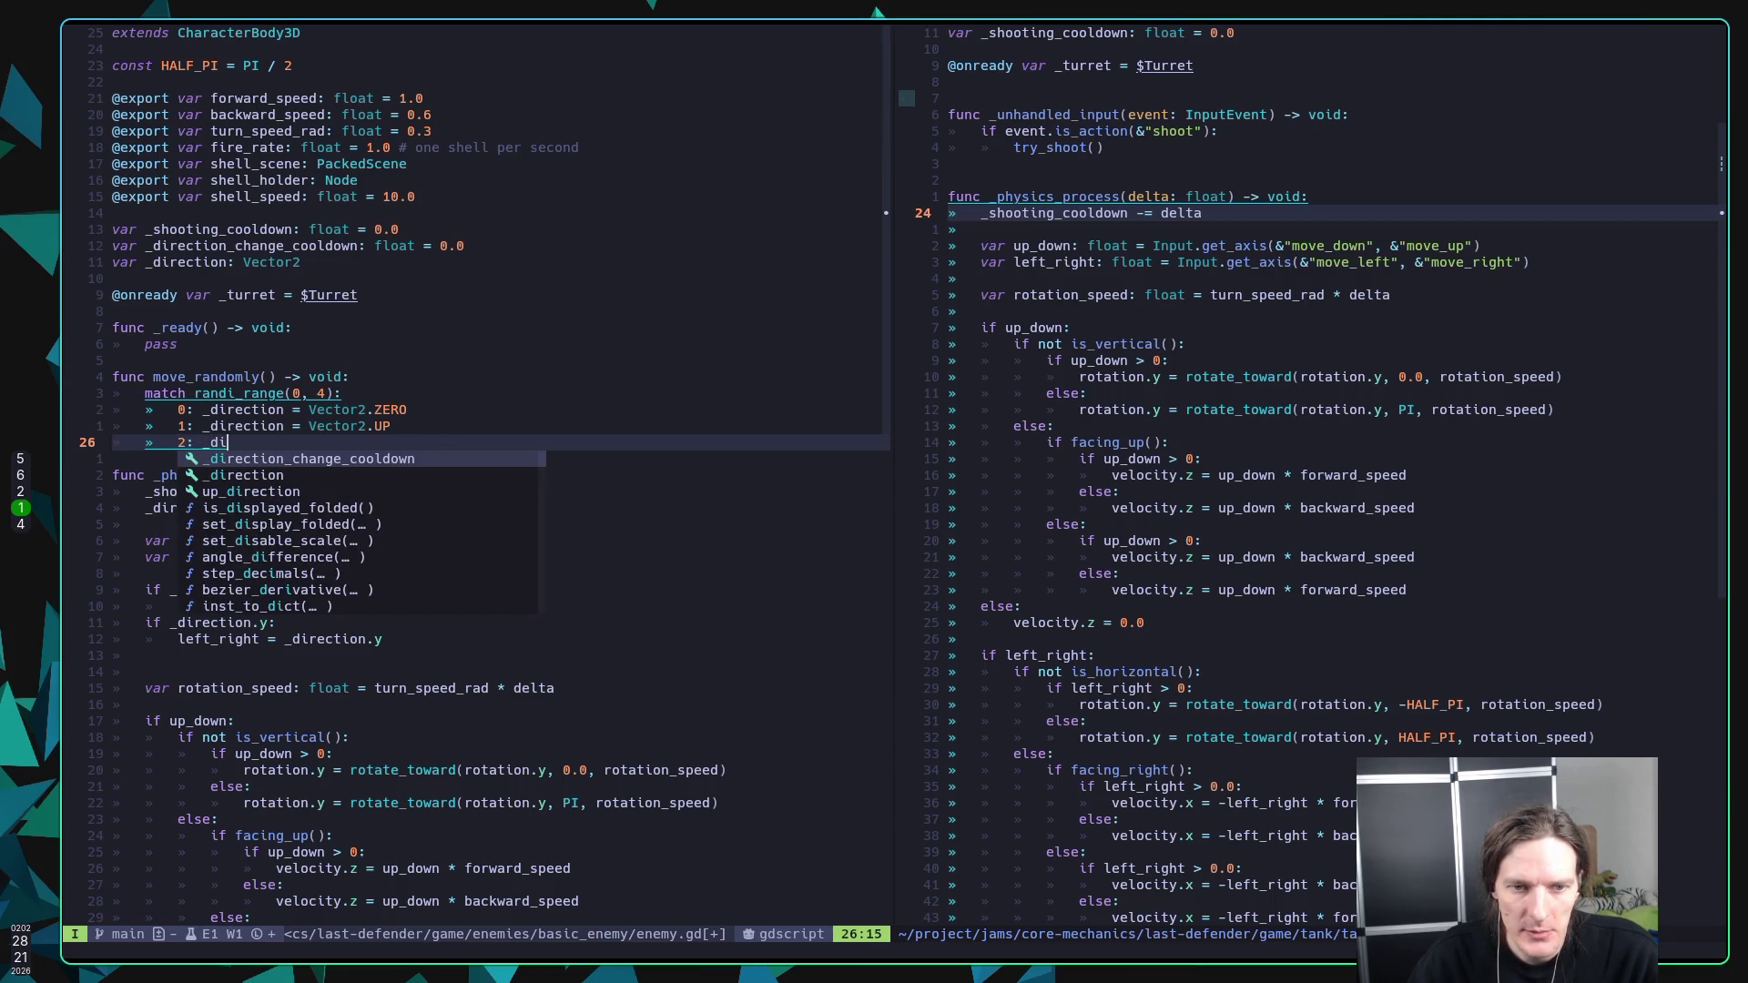
{"action": "type", "text": " = Vec"}
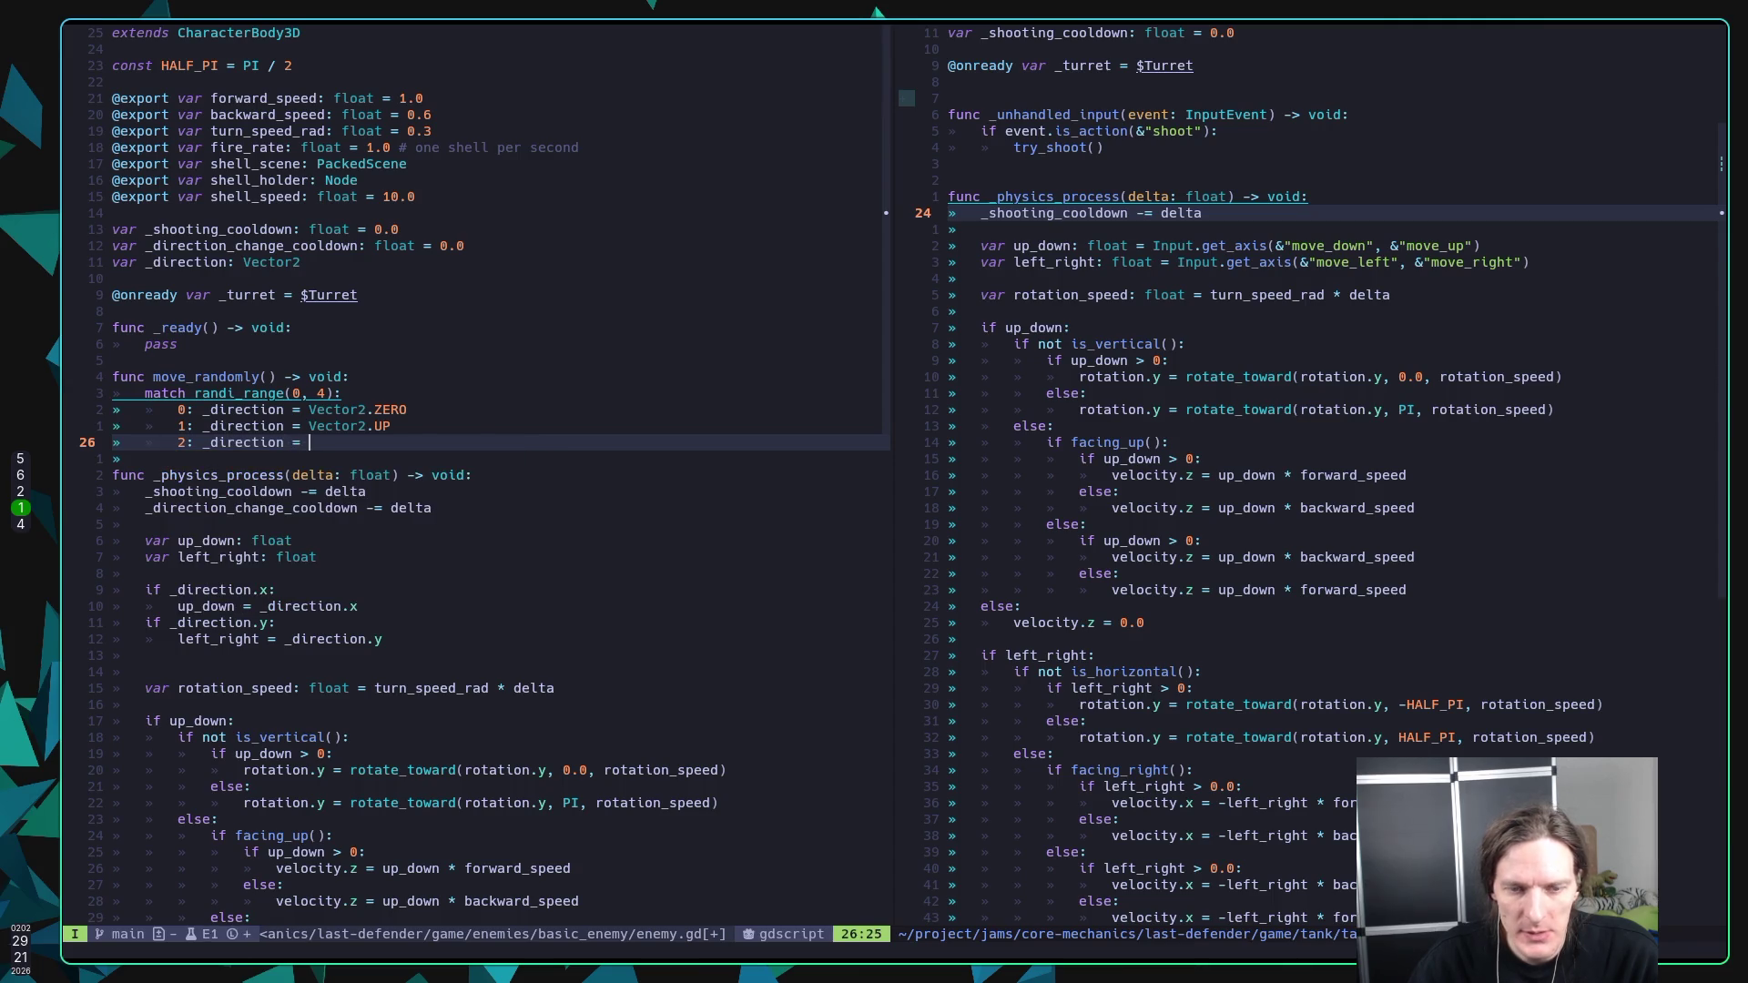
{"action": "key", "text": "Return"}
{"action": "type", "text": "."}
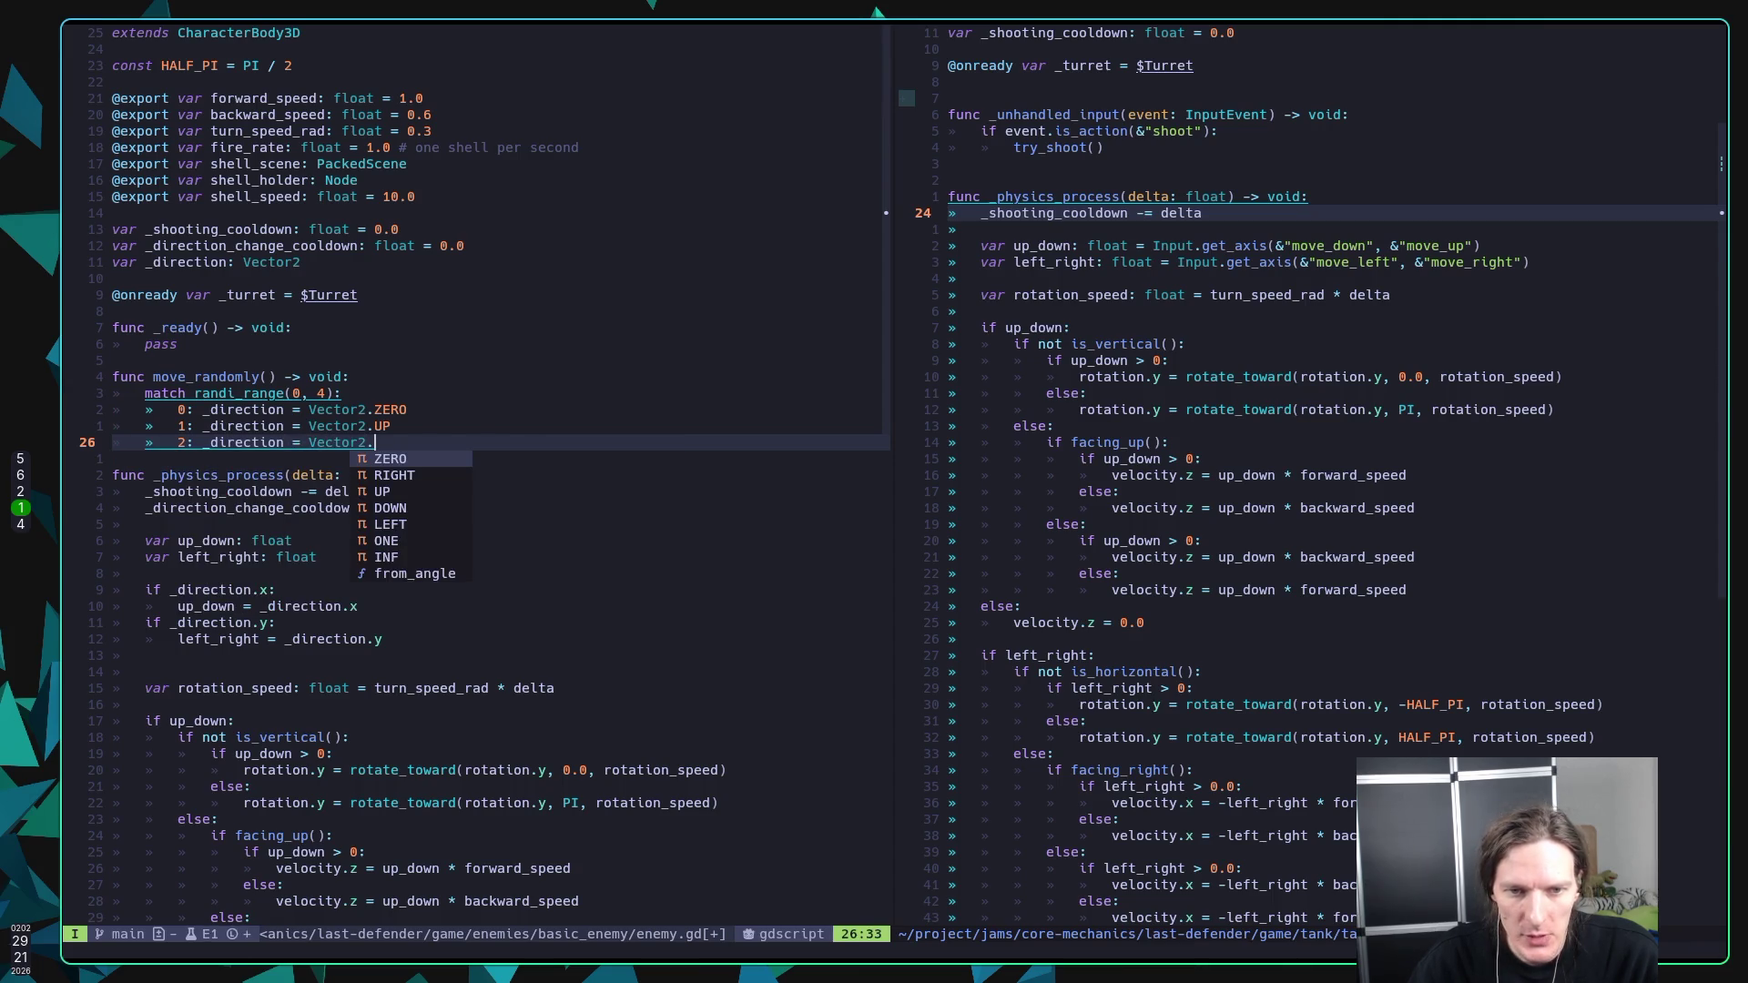
{"action": "type", "text": "RT"}
{"action": "key", "text": "Return"}
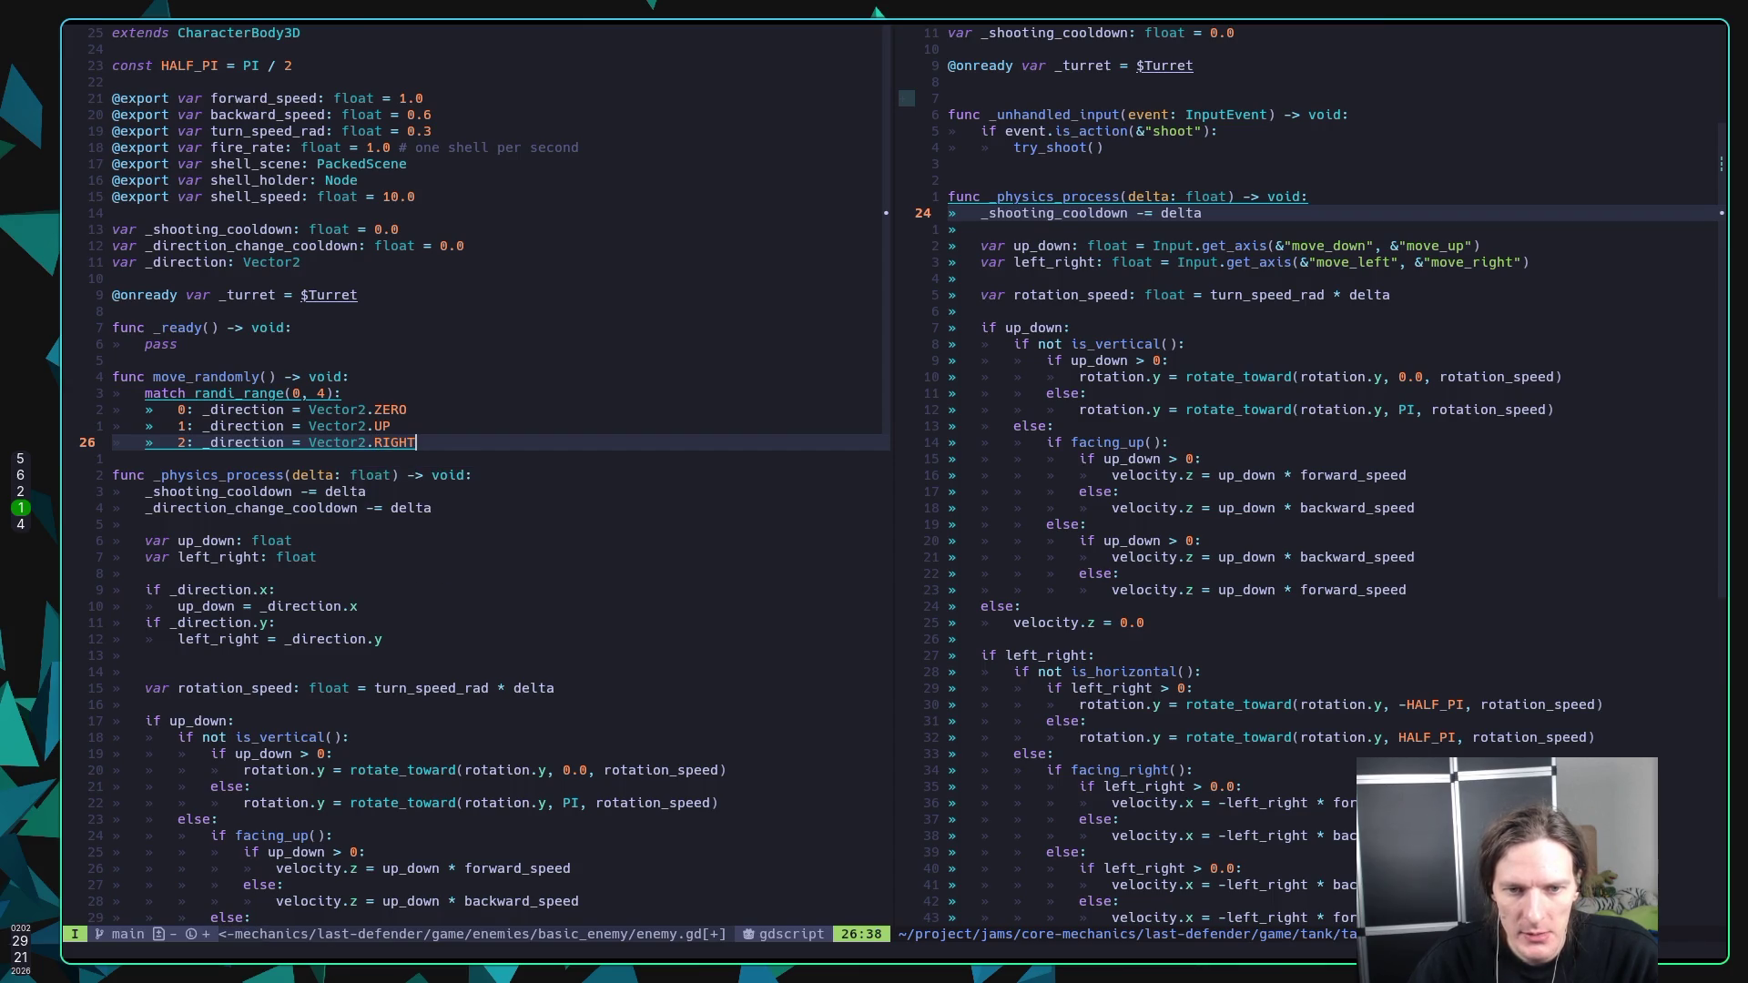
Step: Add case 3 (Vector2.DOWN) and case 4 (Vector2.LEFT), then save enemy.gd
{"action": "key", "text": "Return"}
{"action": "type", "text": "3: _di"}
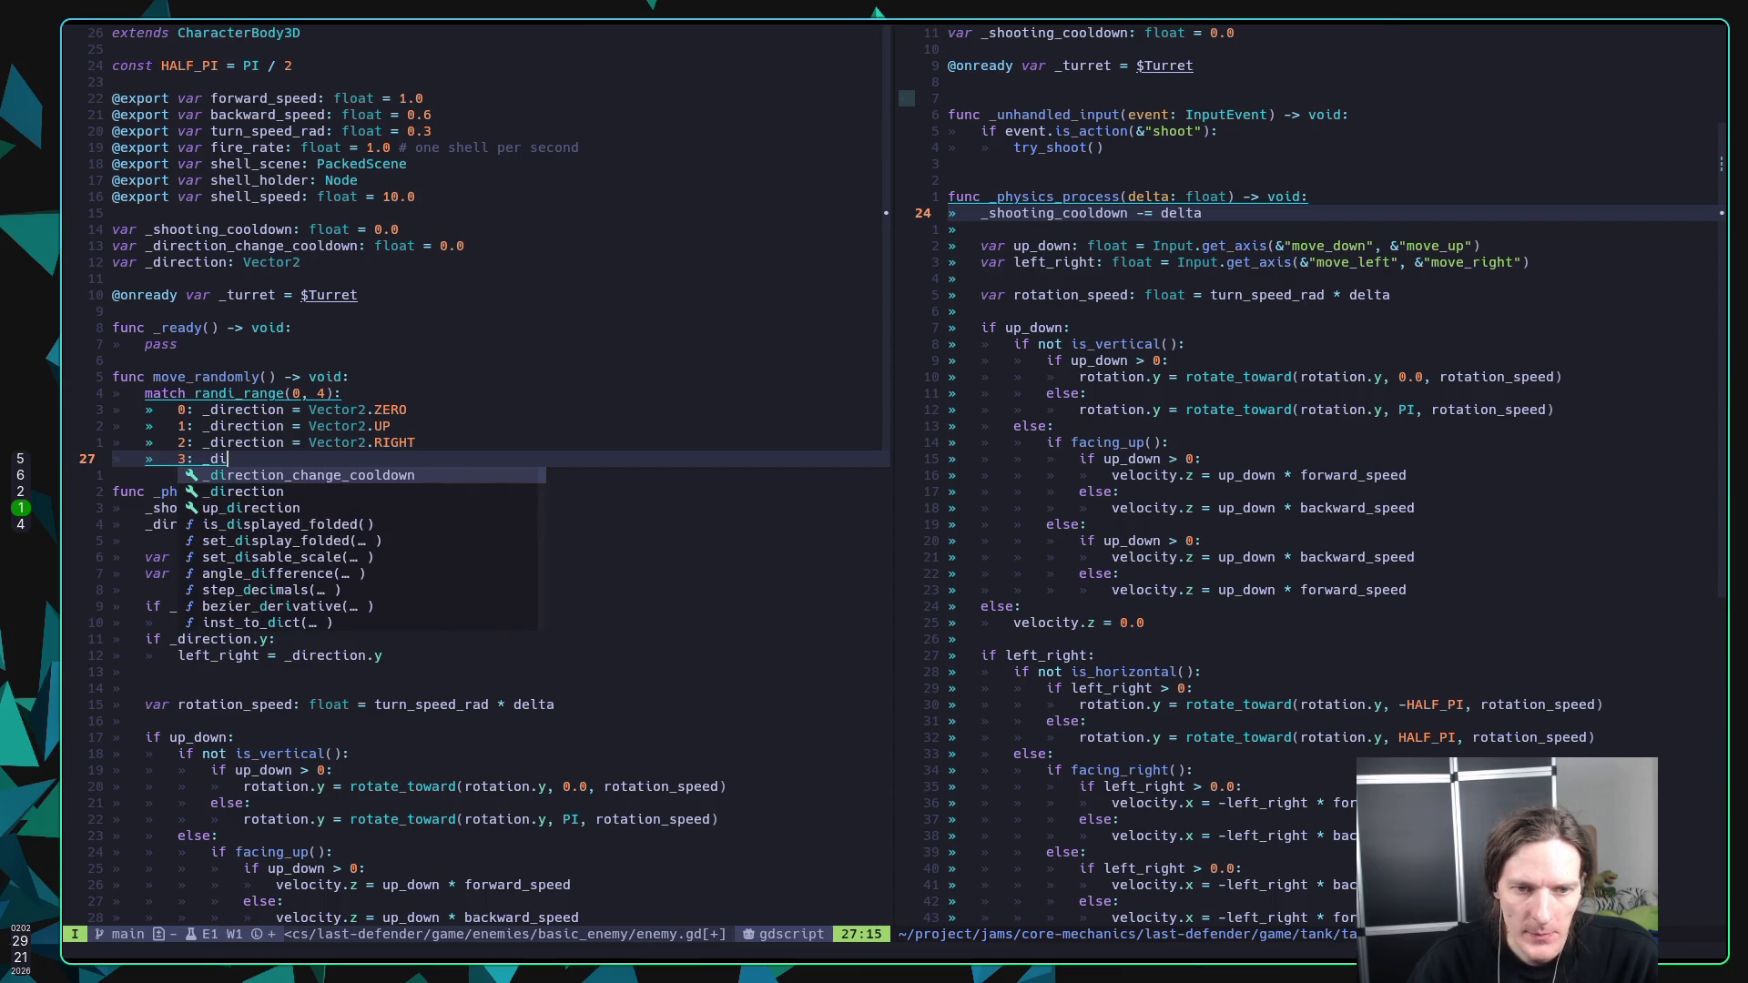
{"action": "type", "text": "rection = Vec"}
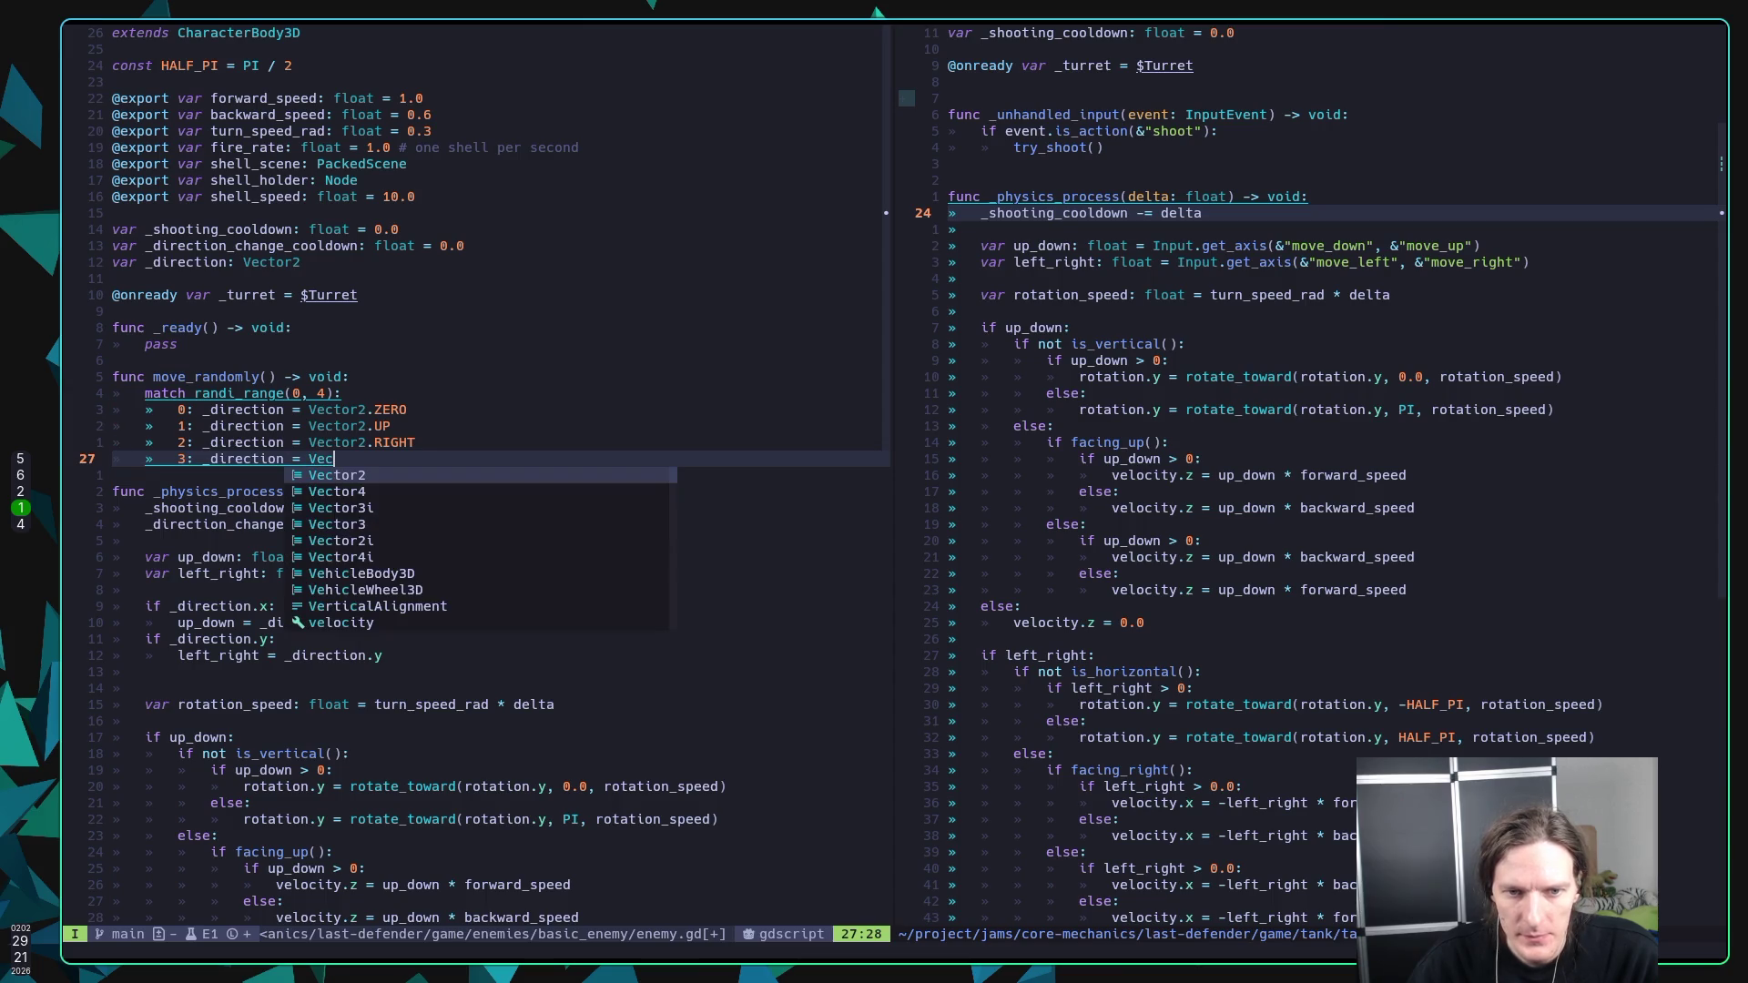
{"action": "key", "text": "Return"}
{"action": "type", "text": "."}
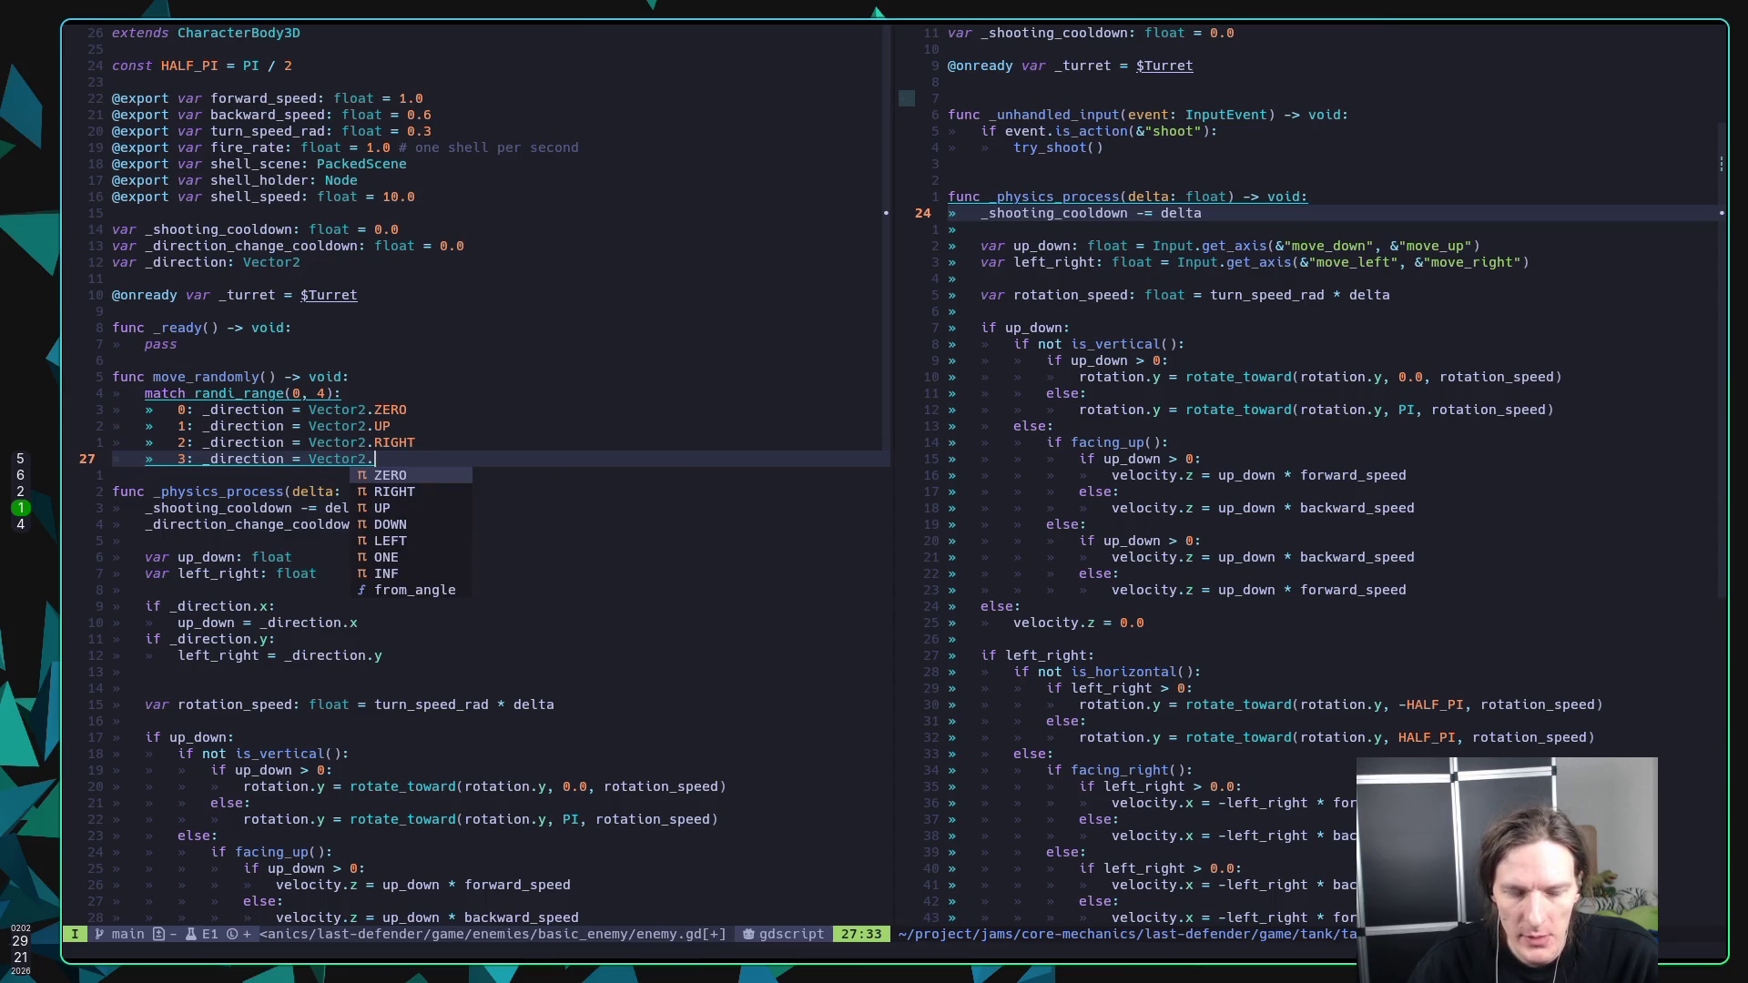
{"action": "type", "text": "DO"}
{"action": "key", "text": "Return"}
{"action": "key", "text": "Return"}
{"action": "type", "text": "4: _dire"}
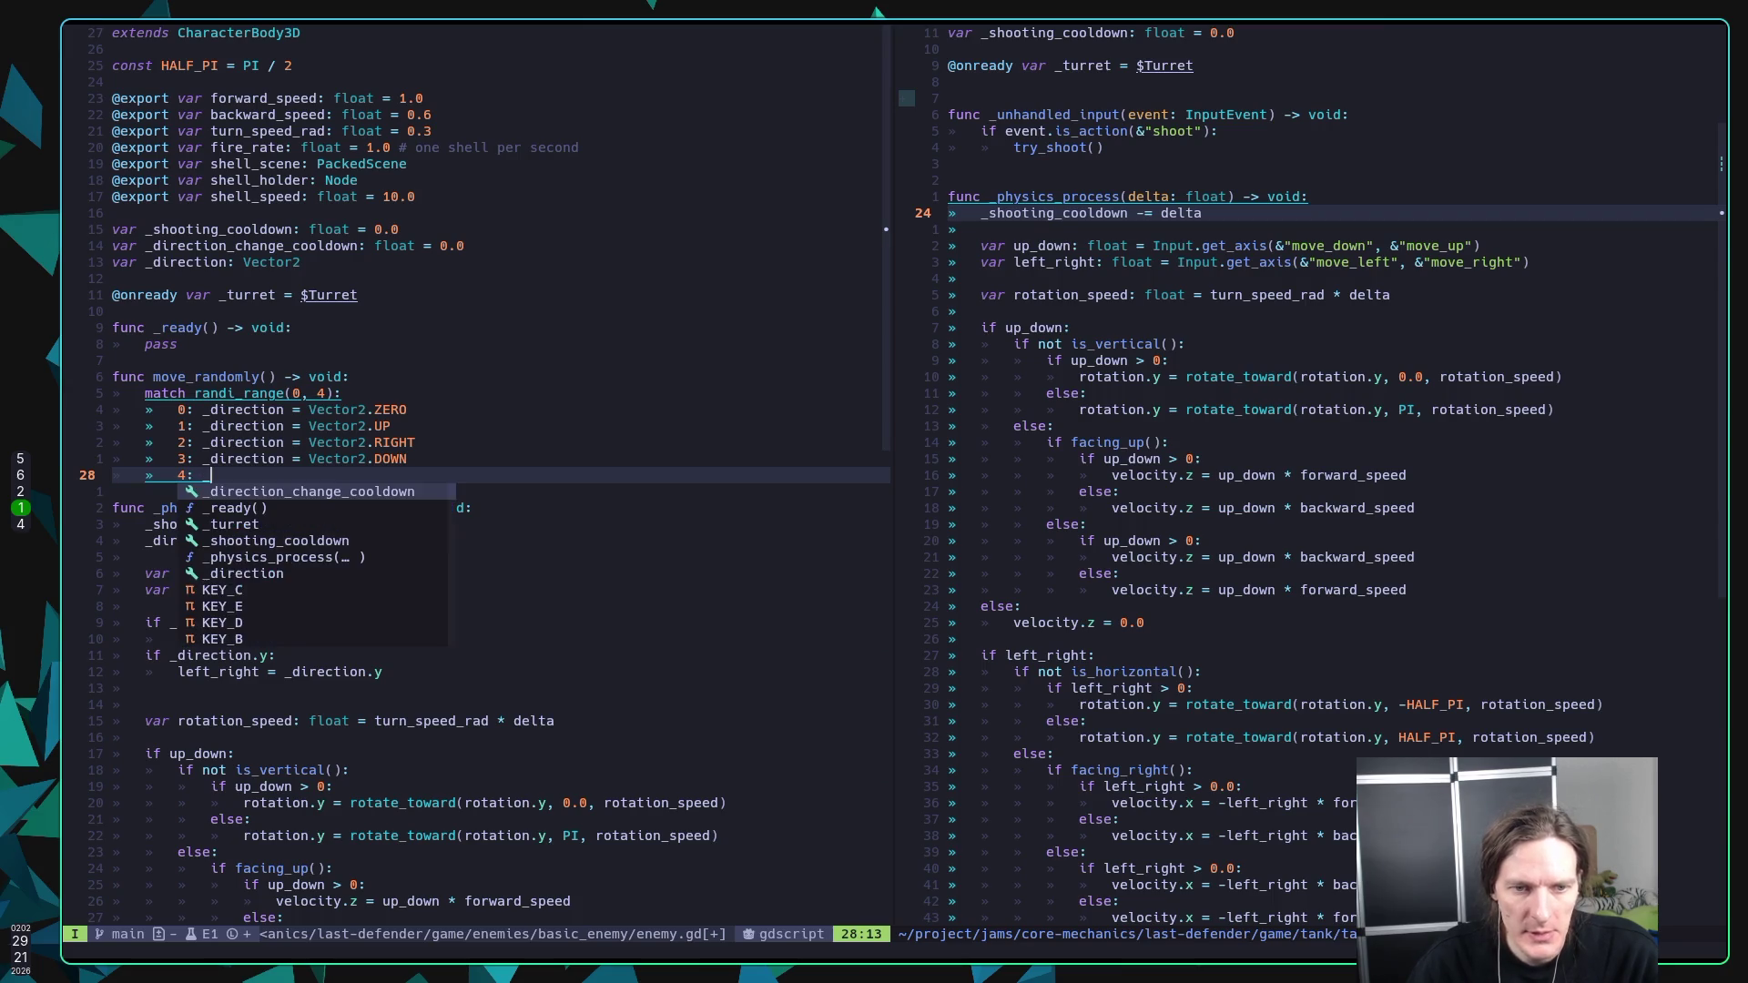
{"action": "type", "text": "ction "}
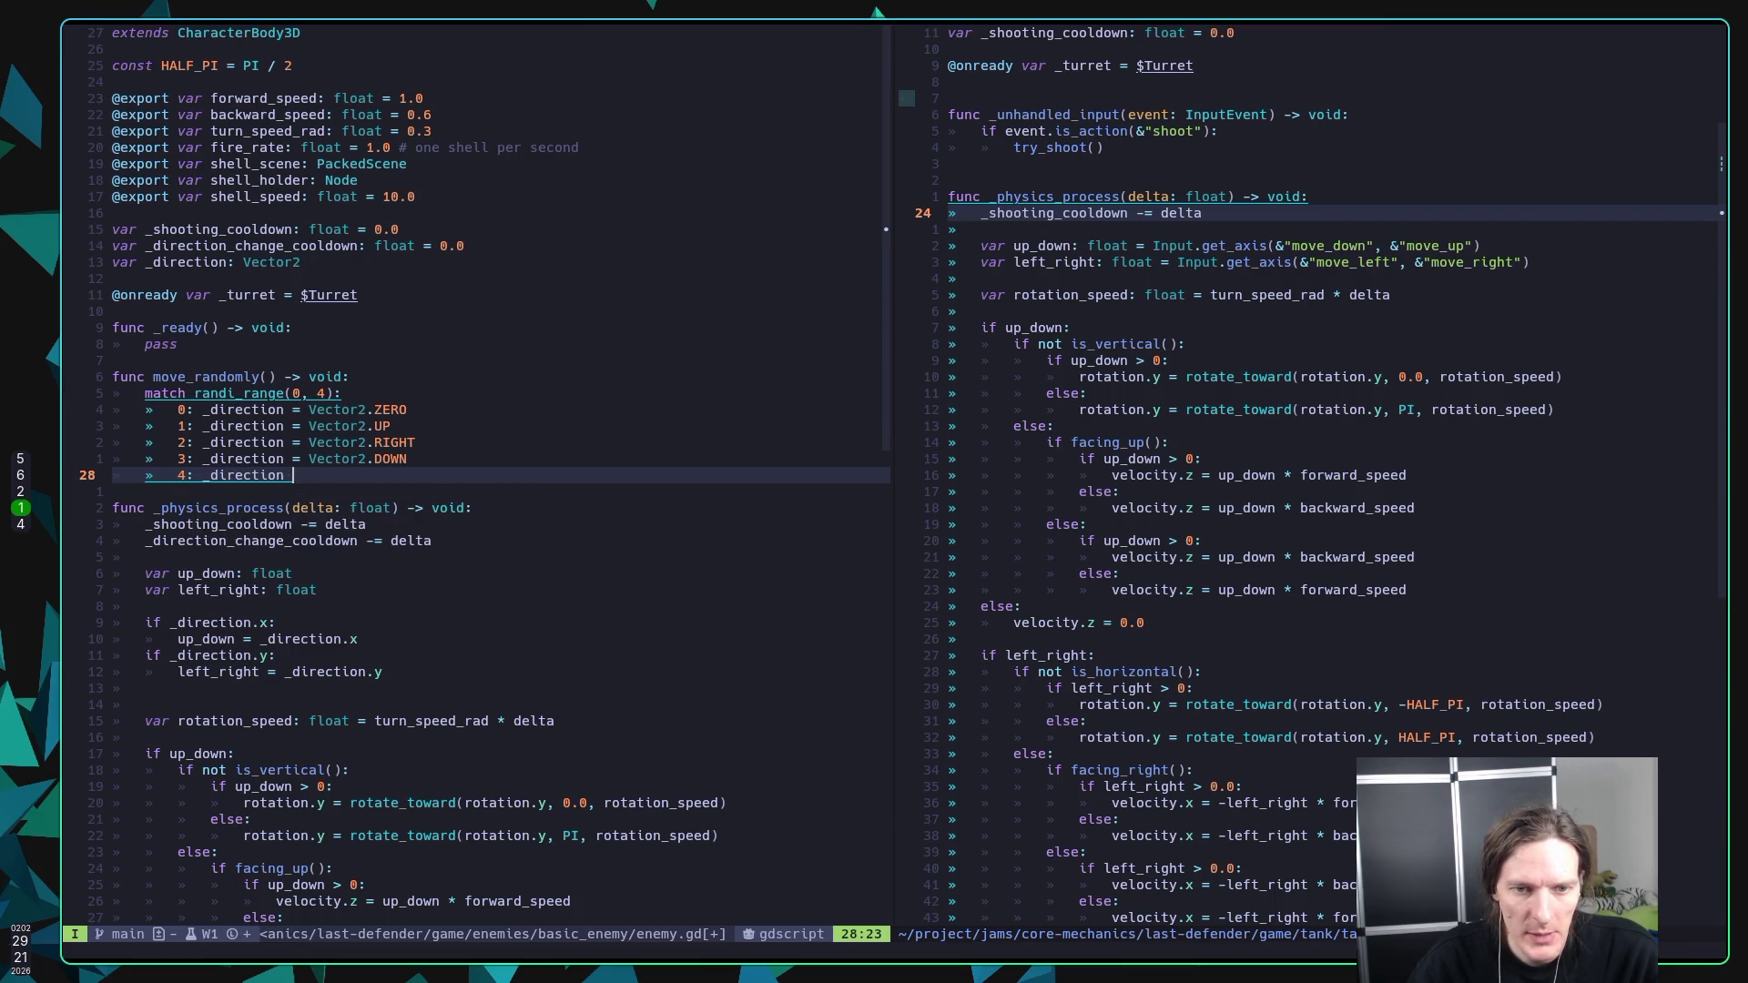
{"action": "type", "text": "= Vector2.L"}
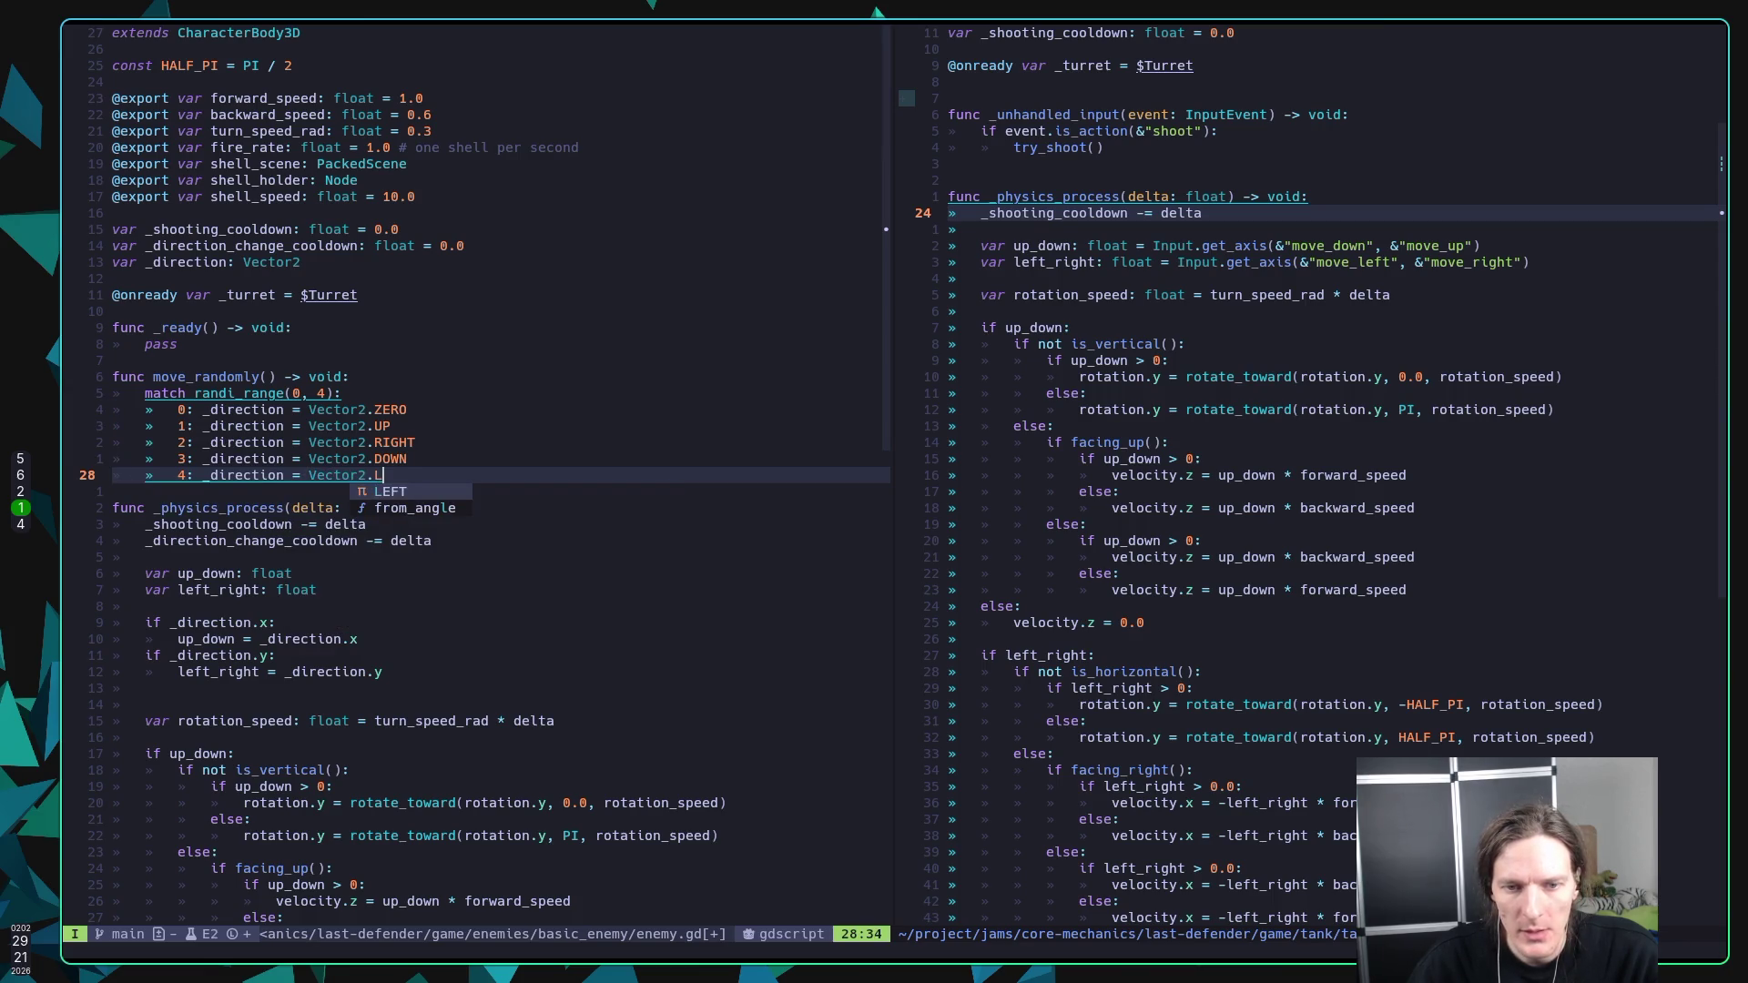
{"action": "key", "text": "Return"}
{"action": "key", "text": "Escape"}
{"action": "type", "text": ":w"}
{"action": "key", "text": "Return"}
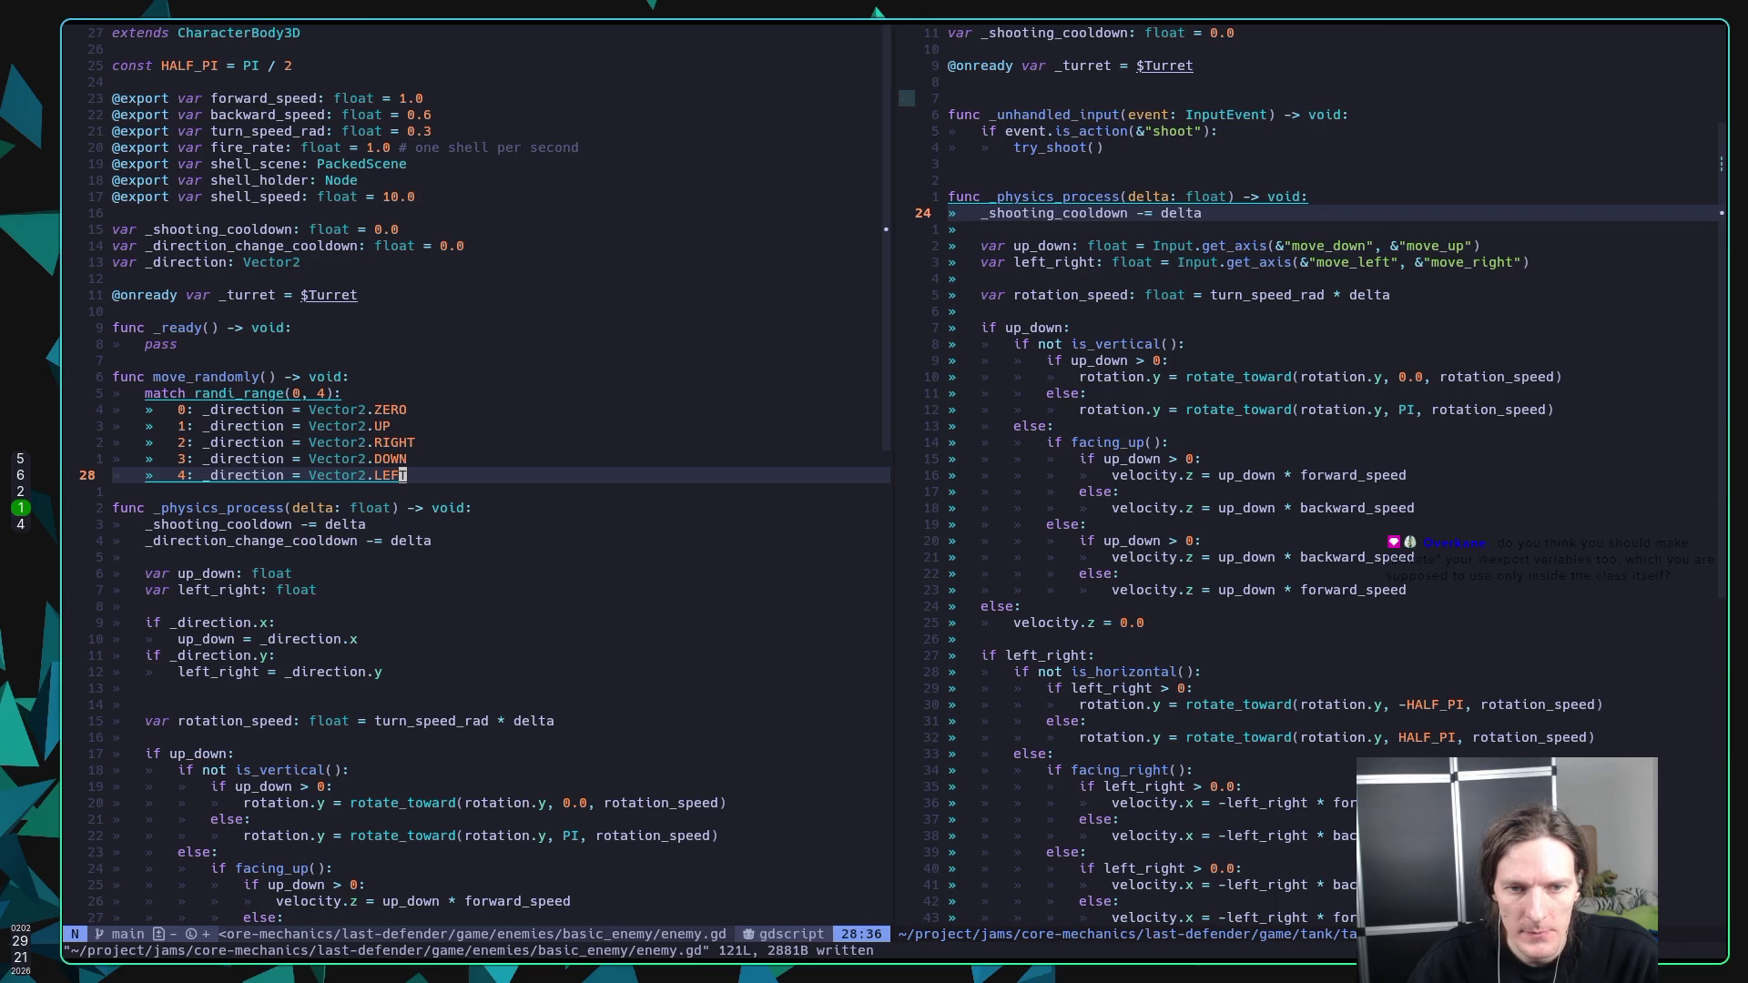
{"action": "key", "text": "o"}
{"action": "key", "text": "Escape"}
Step: Add 'if _direction_change_cooldown < 0:' calling move_randomly() under the cooldown decrement, and save enemy.gd
{"action": "key", "text": "u"}
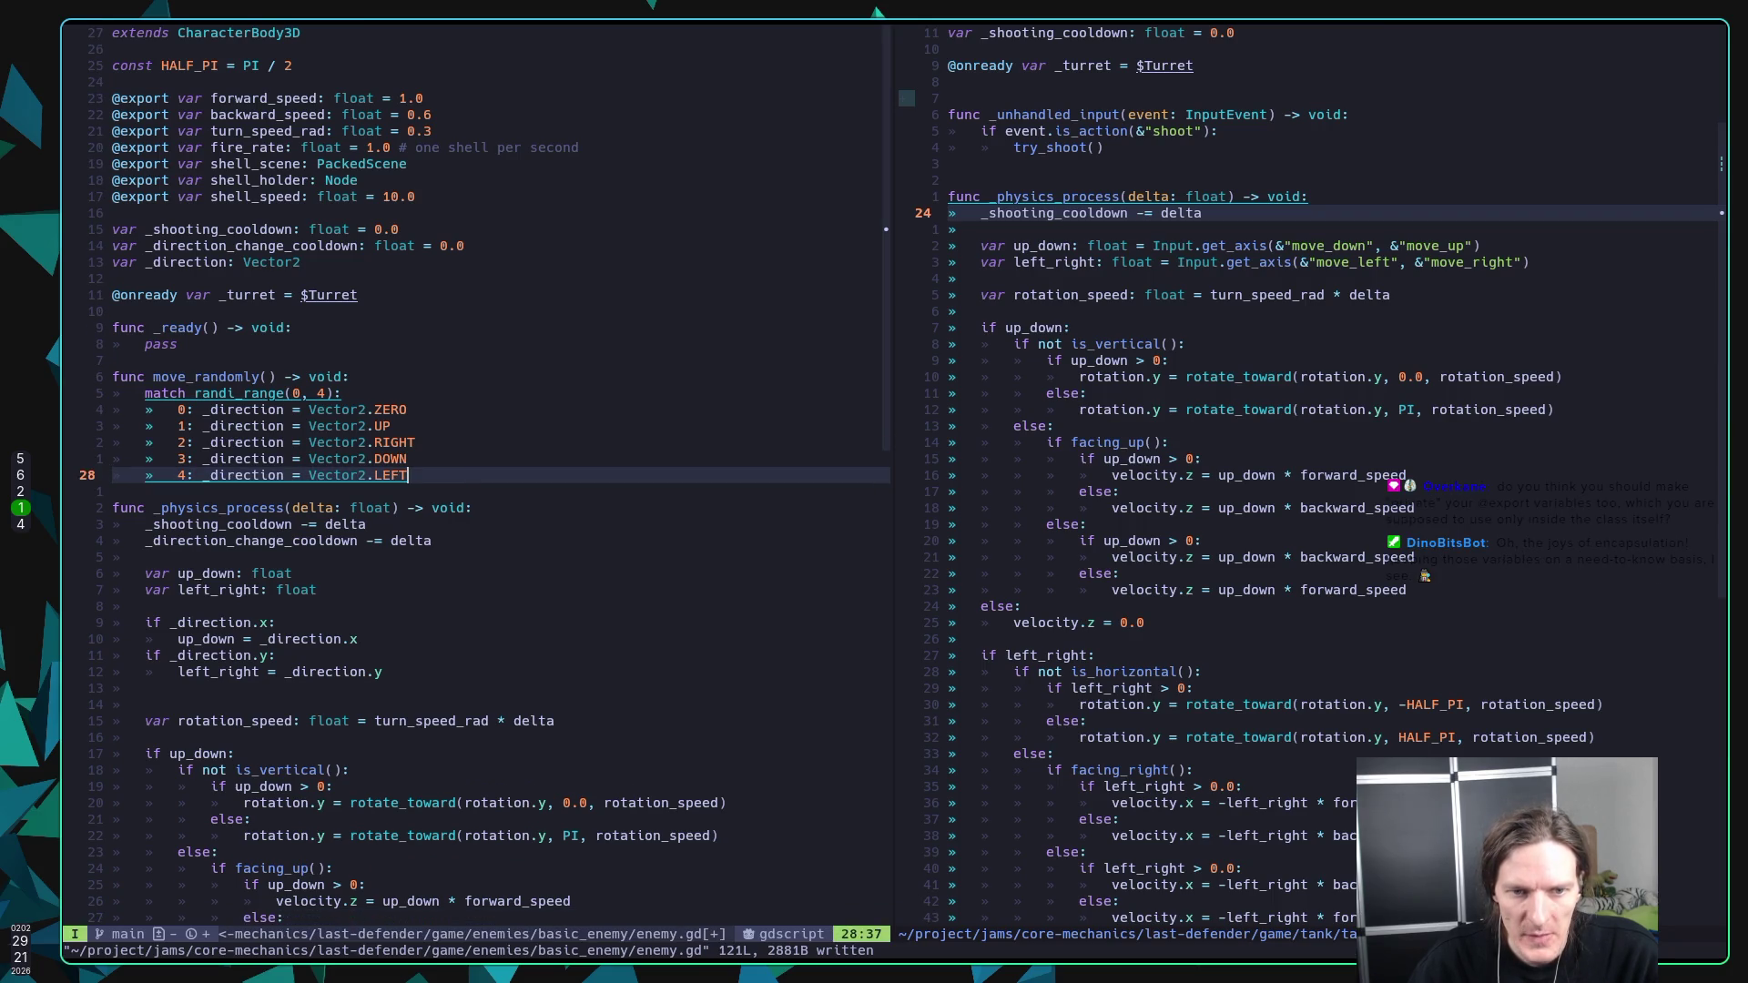
{"action": "key", "text": "j"}
{"action": "key", "text": "j"}
{"action": "key", "text": "j"}
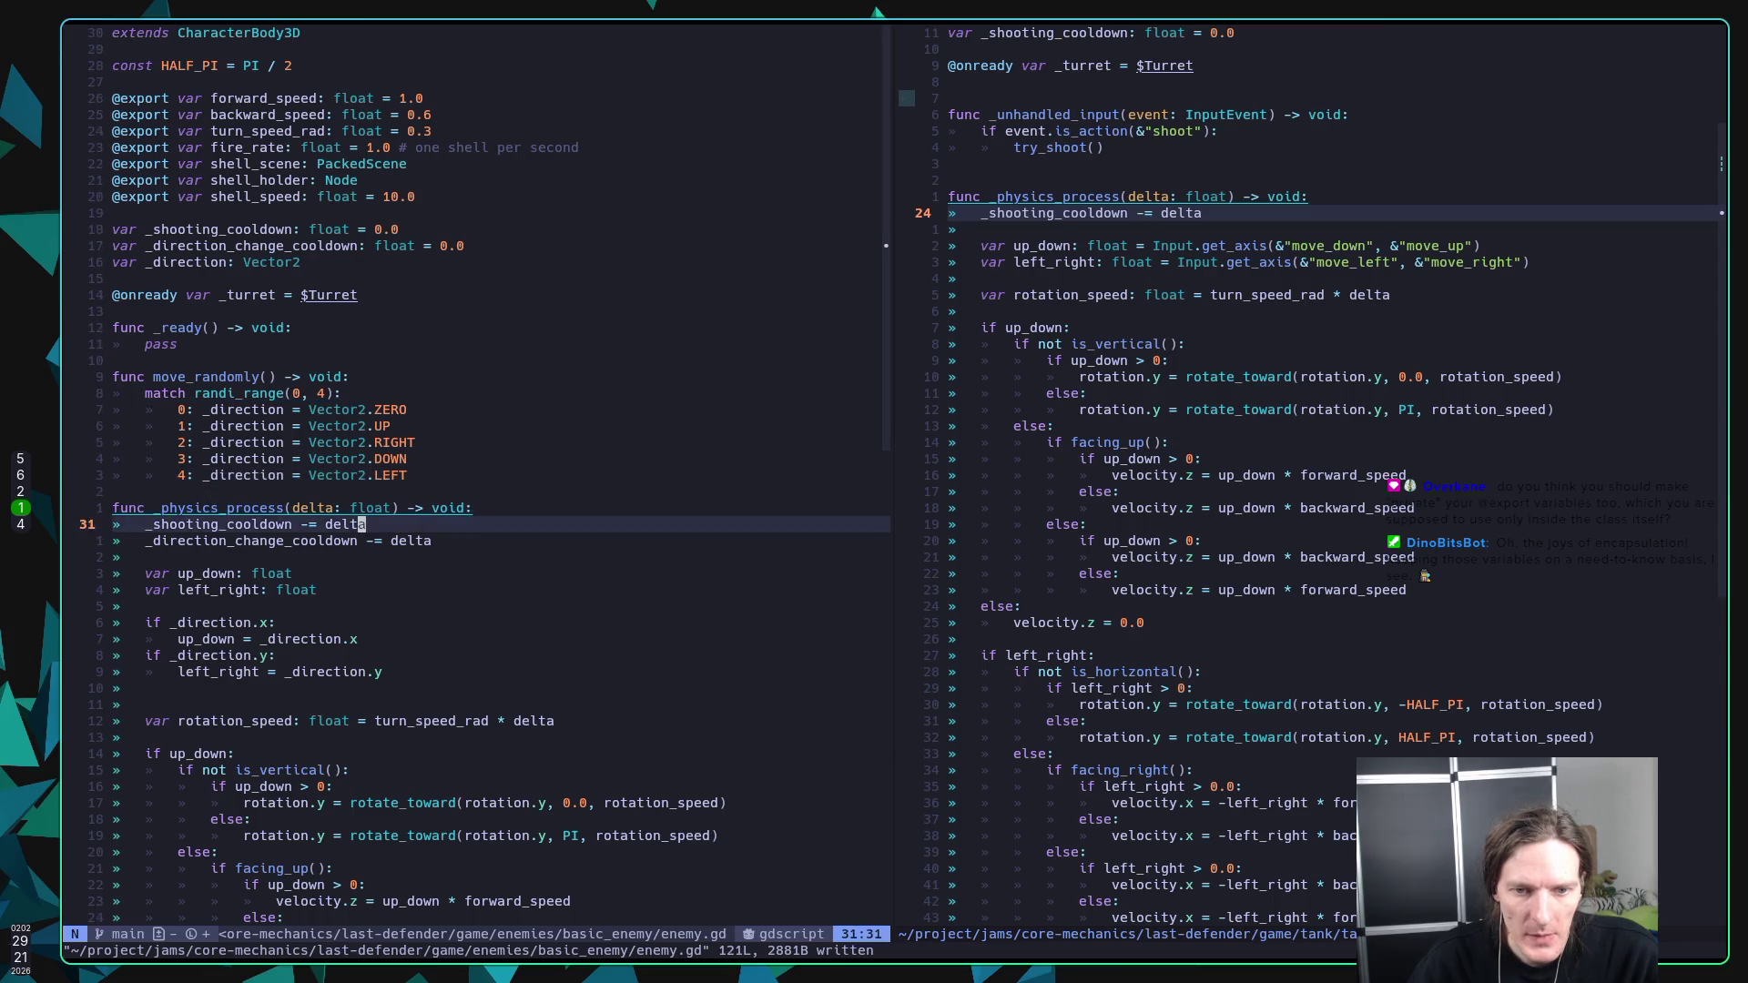
{"action": "type", "text": "oif _di"}
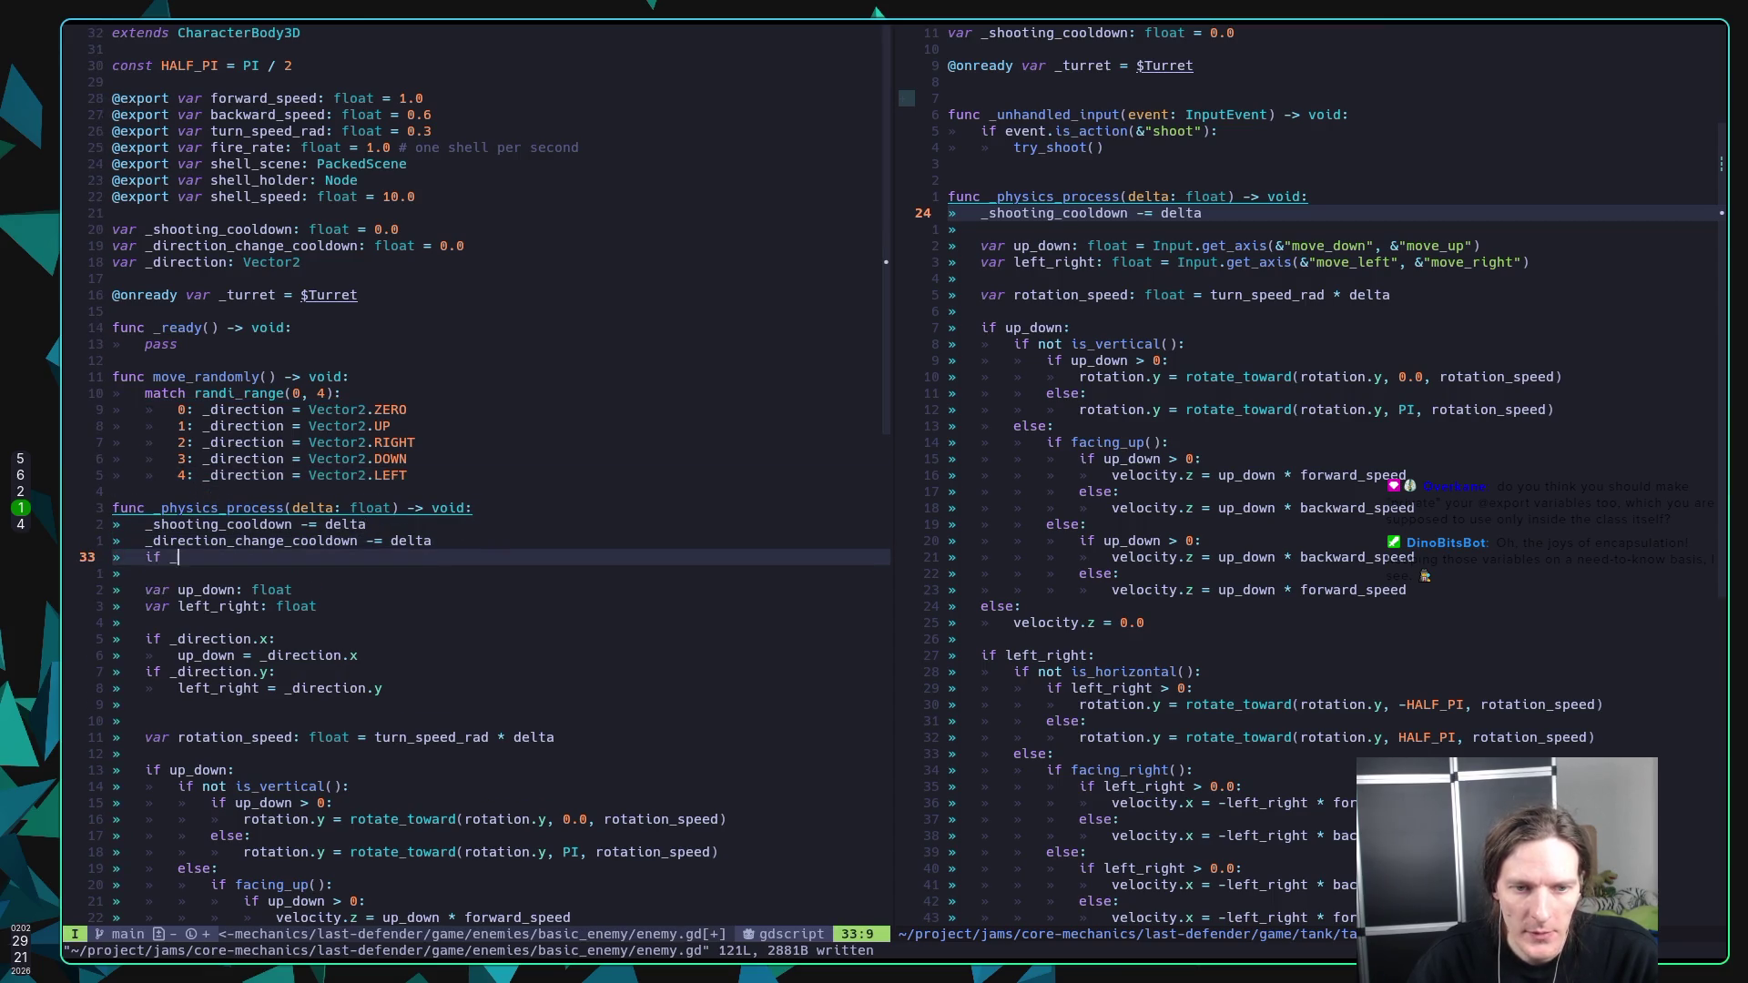
{"action": "key", "text": "Return"}
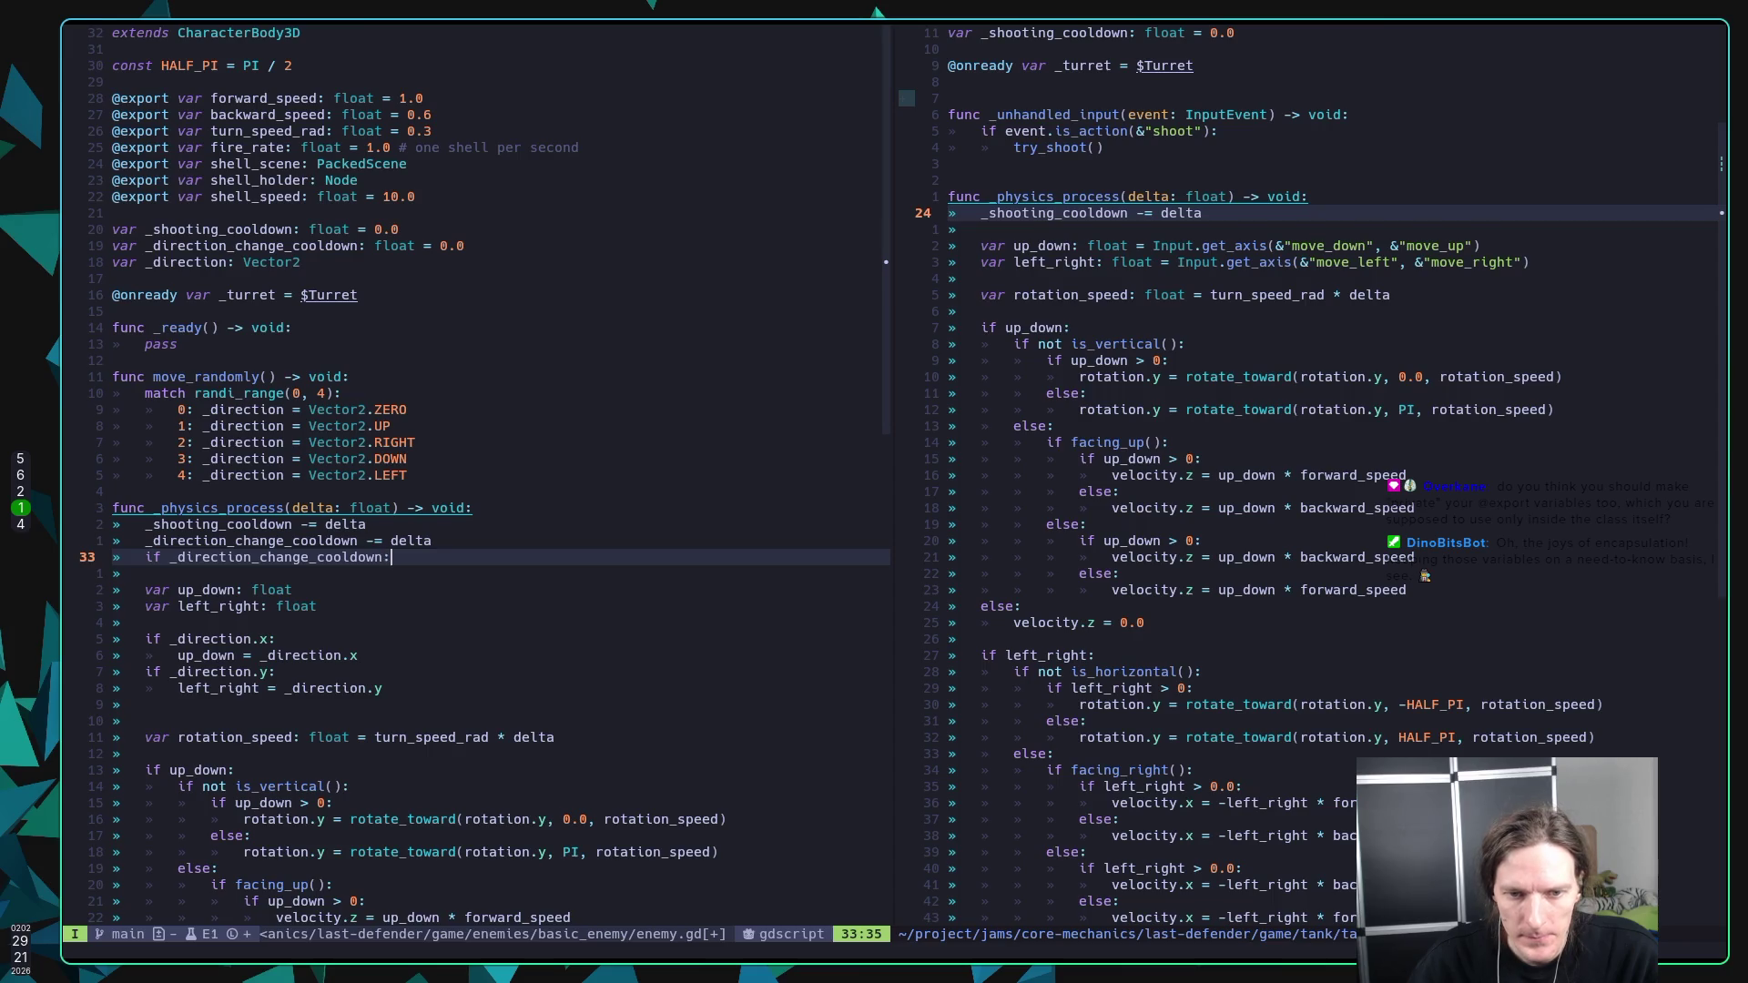
{"action": "type", "text": "< 0:"}
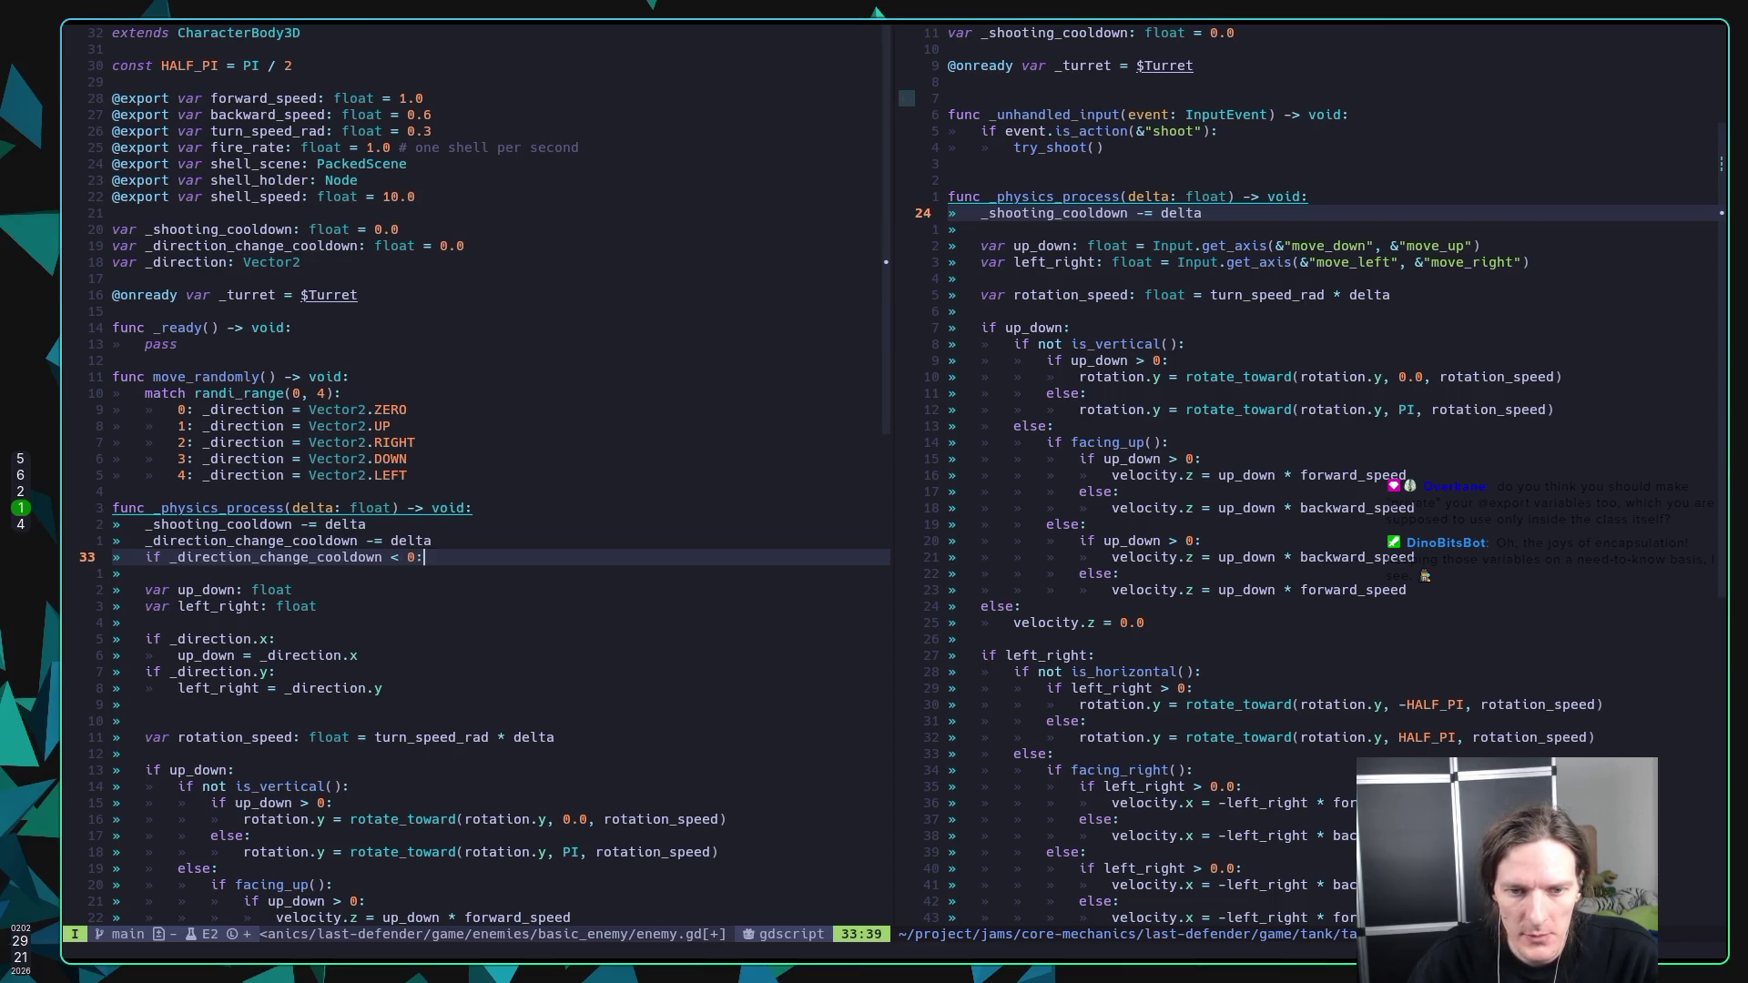
{"action": "key", "text": "Return"}
{"action": "type", "text": "move"}
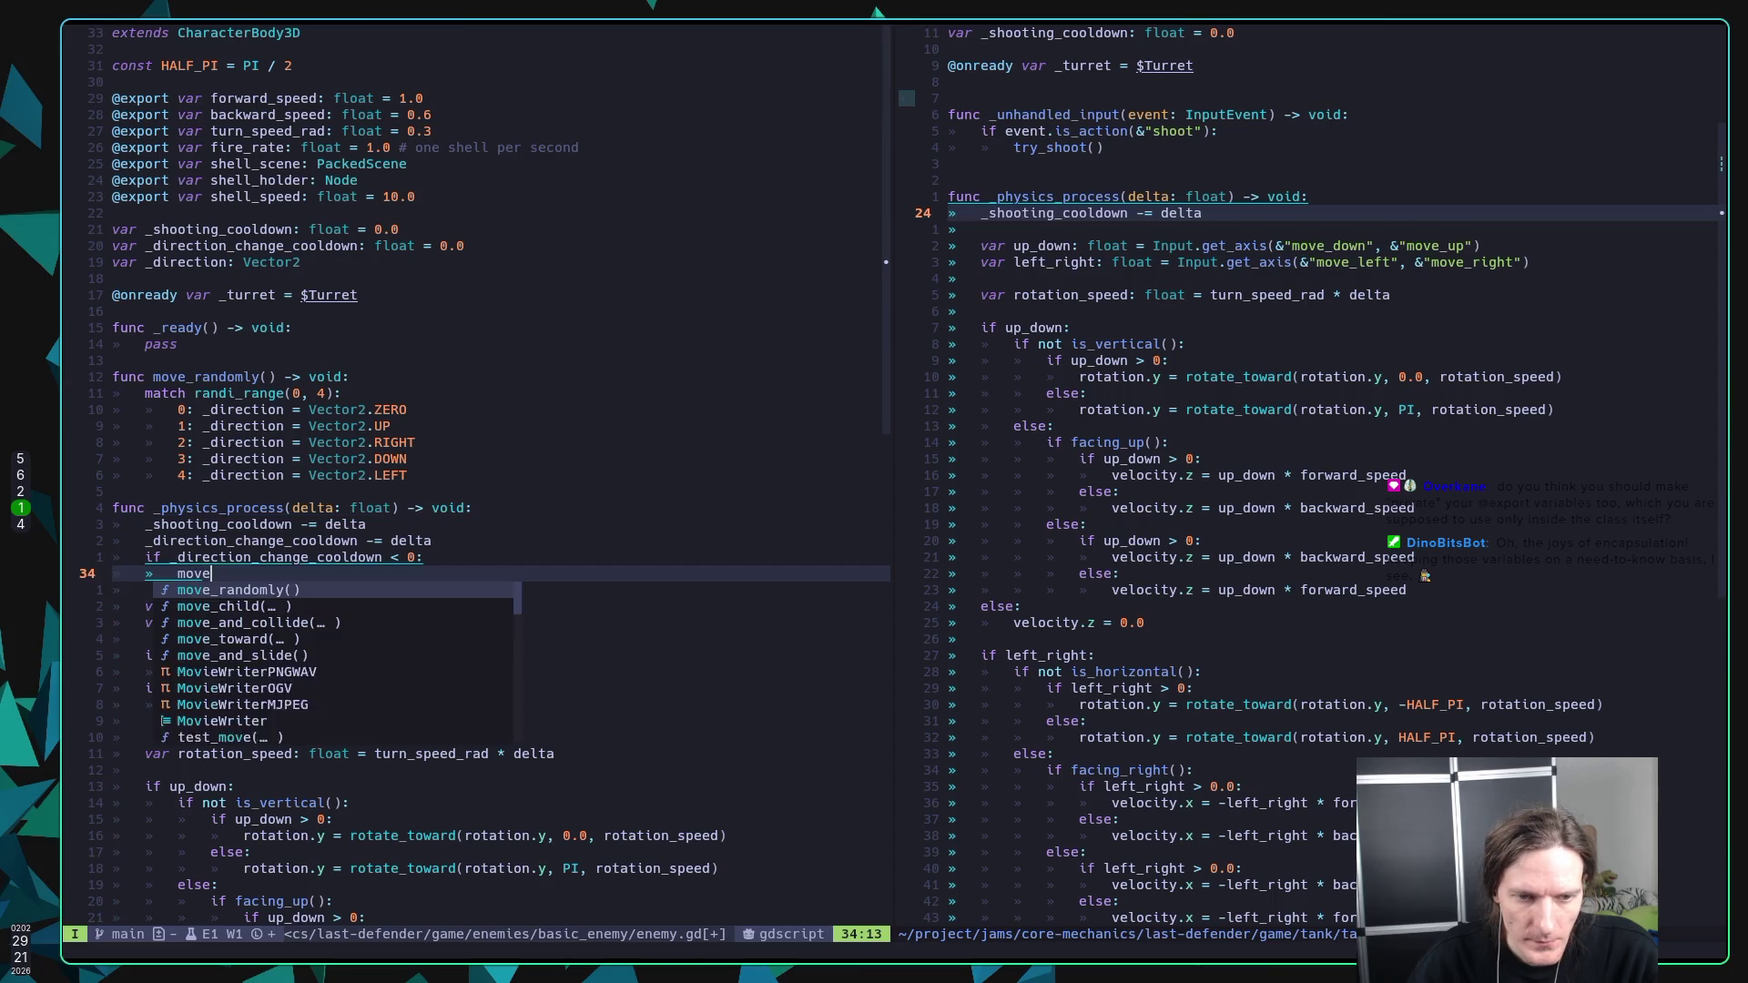
{"action": "key", "text": "Return"}
{"action": "key", "text": "Escape"}
{"action": "type", "text": ":w"}
{"action": "key", "text": "Return"}
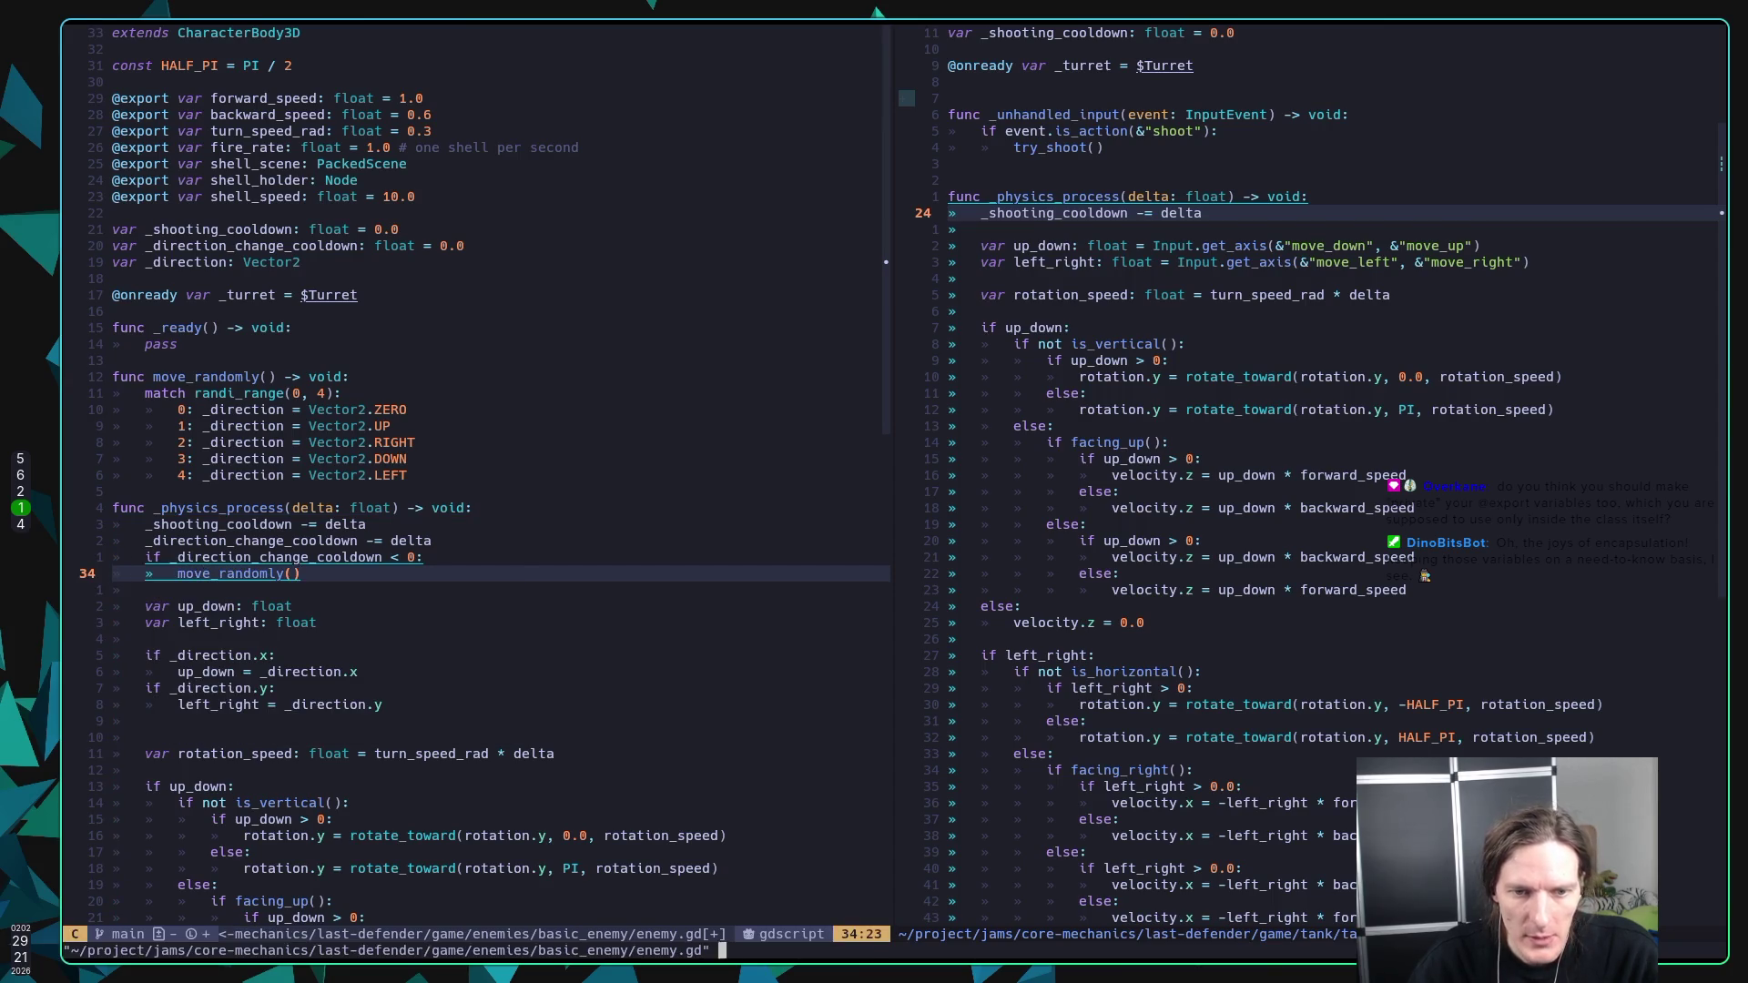
Step: Open two new blank lines below the LEFT case at the end of move_randomly's match
{"action": "key", "text": "k"}
{"action": "key", "text": "k"}
{"action": "key", "text": "k"}
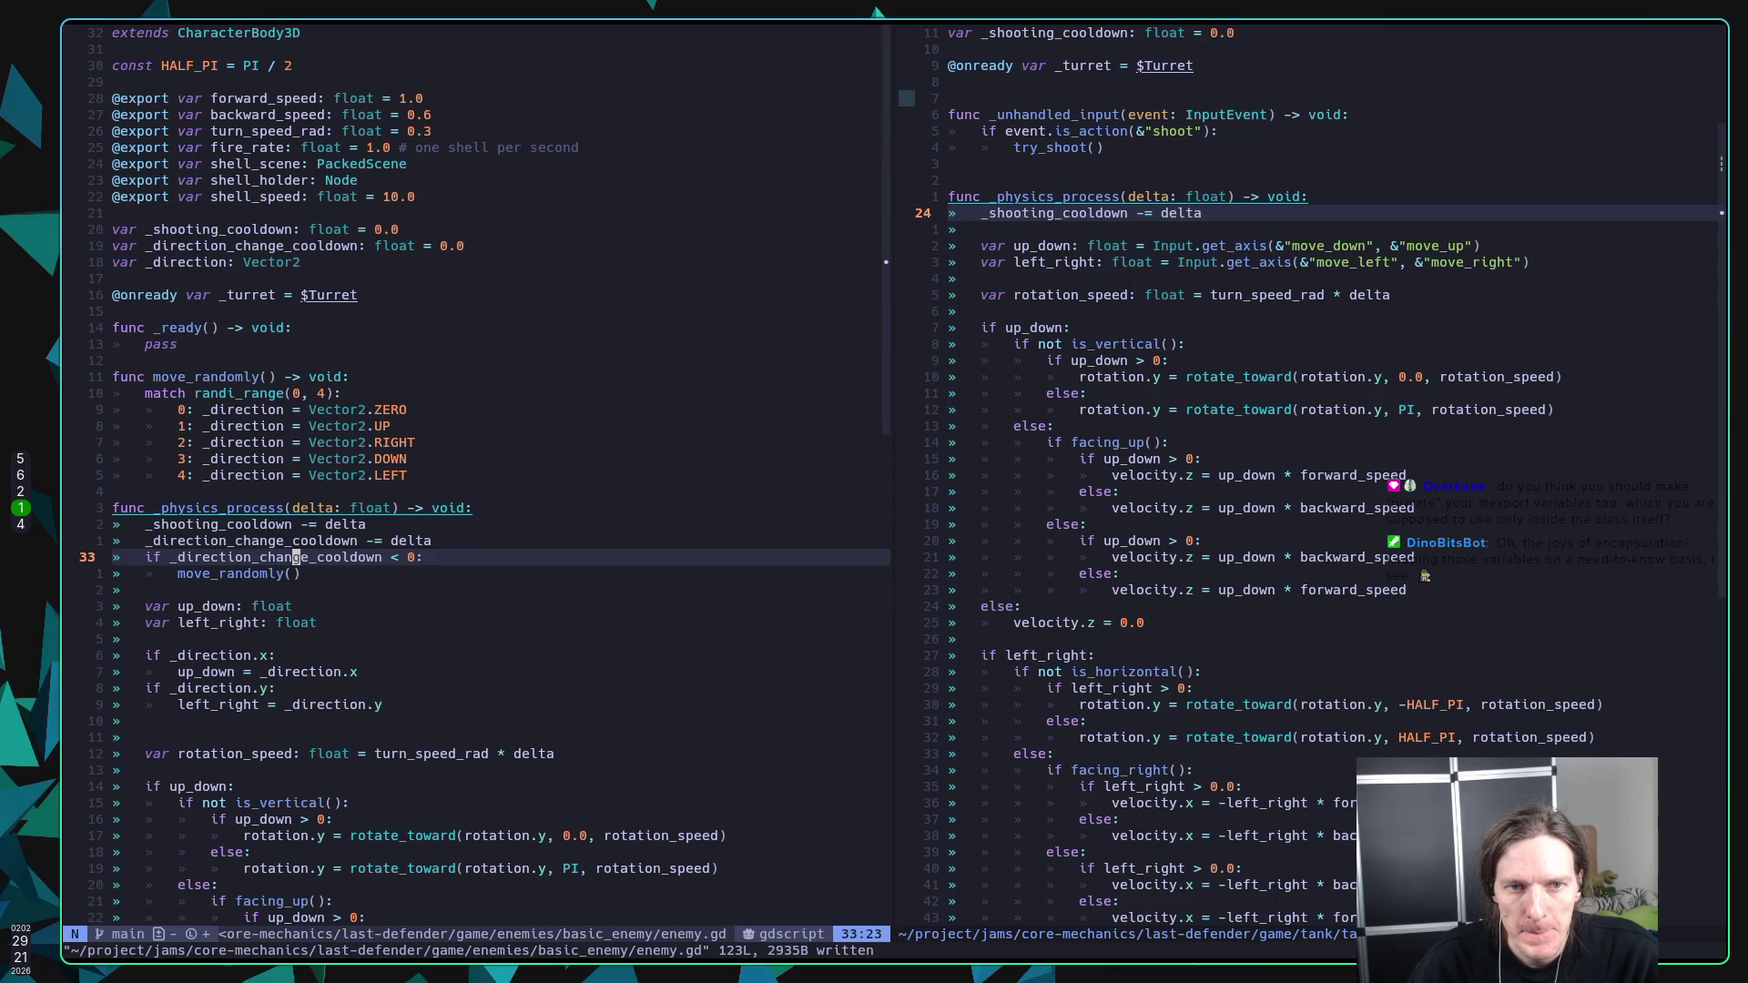
{"action": "key", "text": "k"}
{"action": "key", "text": "e"}
{"action": "key", "text": "e"}
{"action": "key", "text": "e"}
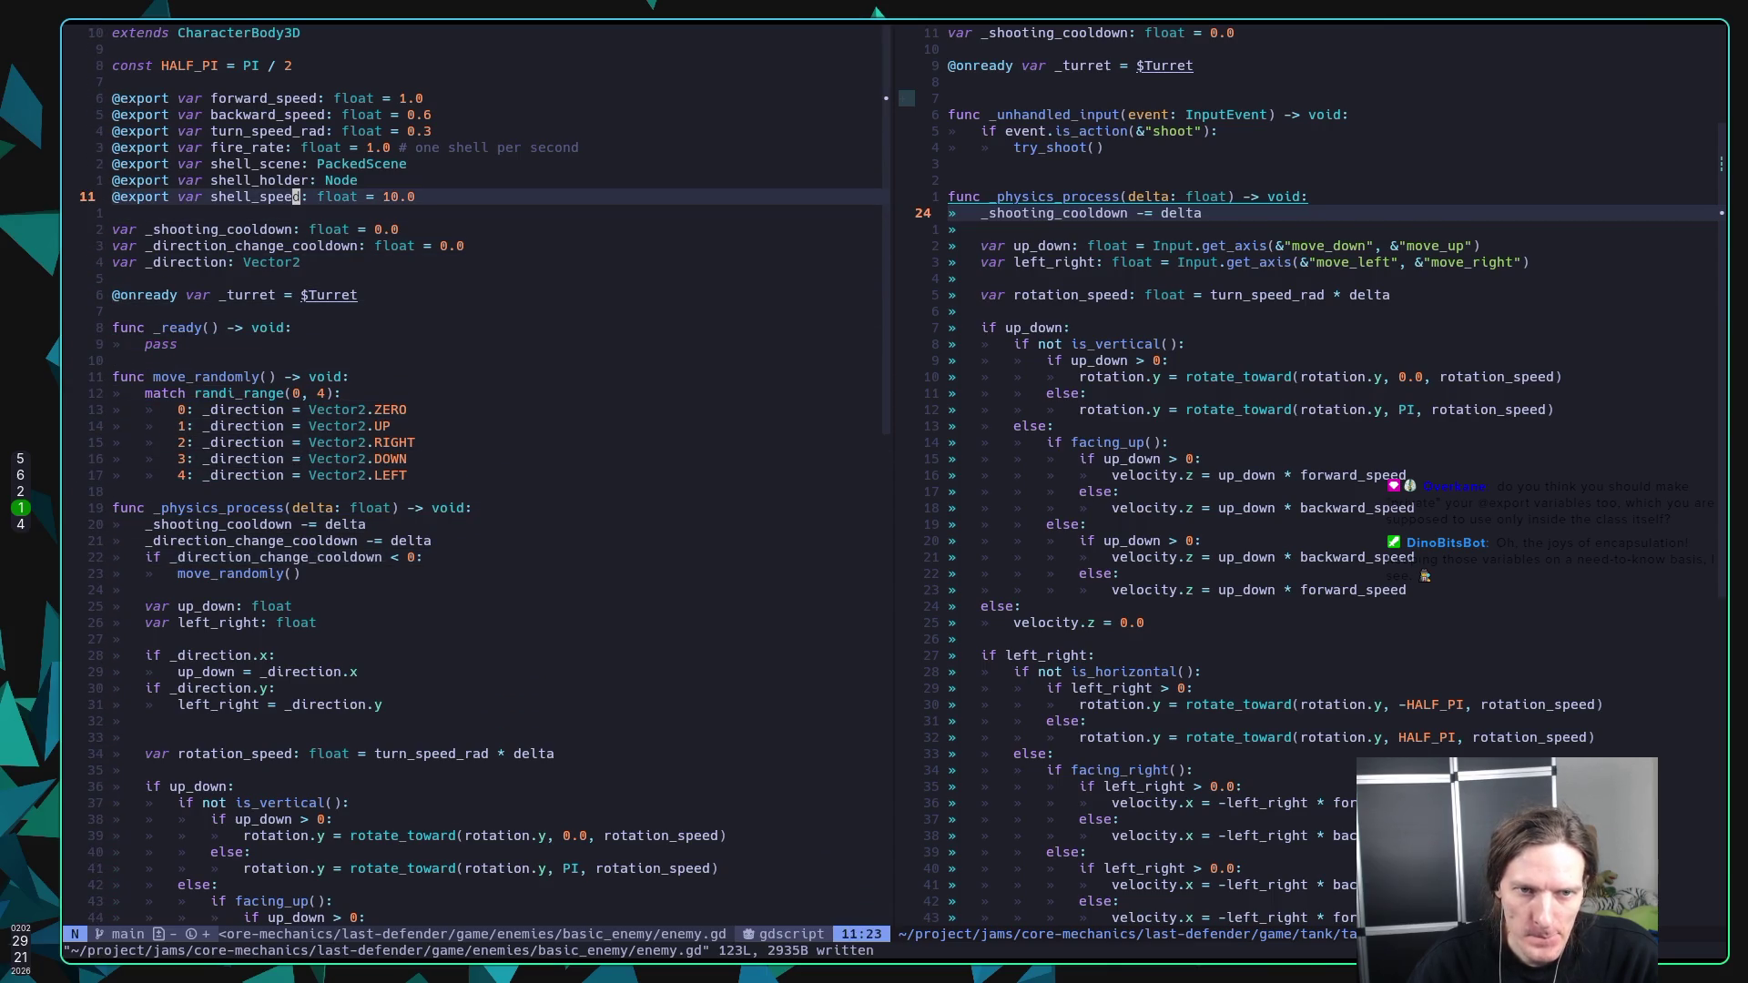
{"action": "key", "text": "j"}
{"action": "key", "text": "j"}
{"action": "key", "text": "j"}
{"action": "key", "text": "j"}
{"action": "key", "text": "j"}
{"action": "key", "text": "j"}
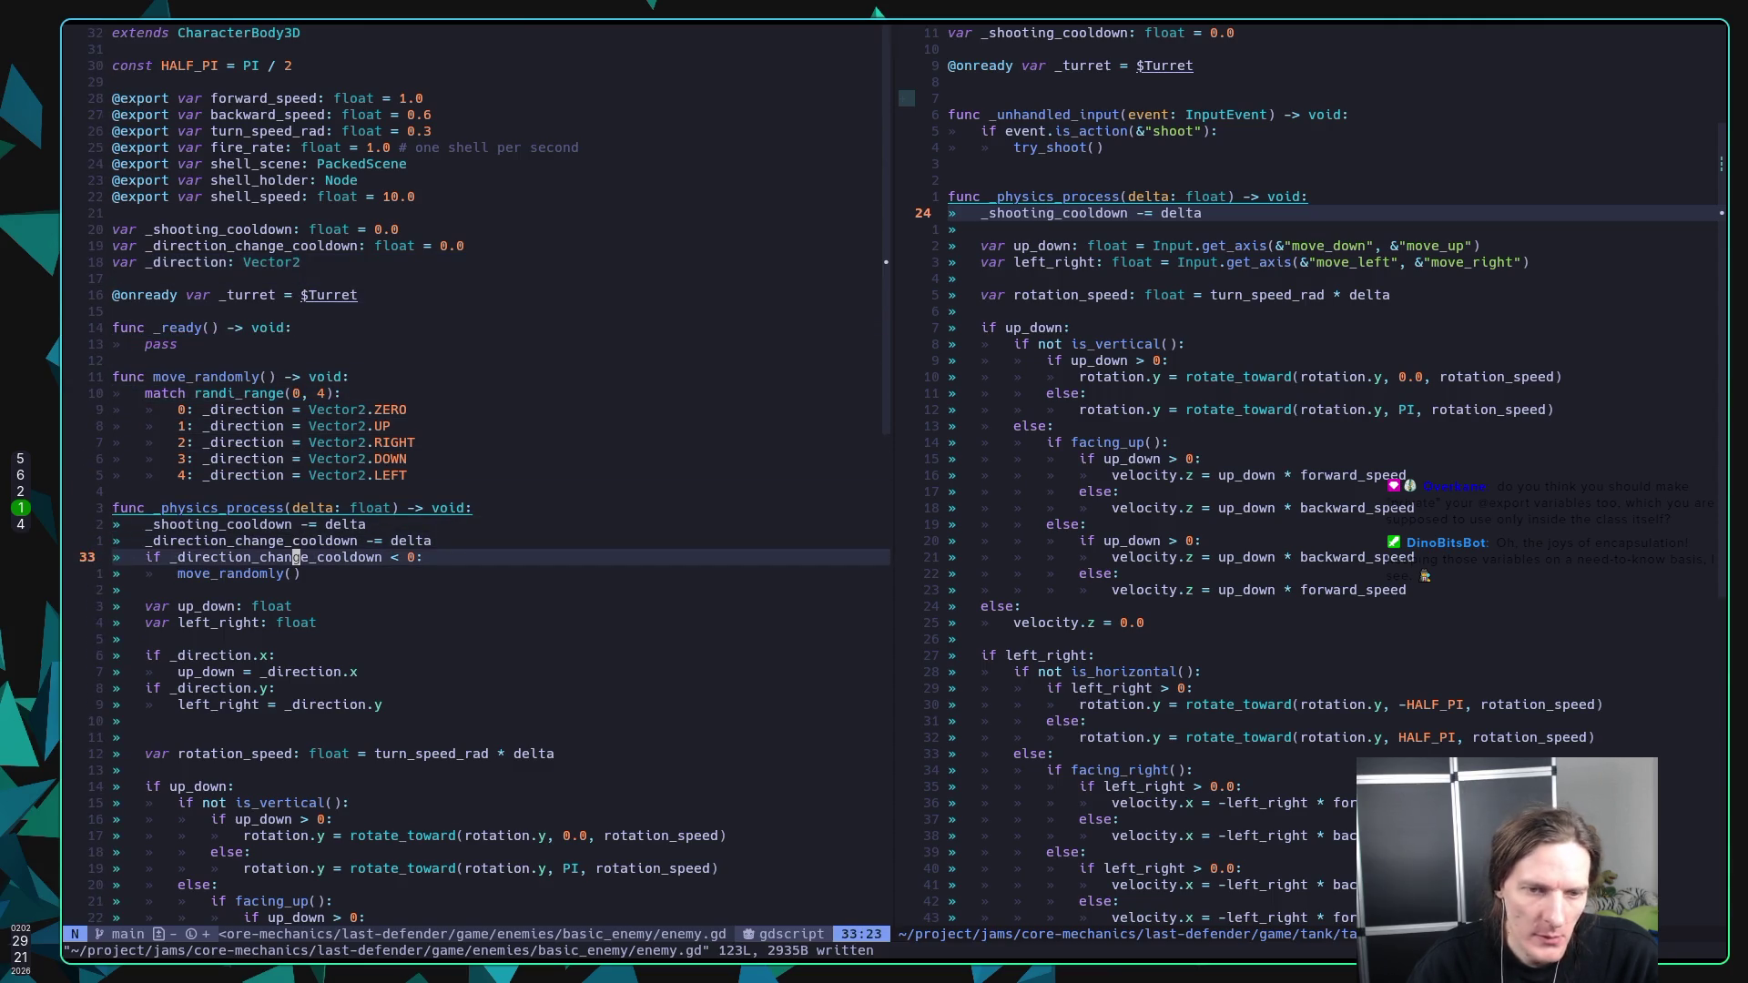
{"action": "key", "text": "k"}
{"action": "key", "text": "k"}
{"action": "key", "text": "k"}
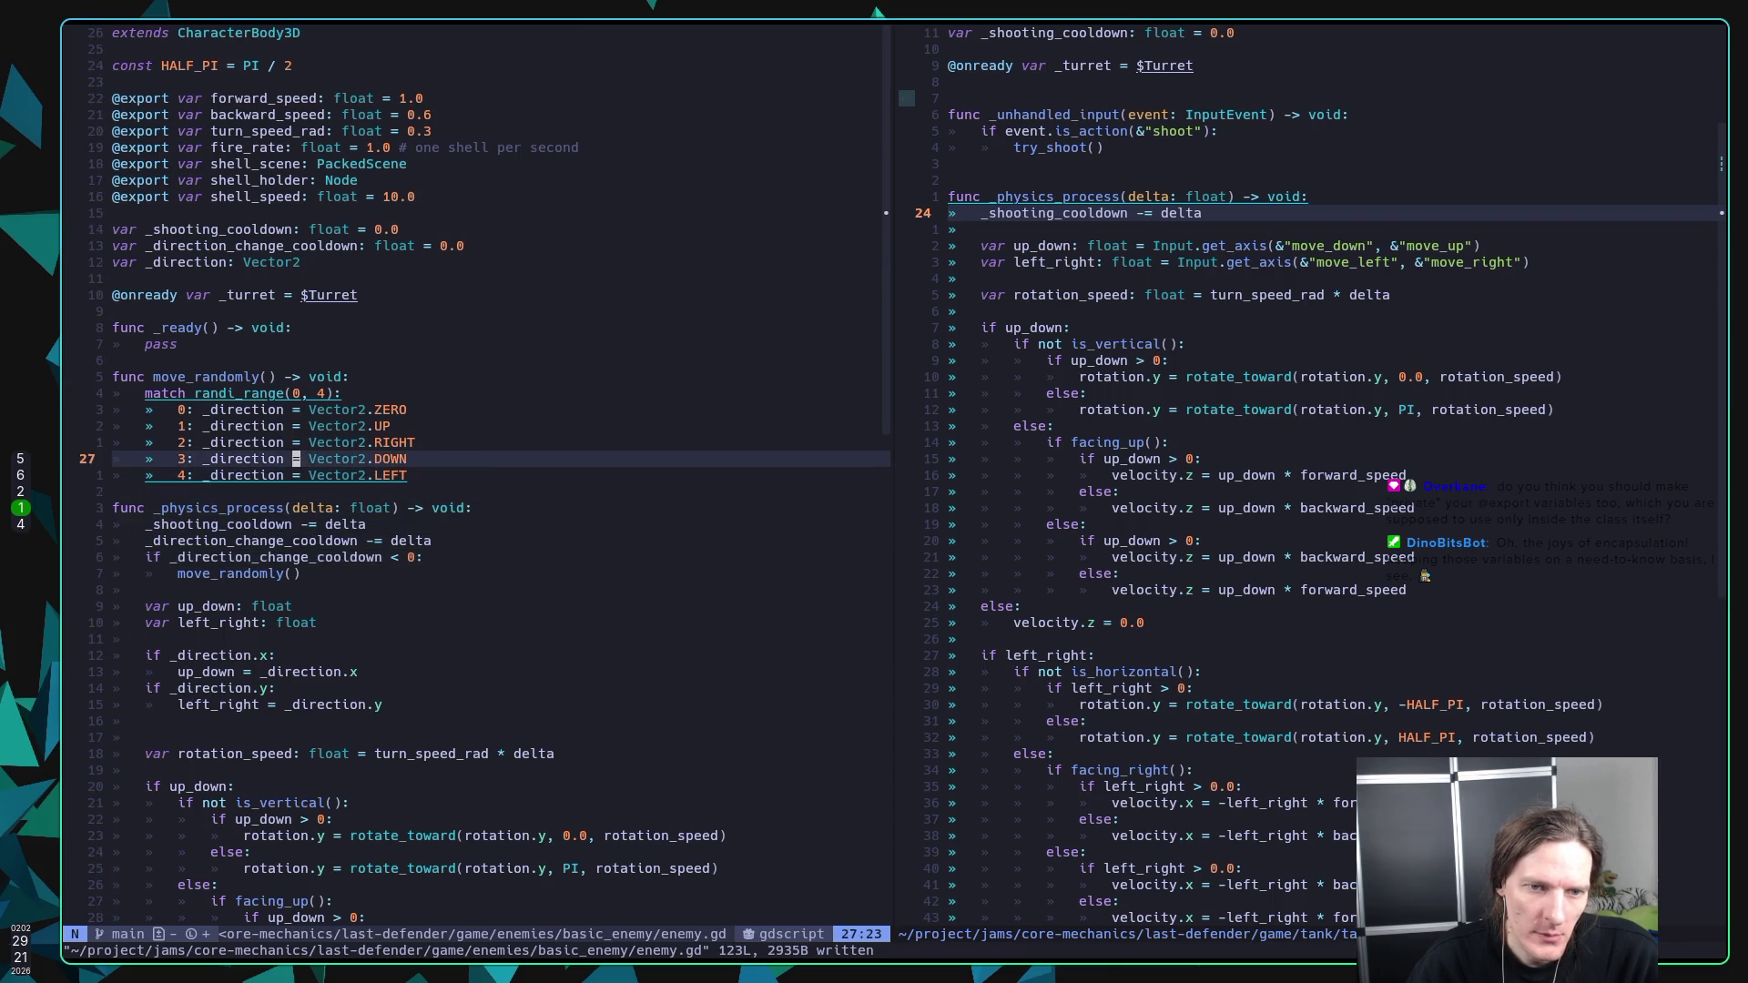
{"action": "key", "text": "k"}
{"action": "key", "text": "k"}
{"action": "key", "text": "j"}
{"action": "key", "text": "j"}
{"action": "key", "text": "j"}
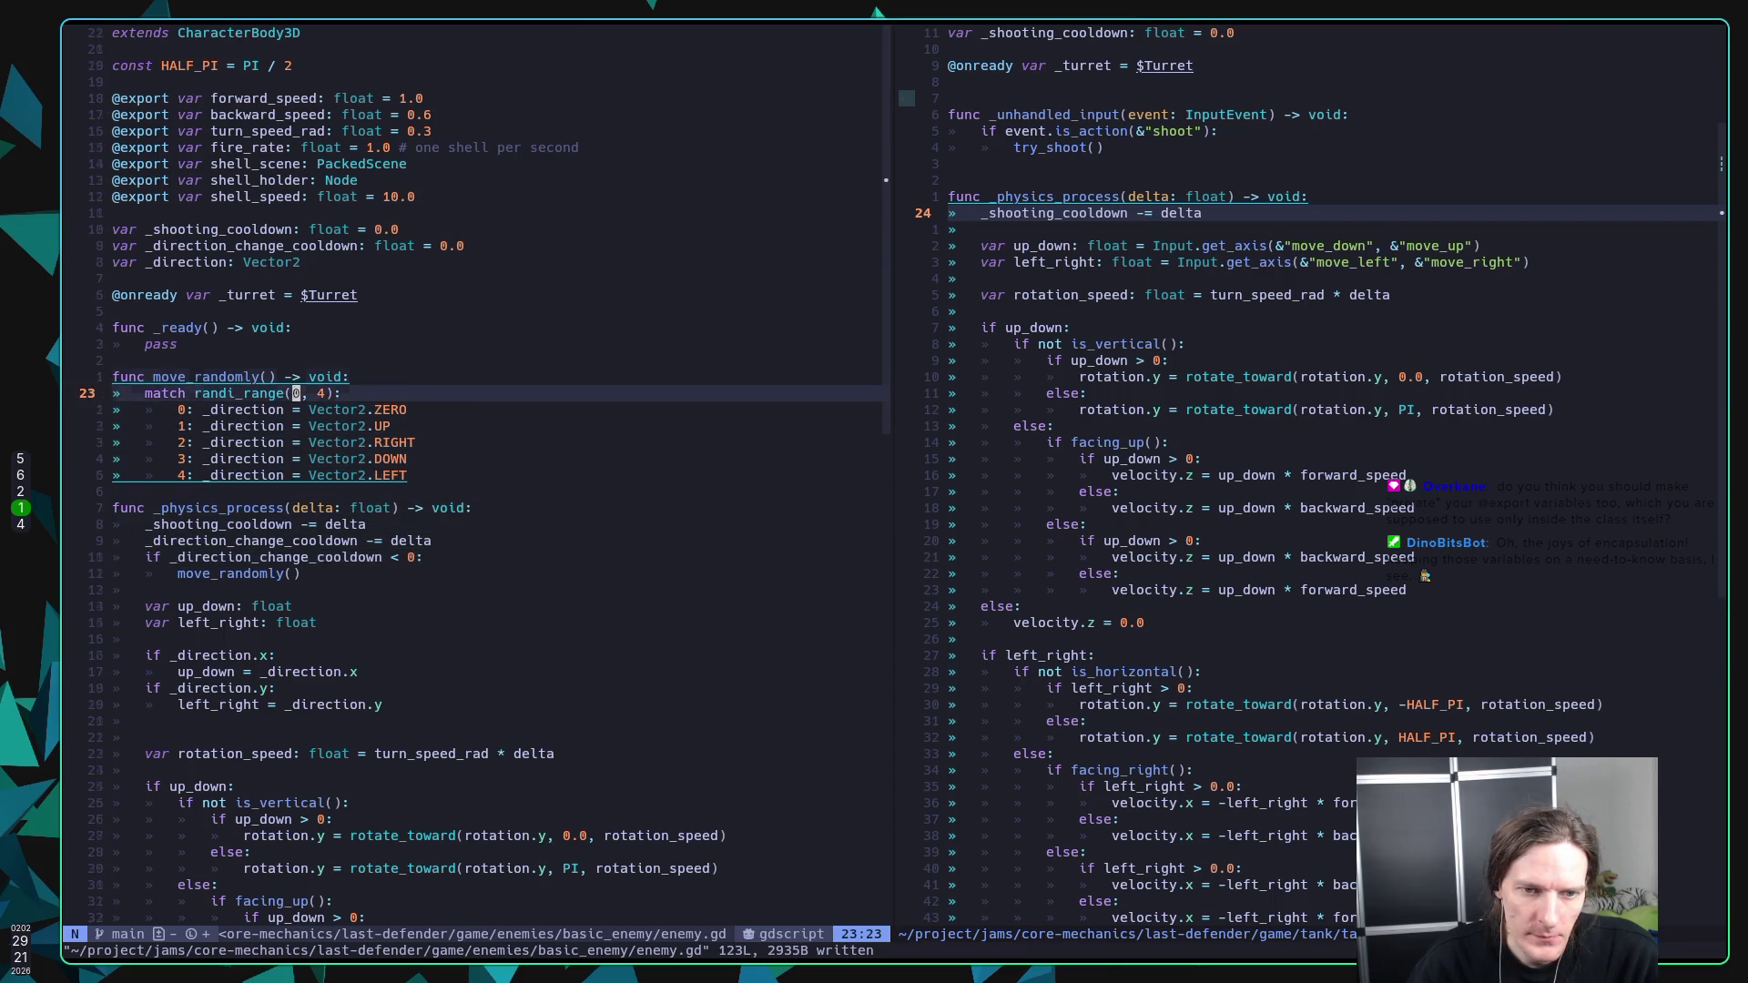
{"action": "key", "text": "o"}
{"action": "key", "text": "Return"}
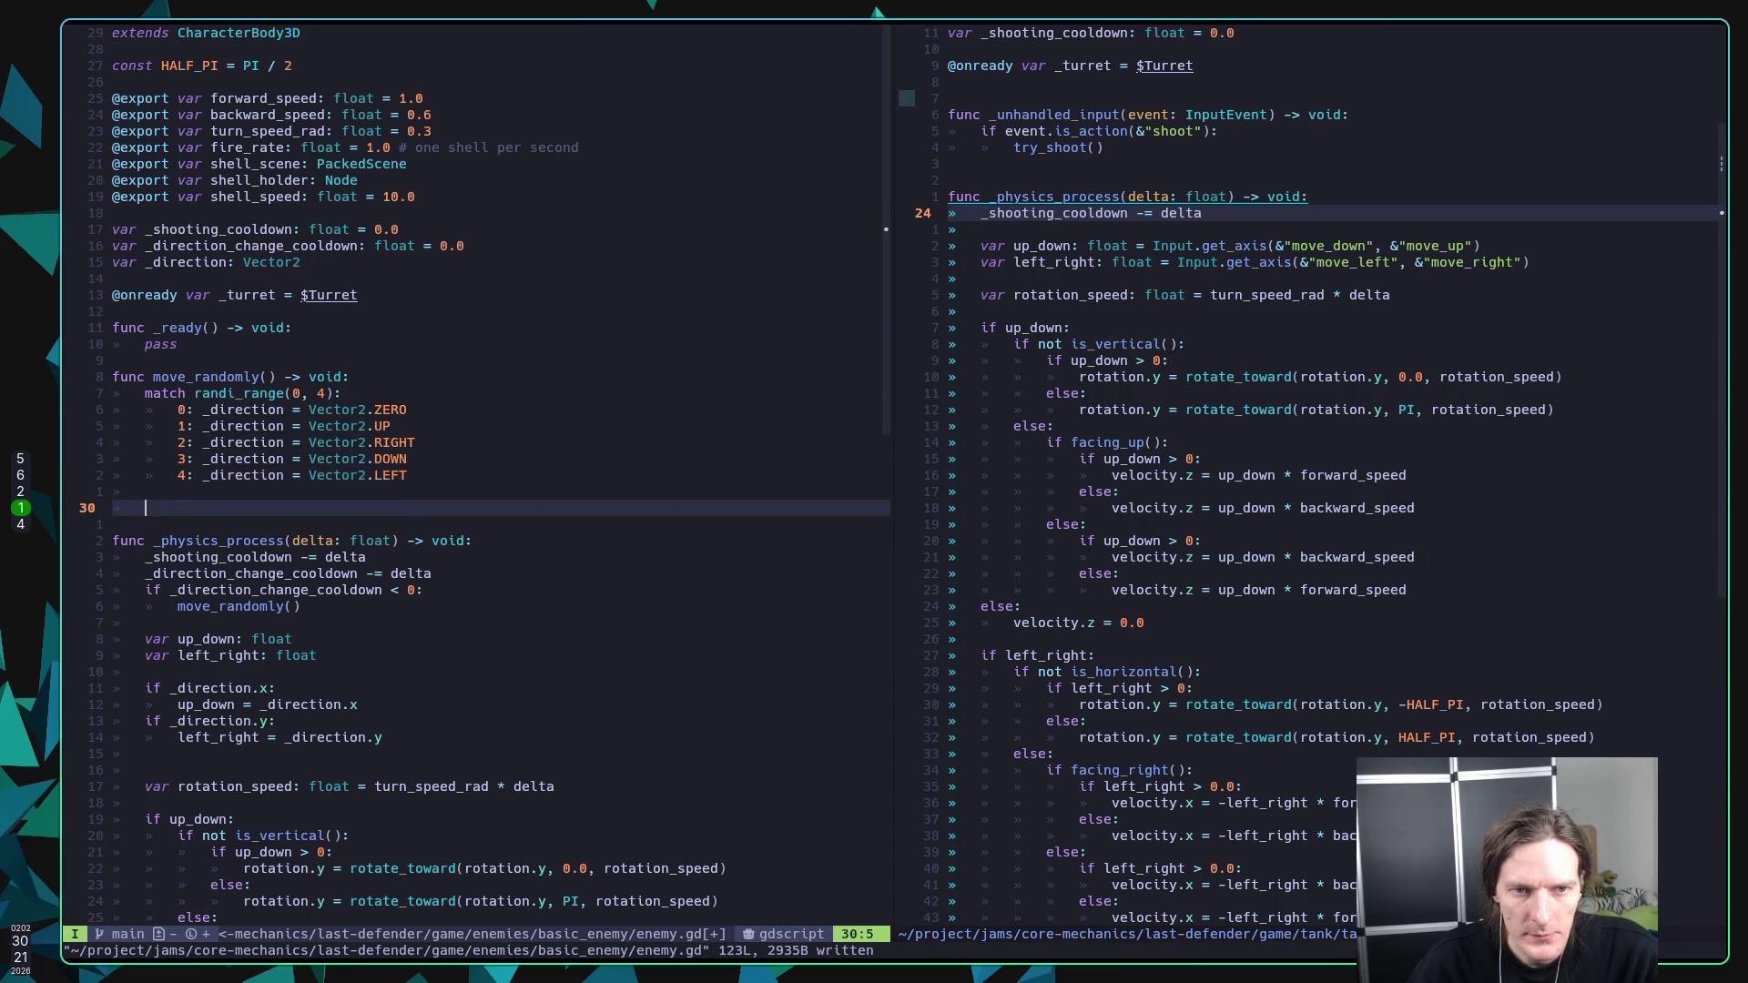
Step: Write '_direction_change_cooldown = 2.0' after the match in move_randomly() and save enemy.gd
{"action": "type", "text": "_dire"}
{"action": "key", "text": "ctrl+y"}
{"action": "type", "text": "= 2.0"}
{"action": "key", "text": "Escape"}
{"action": "type", "text": ":w"}
{"action": "key", "text": "Return"}
Step: Add a trailing blank line, save enemy.gd again, and return to the Godot editor
{"action": "key", "text": "o"}
{"action": "key", "text": "Escape"}
{"action": "type", "text": ":w"}
{"action": "key", "text": "Return"}
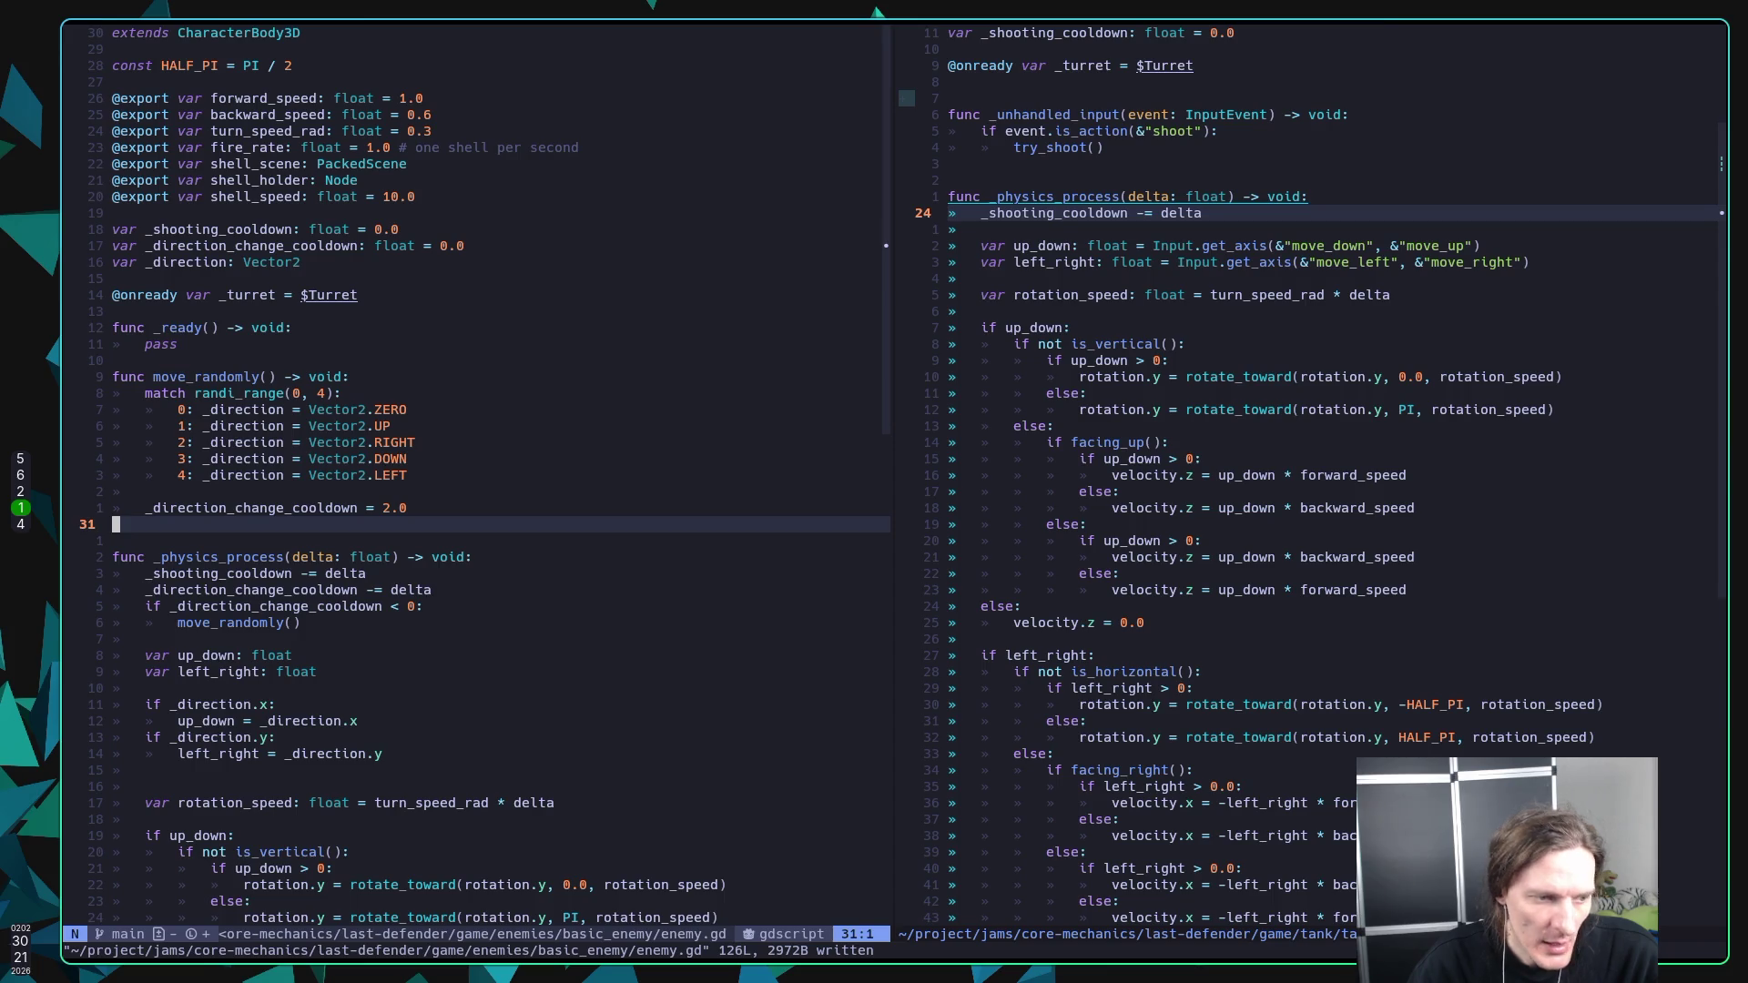
{"action": "type", "text": ":w"}
{"action": "key", "text": "Return"}
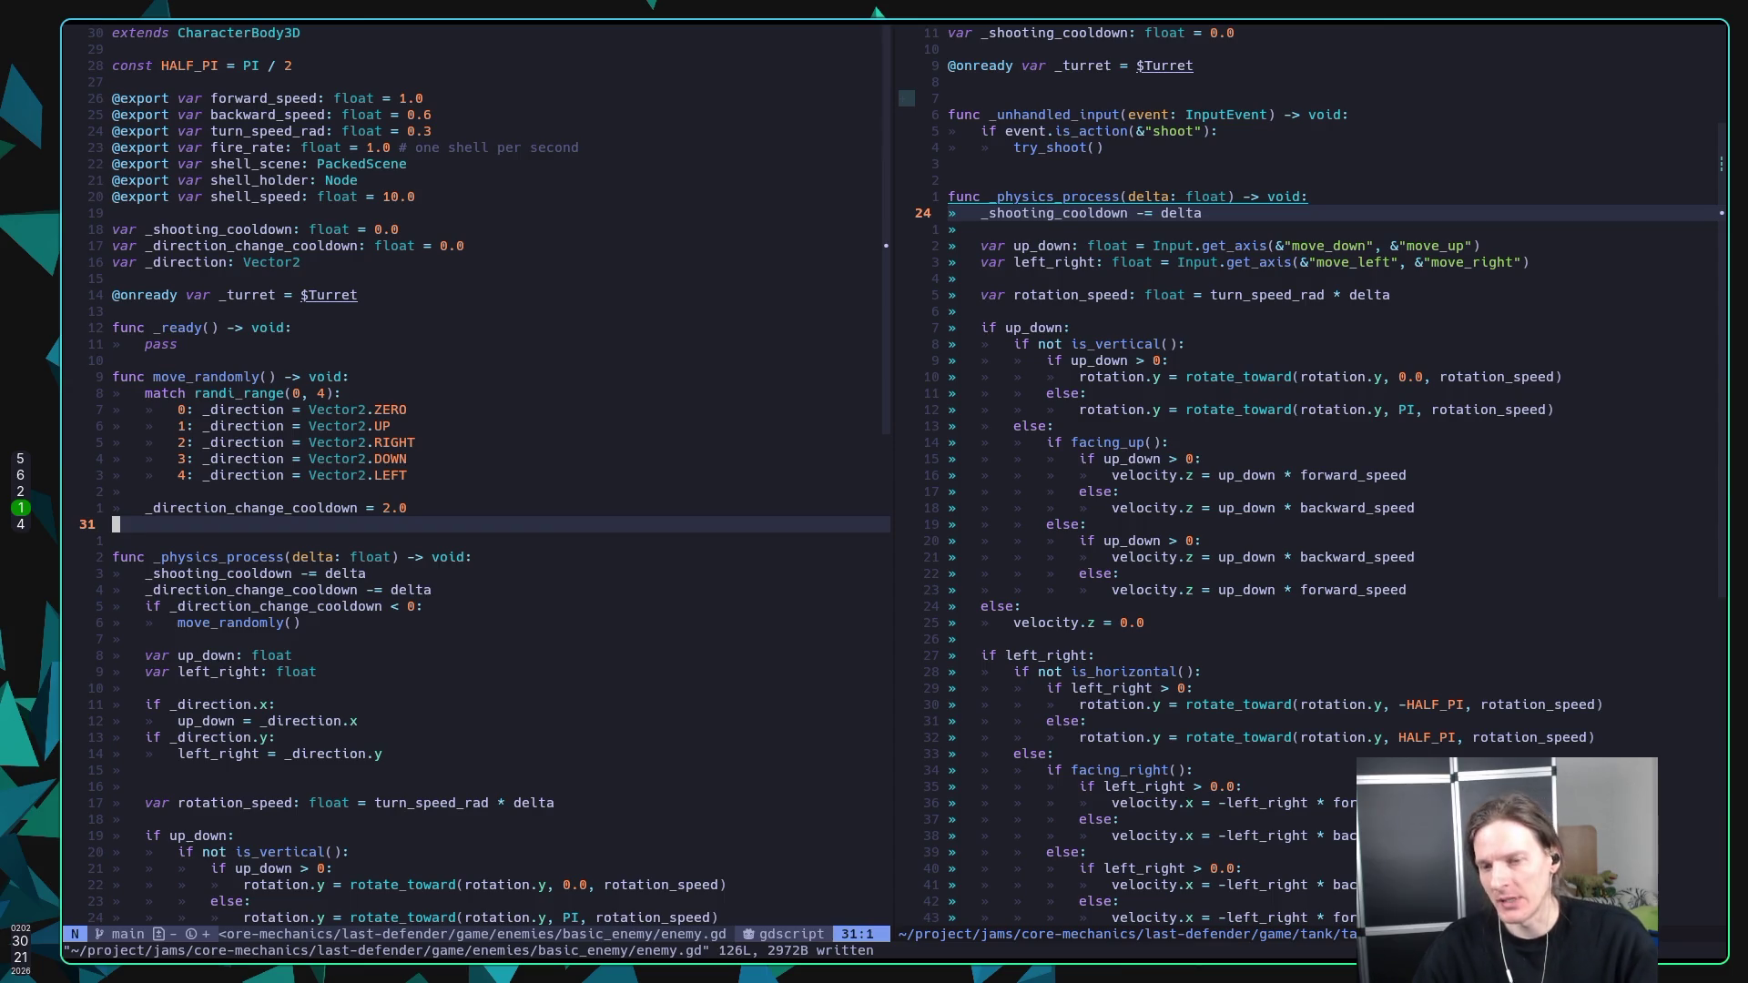
{"action": "key", "text": "super+5"}
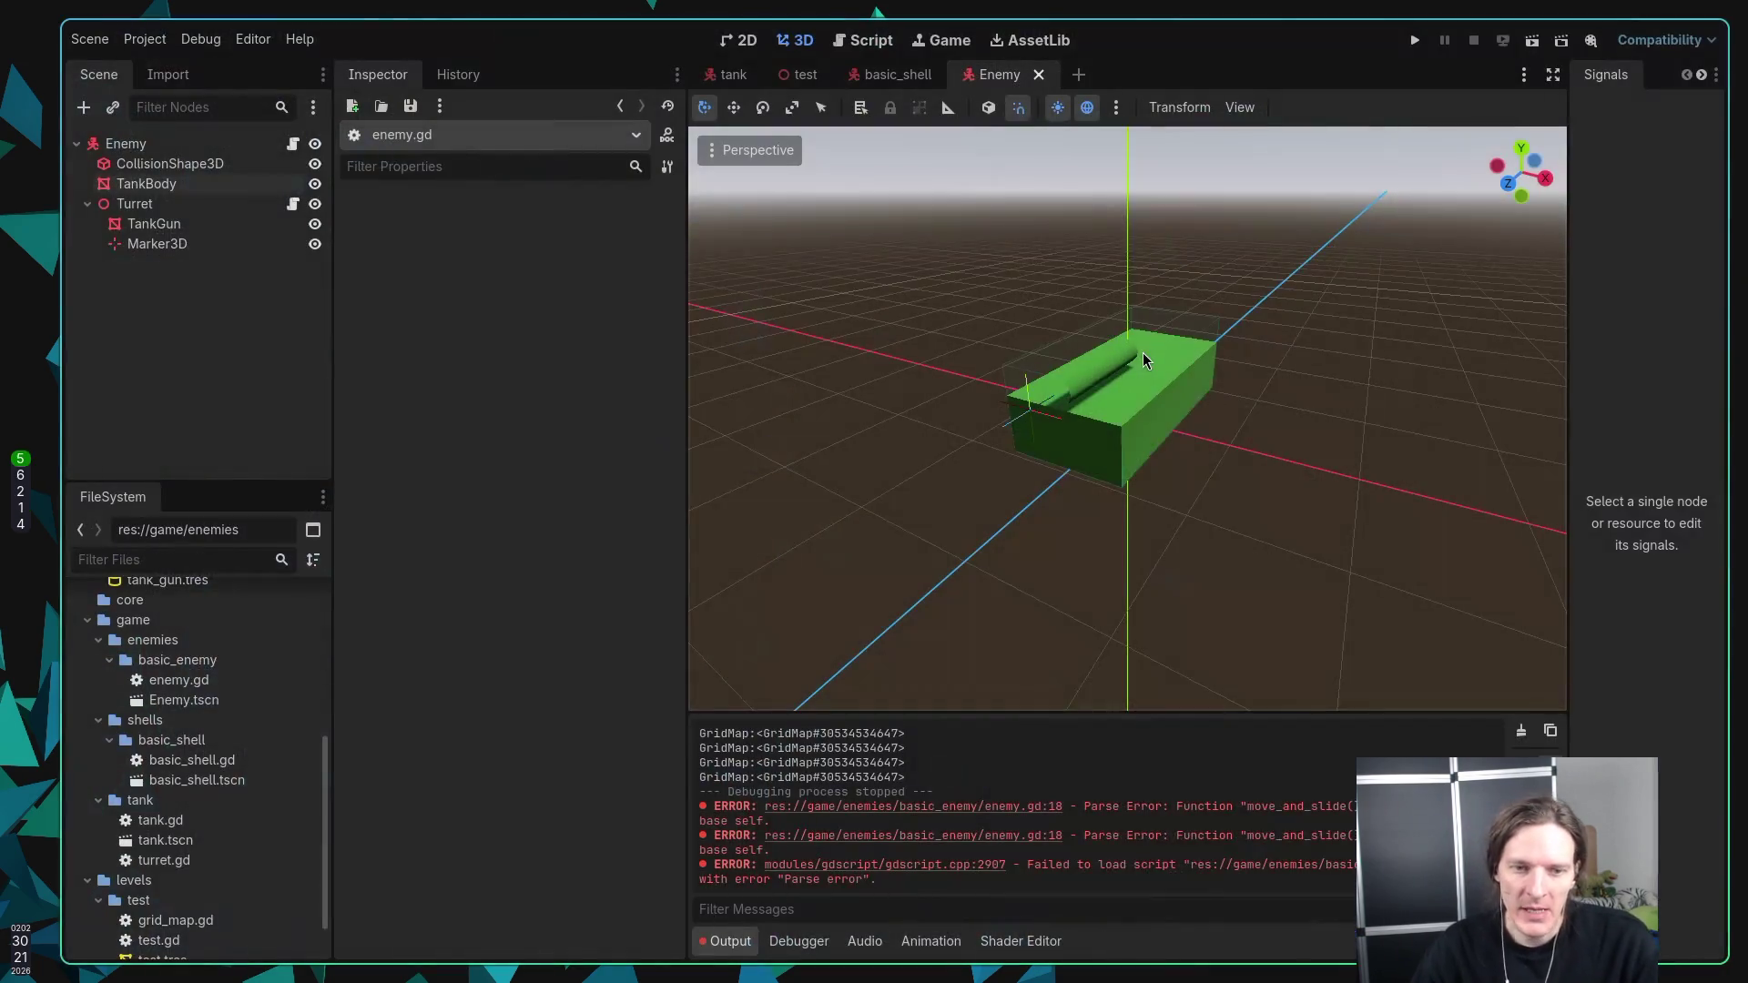
{"action": "key", "text": "super+1"}
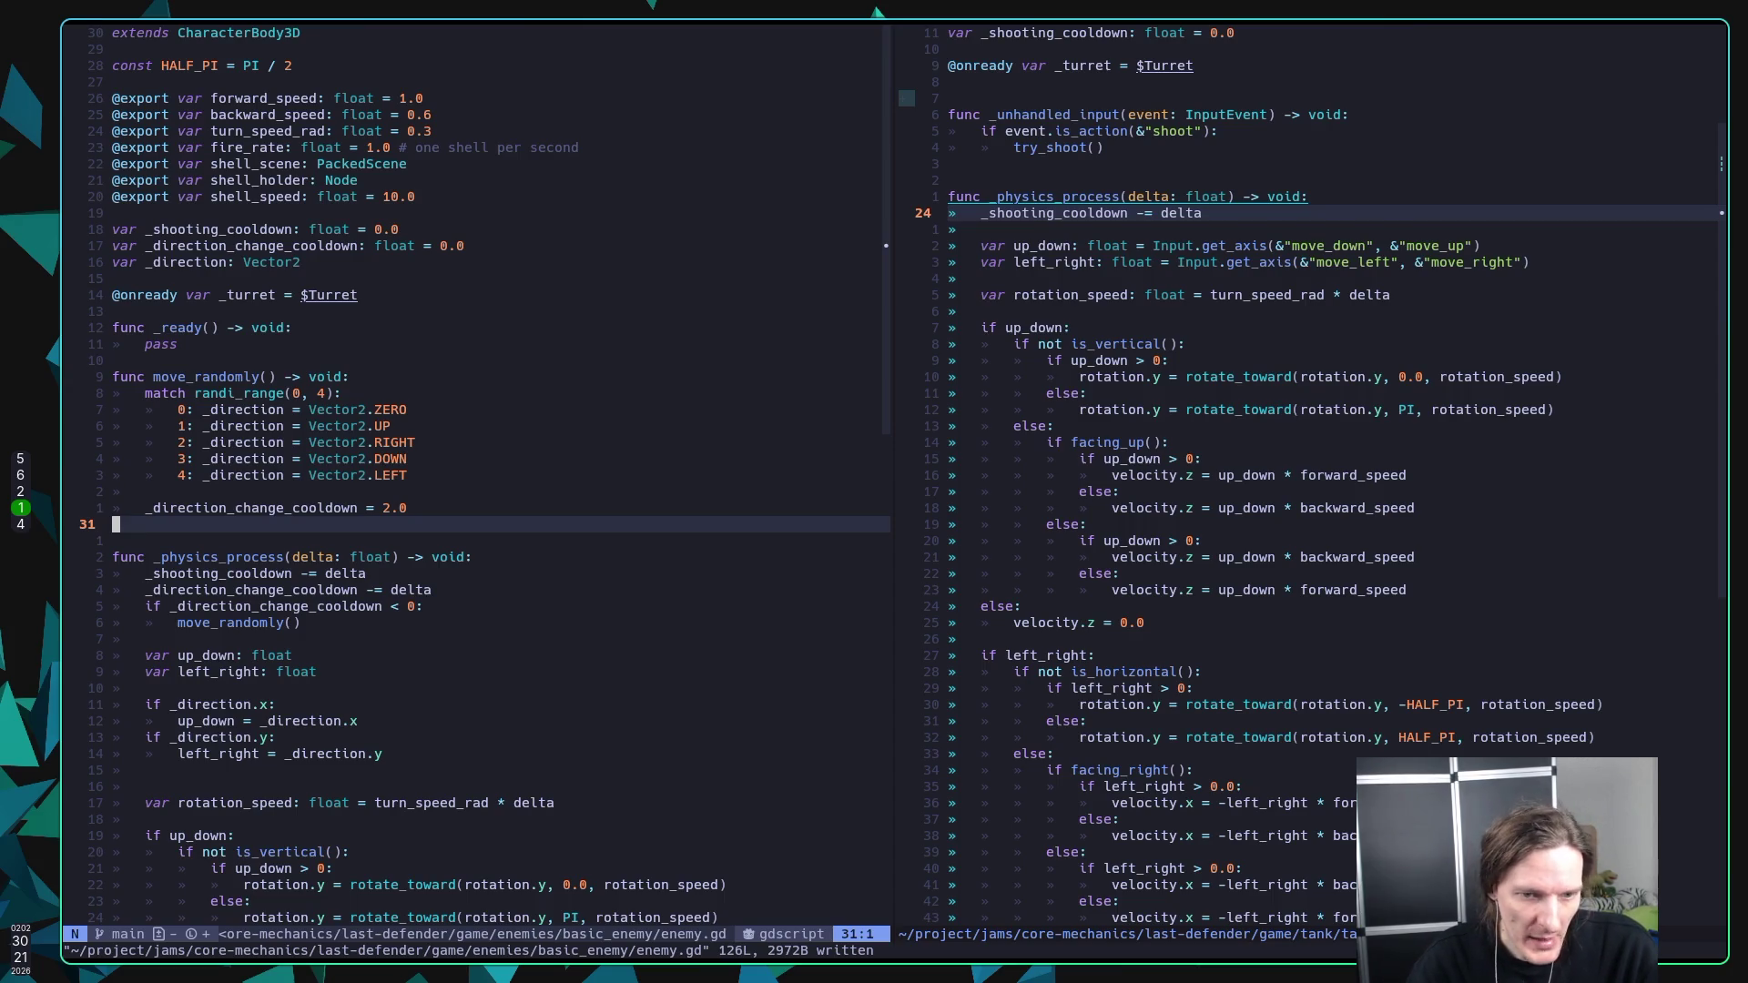
{"action": "key", "text": "super+5"}
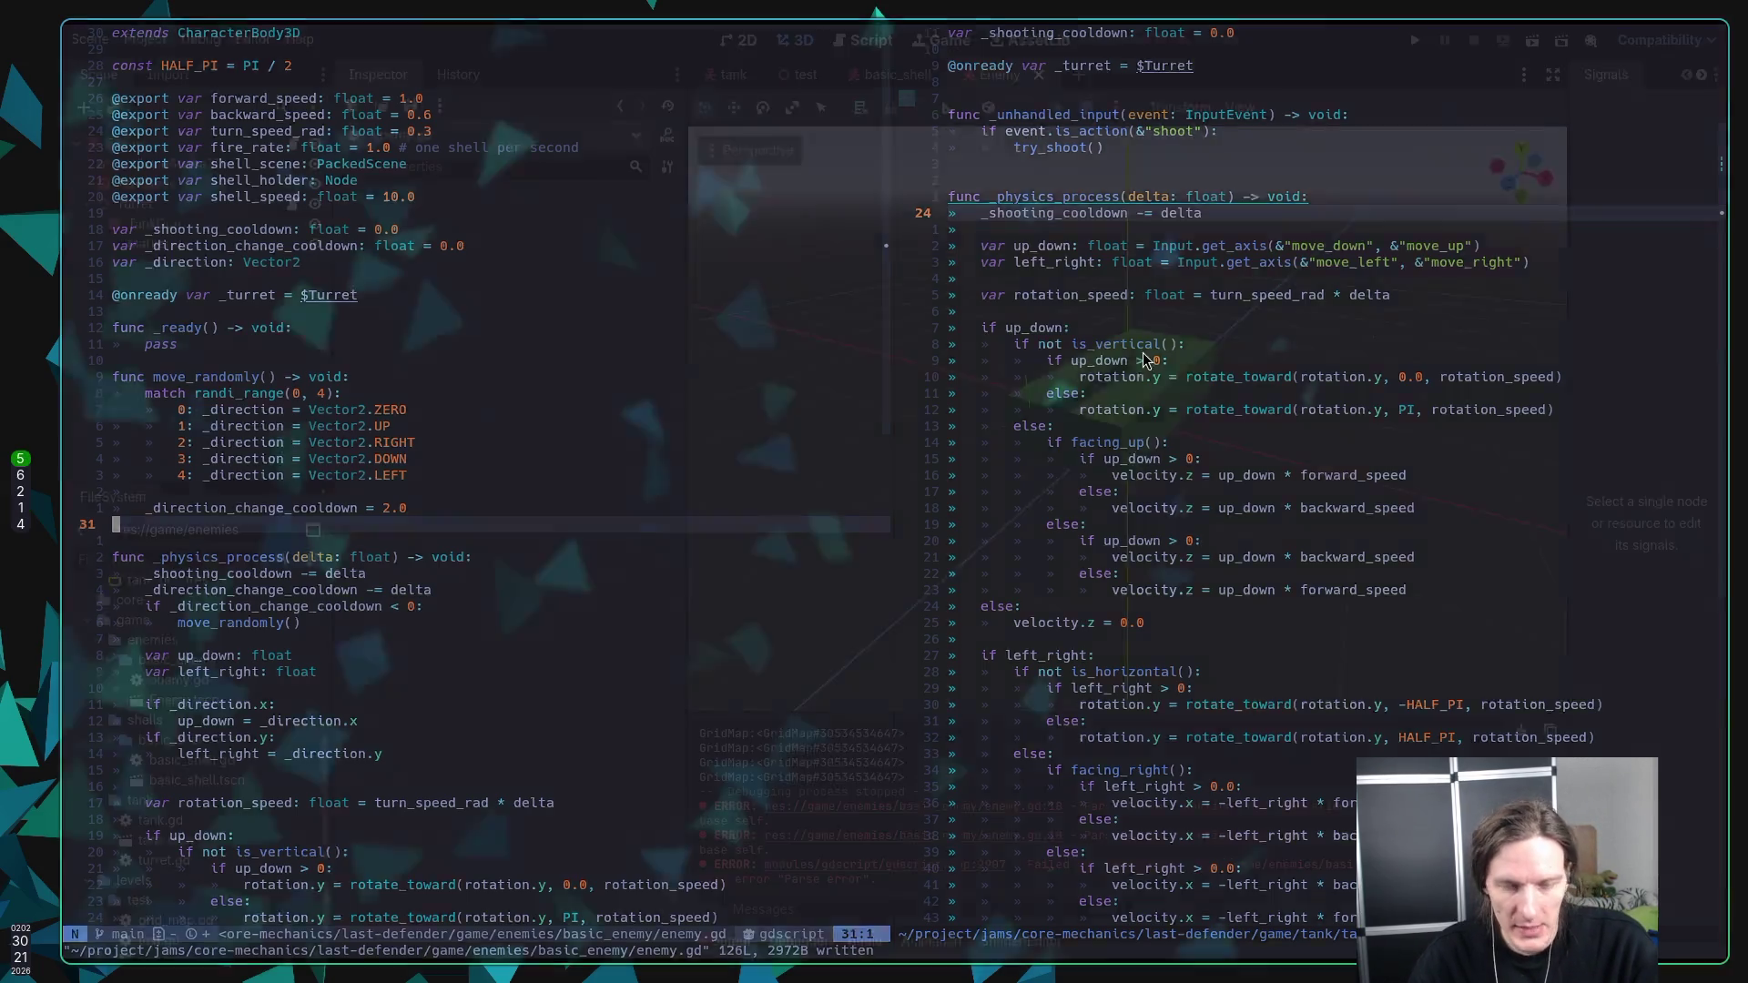
Step: Instance the Enemy scene as a child of the Enemies node in the test scene and save
{"action": "left_click", "coordinate": [733, 80]}
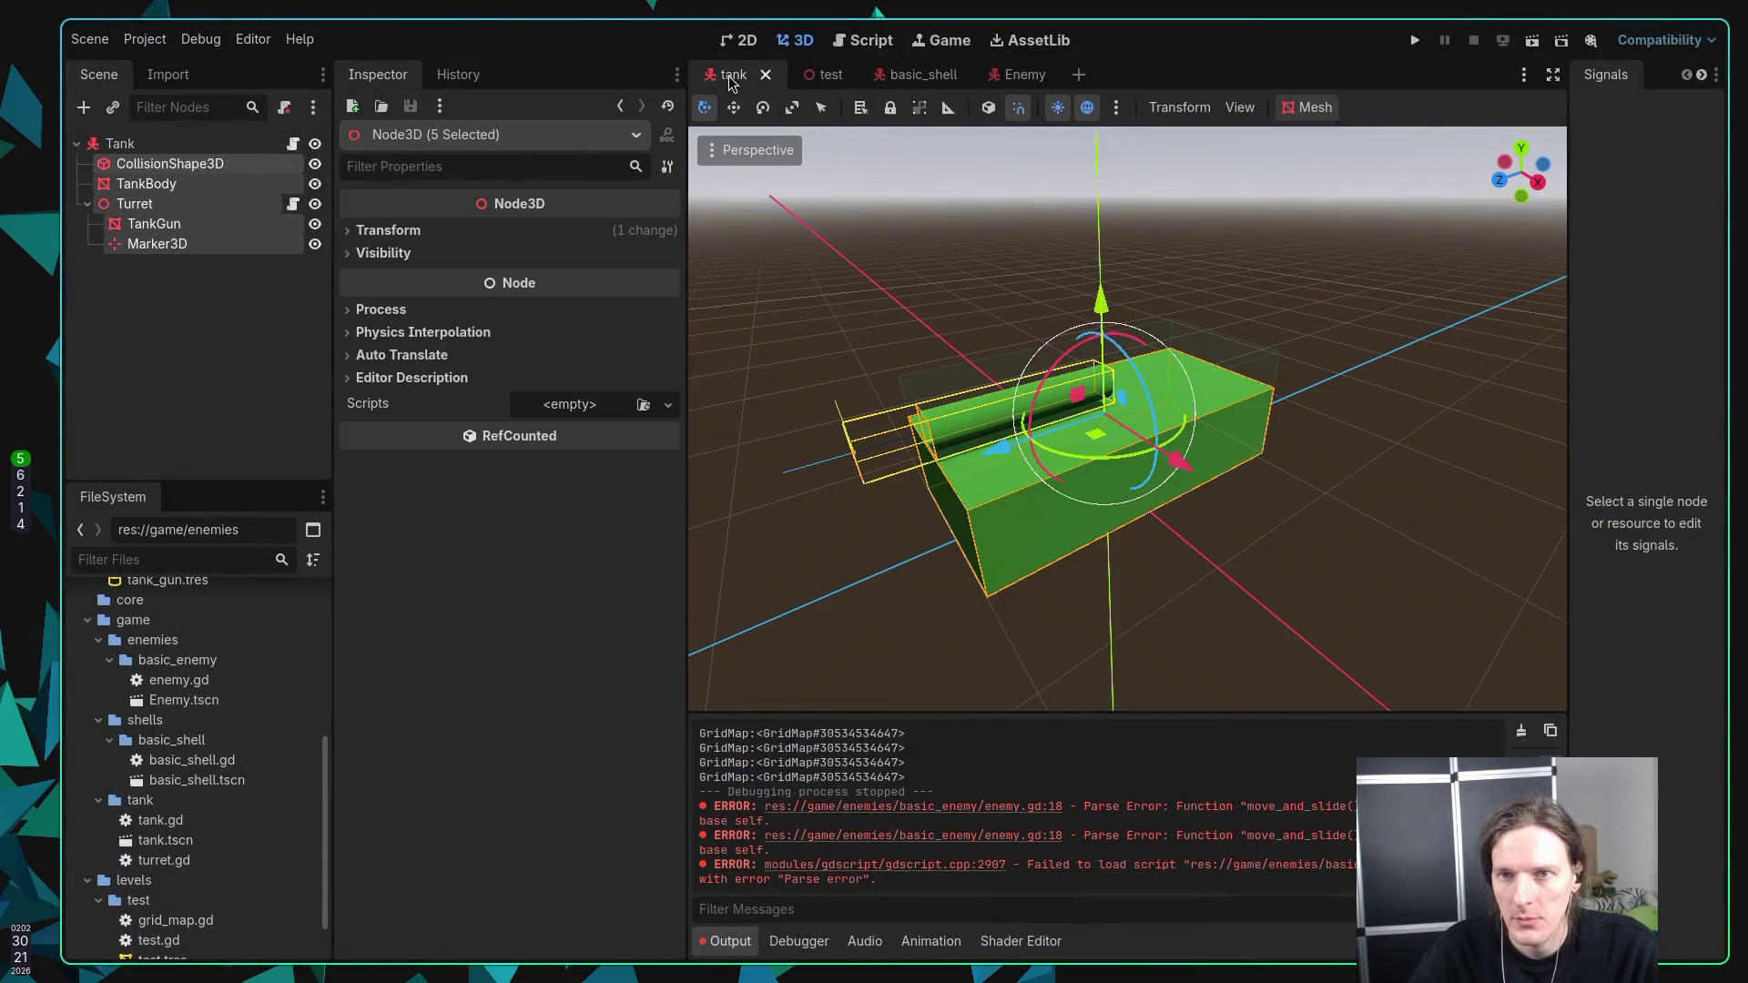
{"action": "left_click", "coordinate": [919, 77]}
{"action": "left_click", "coordinate": [803, 76]}
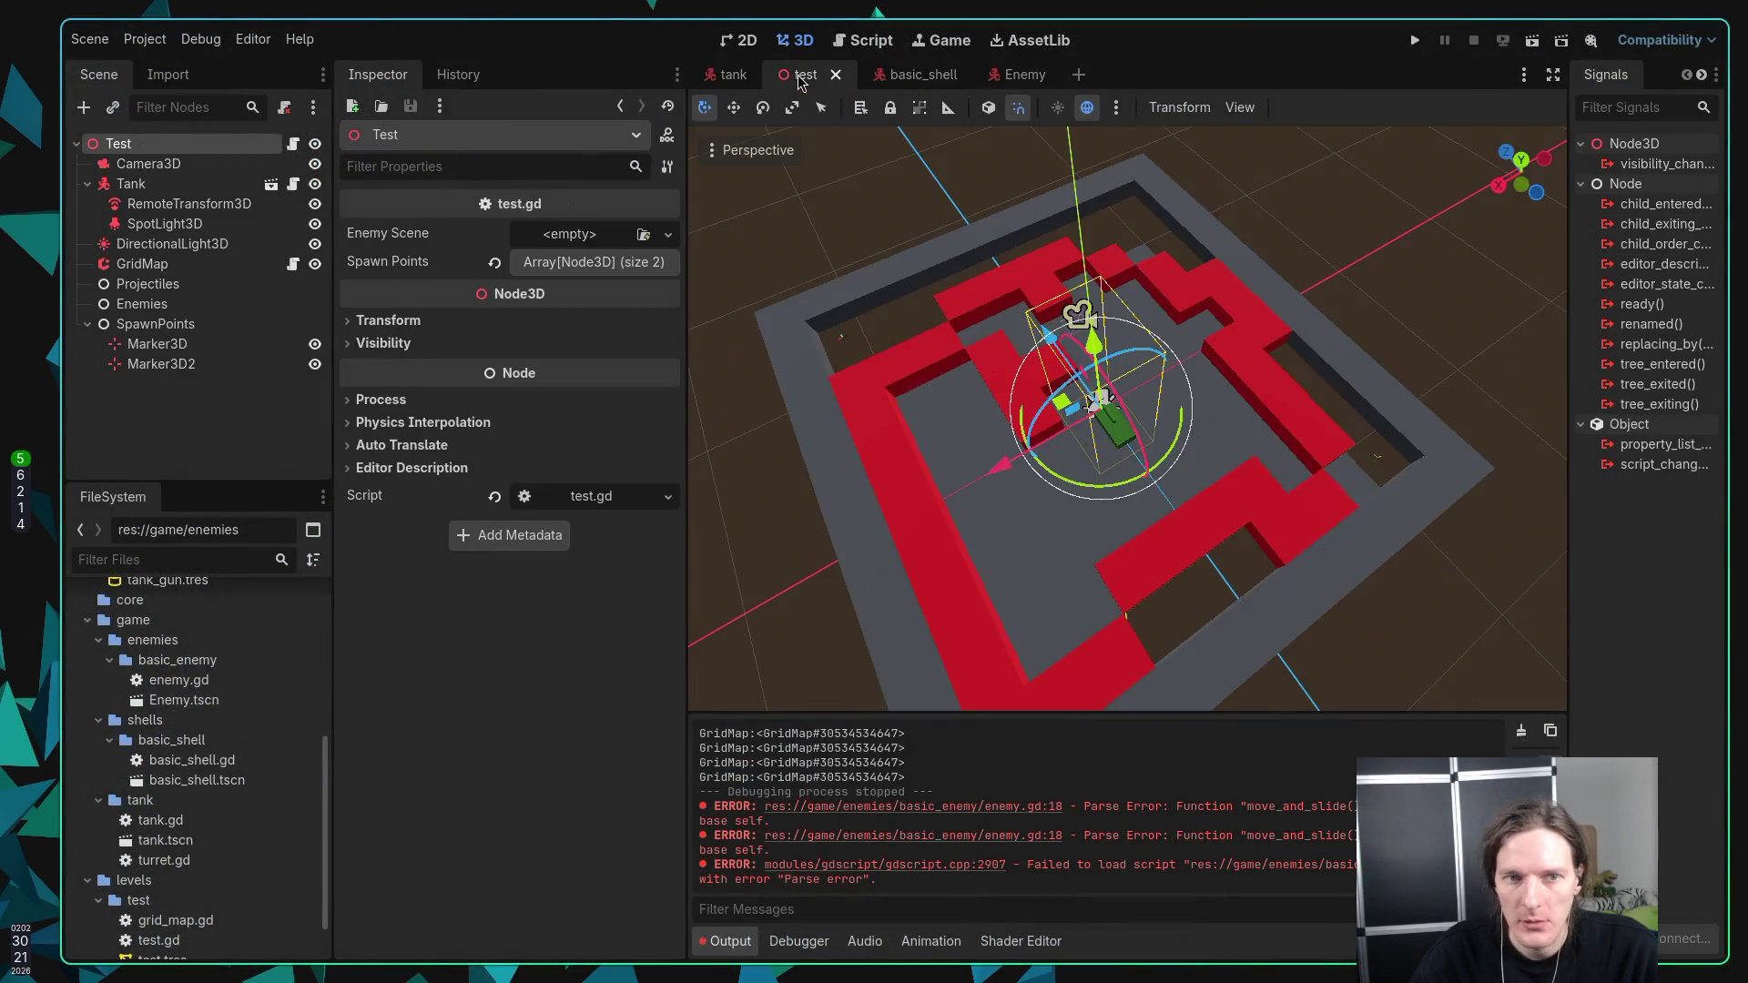
{"action": "left_click", "coordinate": [136, 304]}
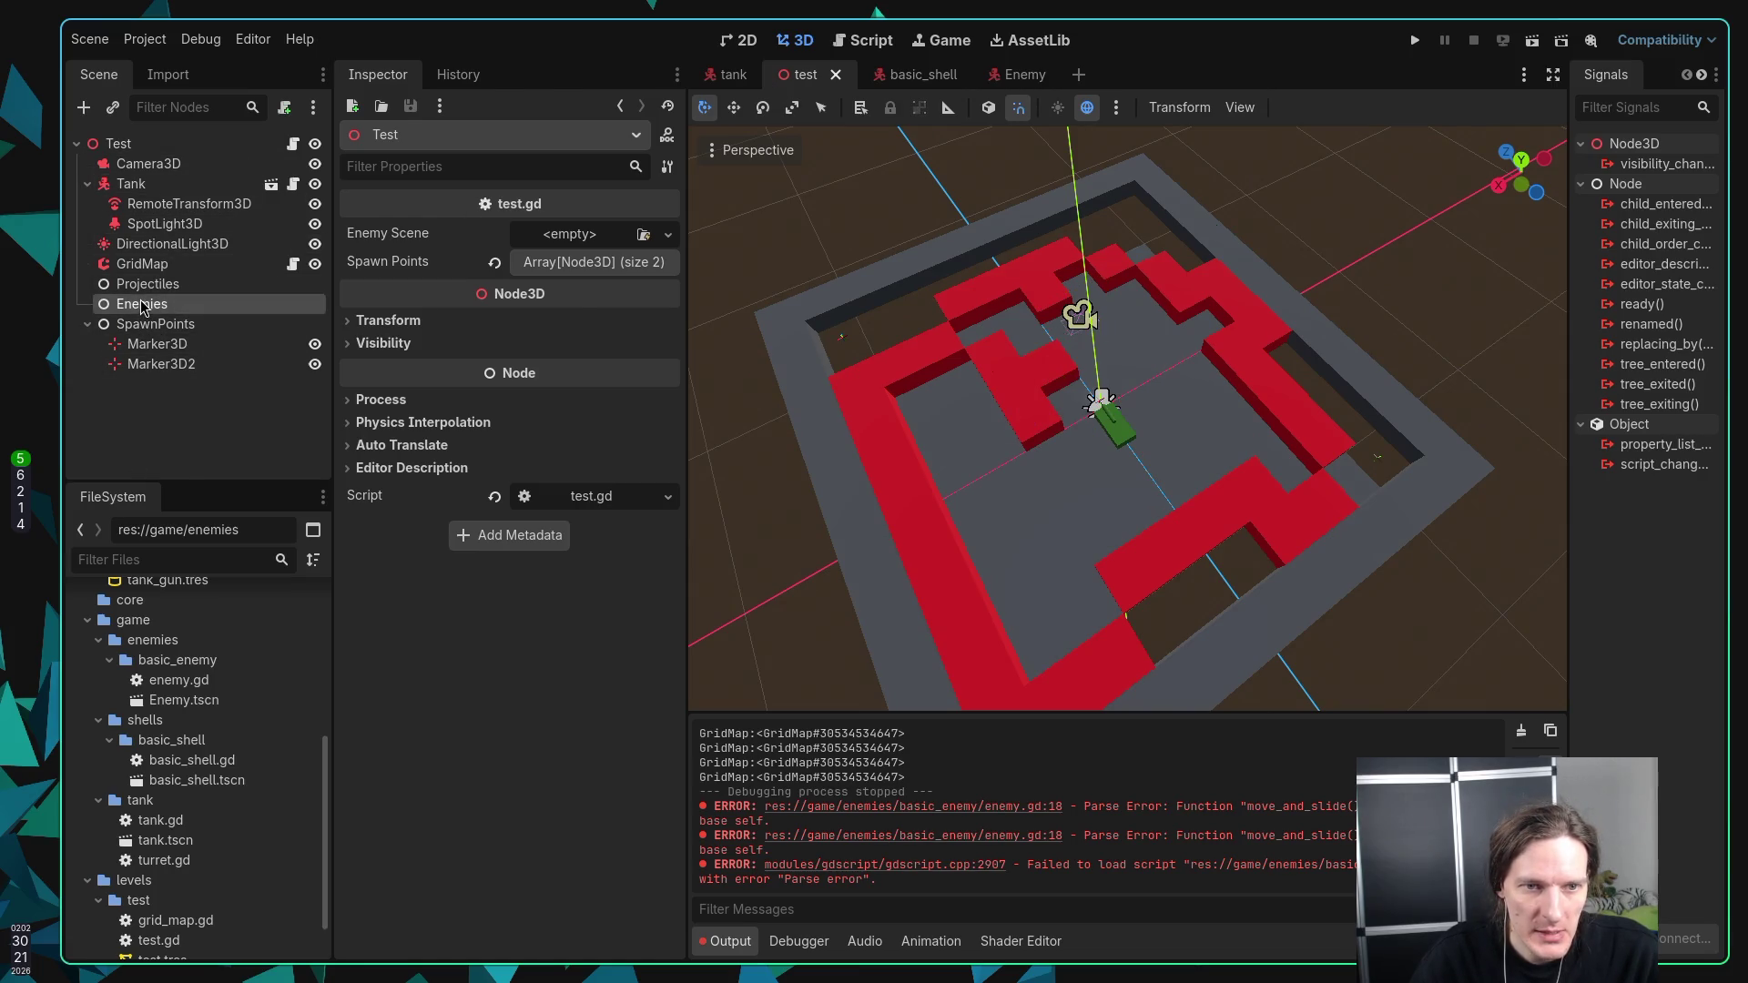
{"action": "right_click", "coordinate": [141, 305]}
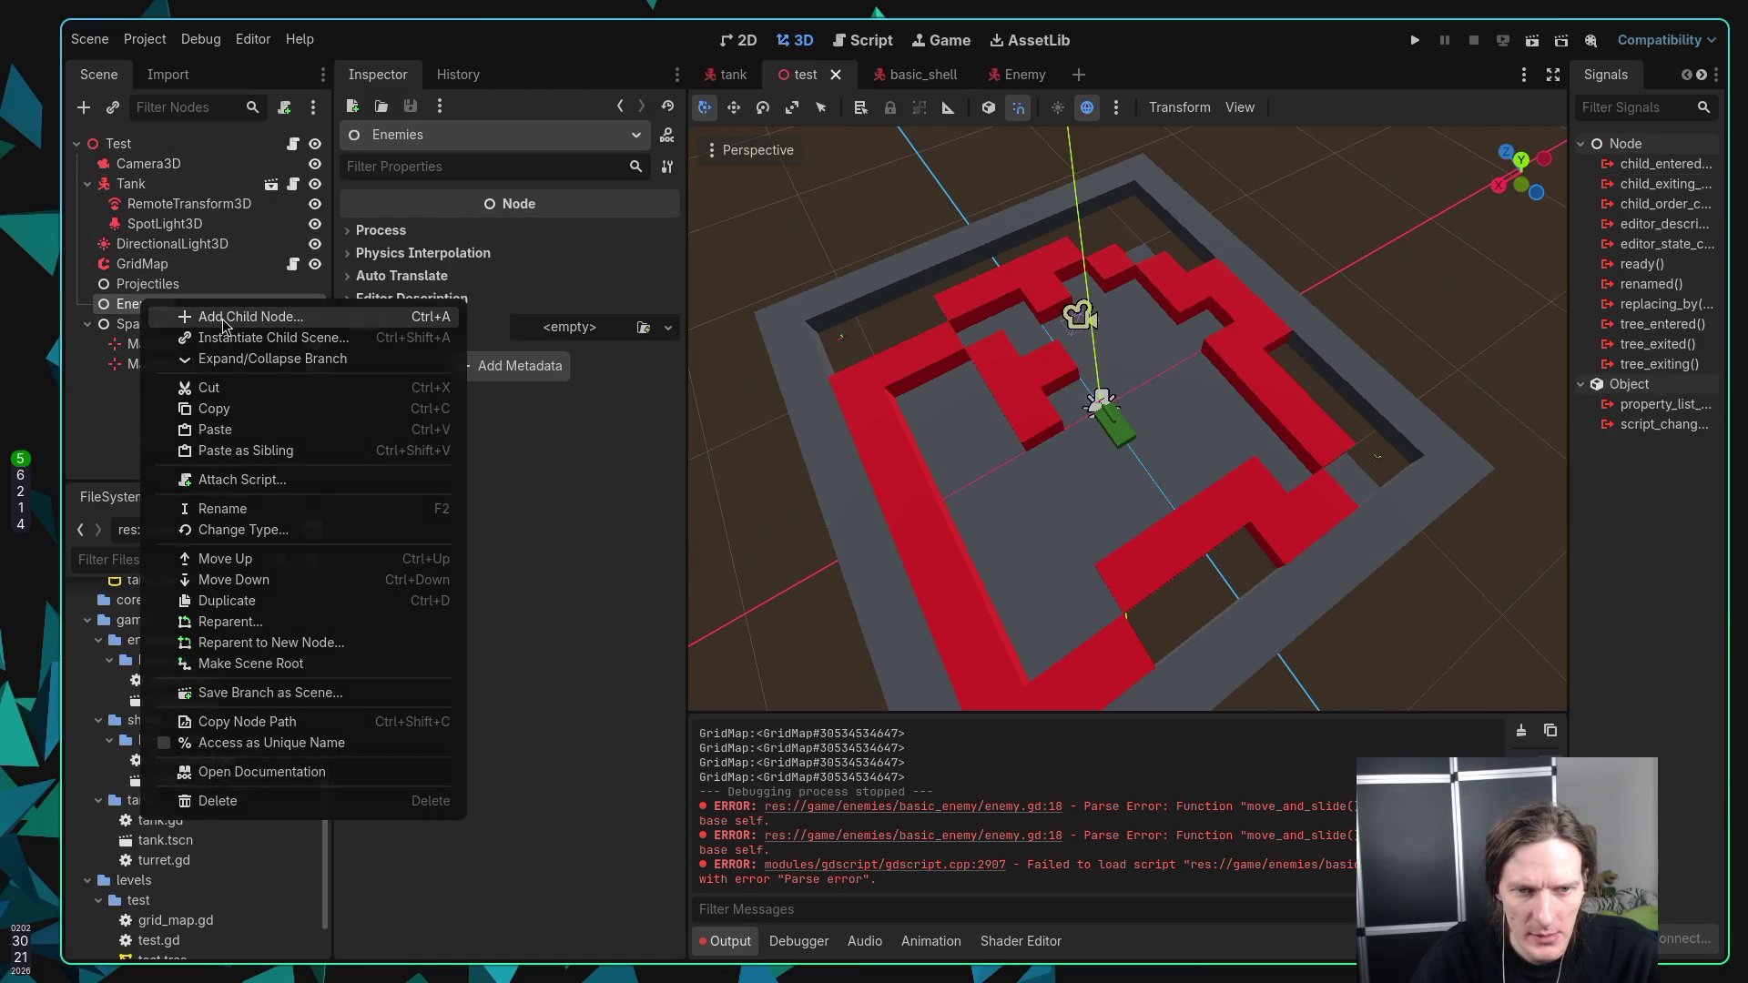
{"action": "left_click", "coordinate": [223, 319]}
{"action": "type", "text": "e"}
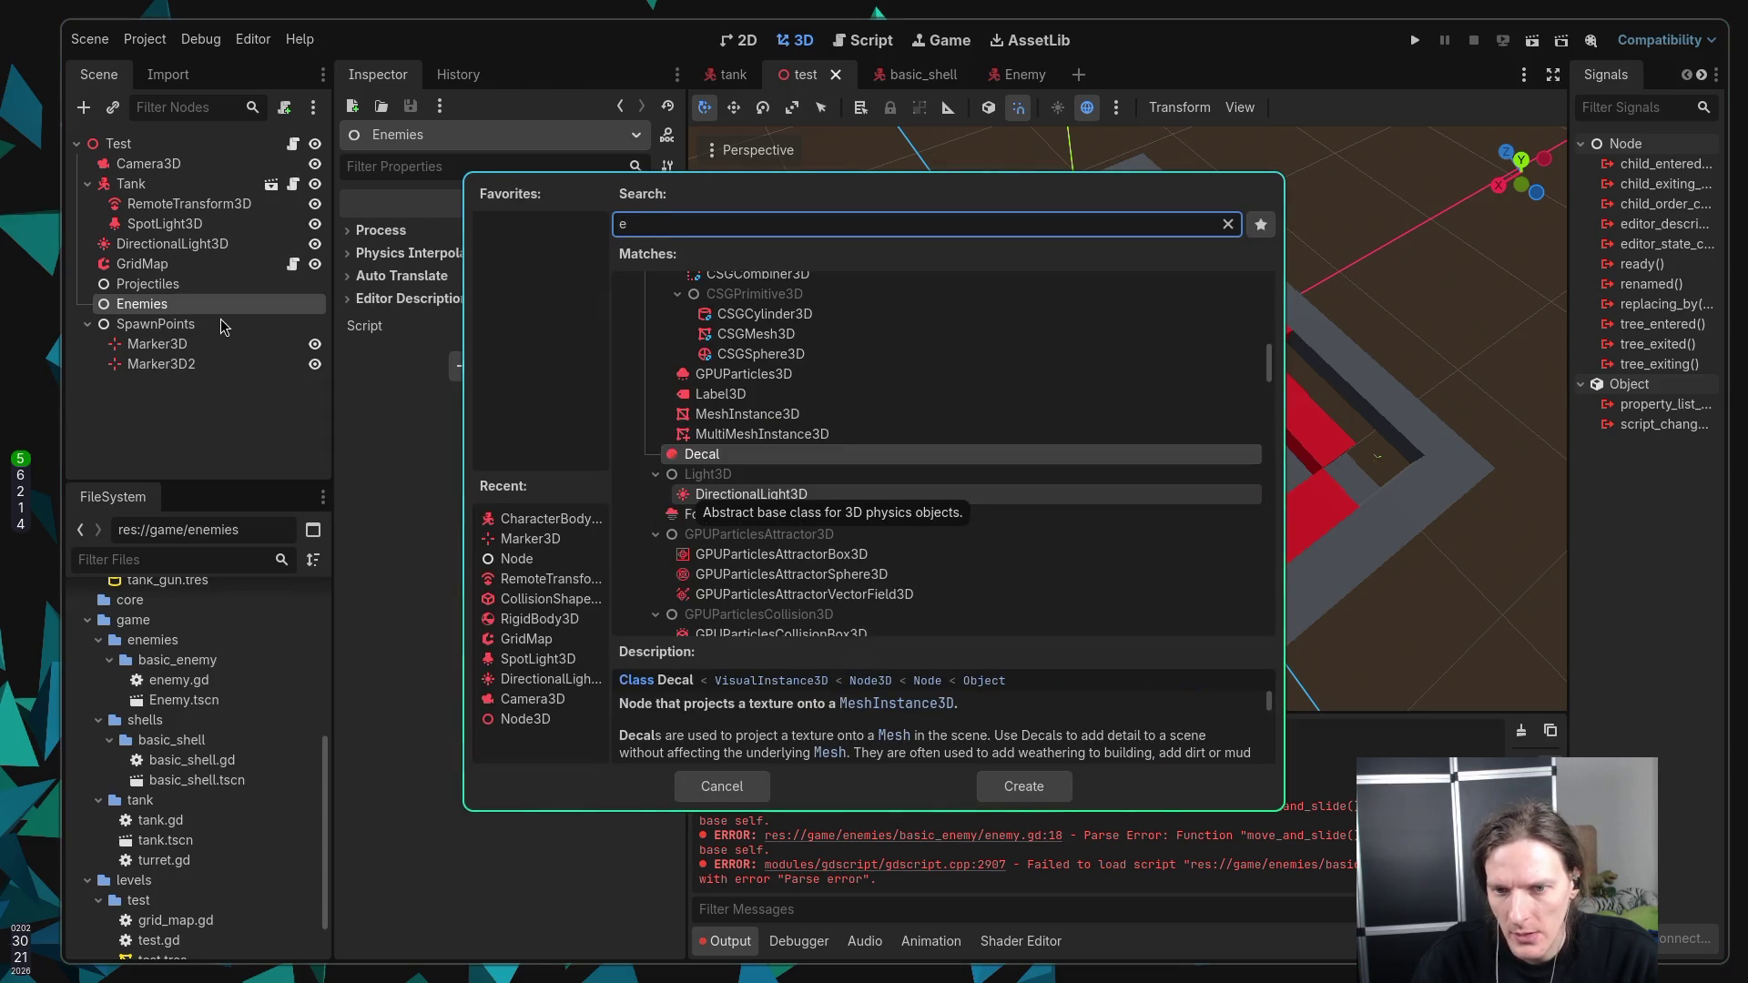
{"action": "key", "text": "BackSpace"}
{"action": "key", "text": "Escape"}
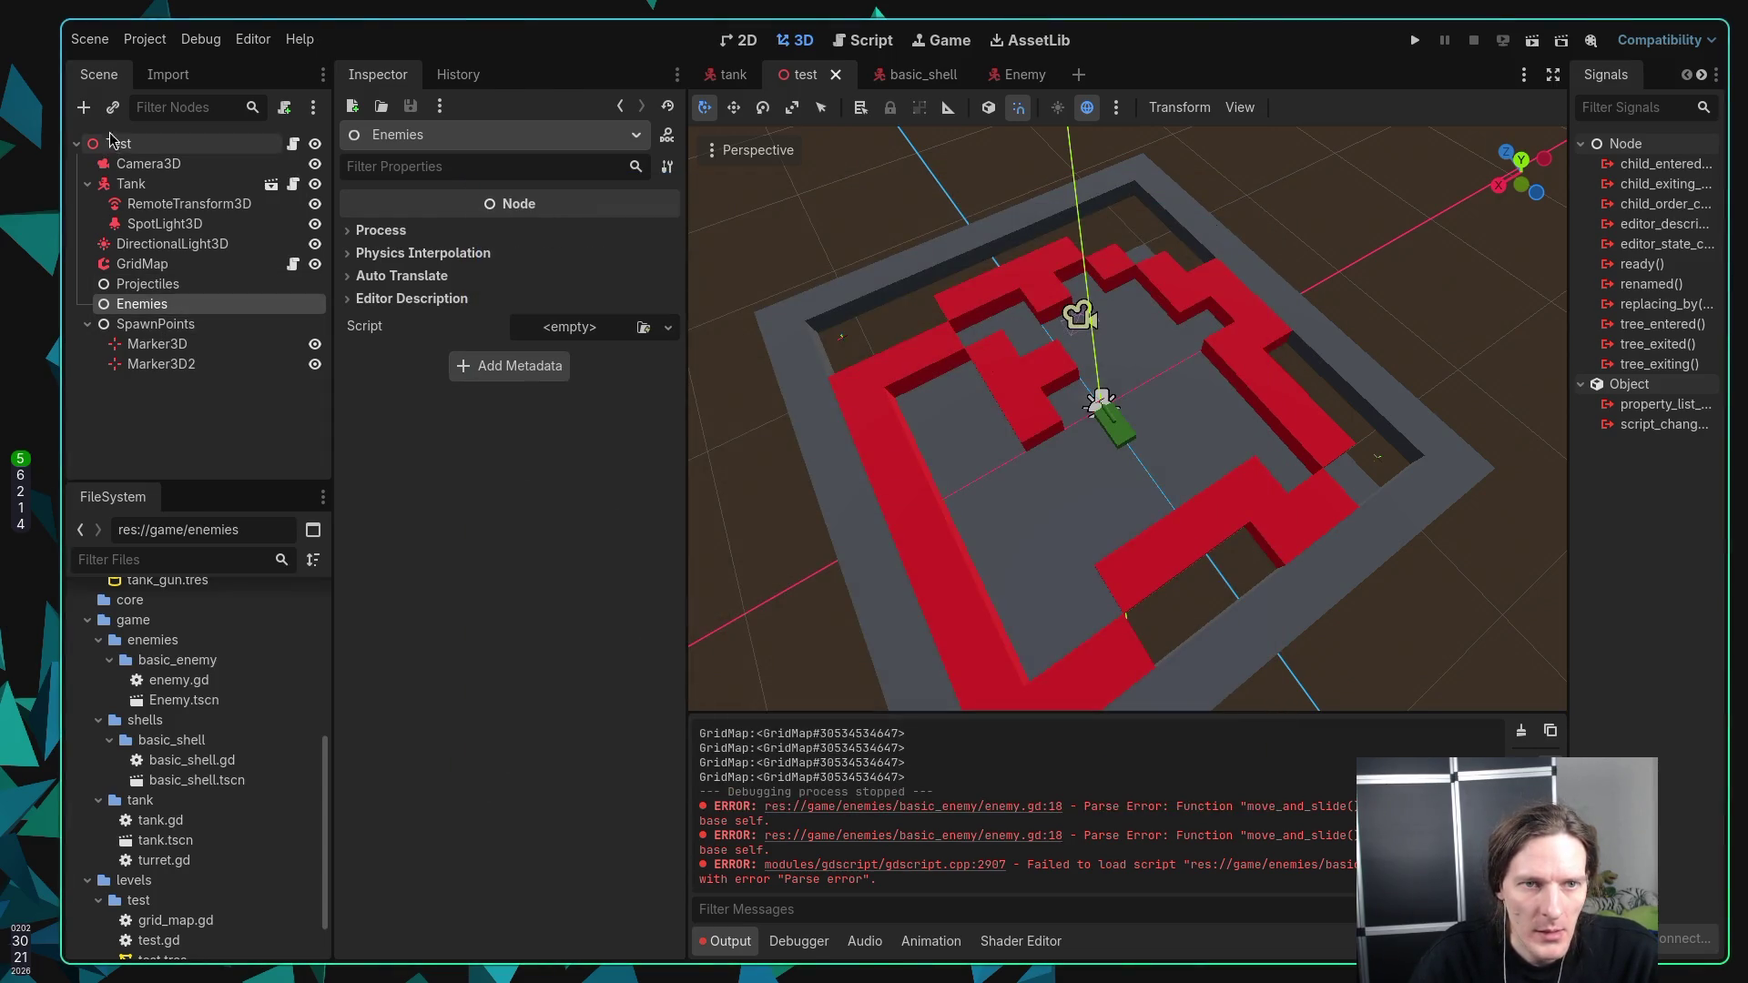
{"action": "left_click", "coordinate": [115, 108]}
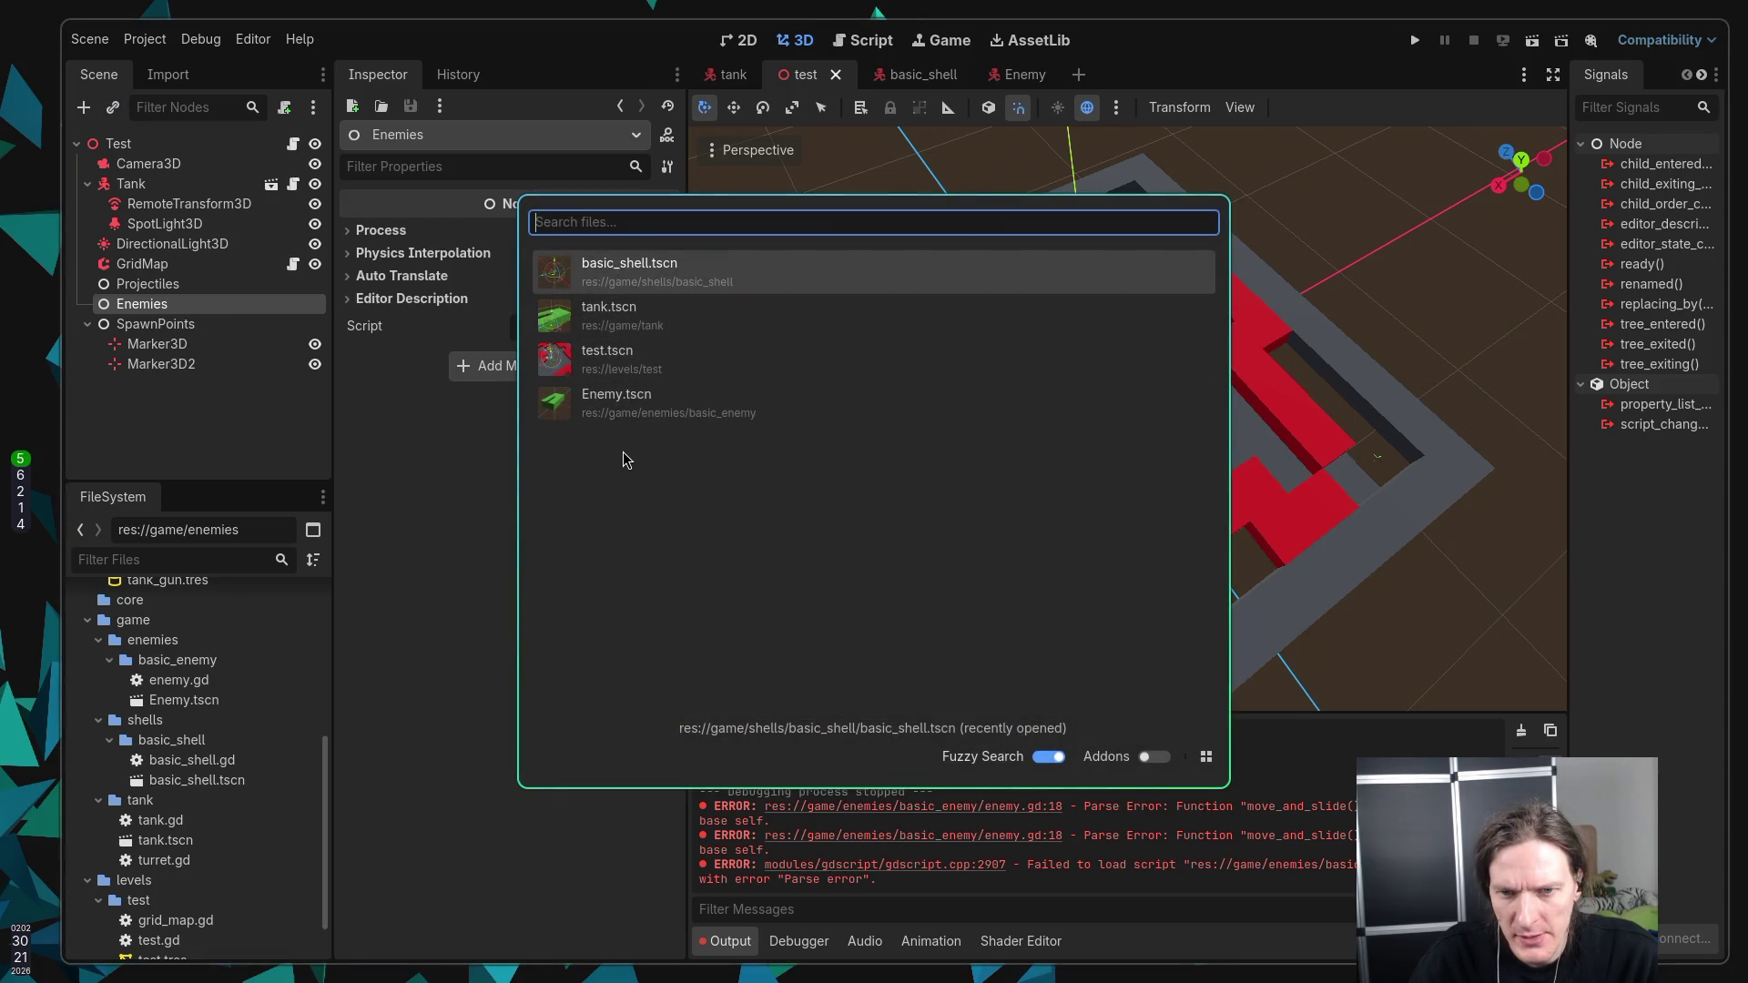
{"action": "double_click", "coordinate": [622, 407]}
{"action": "key", "text": "ctrl+s"}
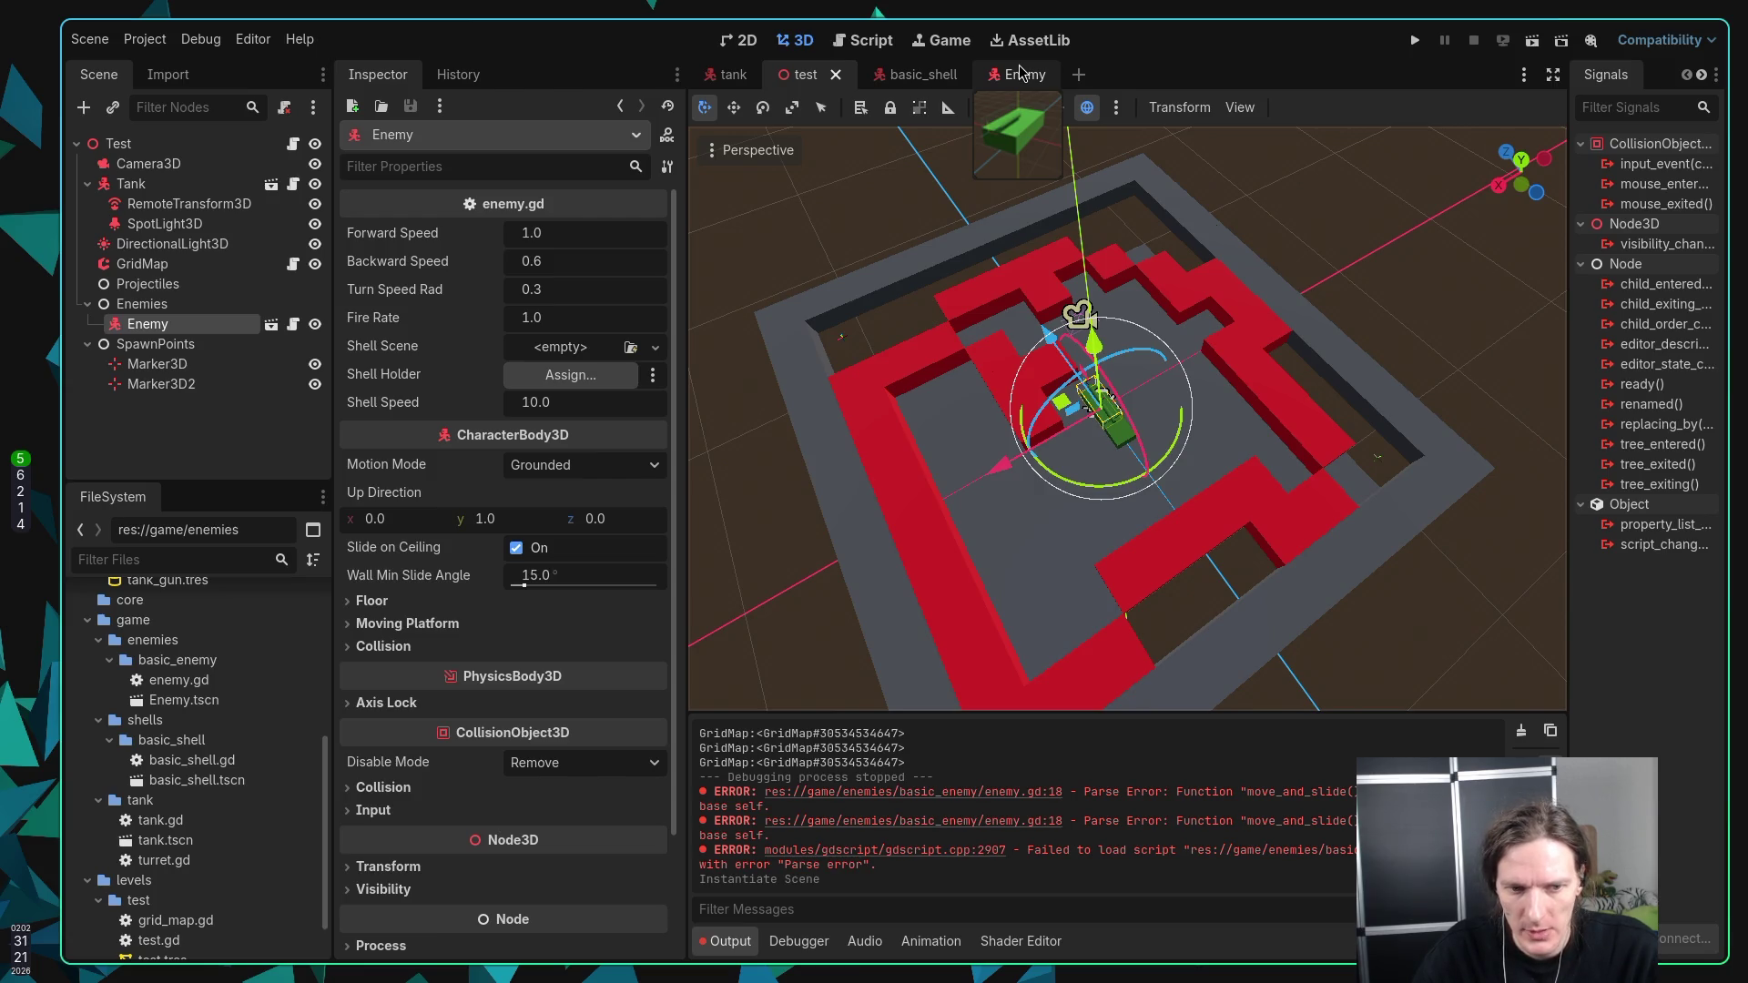
Step: Rename the Enemy.tscn scene file to enemy.tscn in the FileSystem panel
{"action": "left_click", "coordinate": [173, 701]}
{"action": "key", "text": "F2"}
{"action": "left_click", "coordinate": [164, 706]}
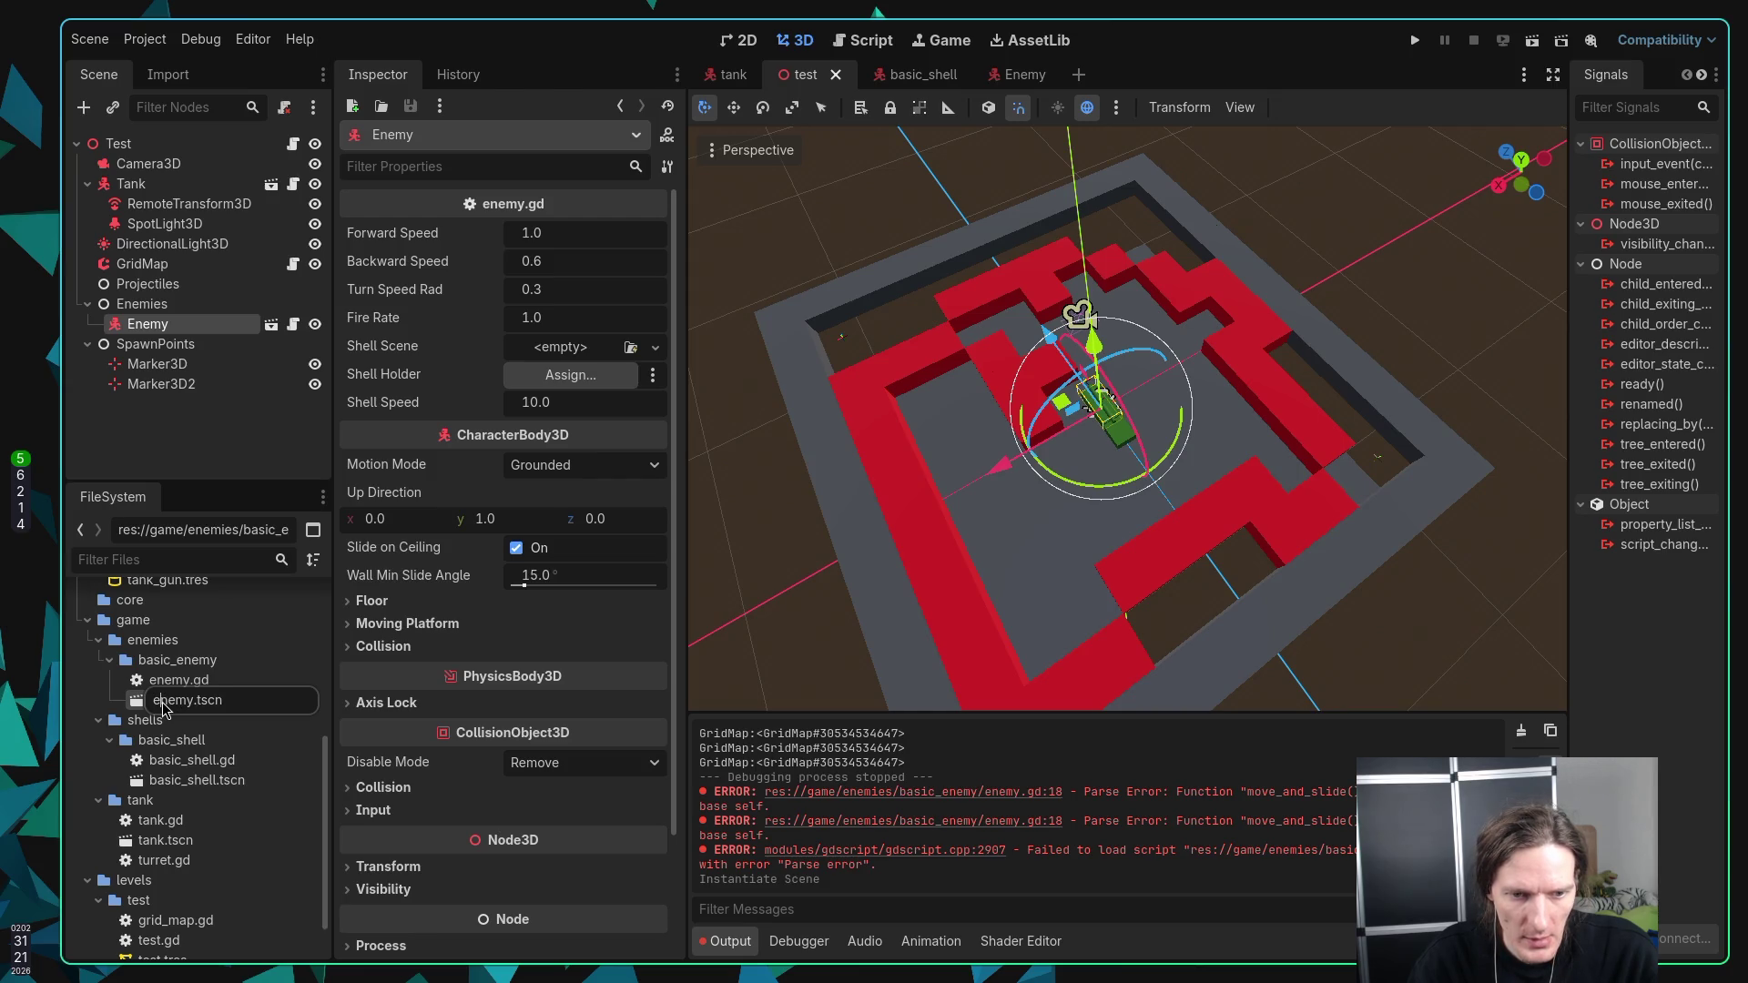
{"action": "key", "text": "Return"}
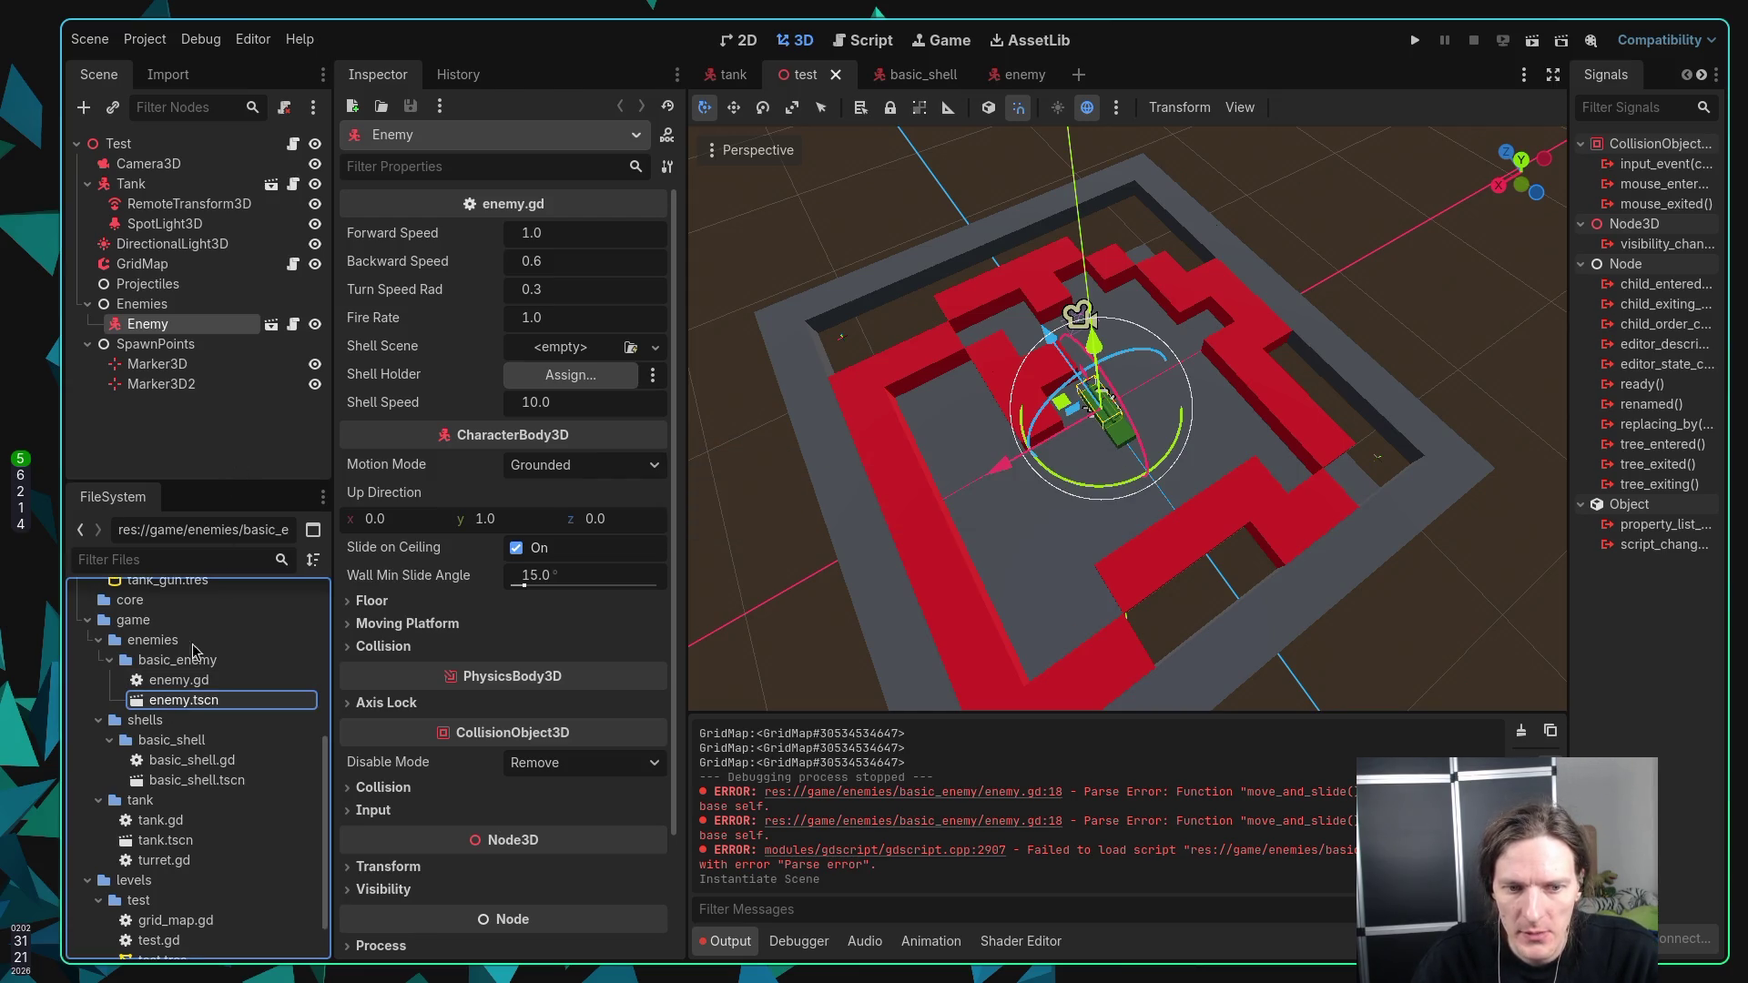
{"action": "left_click", "coordinate": [184, 699]}
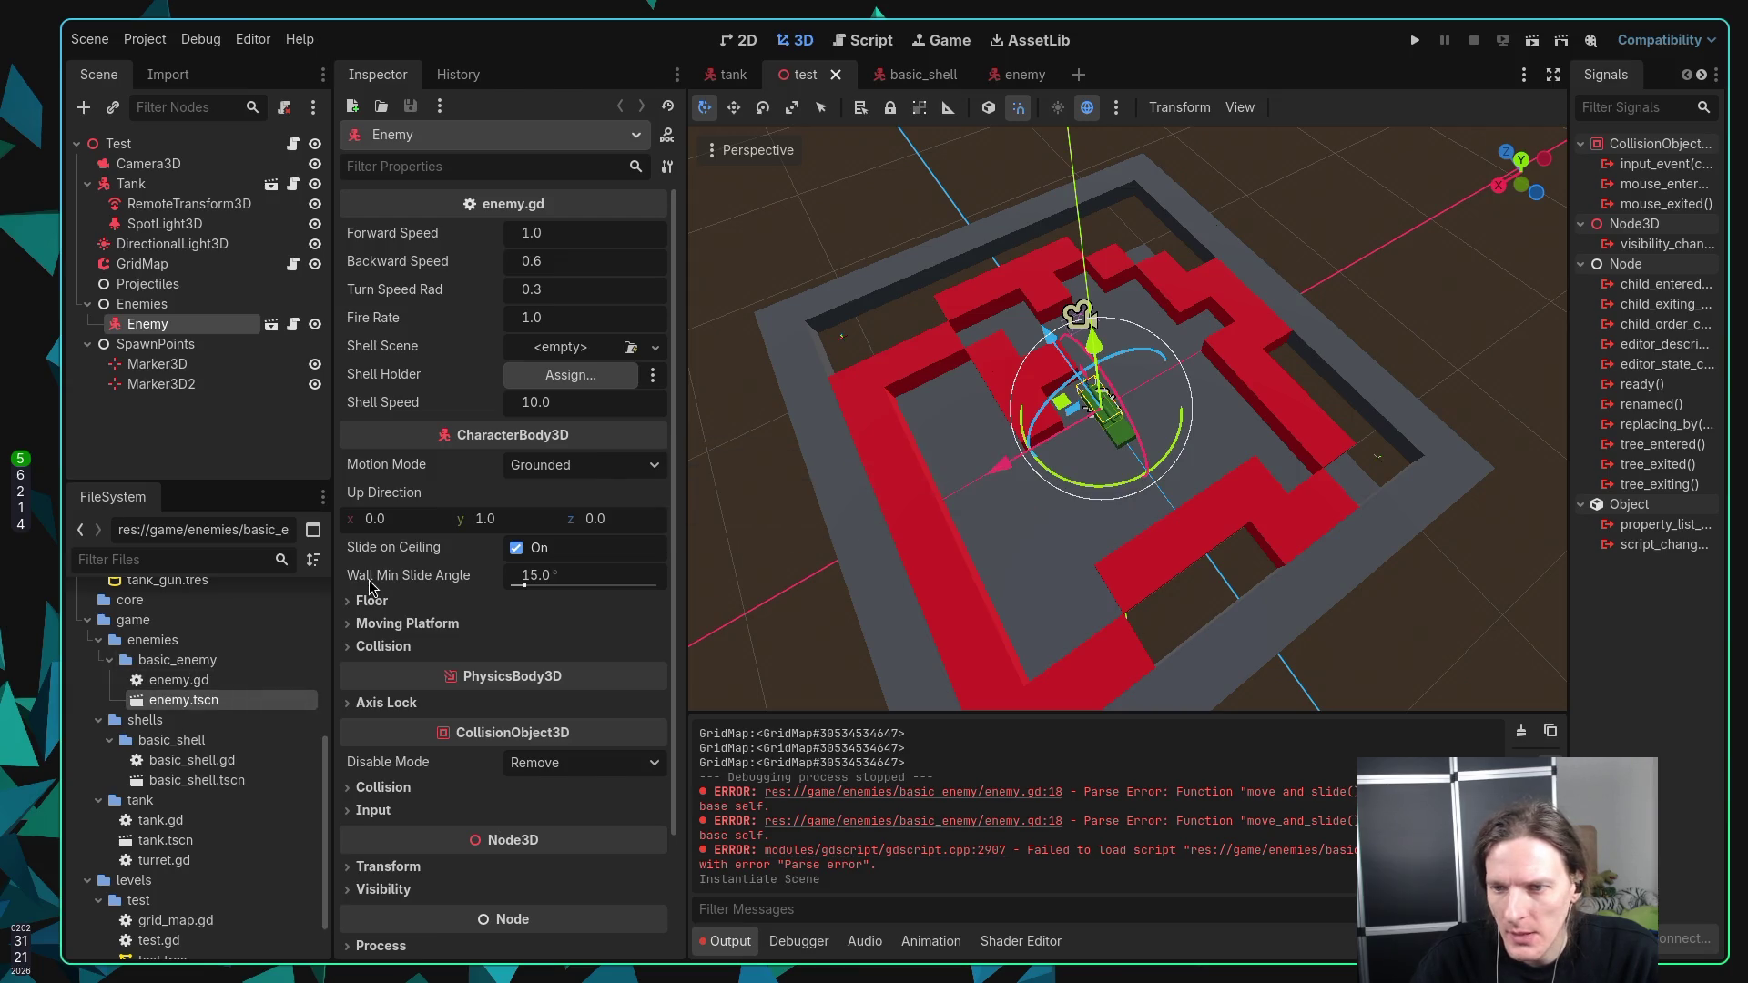
Step: Move the enemy 6 units along X and 8 along Z from the player, save, and run
{"action": "left_click_drag", "start_coordinate": [1002, 467], "coordinate": [869, 543]}
{"action": "left_click_drag", "start_coordinate": [944, 426], "coordinate": [854, 254]}
{"action": "key", "text": "ctrl+z"}
{"action": "left_click_drag", "start_coordinate": [951, 398], "coordinate": [881, 260]}
{"action": "key", "text": "ctrl+s"}
{"action": "left_click", "coordinate": [1415, 40]}
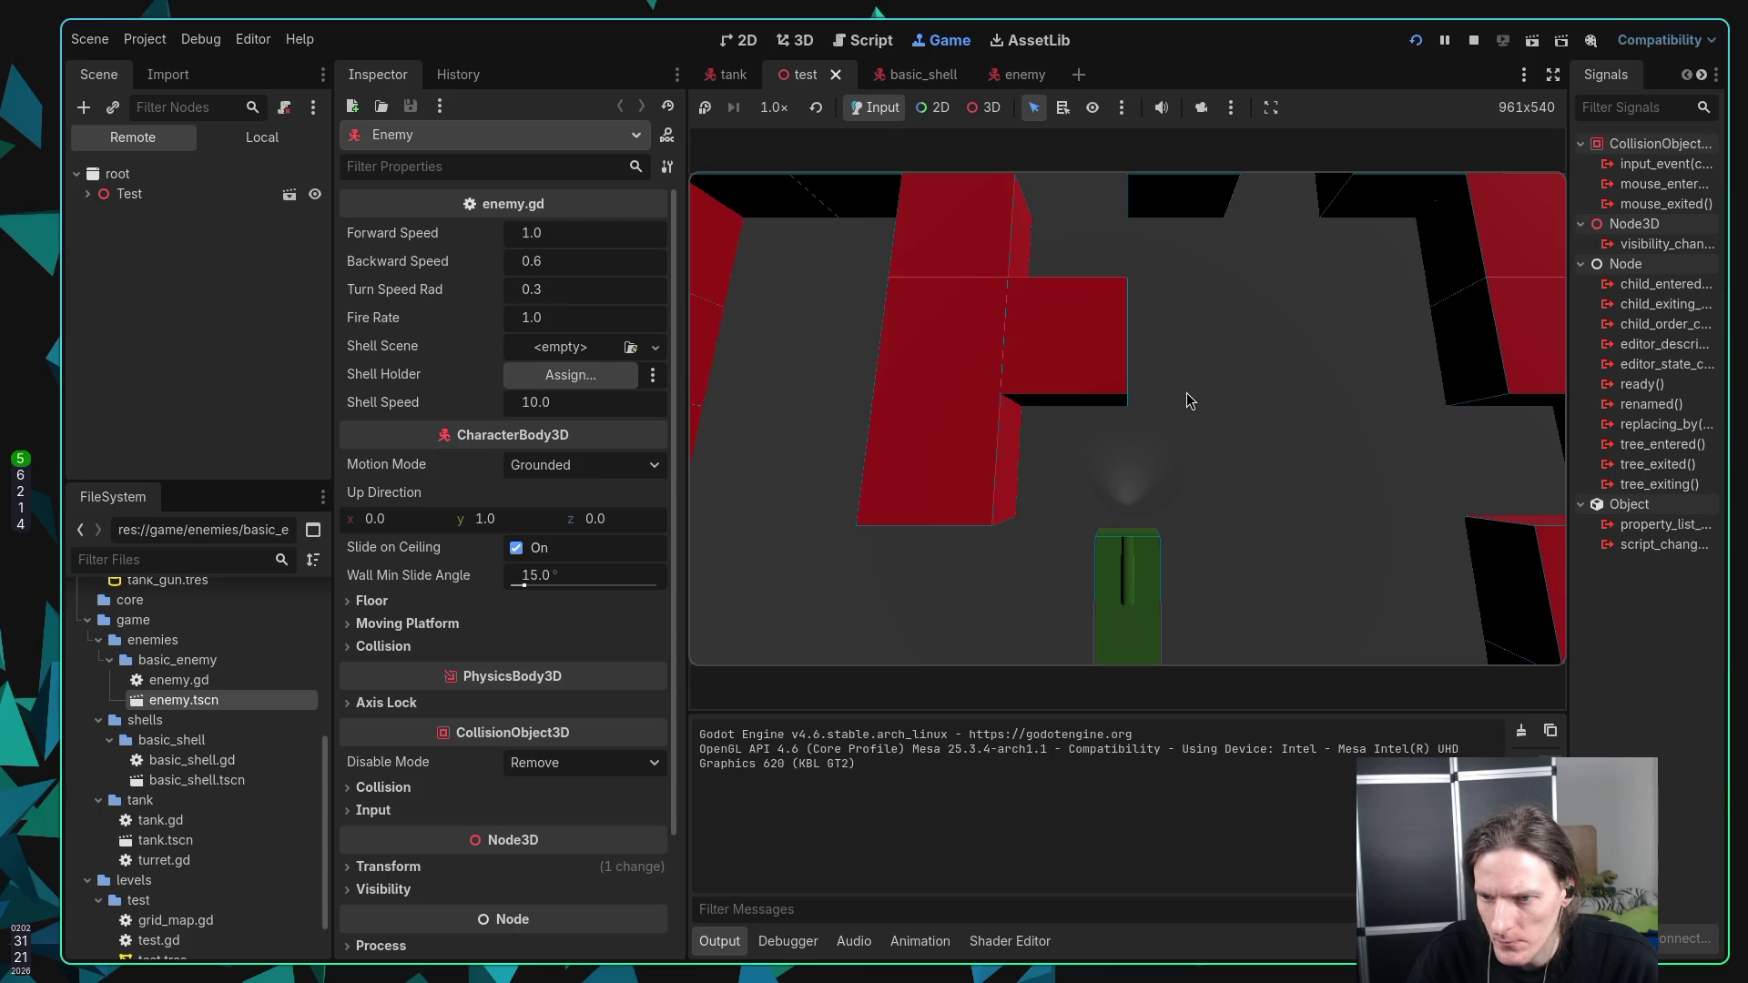
Step: Override the game camera with a 3D free camera, look around the maze and enemy, then stop
{"action": "left_click", "coordinate": [1202, 107]}
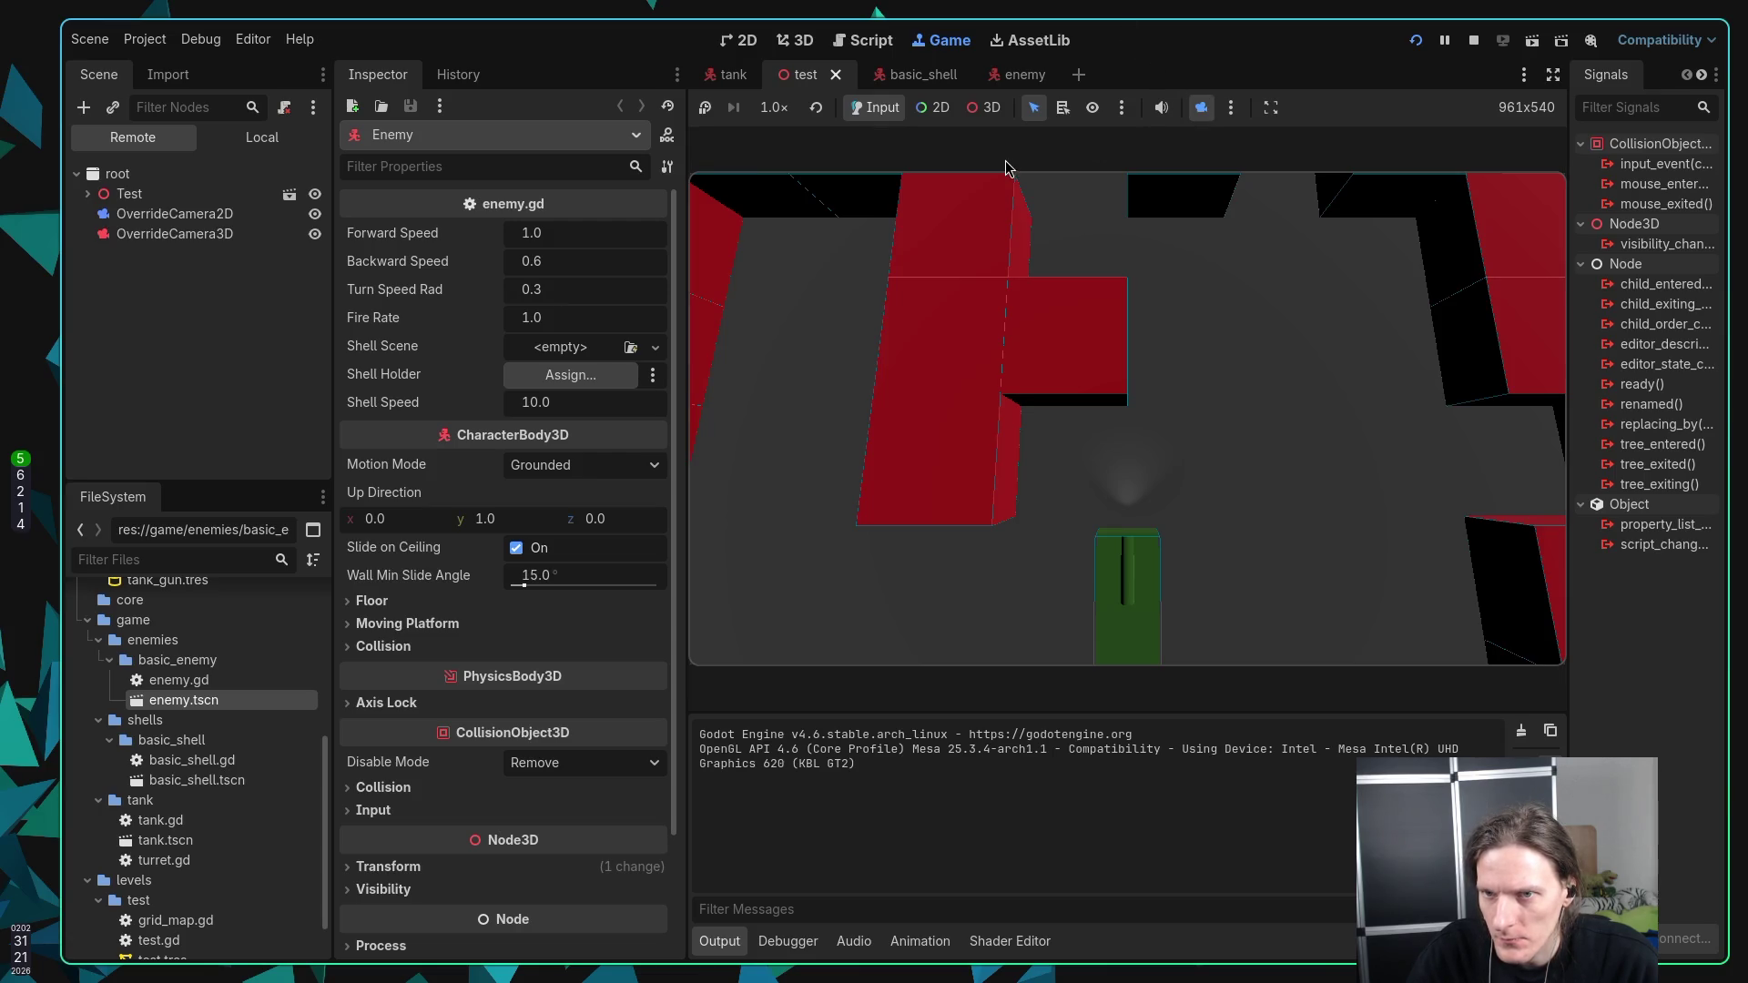
{"action": "left_click", "coordinate": [982, 107]}
{"action": "scroll", "coordinate": [1016, 250], "scroll_direction": "down", "scroll_amount": 5}
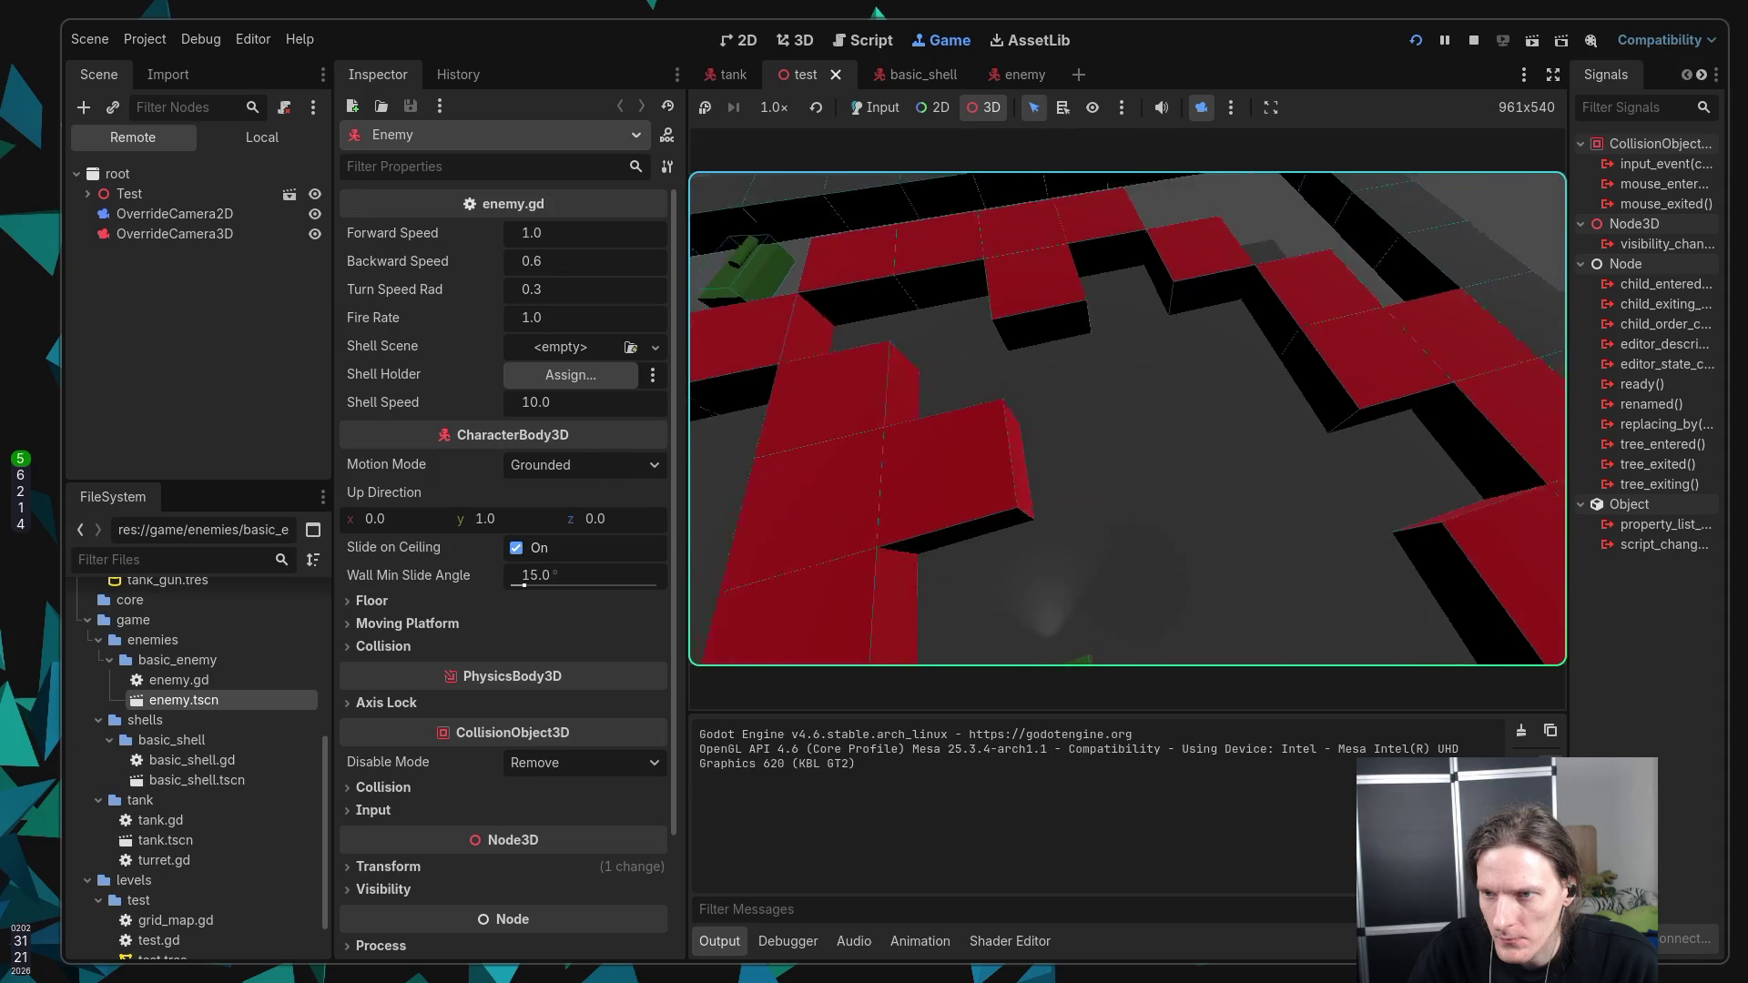
{"action": "scroll", "coordinate": [1128, 419], "scroll_direction": "up", "scroll_amount": 5}
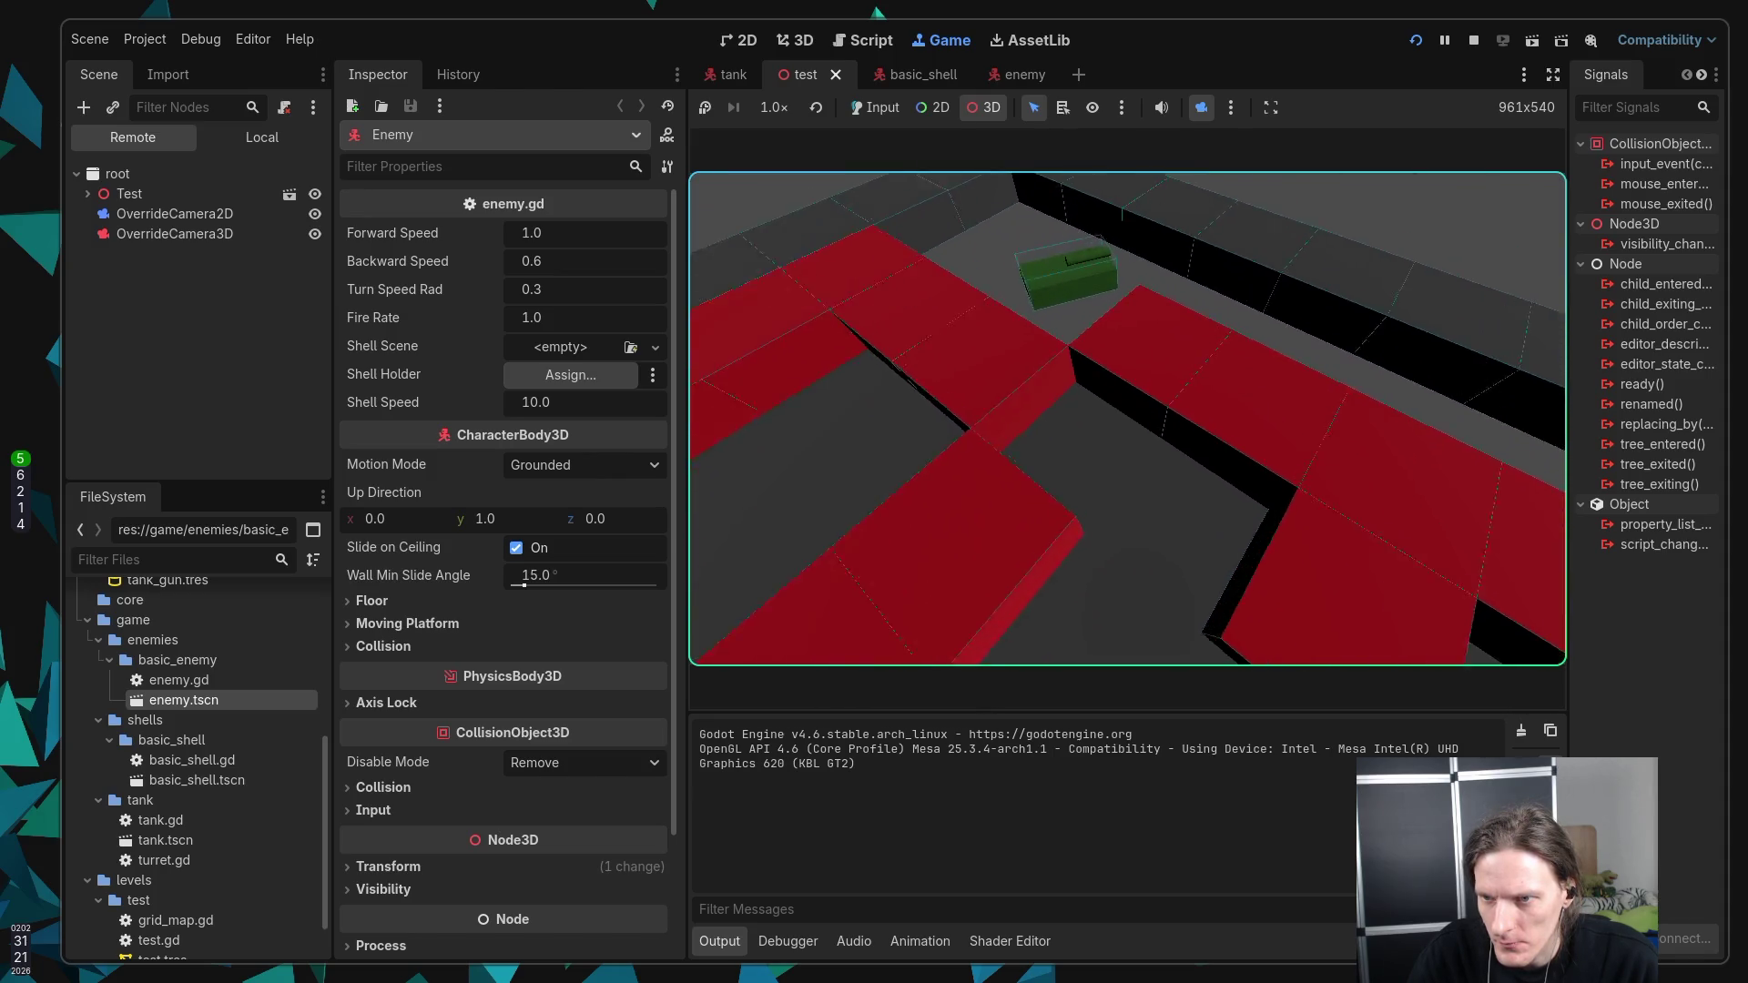
{"action": "scroll", "coordinate": [1128, 418], "scroll_direction": "up", "scroll_amount": 3}
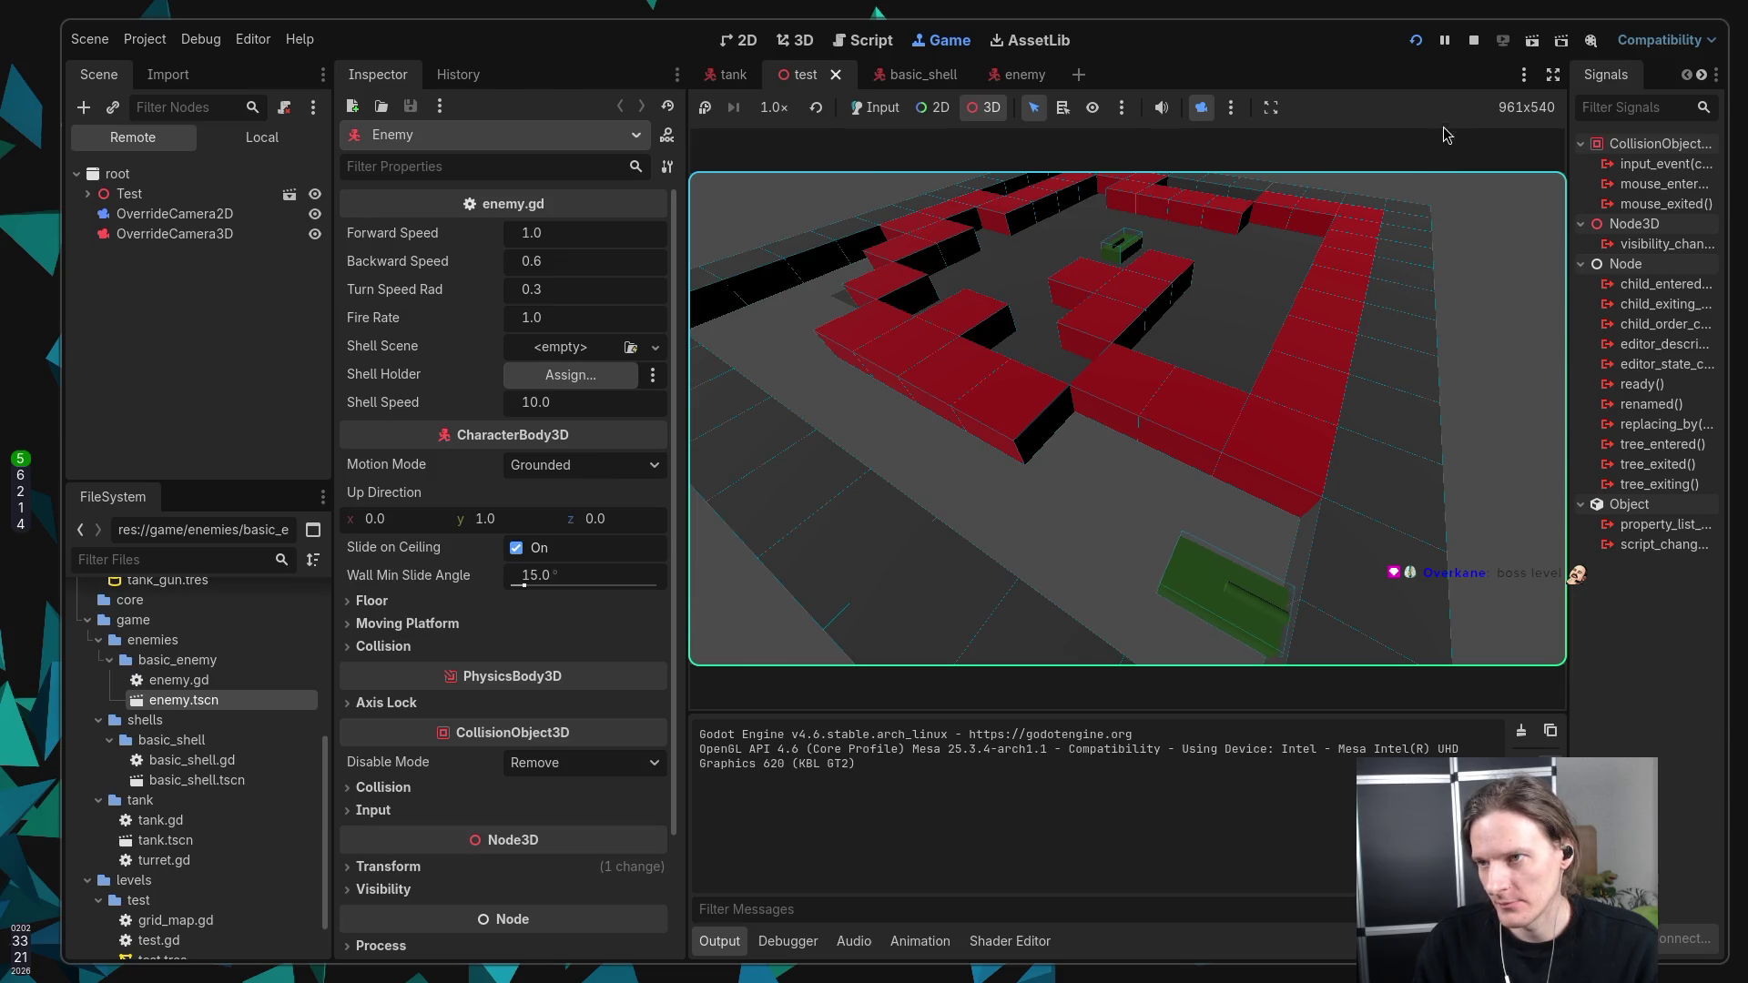
{"action": "left_click", "coordinate": [1473, 41]}
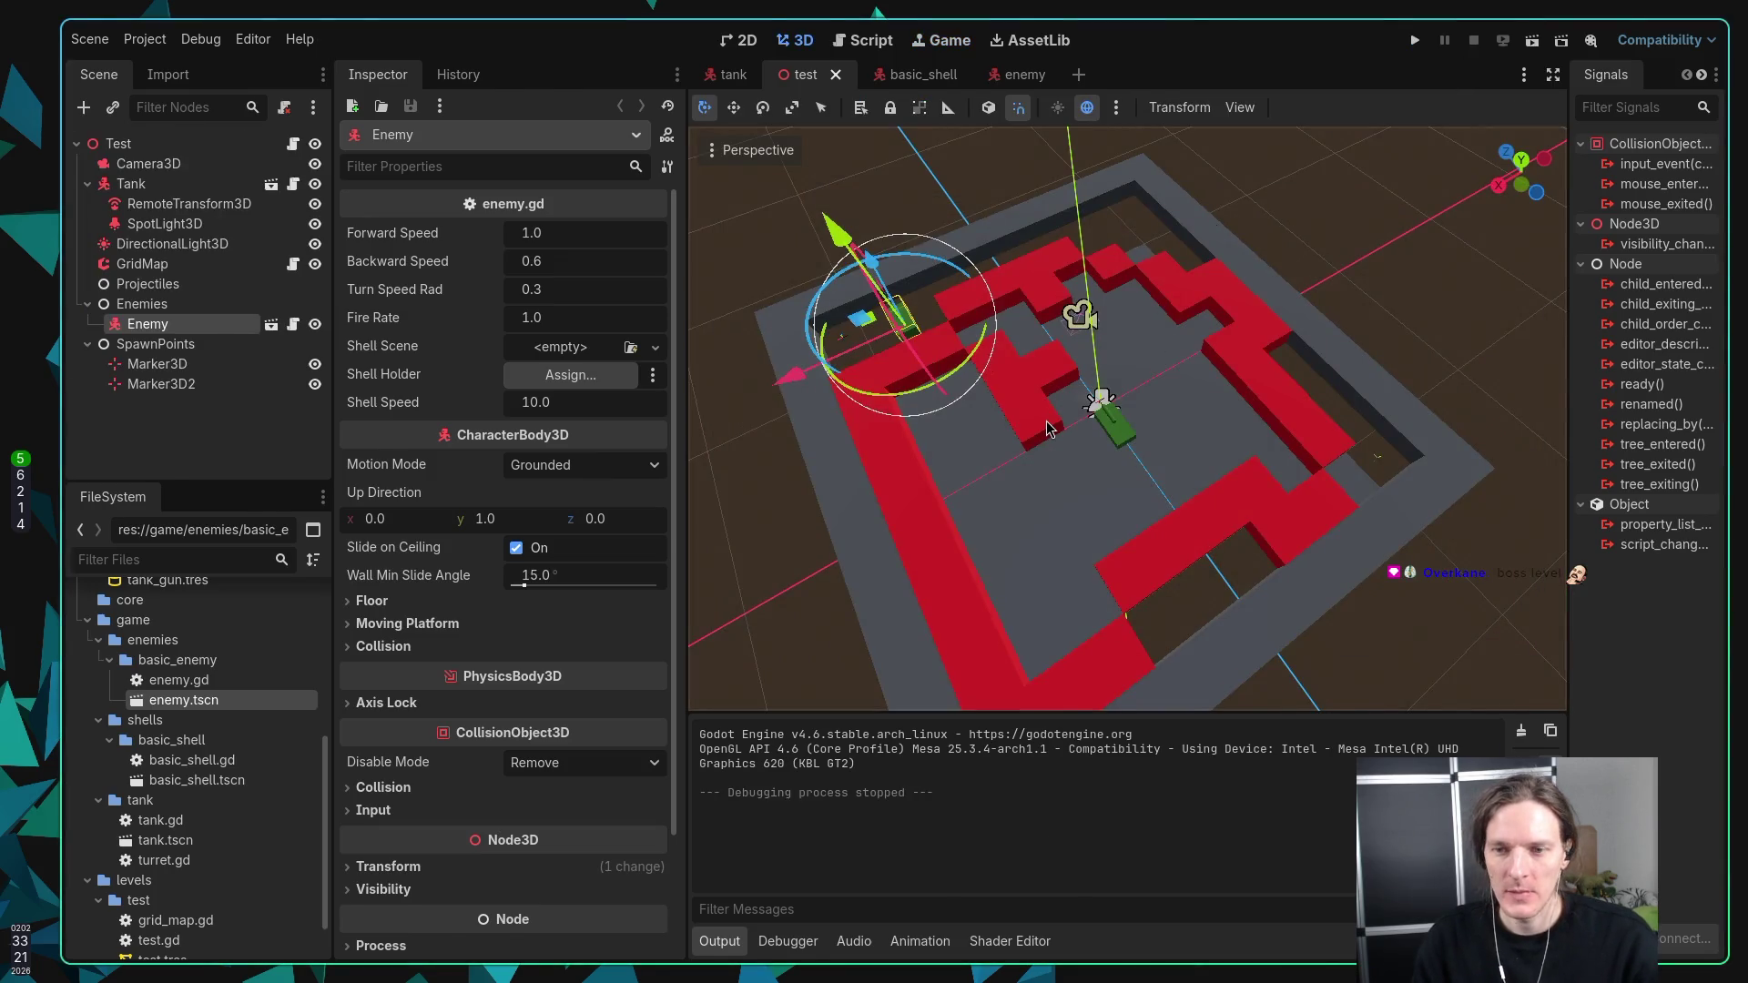
Step: Insert a try_shoot() call above move_randomly() in enemy.gd, save, and rerun the game with F5
{"action": "key", "text": "super+1"}
{"action": "key", "text": "j"}
{"action": "key", "text": "j"}
{"action": "key", "text": "j"}
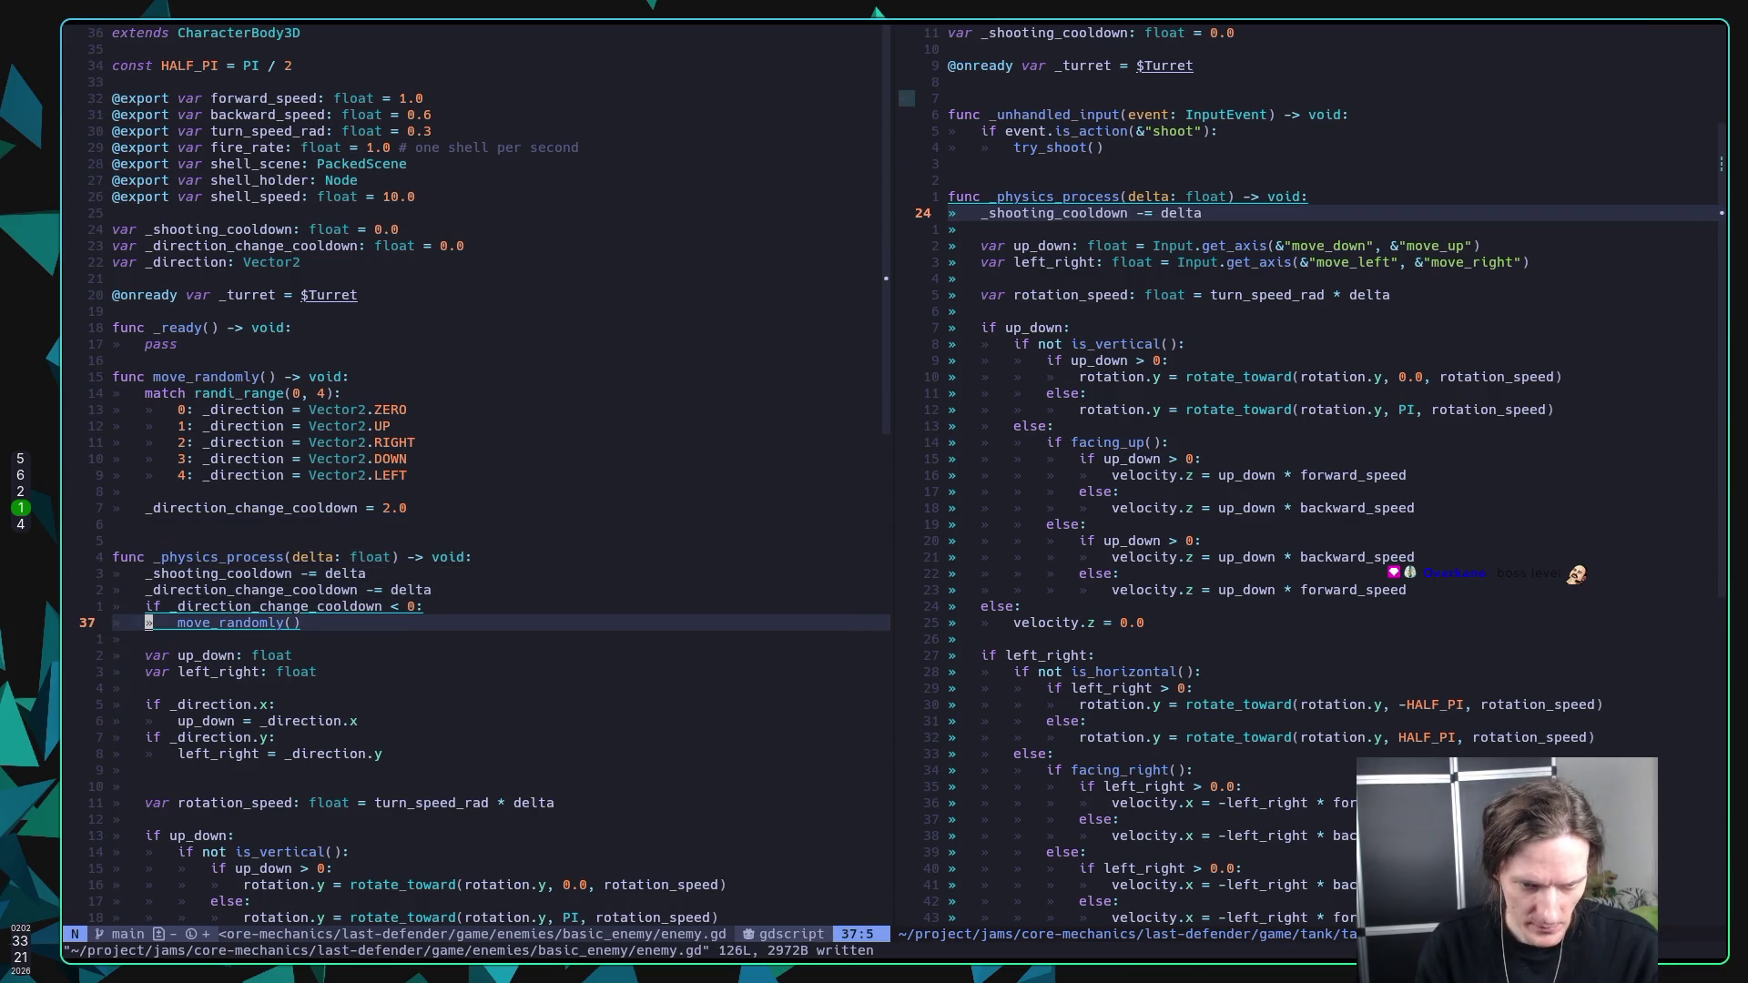
{"action": "type", "text": "O"}
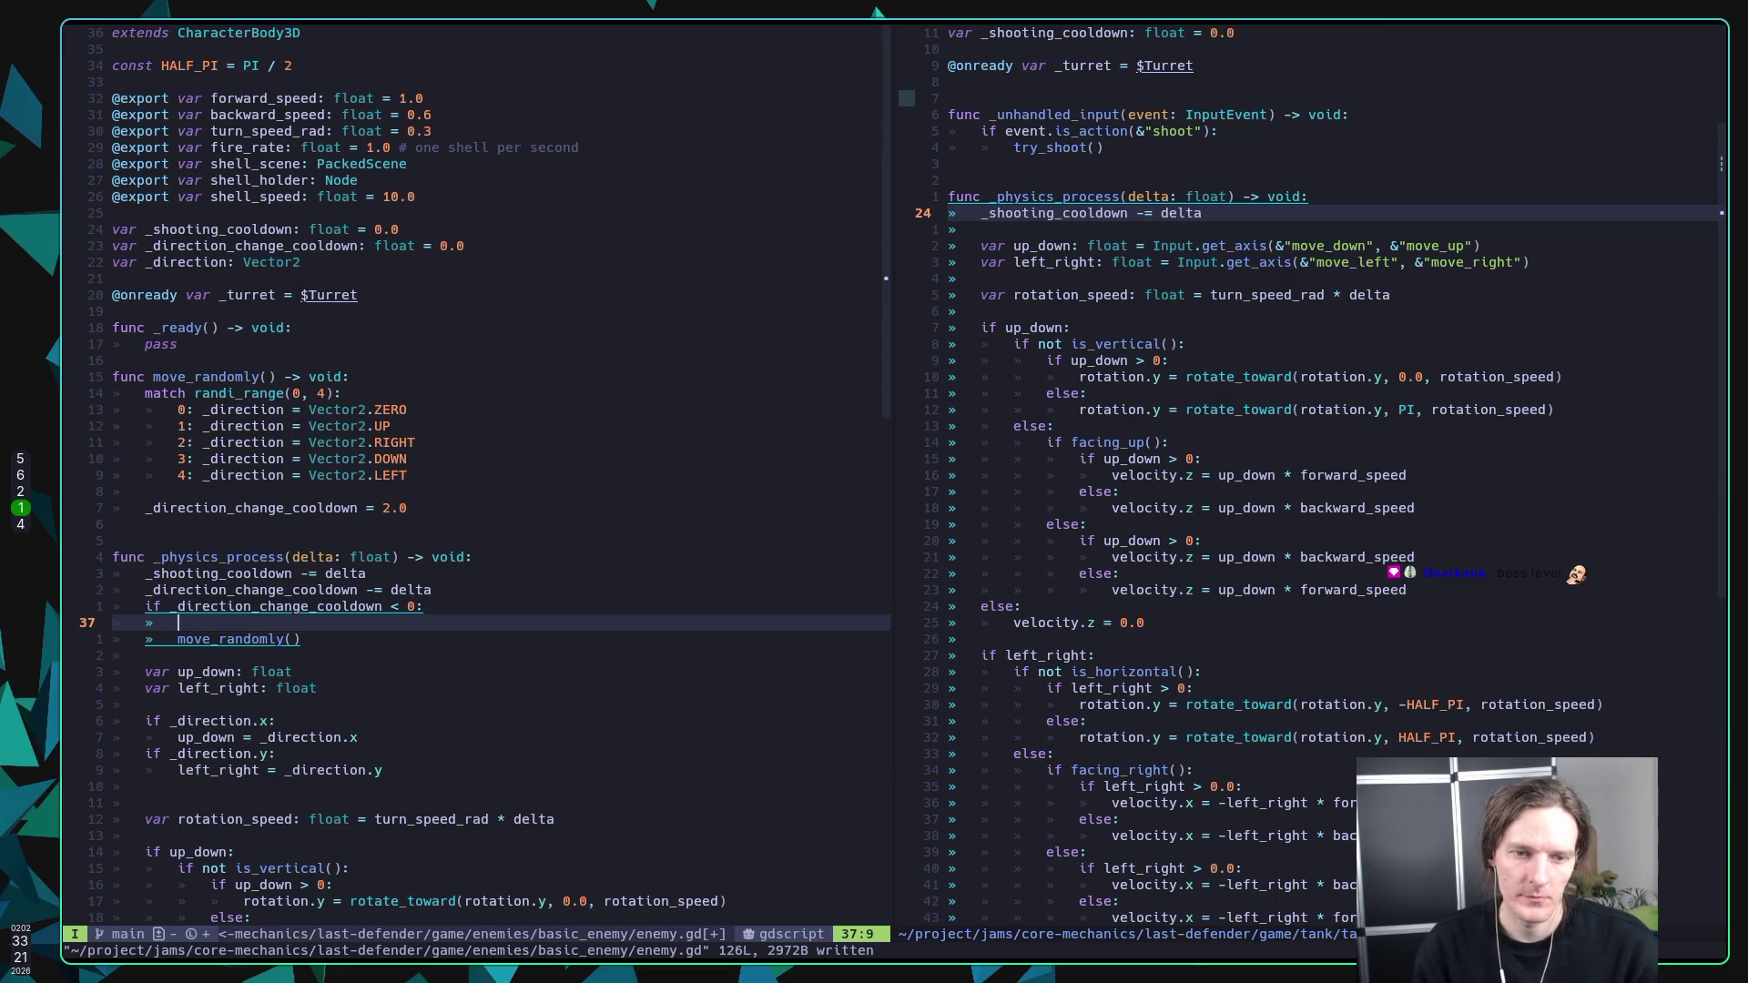
{"action": "type", "text": "try_"}
{"action": "key", "text": "Return"}
{"action": "key", "text": "Escape"}
{"action": "type", "text": ":w"}
{"action": "key", "text": "Return"}
{"action": "key", "text": "super+5"}
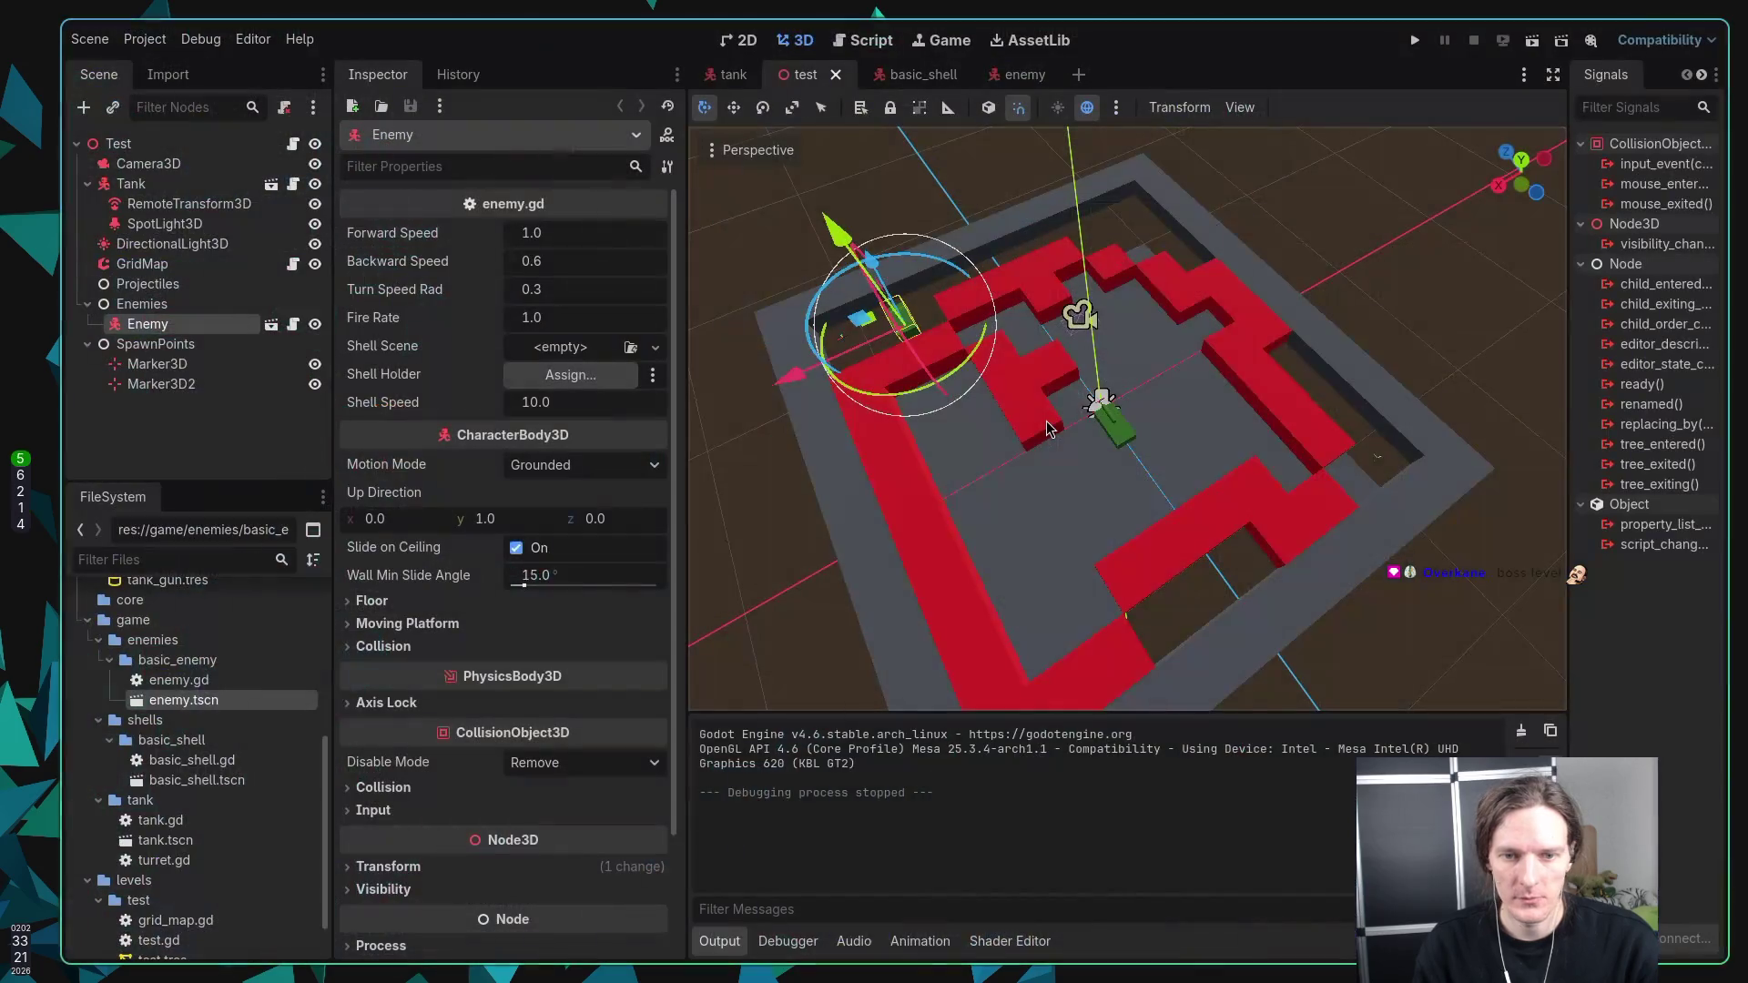
{"action": "key", "text": "F5"}
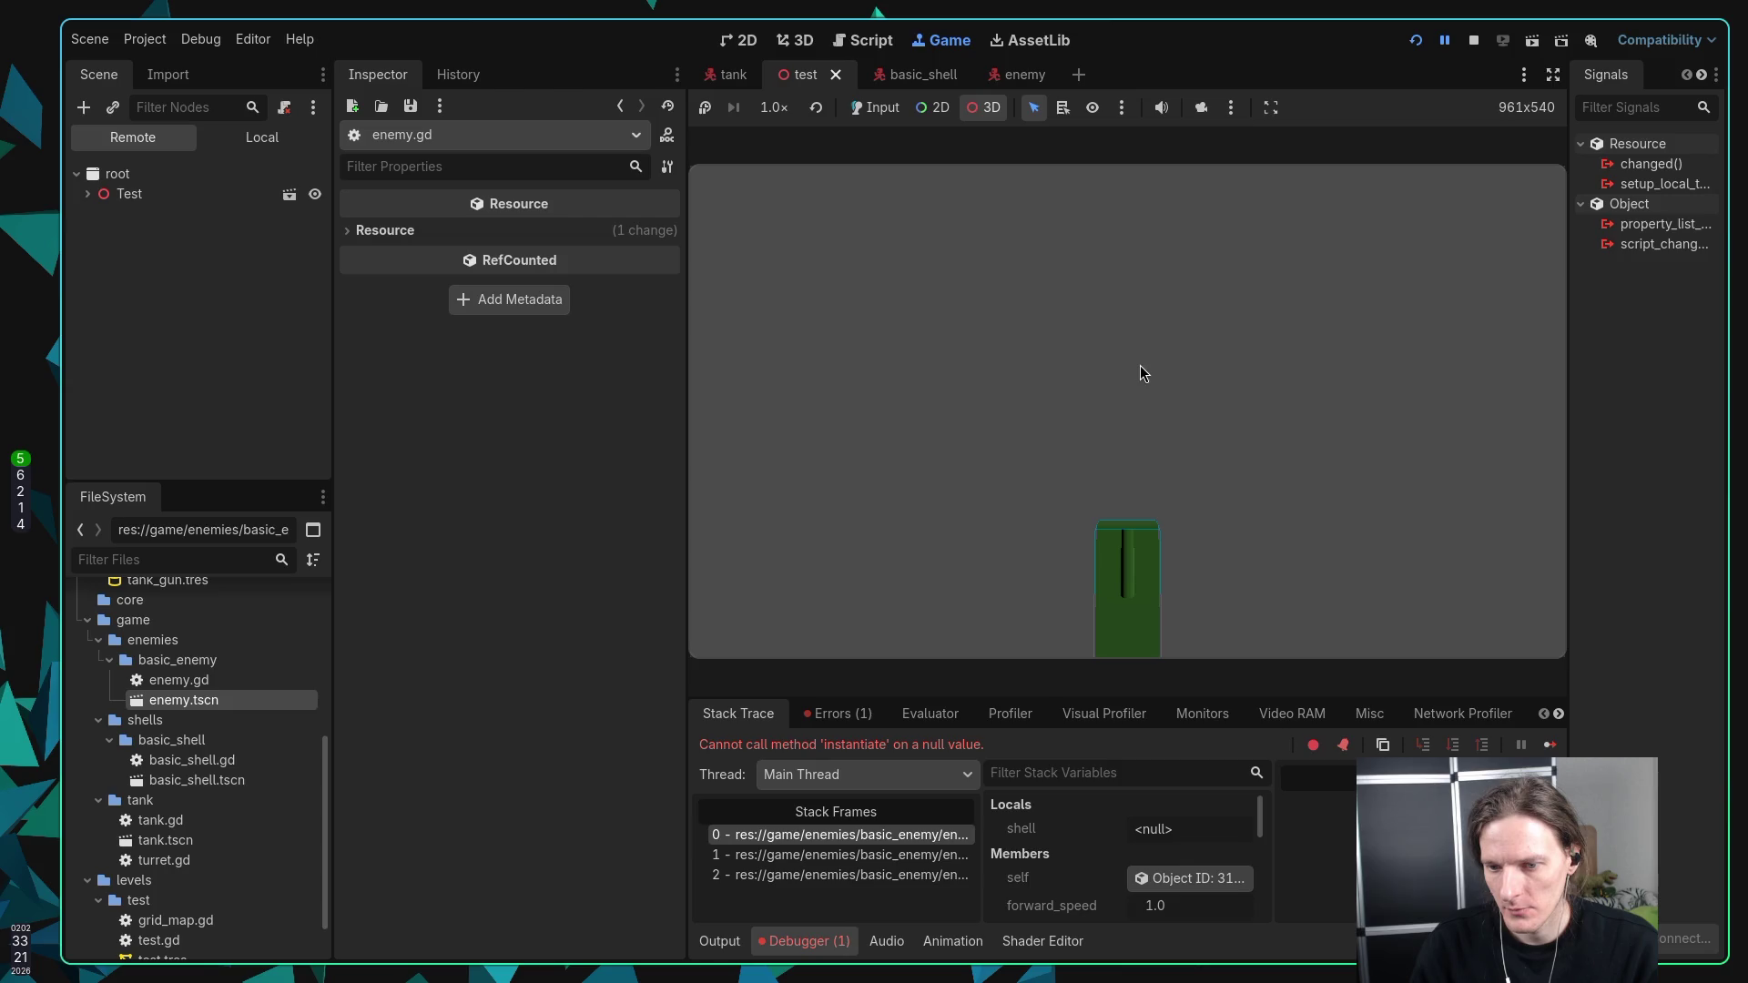
Step: Stop the game and set the Enemy scene's Shell Scene property to basic_shell.tscn
{"action": "left_click", "coordinate": [1473, 41]}
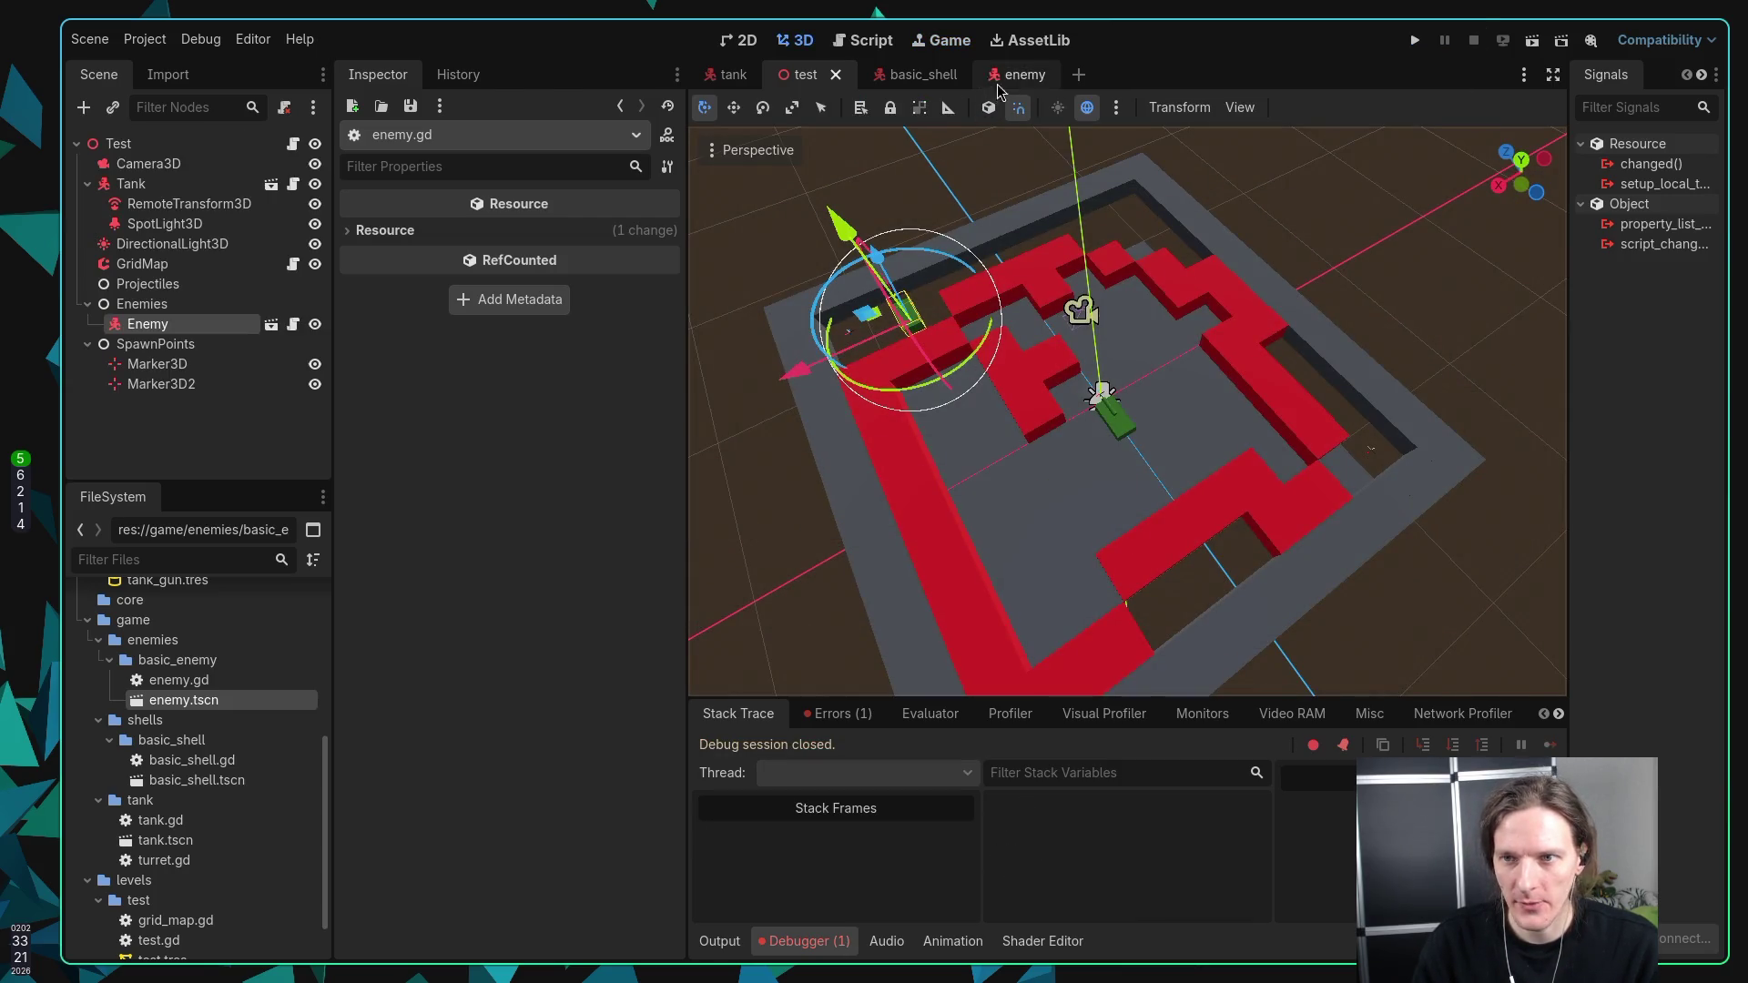
{"action": "left_click", "coordinate": [1045, 80]}
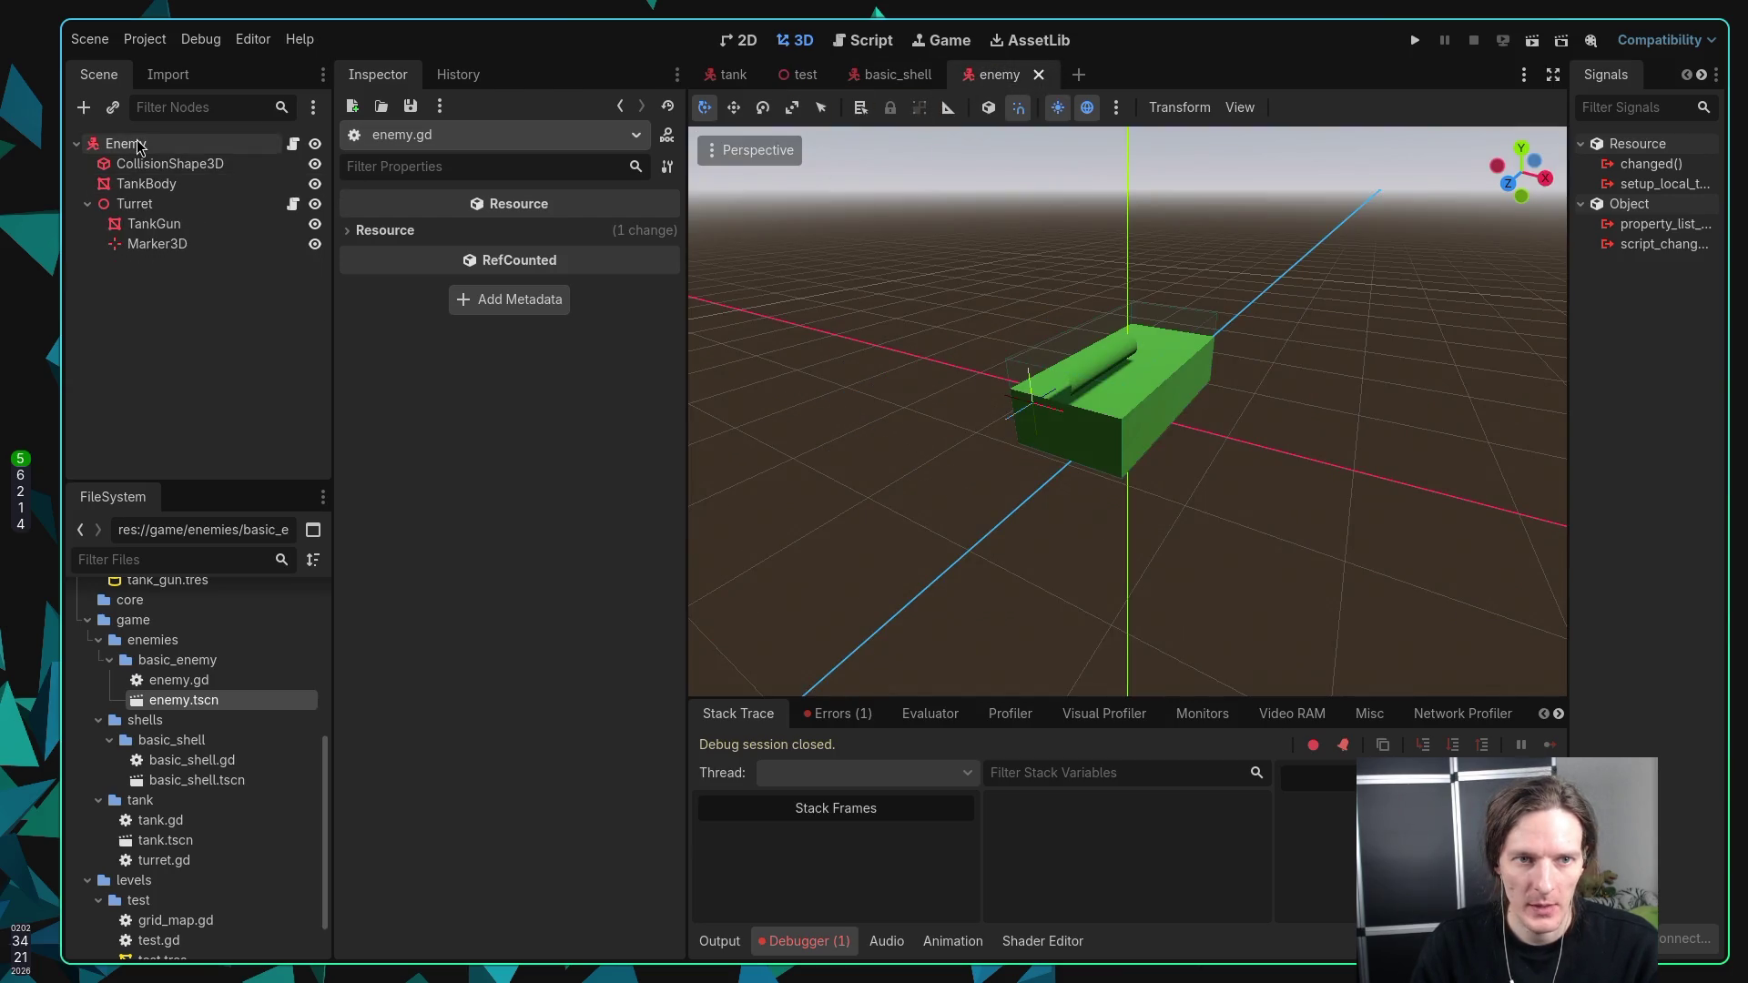
{"action": "left_click", "coordinate": [126, 144]}
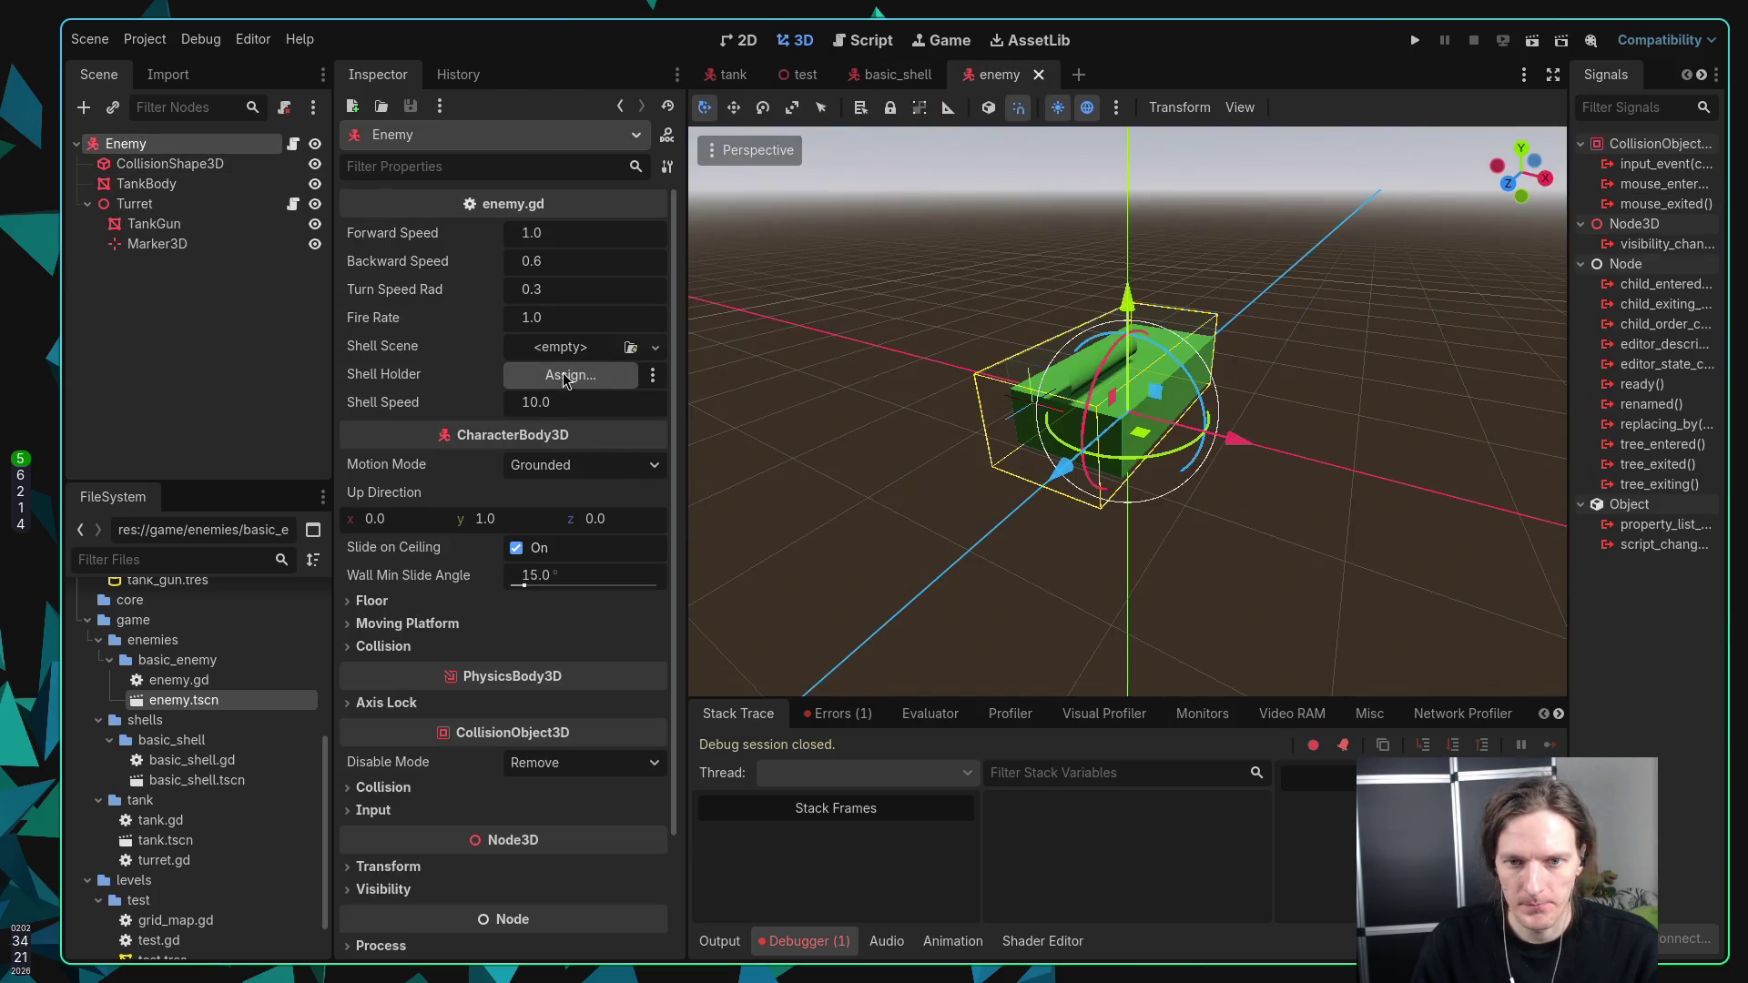
{"action": "left_click", "coordinate": [630, 346]}
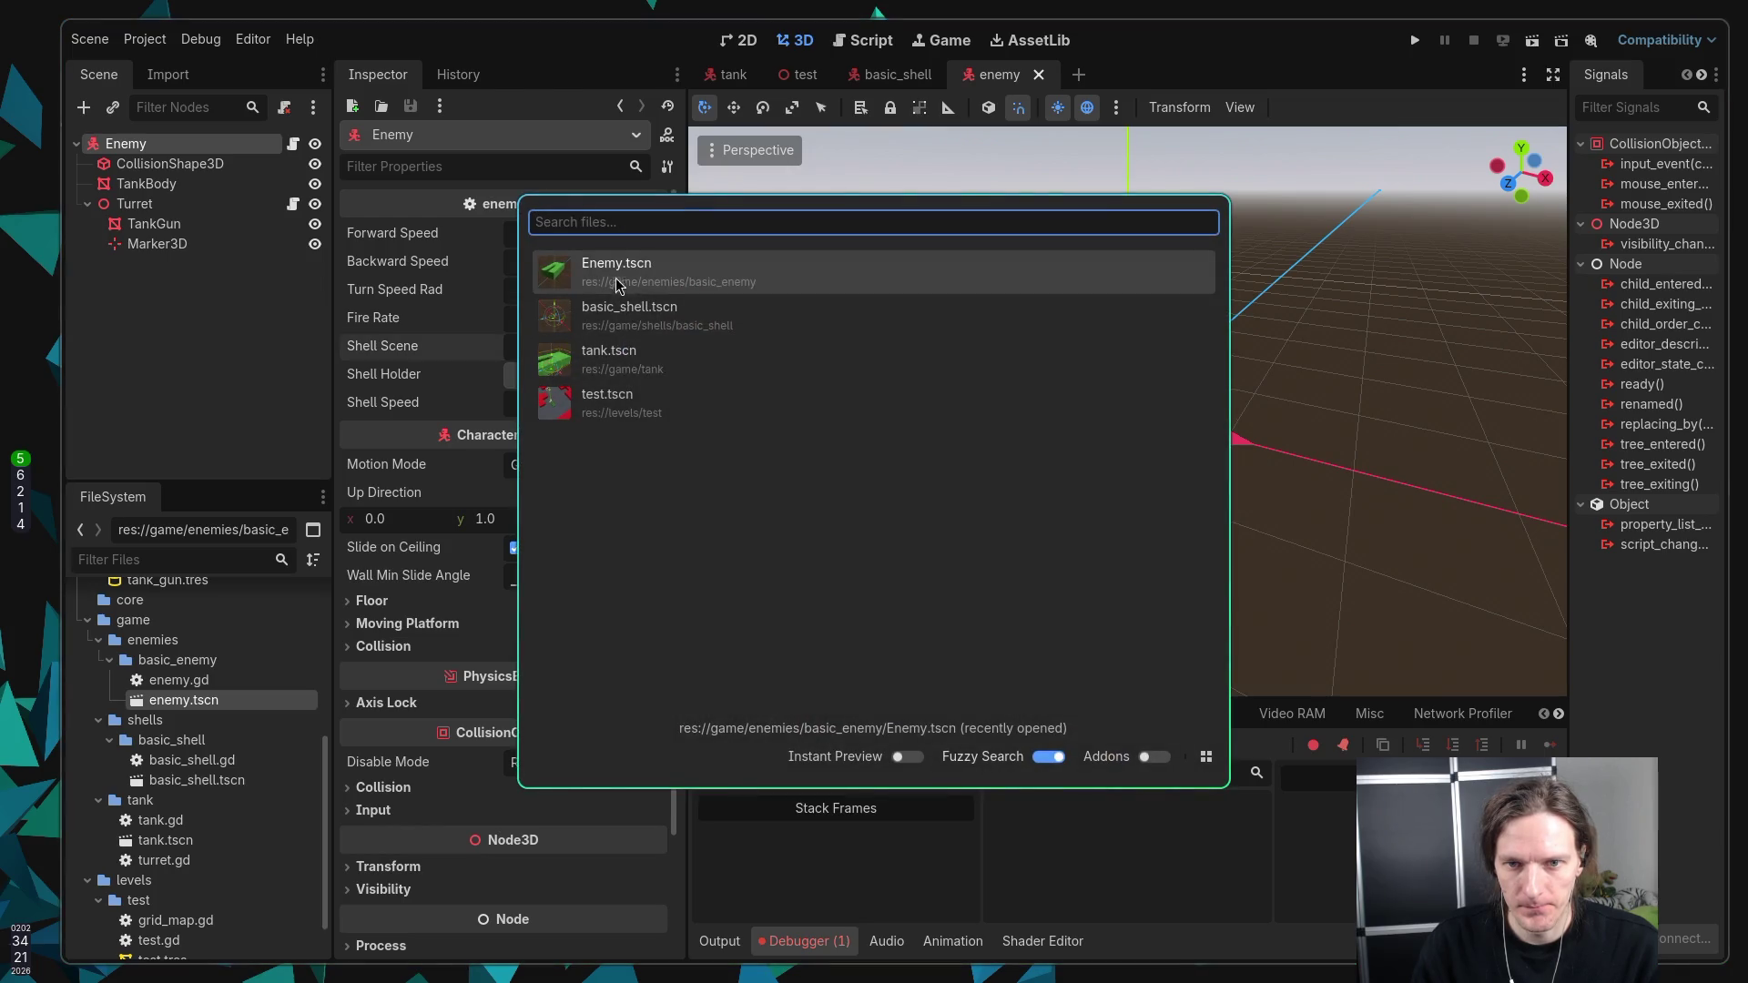
{"action": "left_click", "coordinate": [608, 318]}
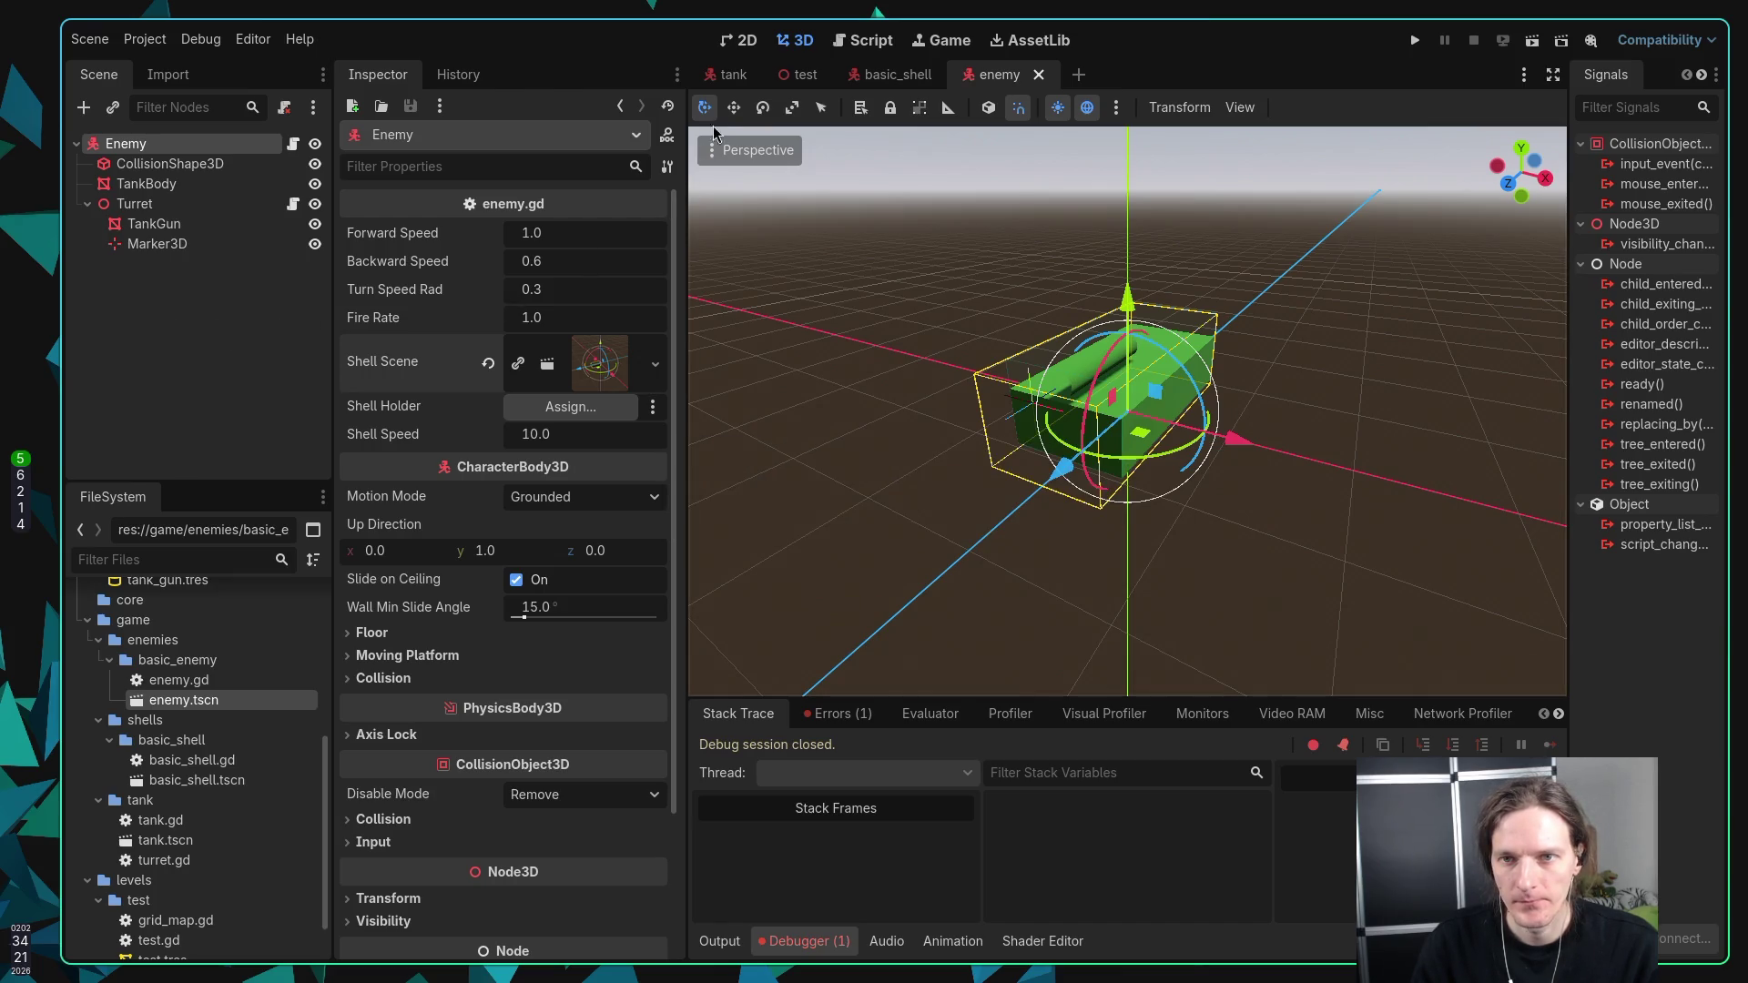
Step: In the test scene, assign Projectiles as the Enemy's Shell Holder and save the scene
{"action": "left_click", "coordinate": [895, 74]}
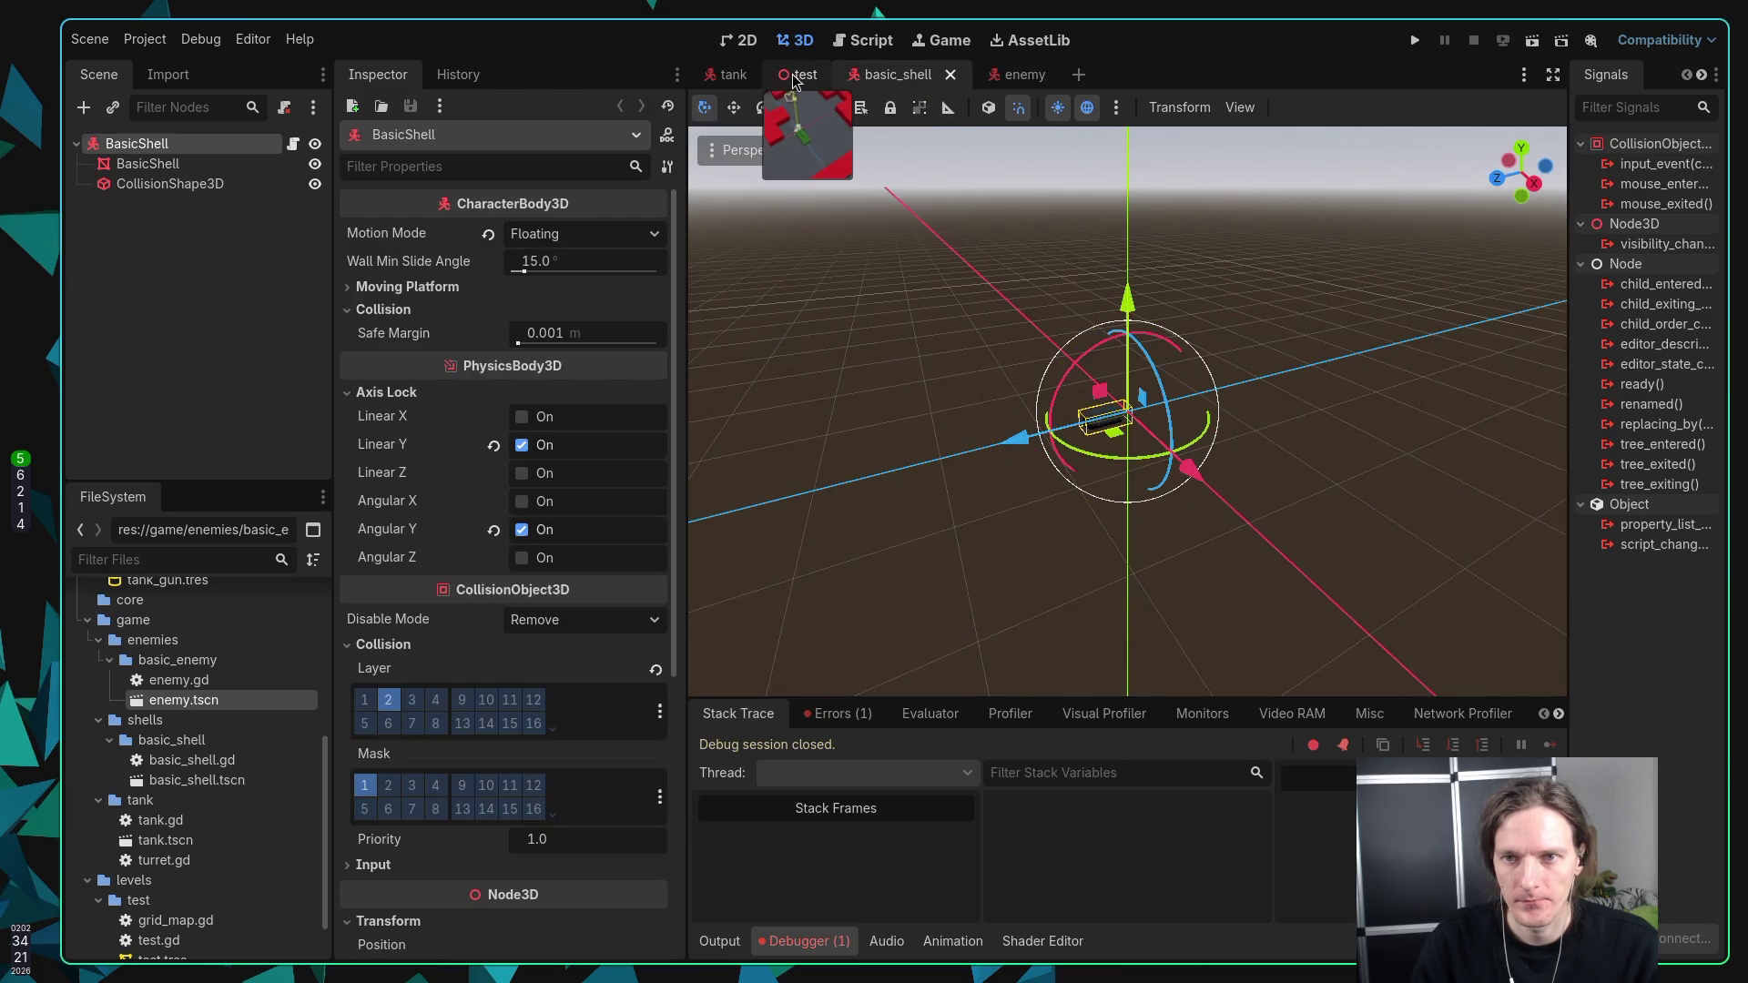
{"action": "left_click", "coordinate": [793, 74]}
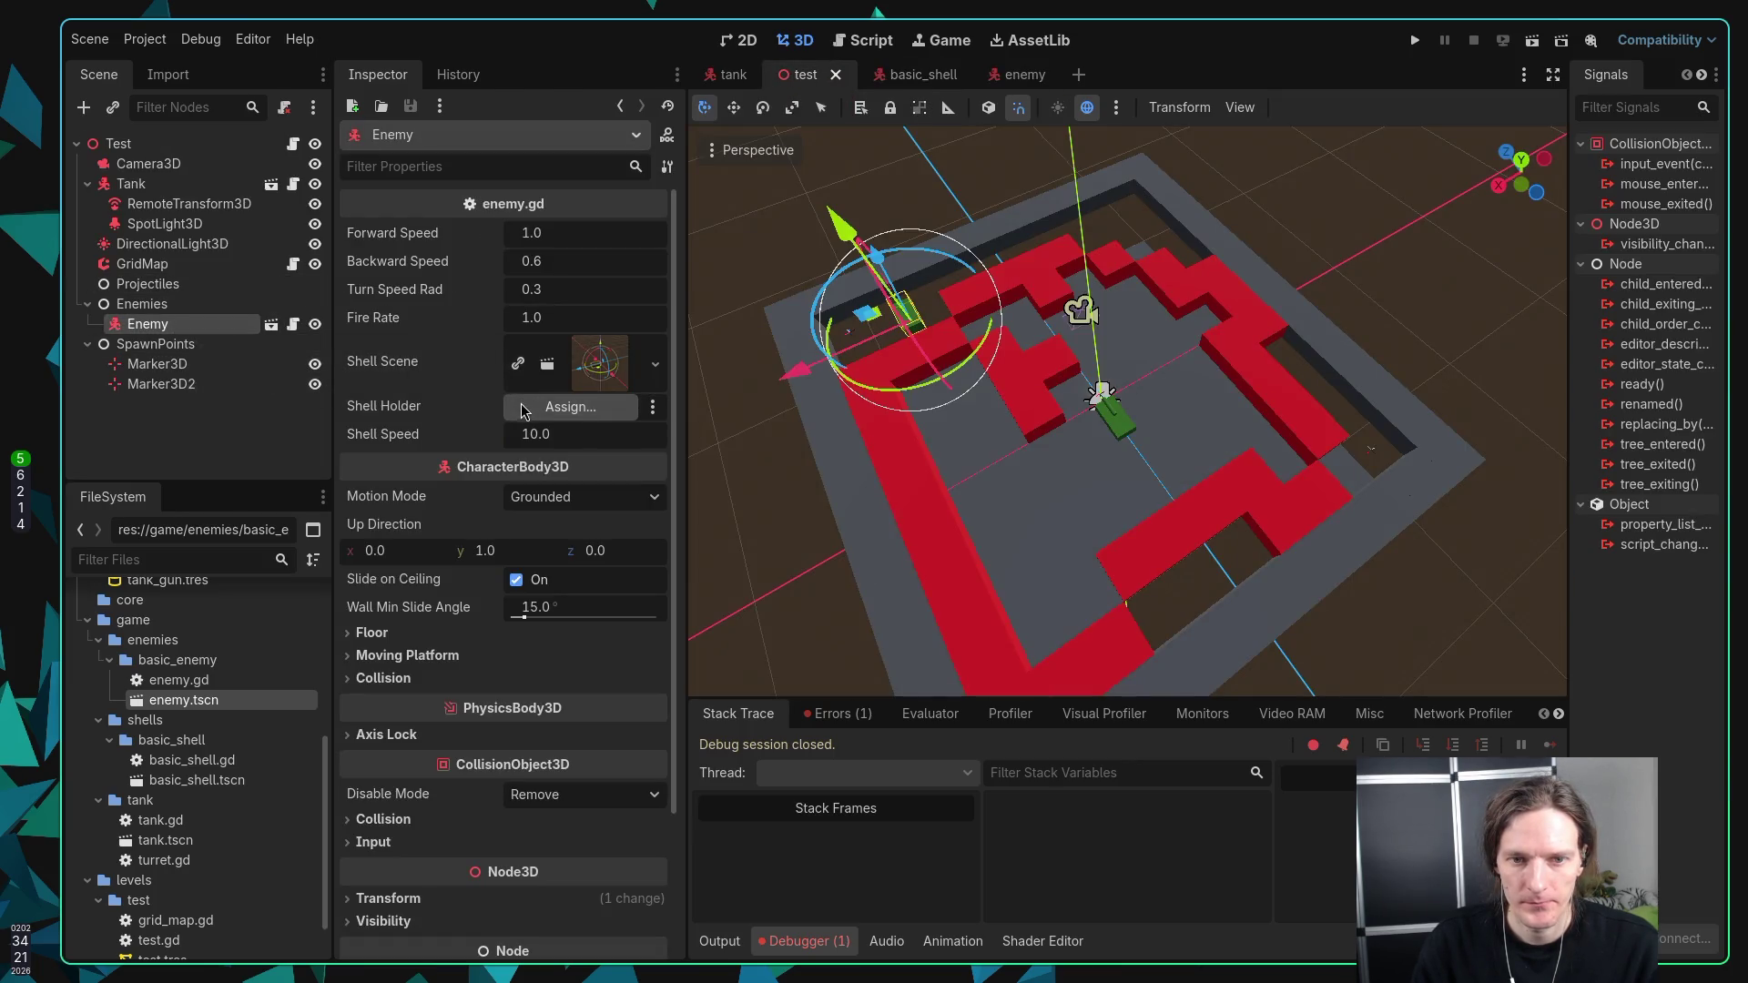
{"action": "left_click", "coordinate": [563, 414]}
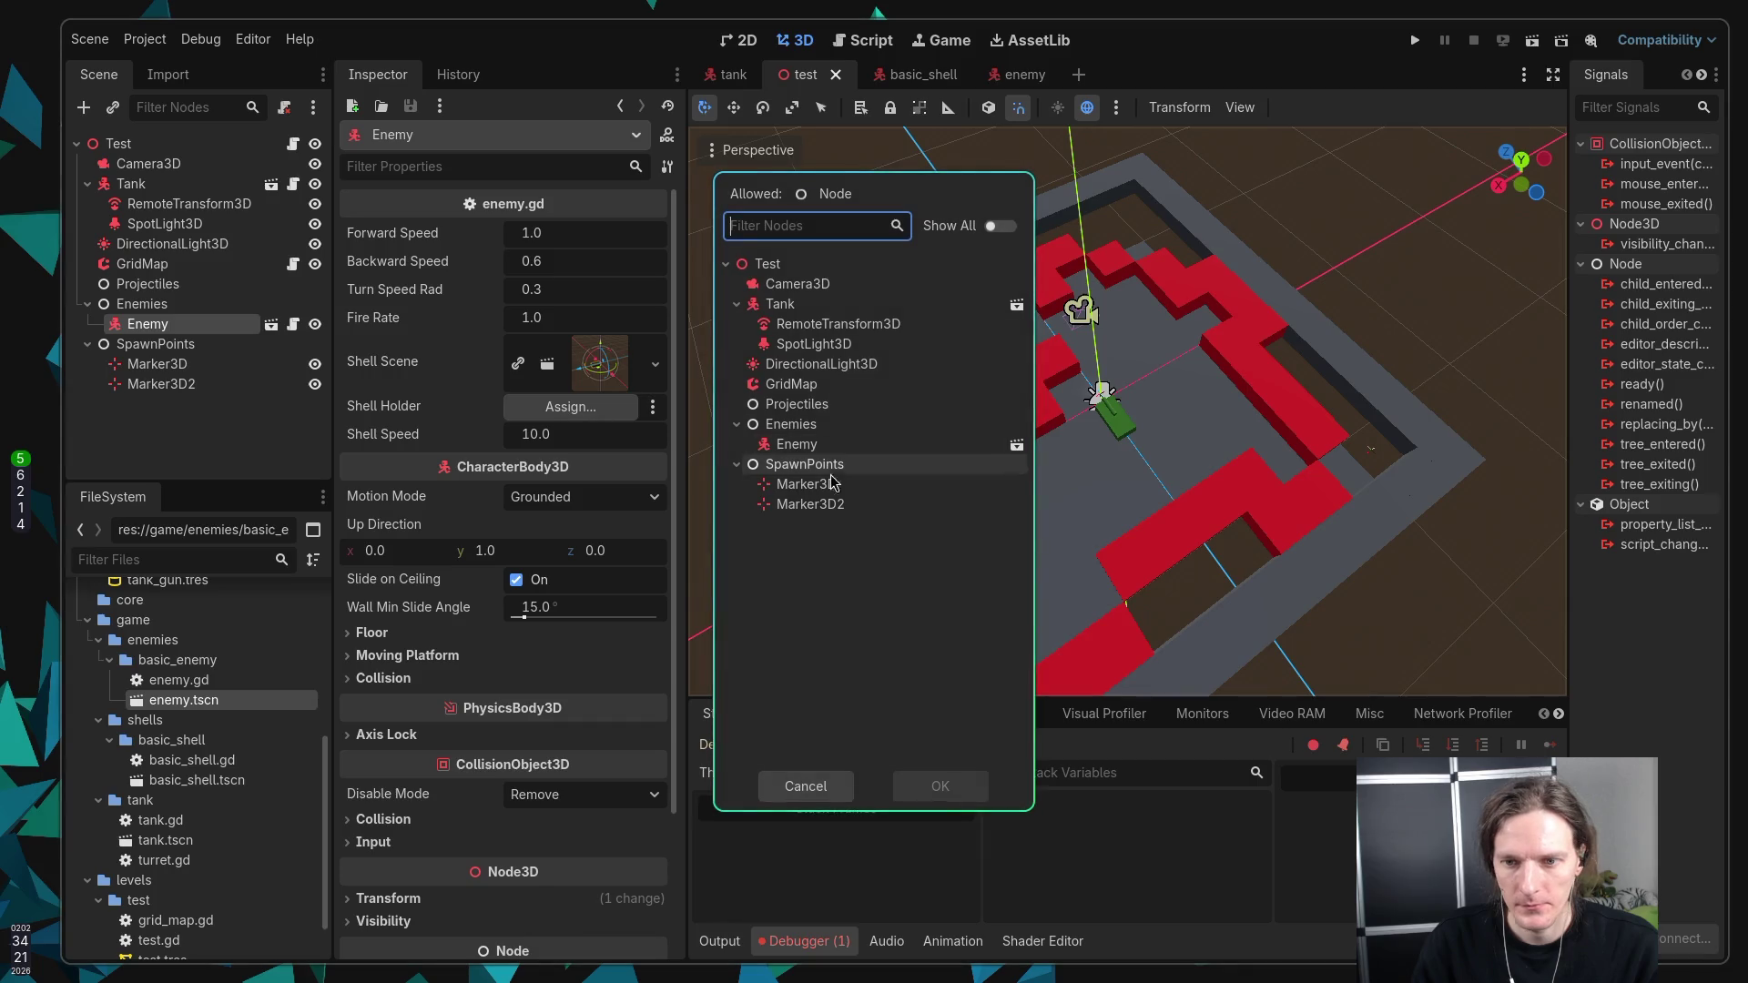
{"action": "left_click", "coordinate": [797, 407]}
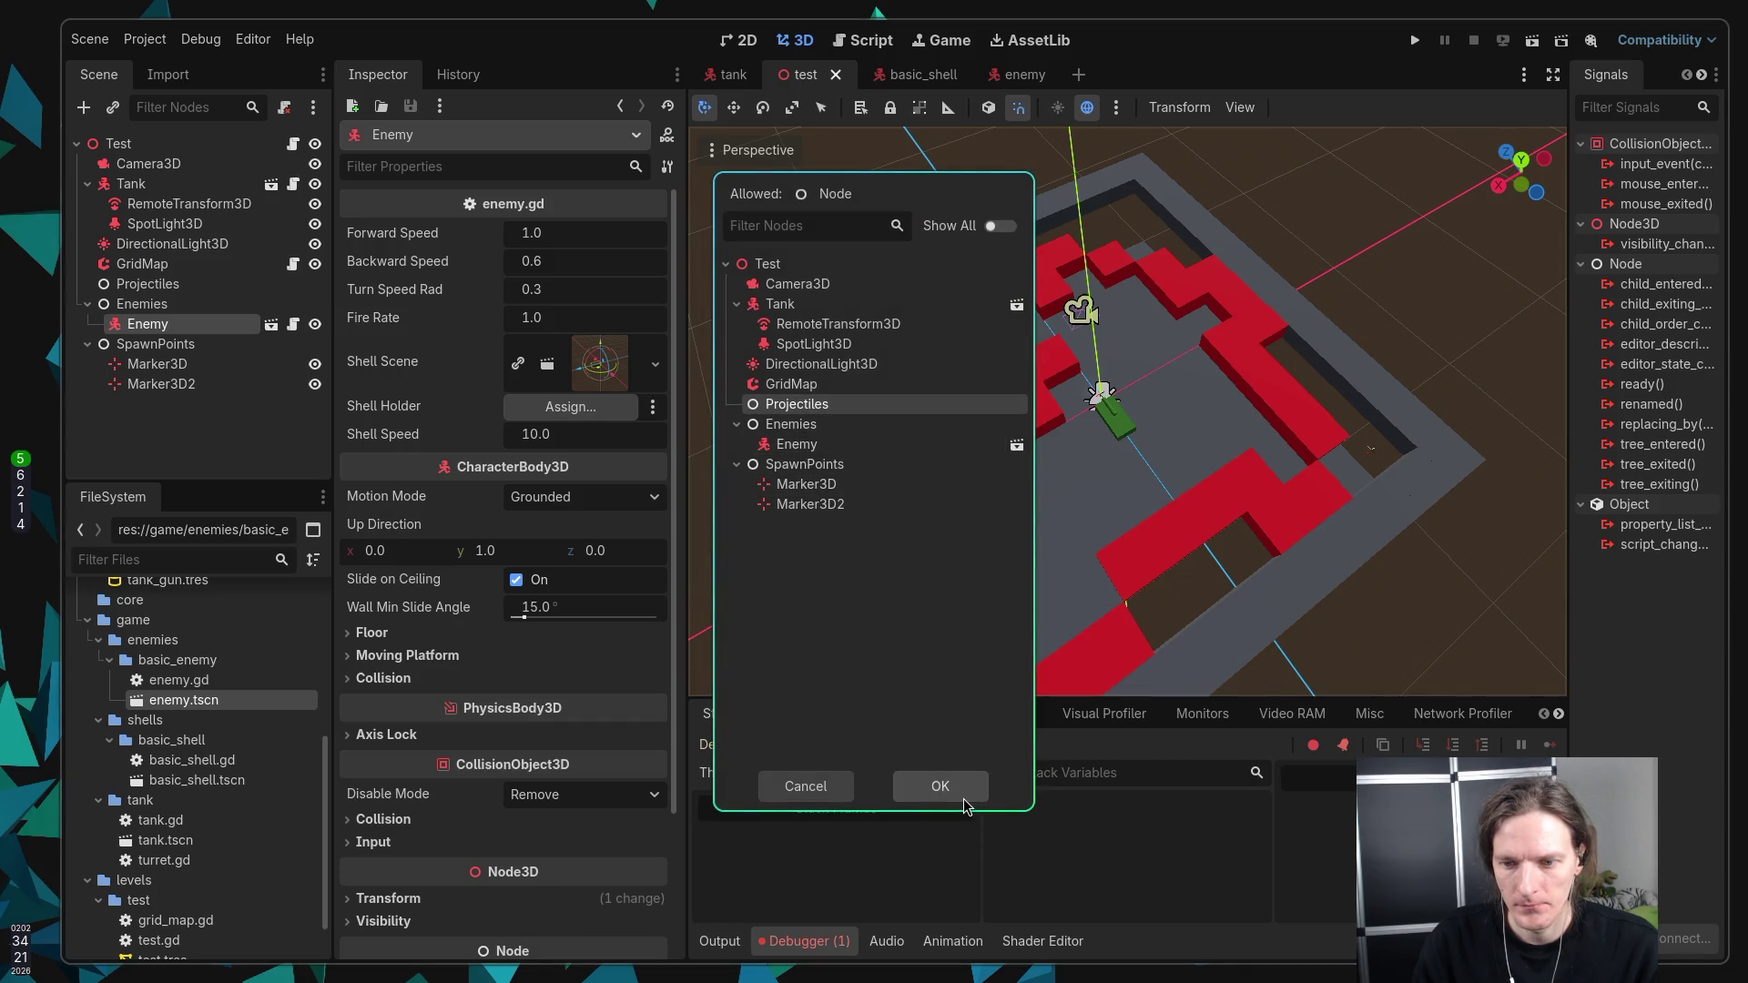
{"action": "left_click", "coordinate": [963, 792]}
{"action": "key", "text": "ctrl+s"}
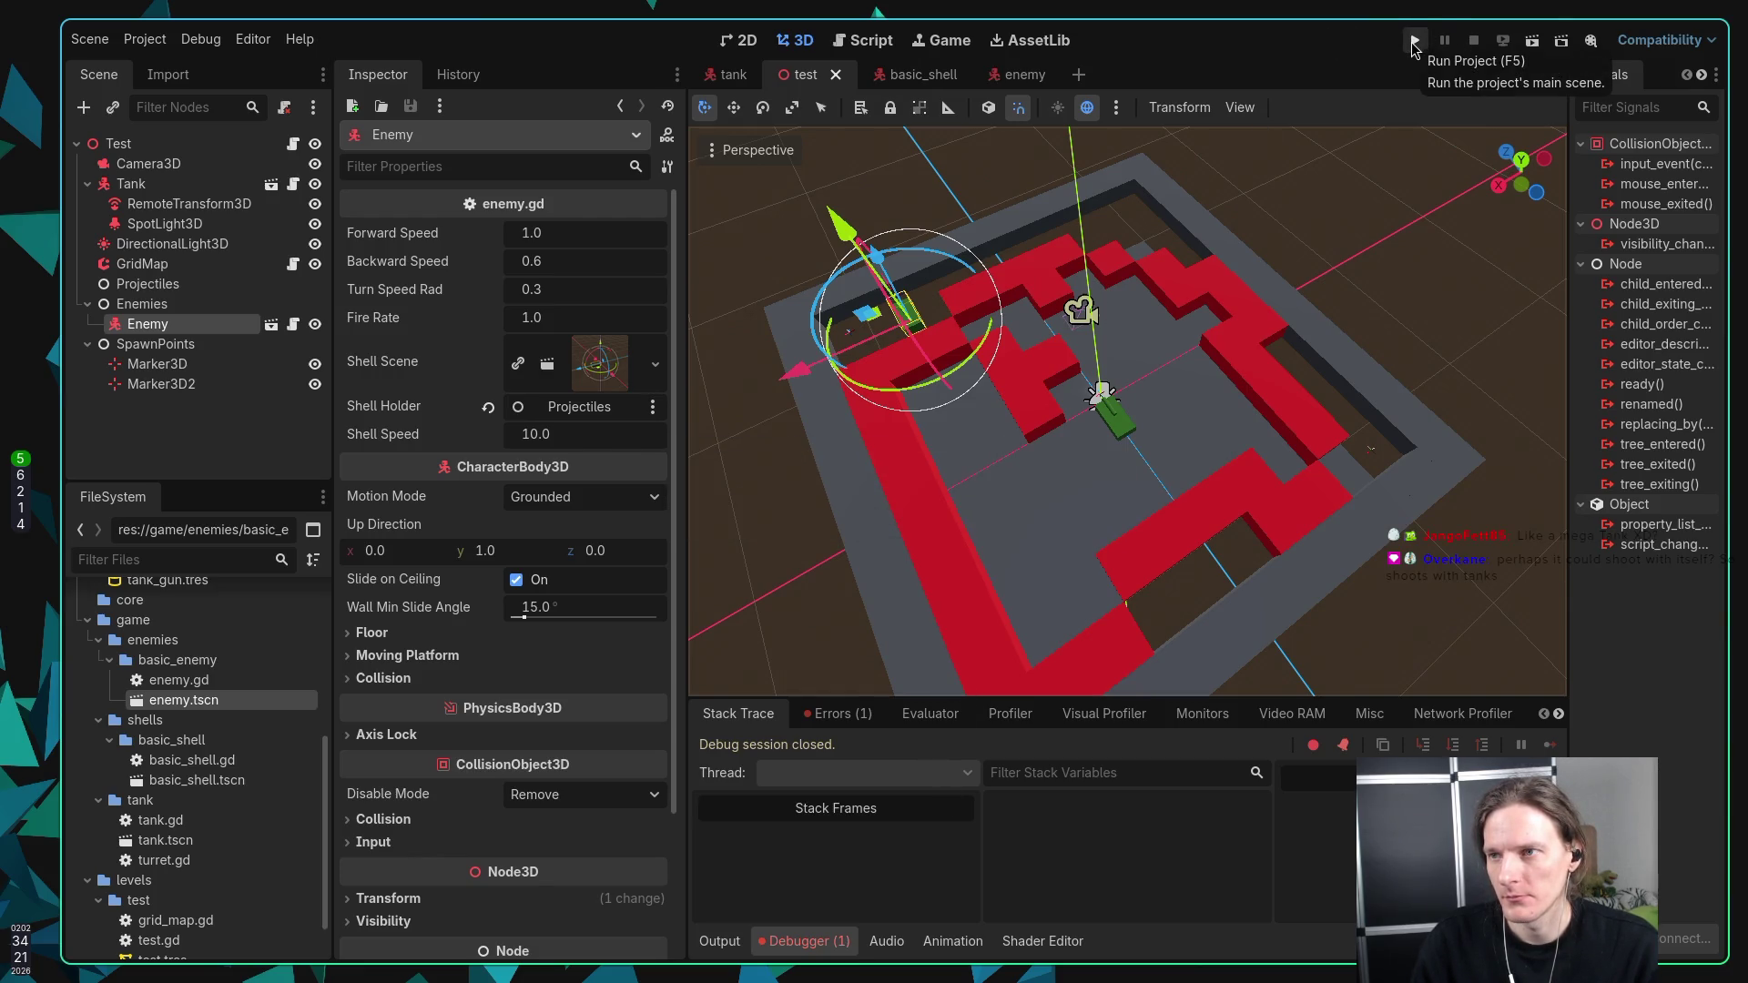
Step: Run the project, focus the embedded Game view, and switch to the editor's free camera
{"action": "left_click", "coordinate": [1414, 42]}
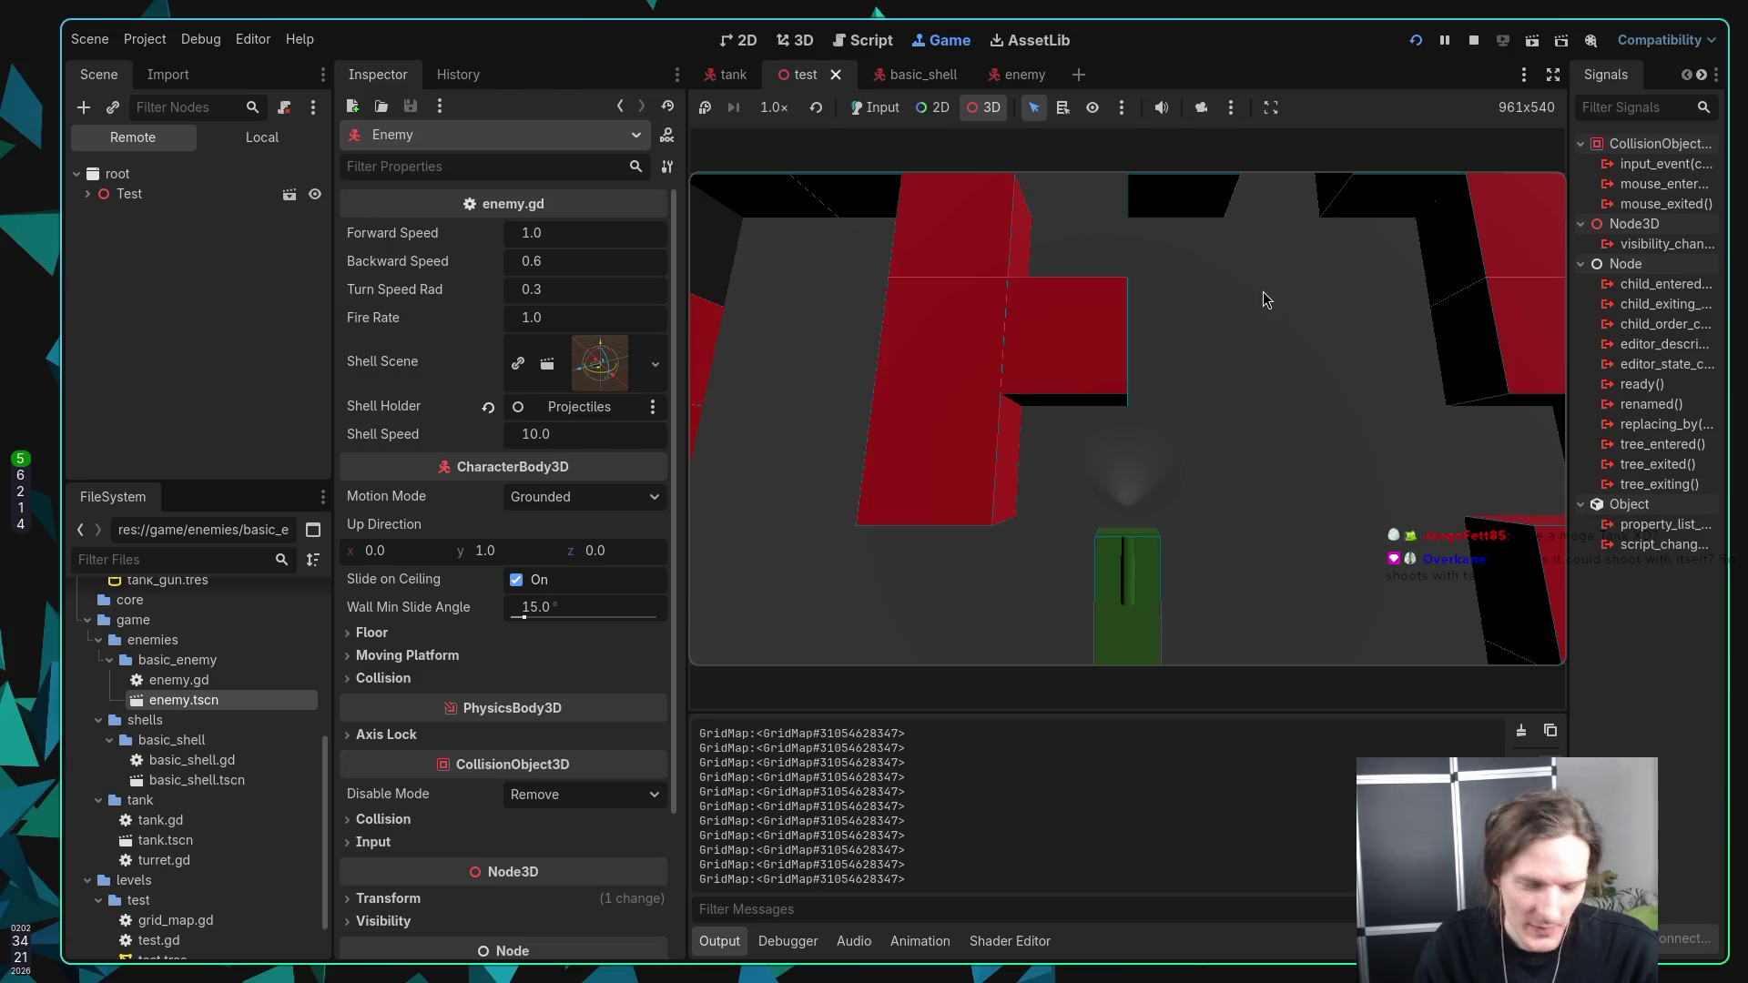
{"action": "left_click", "coordinate": [1257, 355]}
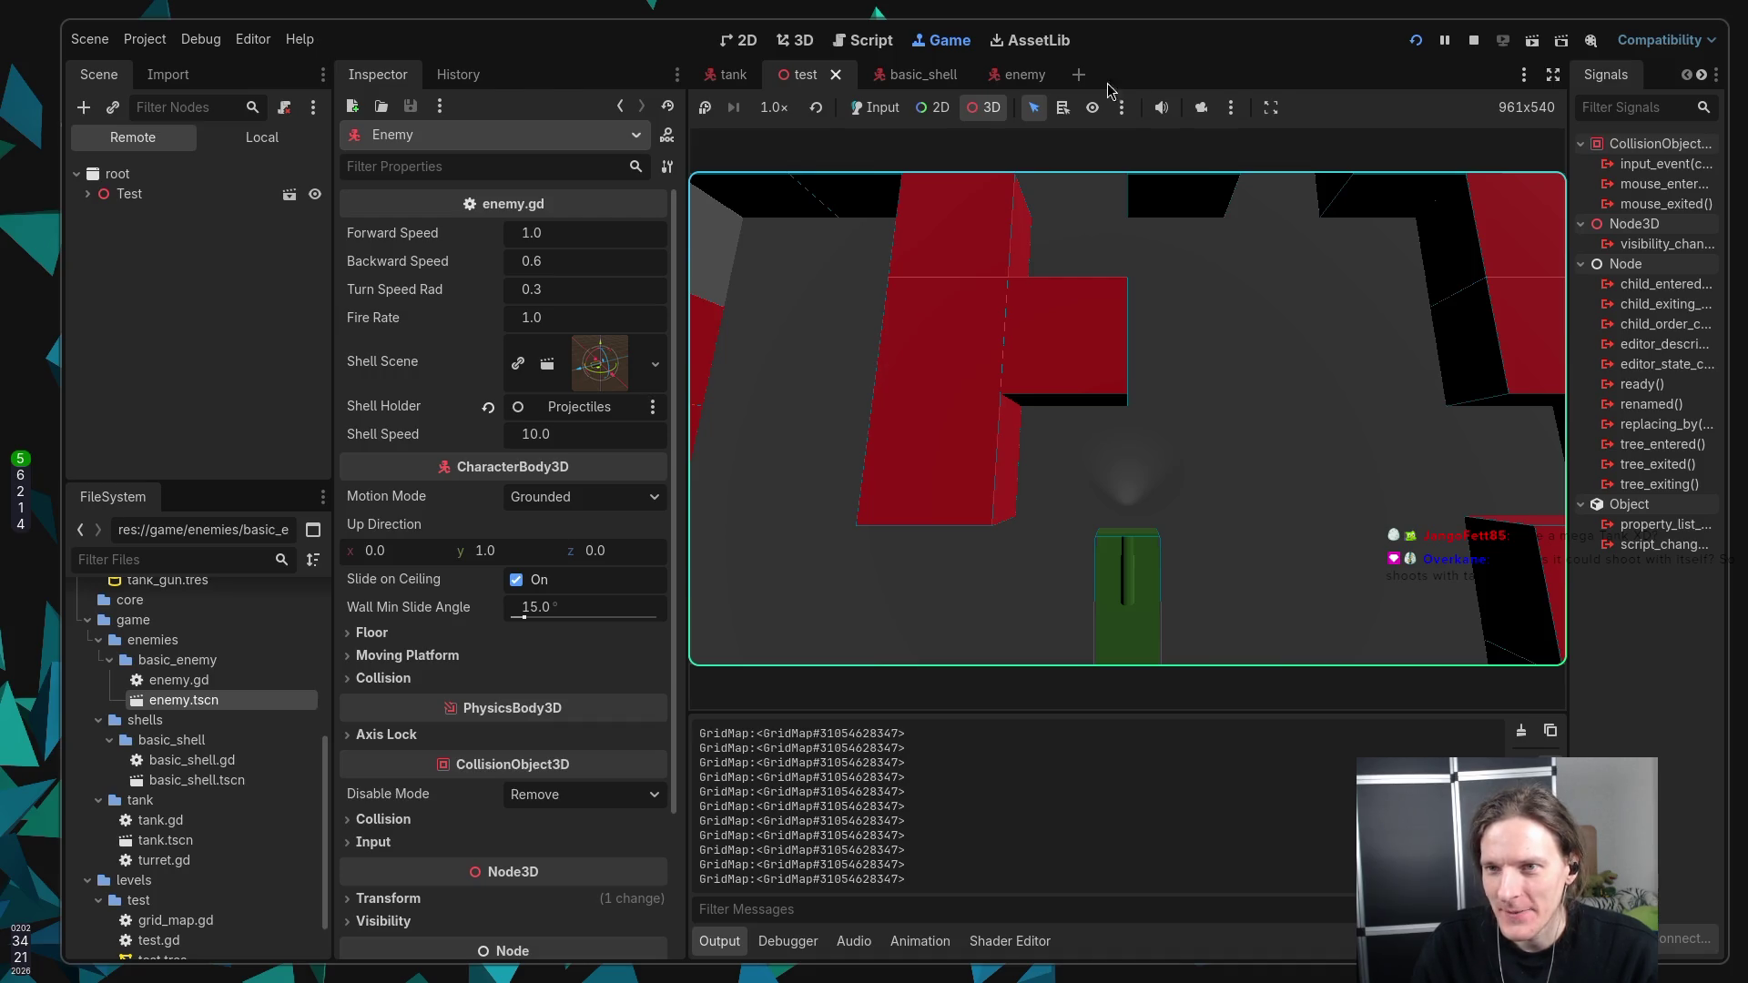
{"action": "left_click", "coordinate": [1201, 107]}
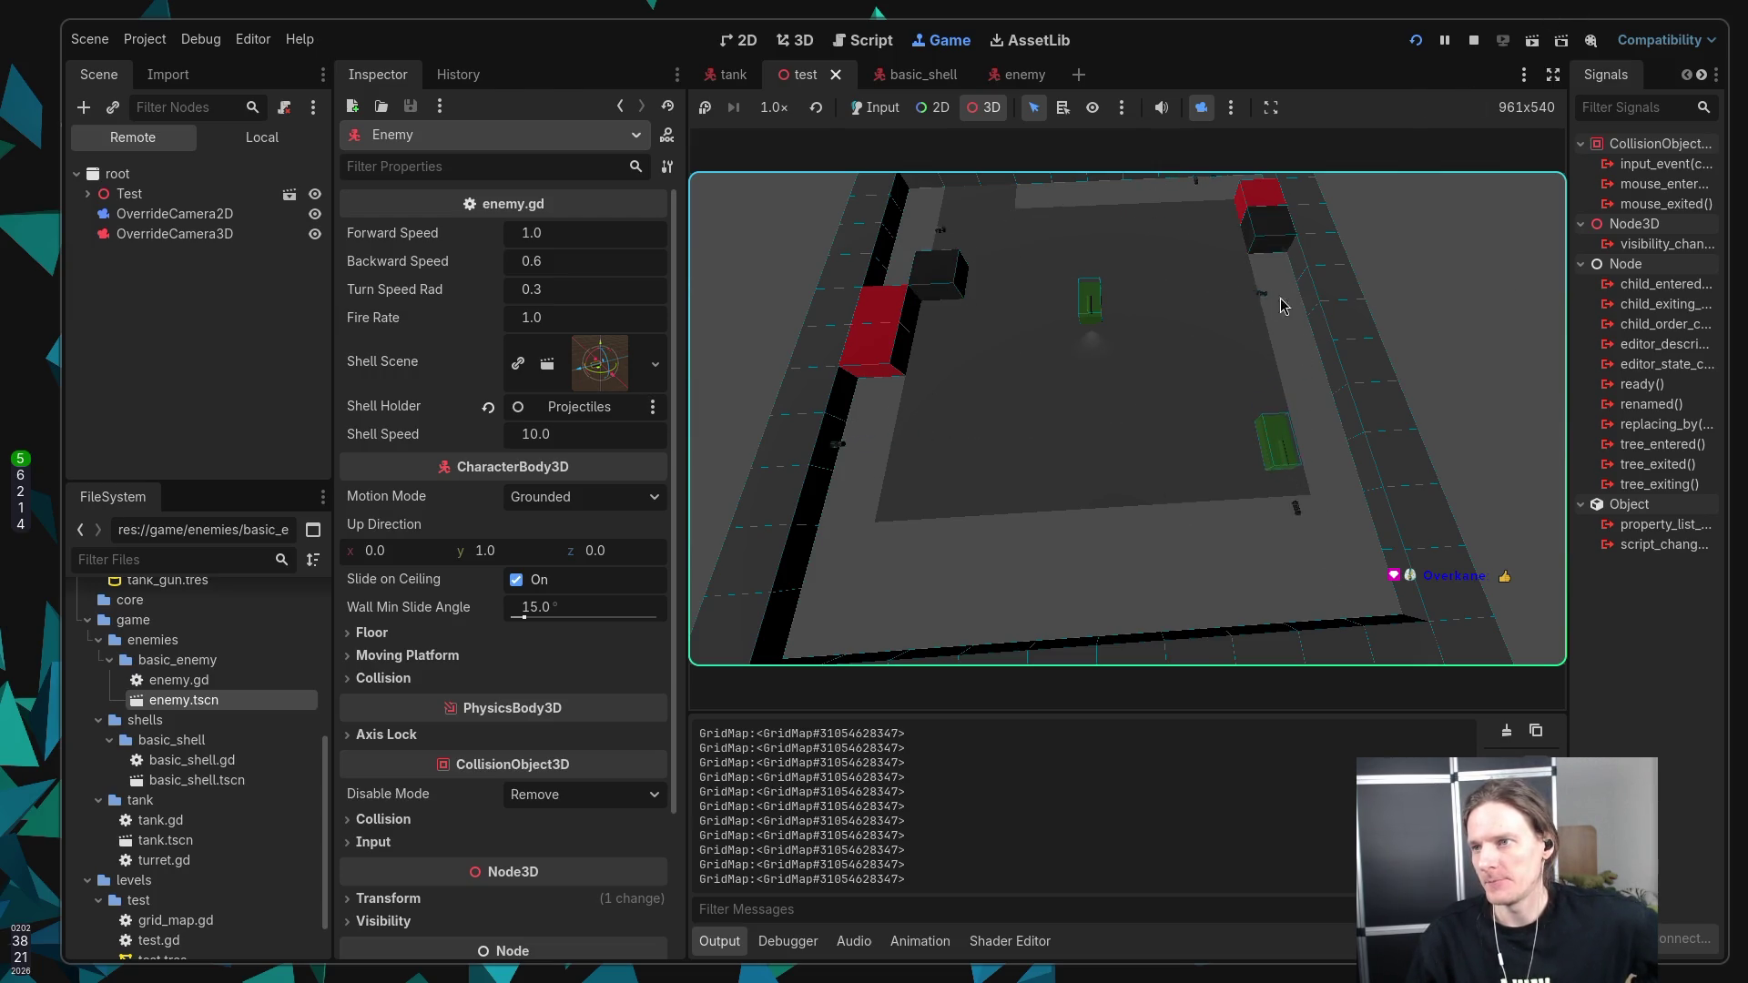
Step: After watching the tanks drive and fire from above the arena, bring the editor back into focus
{"action": "left_click", "coordinate": [1591, 45]}
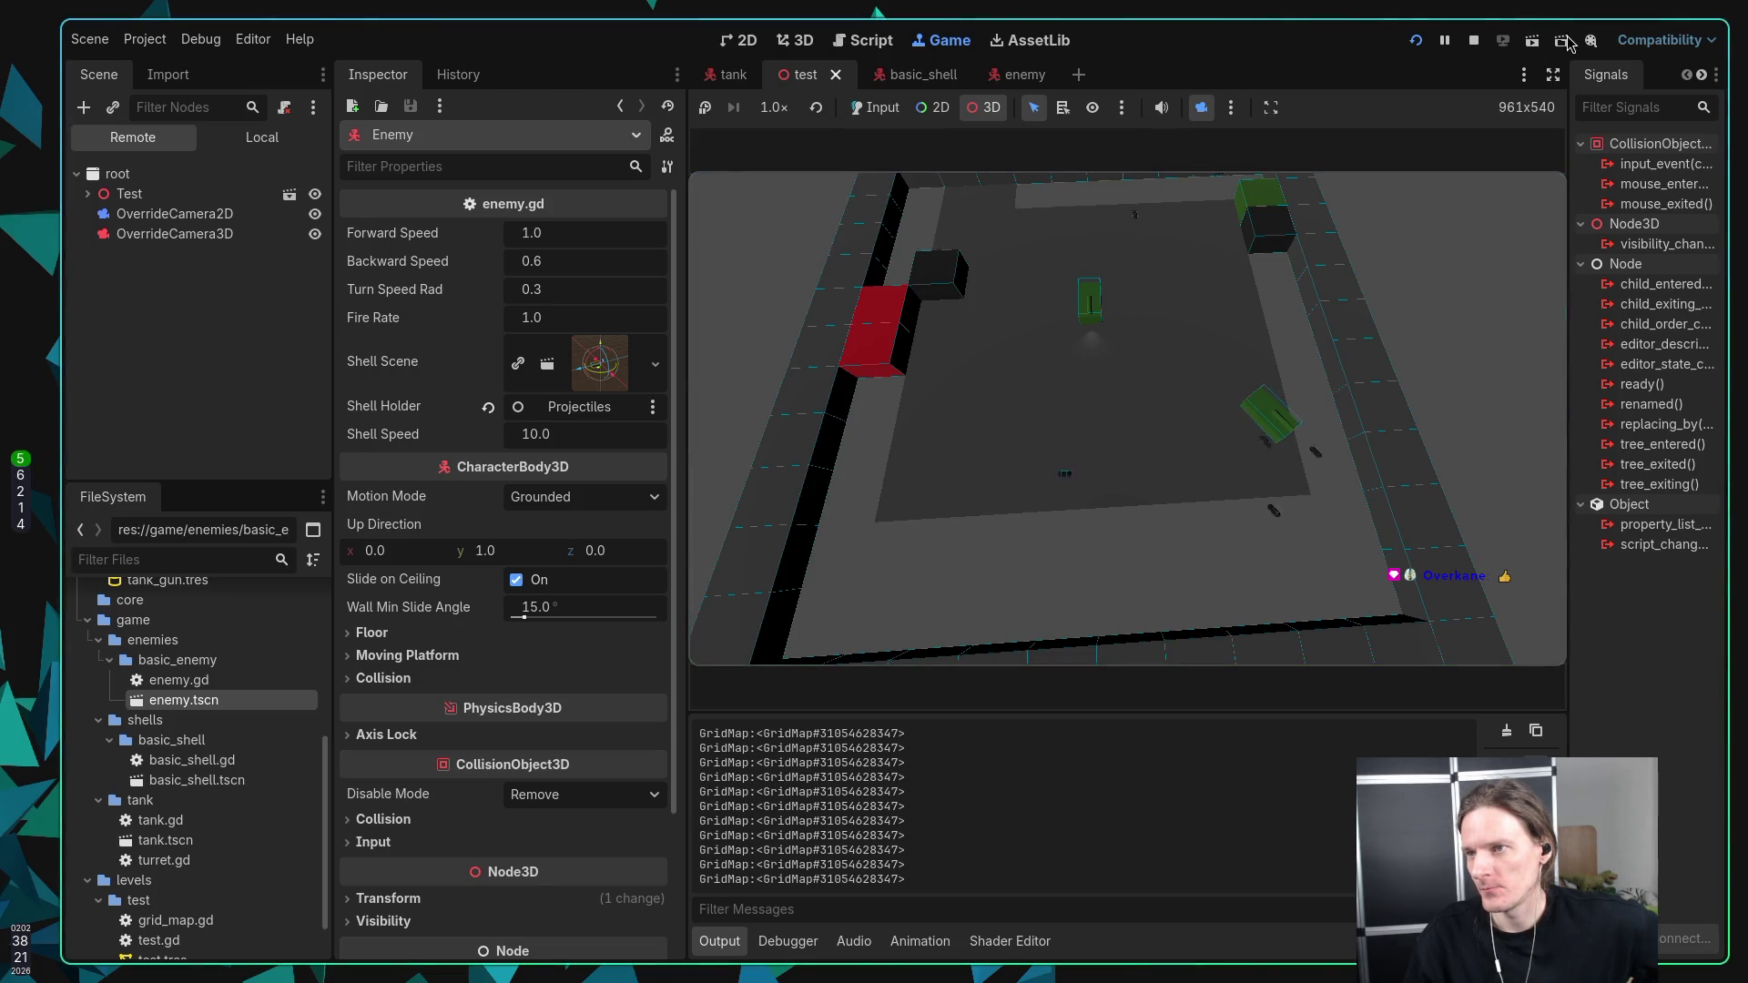
Step: Stop the running game and check Enable Movie Maker Mode in the Movie Maker dropdown
{"action": "left_click", "coordinate": [1586, 42]}
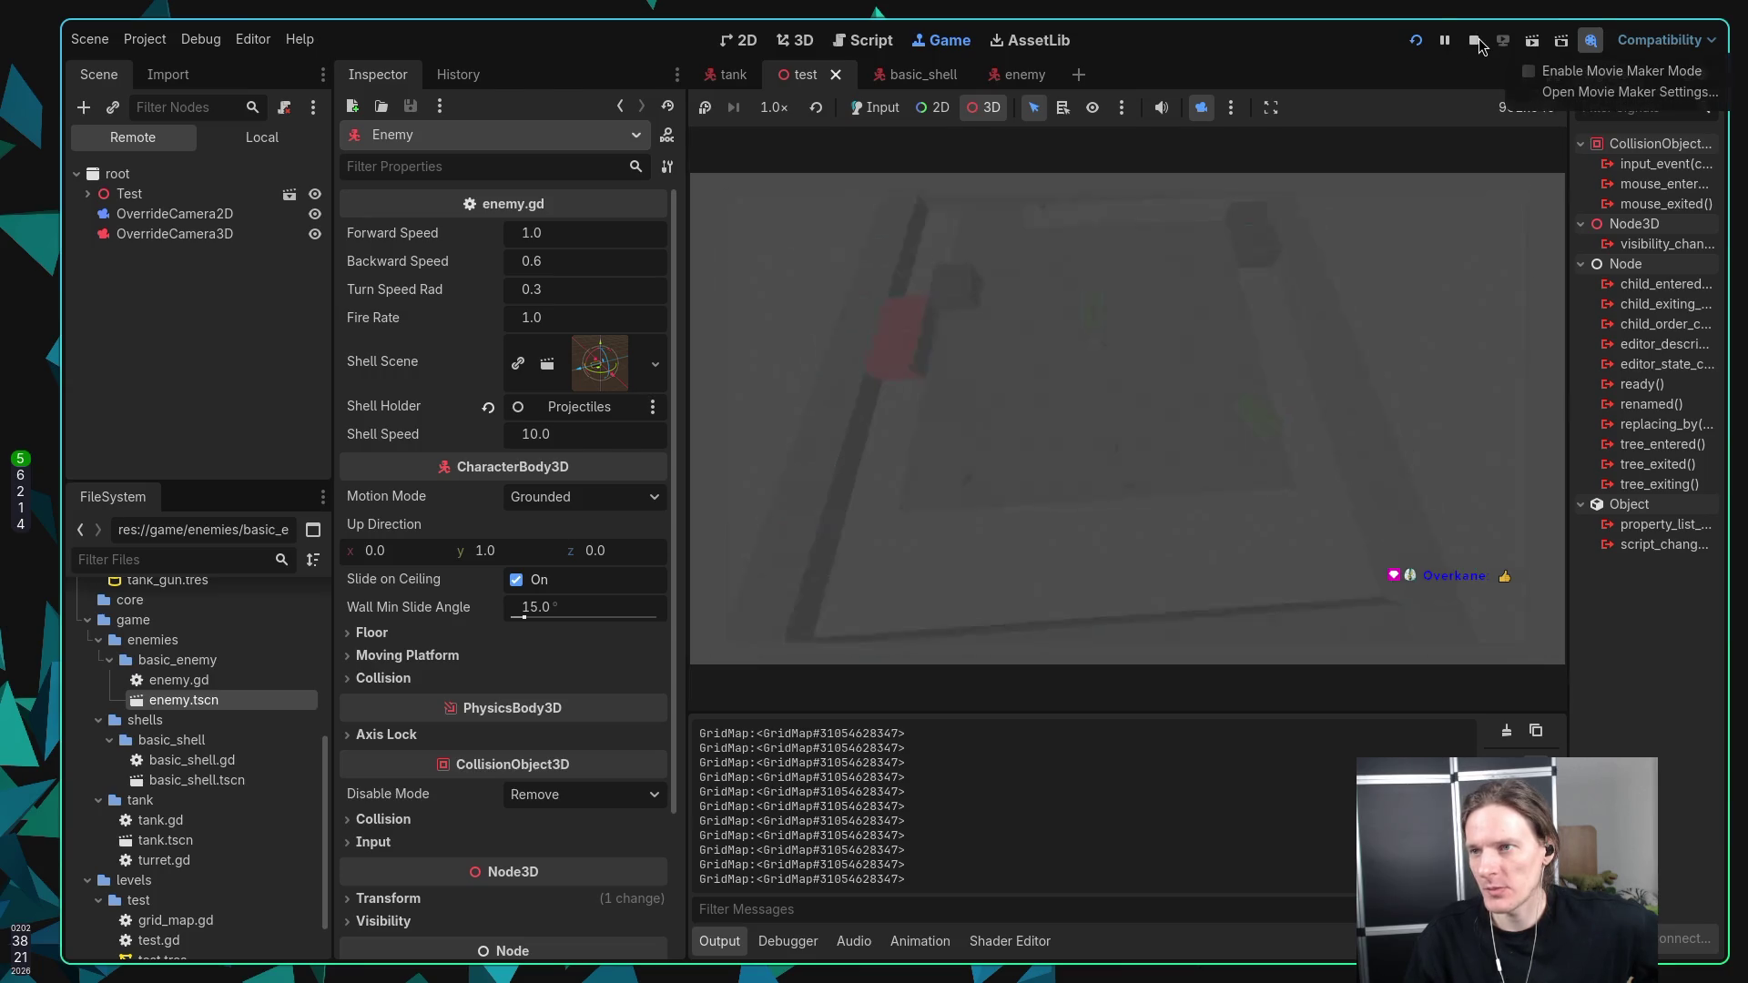
{"action": "left_click", "coordinate": [1603, 72]}
{"action": "left_click", "coordinate": [1279, 339]}
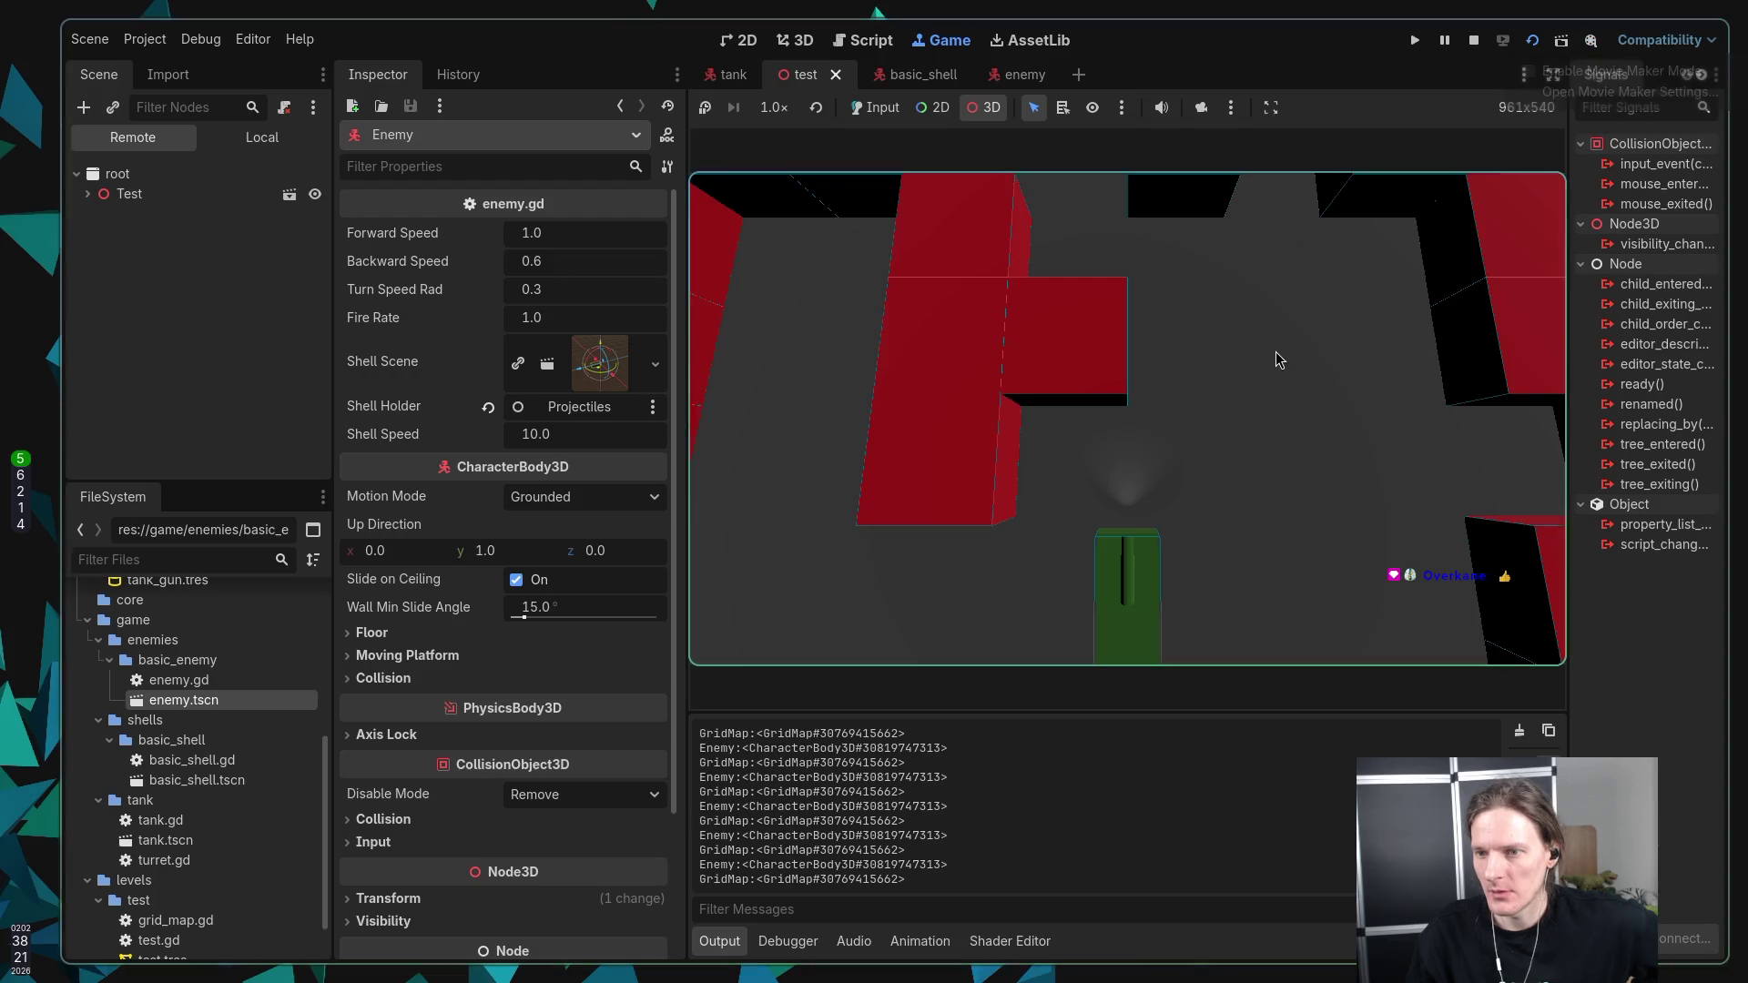
{"action": "left_click", "coordinate": [1474, 41]}
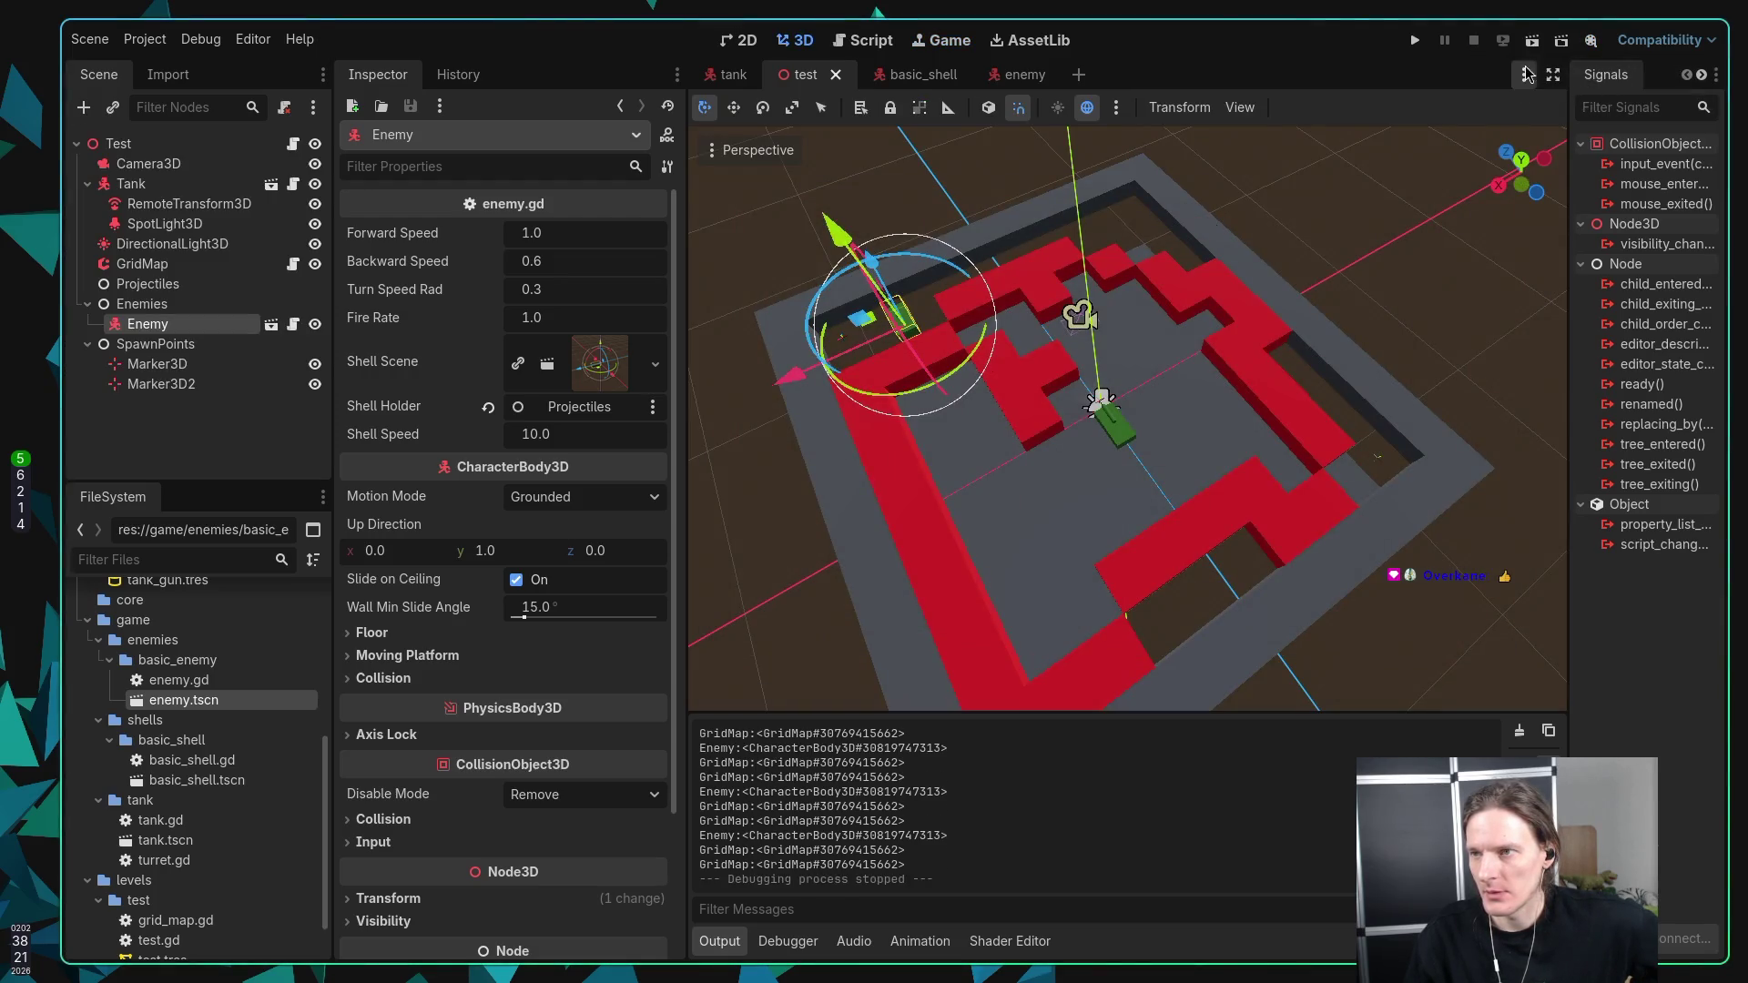
{"action": "left_click", "coordinate": [1592, 42]}
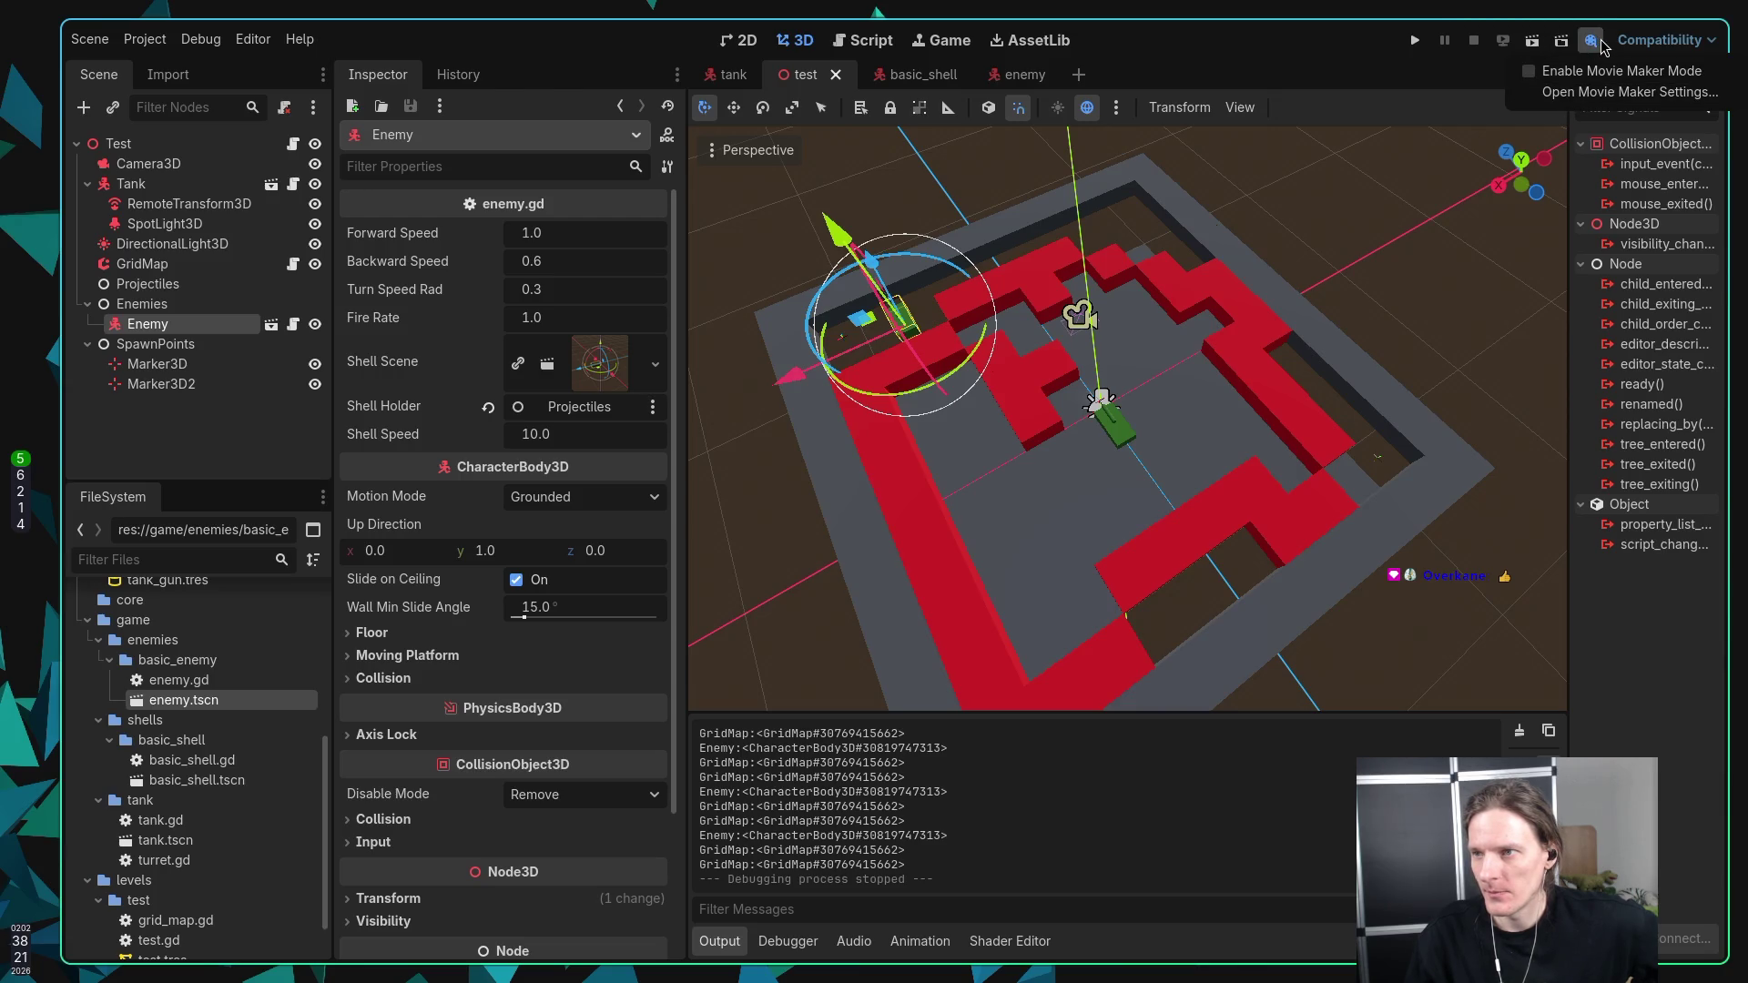
{"action": "left_click", "coordinate": [1539, 77]}
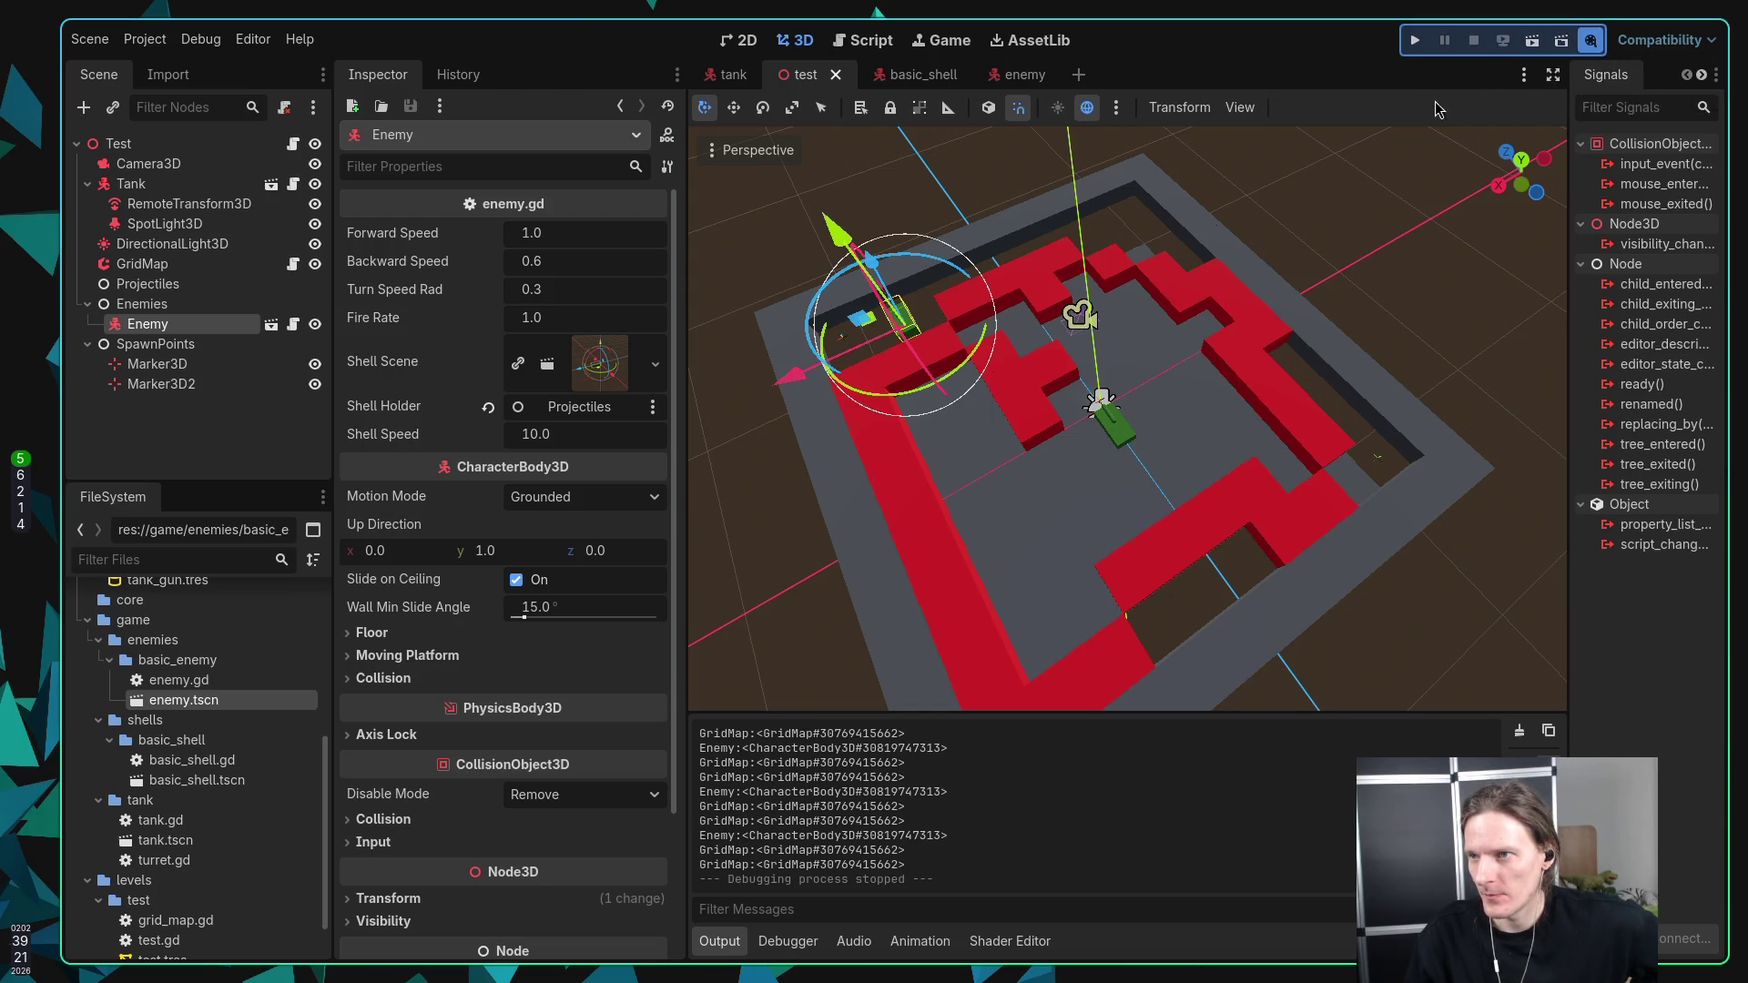
Step: Run the project, dismiss the missing movie path warning, and open the Movie Writer settings
{"action": "left_click", "coordinate": [1416, 43]}
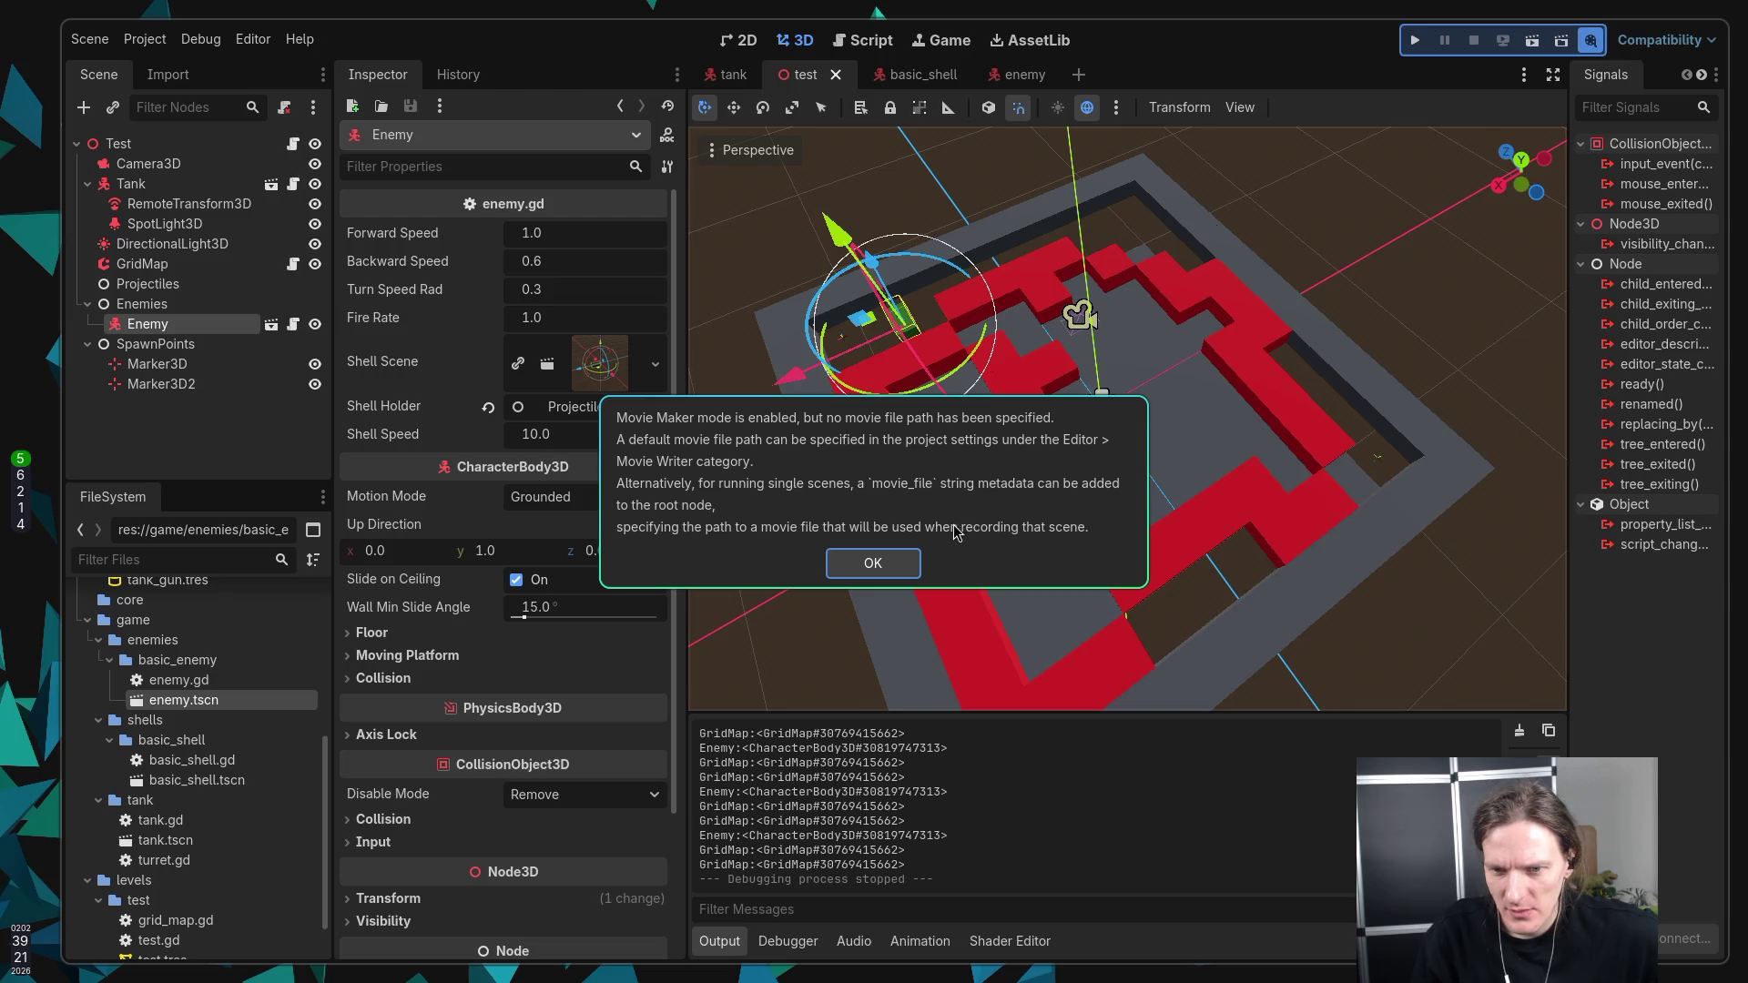
{"action": "left_click", "coordinate": [873, 563]}
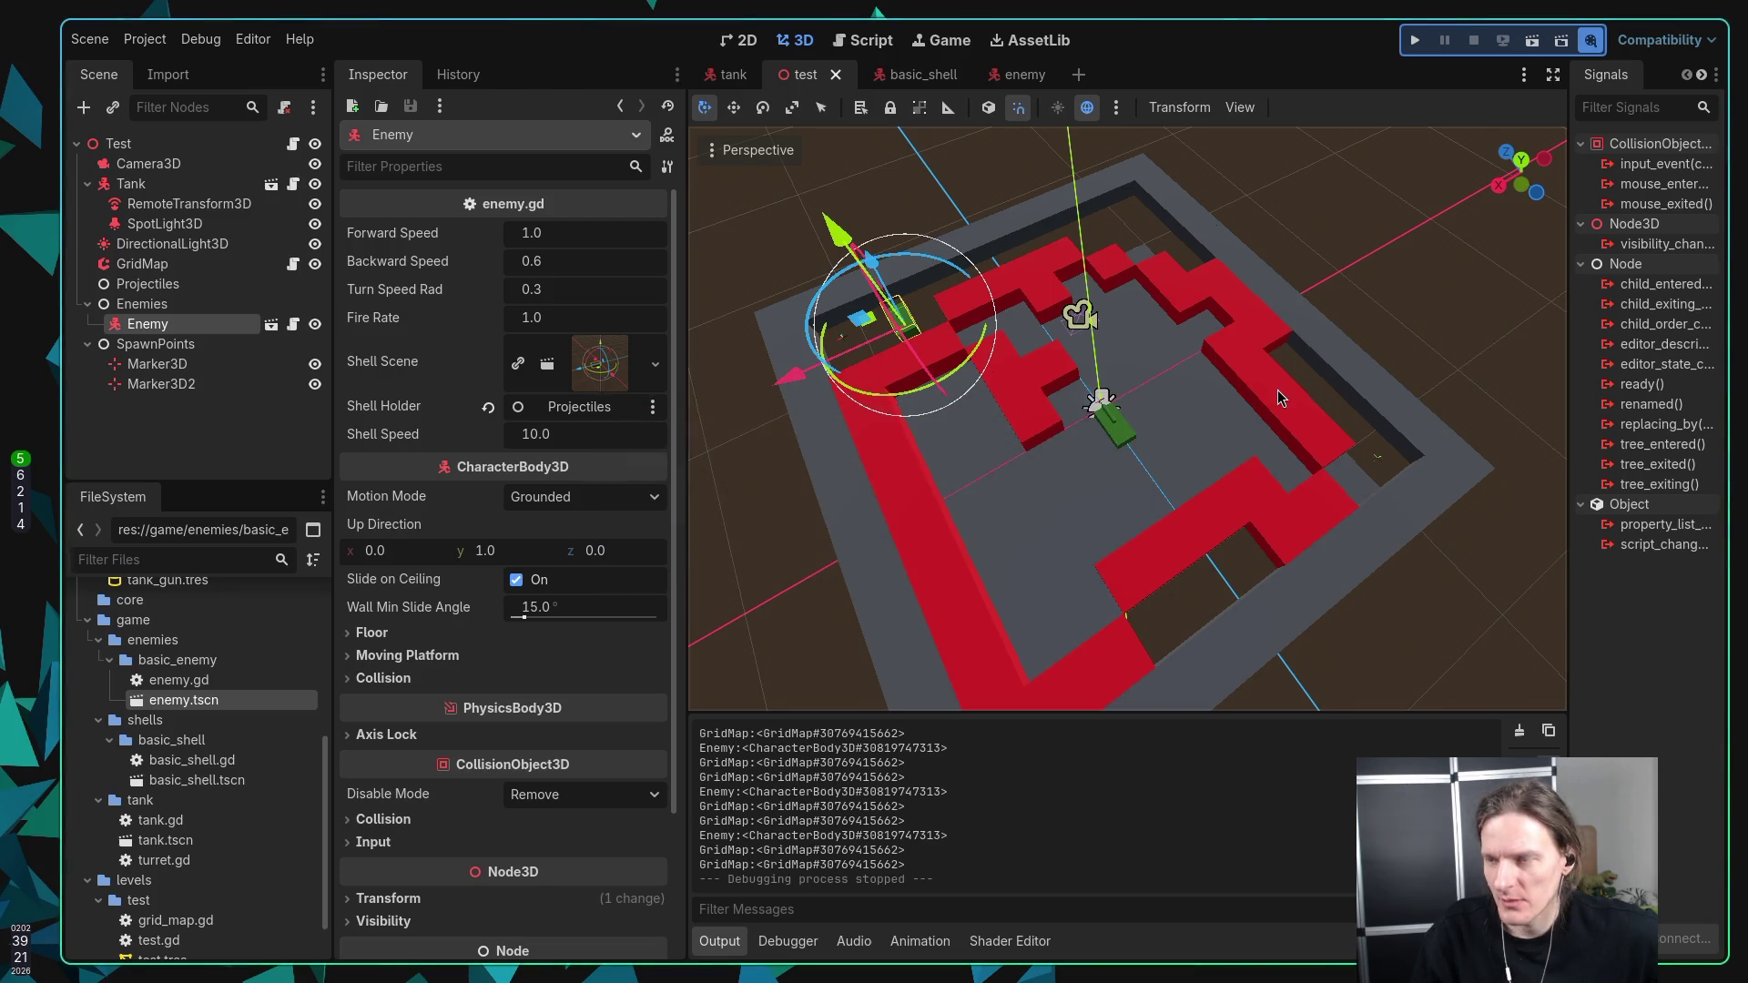
{"action": "left_click", "coordinate": [1595, 44]}
{"action": "left_click", "coordinate": [1592, 44]}
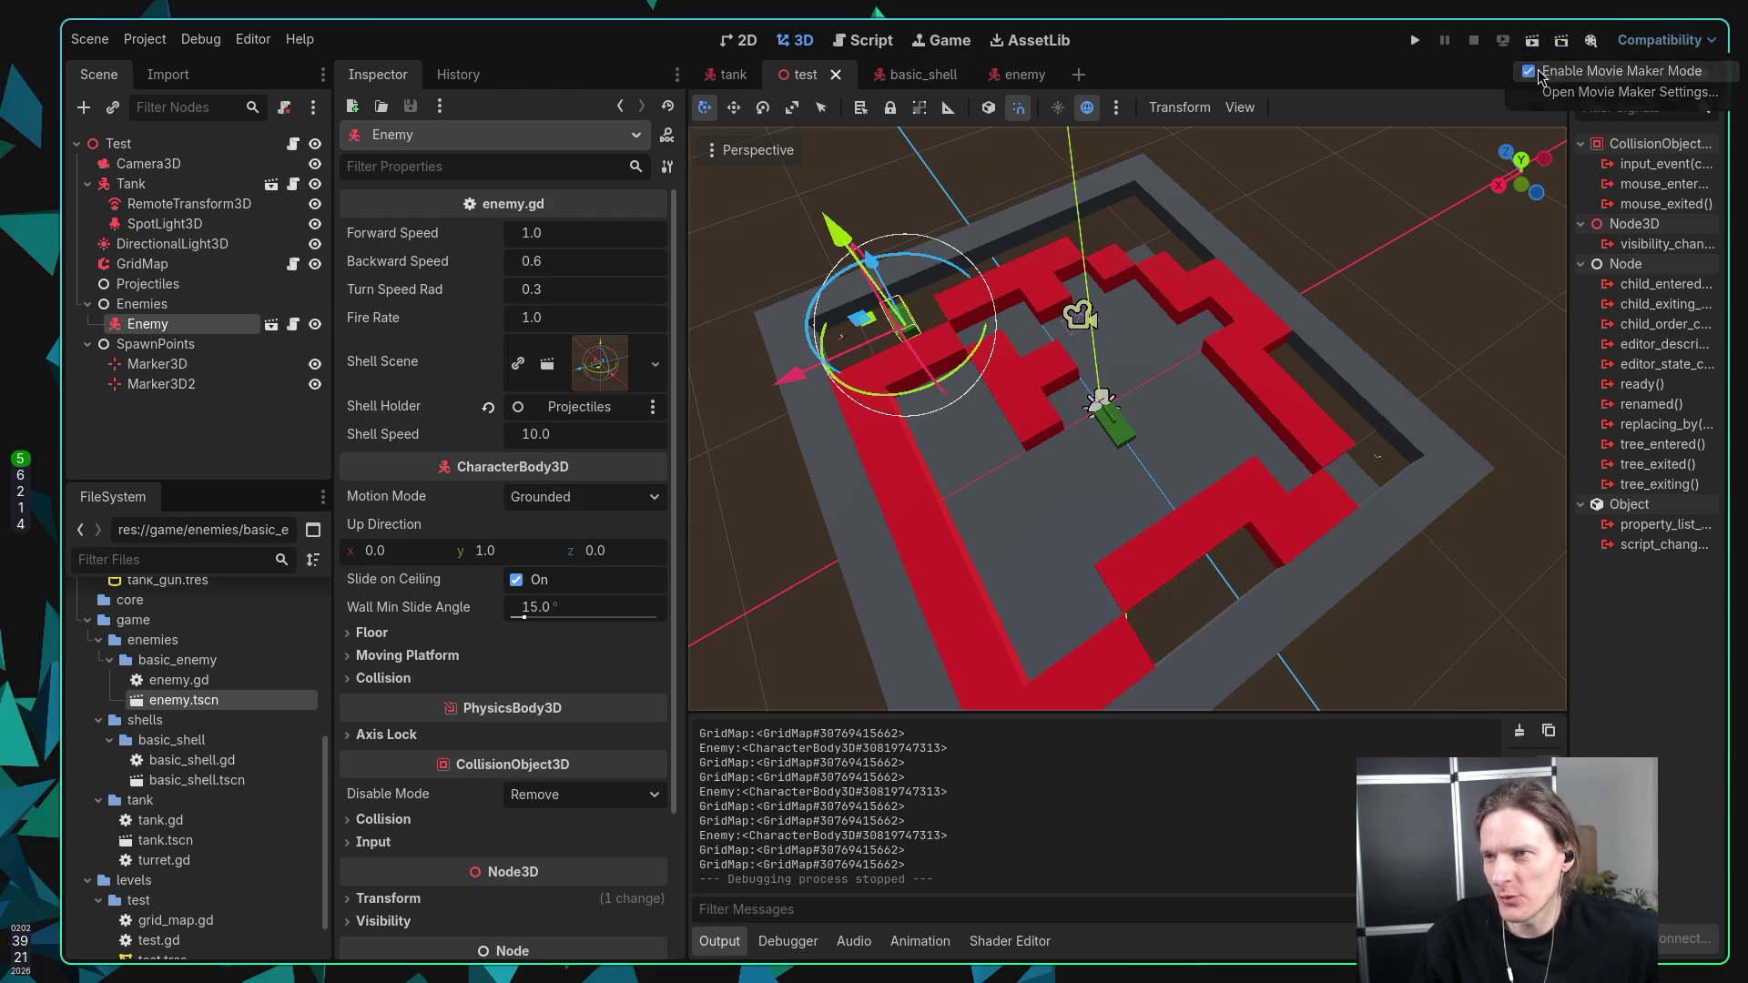
{"action": "left_click", "coordinate": [1630, 92]}
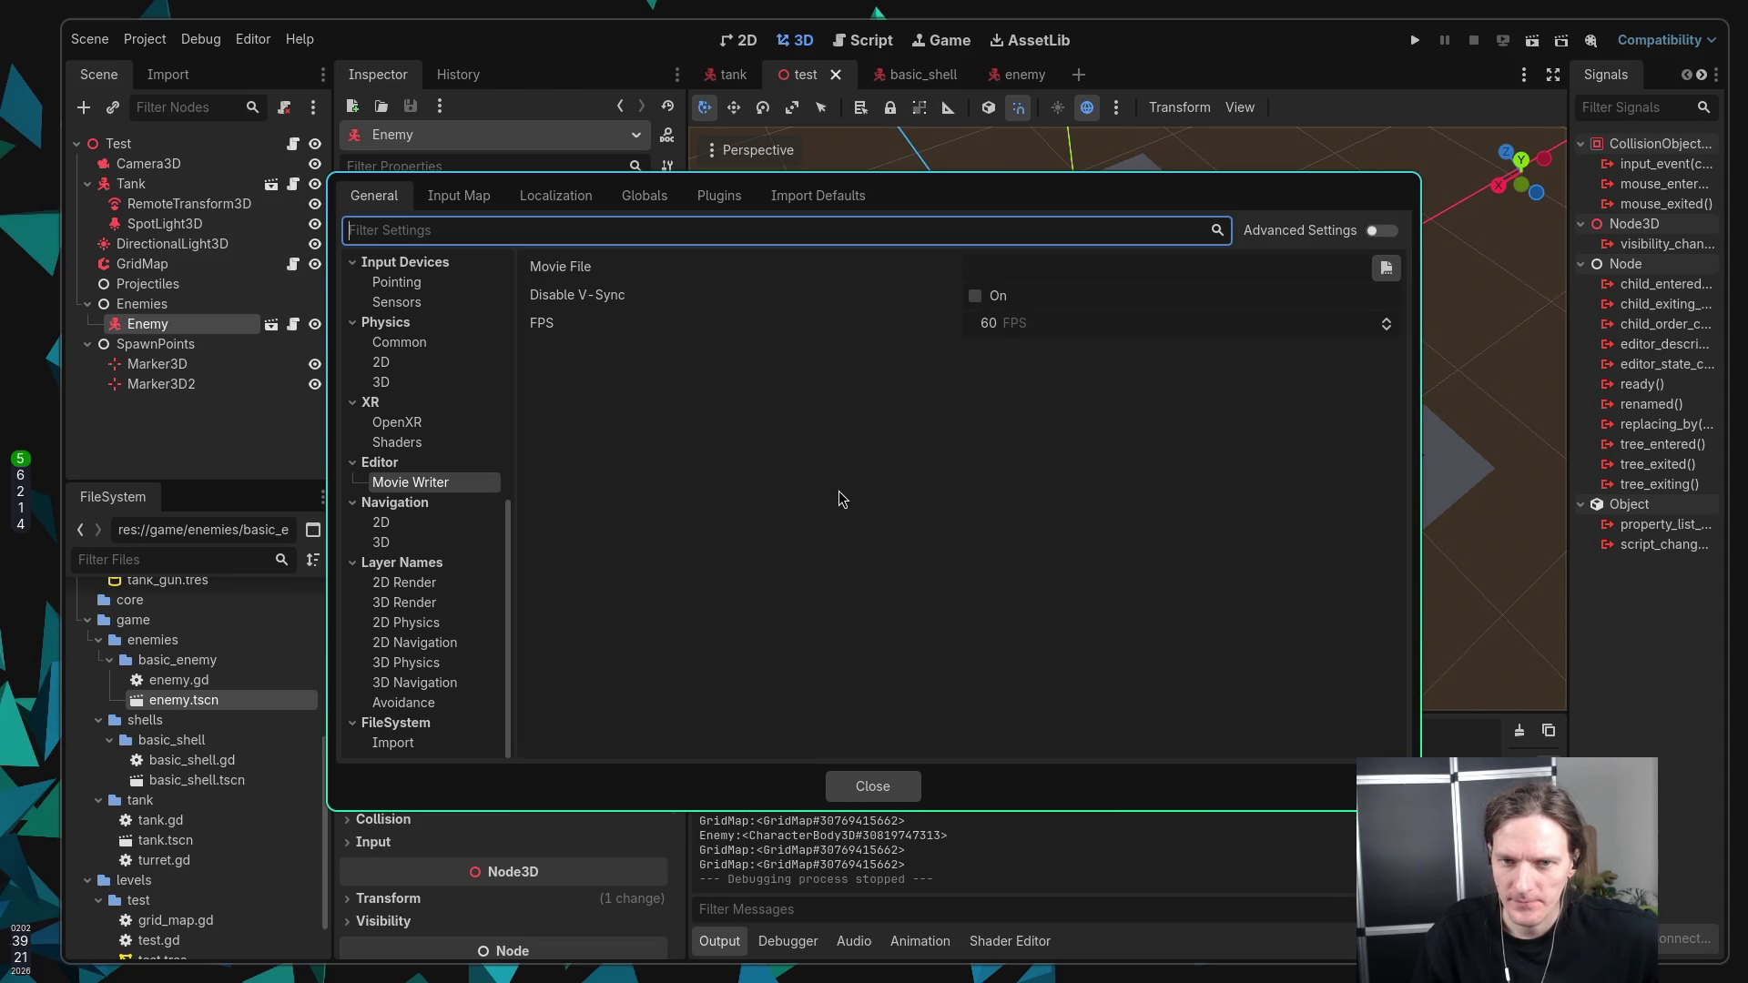
Step: Browse from the Movie File setting and create a new builds folder in the project
{"action": "left_click", "coordinate": [1101, 266]}
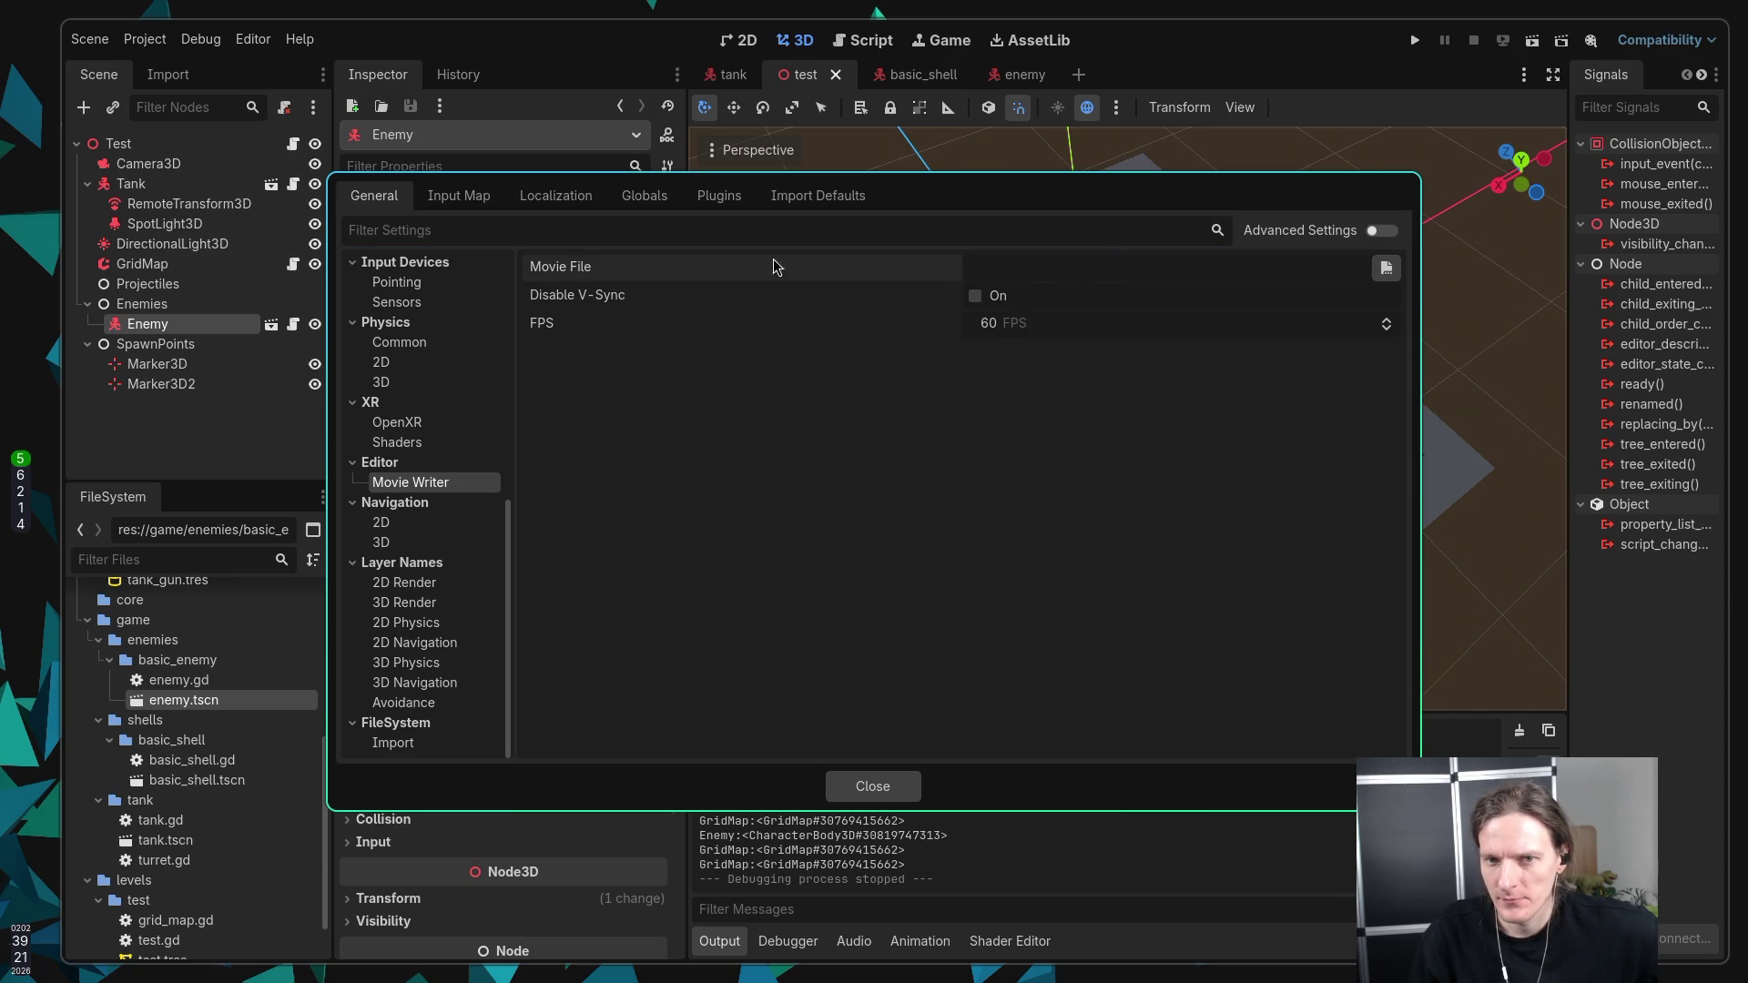
{"action": "left_click", "coordinate": [1386, 267]}
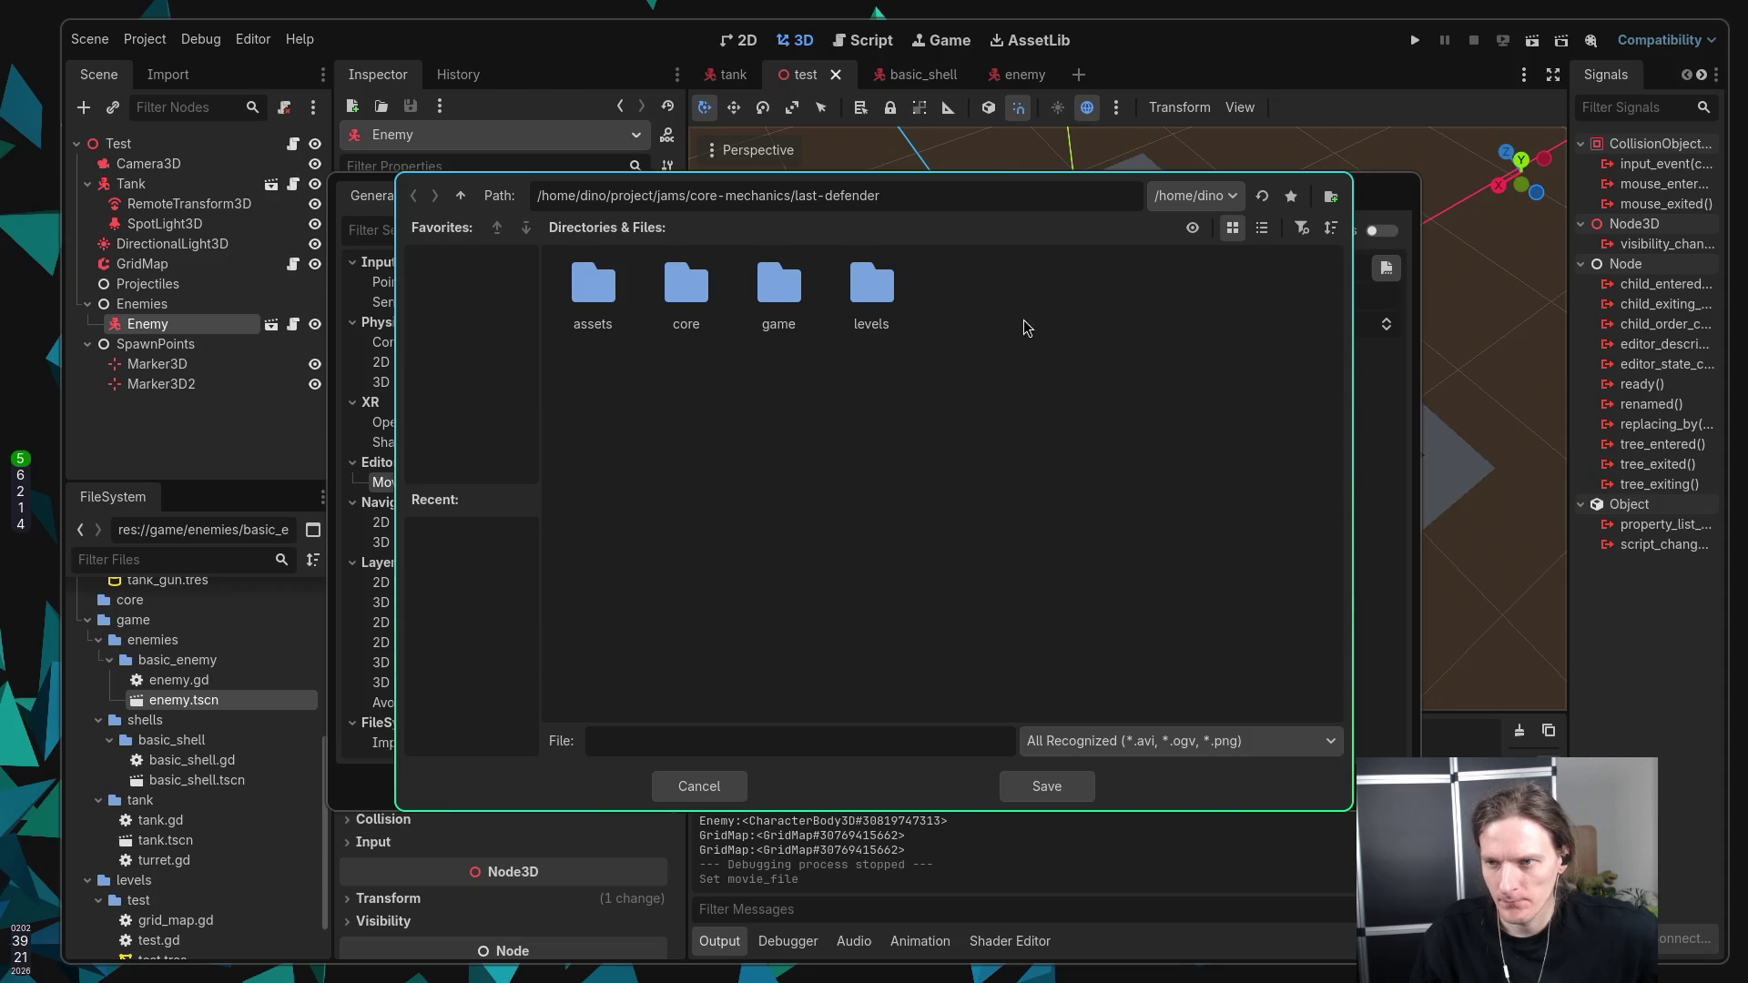
{"action": "left_click", "coordinate": [1330, 195]}
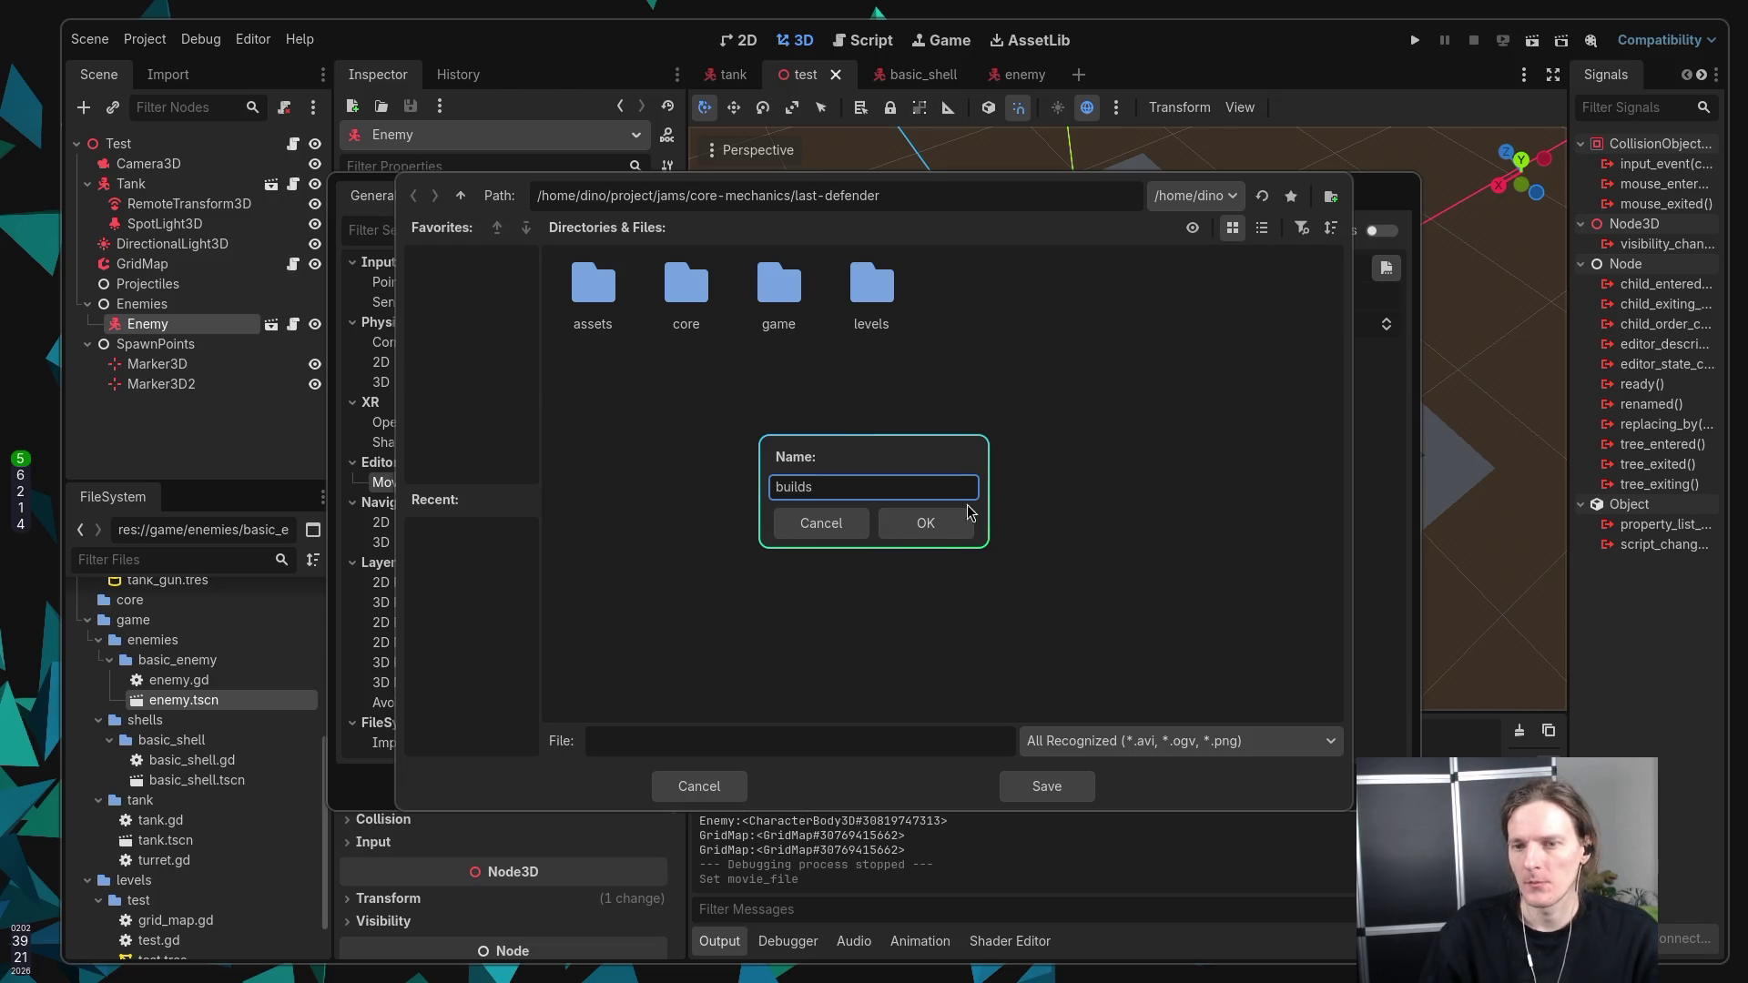
{"action": "left_click", "coordinate": [938, 526]}
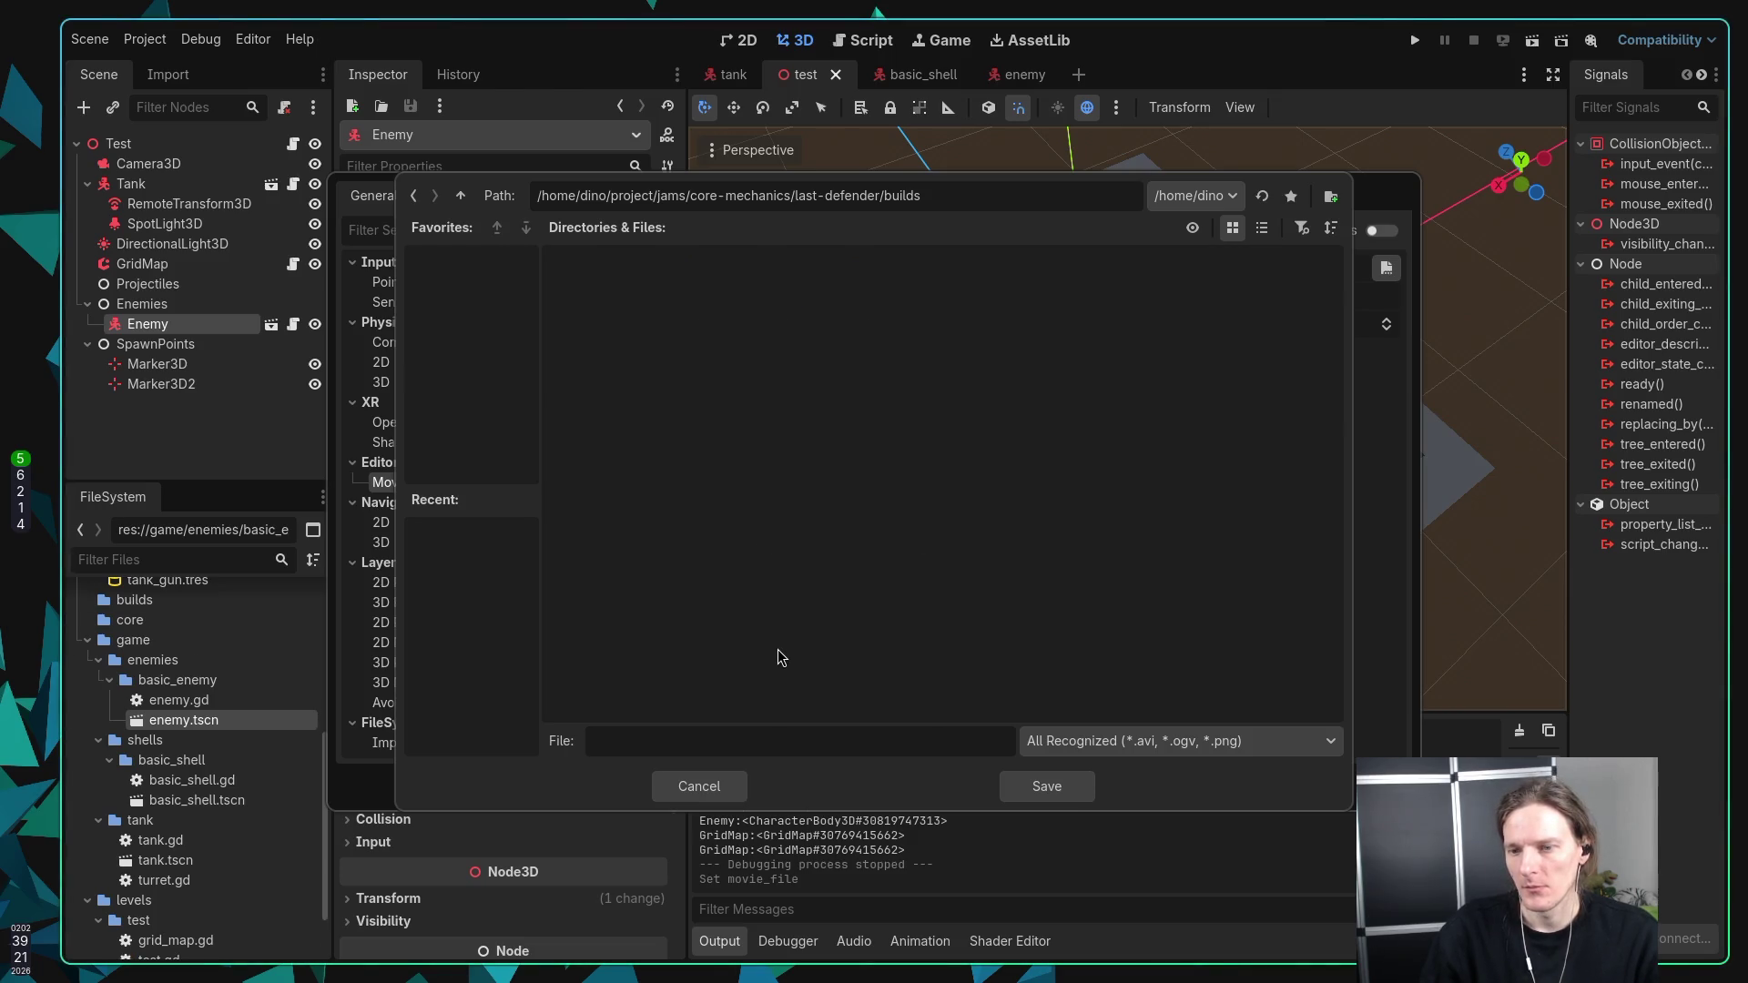
Step: Save the movie file with an .avi extension in builds and close Project Settings
{"action": "left_click", "coordinate": [834, 738]}
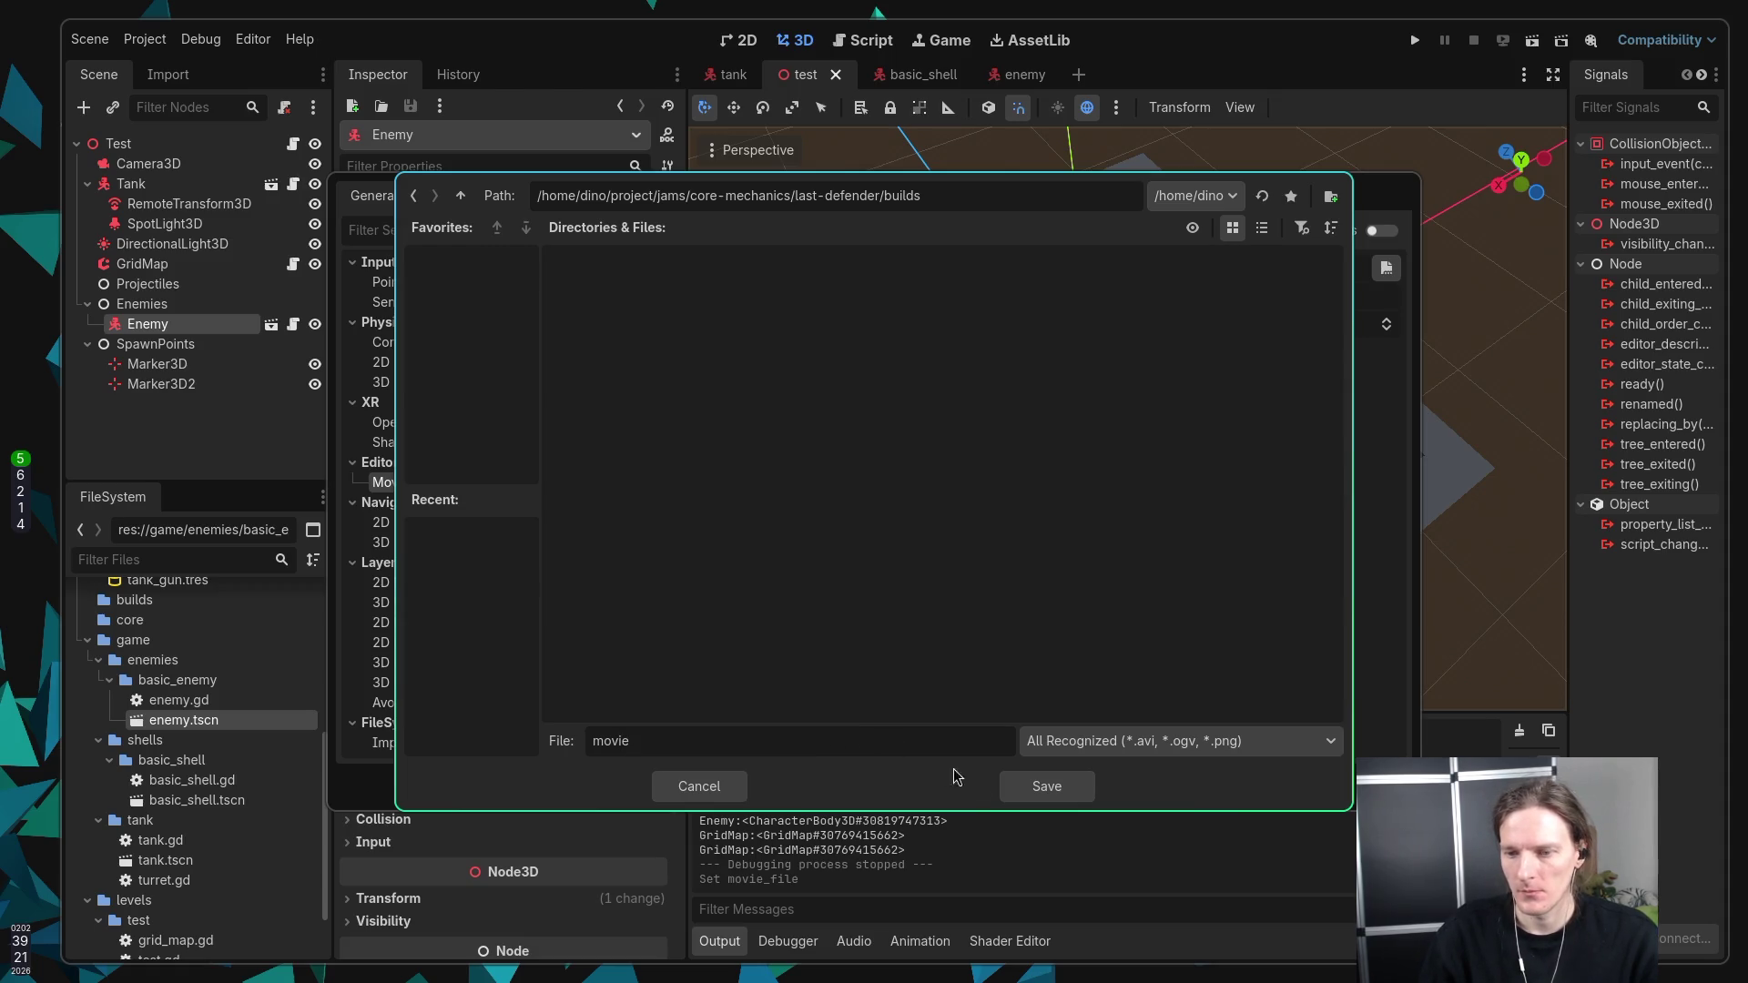
{"action": "left_click", "coordinate": [1045, 793]}
{"action": "left_click", "coordinate": [892, 508]}
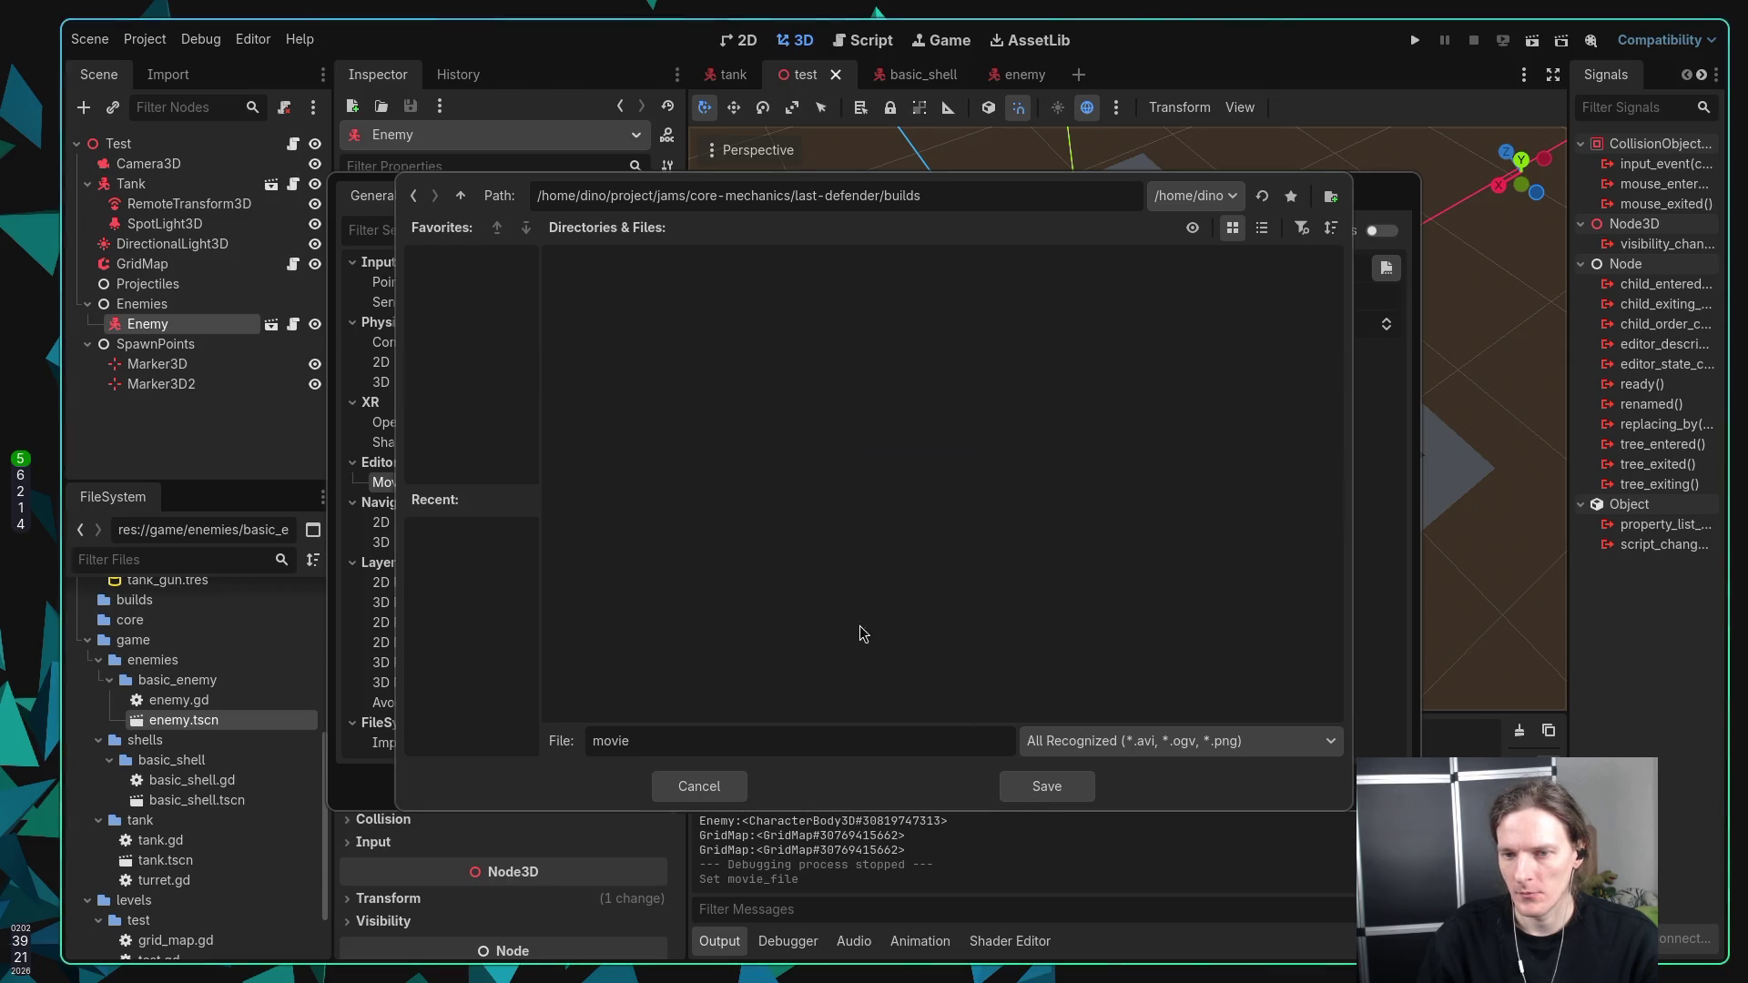
{"action": "left_click", "coordinate": [794, 740]}
{"action": "type", "text": ".avi"}
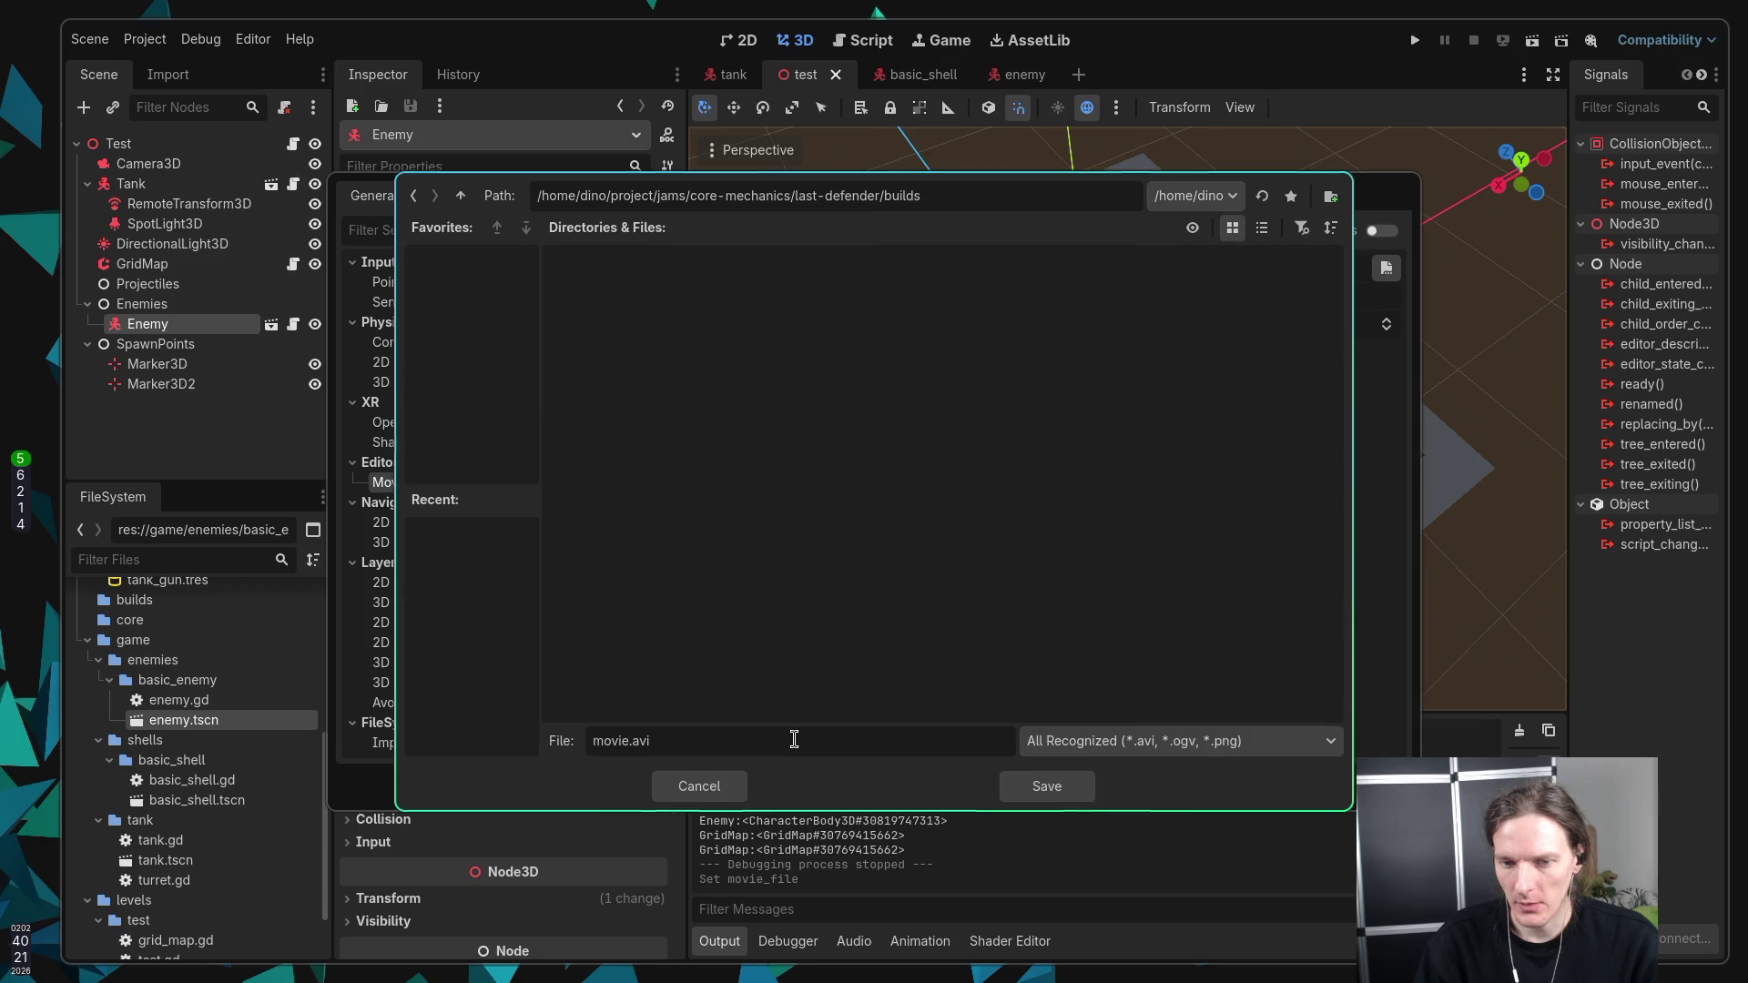
{"action": "key", "text": "Return"}
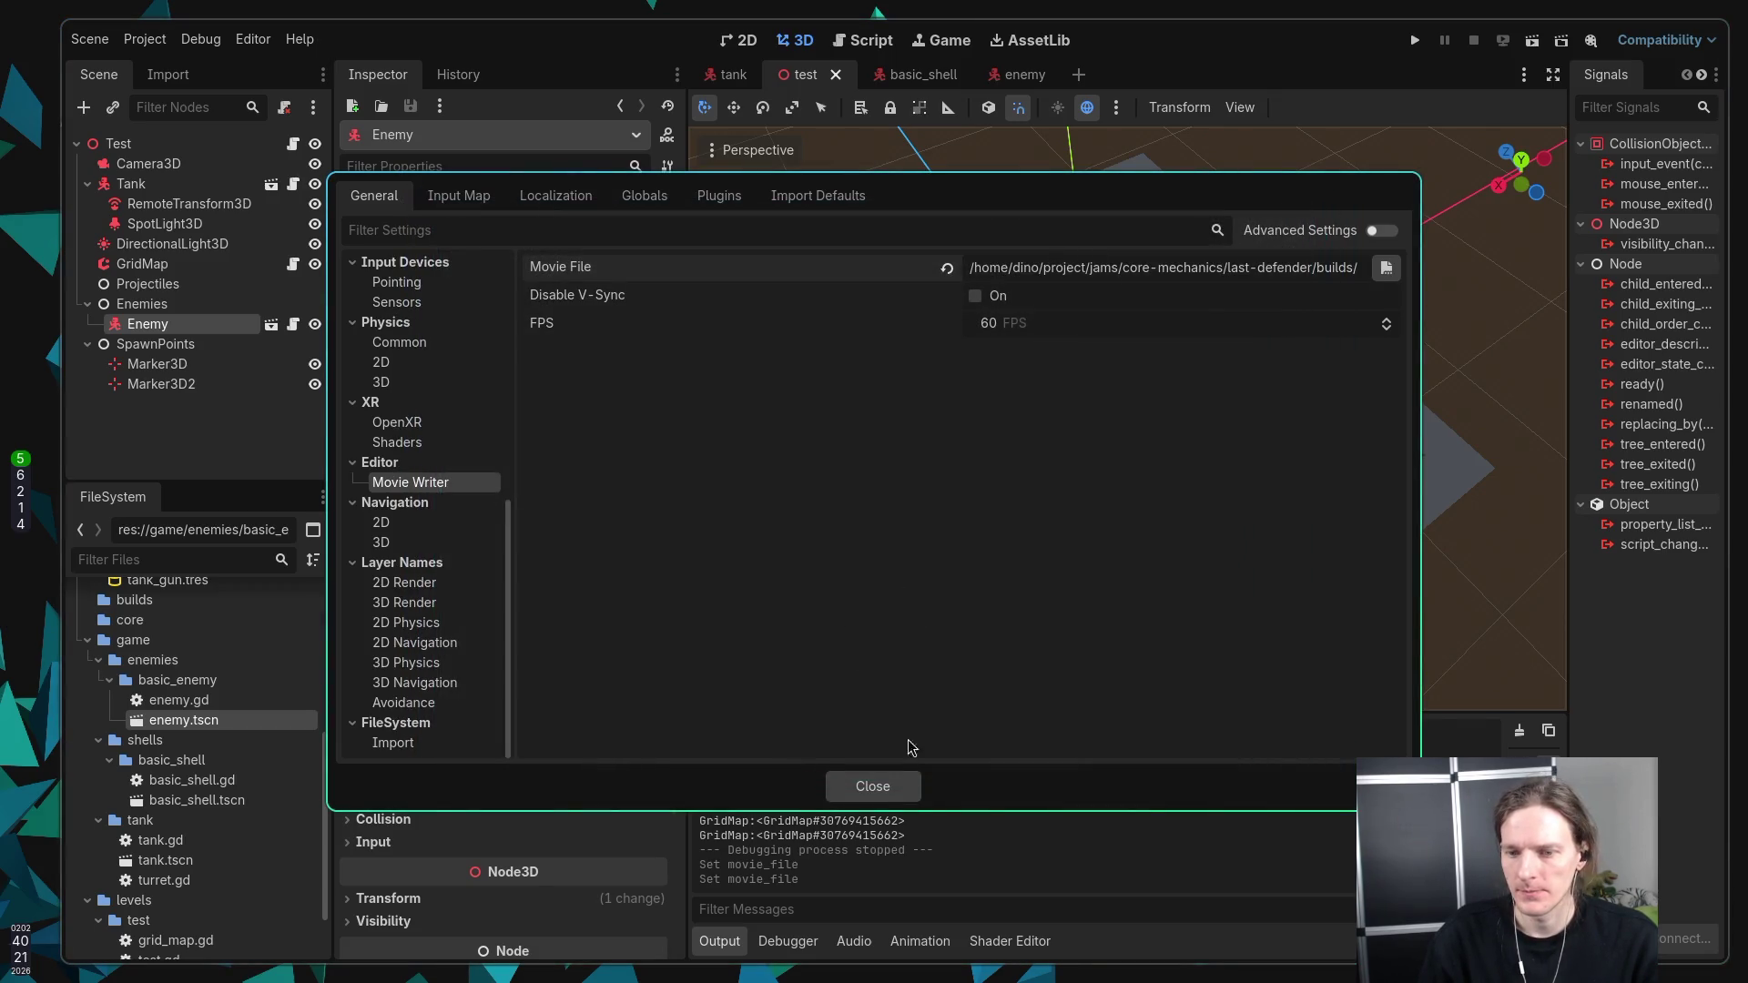
{"action": "left_click", "coordinate": [872, 786]}
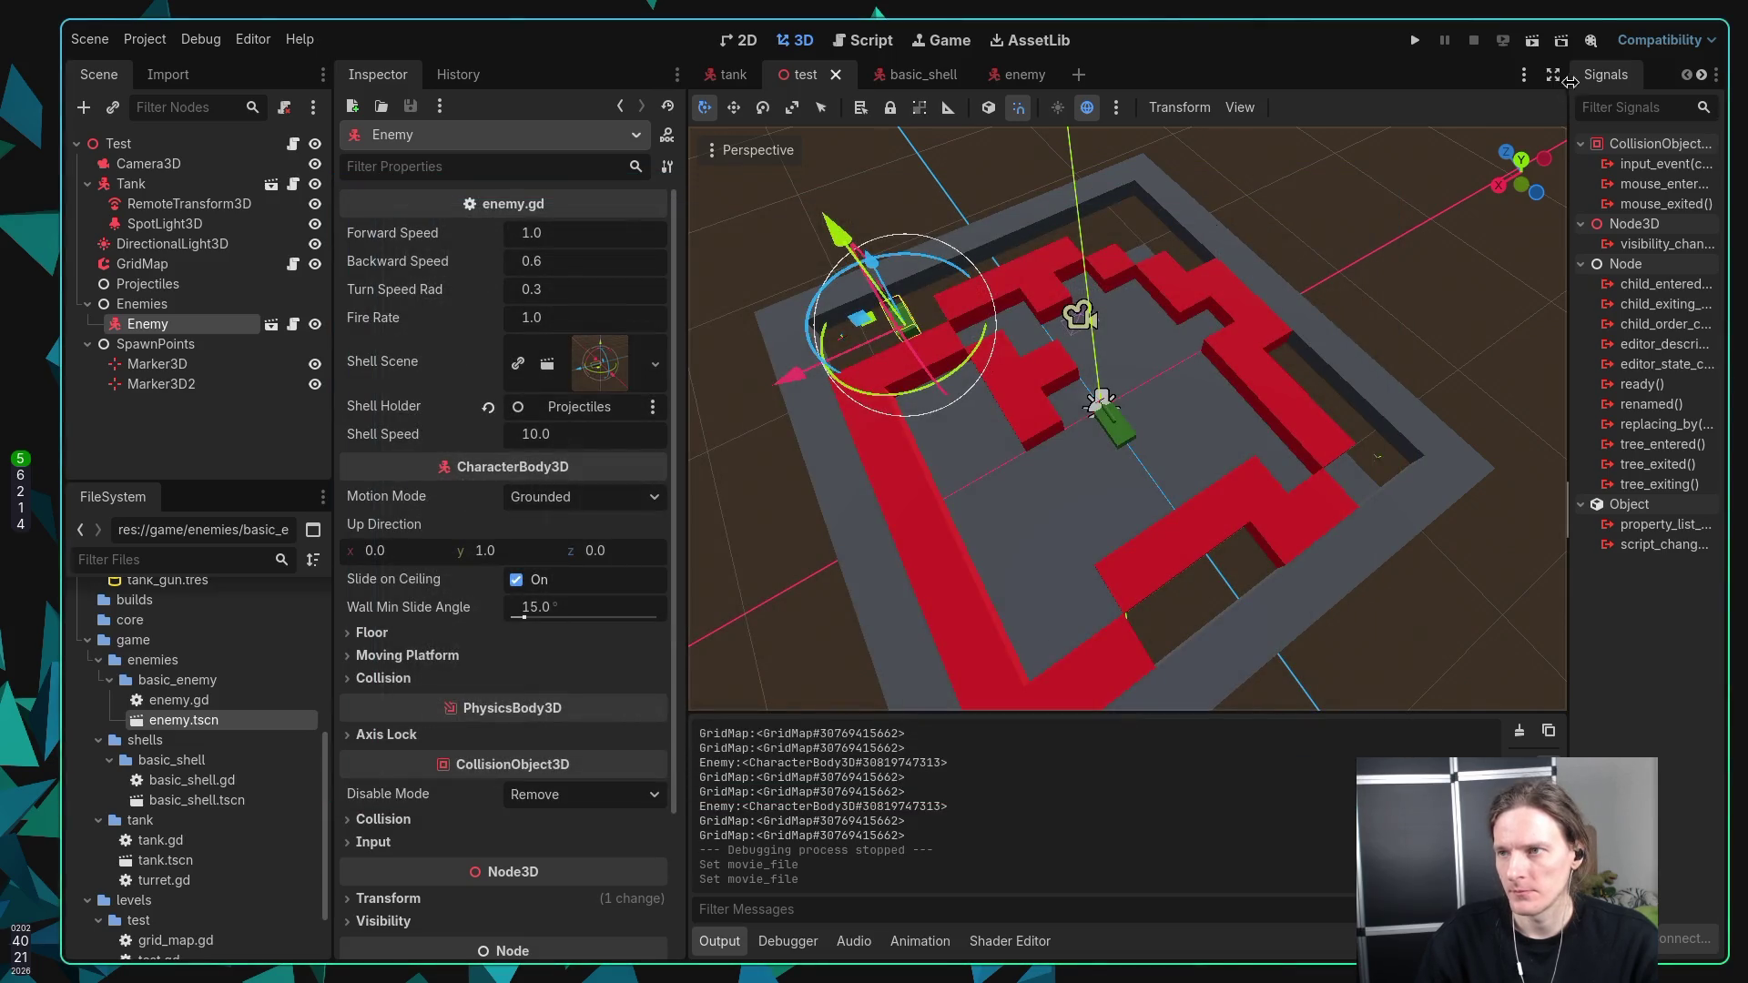
Step: Enable Movie Maker recording and run the project's test scene
{"action": "left_click", "coordinate": [1592, 40]}
{"action": "left_click", "coordinate": [1533, 71]}
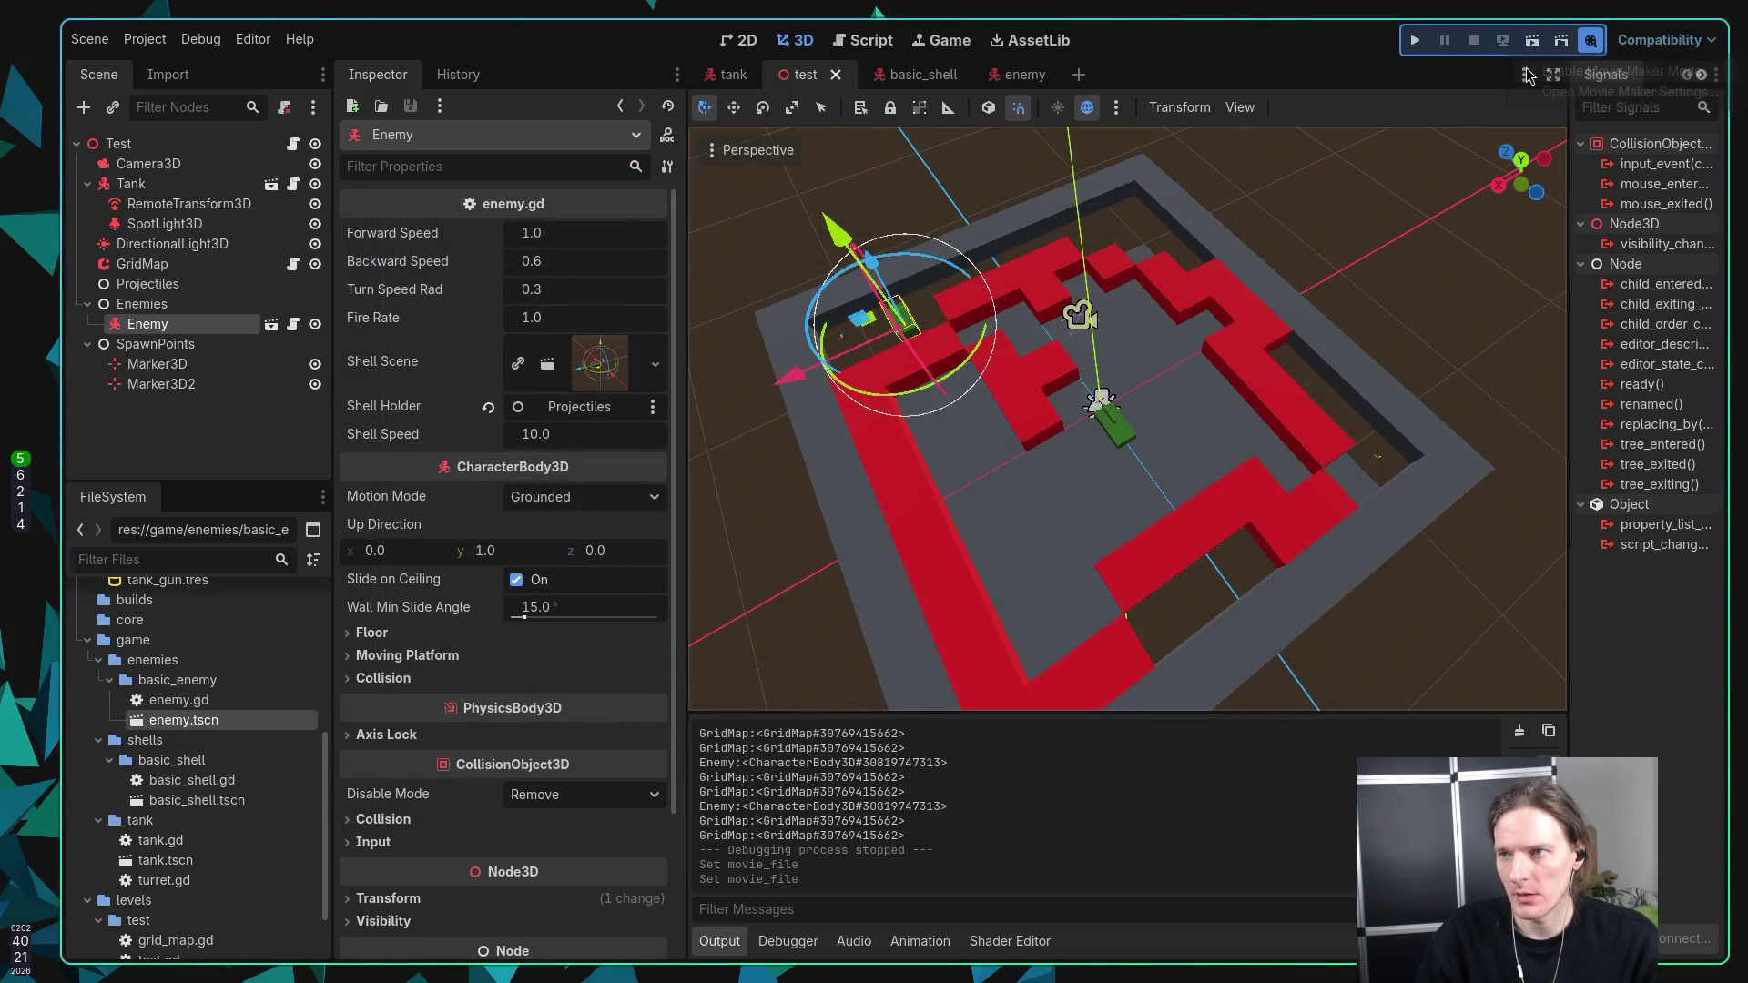
{"action": "left_click", "coordinate": [1414, 42]}
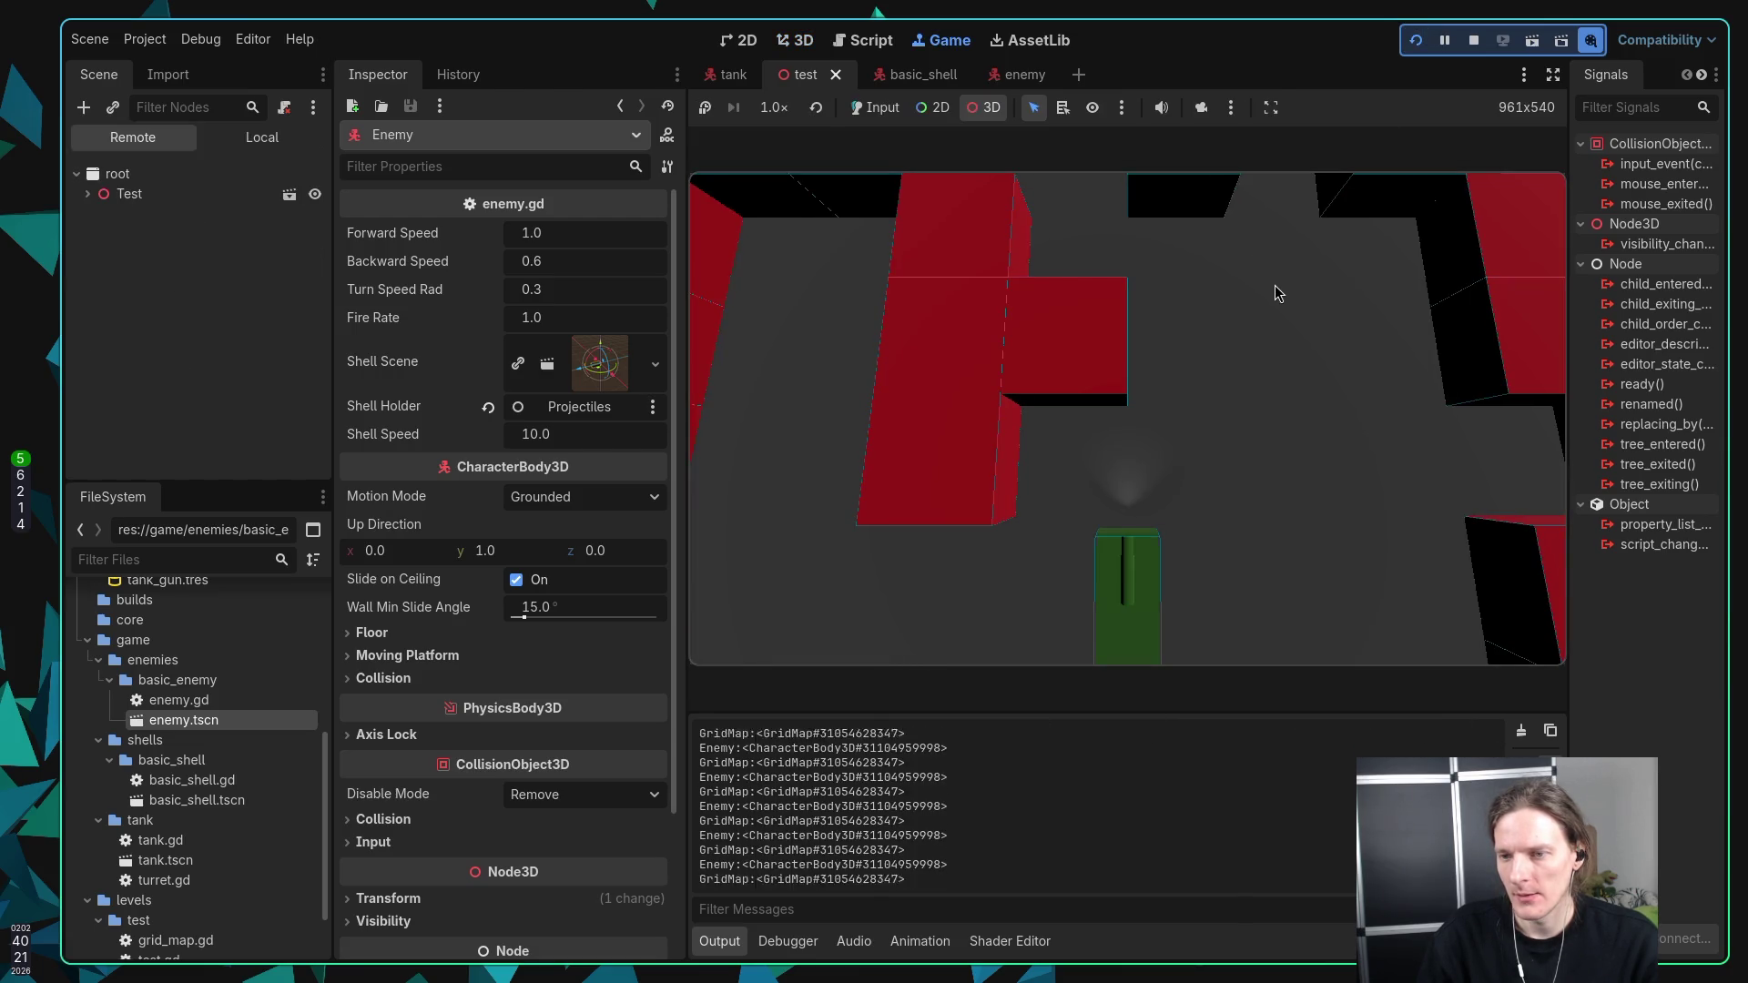
{"action": "left_click", "coordinate": [1247, 353]}
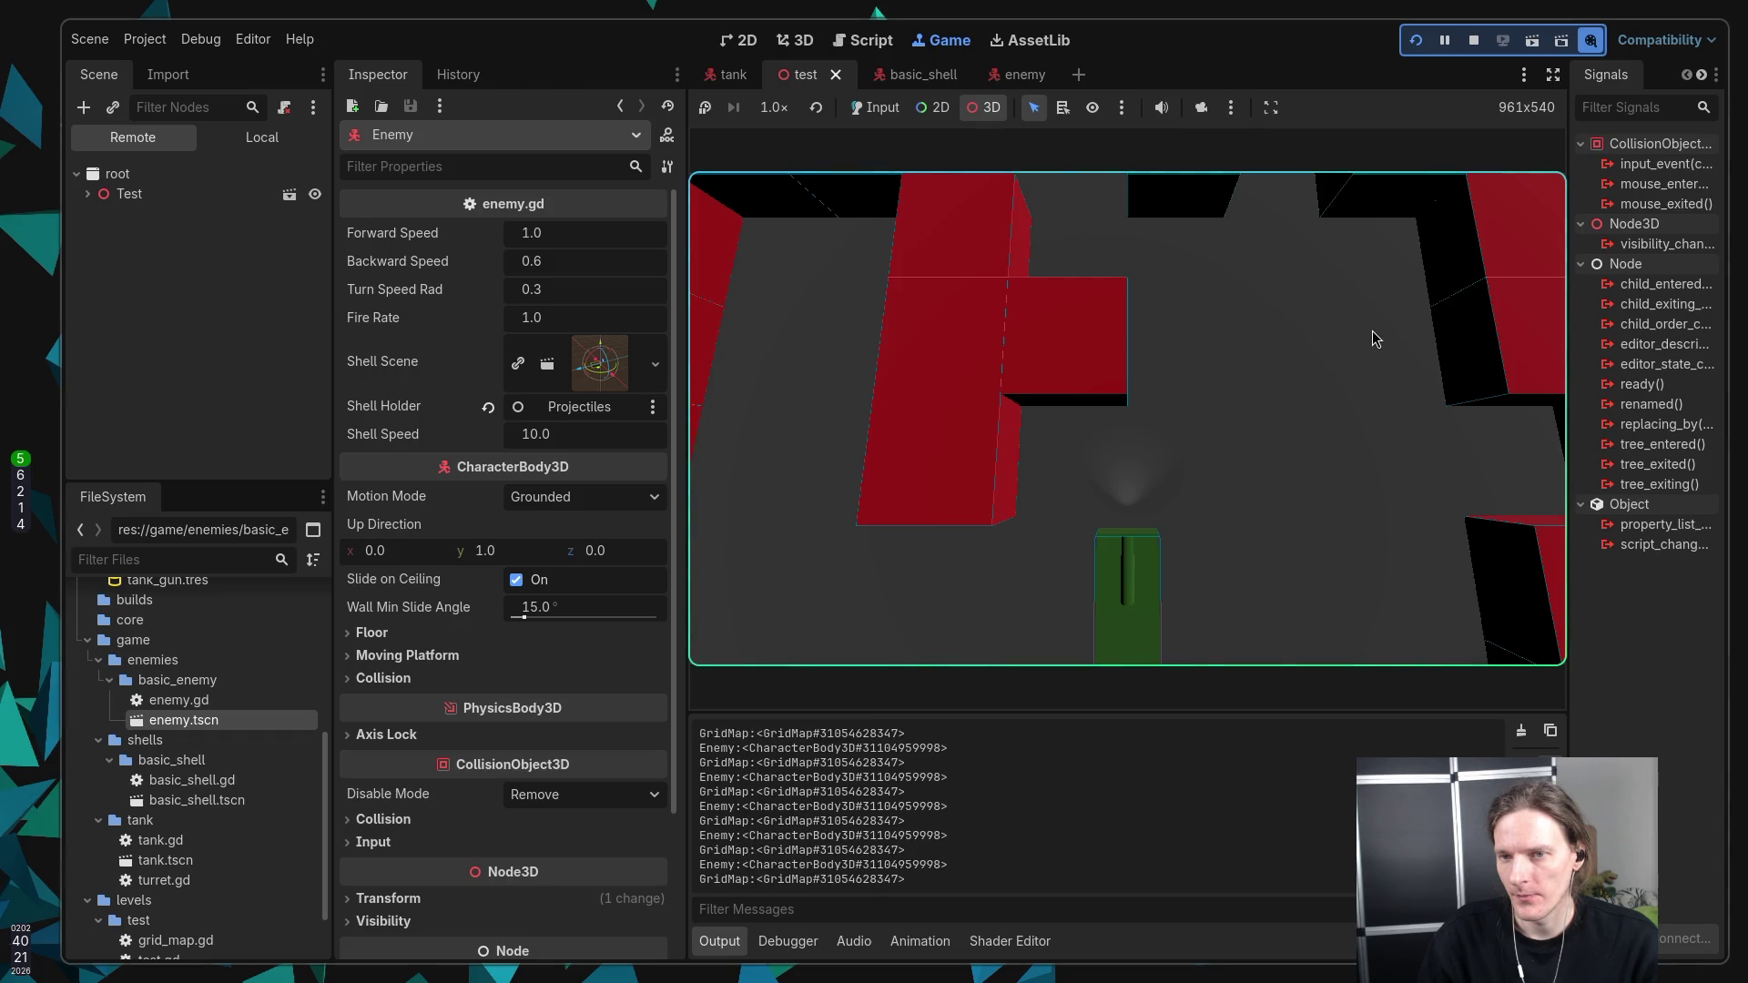
Step: Drive the green tank forward, then turn and drive it to the right
{"action": "key", "text": "w"}
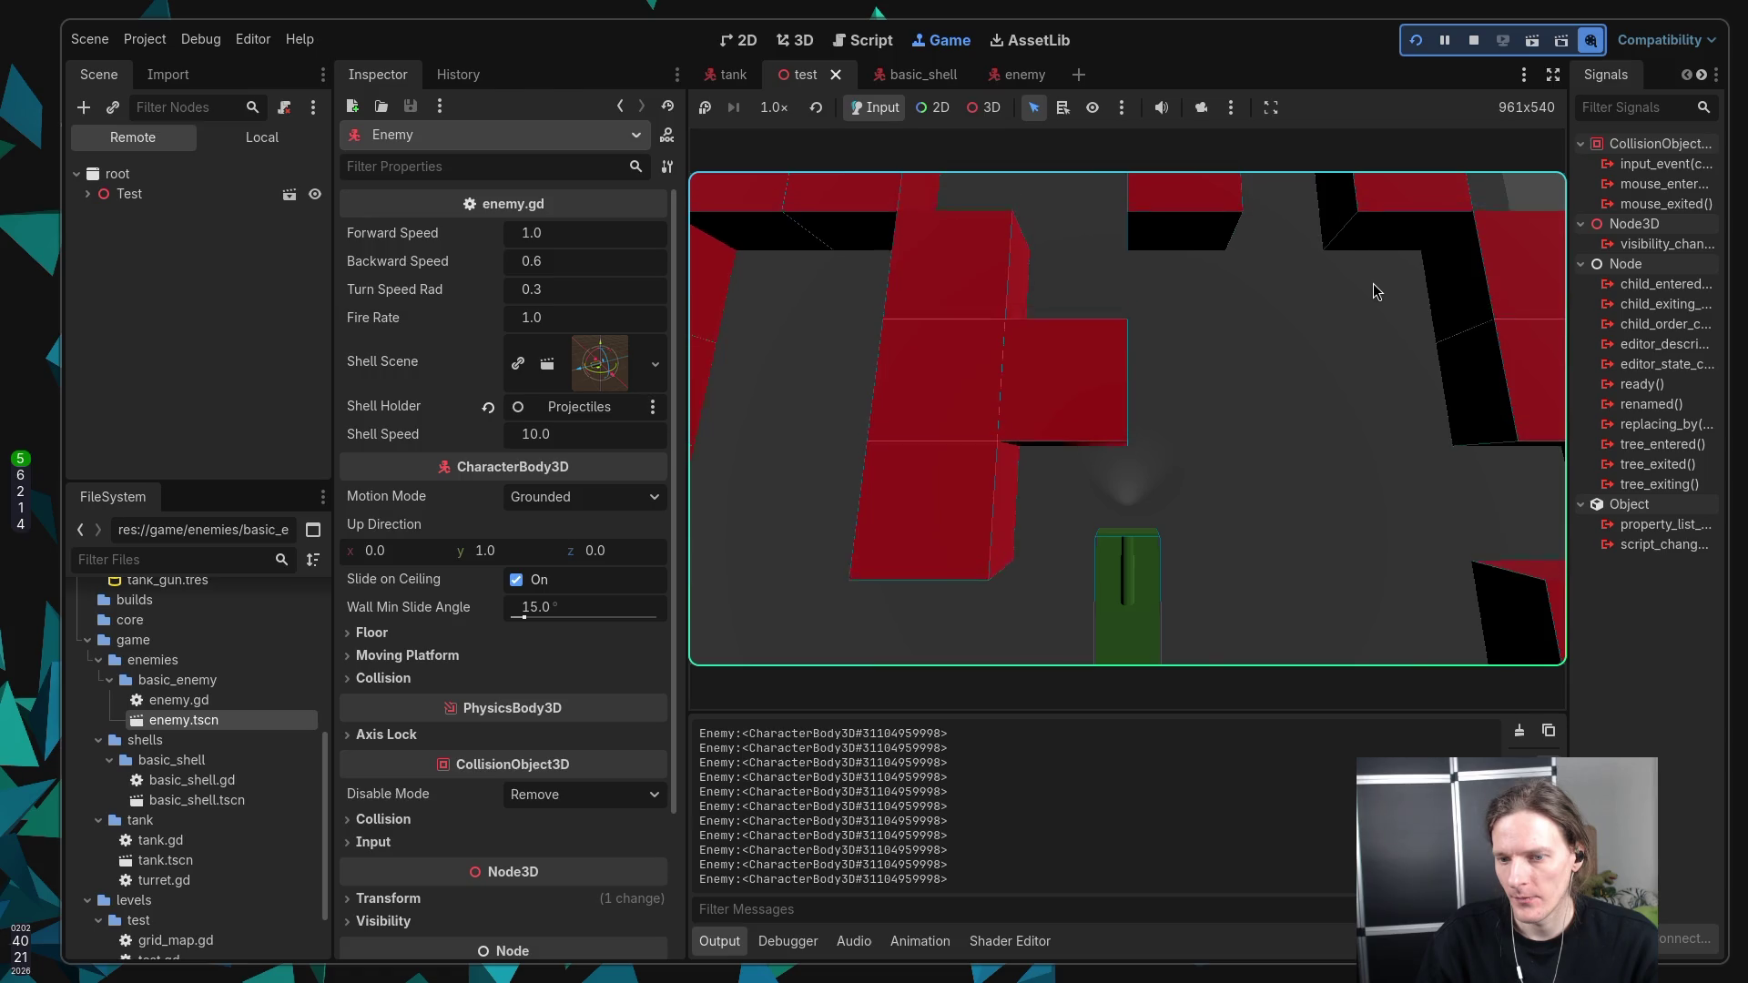
{"action": "key", "text": "d"}
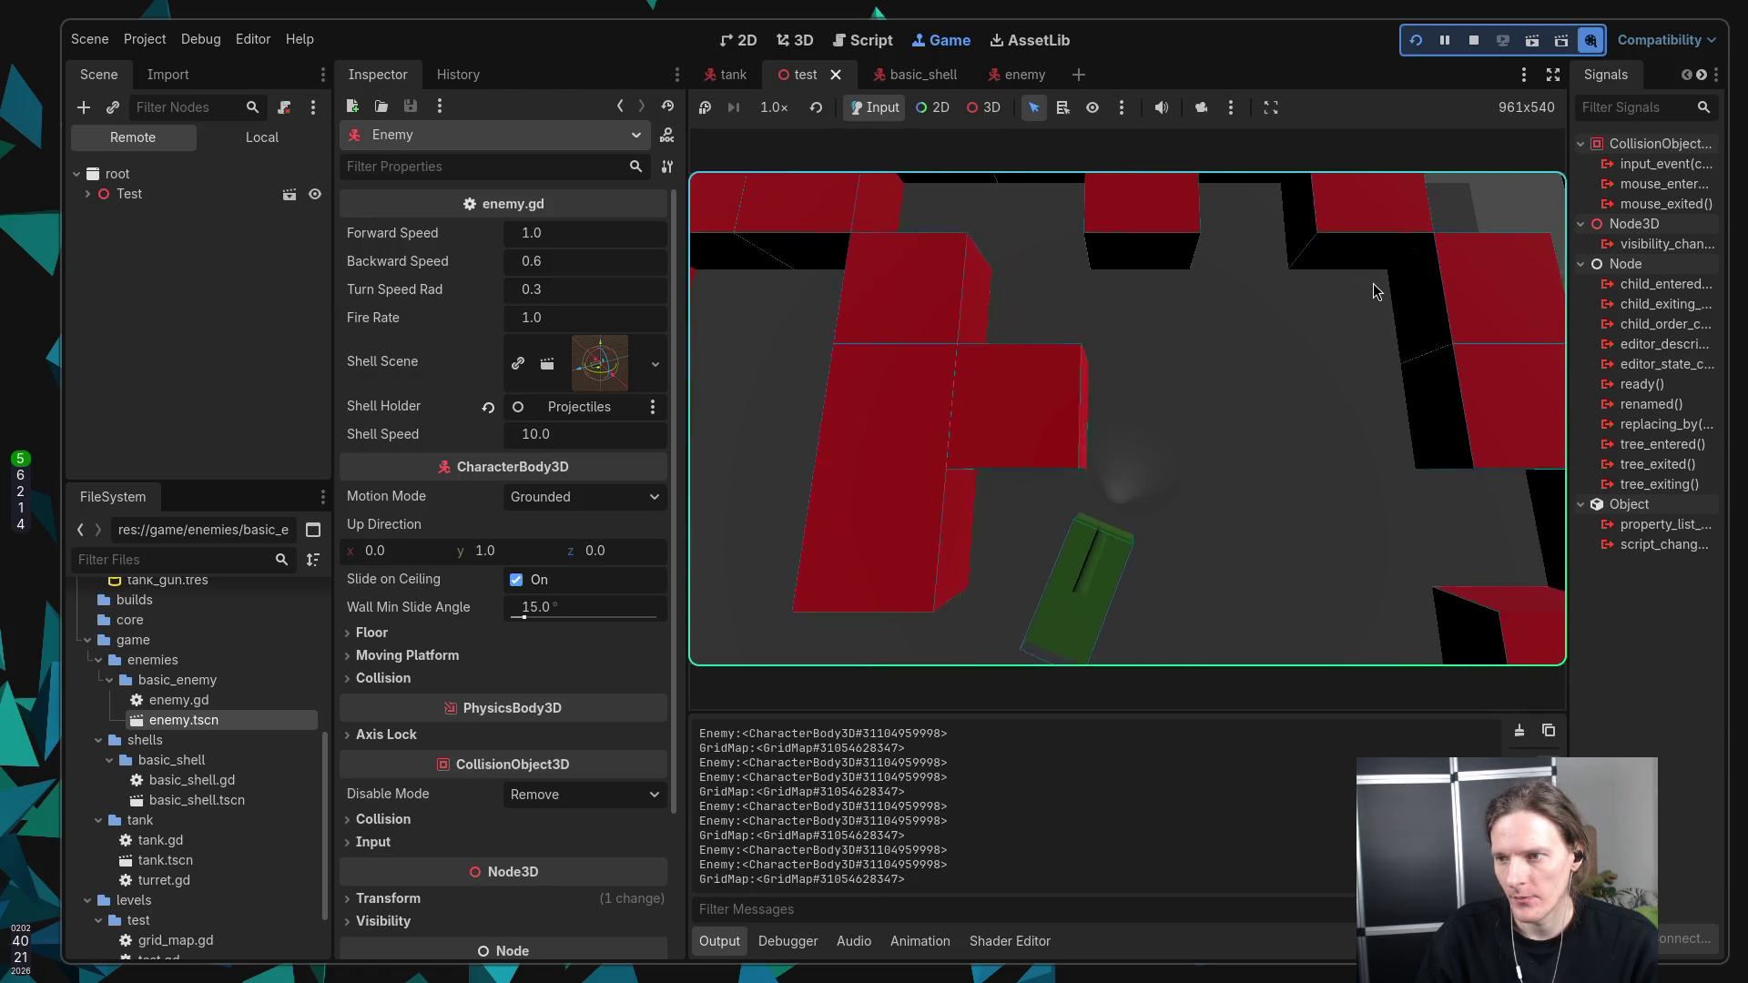
{"action": "key", "text": "d"}
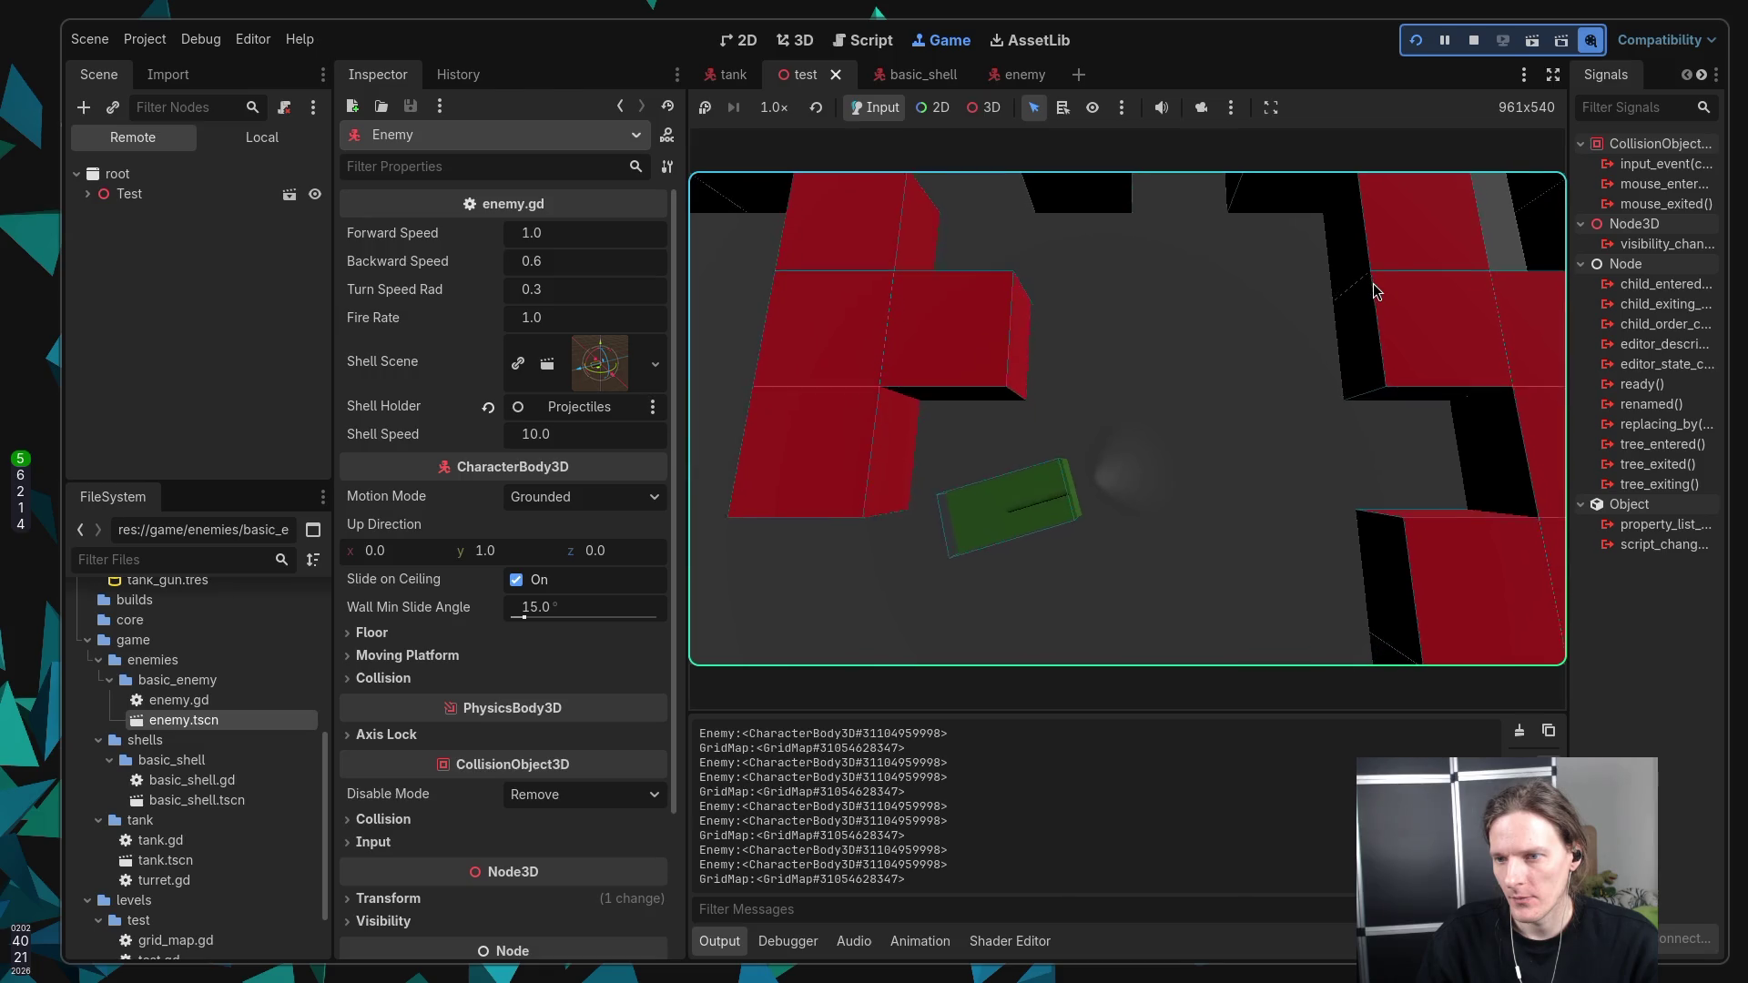
{"action": "key", "text": "d"}
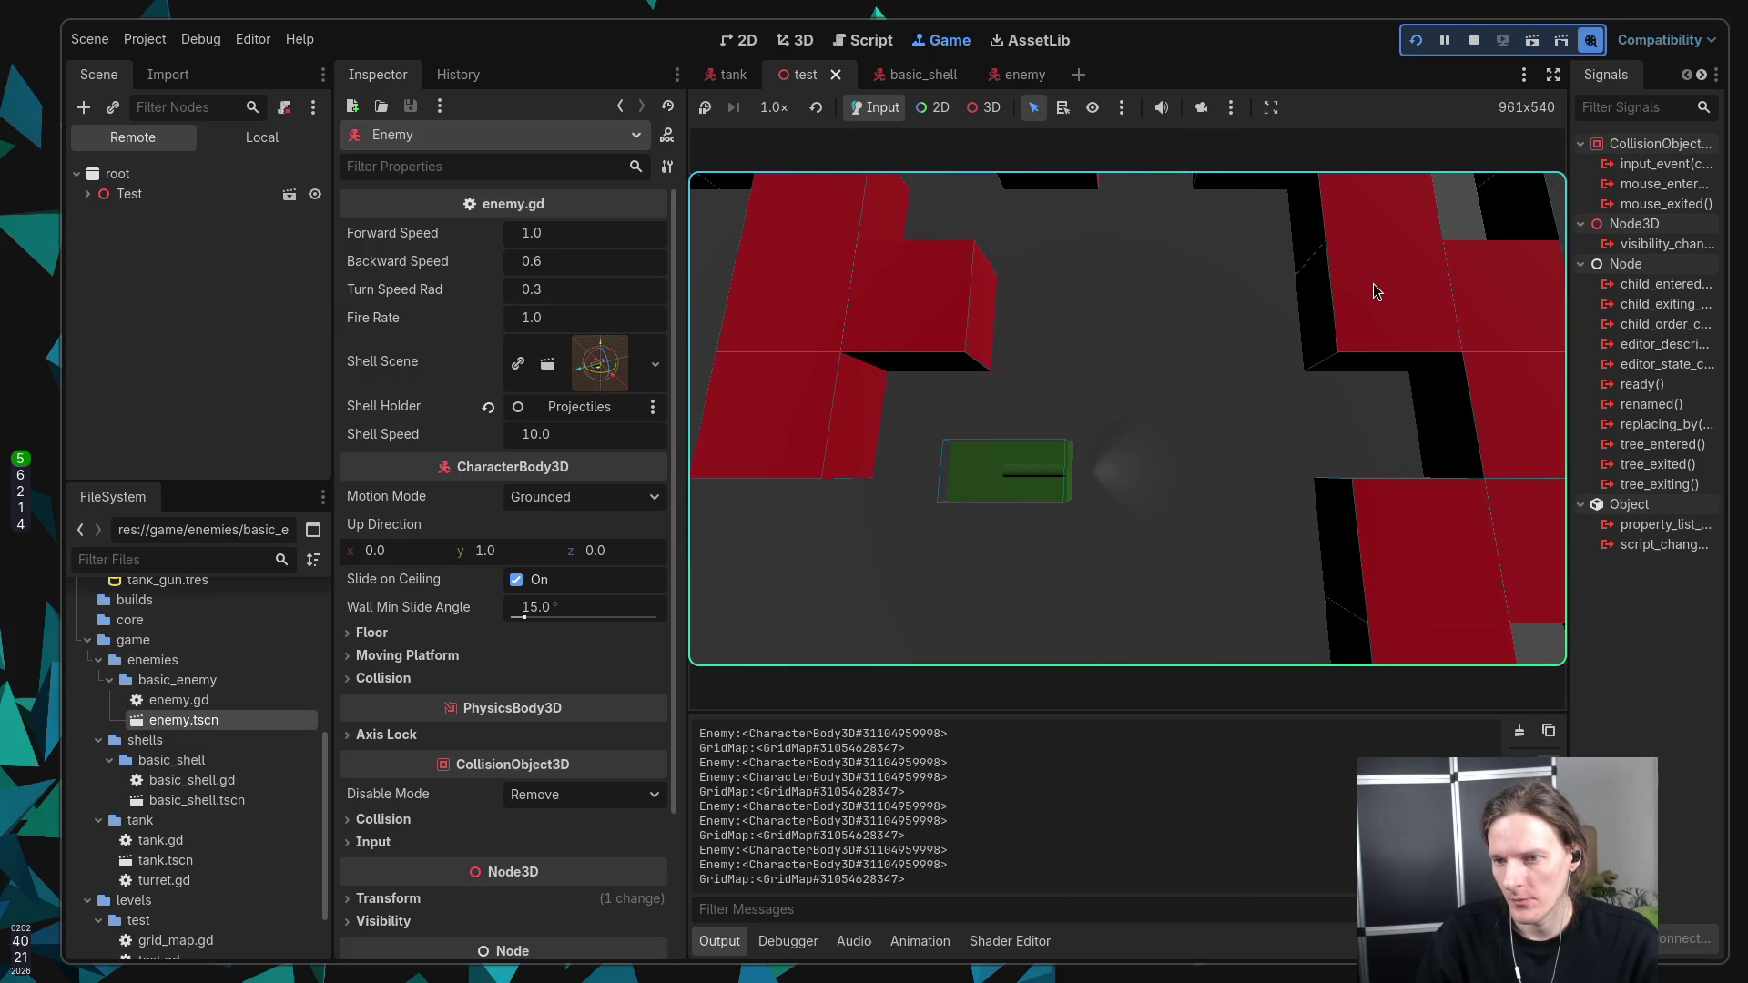
{"action": "key", "text": "w"}
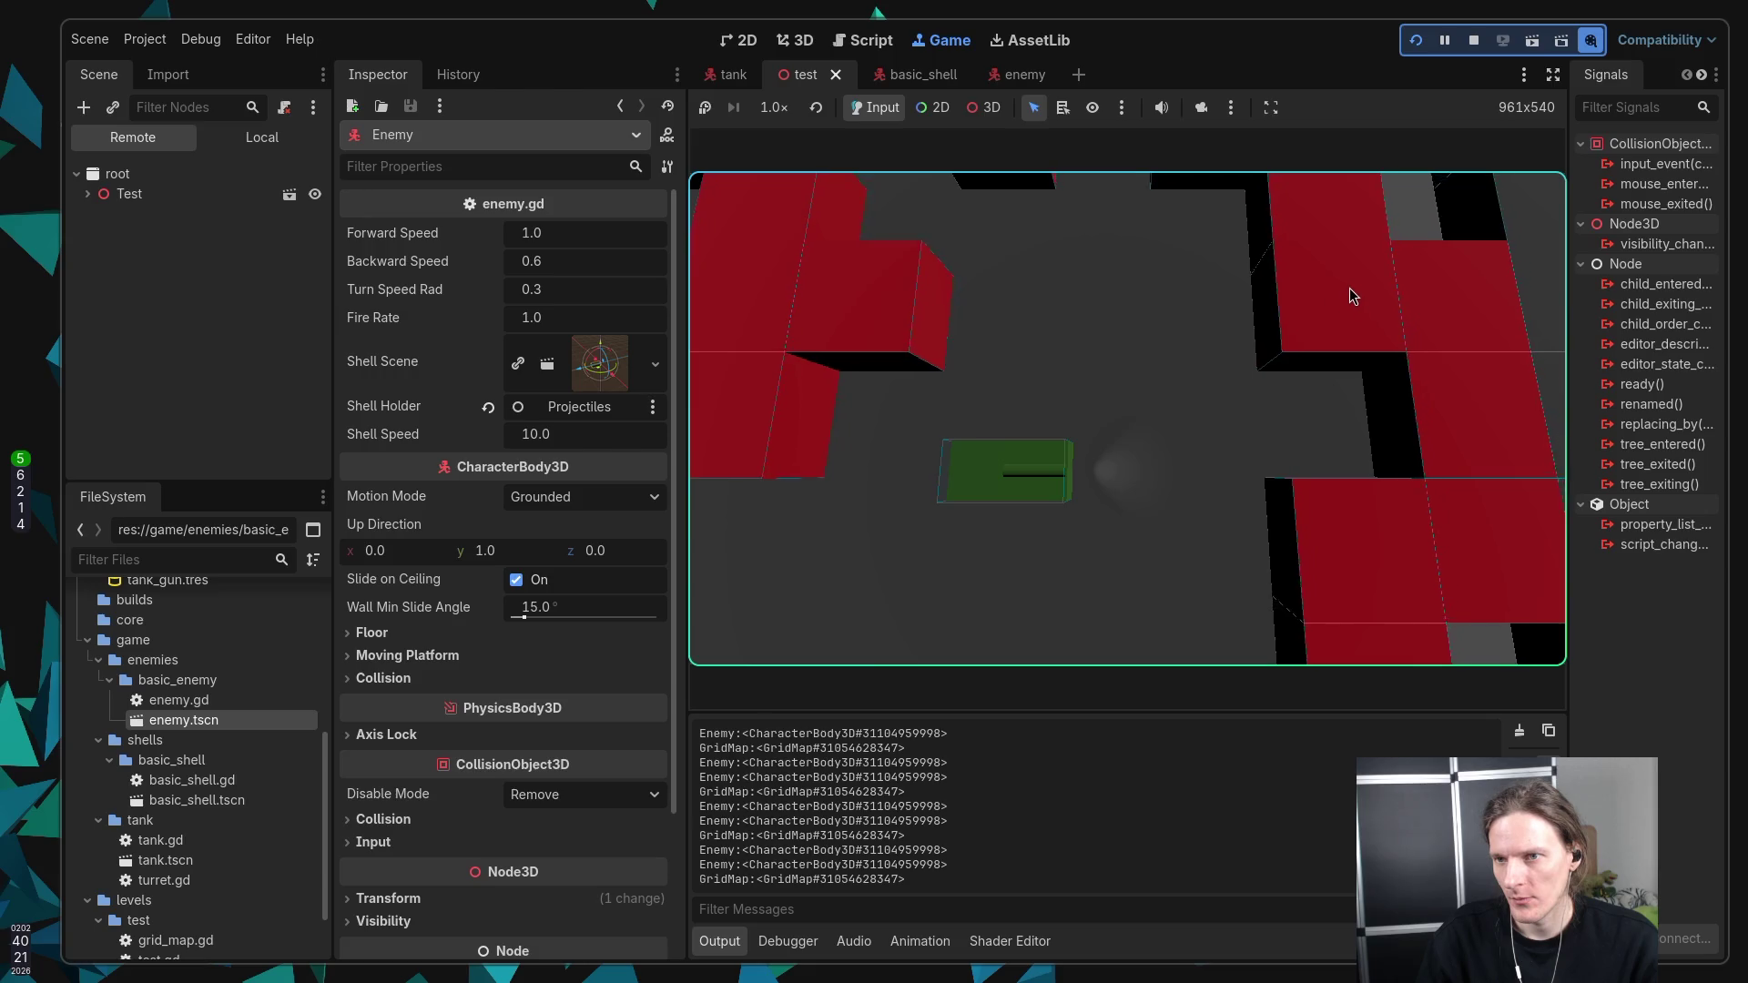
{"action": "key", "text": "w"}
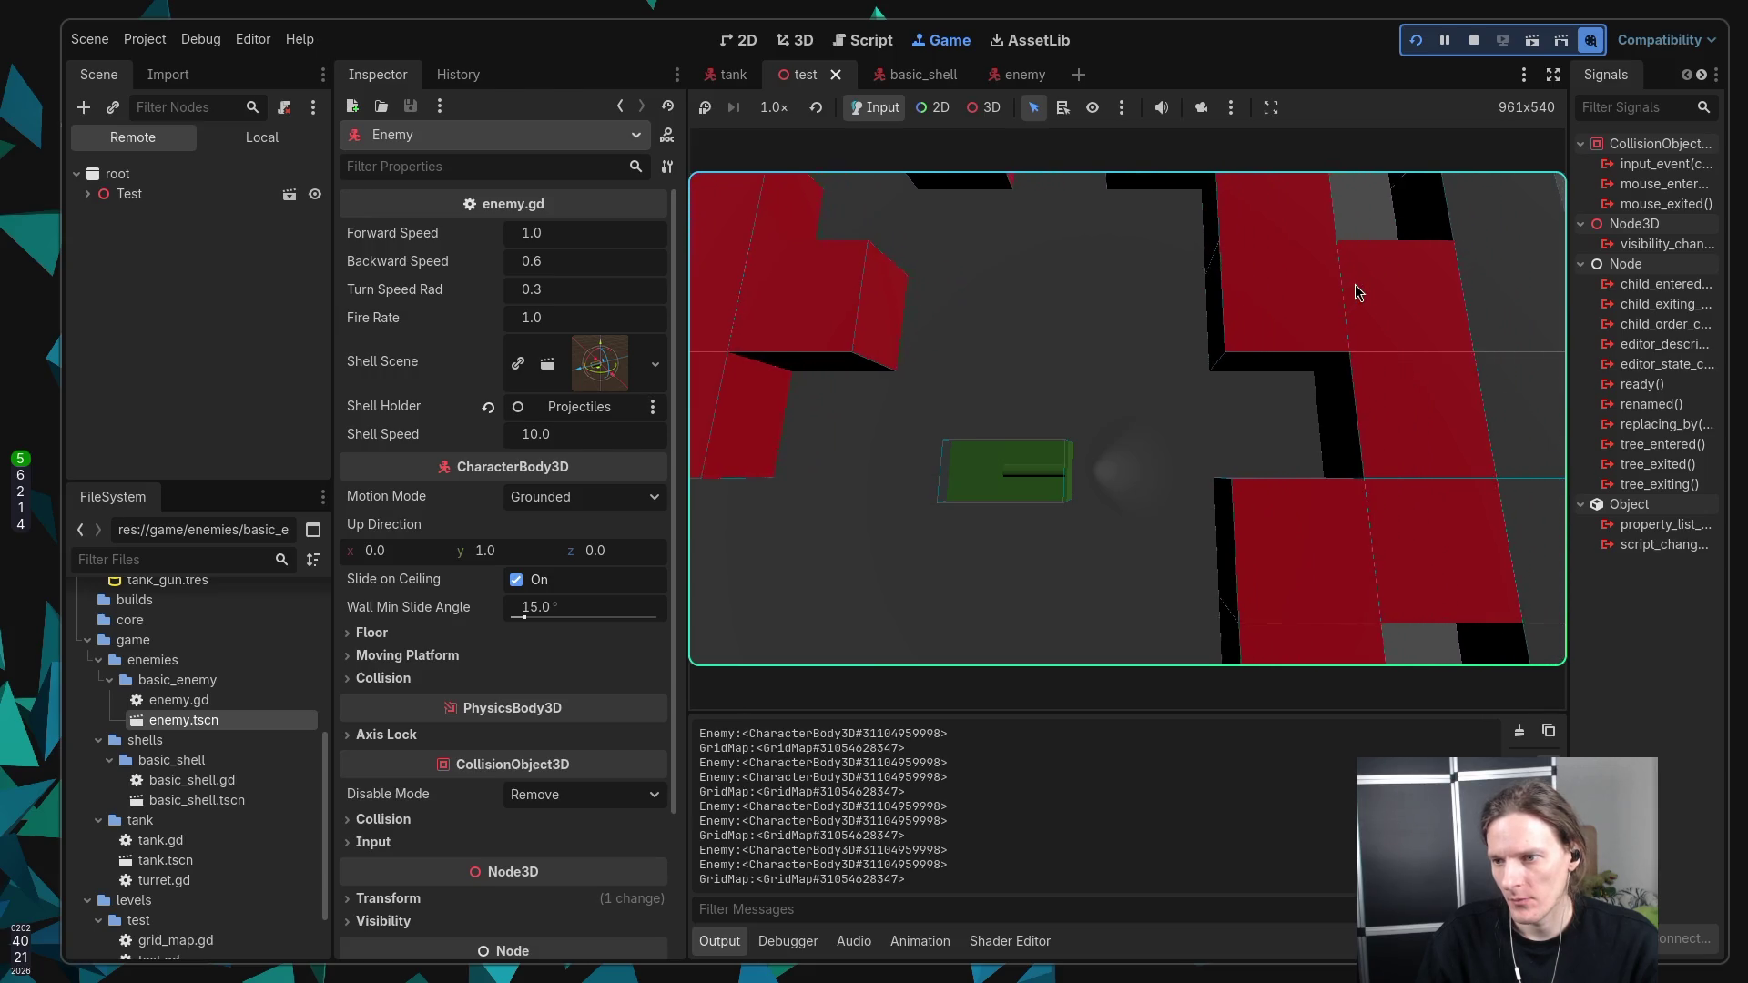
Step: Steer the tank upward and drive it through the maze toward the enemy
{"action": "key", "text": "a"}
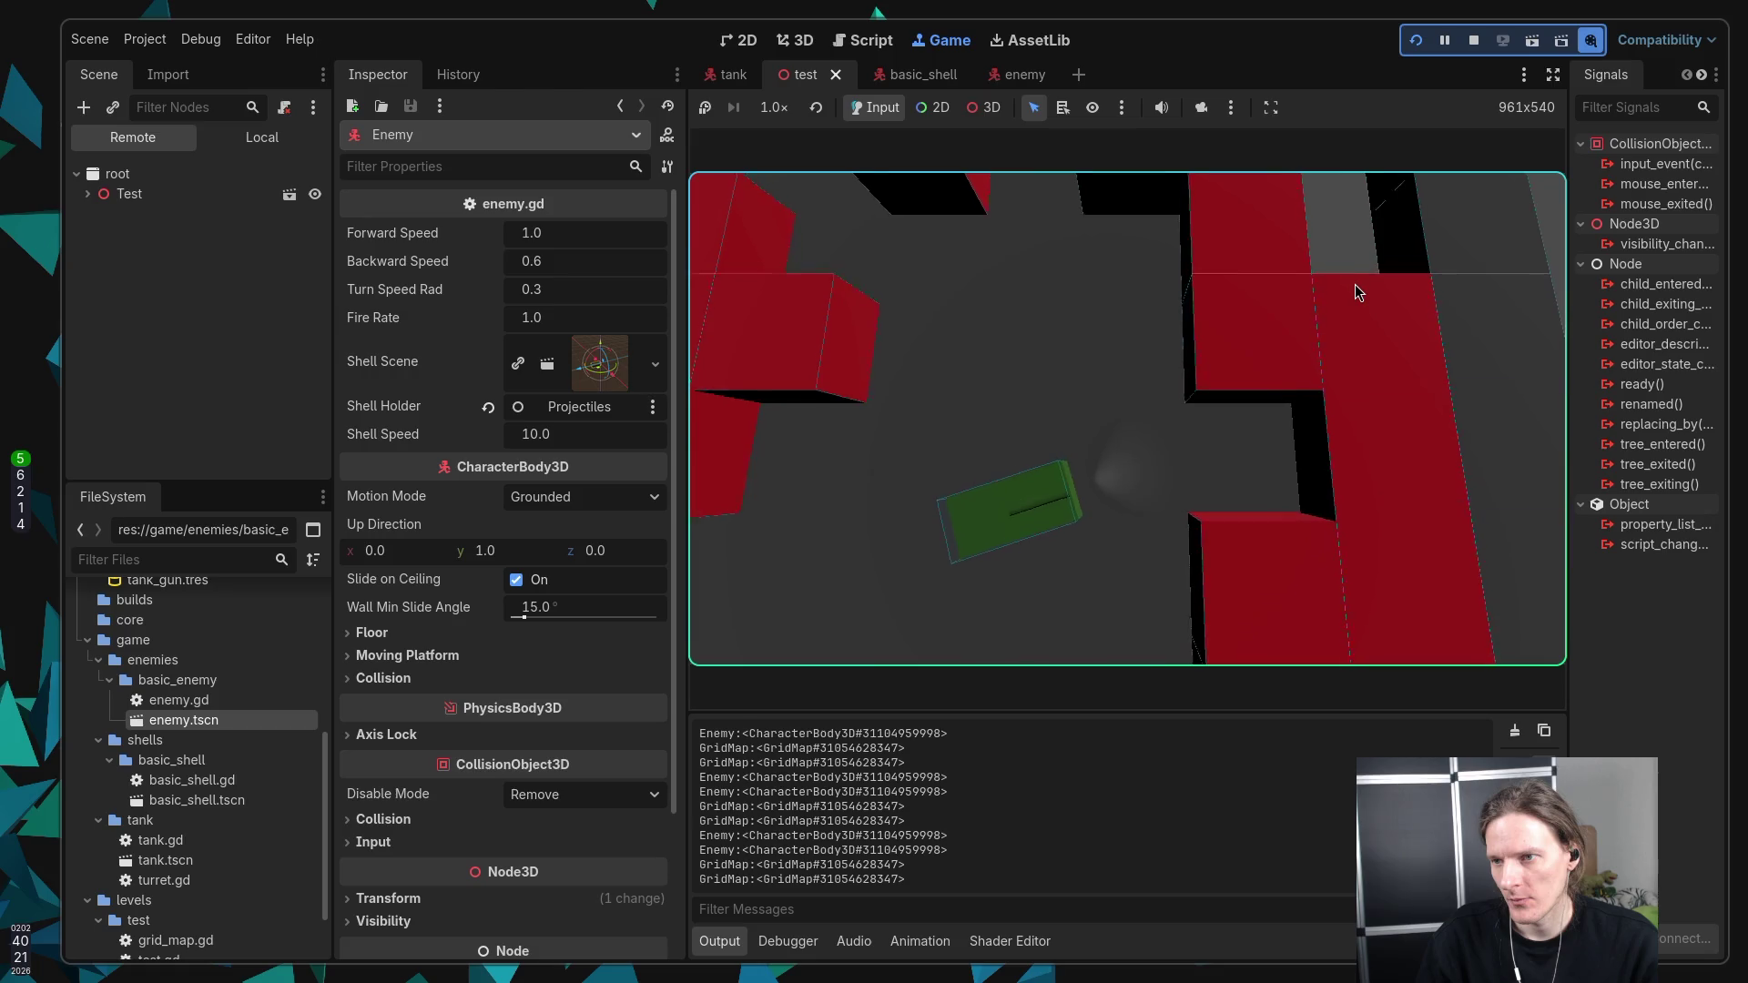
{"action": "key", "text": "a"}
{"action": "key", "text": "w"}
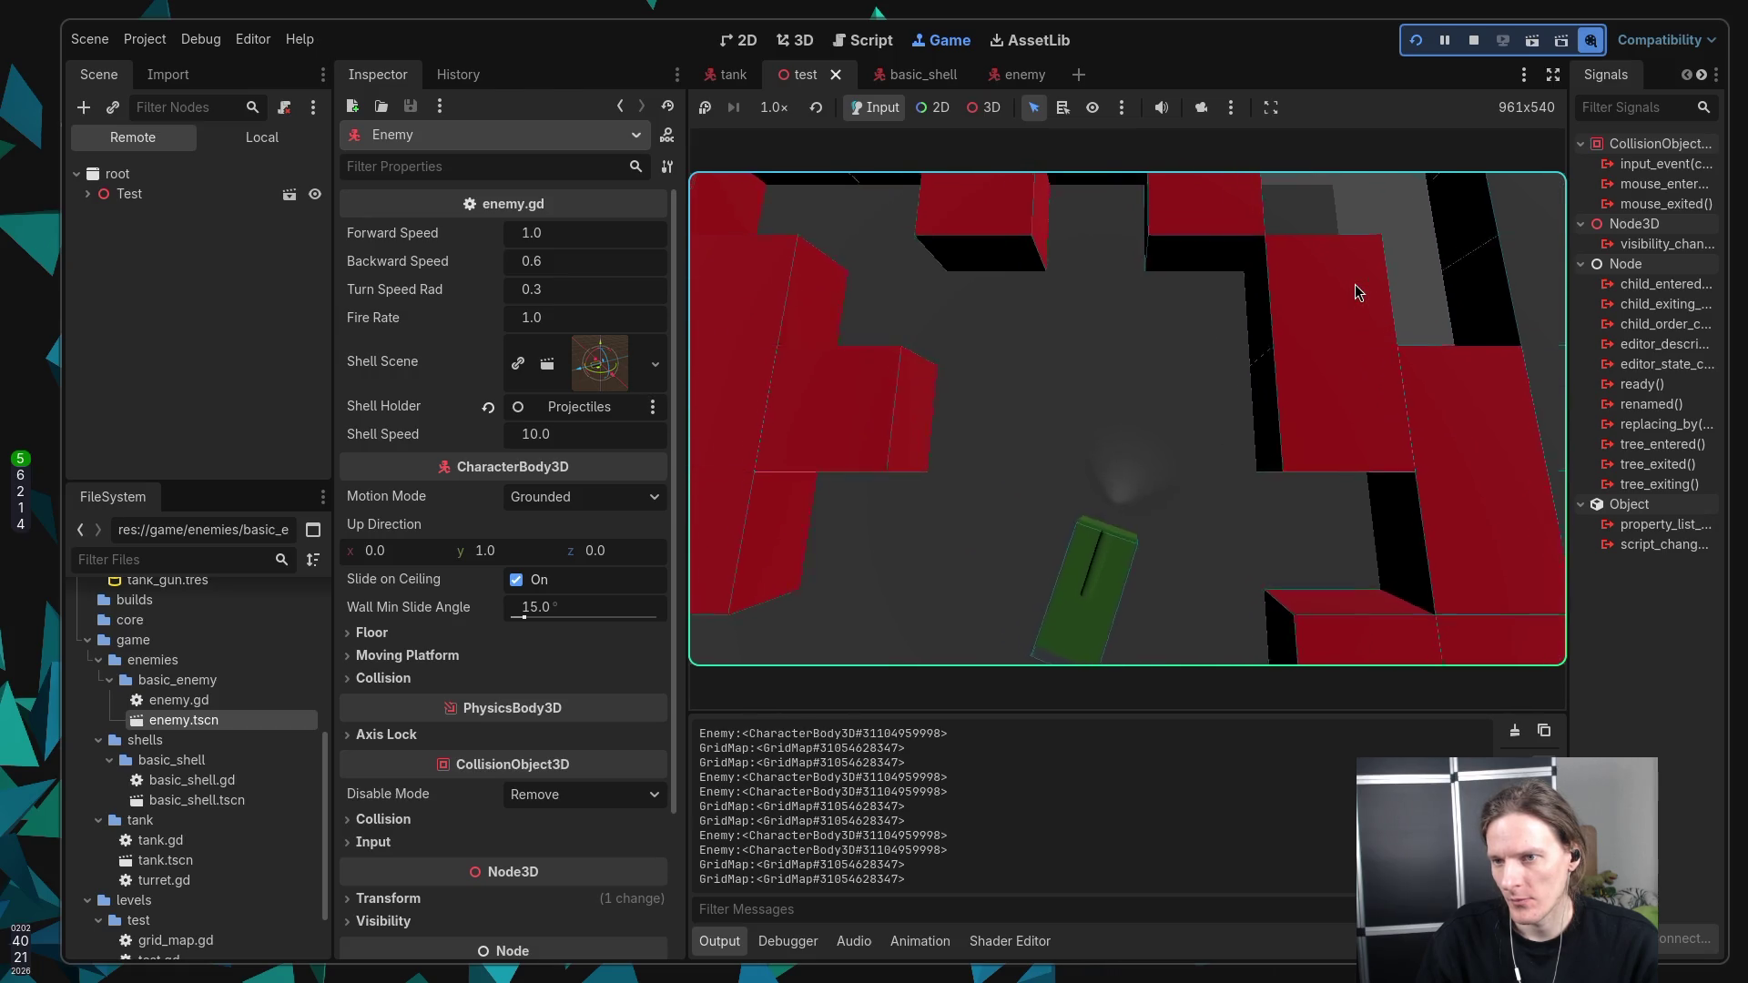
{"action": "key", "text": "a"}
{"action": "key", "text": "w"}
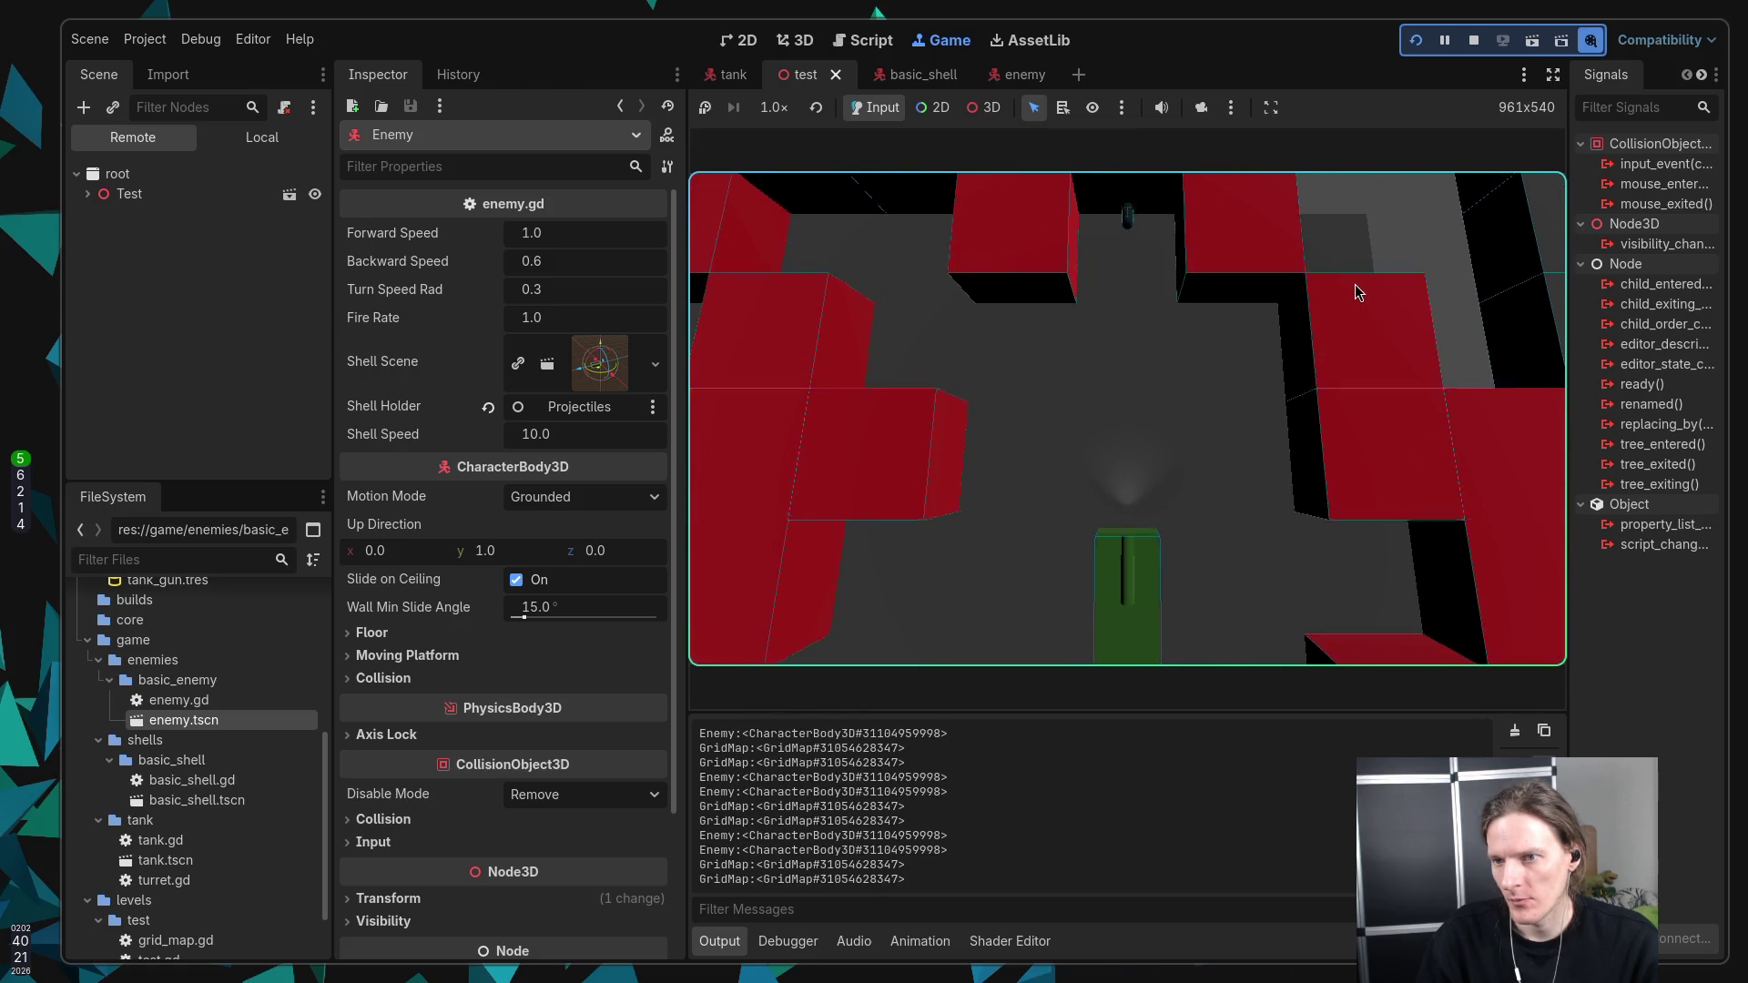
{"action": "key", "text": "w"}
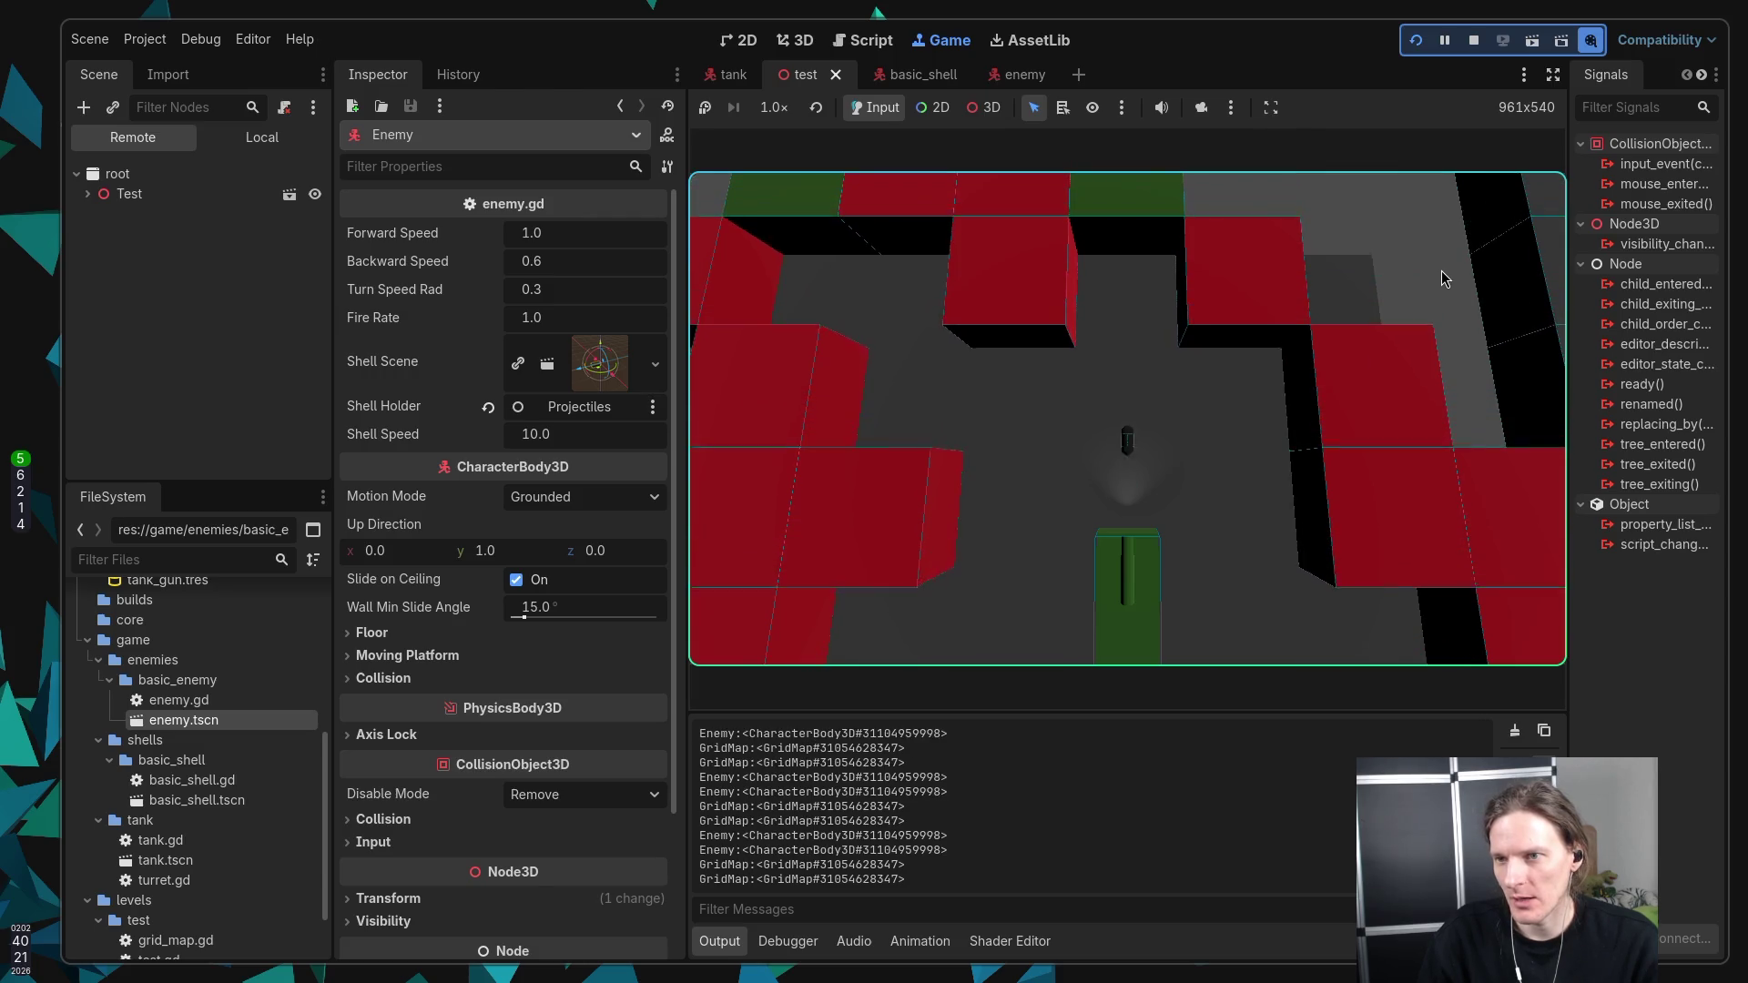
{"action": "key", "text": "w"}
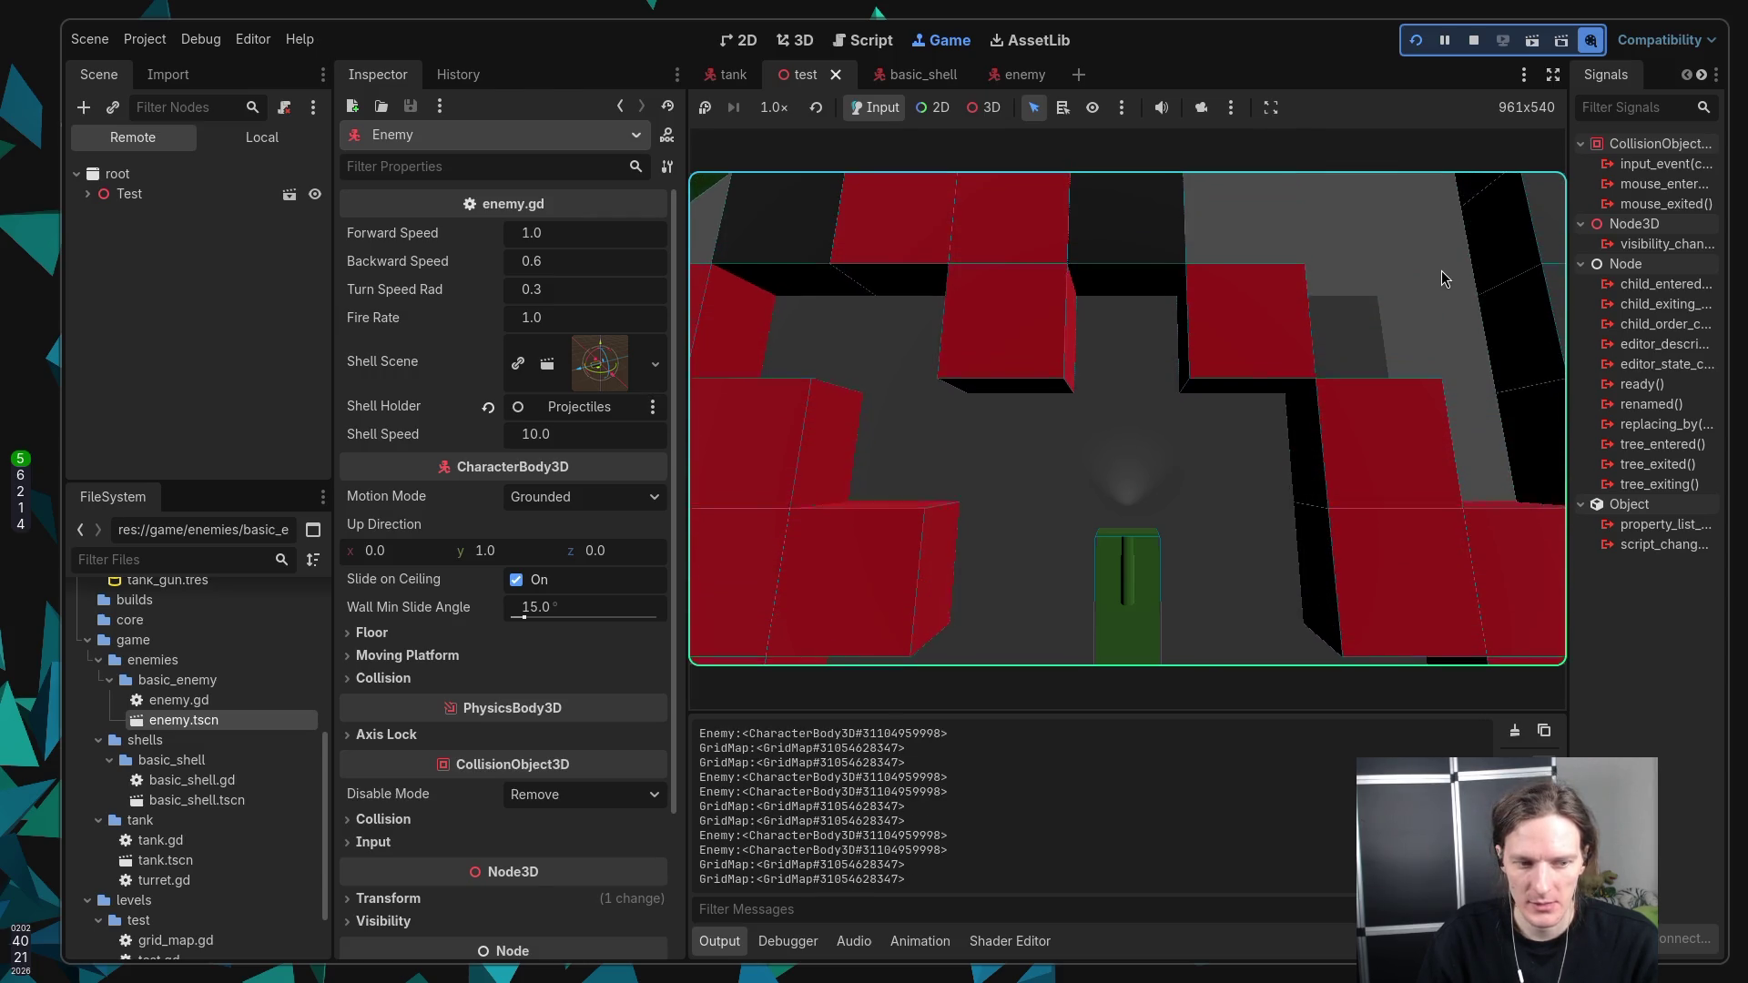
{"action": "key", "text": "w"}
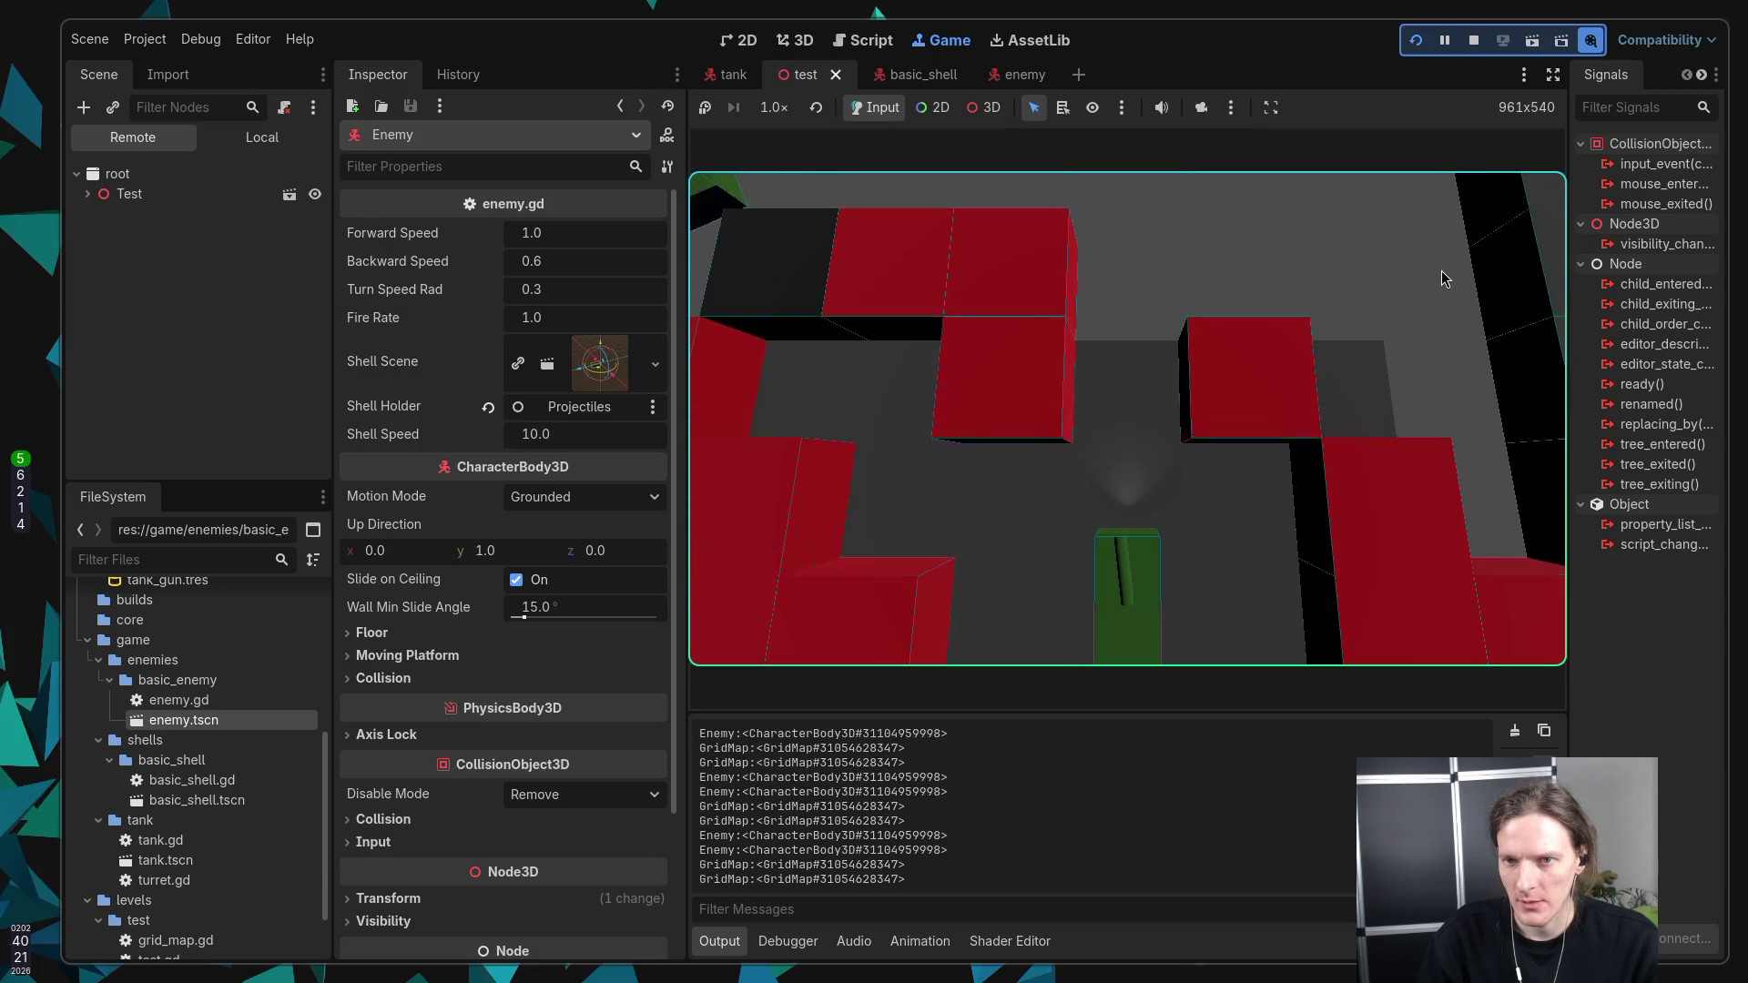
{"action": "key", "text": "w"}
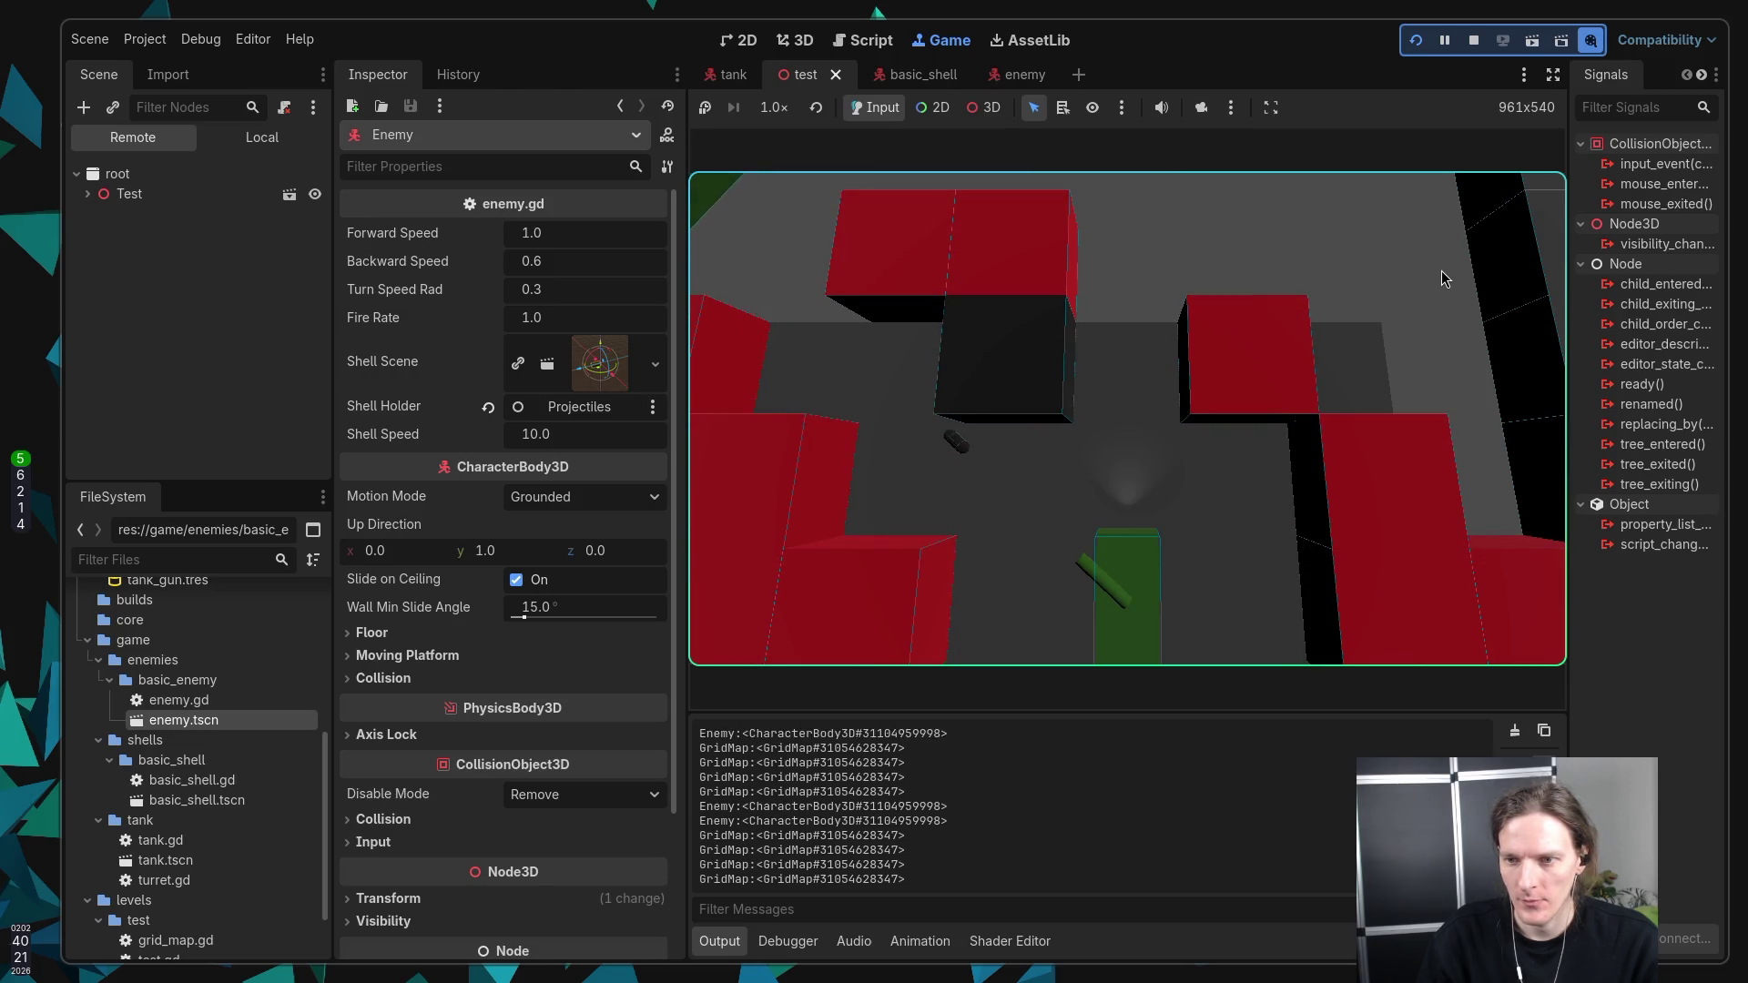
Step: Toggle the Game view camera override, stop the running game, and deselect the Enemy node
{"action": "left_click", "coordinate": [1202, 107]}
{"action": "left_click", "coordinate": [983, 108]}
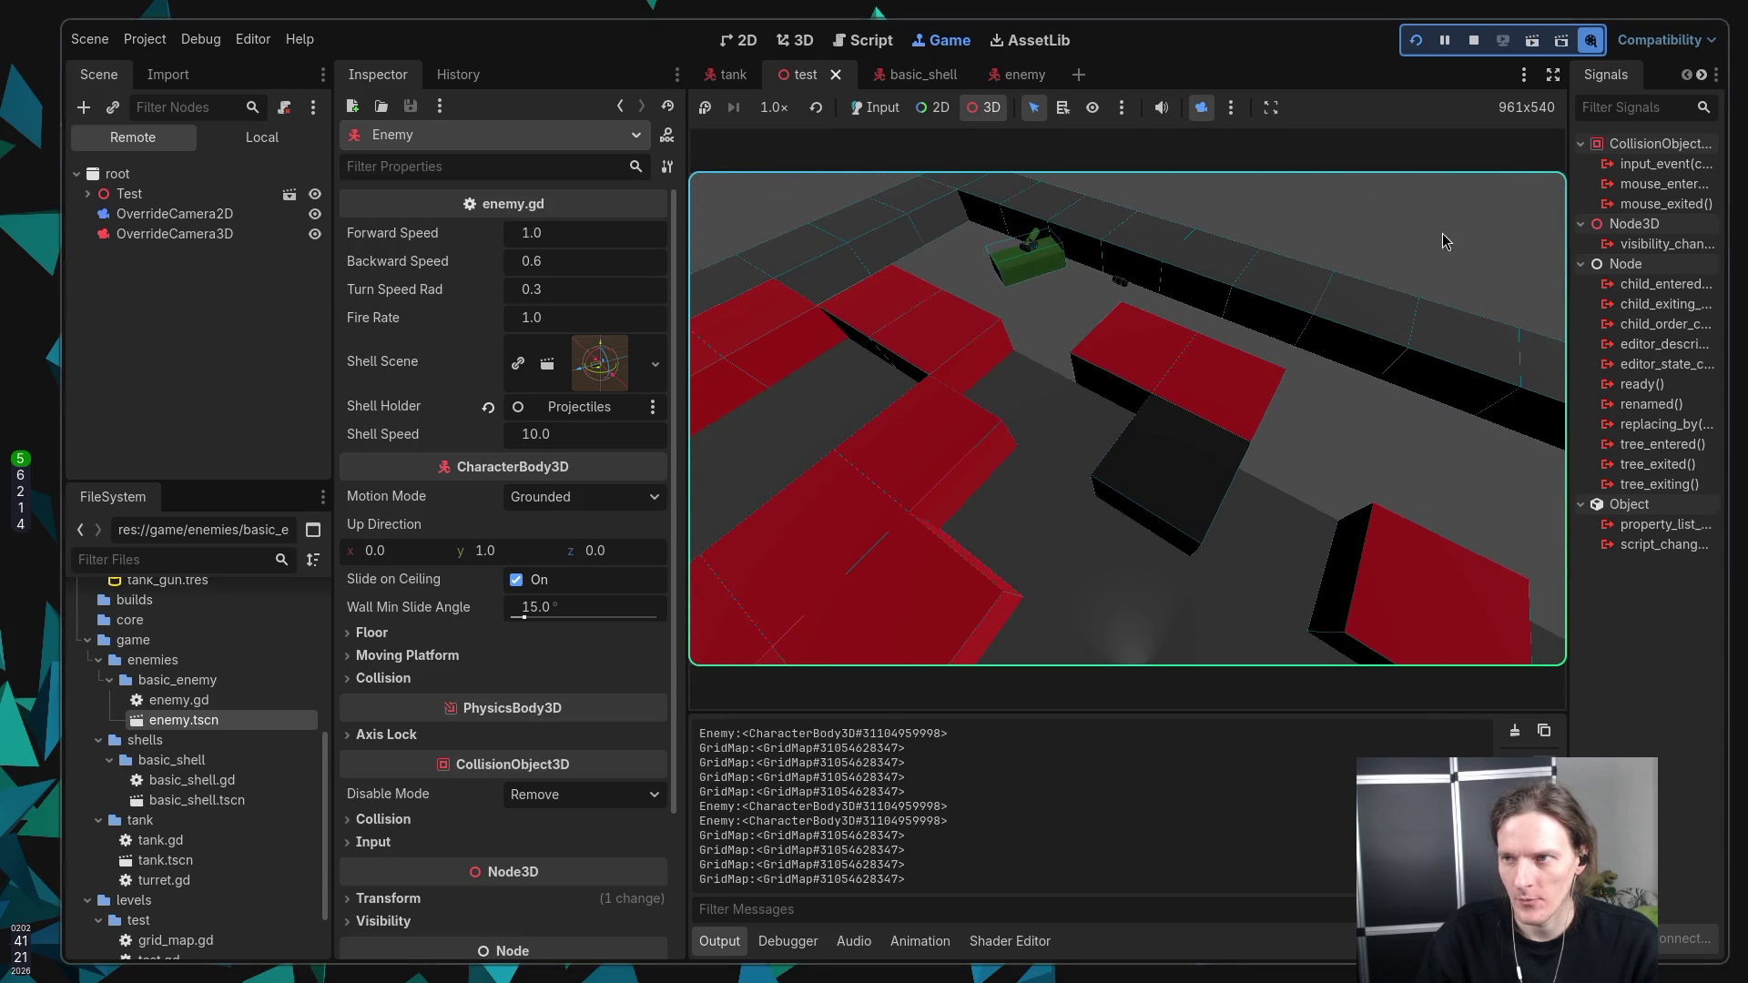
{"action": "left_click", "coordinate": [1473, 43]}
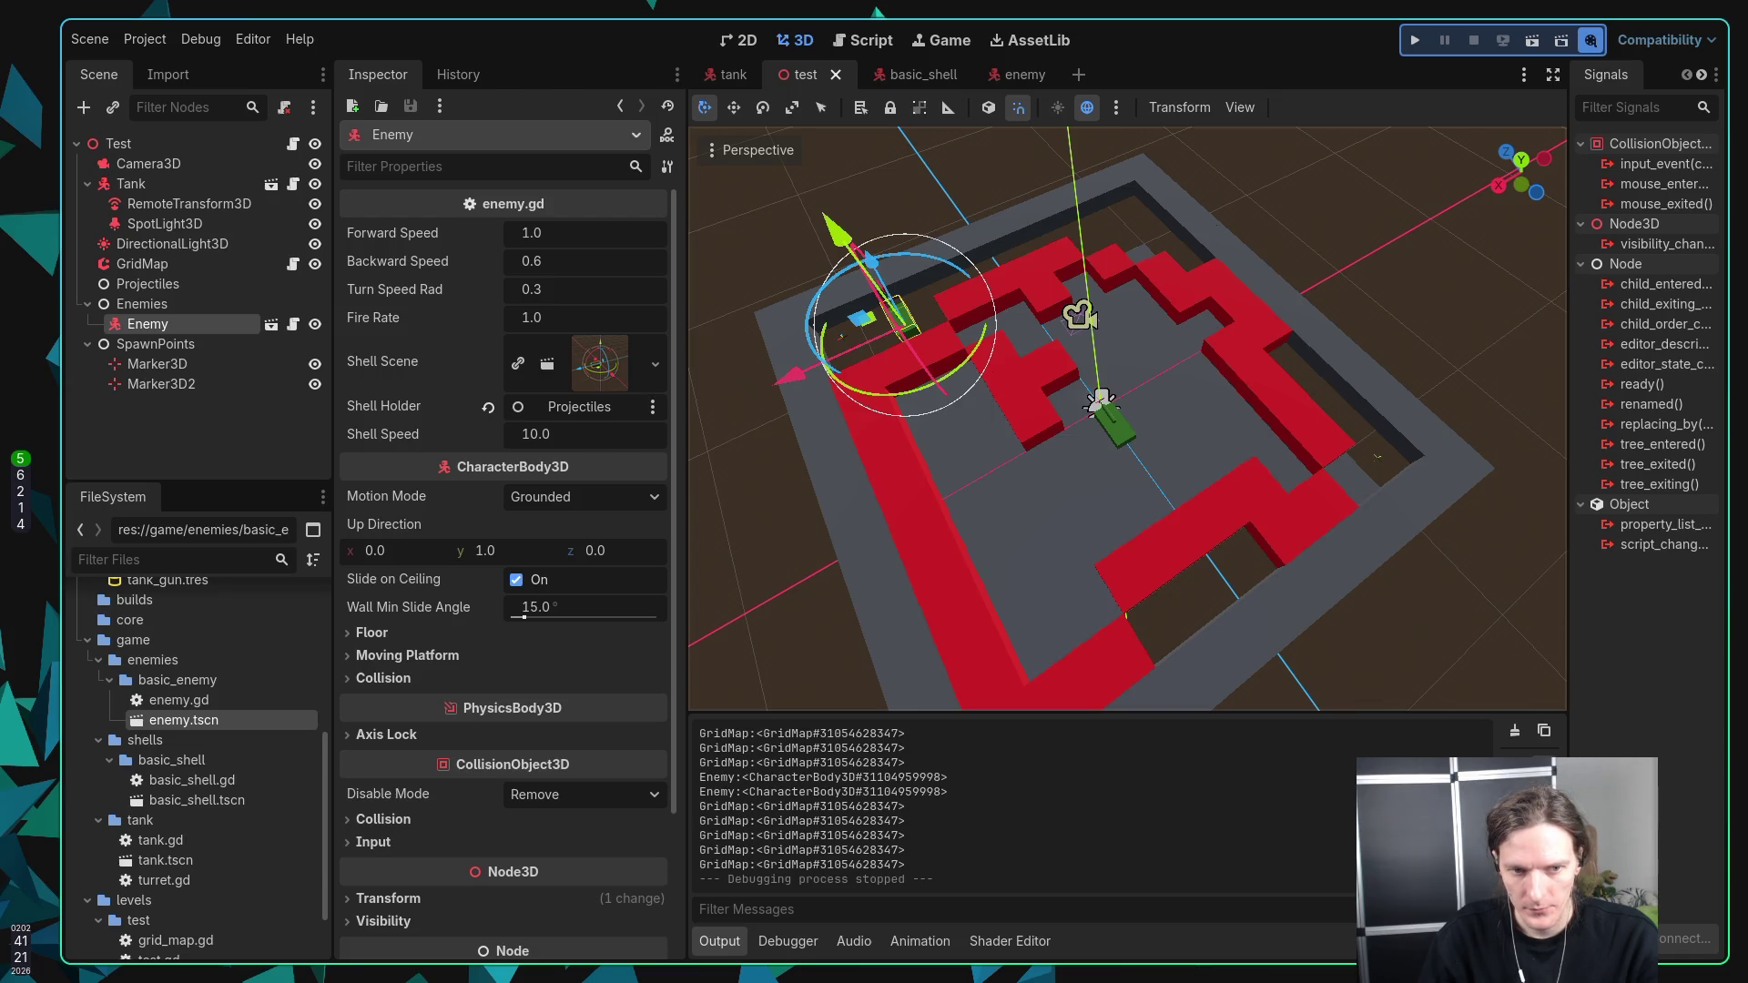
{"action": "key", "text": "Escape"}
Step: Flick between desktops, checking the Bluesky feed and returning to the Godot editor
{"action": "key", "text": "super+2"}
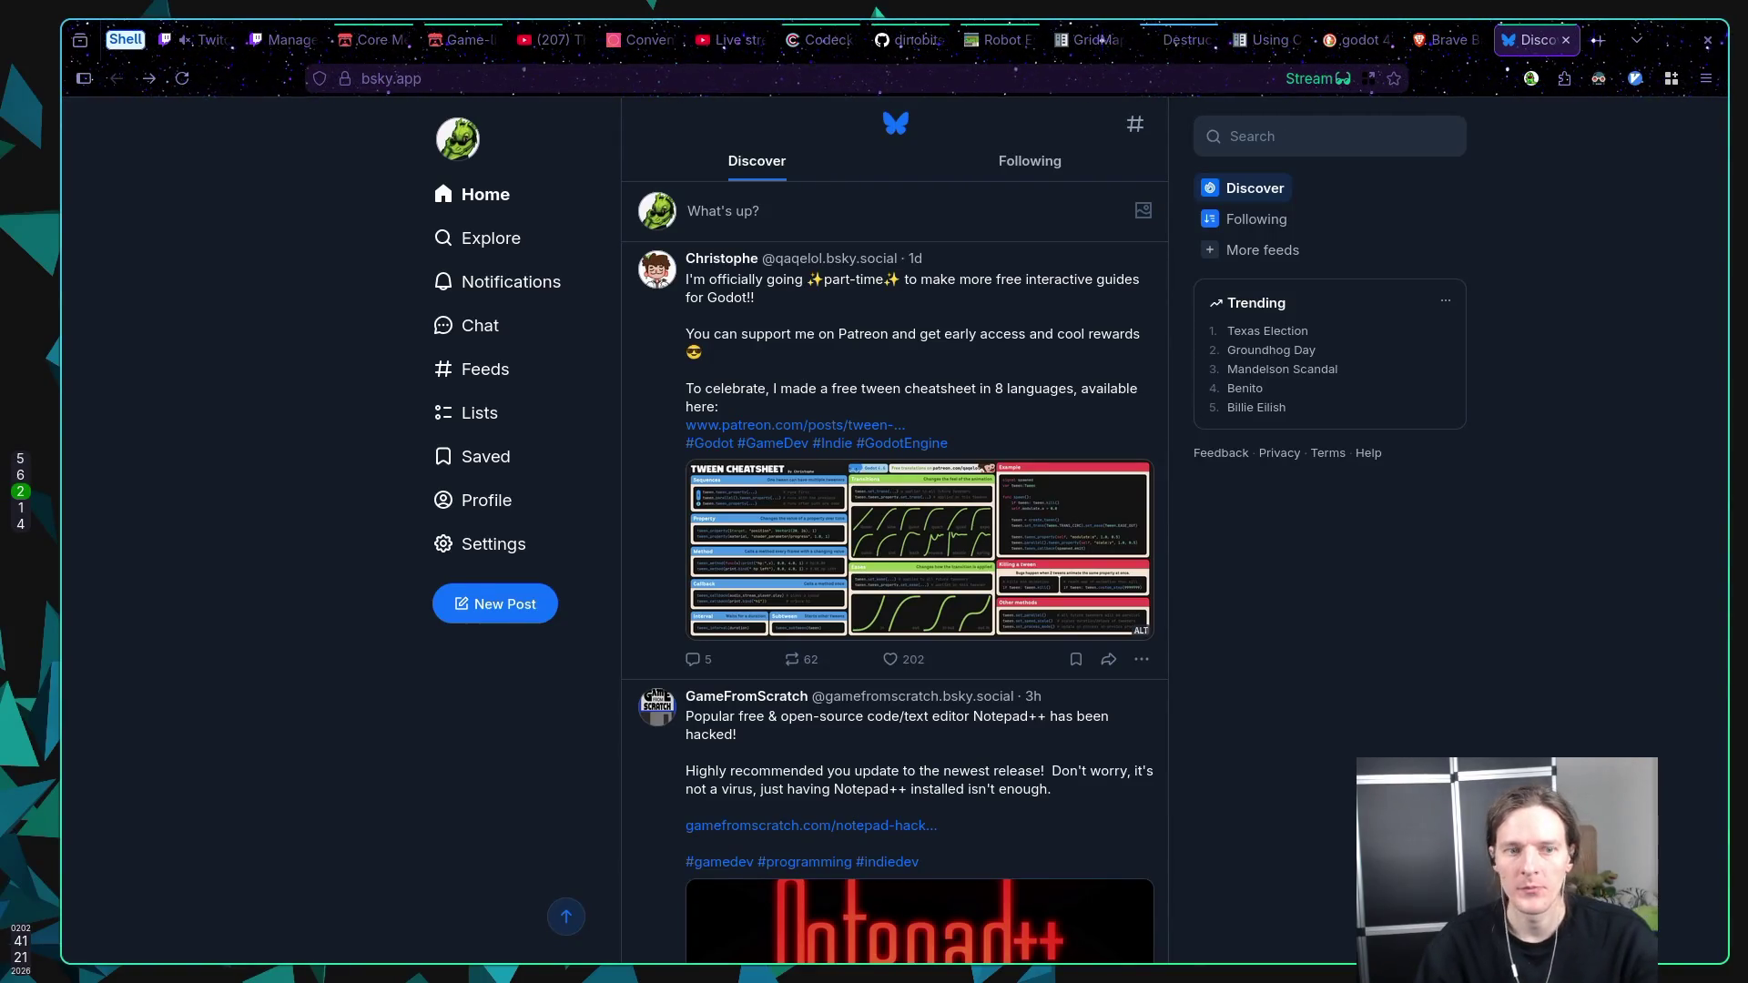
{"action": "key", "text": "super+3"}
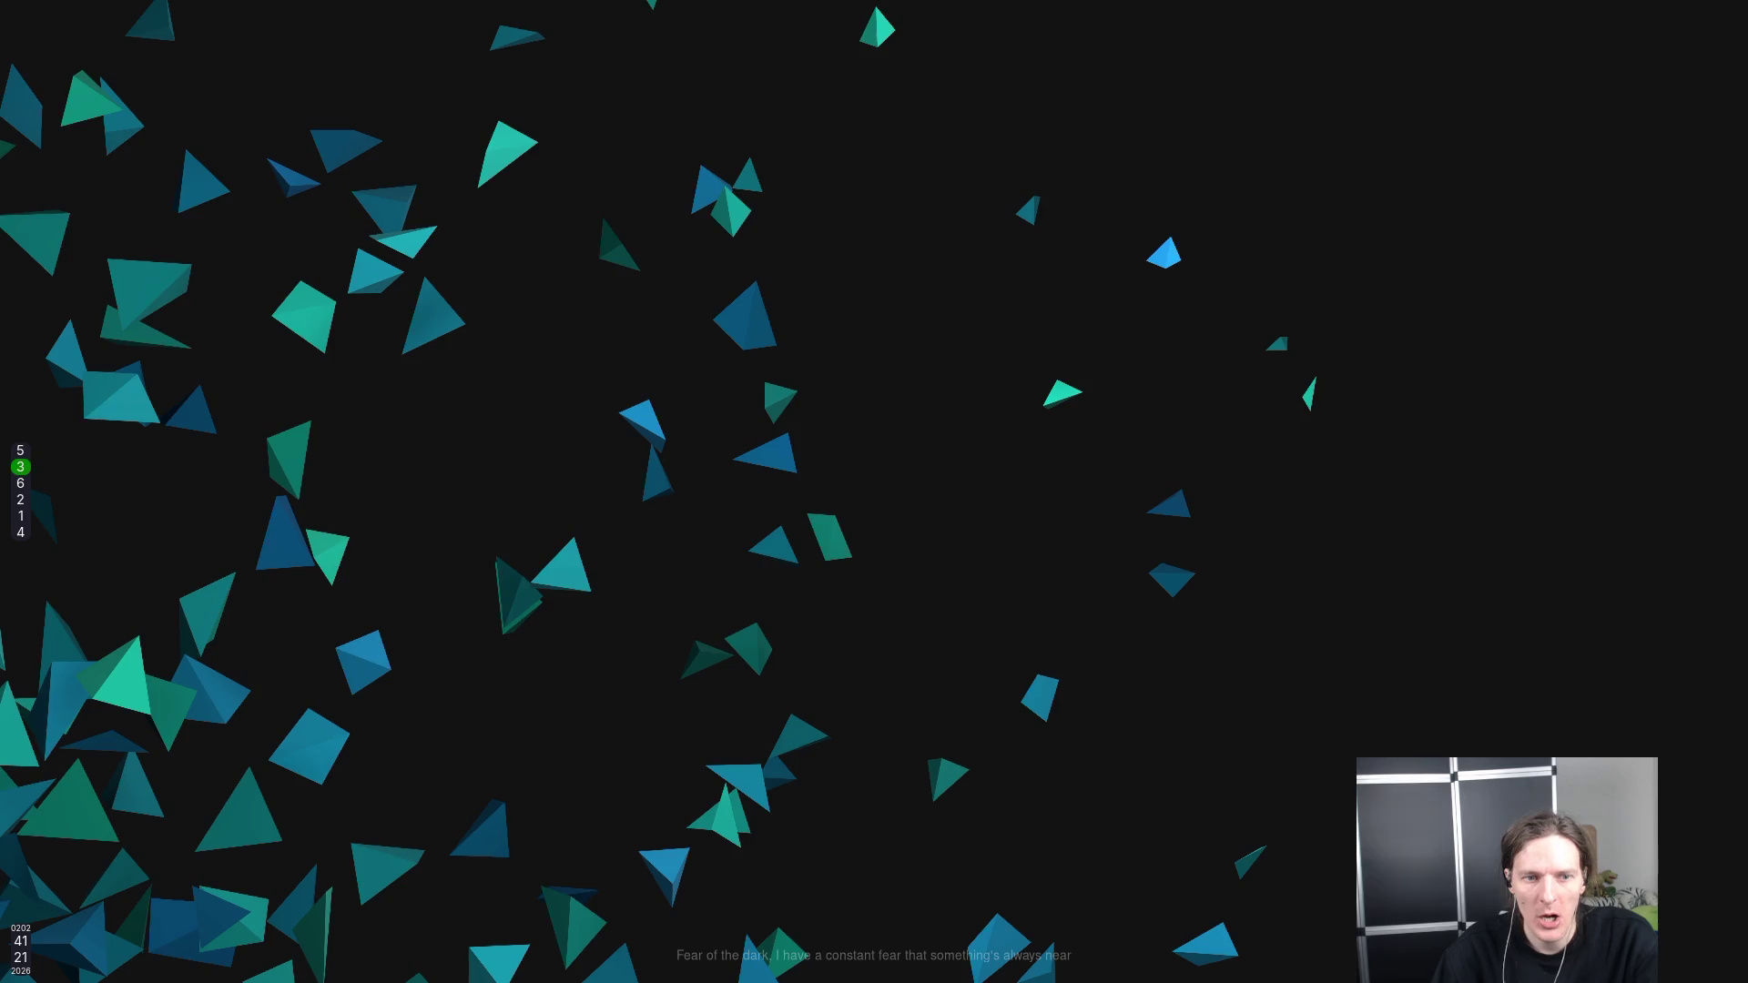
{"action": "key", "text": "super+5"}
{"action": "key", "text": "super+2"}
{"action": "key", "text": "super+3"}
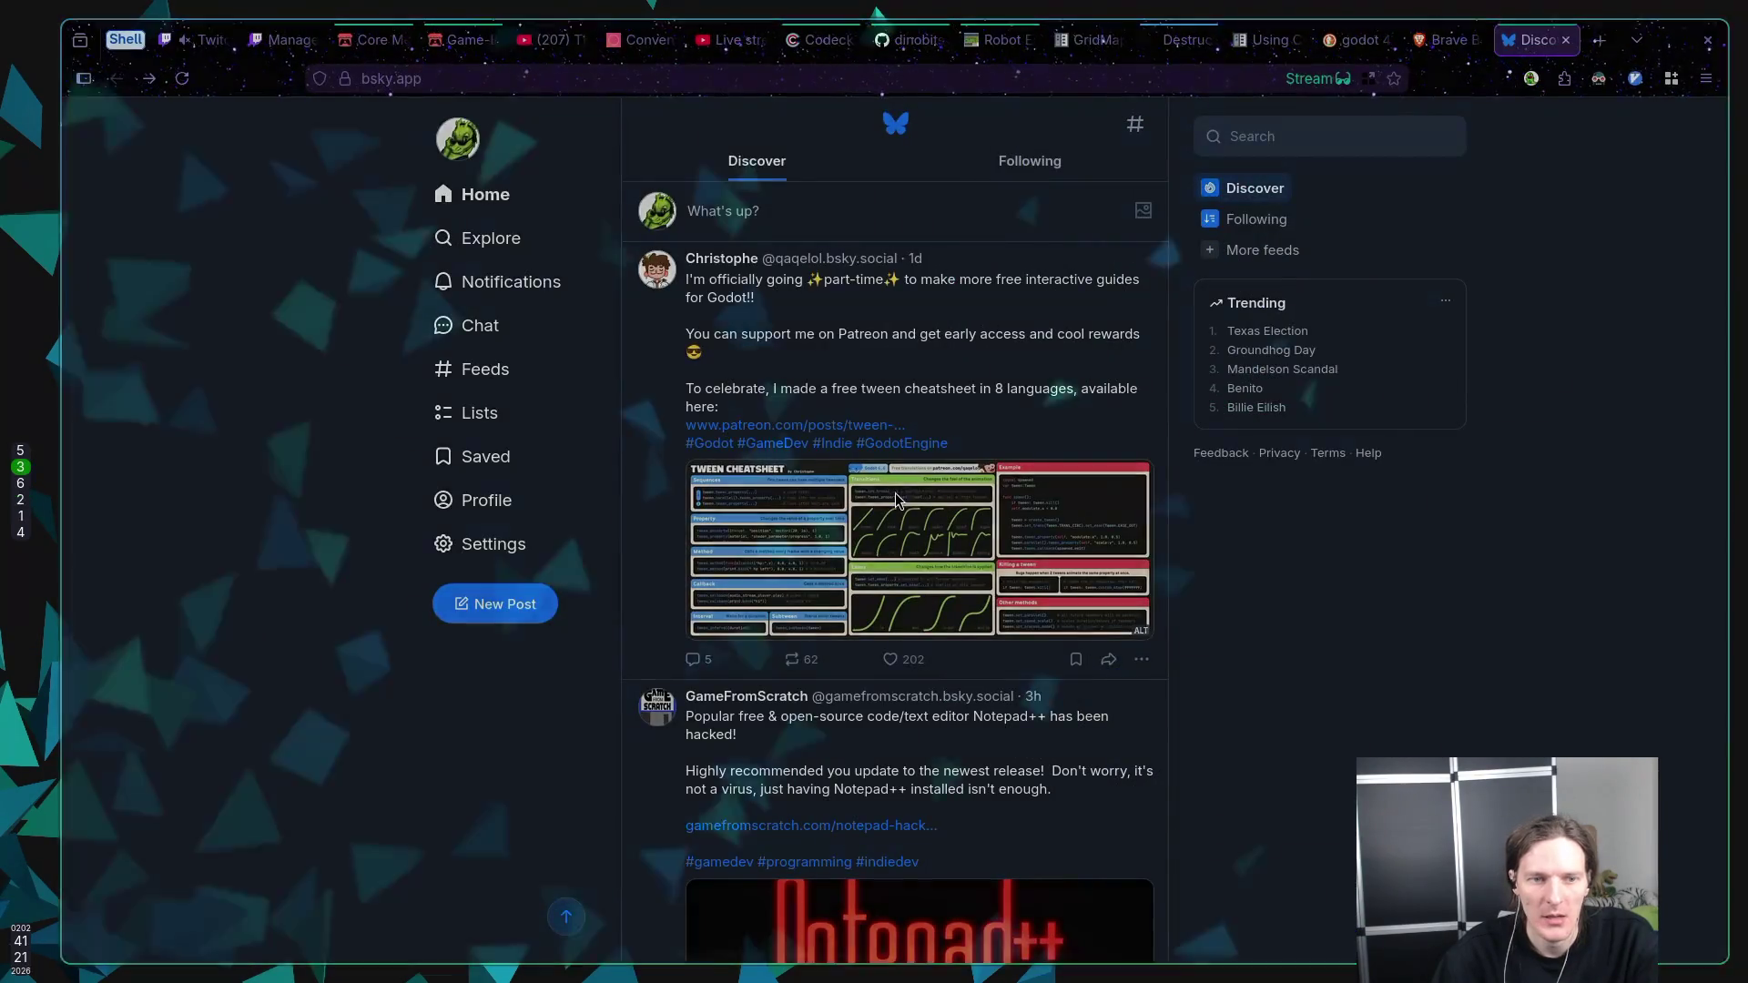
{"action": "key", "text": "super+2"}
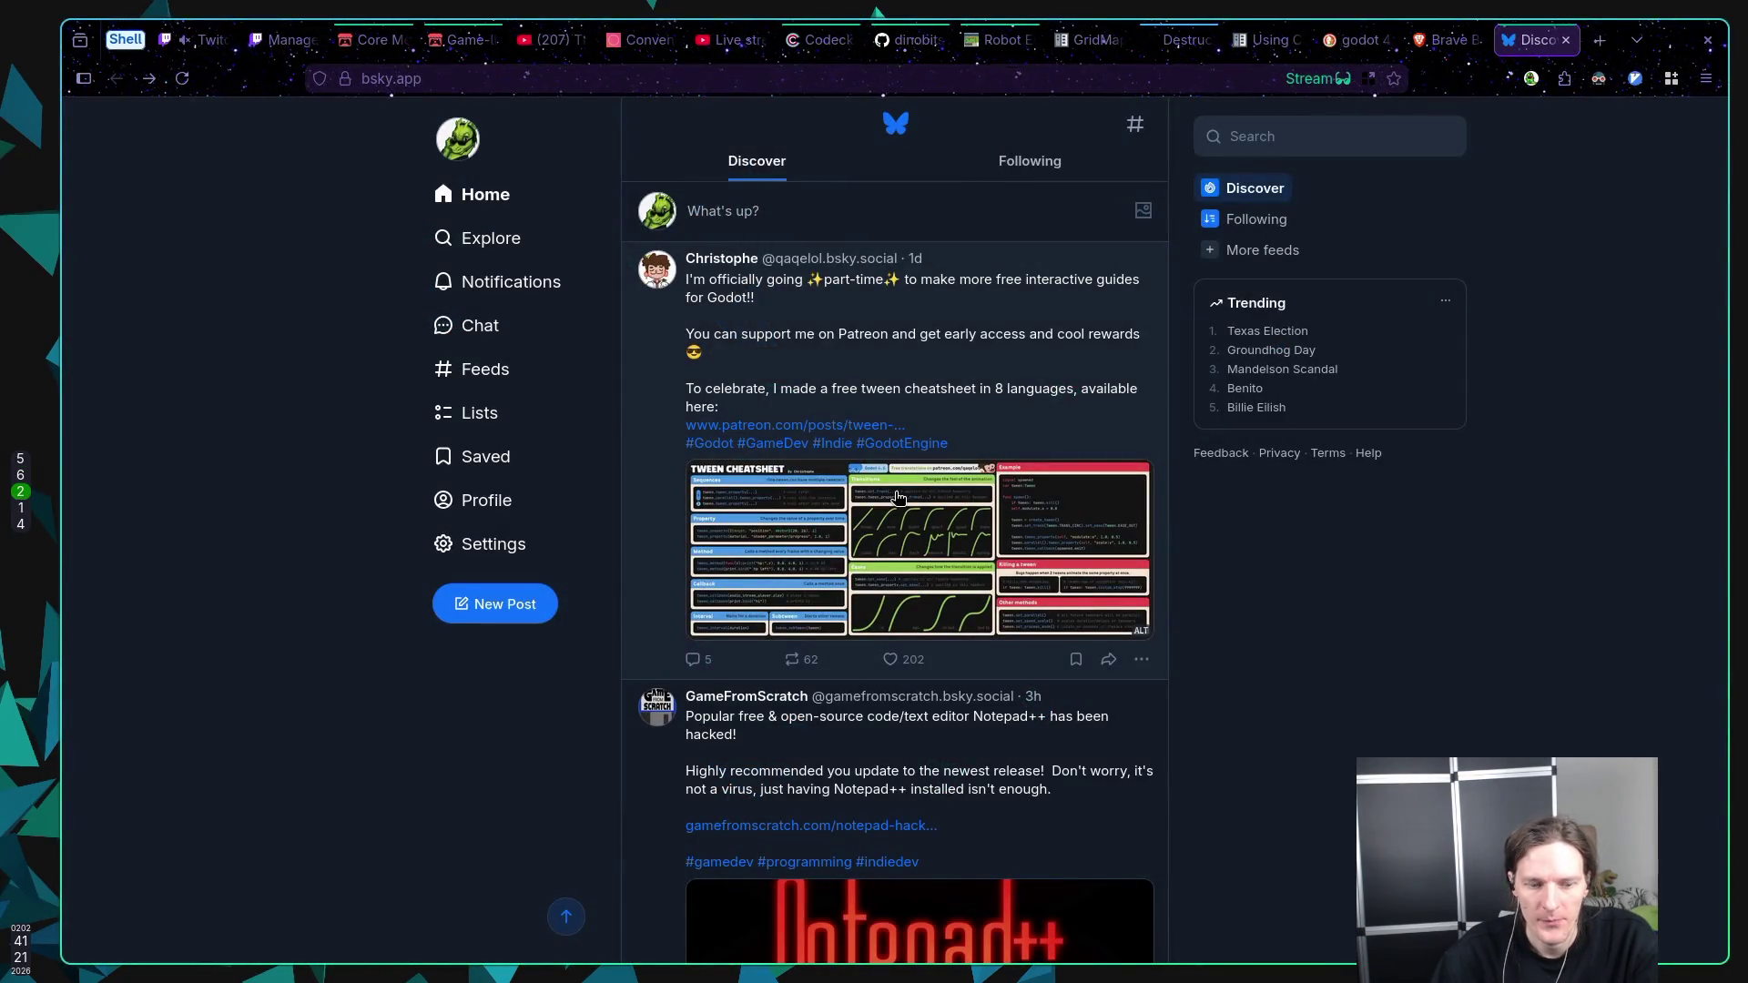
{"action": "key", "text": "super+5"}
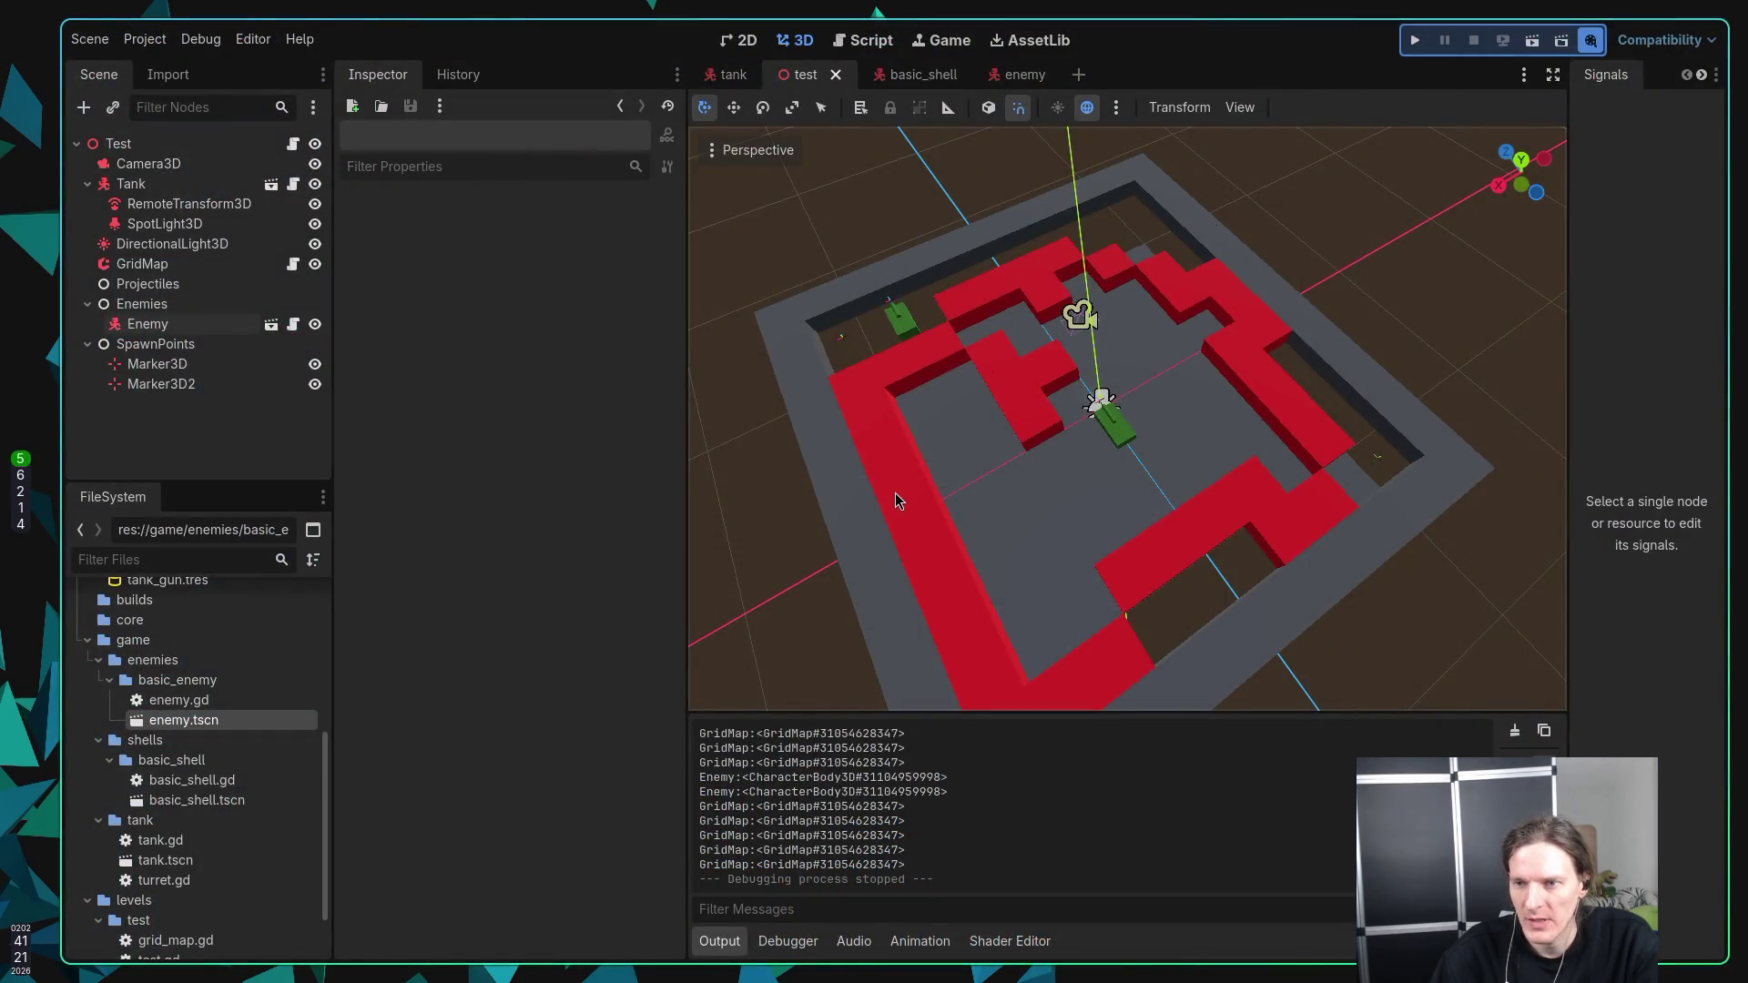
{"action": "key", "text": "super+7"}
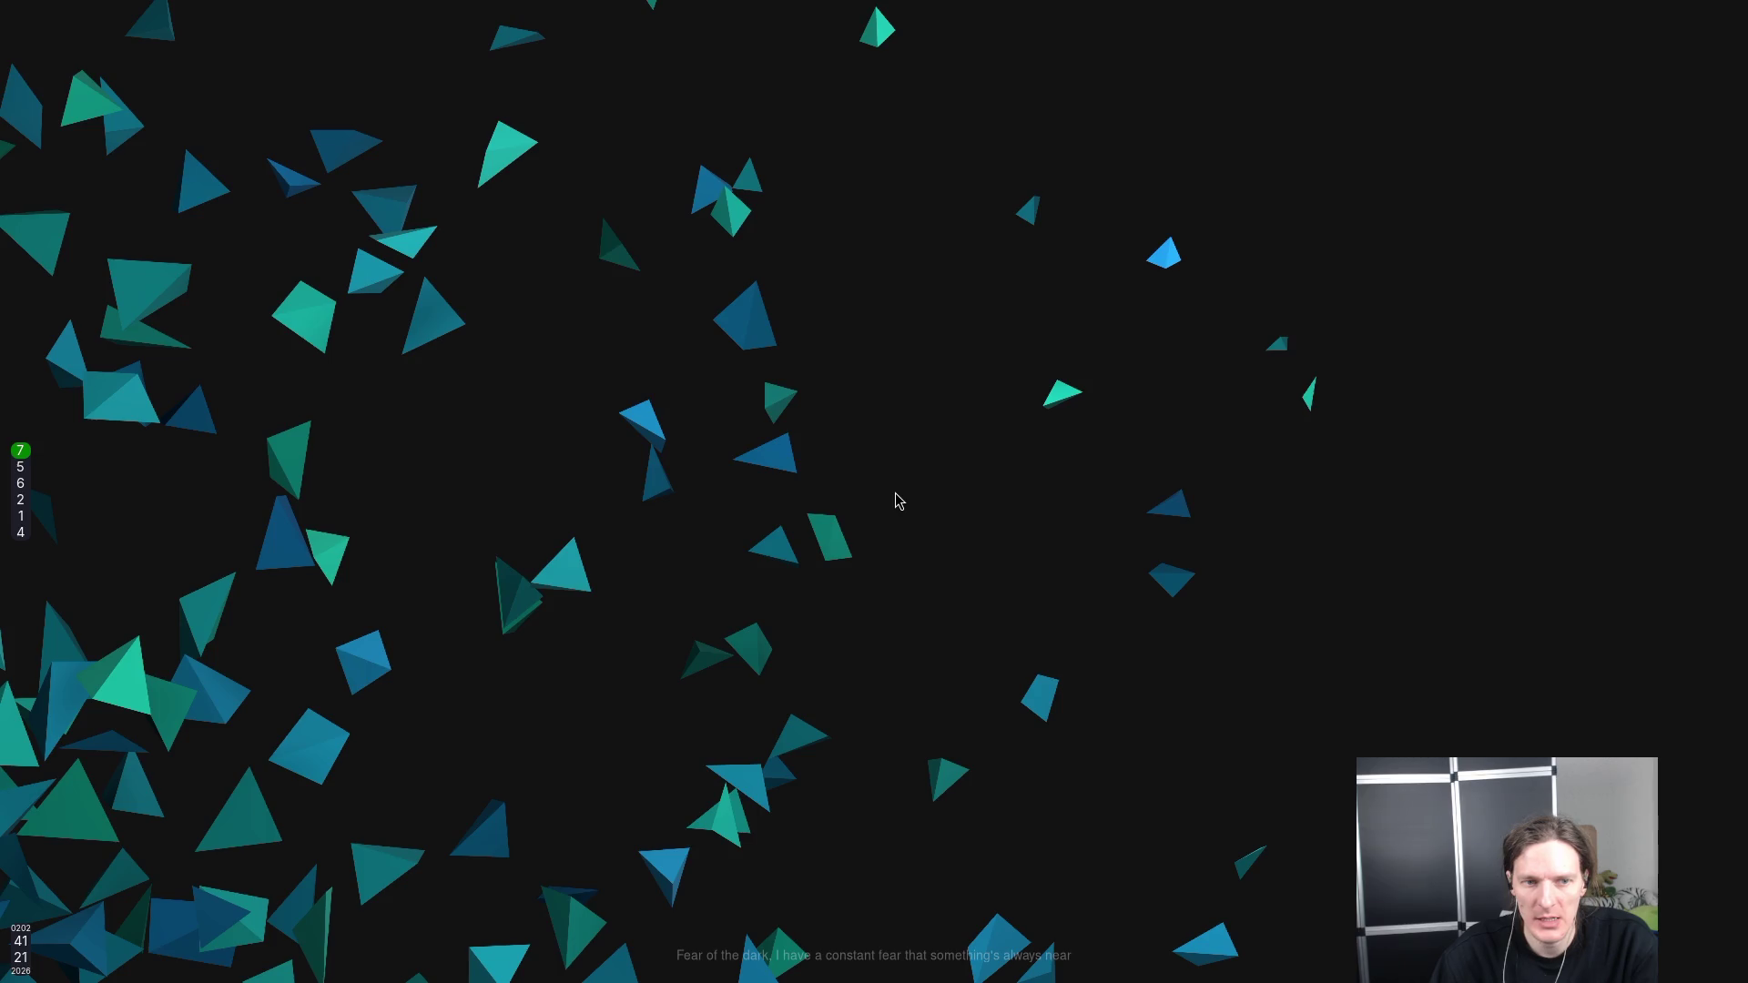
{"action": "key", "text": "super+9"}
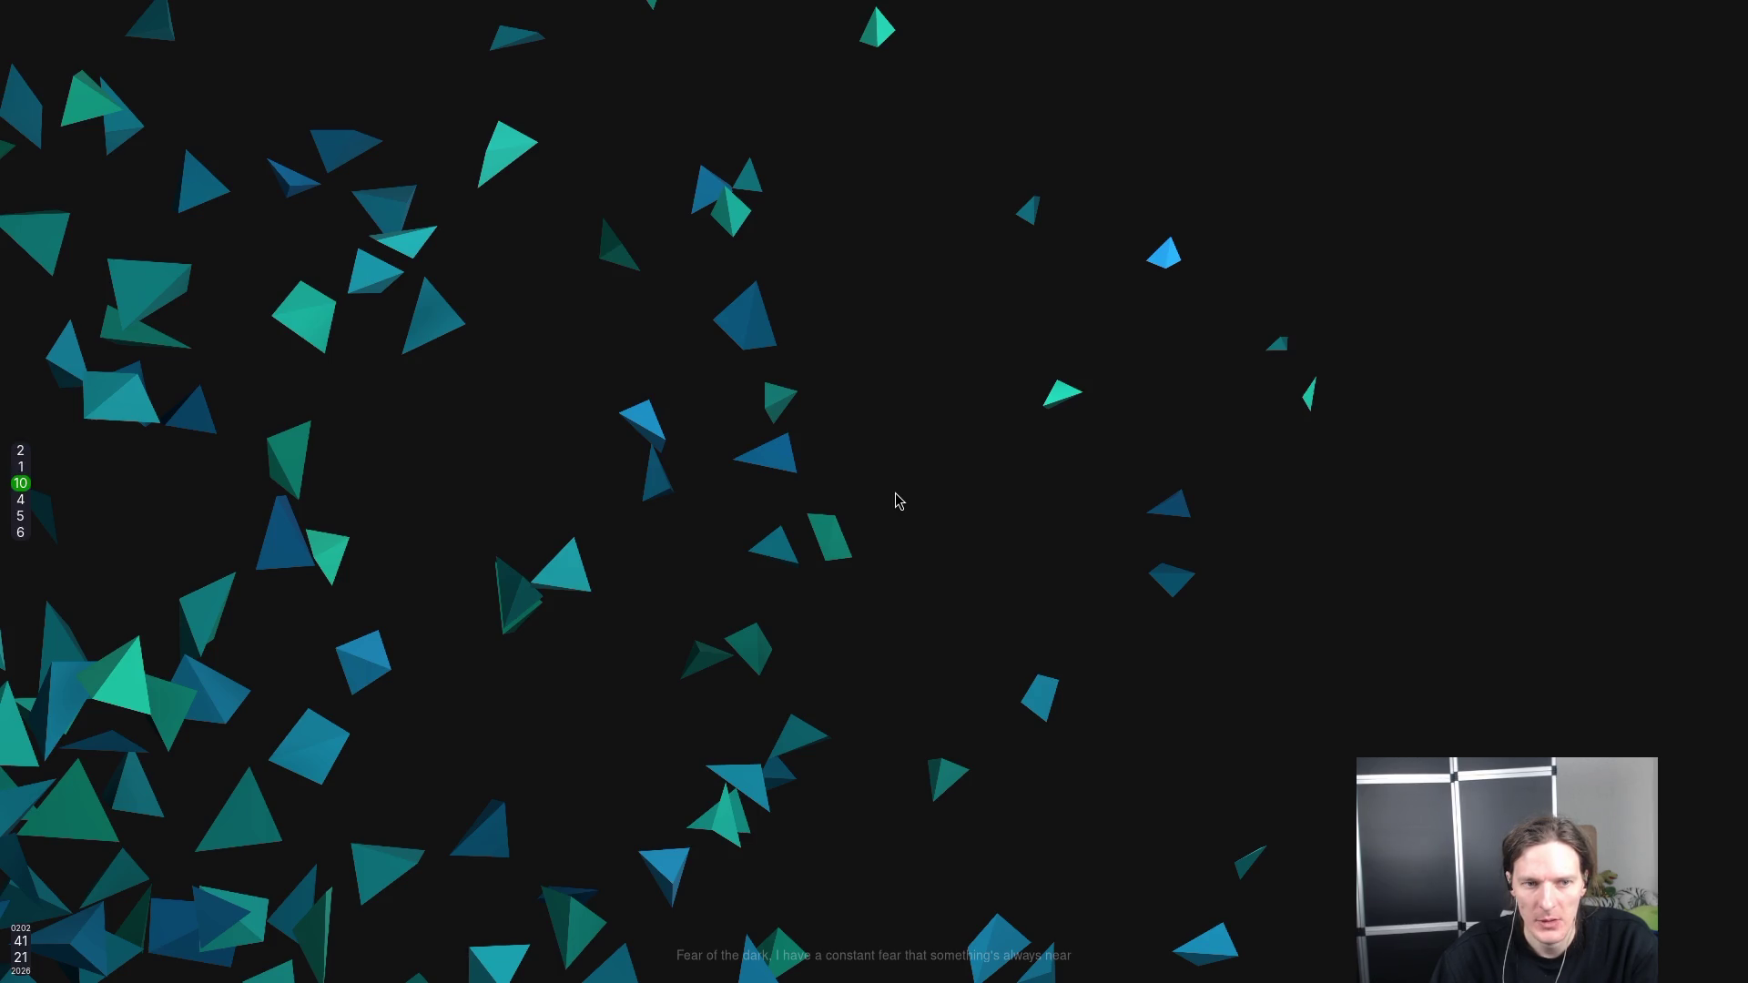
{"action": "key", "text": "super+5"}
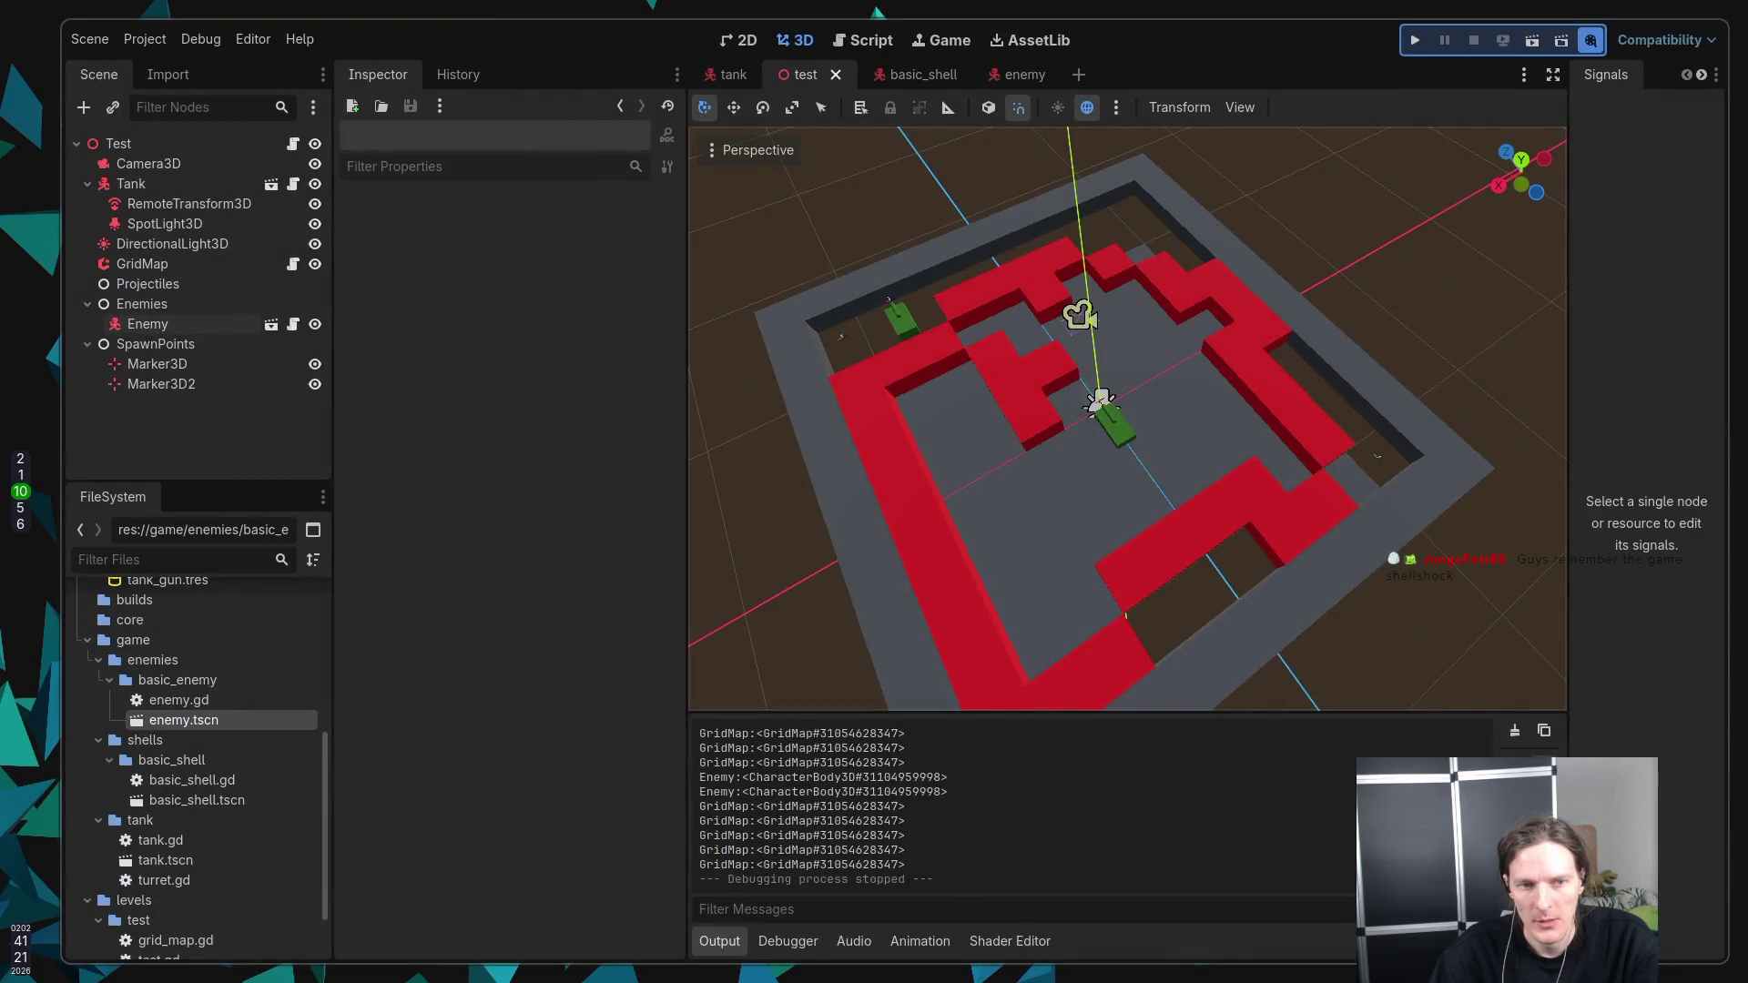
Step: Cycle through the Features notes and code editor desktops, ending on Bluesky with a new tab
{"action": "key", "text": "super+4"}
{"action": "key", "text": "super+6"}
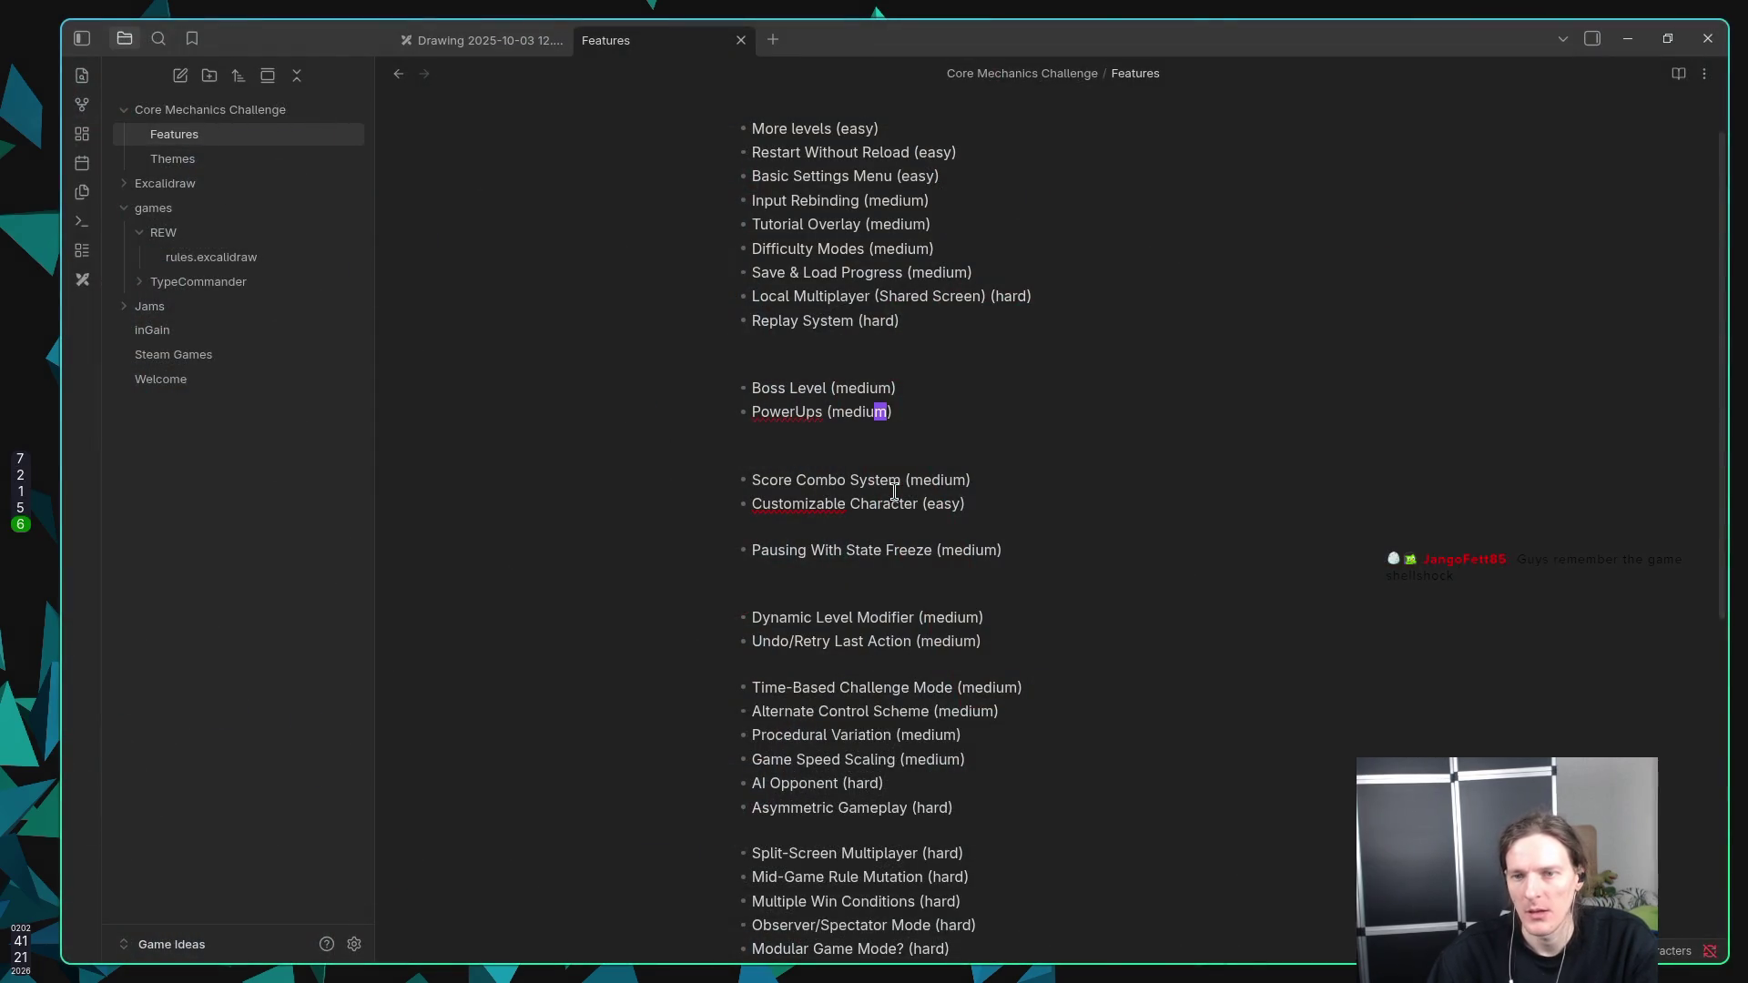
{"action": "key", "text": "super+9"}
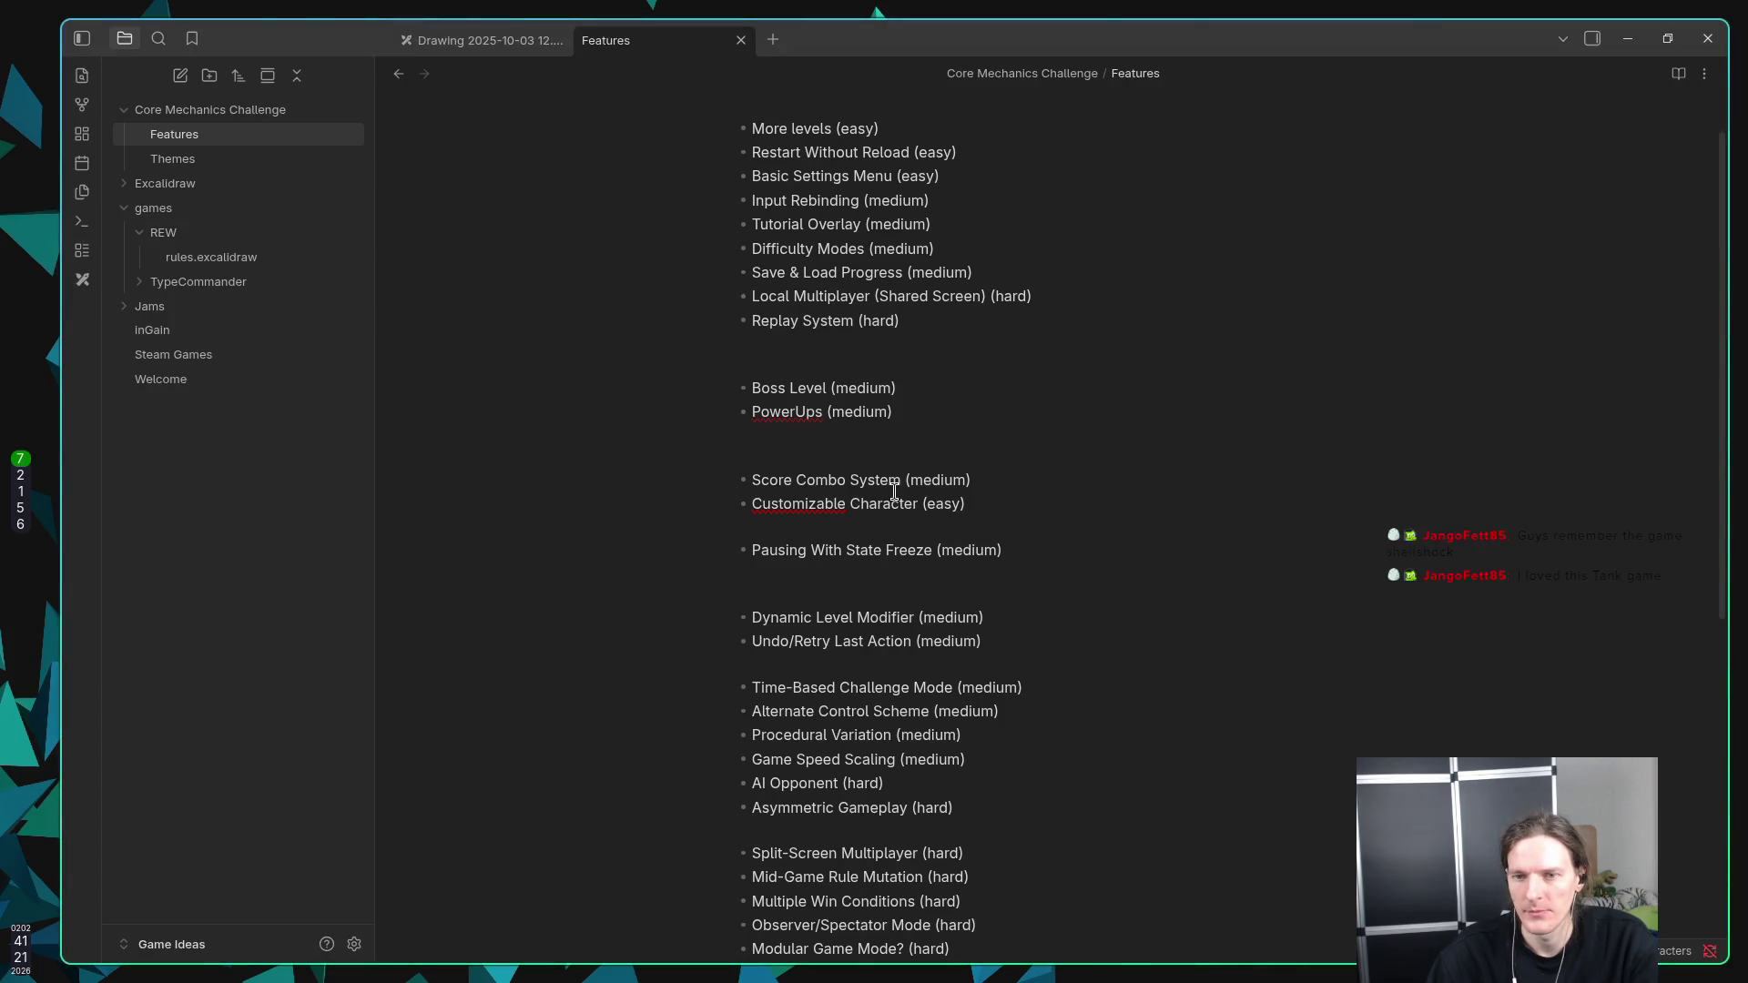
{"action": "key", "text": "super+4"}
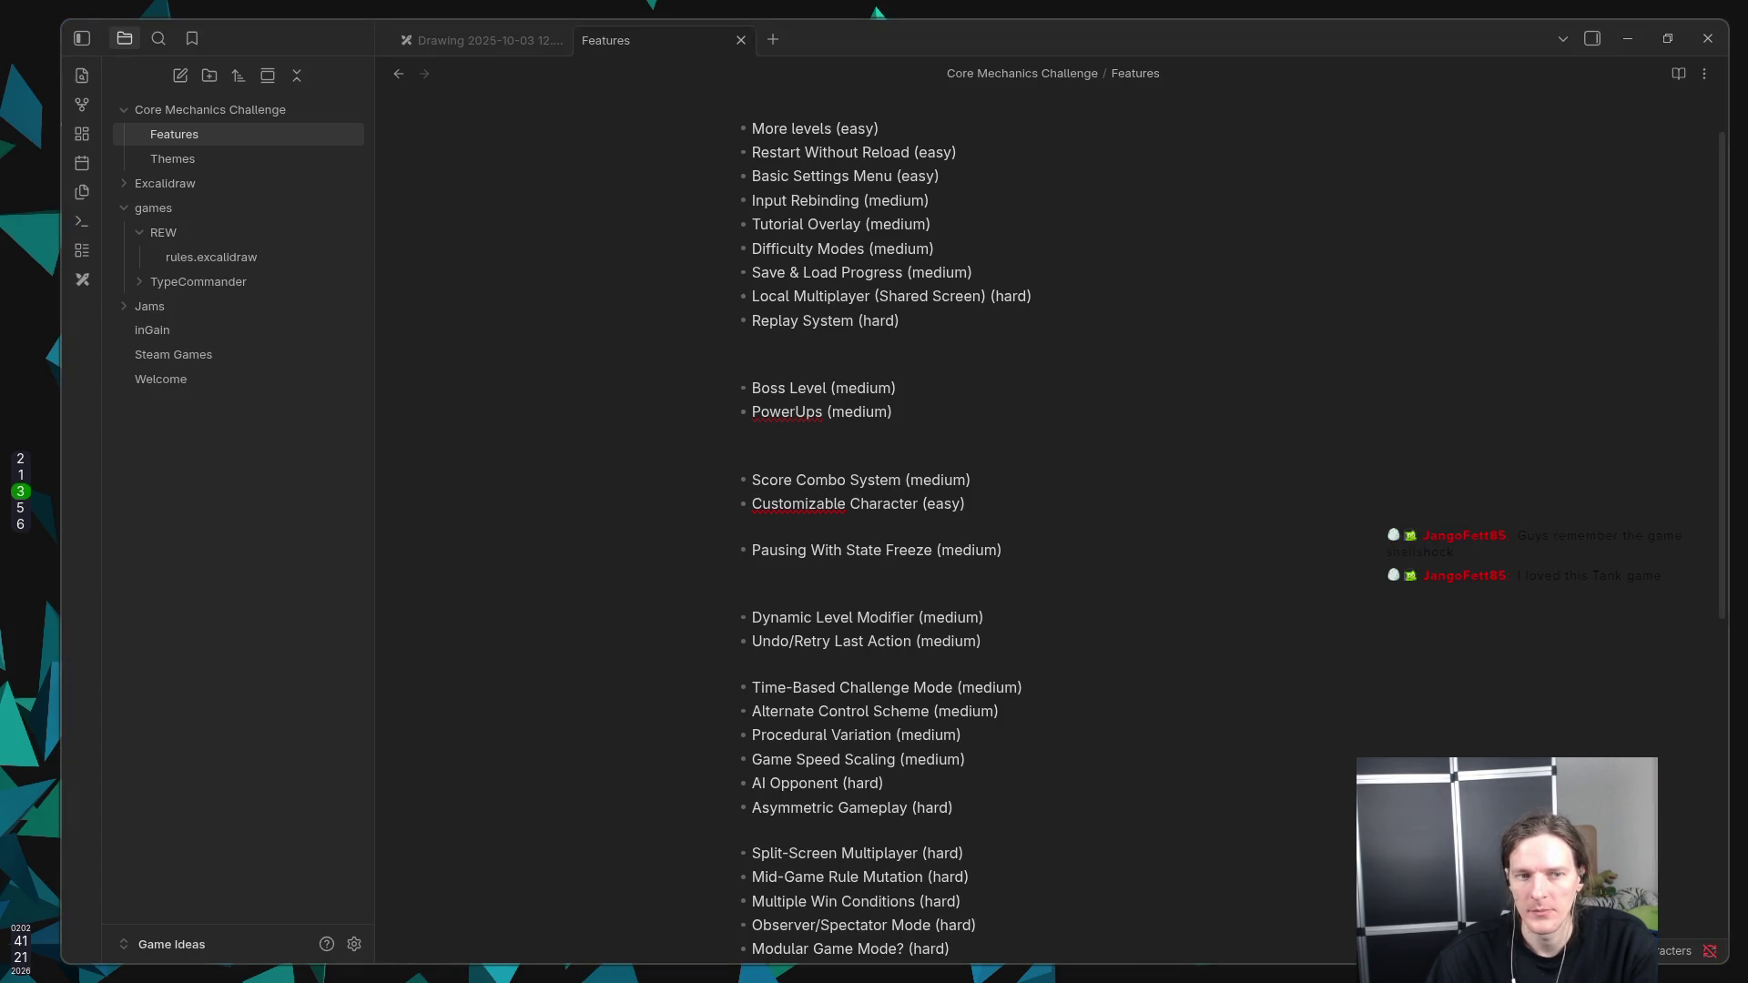
{"action": "key", "text": "super+4"}
{"action": "key", "text": "super+2"}
{"action": "key", "text": "super+4"}
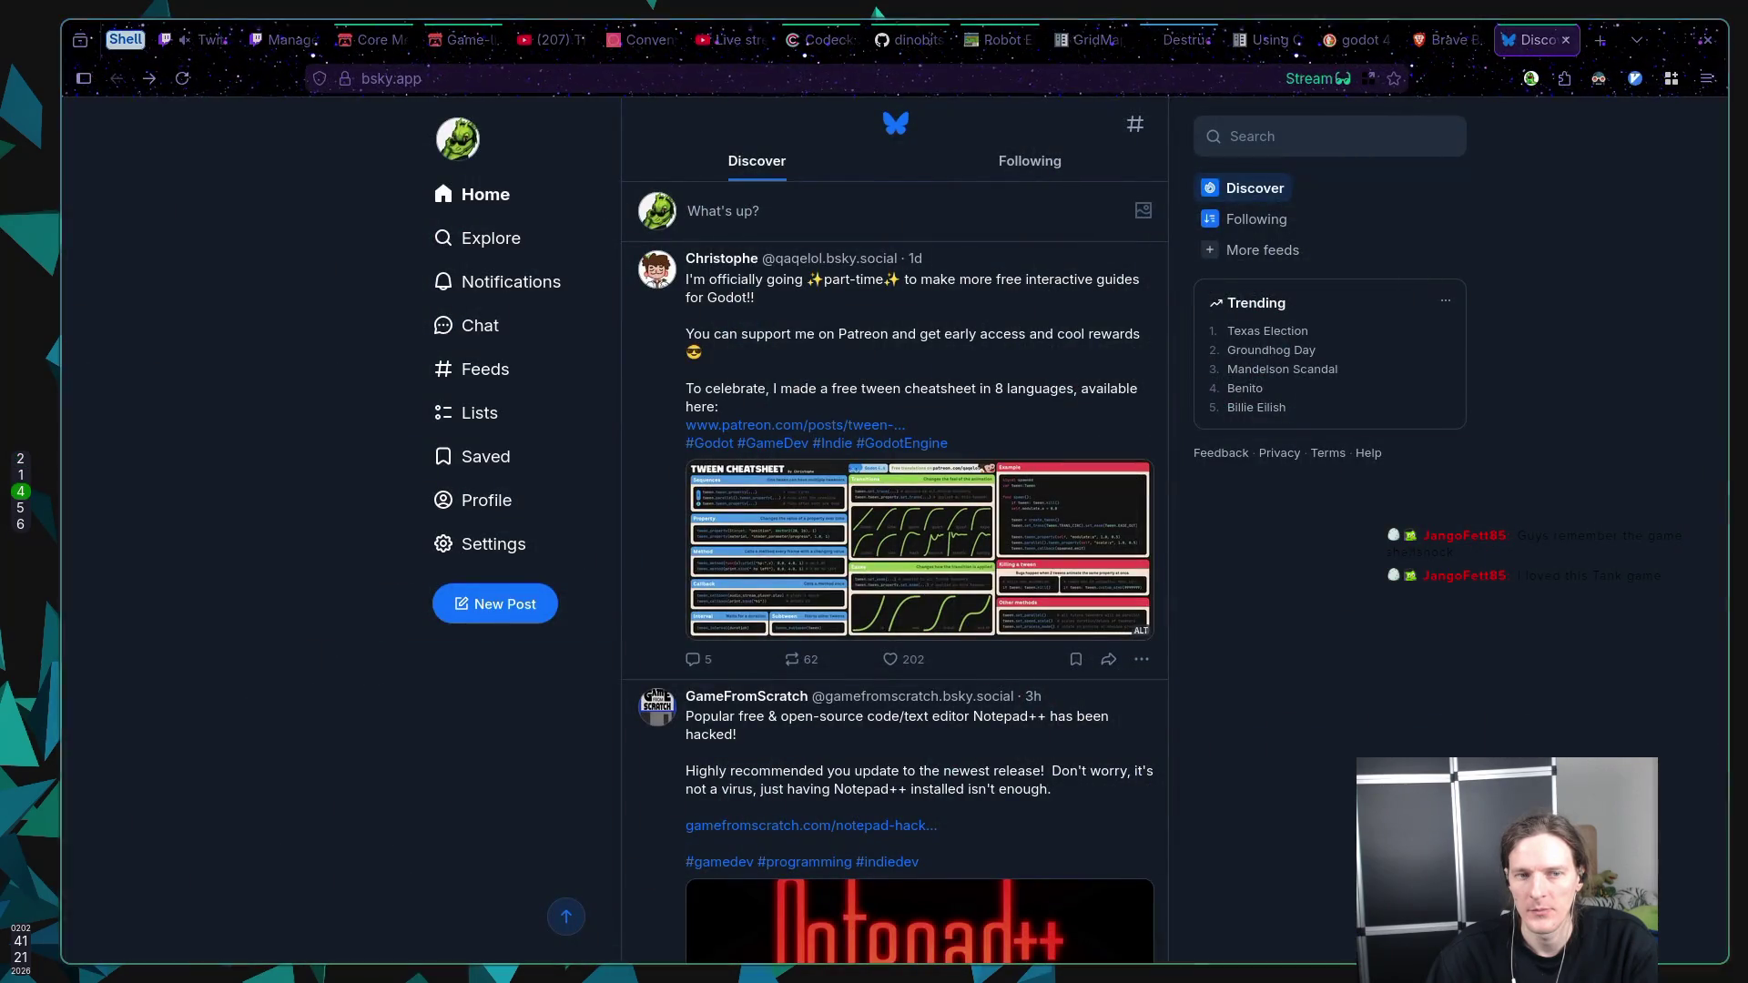
{"action": "key", "text": "super+5"}
{"action": "key", "text": "super+2"}
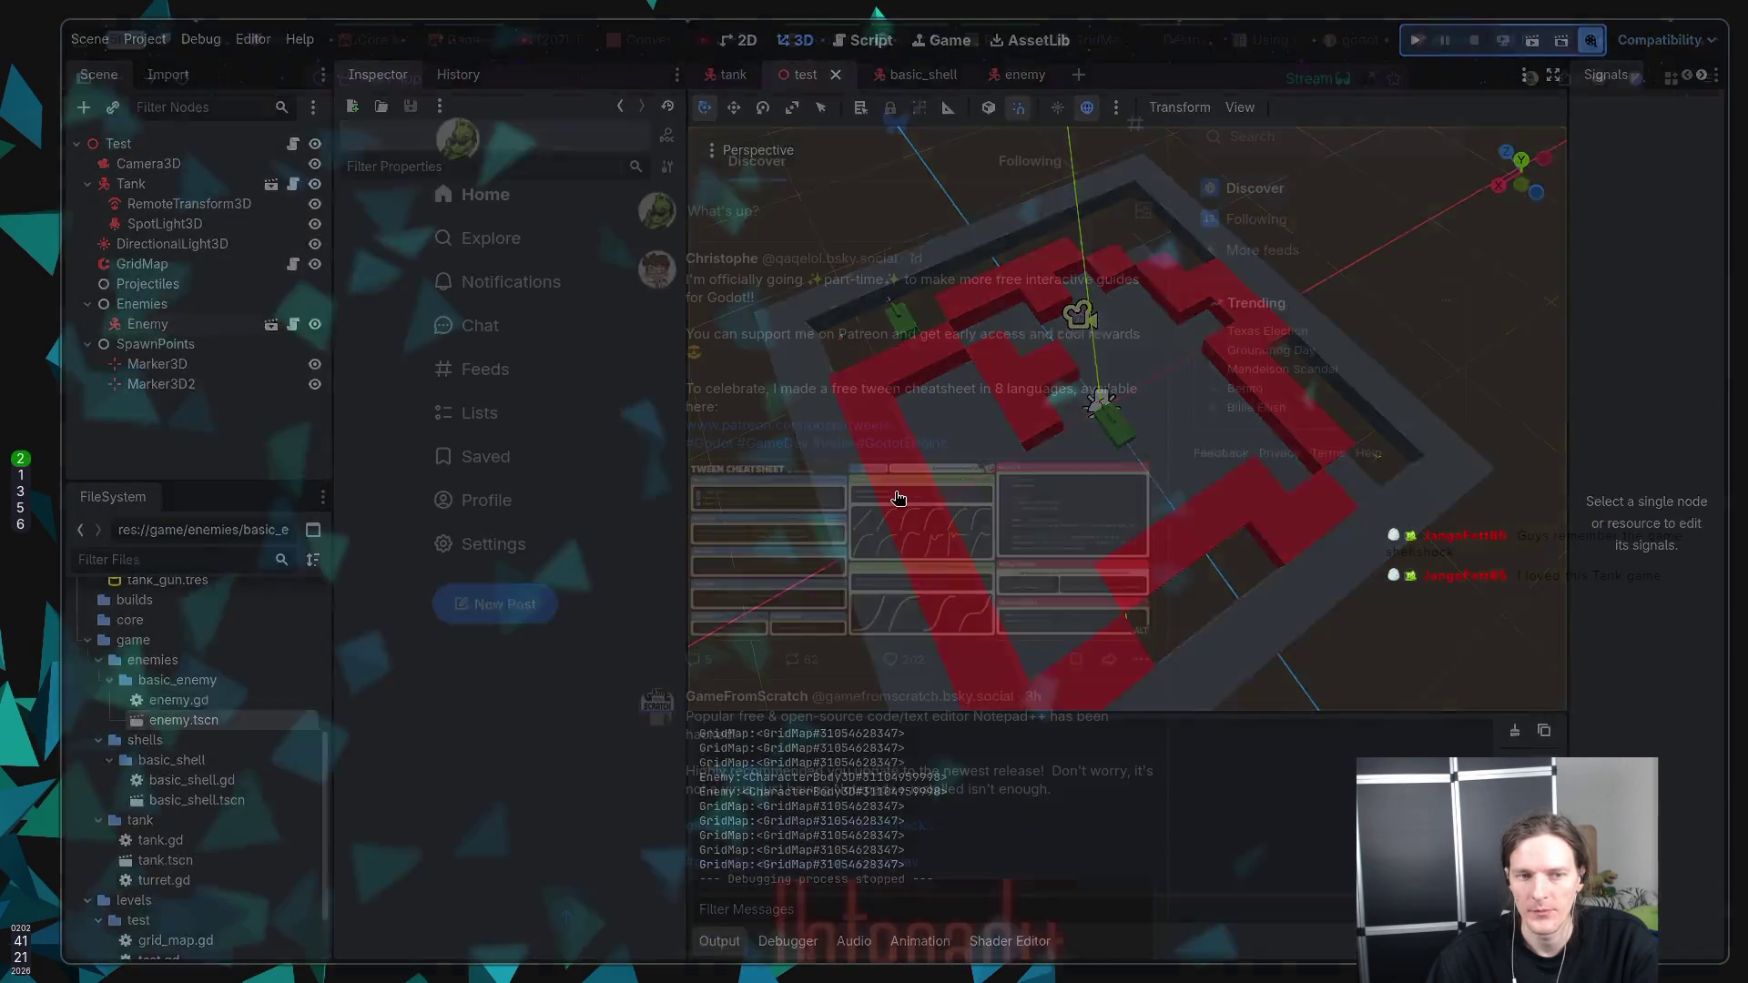
{"action": "key", "text": "super+4"}
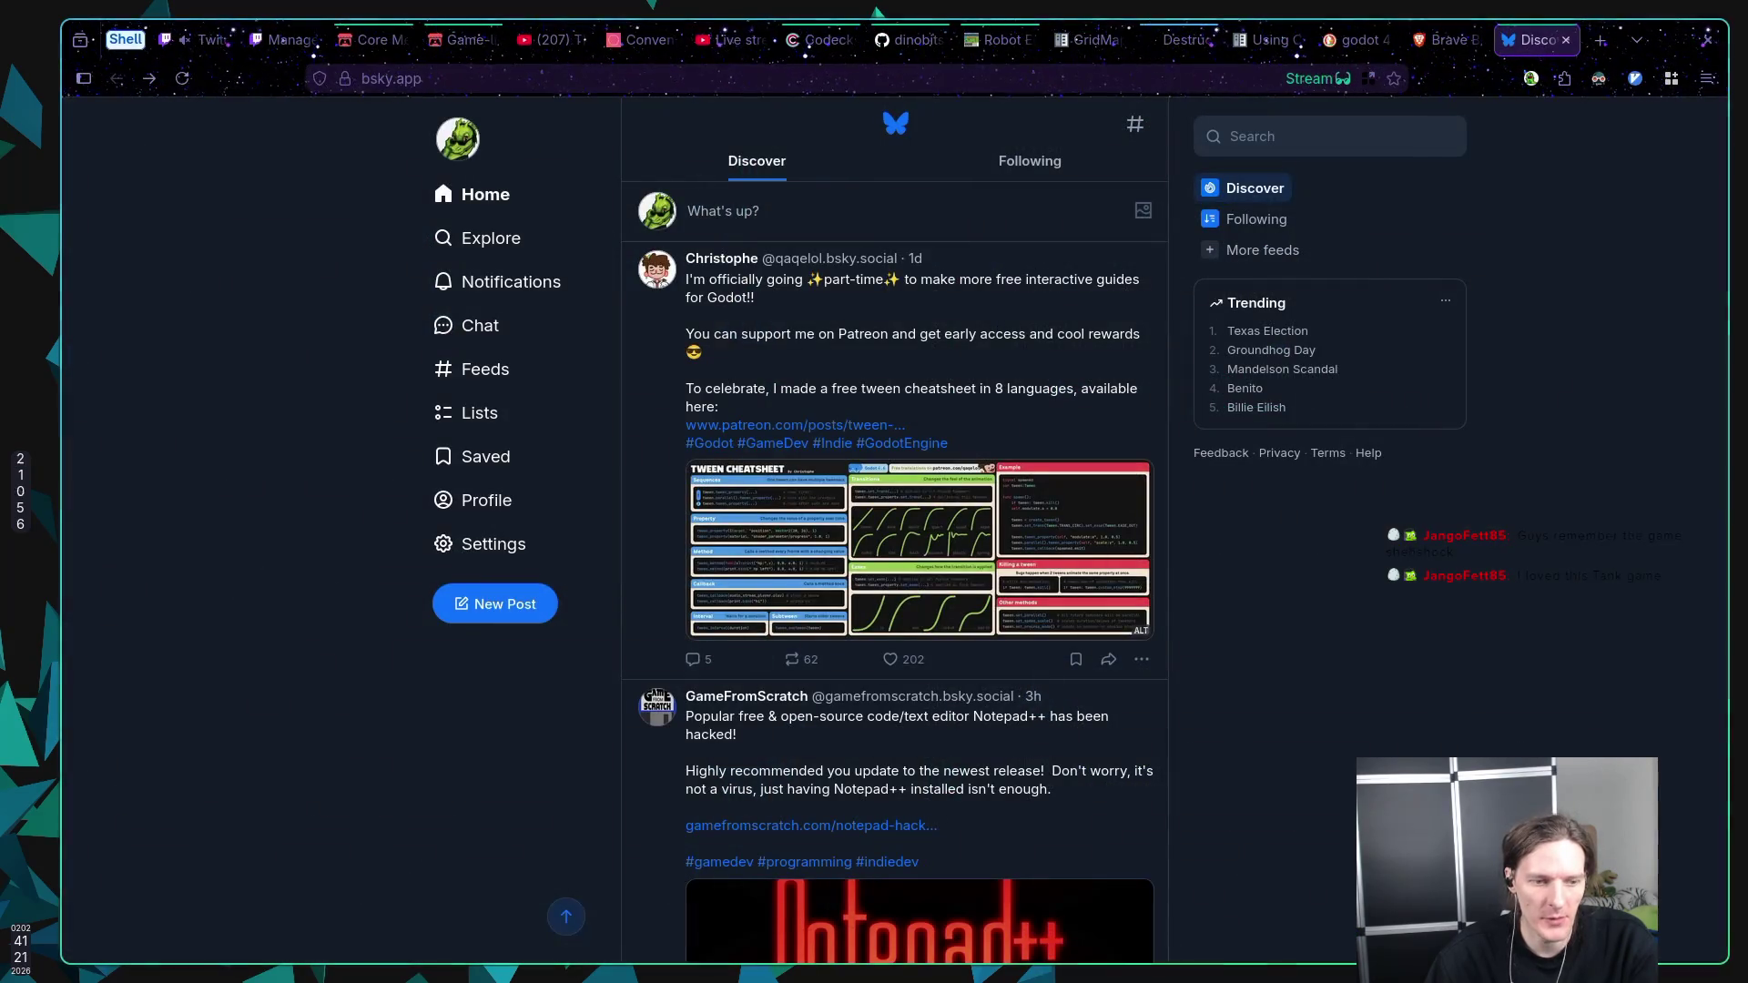
{"action": "key", "text": "super+1"}
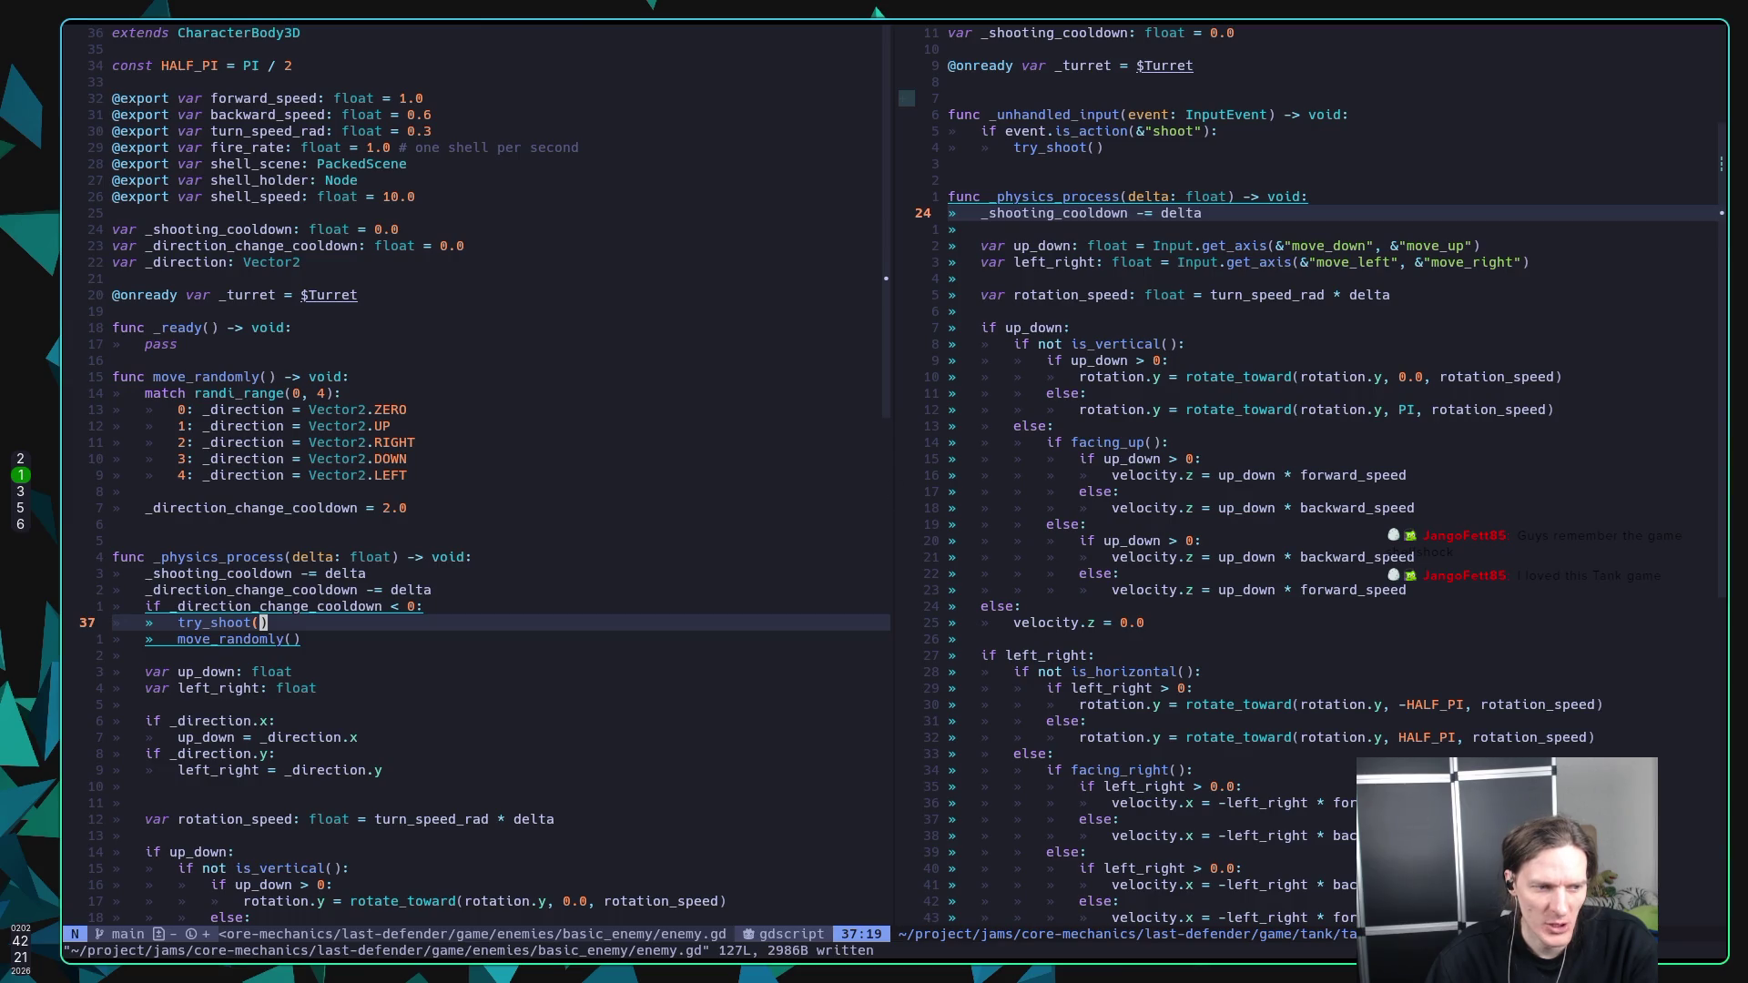
{"action": "key", "text": "super+2"}
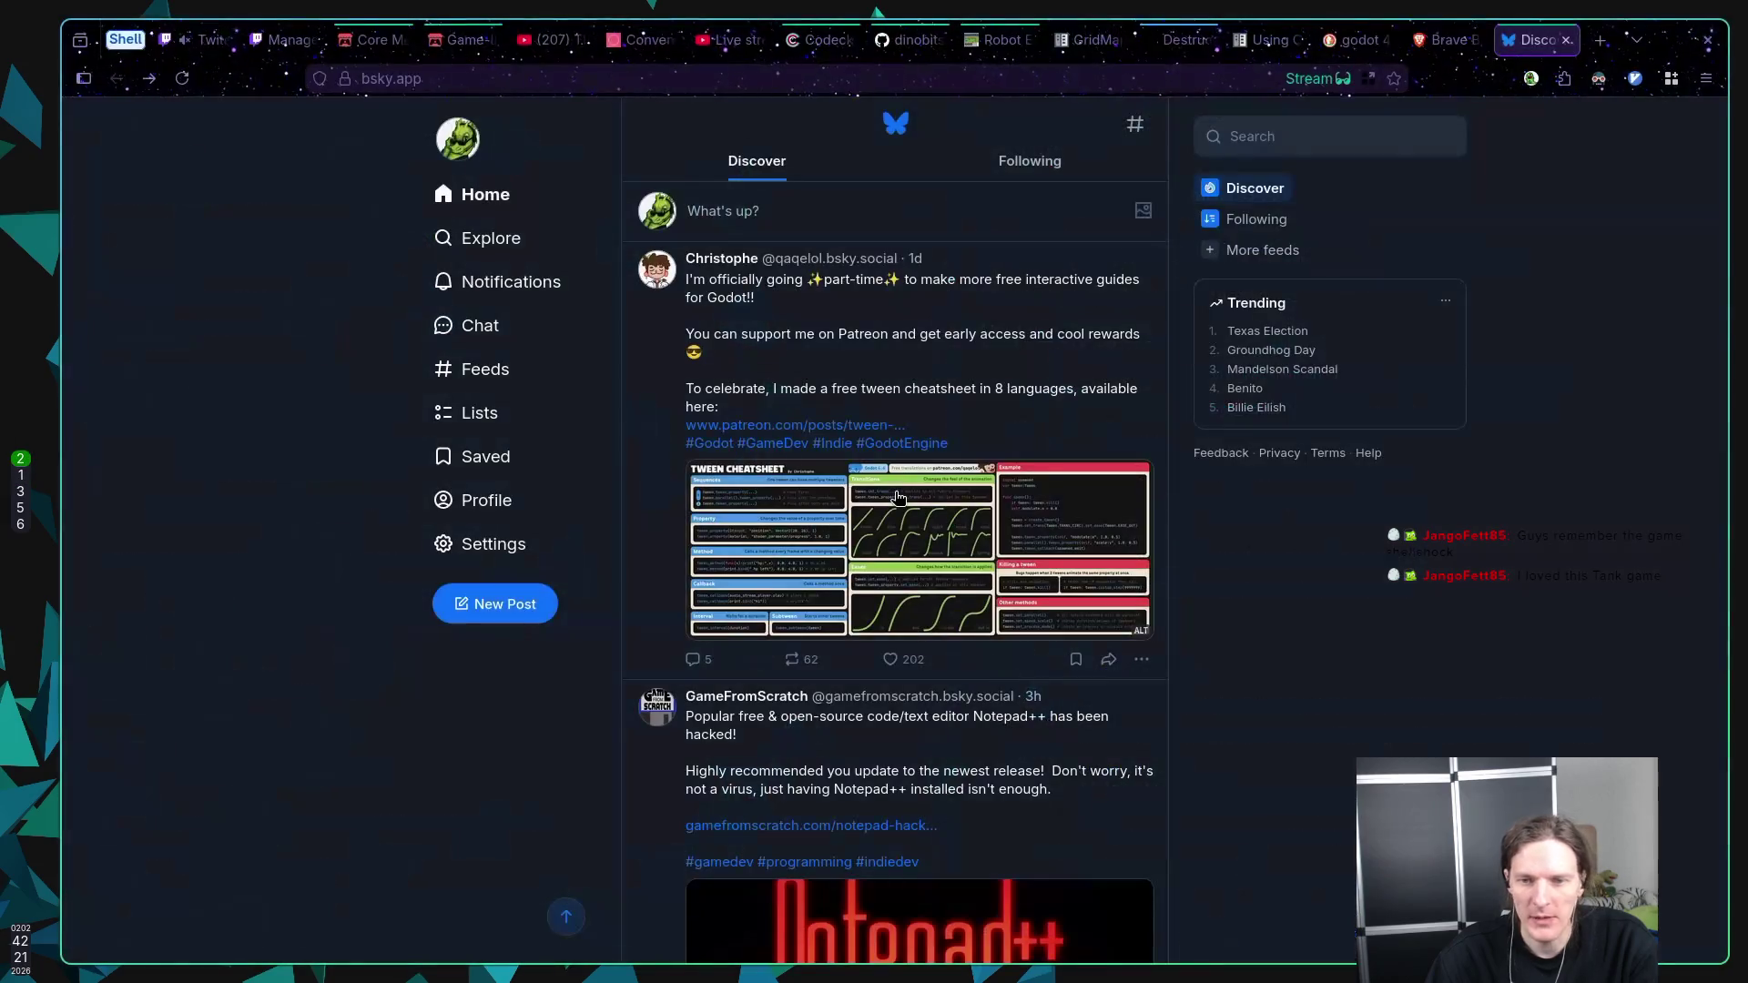
{"action": "key", "text": "ctrl+t"}
Step: Search for 'shellshock', visit the Shell Shockers result, and come back to the results
{"action": "type", "text": "shellshock"}
{"action": "key", "text": "Return"}
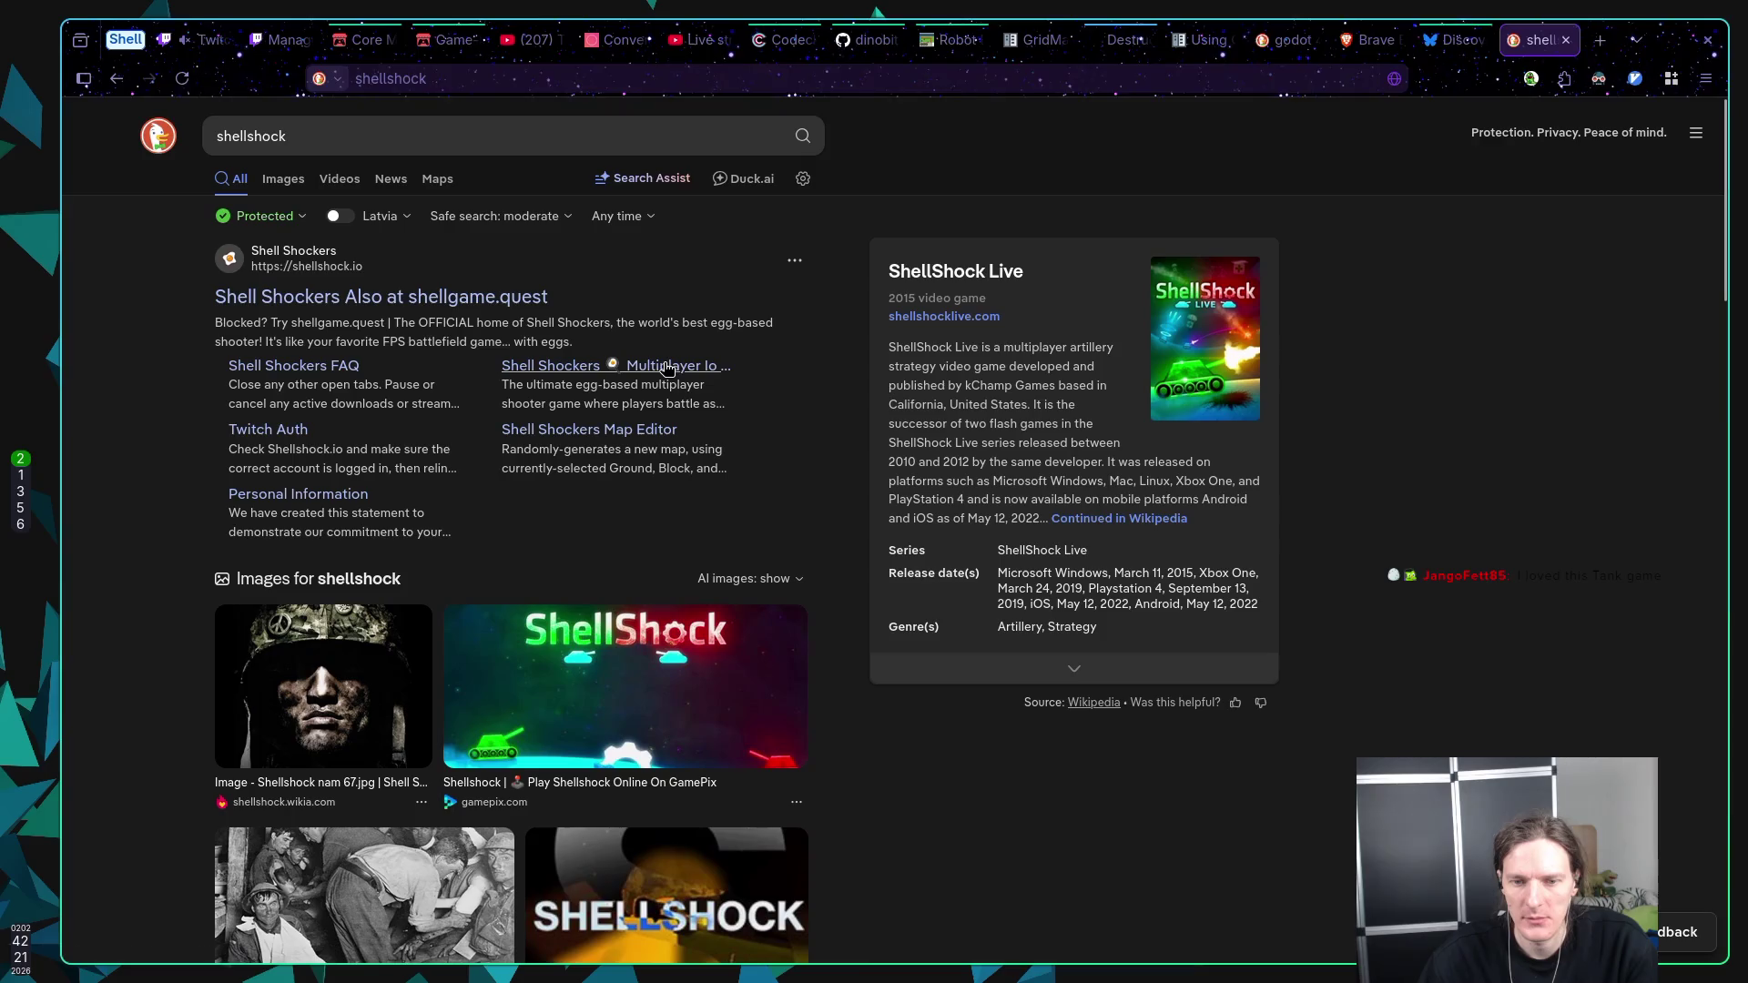
{"action": "left_click", "coordinate": [333, 302]}
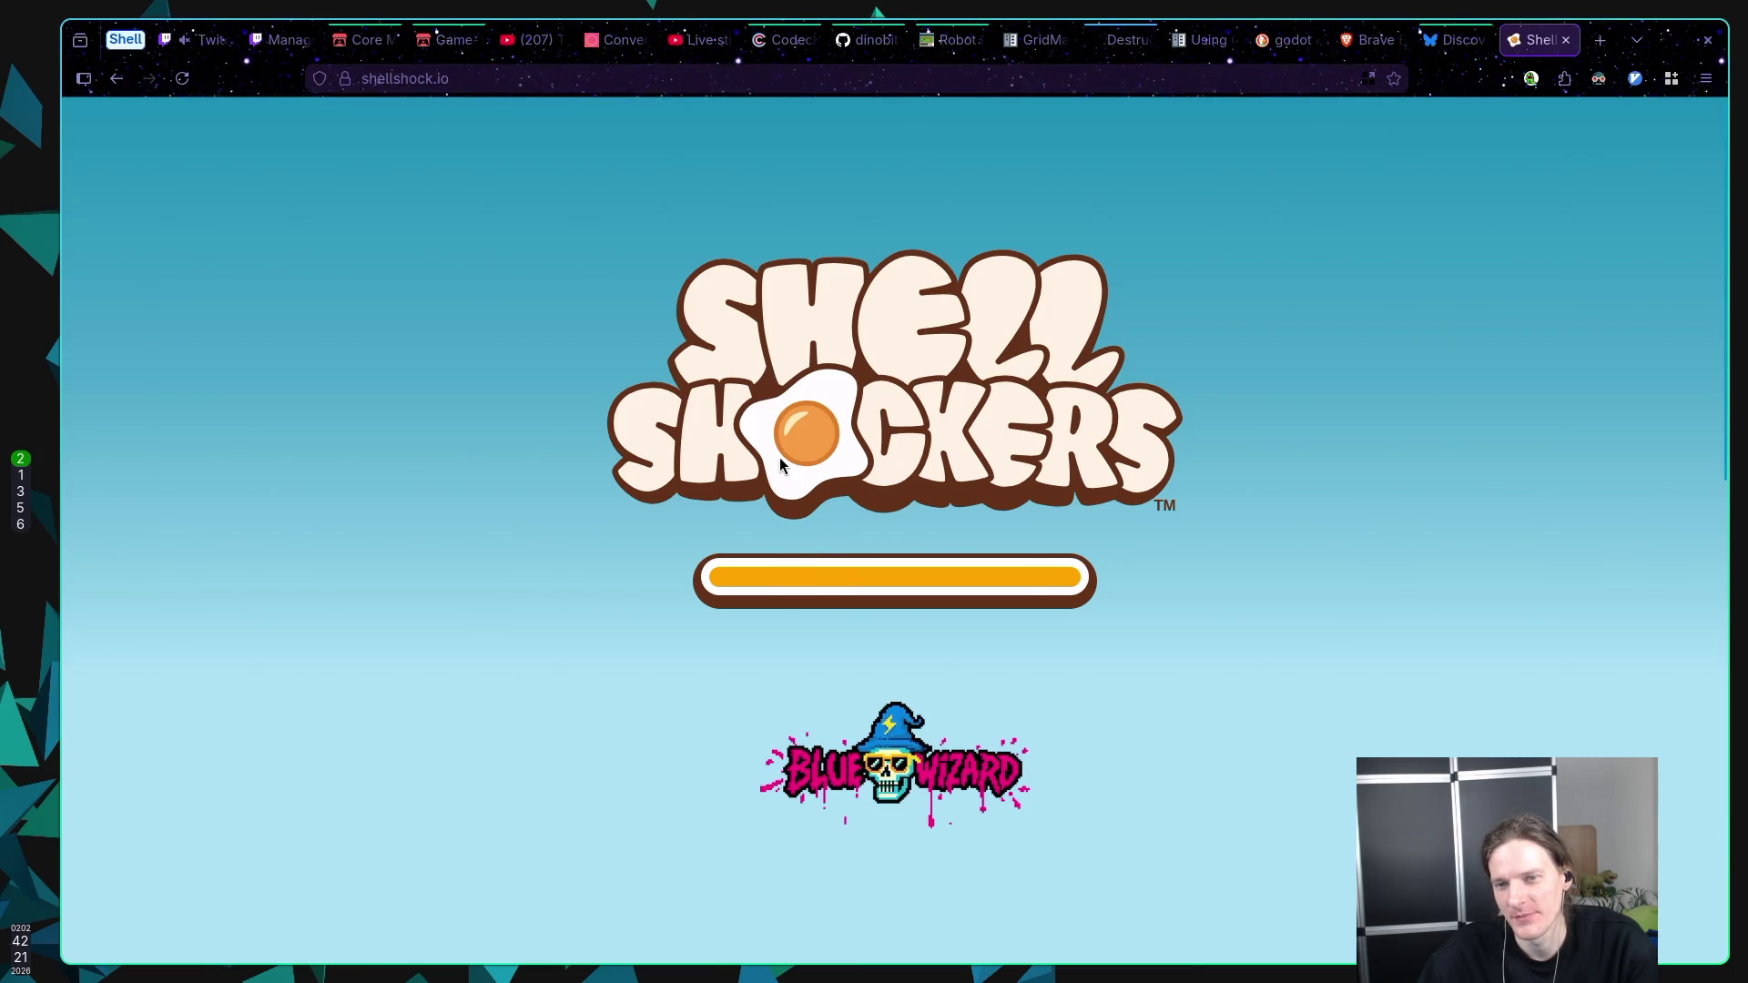
{"action": "key", "text": "alt+Left"}
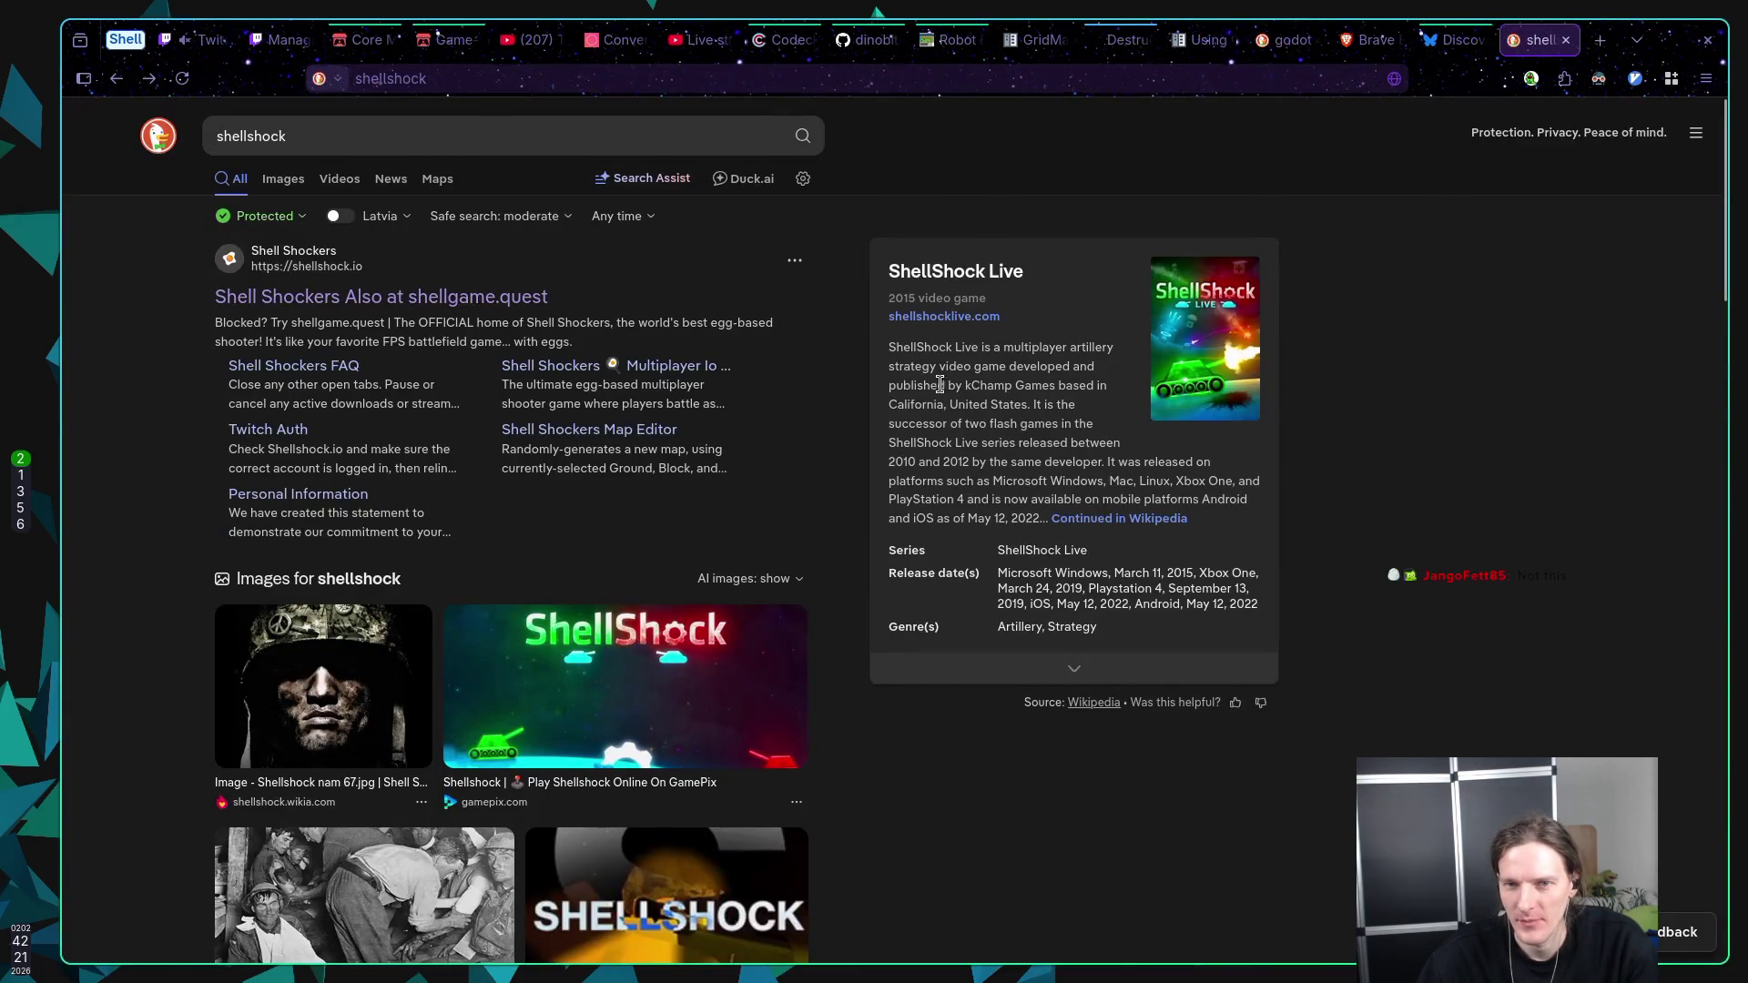
Step: Switch the shellshock search to image results
{"action": "left_click", "coordinate": [286, 180]}
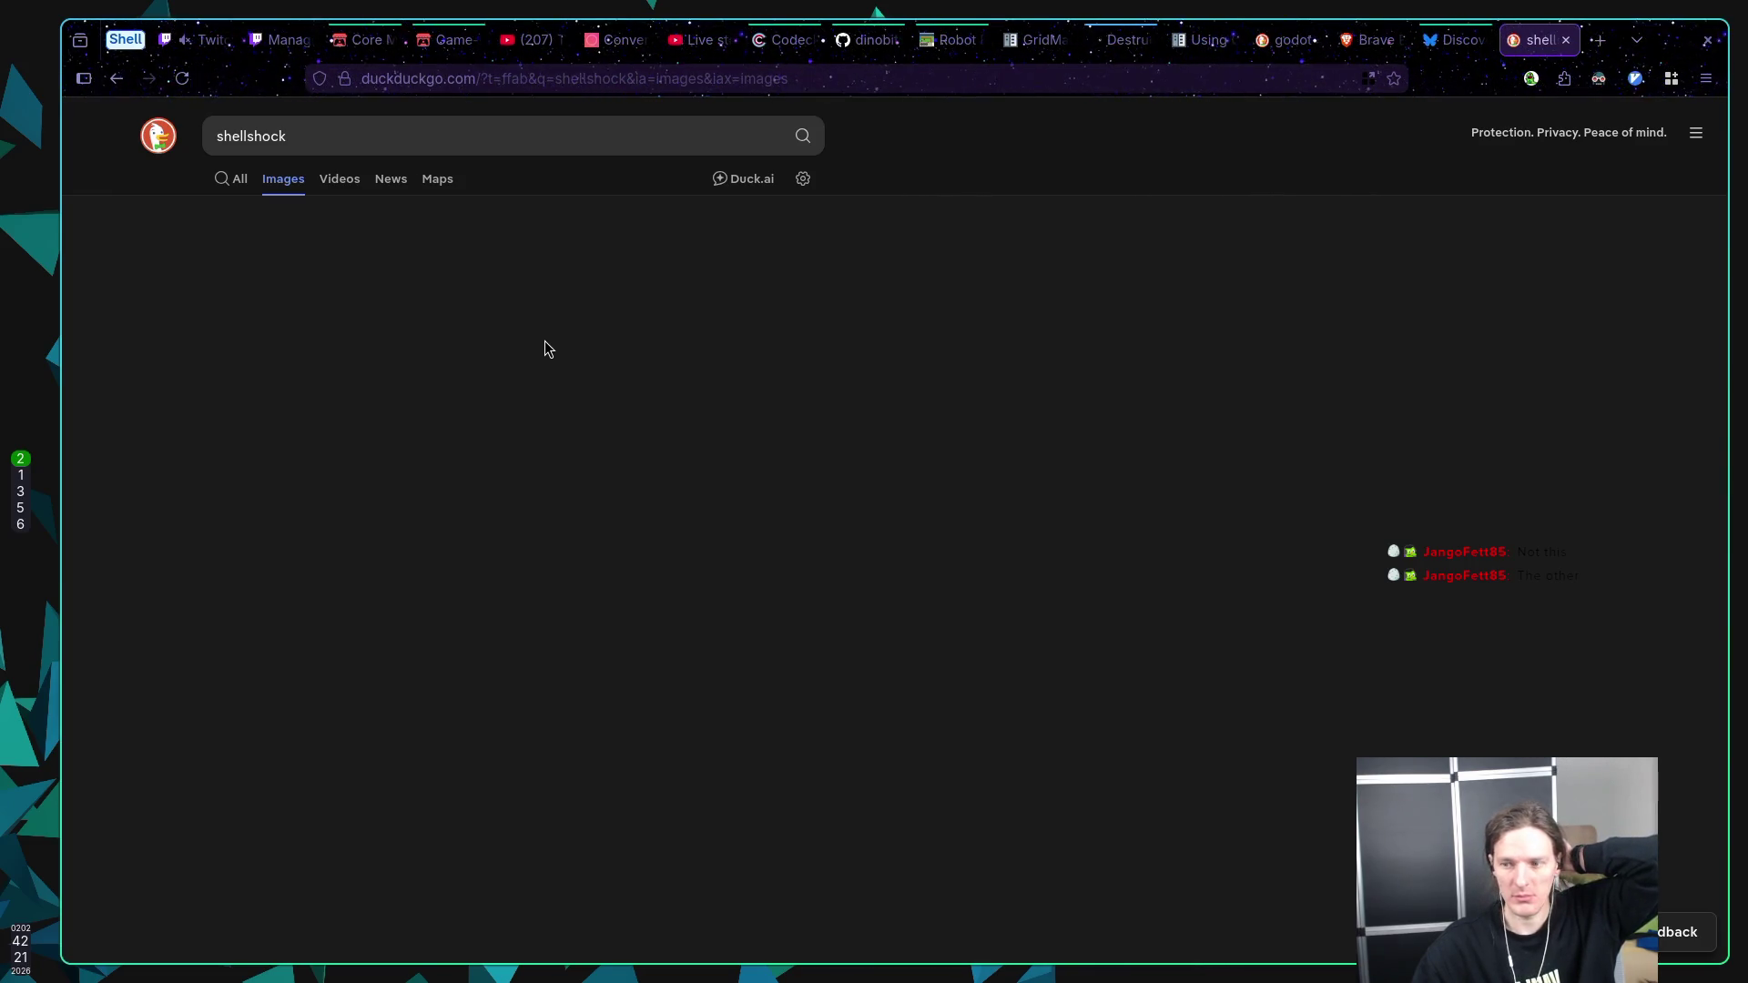
{"action": "left_click", "coordinate": [306, 135]}
{"action": "key", "text": "Return"}
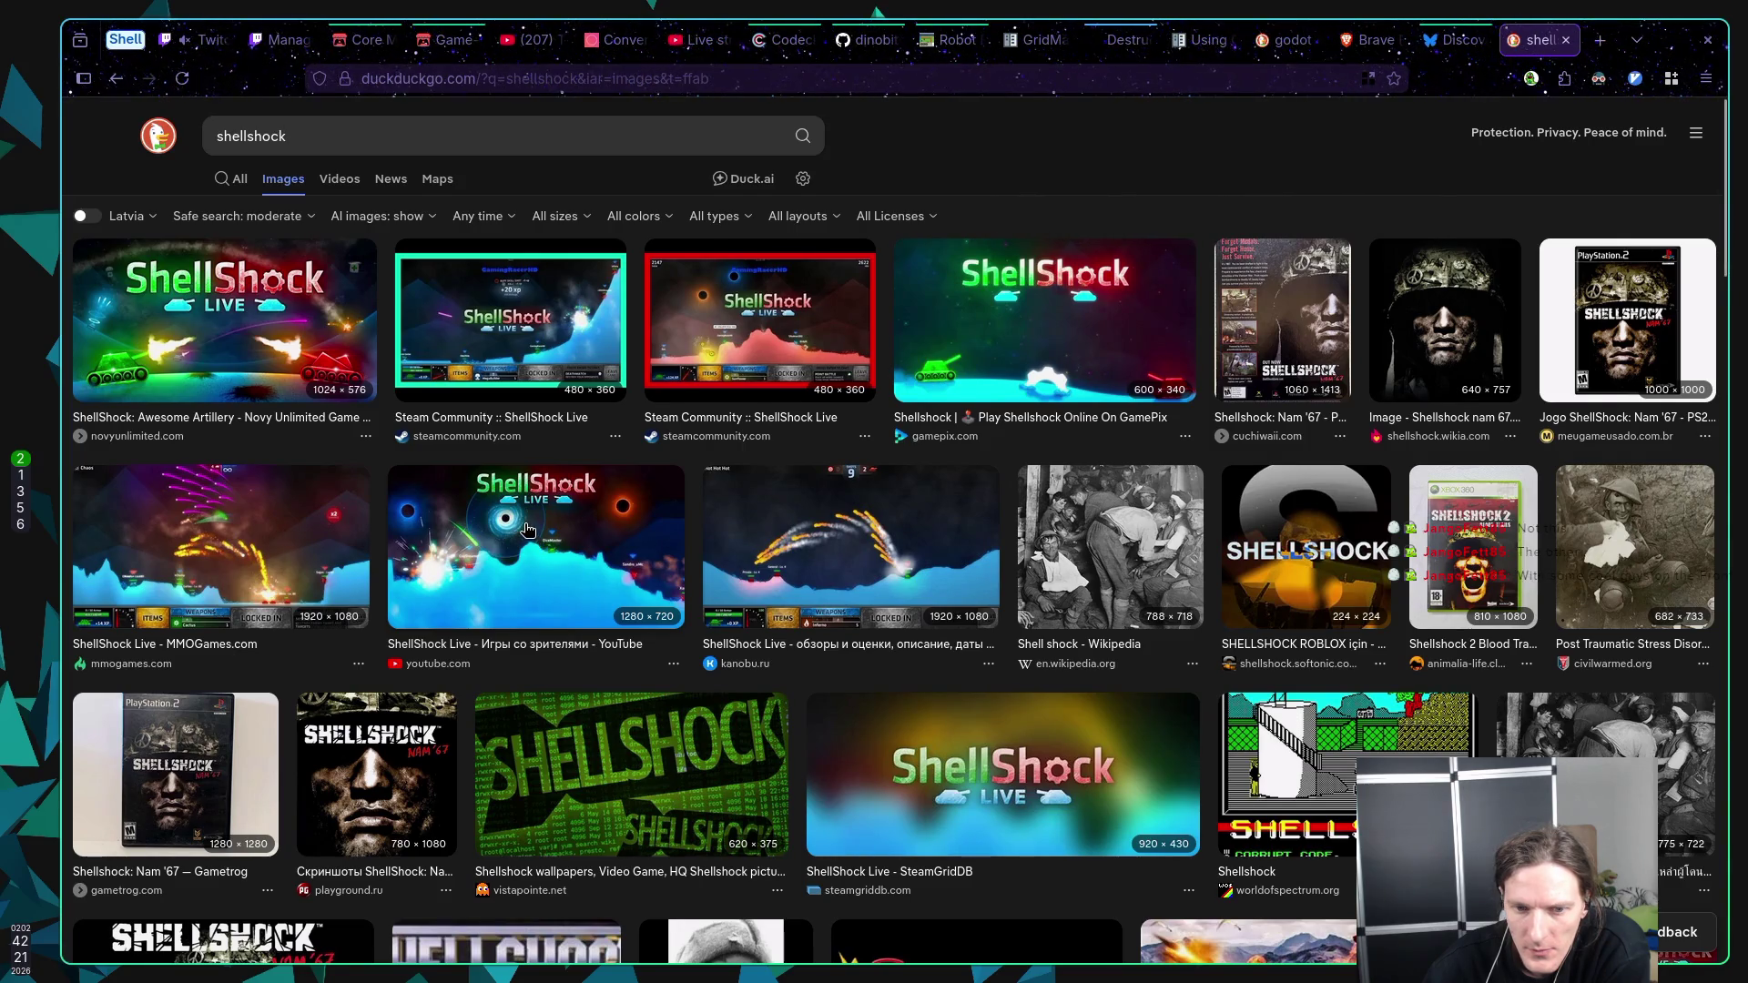
Step: Scroll through the shellshock image results
{"action": "scroll", "coordinate": [527, 529], "scroll_direction": "down", "scroll_amount": 6}
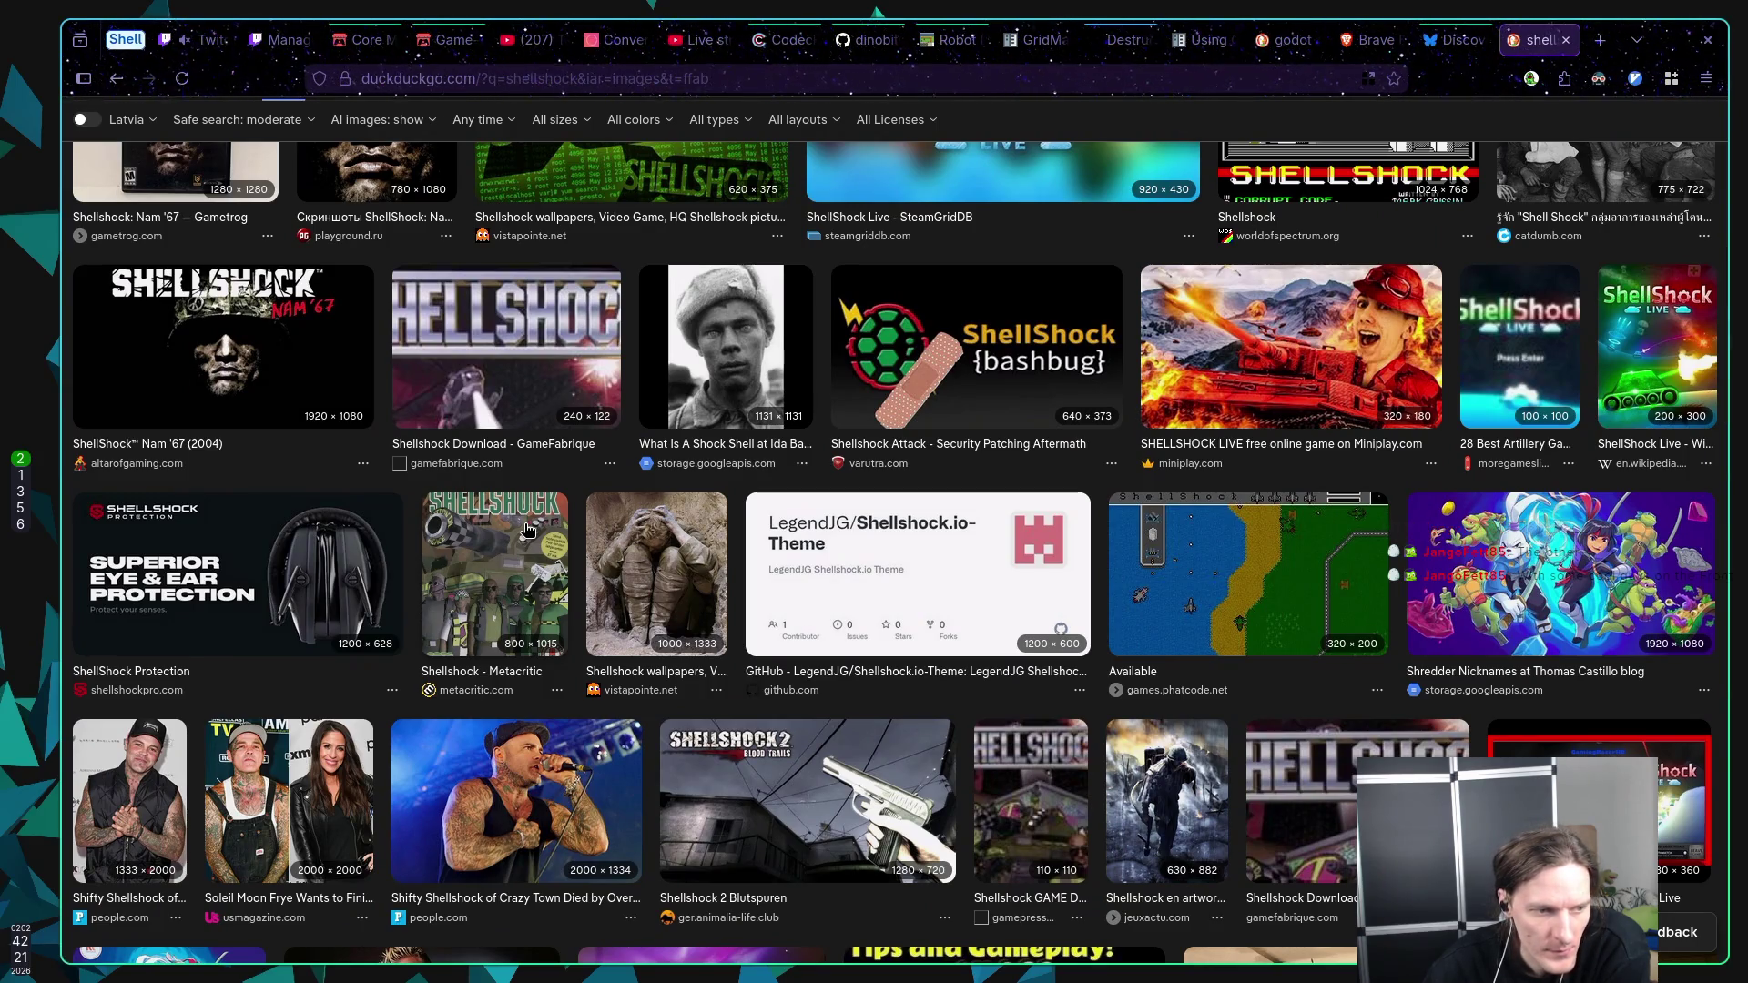
{"action": "scroll", "coordinate": [527, 529], "scroll_direction": "up", "scroll_amount": 5}
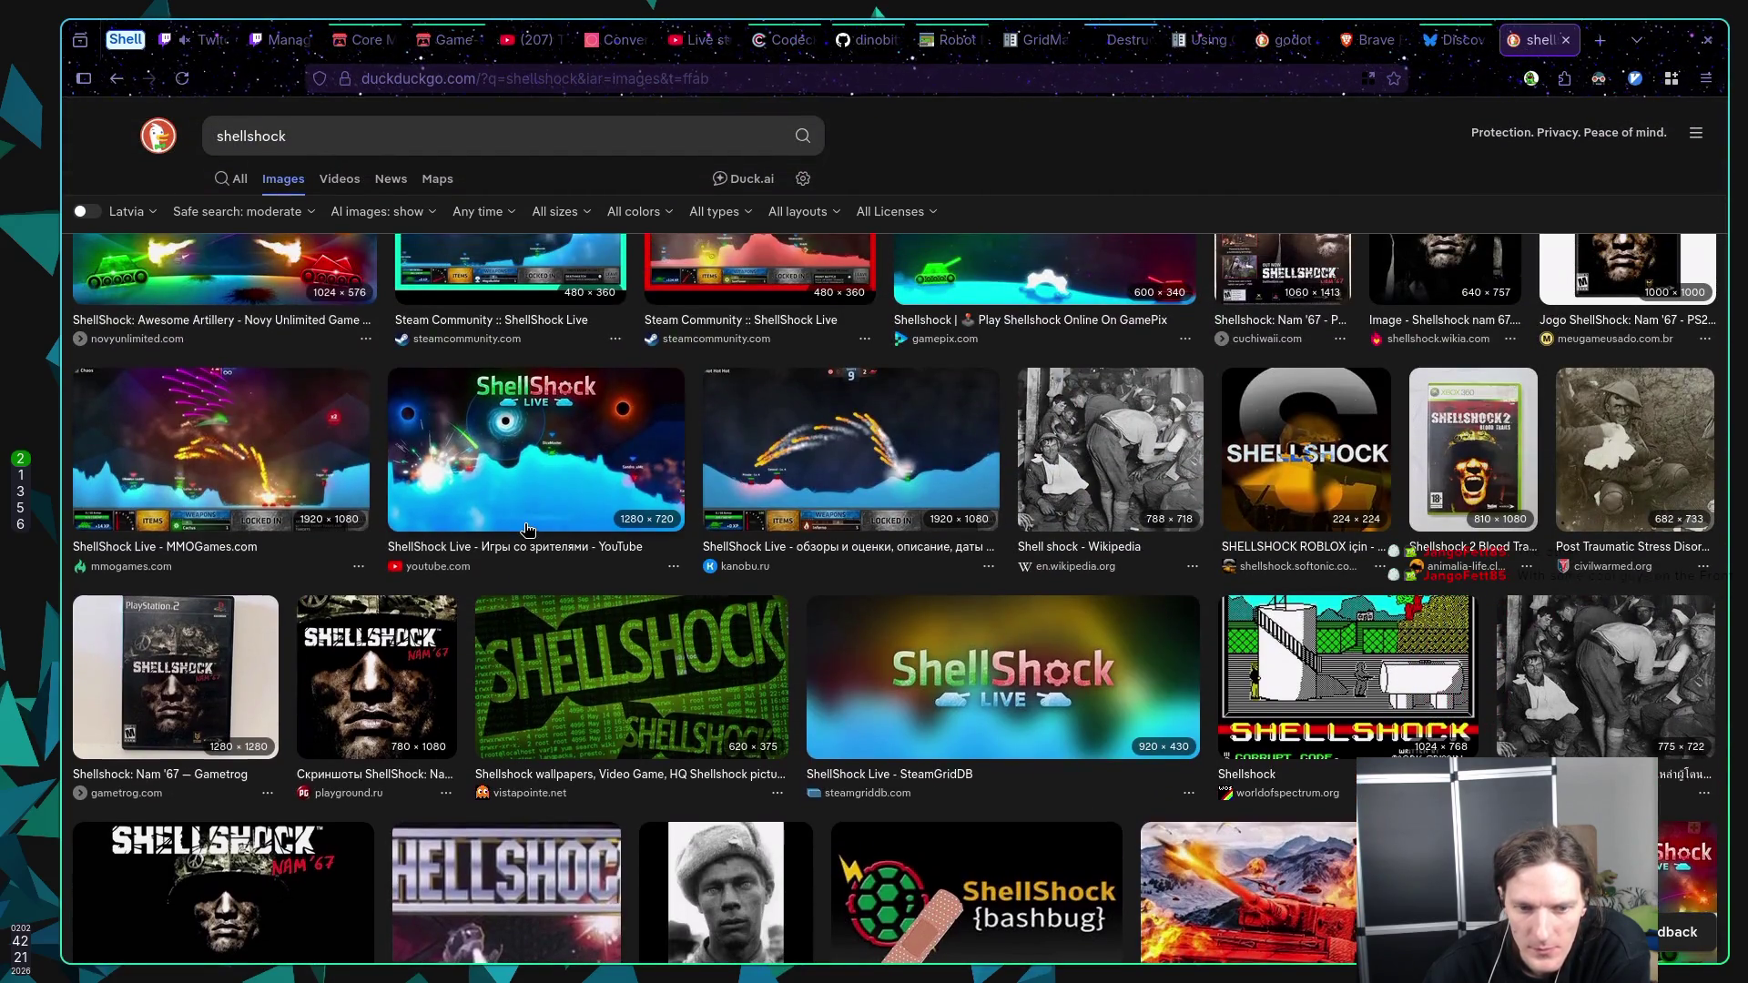
{"action": "scroll", "coordinate": [527, 529], "scroll_direction": "down", "scroll_amount": 5}
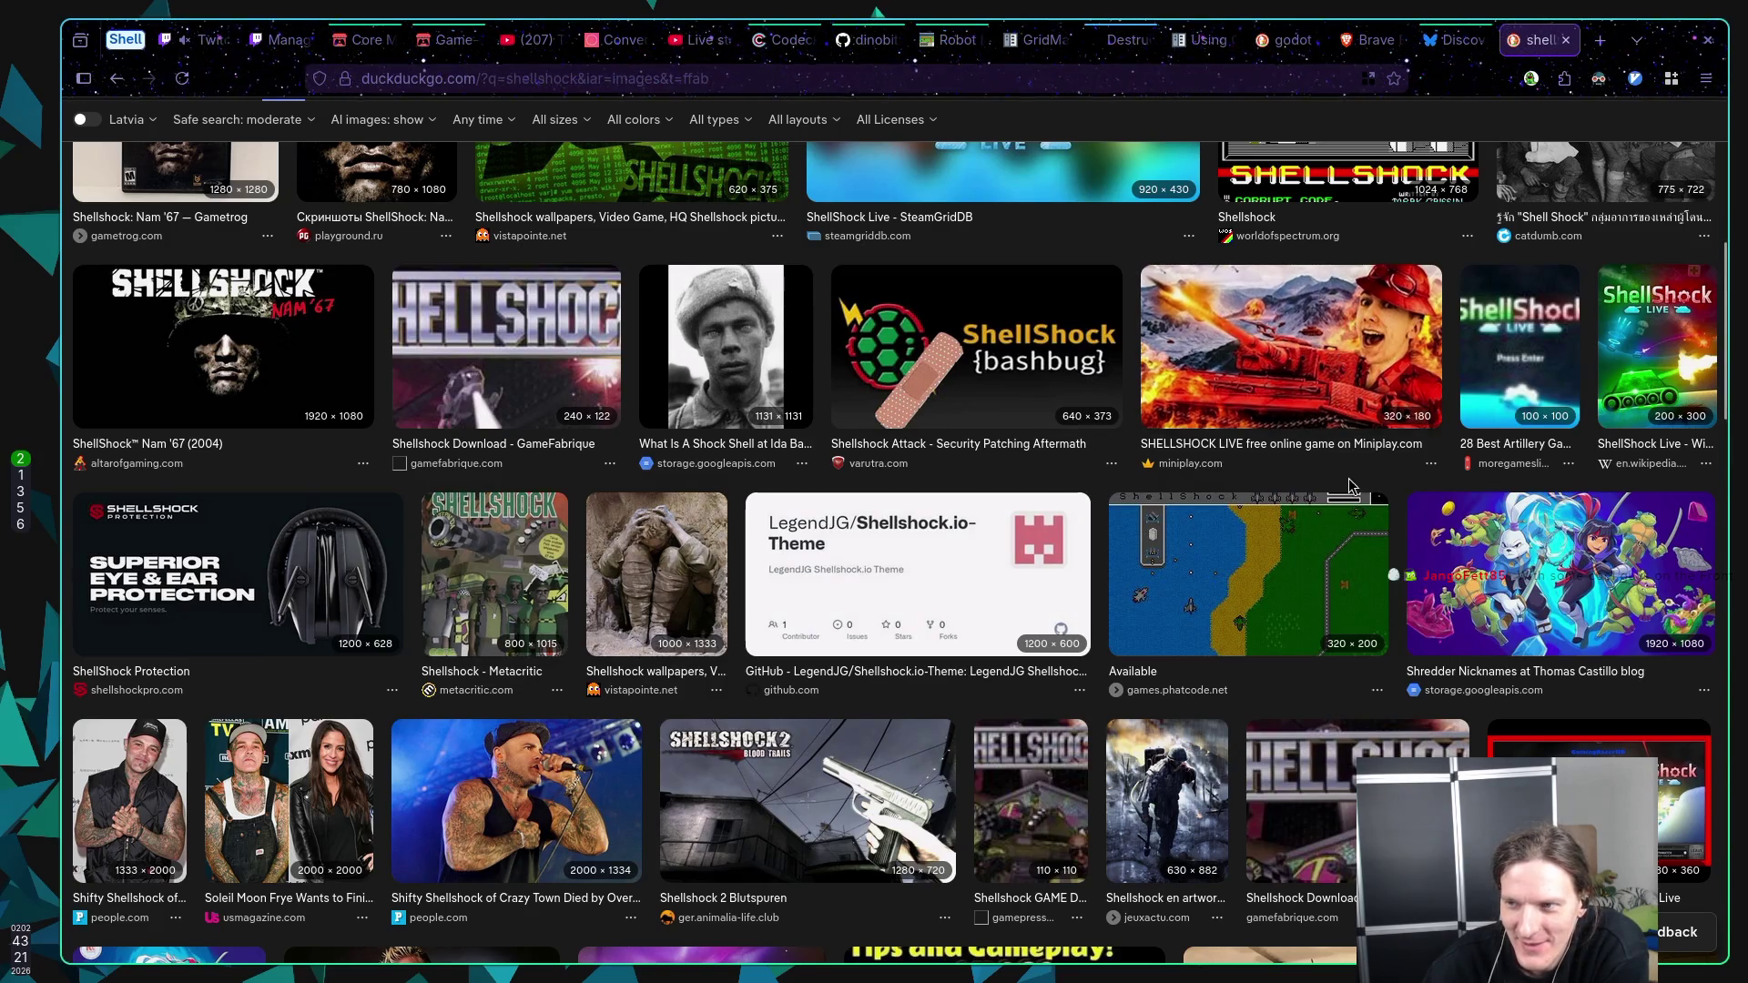
{"action": "scroll", "coordinate": [1655, 332], "scroll_direction": "down", "scroll_amount": 4}
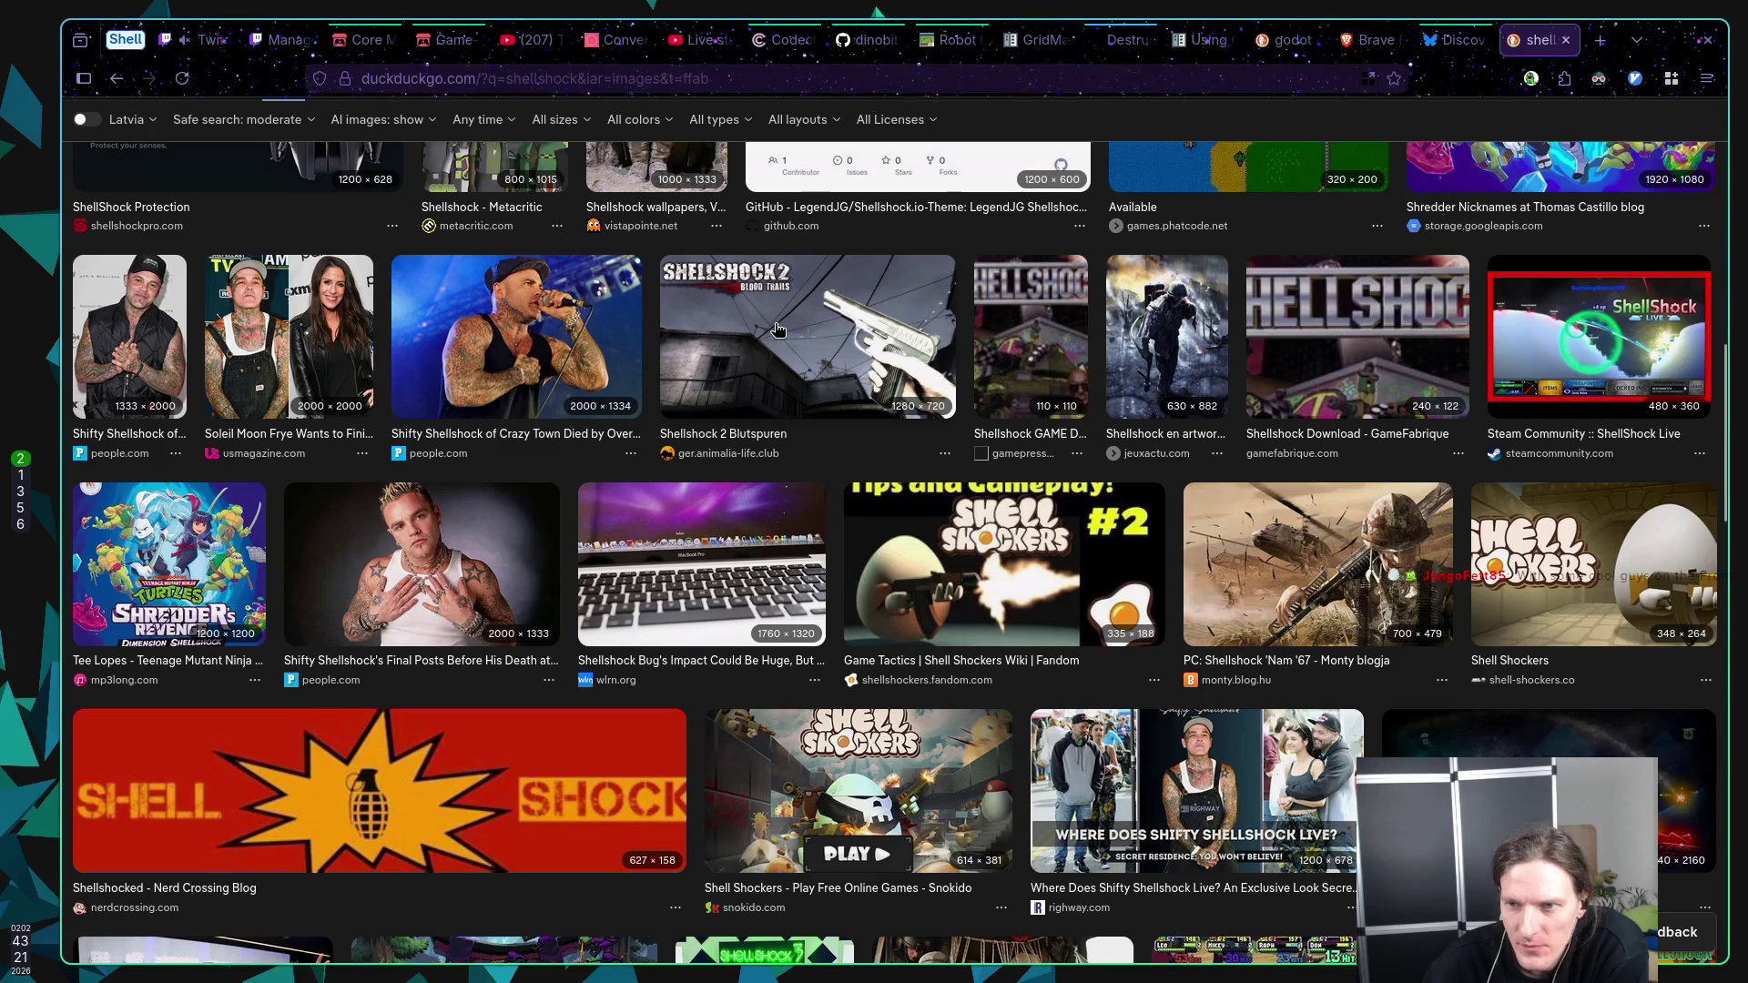
{"action": "scroll", "coordinate": [769, 328], "scroll_direction": "down", "scroll_amount": 3}
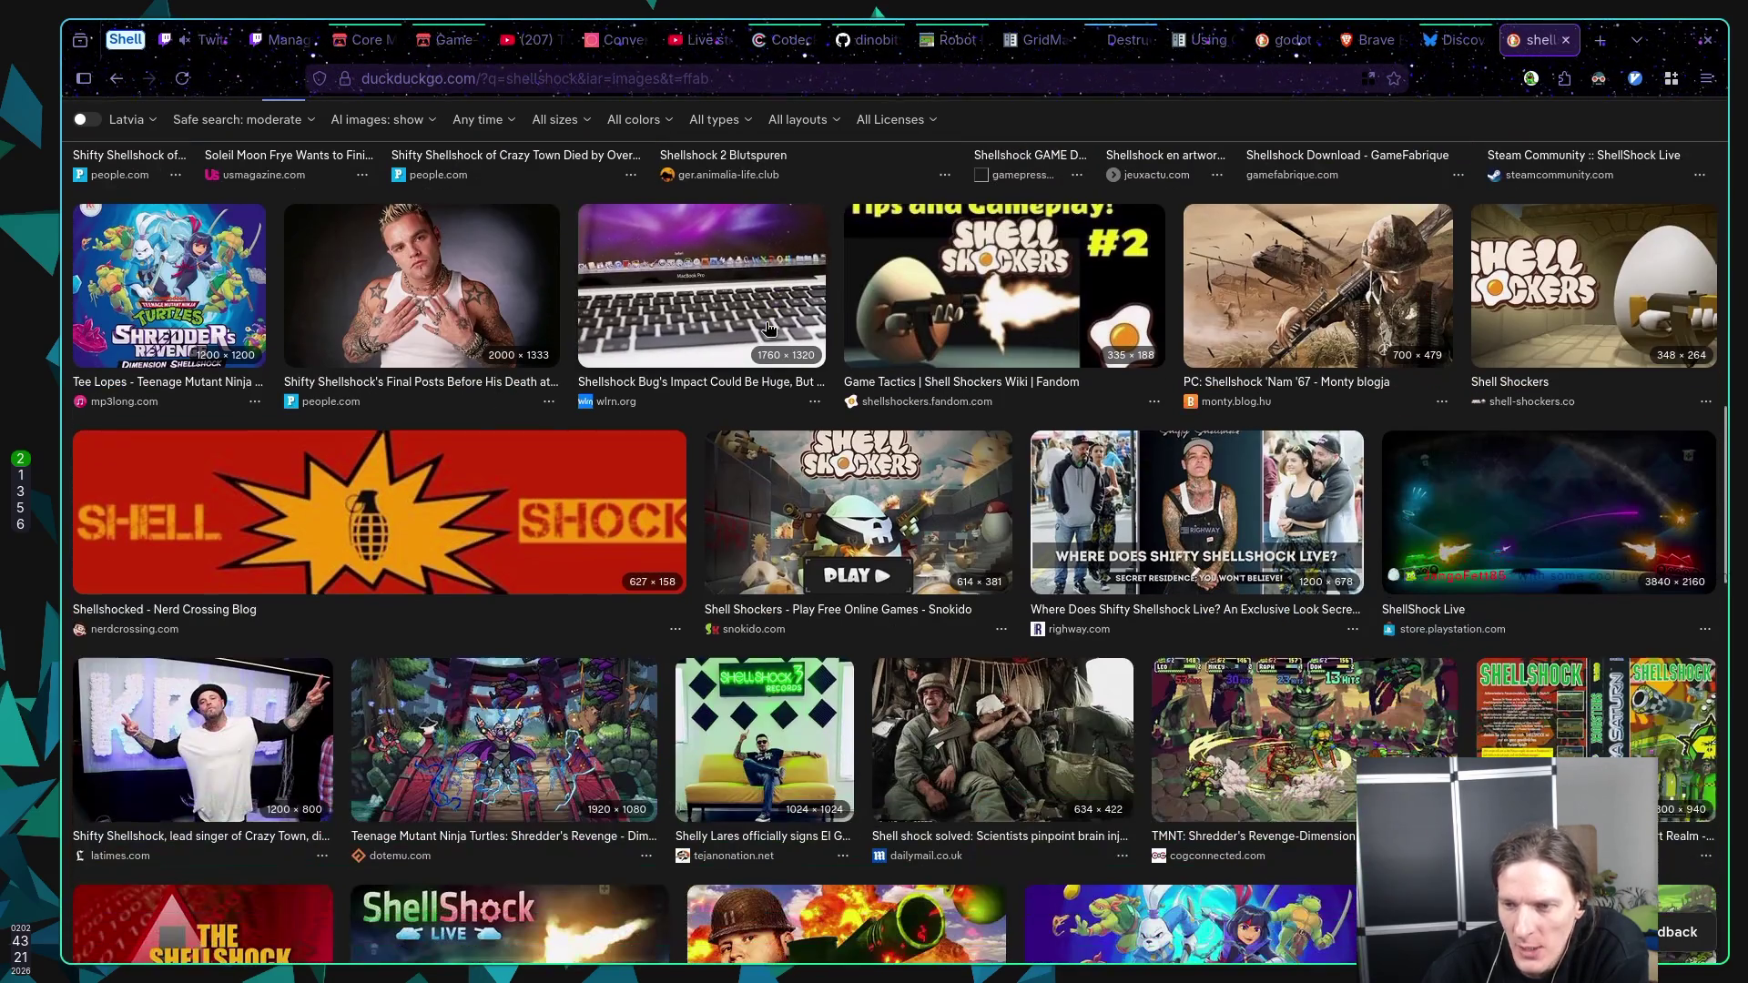
{"action": "scroll", "coordinate": [769, 327], "scroll_direction": "down", "scroll_amount": 3}
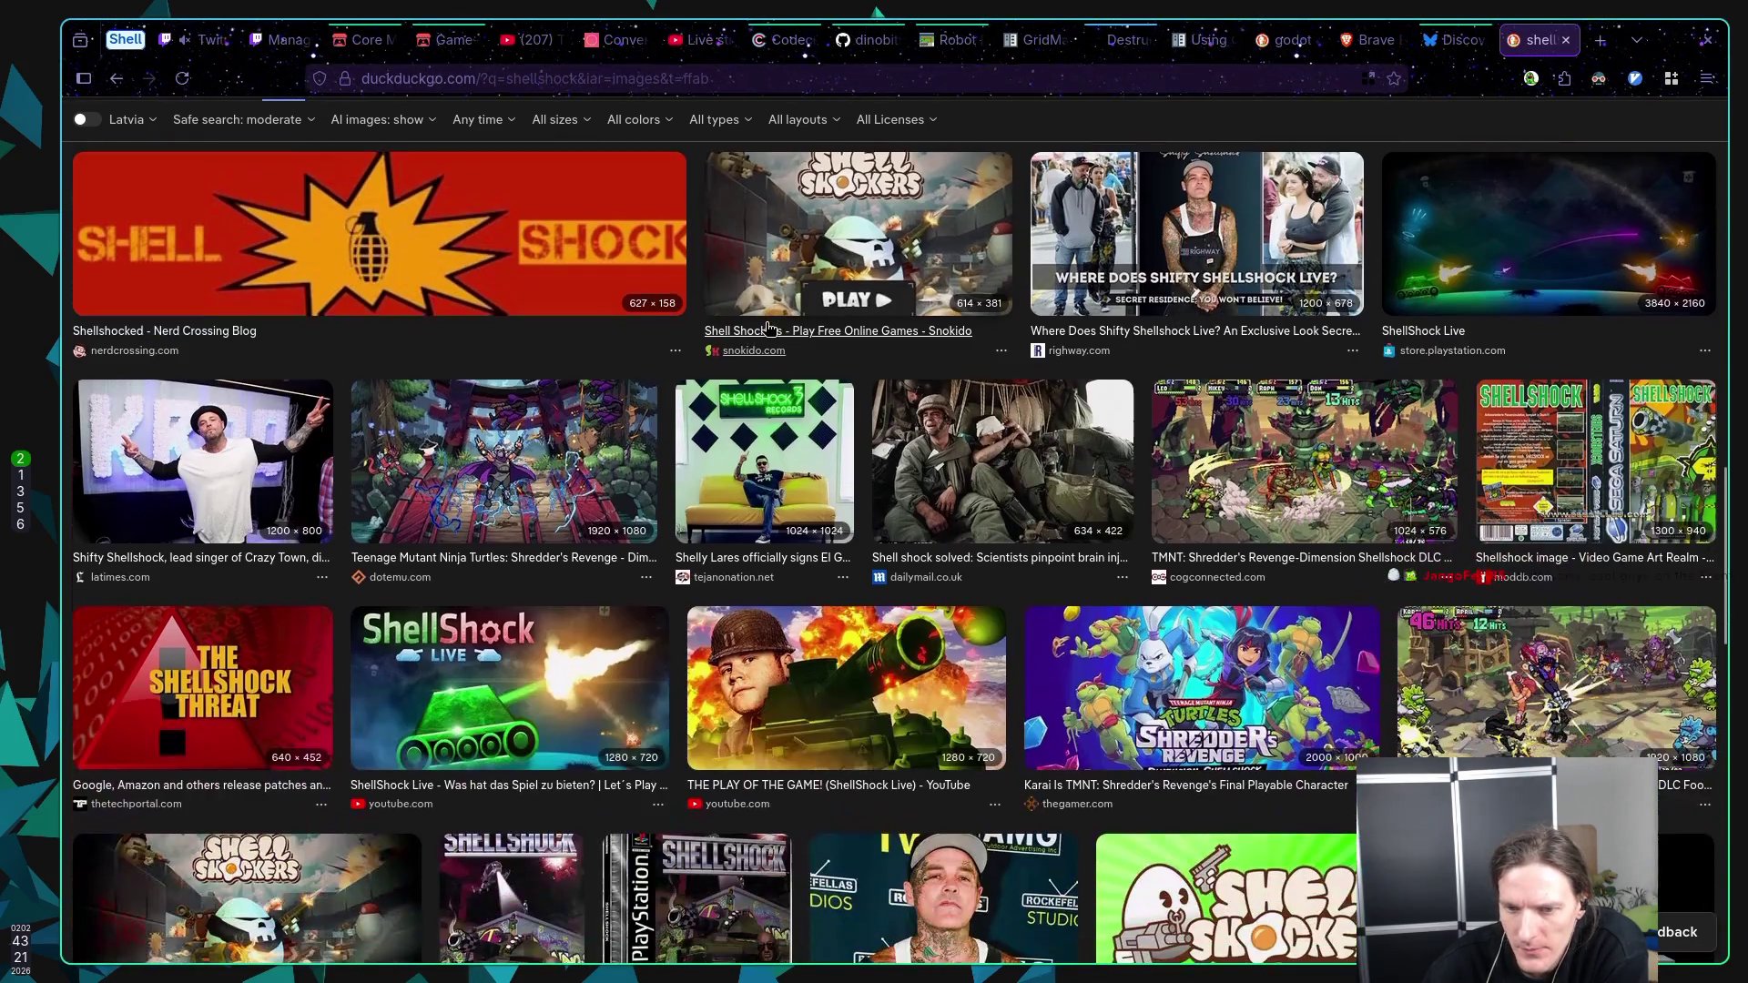
{"action": "scroll", "coordinate": [770, 327], "scroll_direction": "up", "scroll_amount": 5}
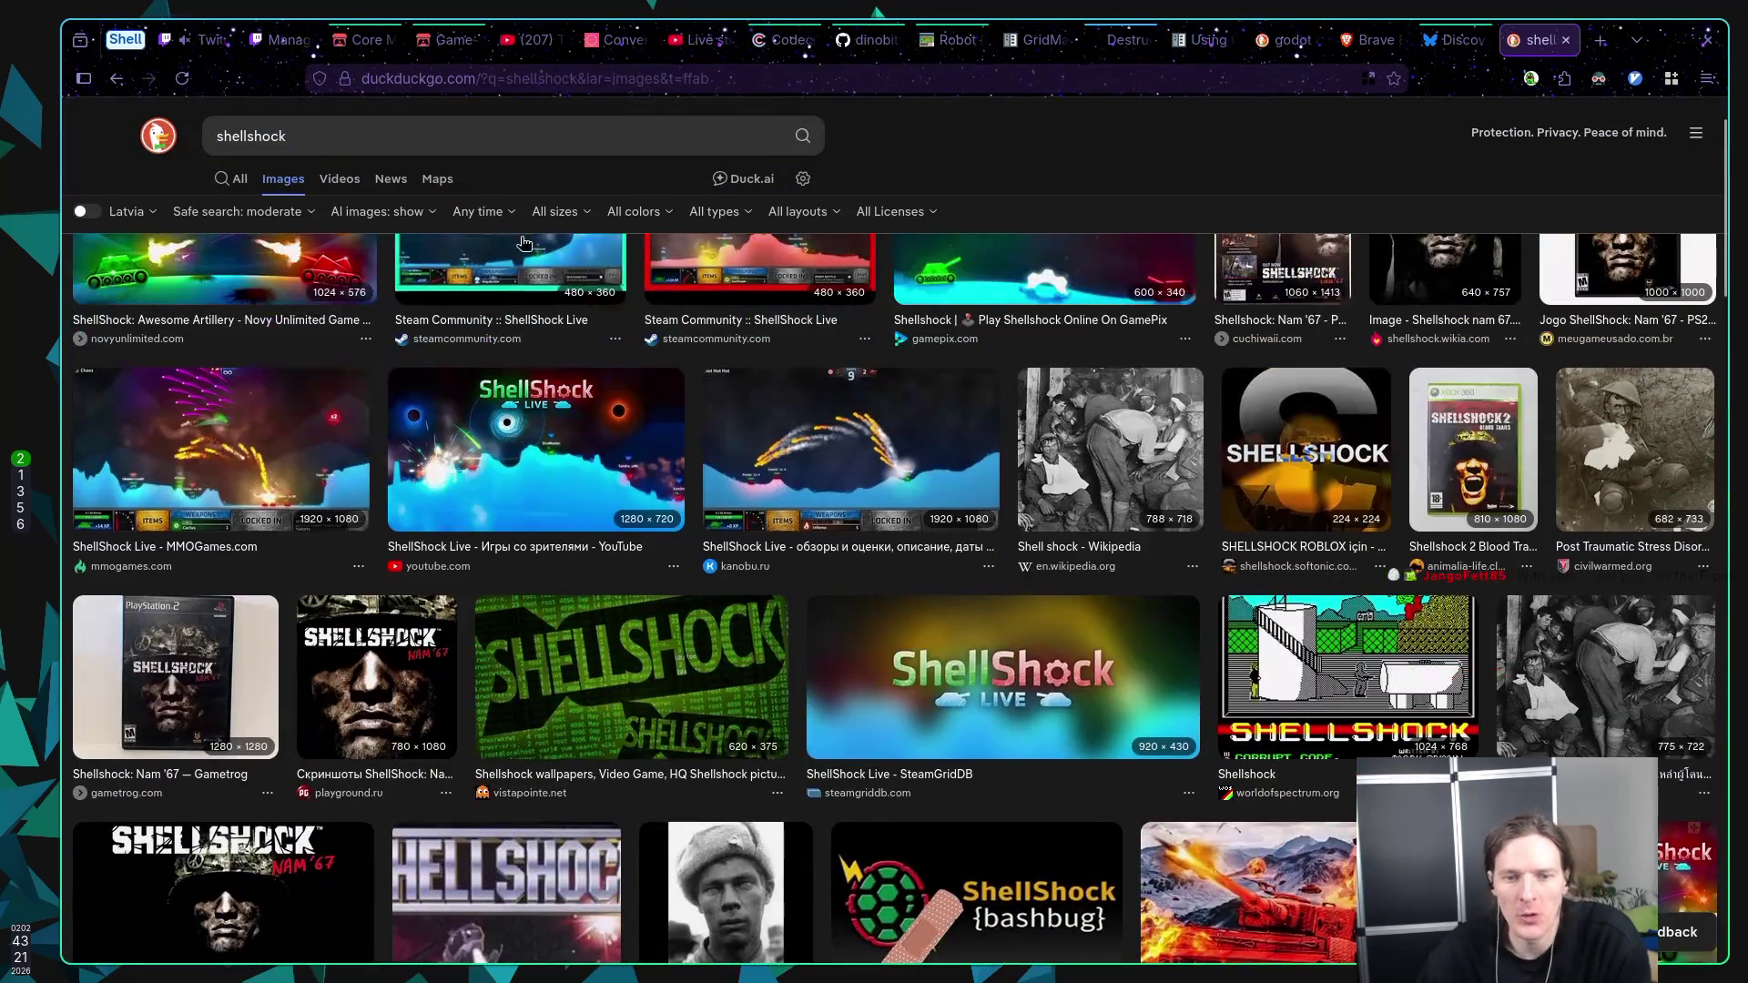
Step: Replace the search query with 'scorched earth'
{"action": "left_click", "coordinate": [242, 135]}
{"action": "double_click", "coordinate": [242, 134]}
{"action": "type", "text": "s"}
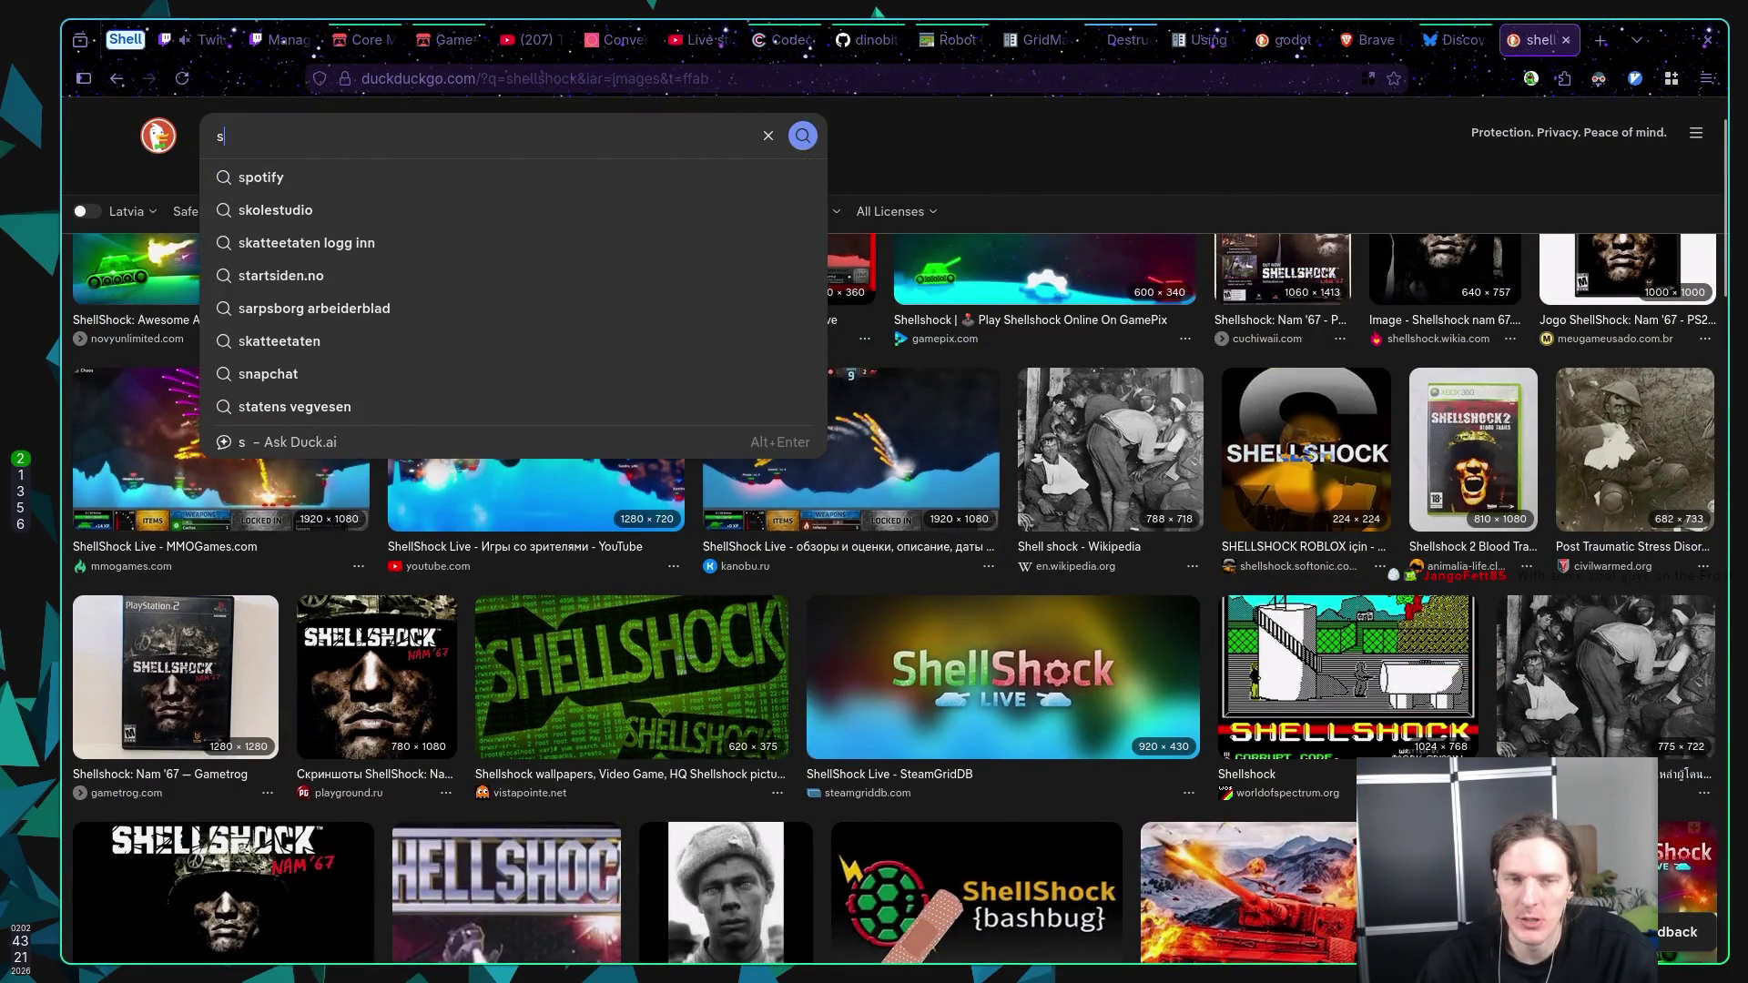
{"action": "type", "text": "corched"}
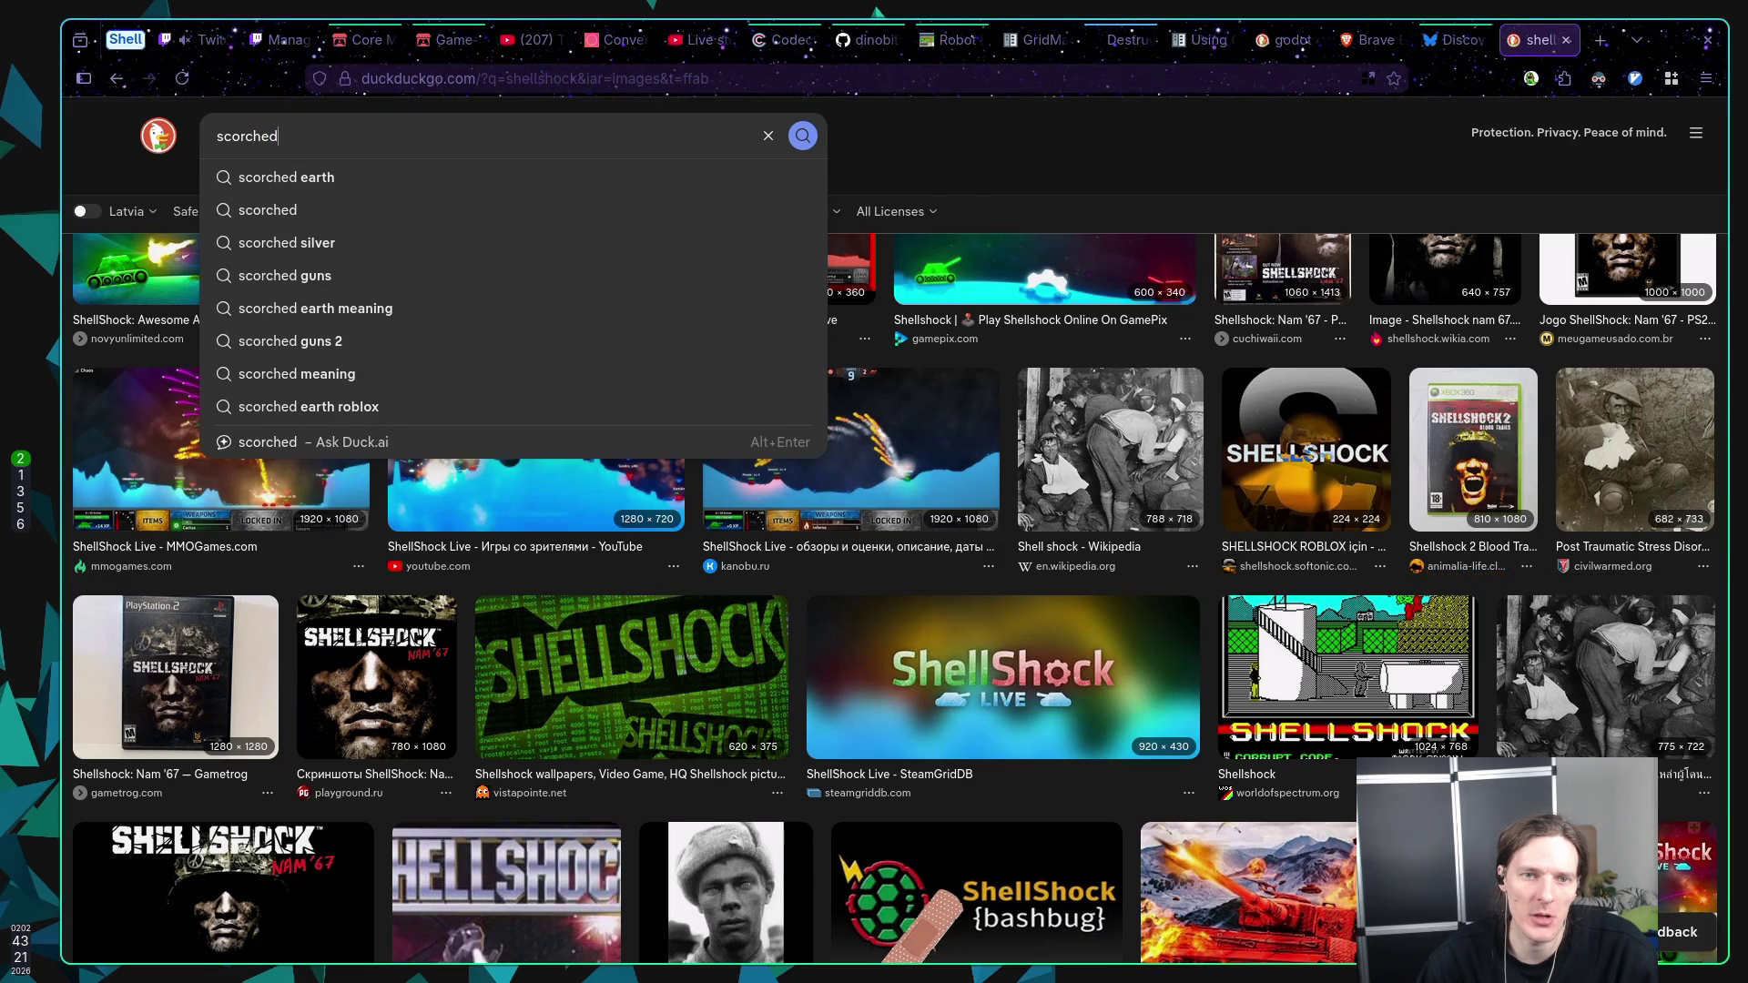
{"action": "type", "text": " earth"}
Step: Search images for 'scorched earth tank game'
{"action": "key", "text": "Return"}
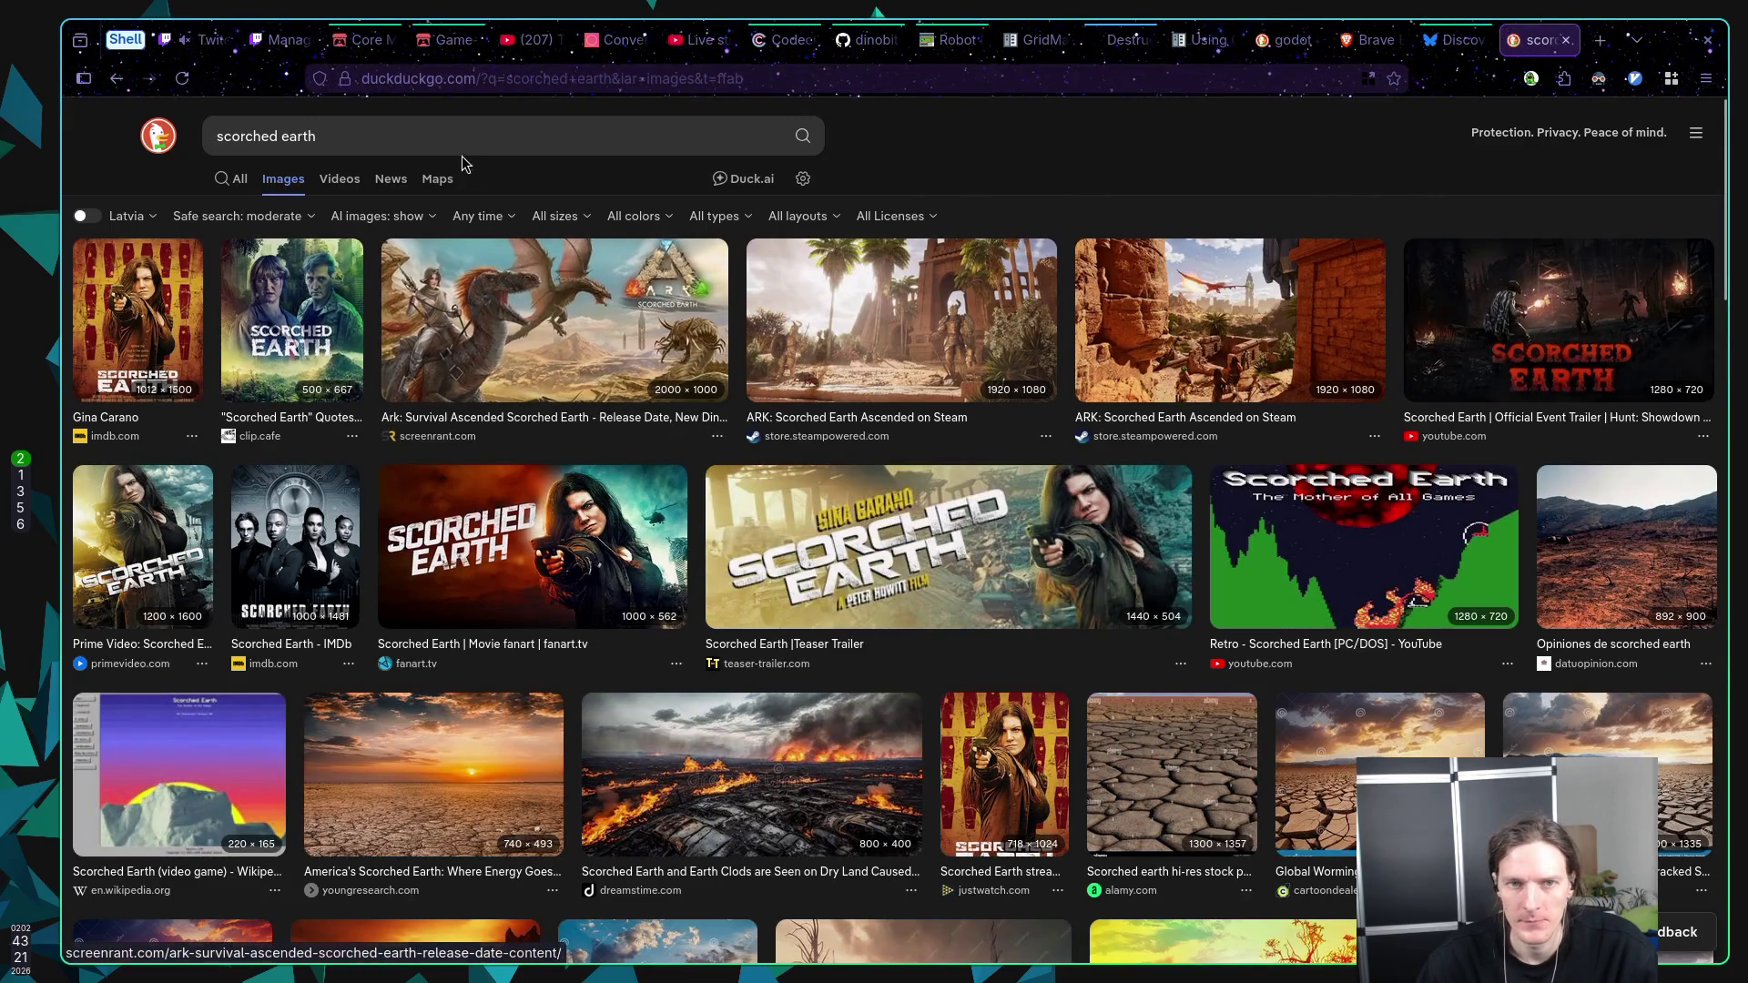
{"action": "left_click", "coordinate": [452, 136]}
{"action": "type", "text": "tan"}
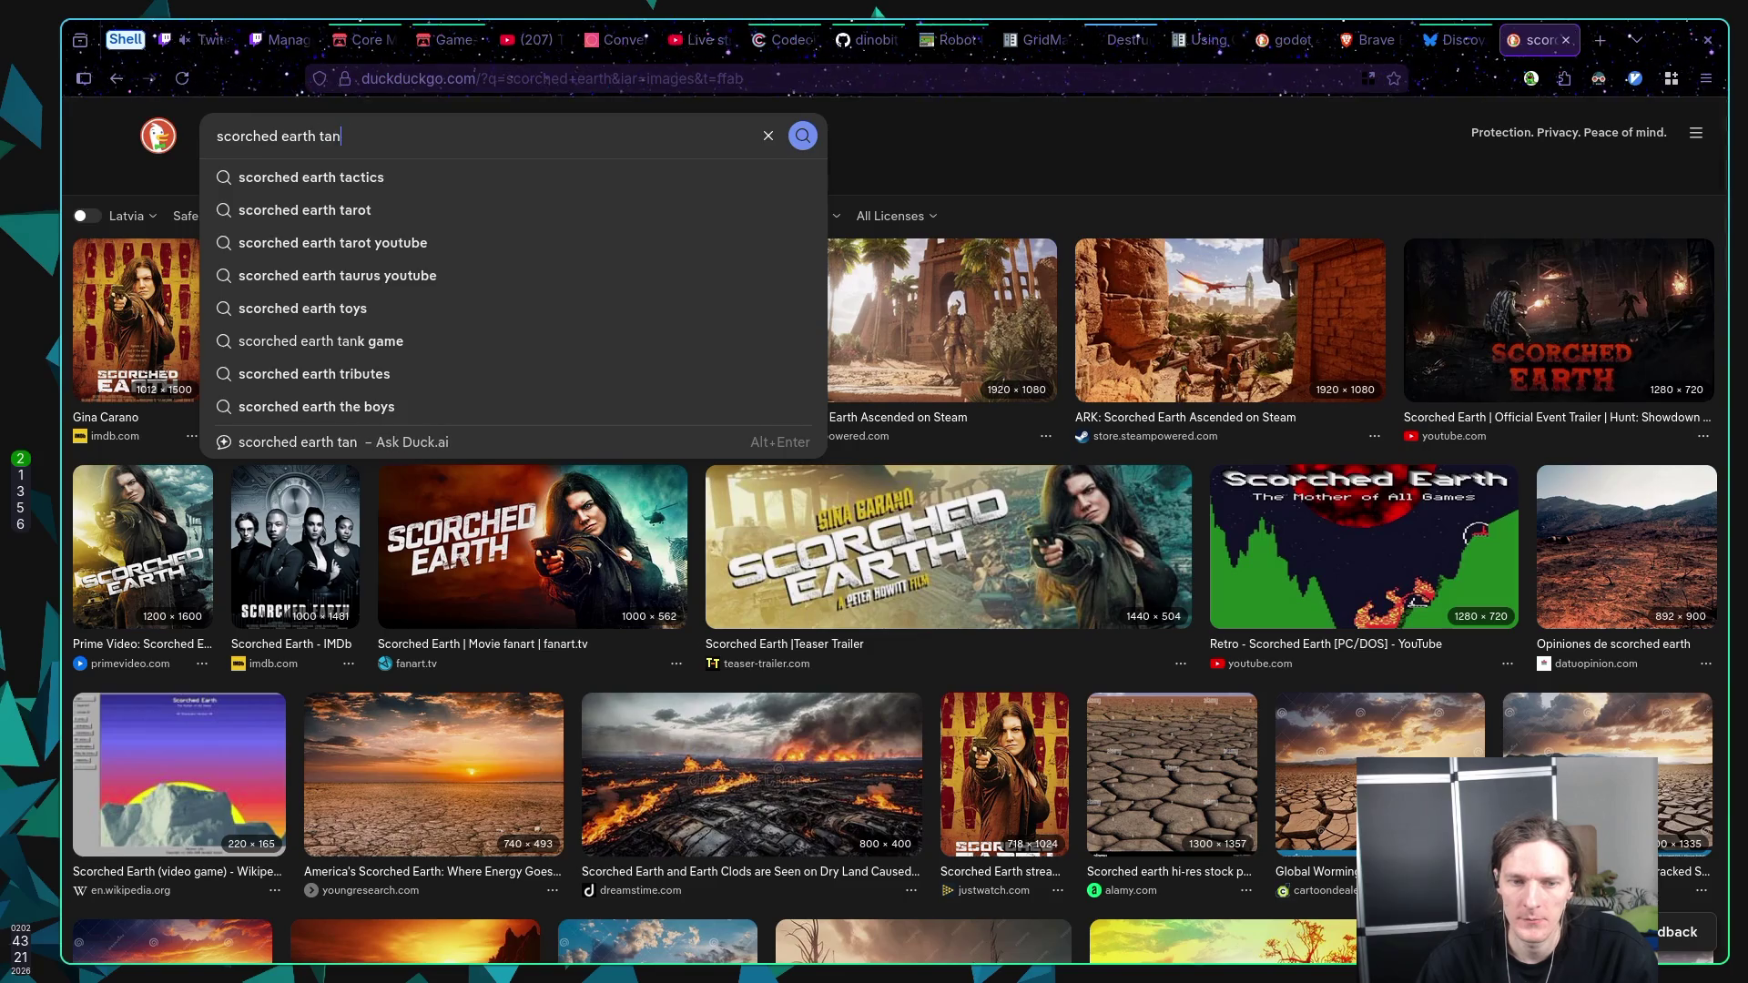
{"action": "type", "text": "k game"}
{"action": "key", "text": "Return"}
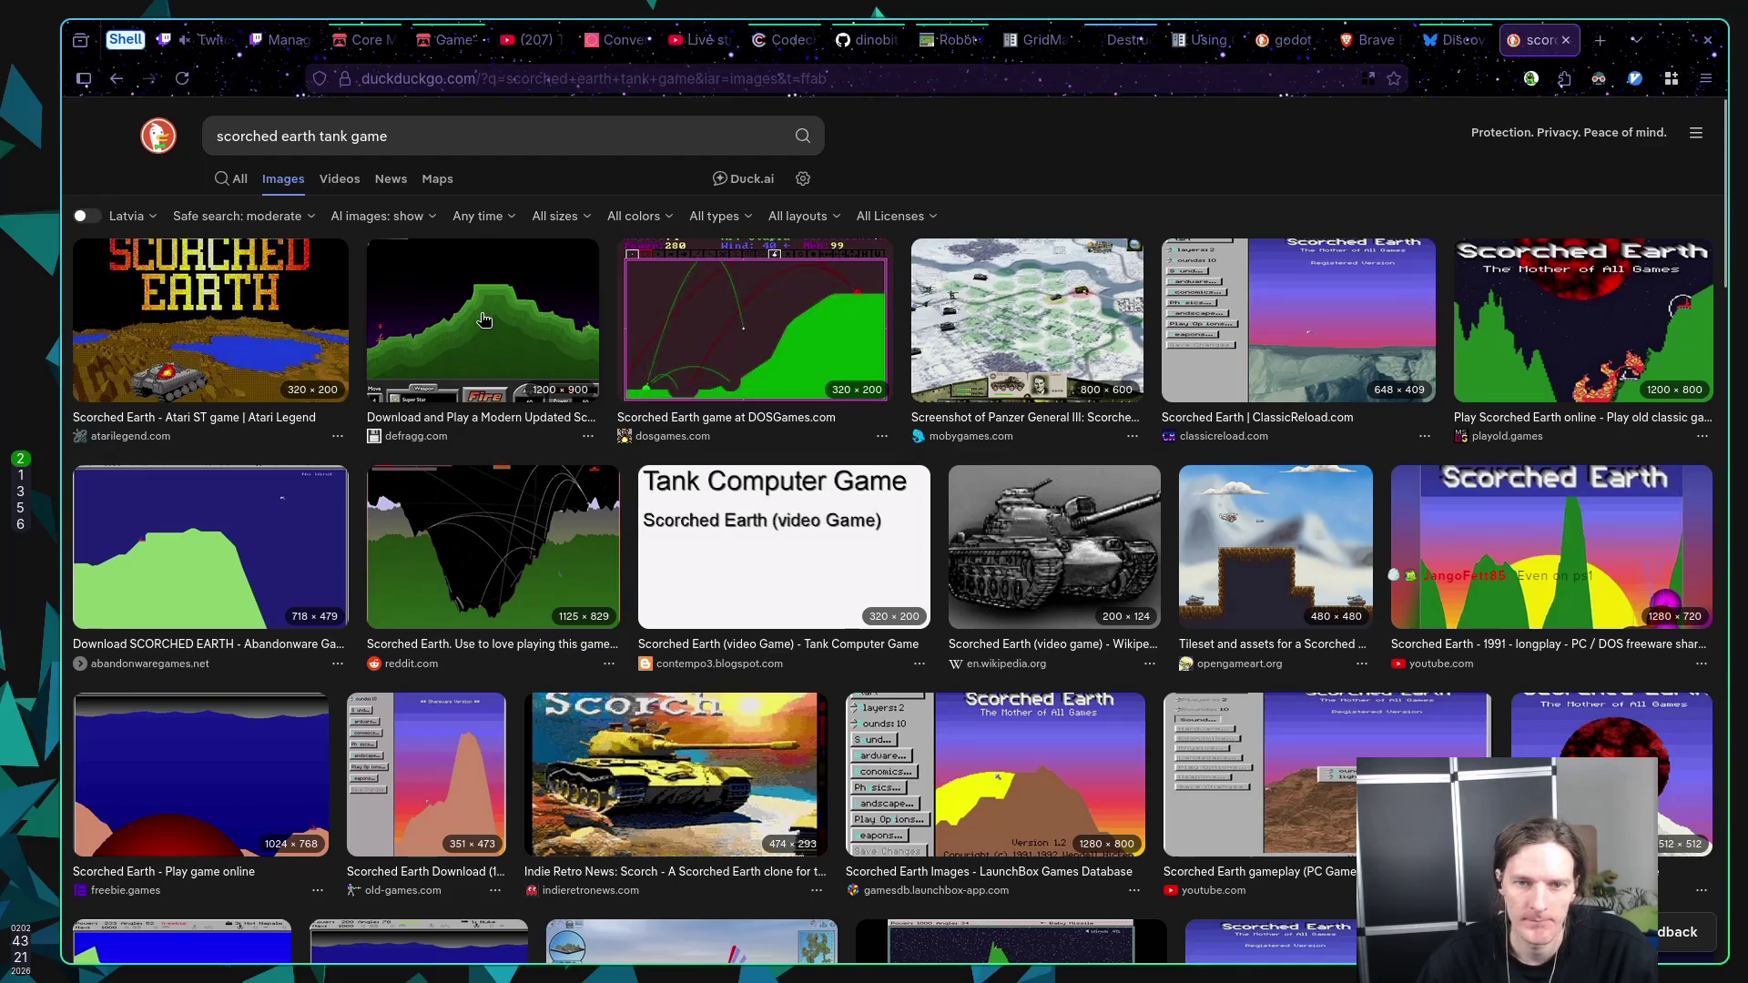
Step: Preview the DOSGames, Defragg and playold.games screenshots, then return to the Bluesky tab
{"action": "left_click", "coordinate": [718, 332]}
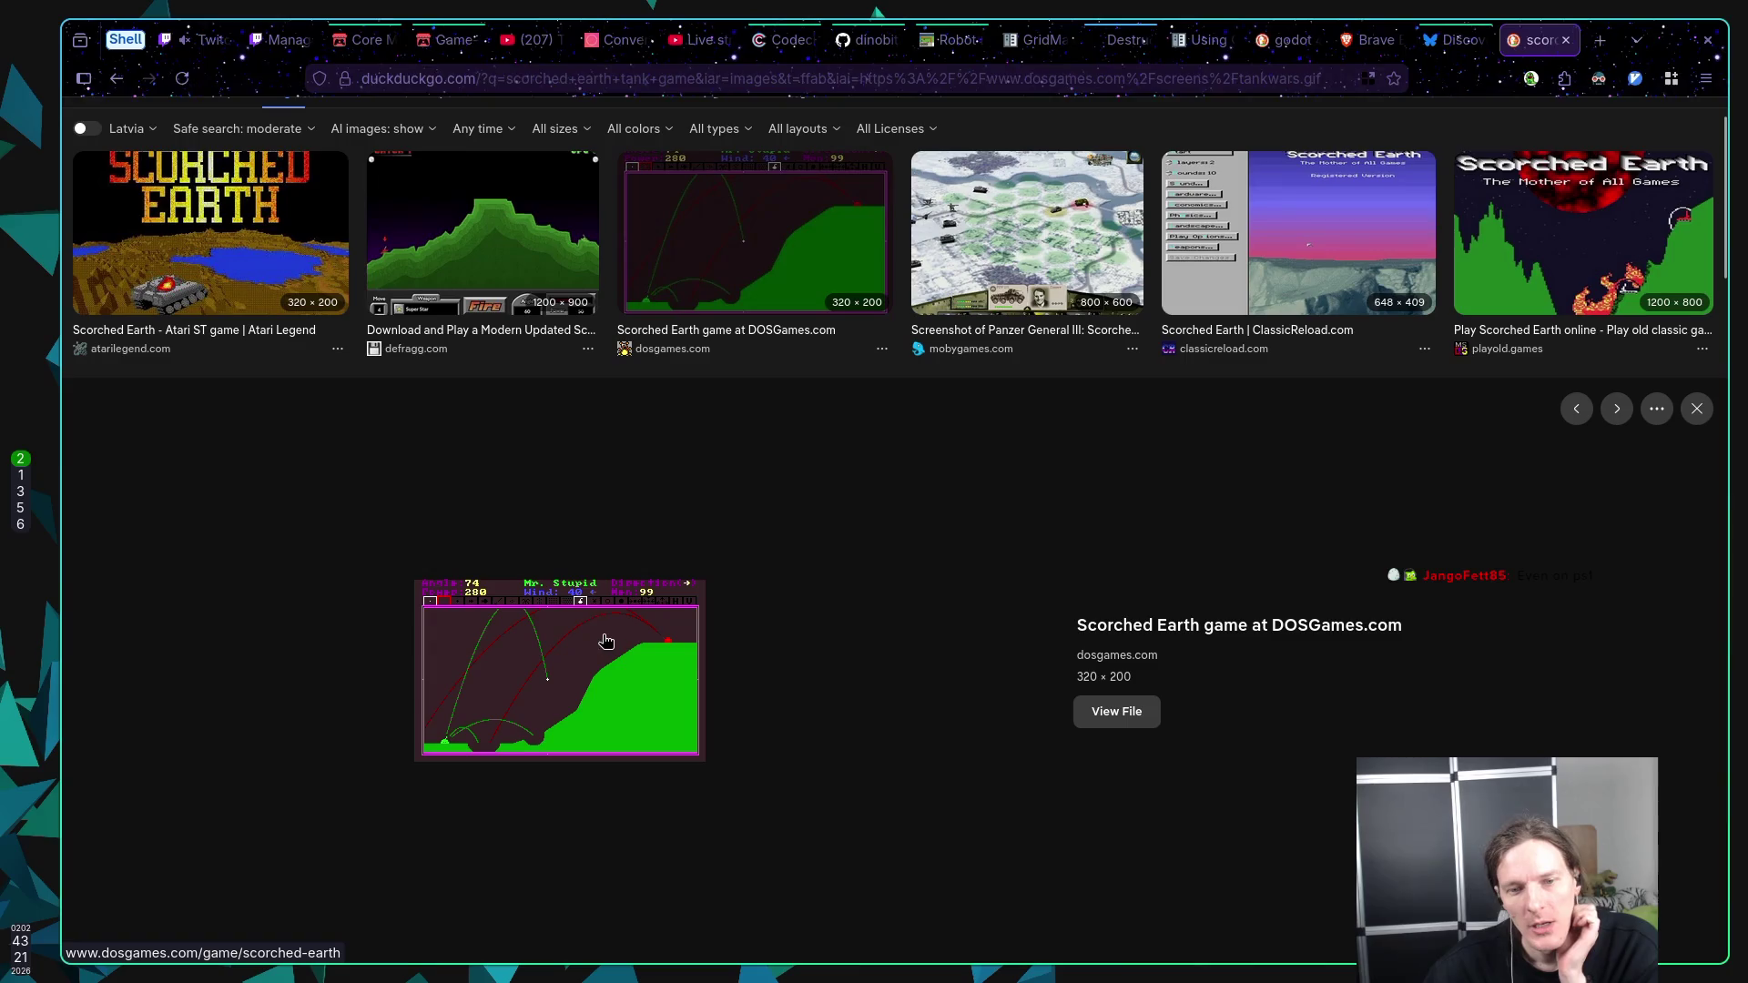
{"action": "left_click", "coordinate": [481, 236]}
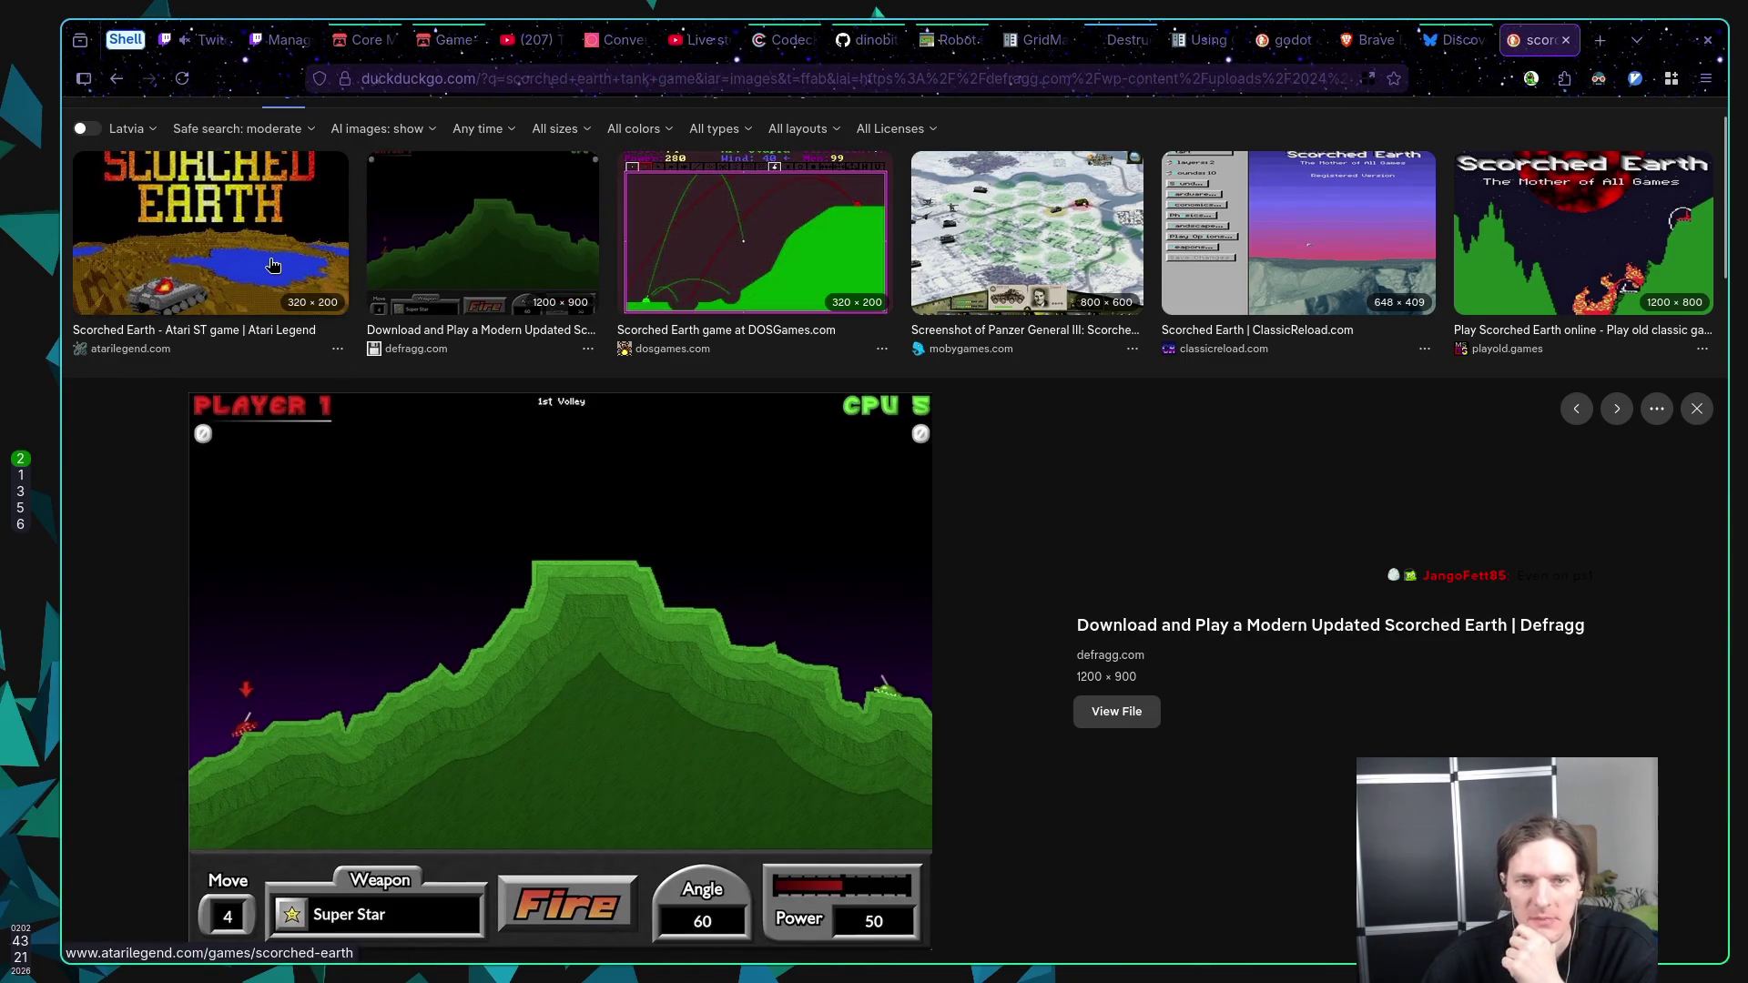
{"action": "left_click", "coordinate": [1626, 201]}
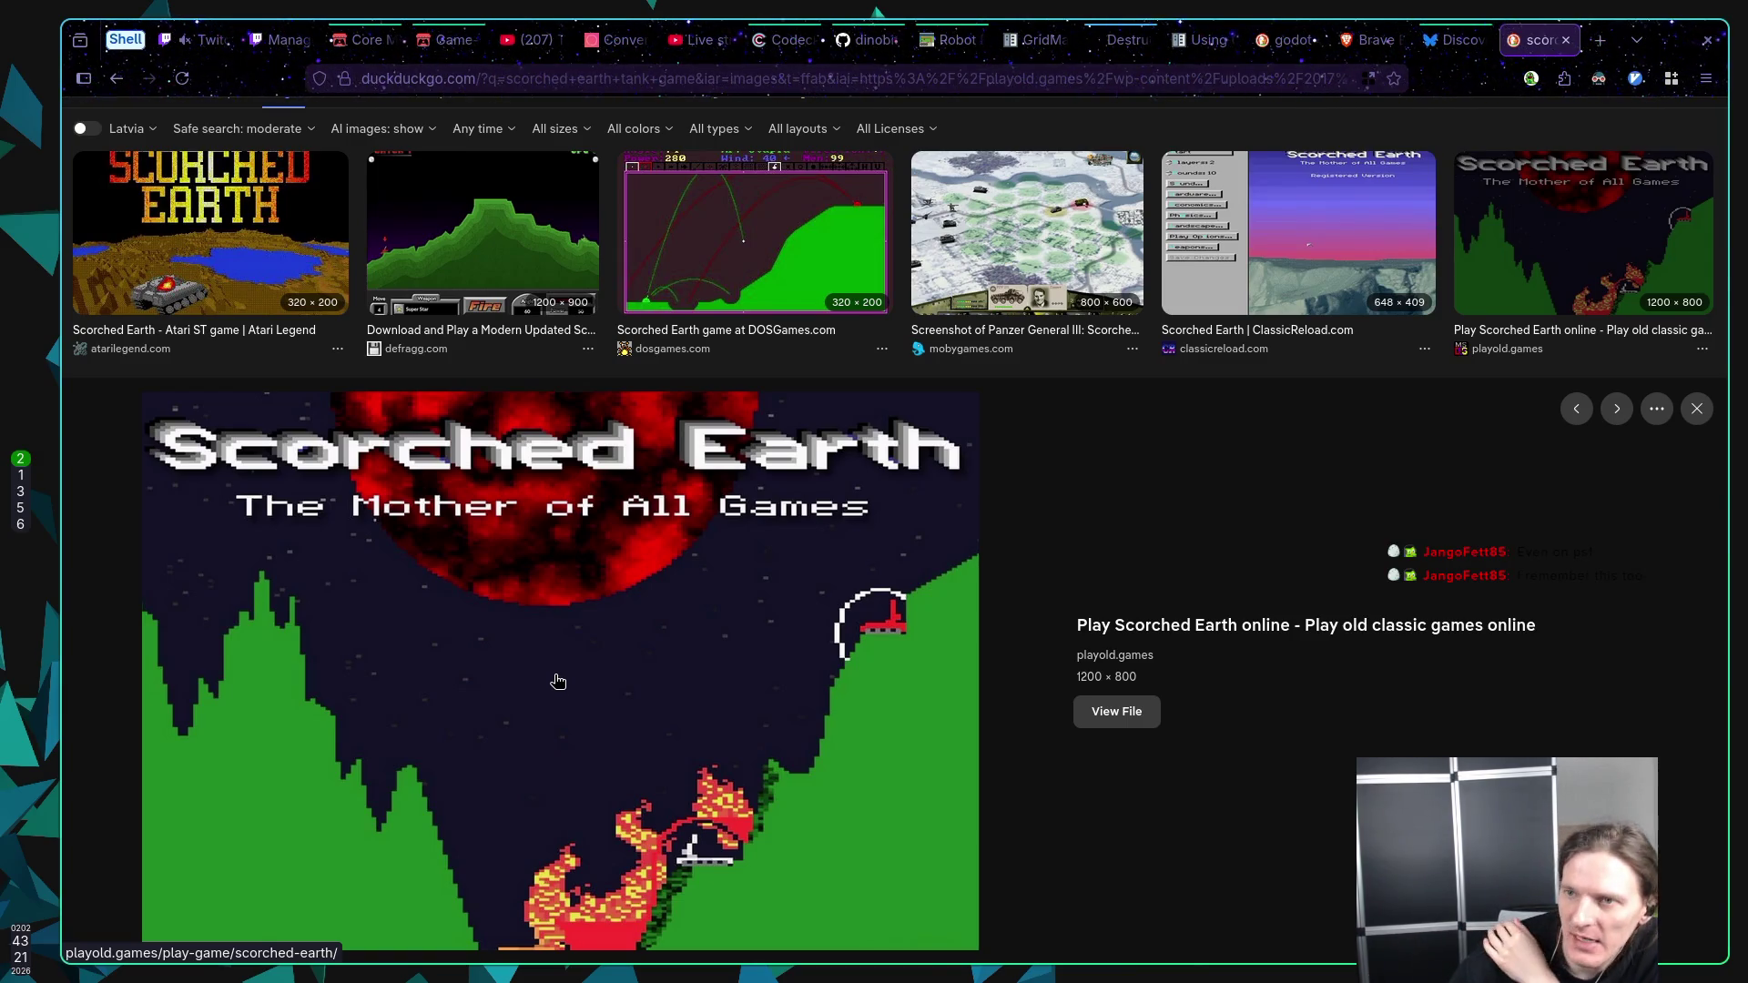
{"action": "key", "text": "ctrl+shift+Tab"}
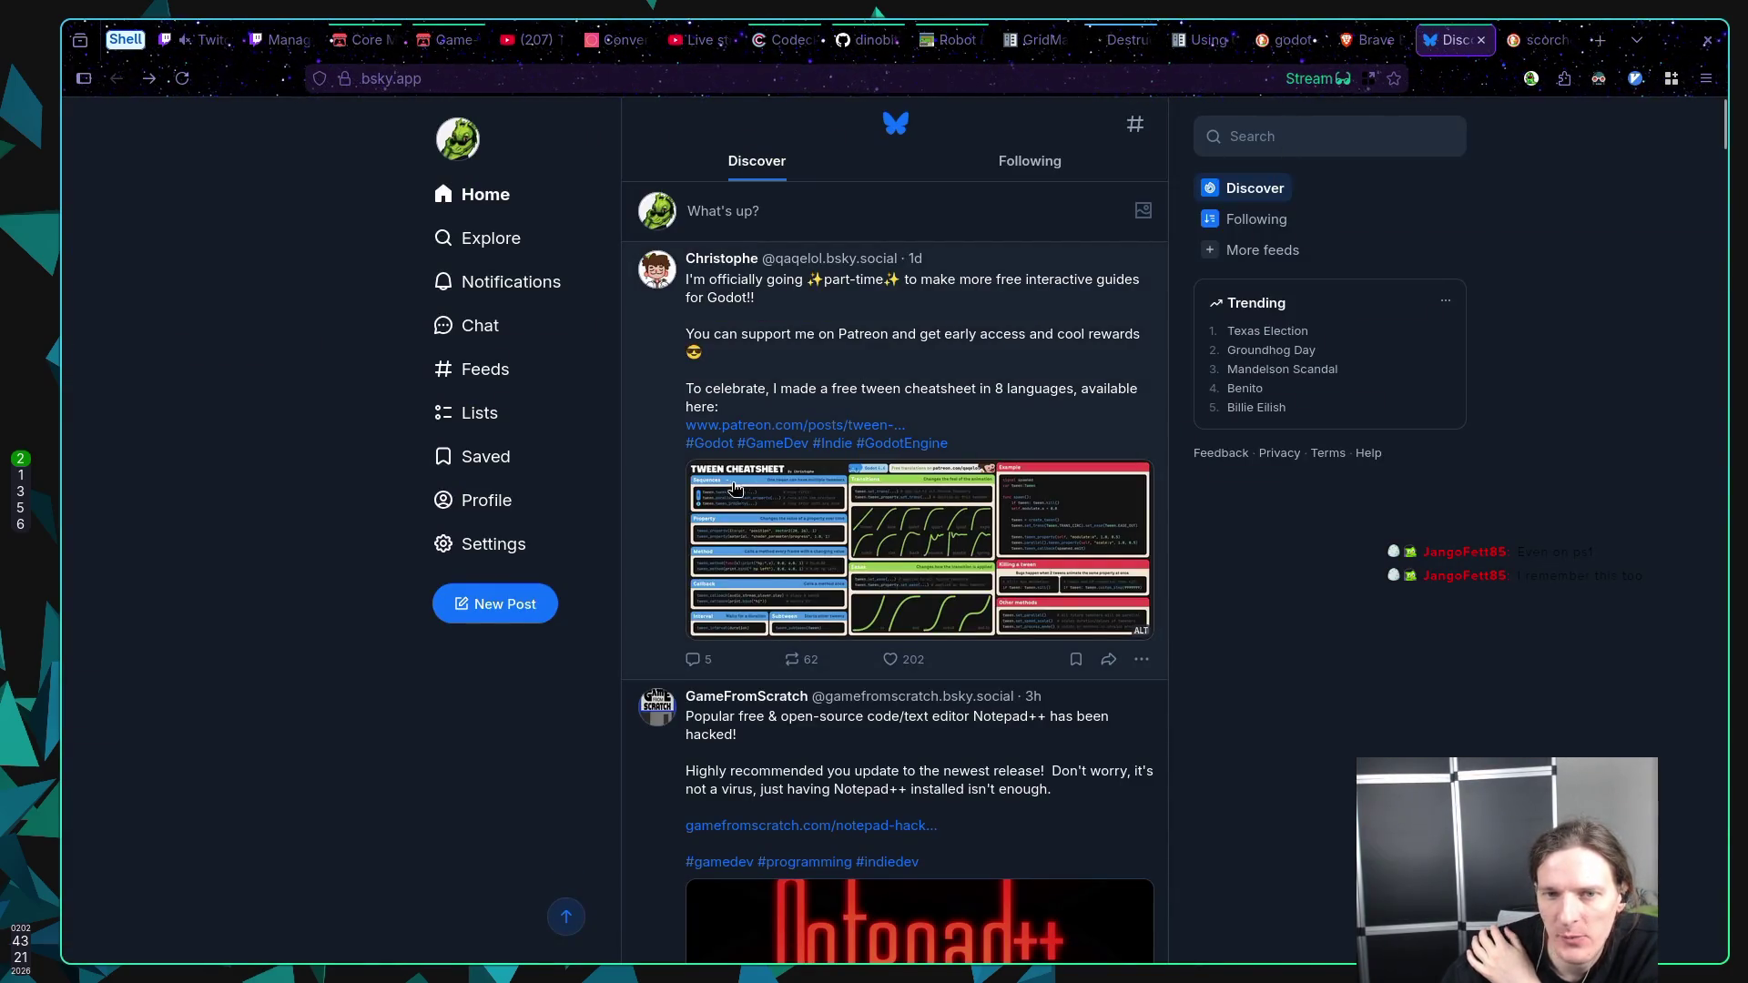
Step: Go from the dashboard to Stream Manager and open the Raid Channel picker
{"action": "left_click", "coordinate": [271, 40]}
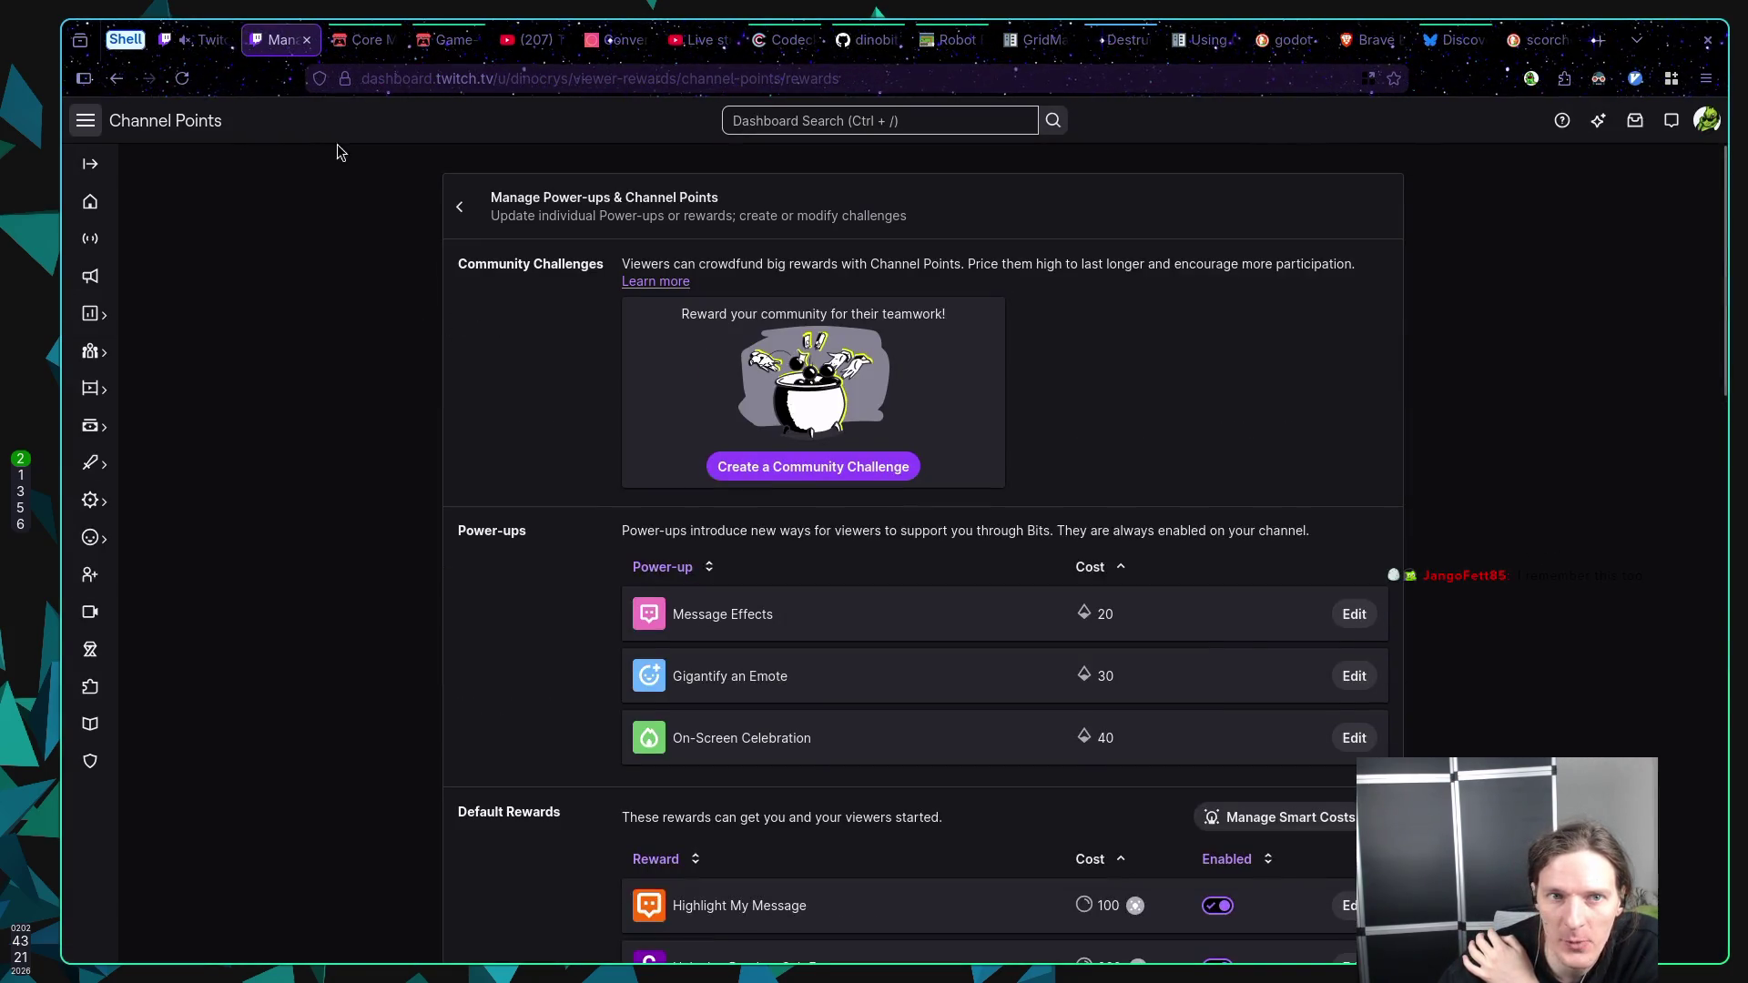
{"action": "left_click", "coordinate": [205, 40]}
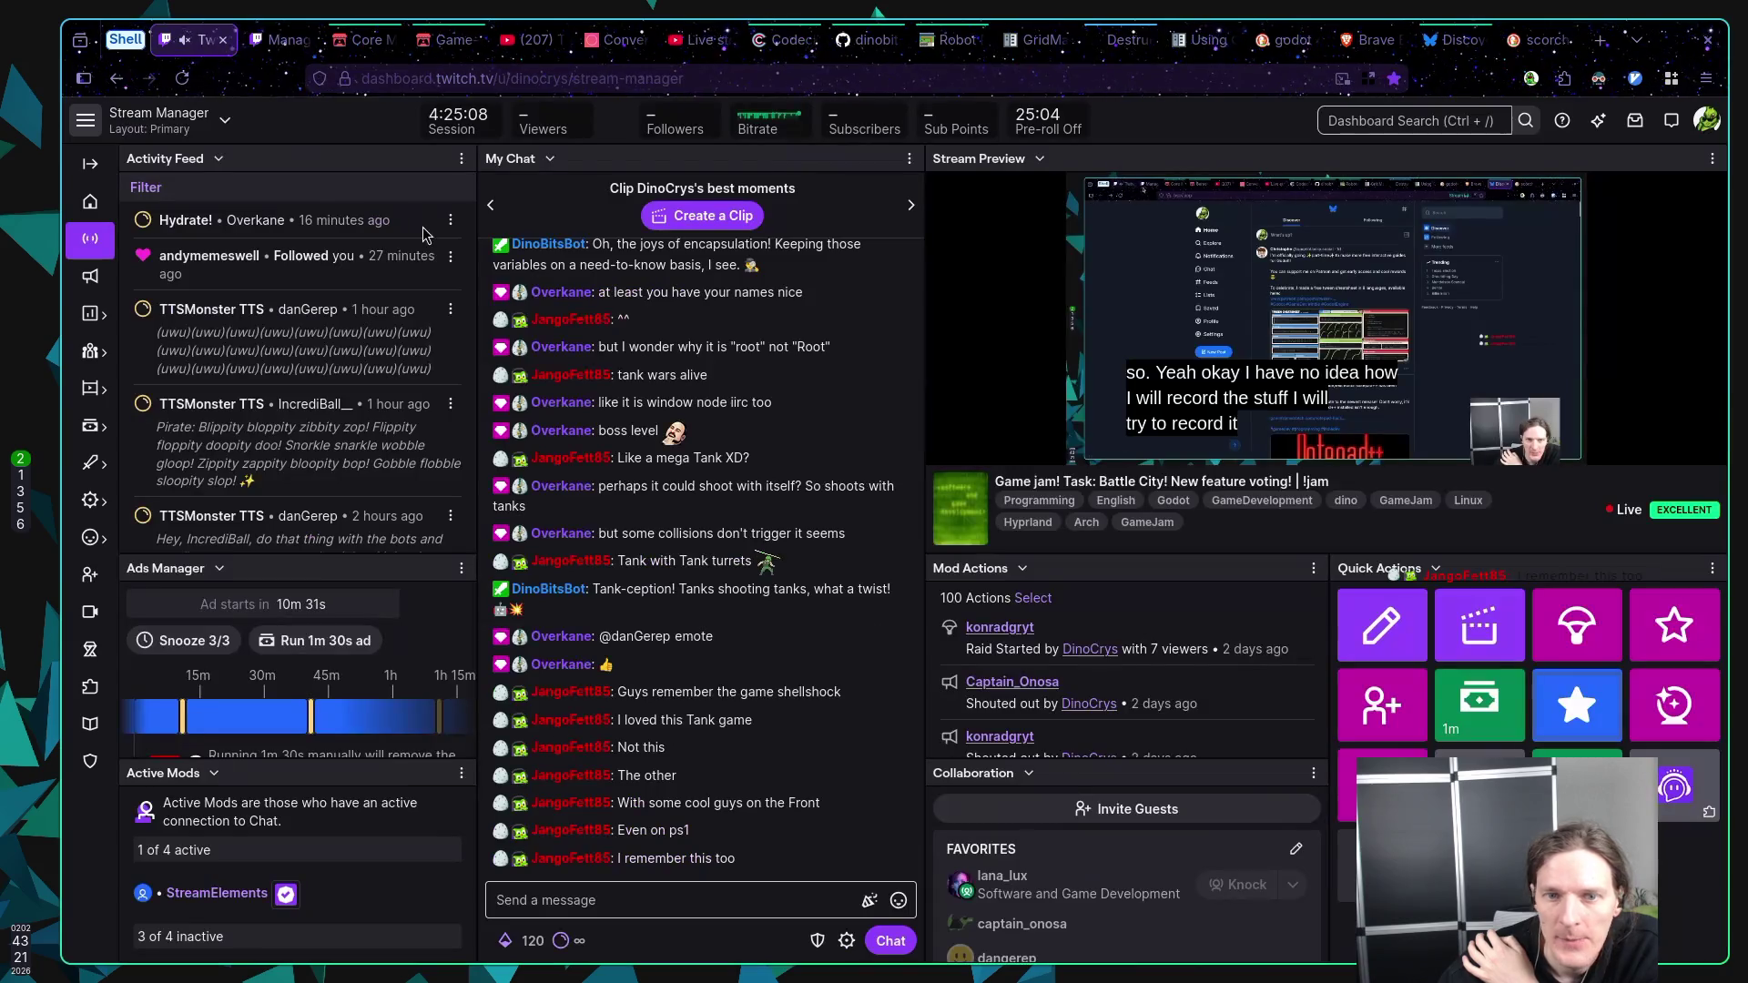
{"action": "left_click", "coordinate": [1575, 647]}
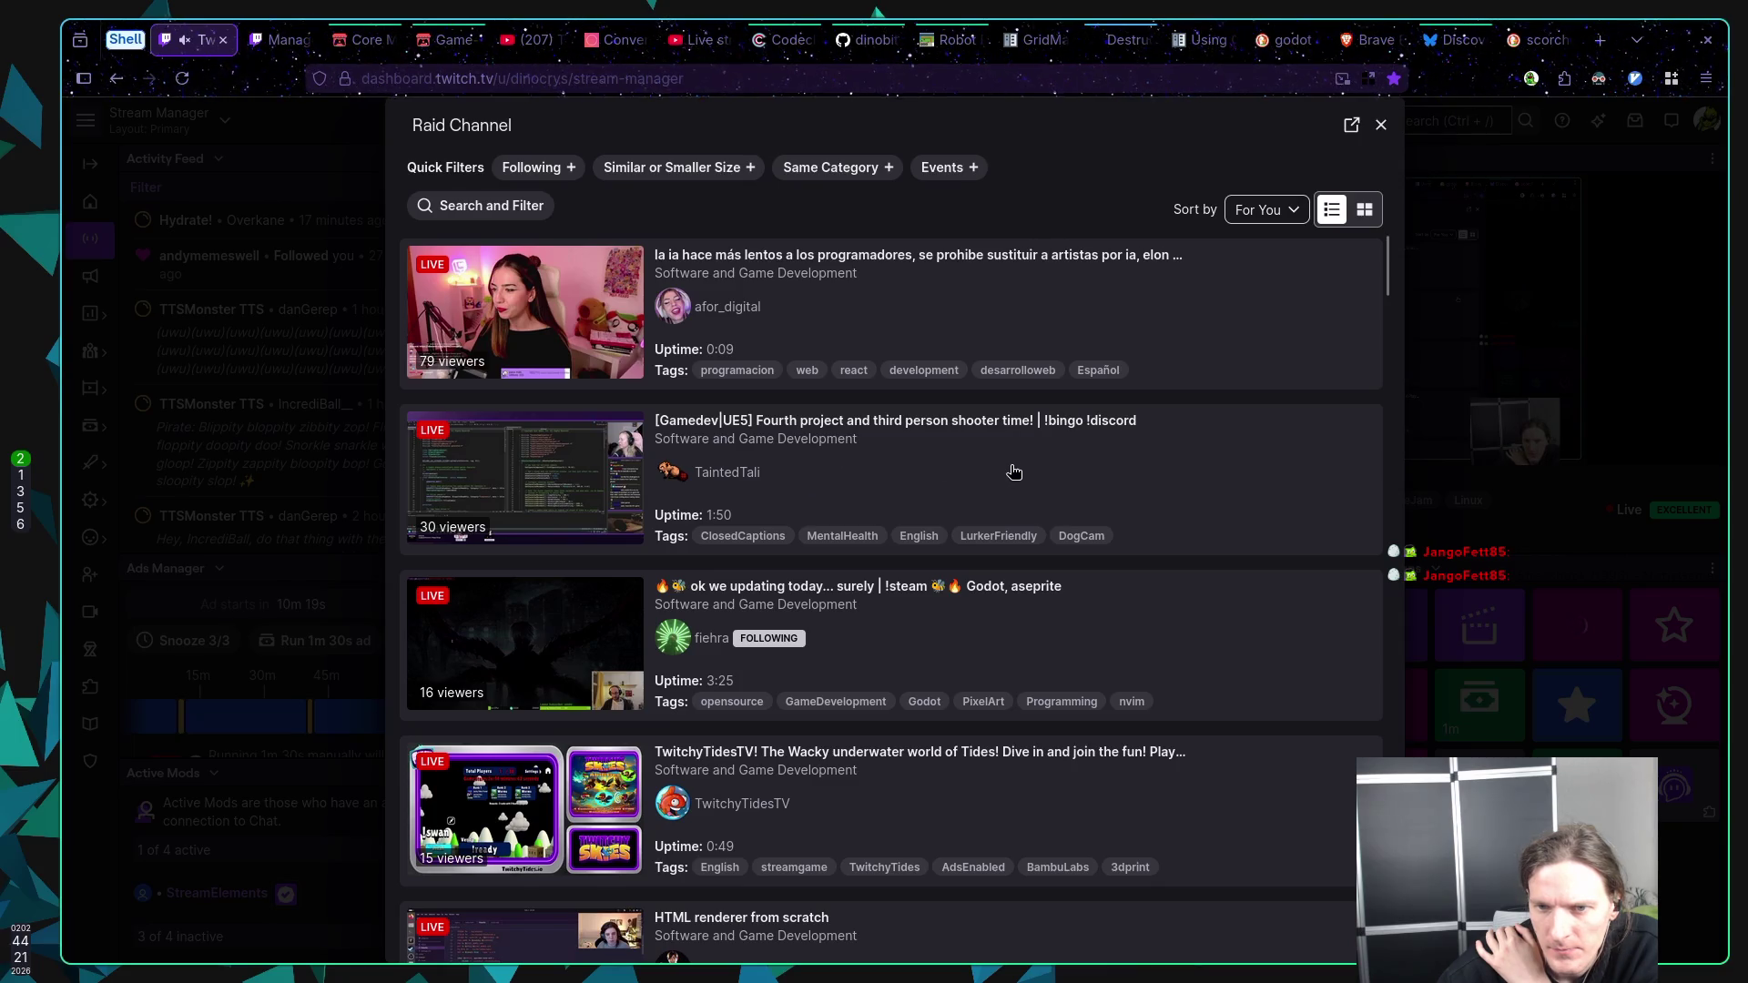
Step: Preview the followed 16-viewer Godot/aseprite stream from the raid list and start a raid to it
{"action": "scroll", "coordinate": [1267, 468], "scroll_direction": "down", "scroll_amount": 2}
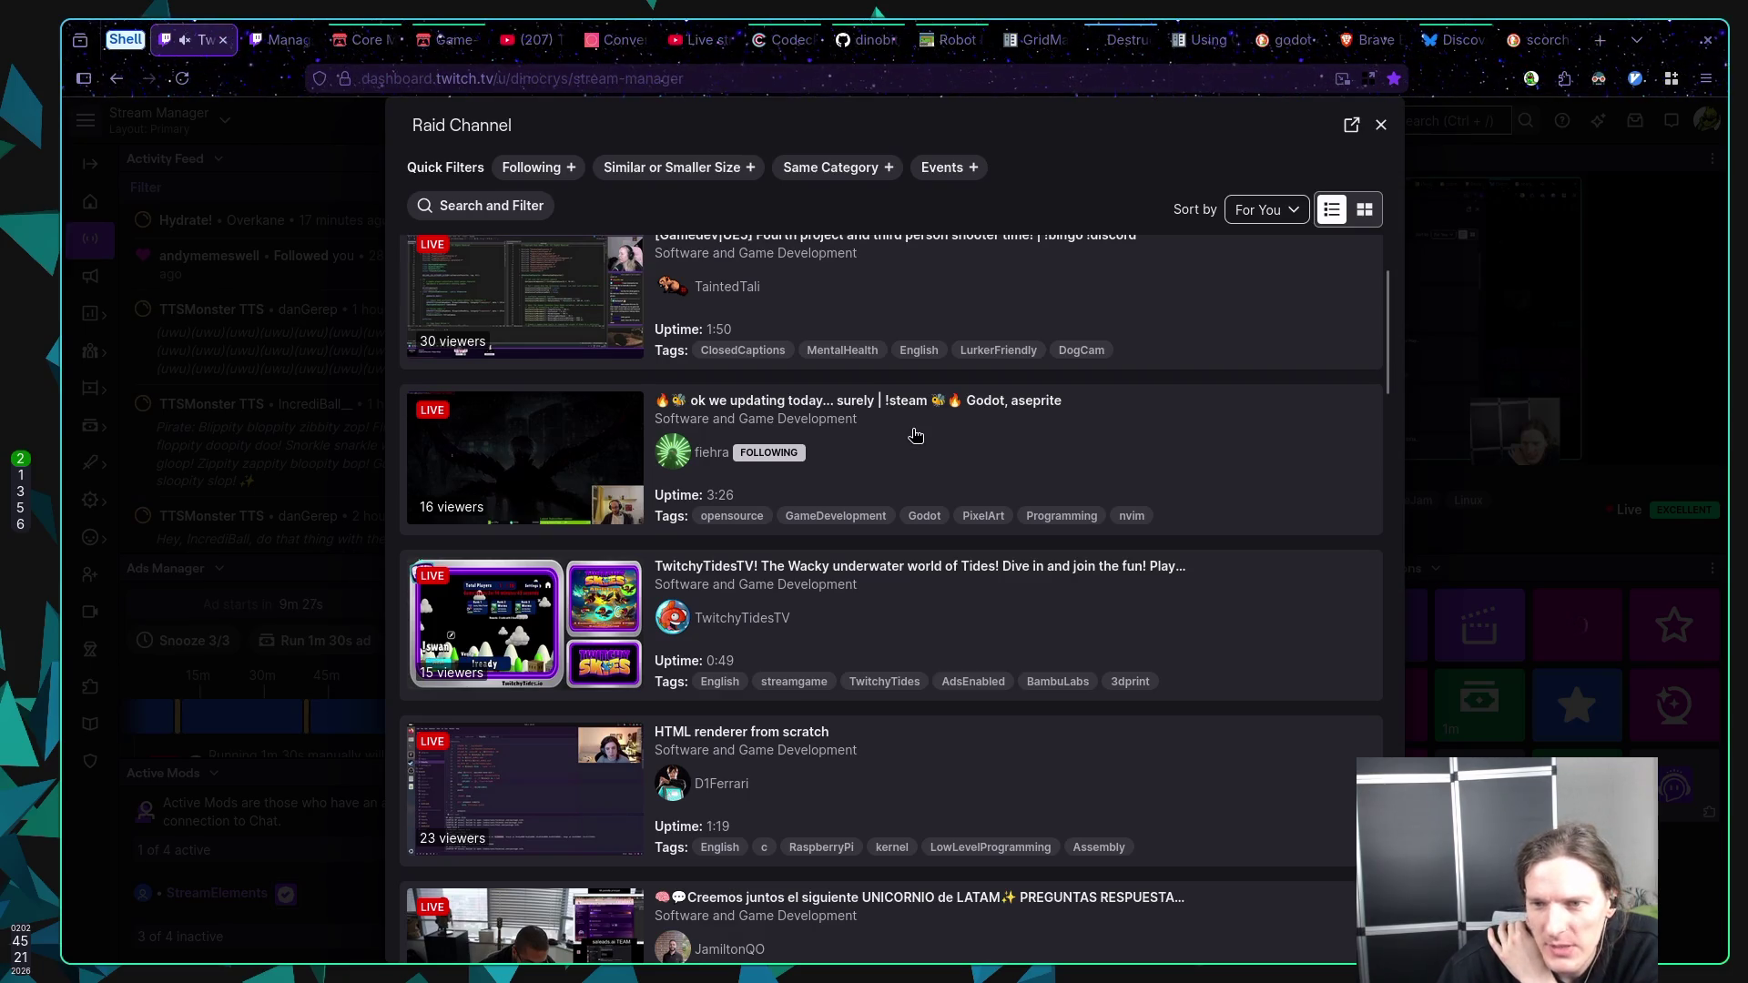
{"action": "left_click", "coordinate": [912, 435]}
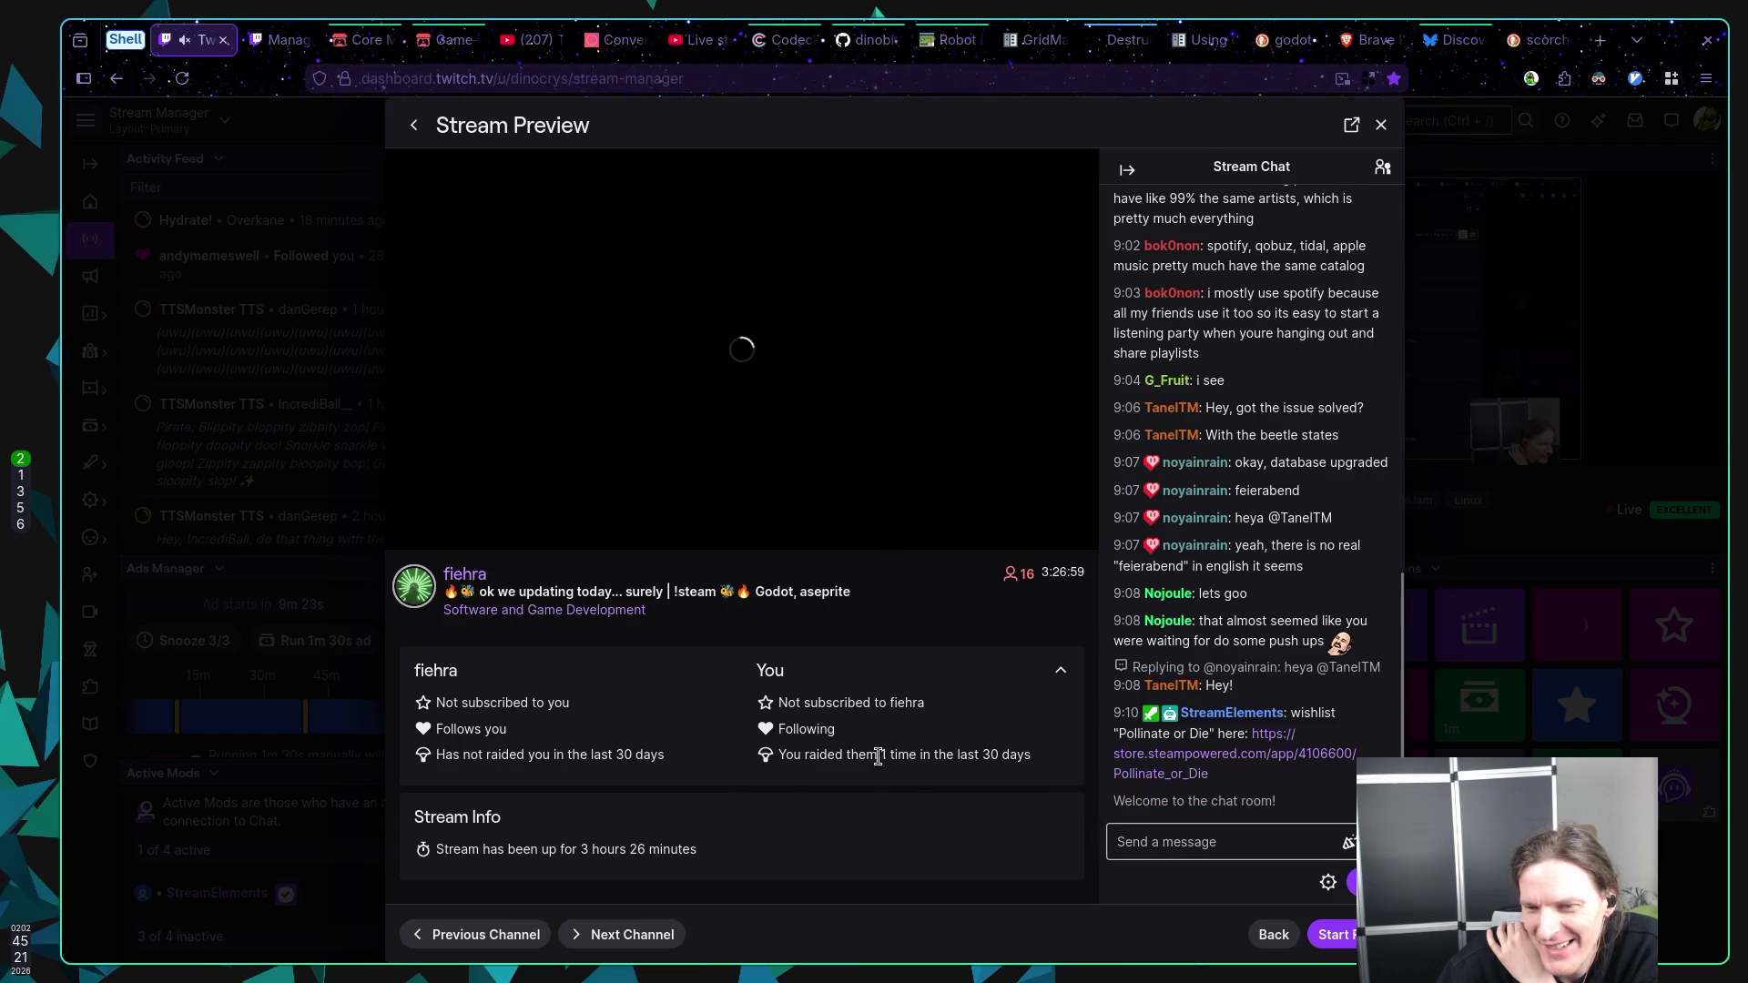
{"action": "left_click_drag", "start_coordinate": [948, 756], "coordinate": [866, 756]}
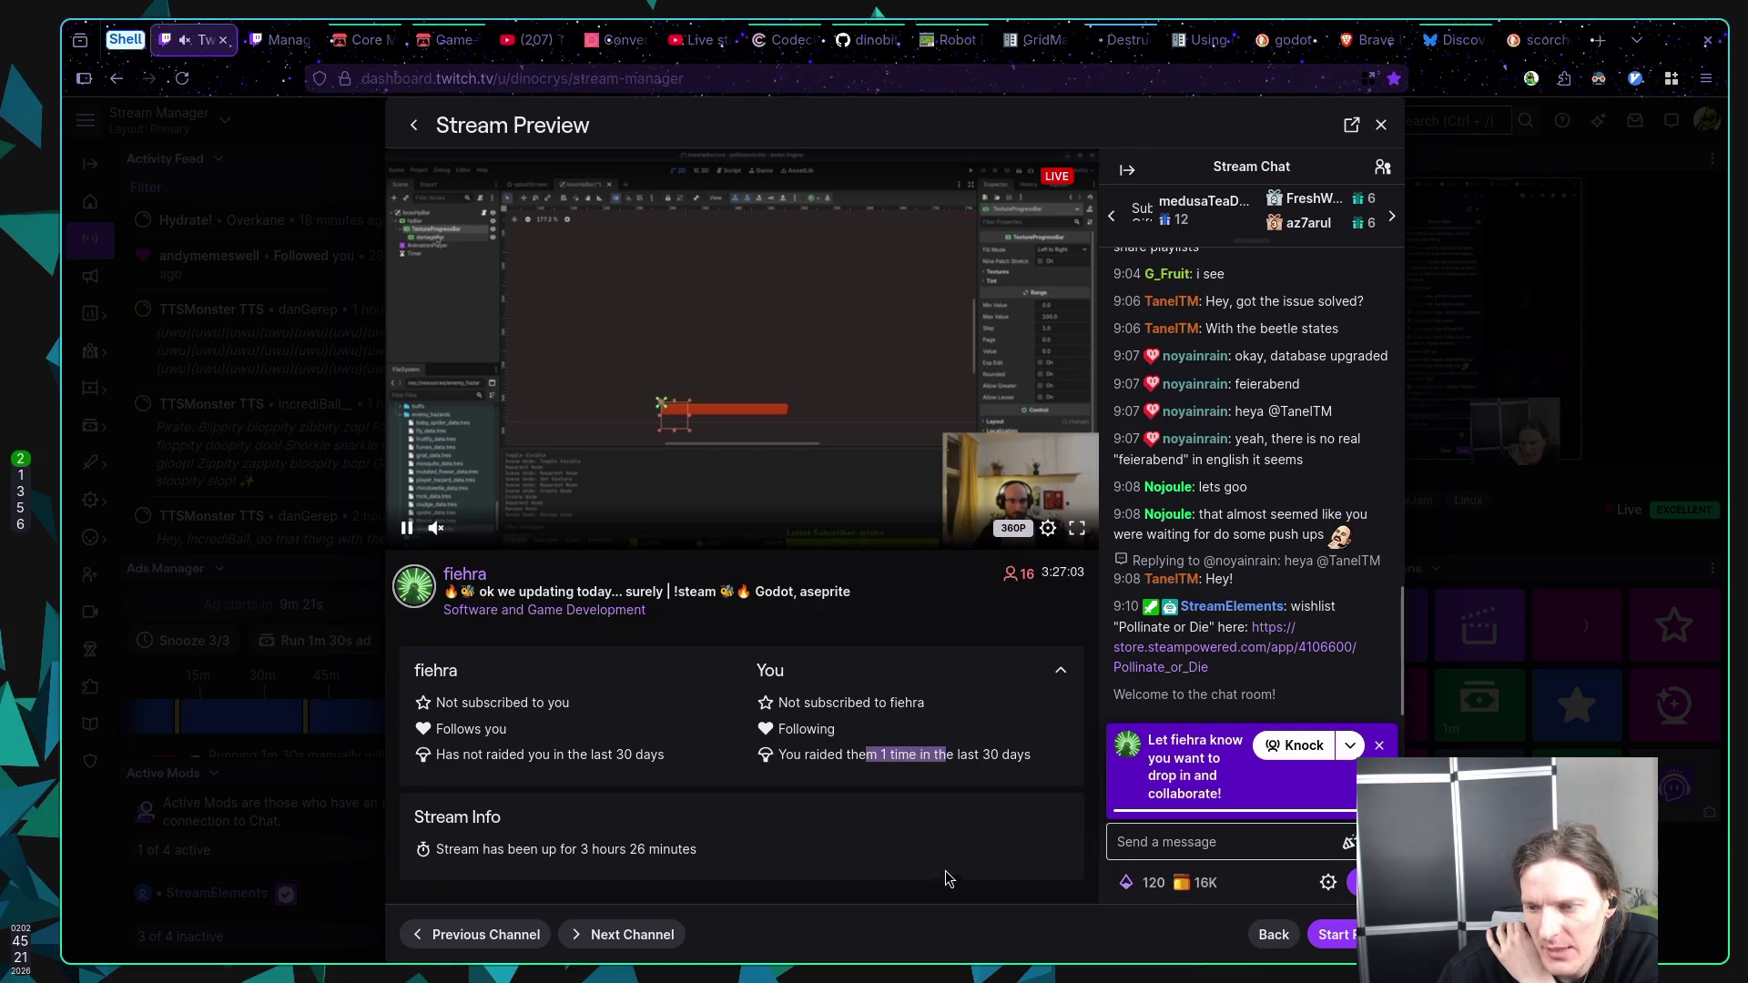
{"action": "left_click", "coordinate": [1332, 934]}
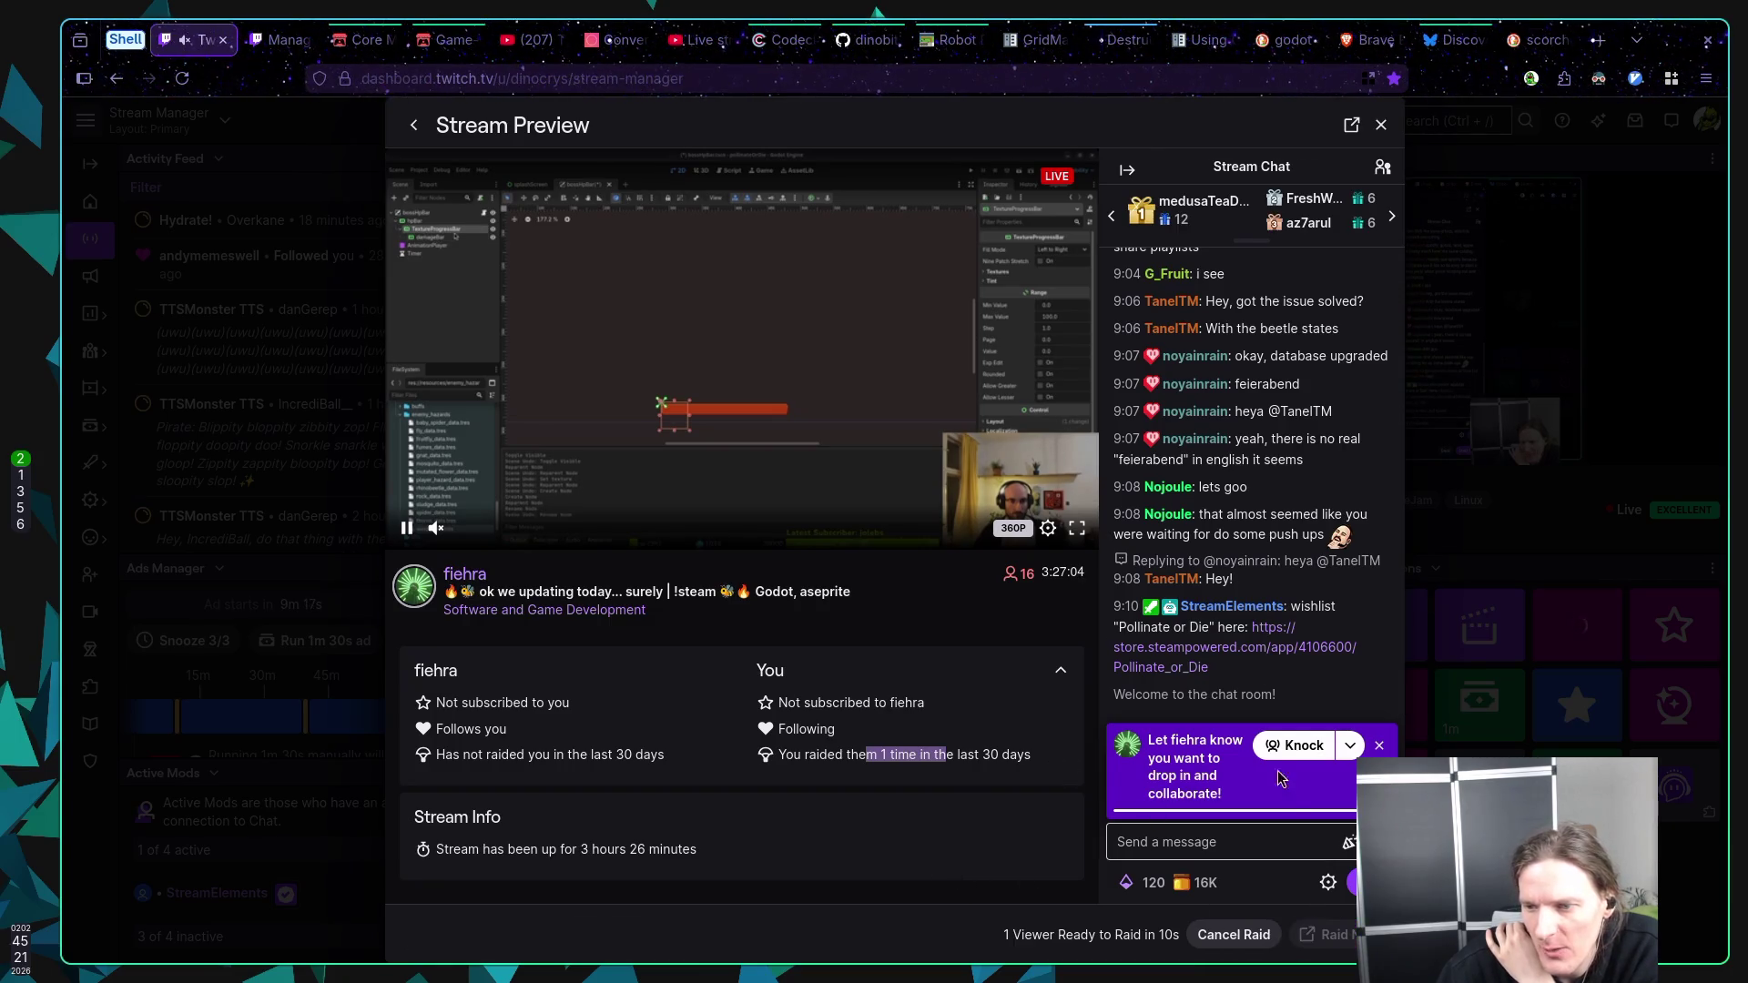